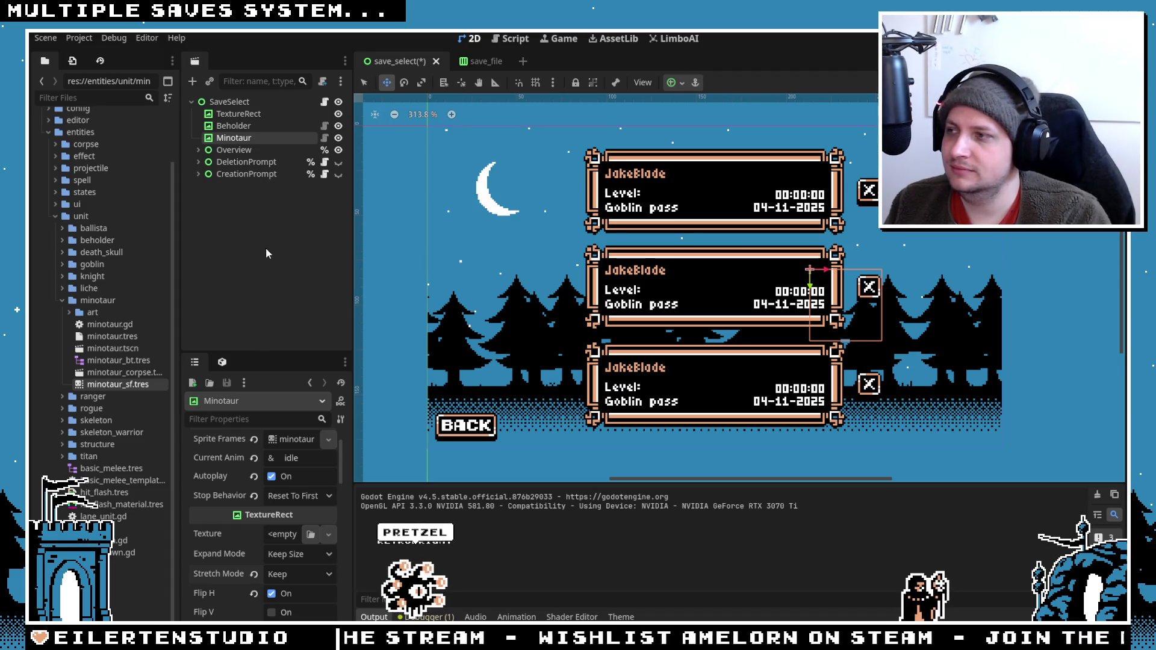
# Save the scene and select the Beholder node with its layout properties shown
pyautogui.click(235, 229)
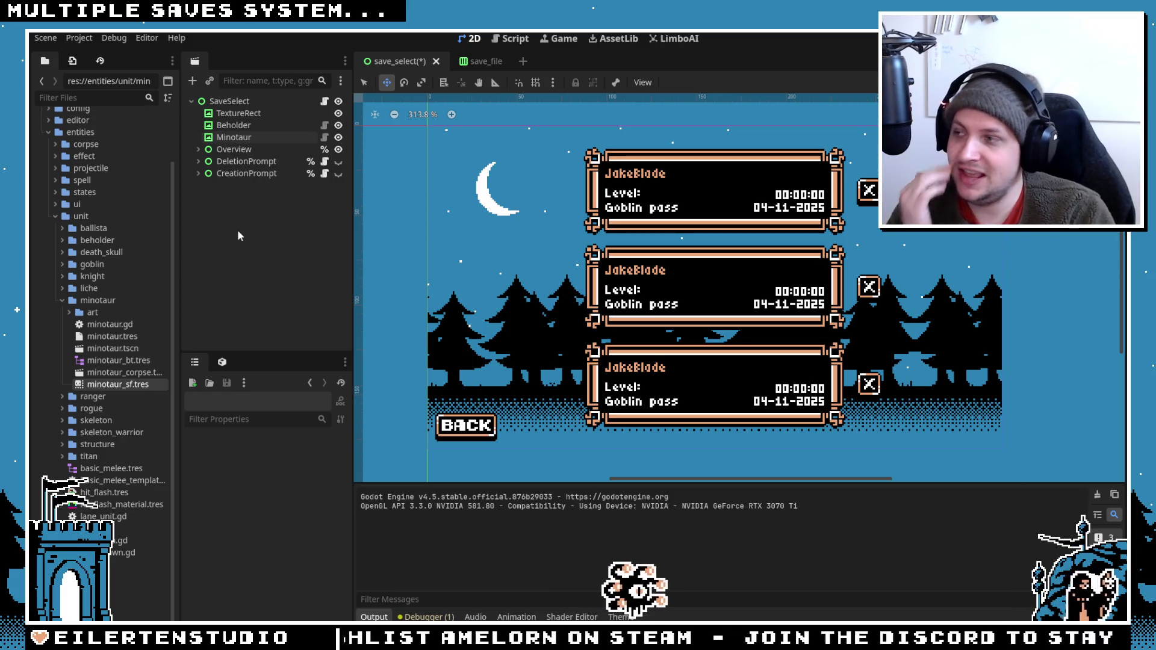
pyautogui.hotkey('ctrl', 's')
pyautogui.click(233, 126)
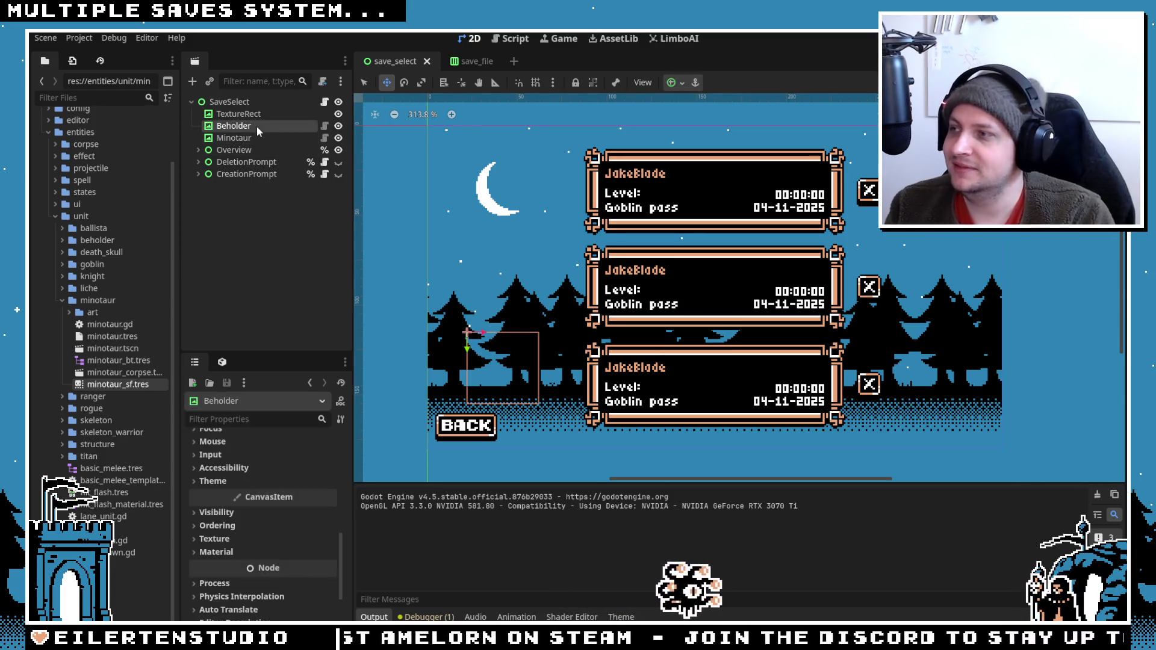
pyautogui.scroll(3, 259, 464)
pyautogui.scroll(2, 266, 467)
pyautogui.scroll(-2, 246, 491)
pyautogui.scroll(-2, 227, 481)
pyautogui.scroll(1, 228, 470)
pyautogui.click(228, 459)
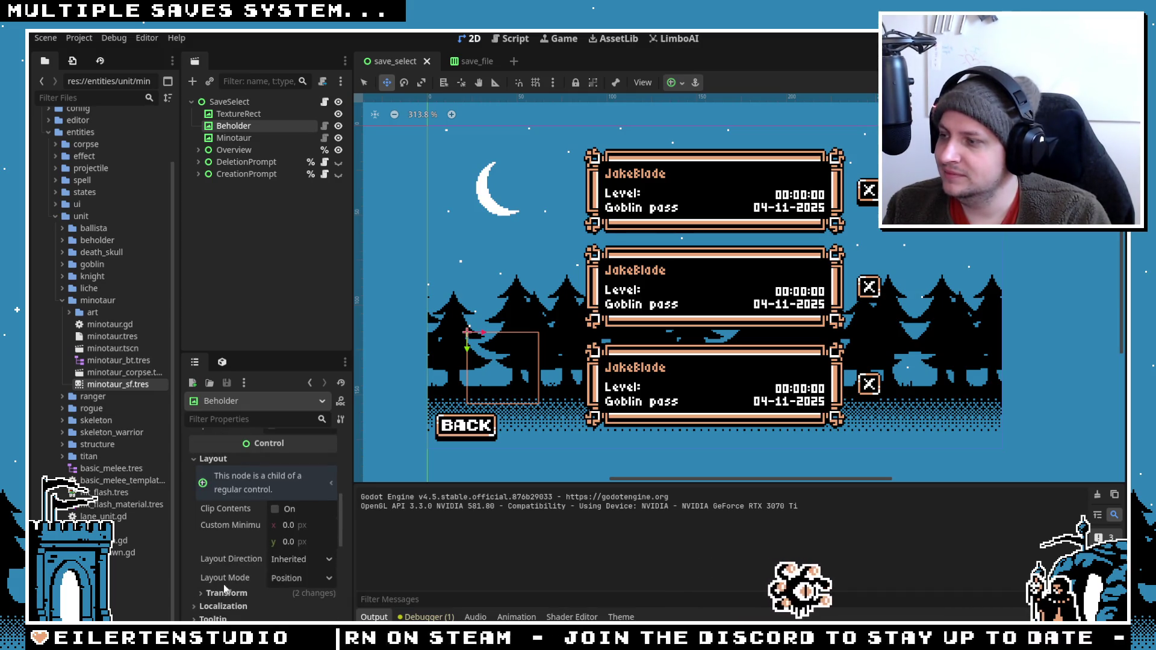
pyautogui.scroll(-2, 272, 569)
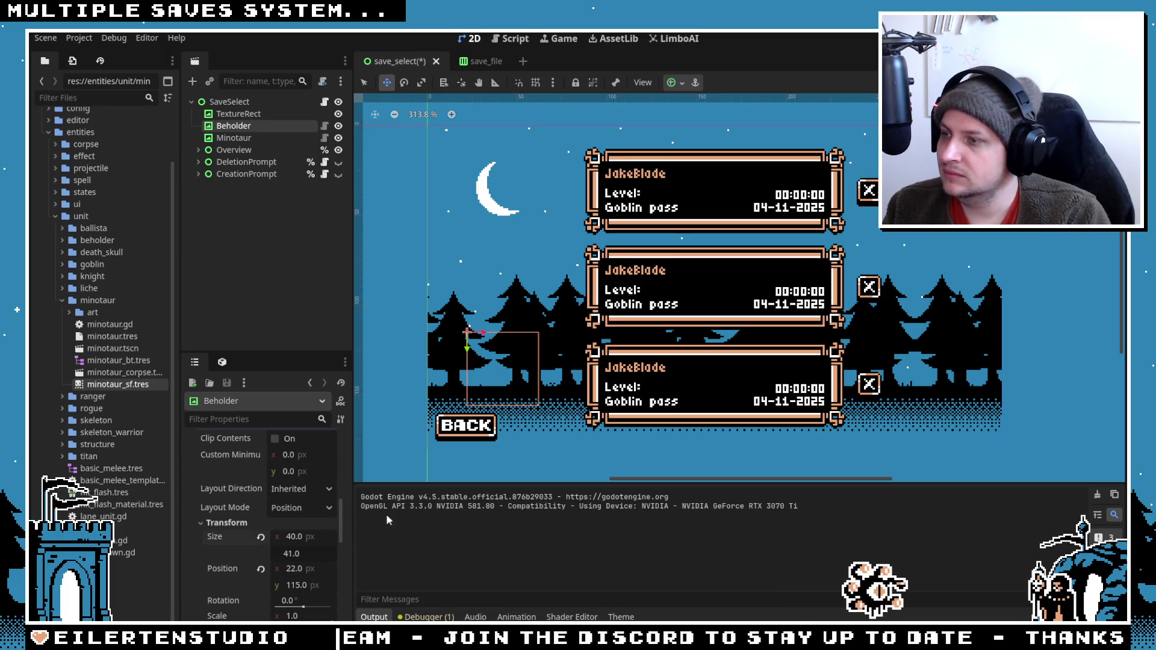
# Set the Beholder to 40 by 40 at vertical position 116 and run the game
pyautogui.click(307, 583)
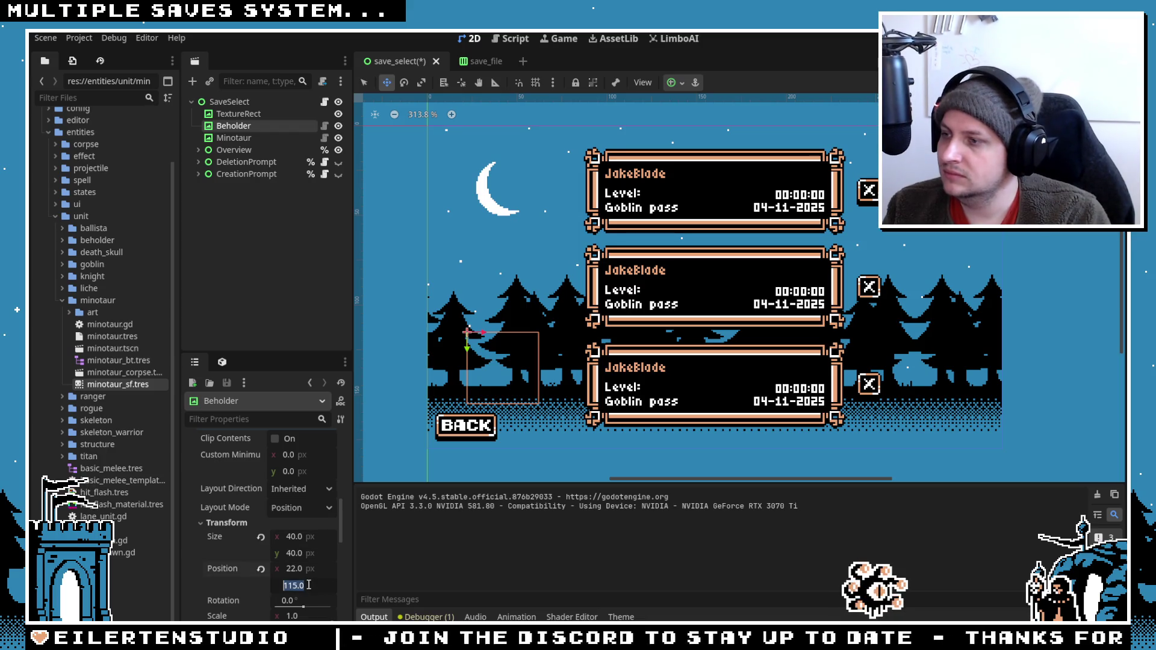
pyautogui.press('F5')
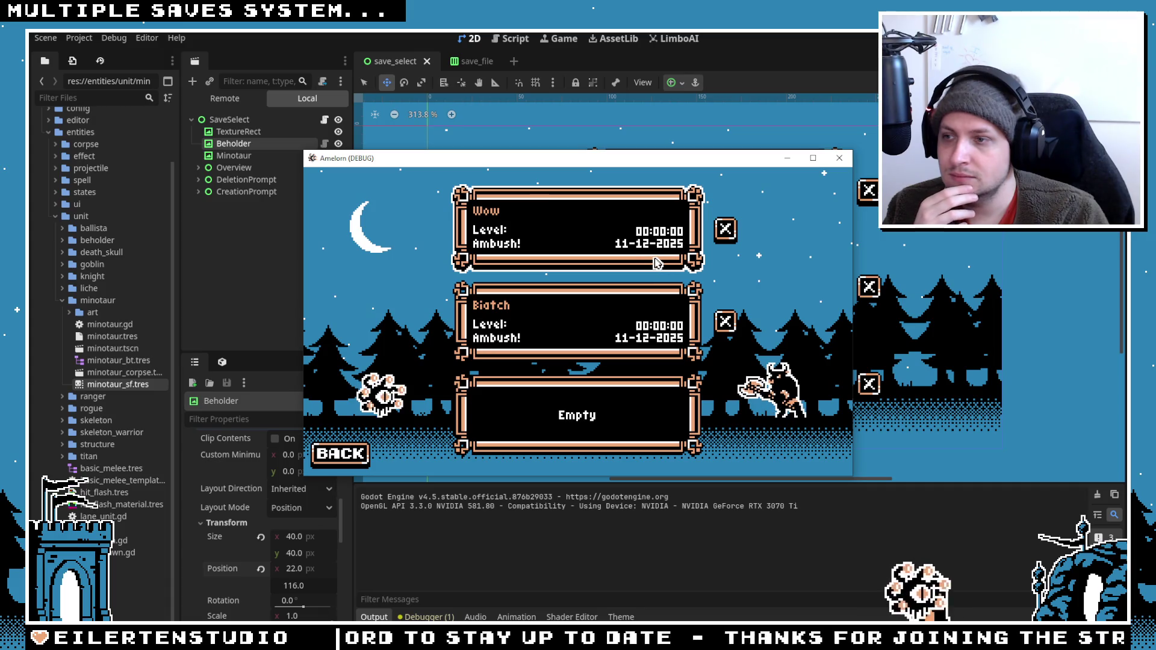
# Return to the main menu, reopen Campaign saves, load the first save and escape back
pyautogui.click(341, 454)
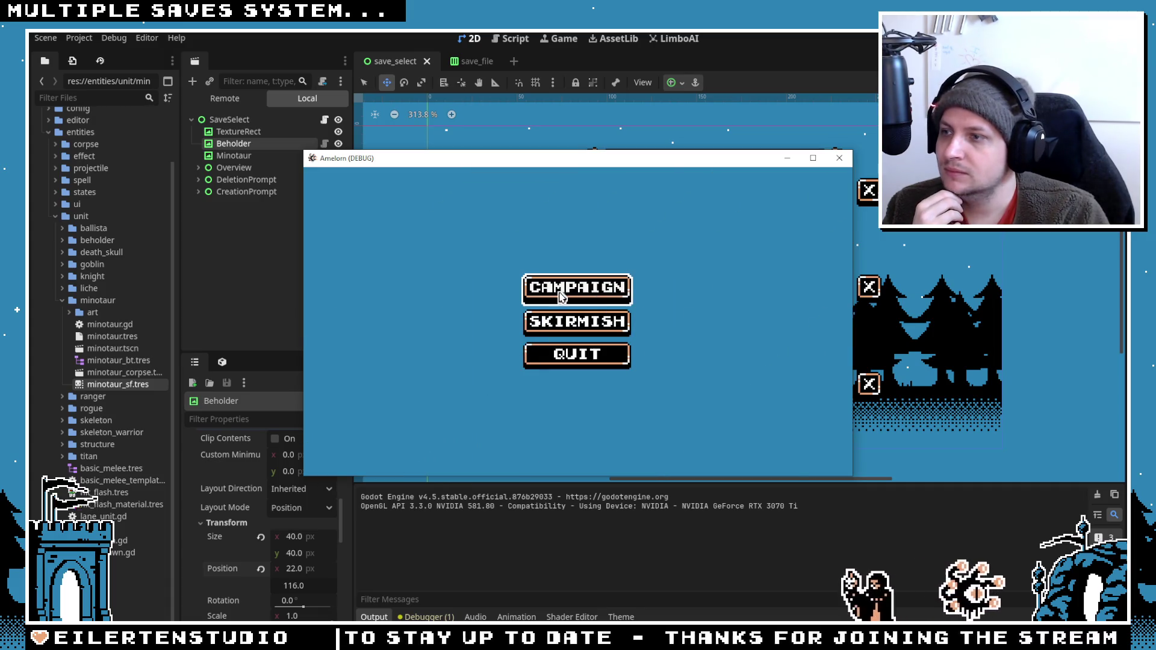
pyautogui.click(560, 296)
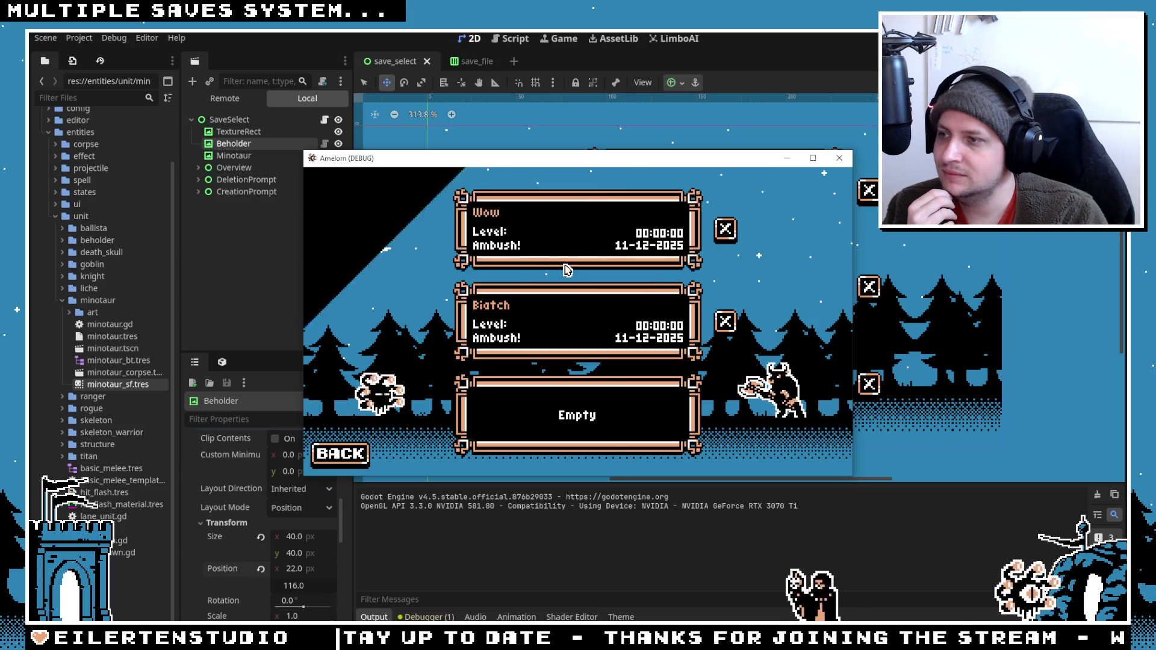
pyautogui.click(565, 269)
pyautogui.press('Escape')
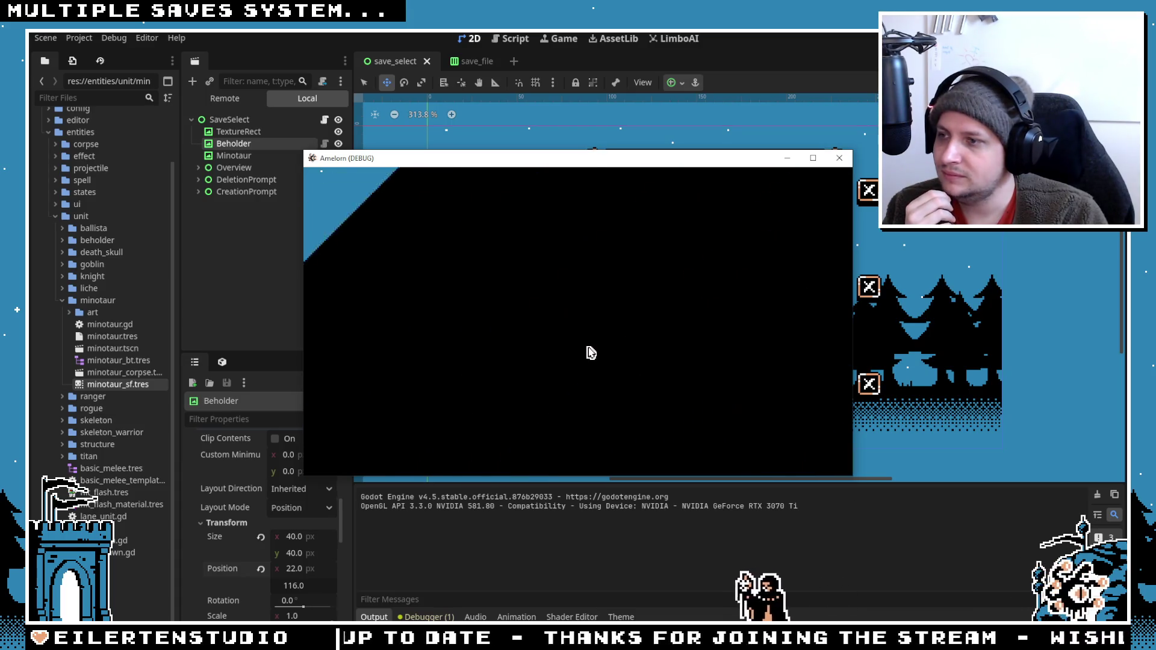
# Delete the Wow save but decline deleting the Biatch save
pyautogui.click(723, 227)
pyautogui.click(552, 365)
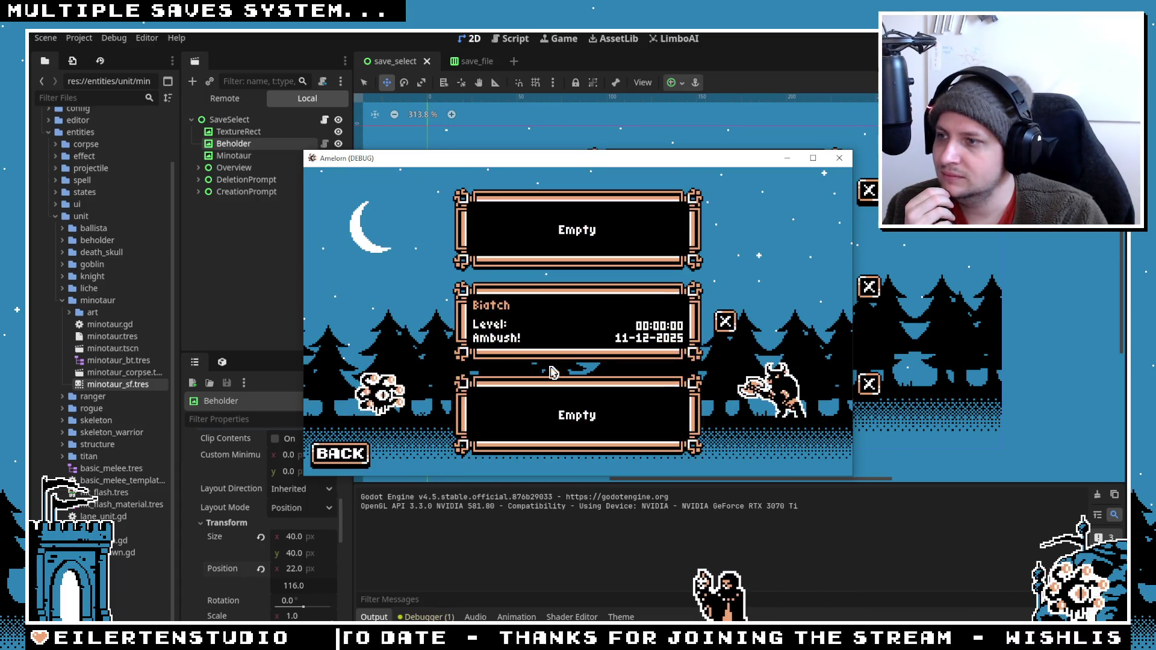
pyautogui.click(716, 331)
pyautogui.click(620, 378)
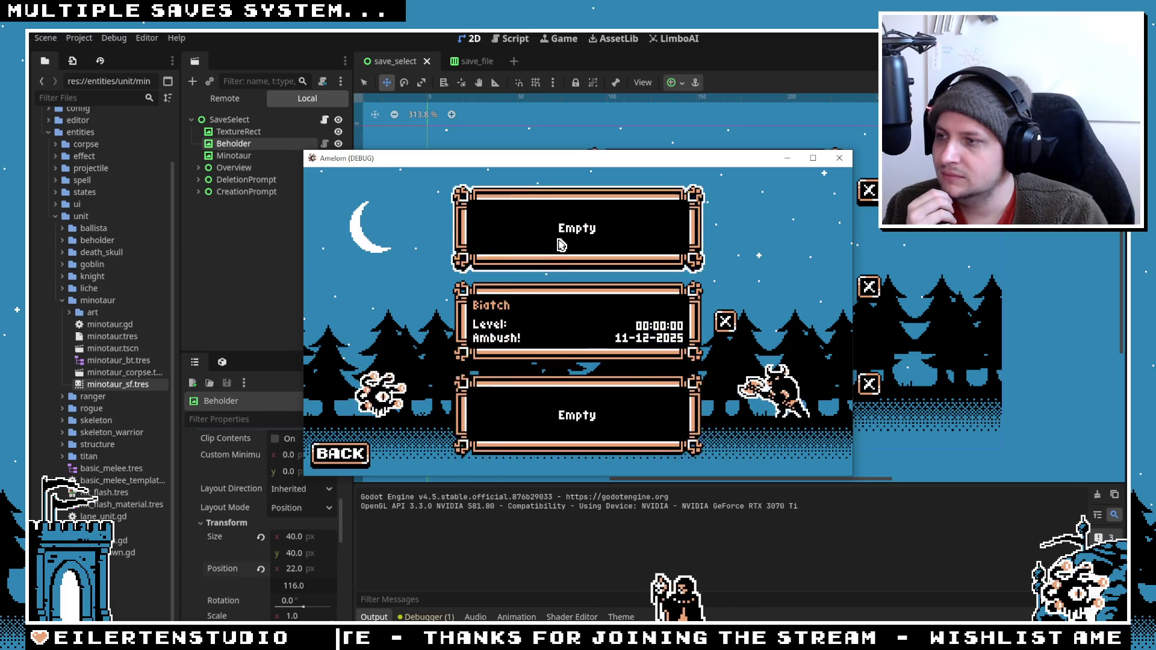
# Open and cancel the new-save naming prompt twice, then maximize the game window
pyautogui.click(559, 261)
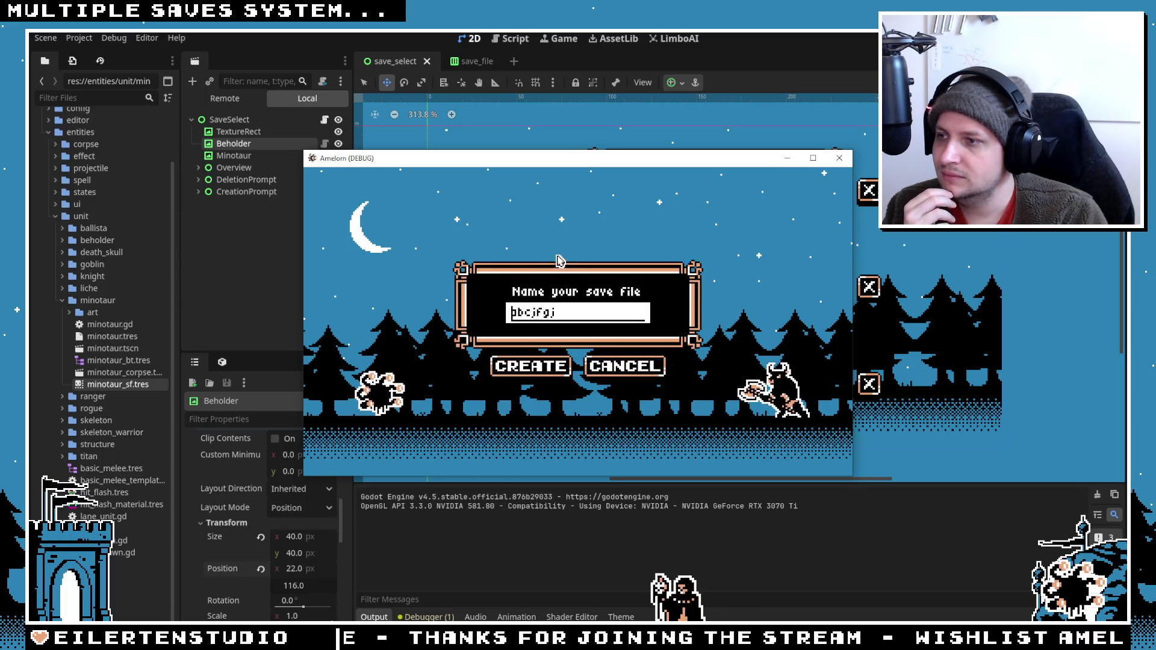
pyautogui.click(607, 366)
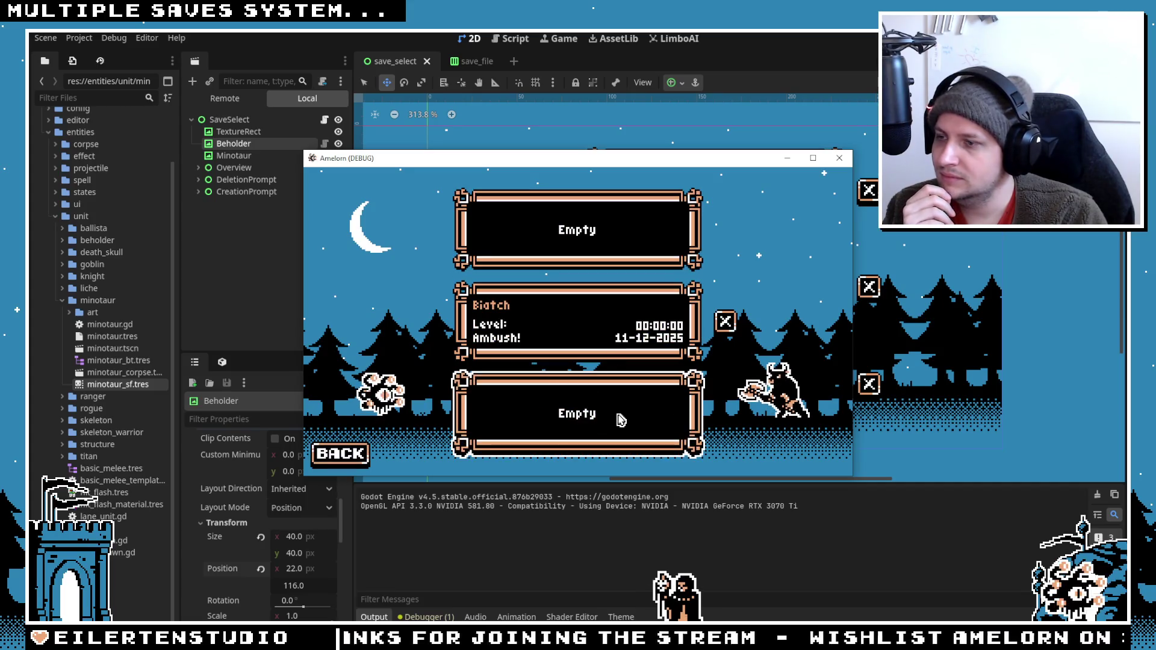
pyautogui.click(656, 249)
pyautogui.click(645, 377)
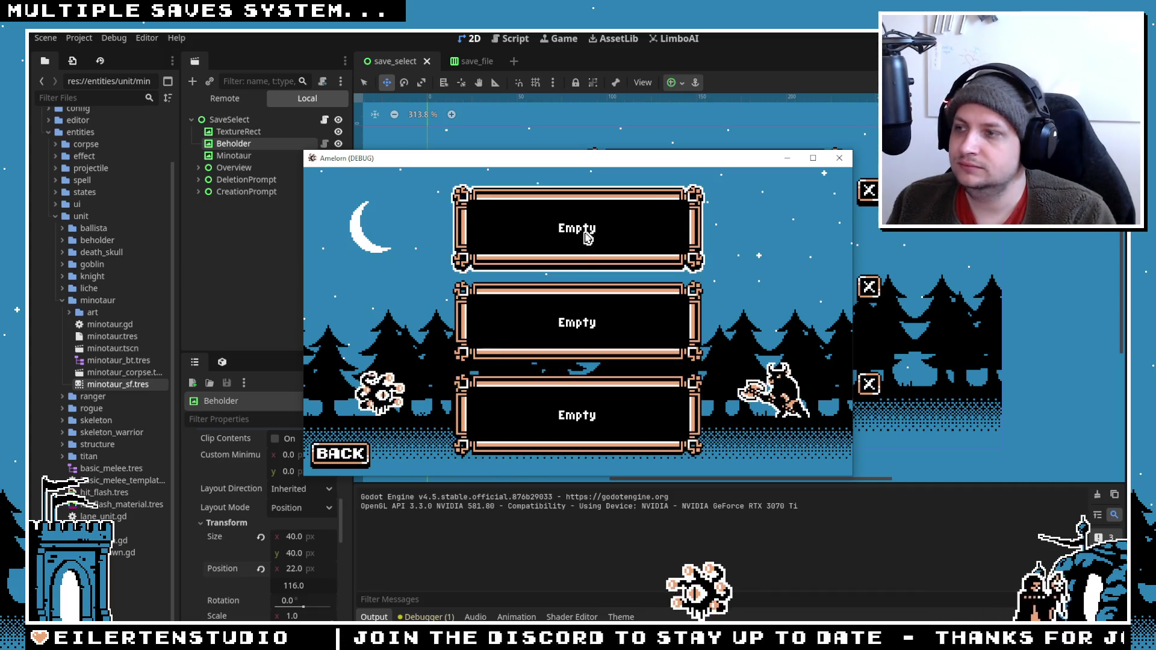
pyautogui.click(812, 159)
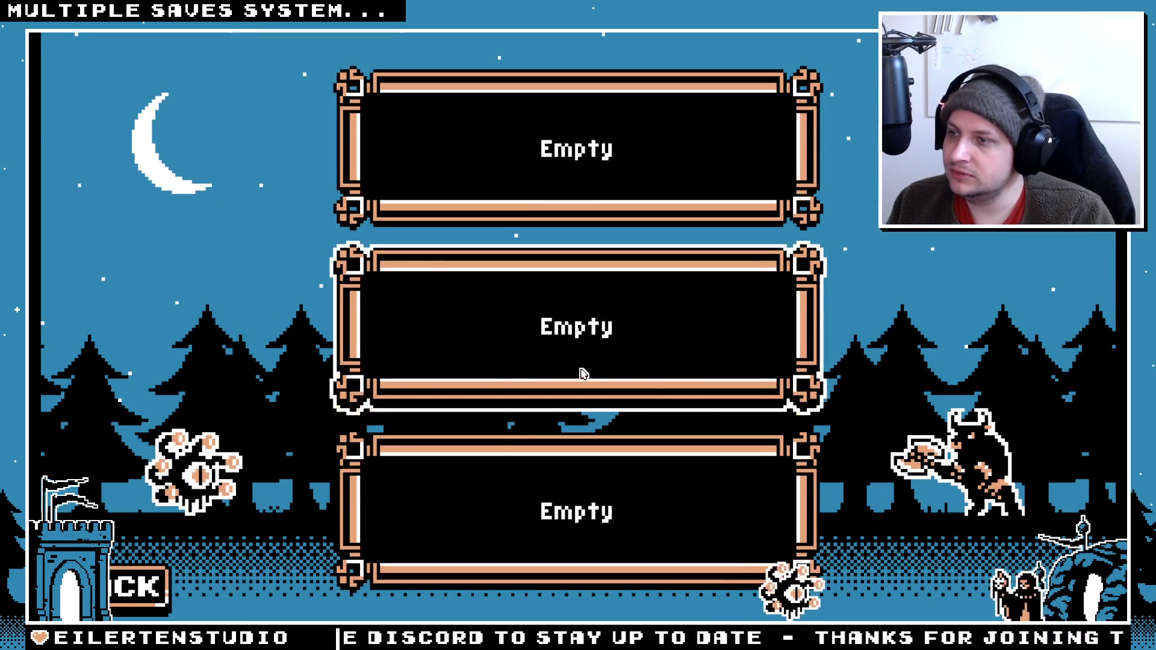
# Create a new save from the top empty slot and play through to Victory
pyautogui.click(549, 181)
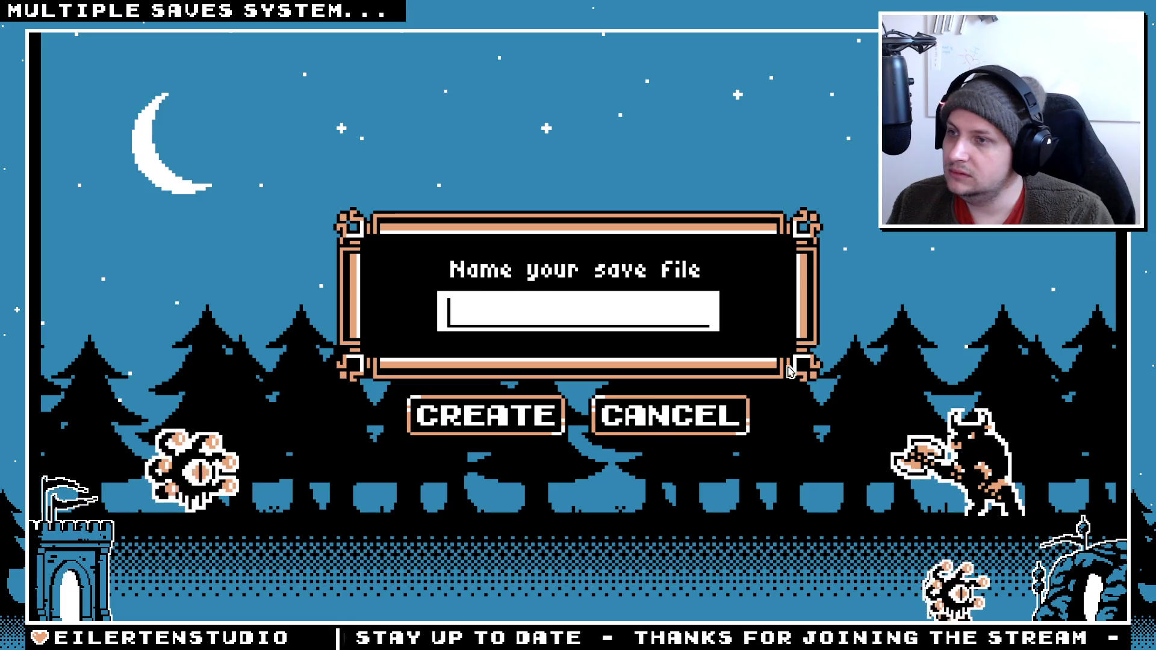
pyautogui.click(488, 416)
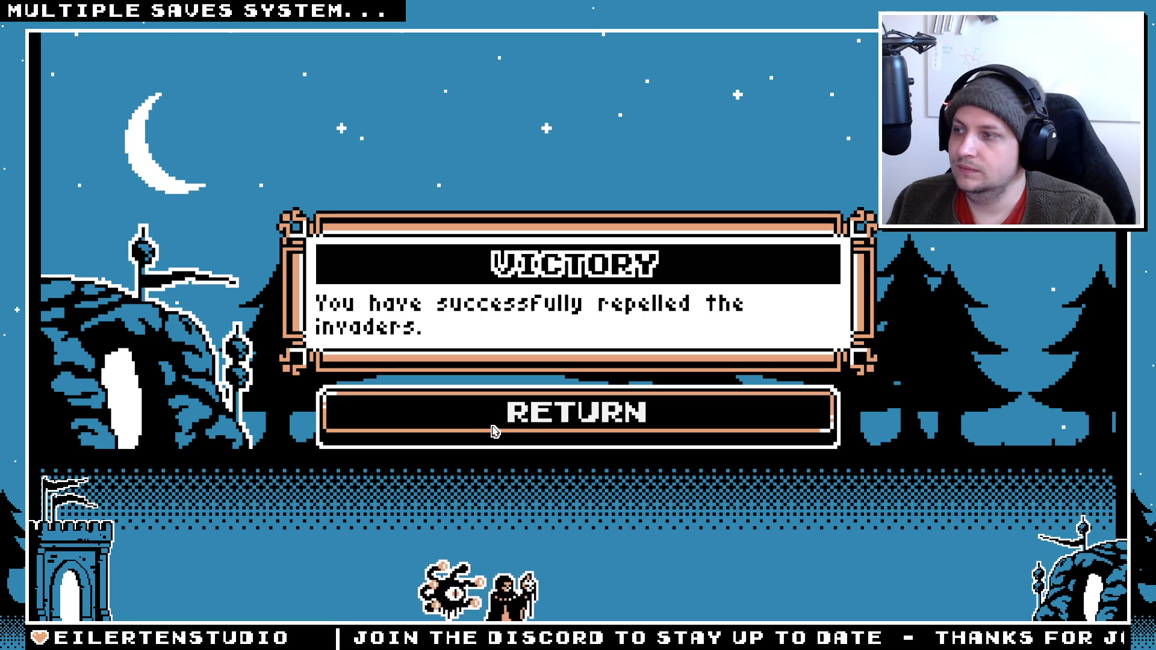
# Leave the victory screen and start playing the Cavern Strike level
pyautogui.click(512, 430)
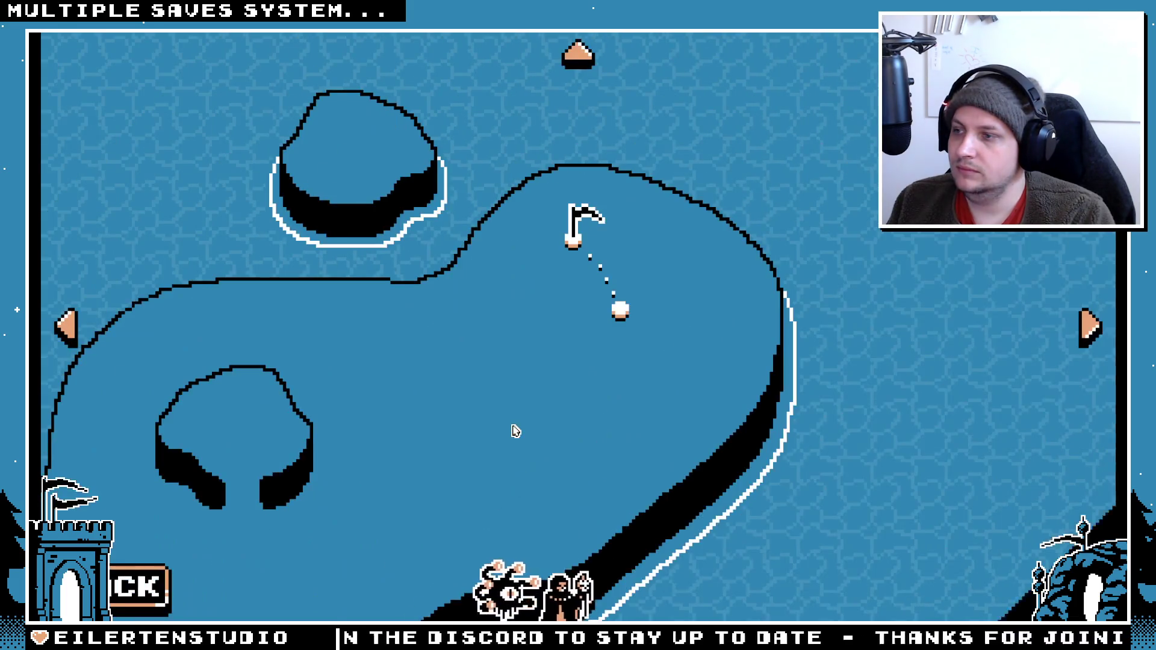
pyautogui.click(619, 326)
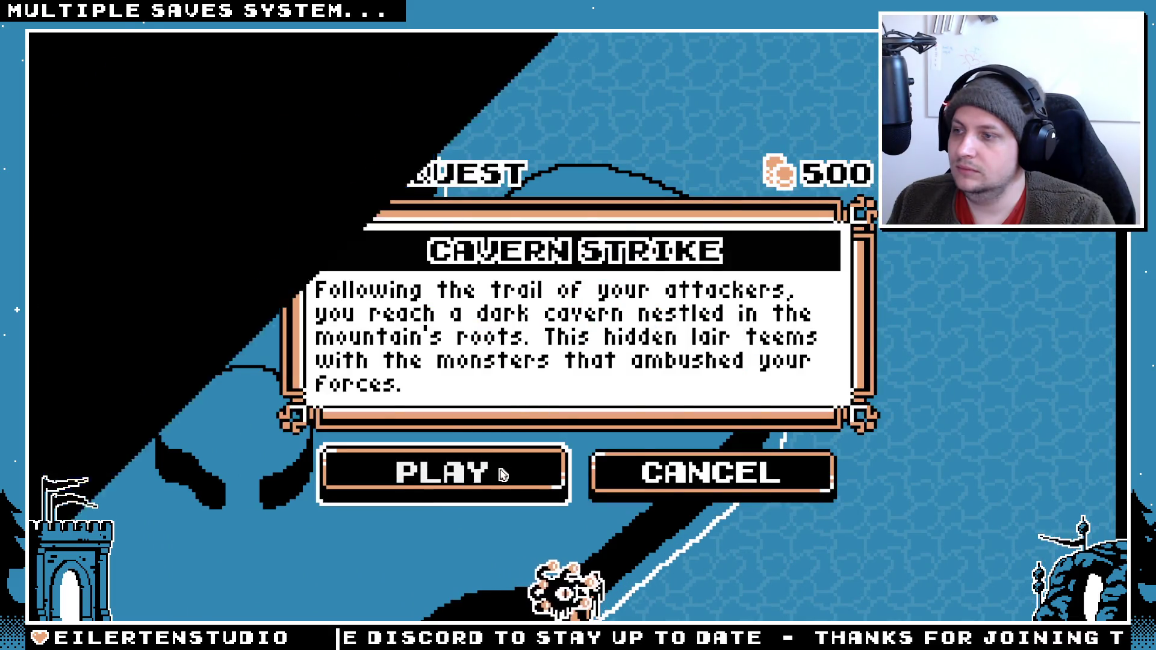
pyautogui.click(503, 472)
# Buy a series of knight units during the Cavern Strike battle
pyautogui.click(77, 510)
pyautogui.click(145, 511)
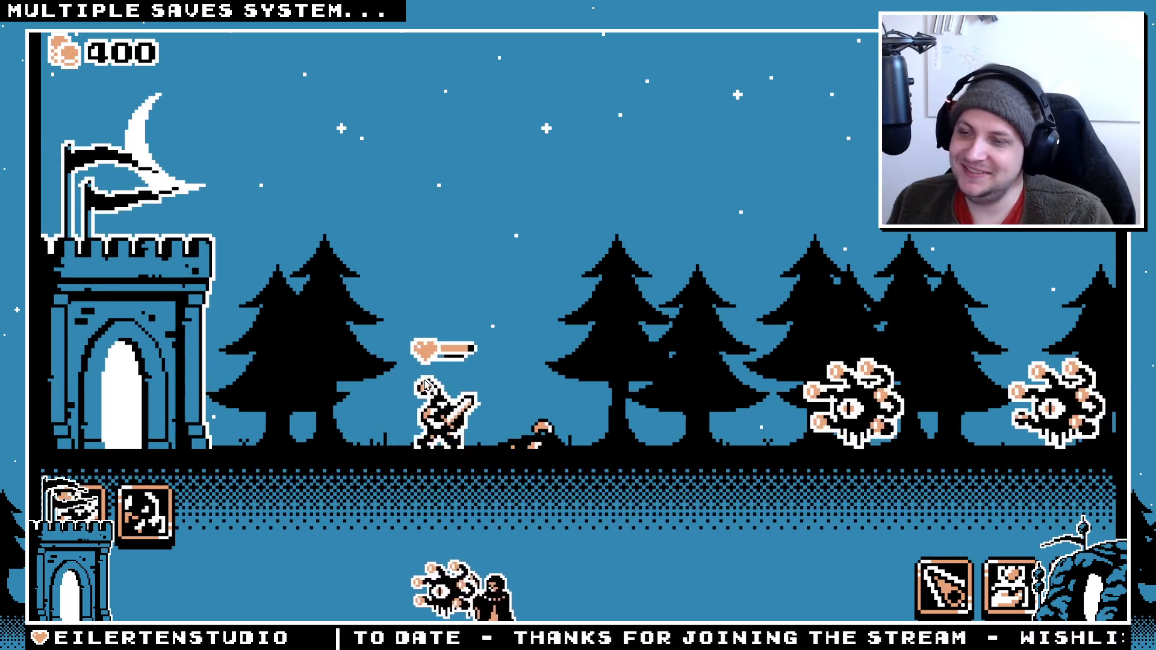
pyautogui.click(77, 508)
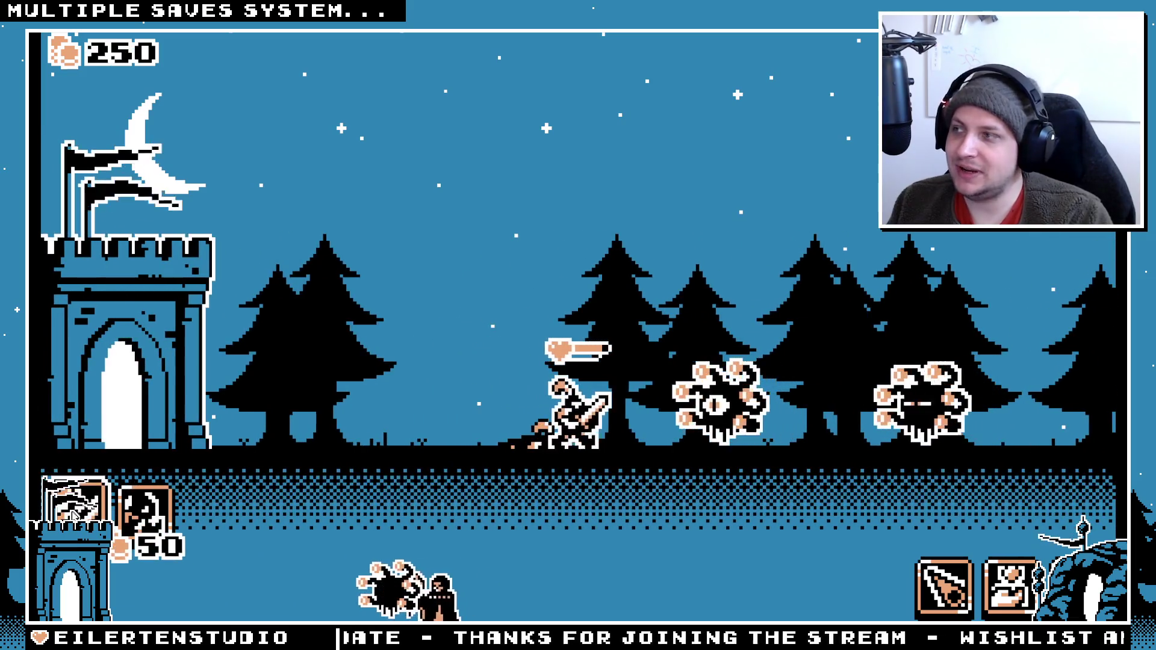
pyautogui.click(77, 507)
pyautogui.click(77, 508)
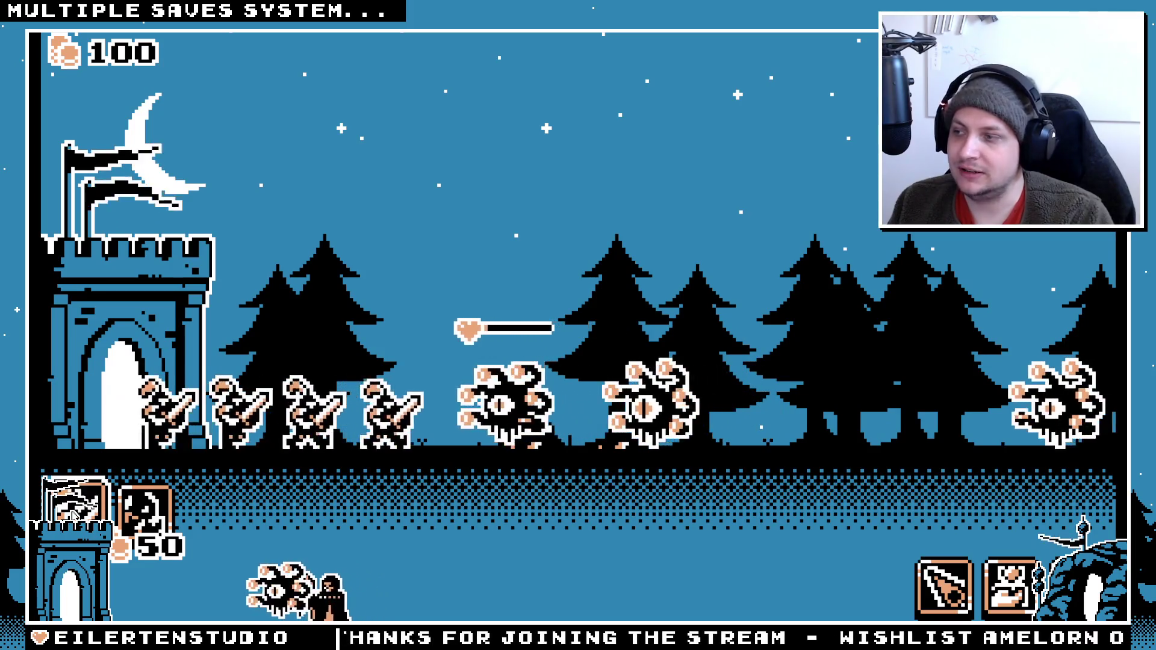
pyautogui.click(77, 509)
pyautogui.click(77, 508)
pyautogui.click(76, 508)
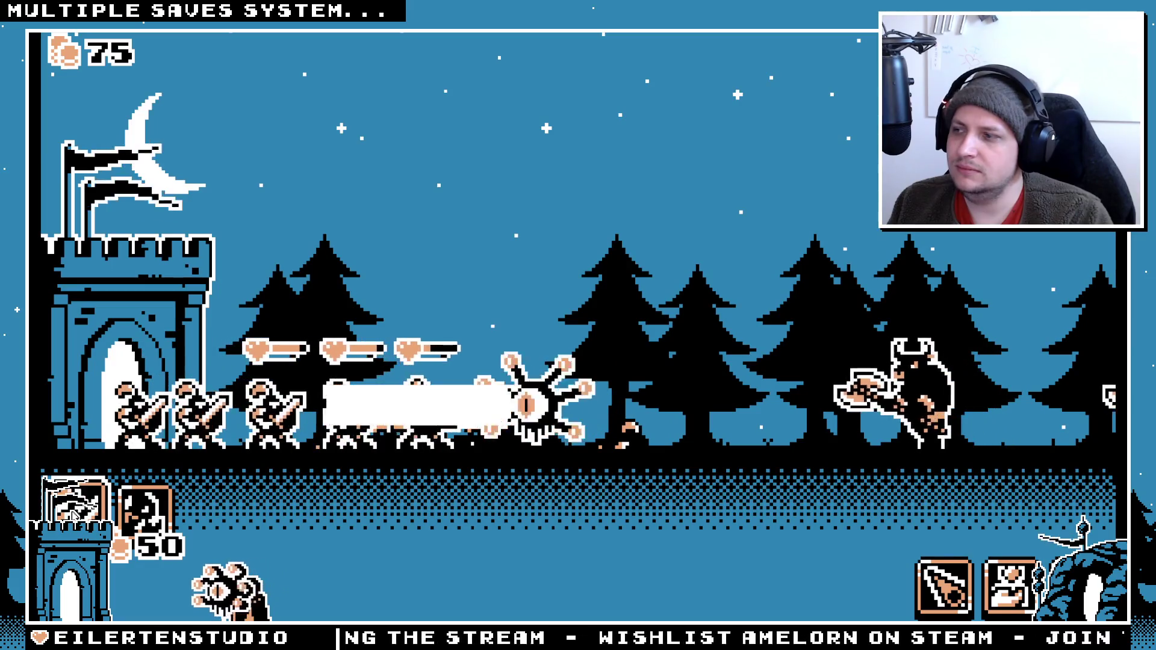
pyautogui.press('1')
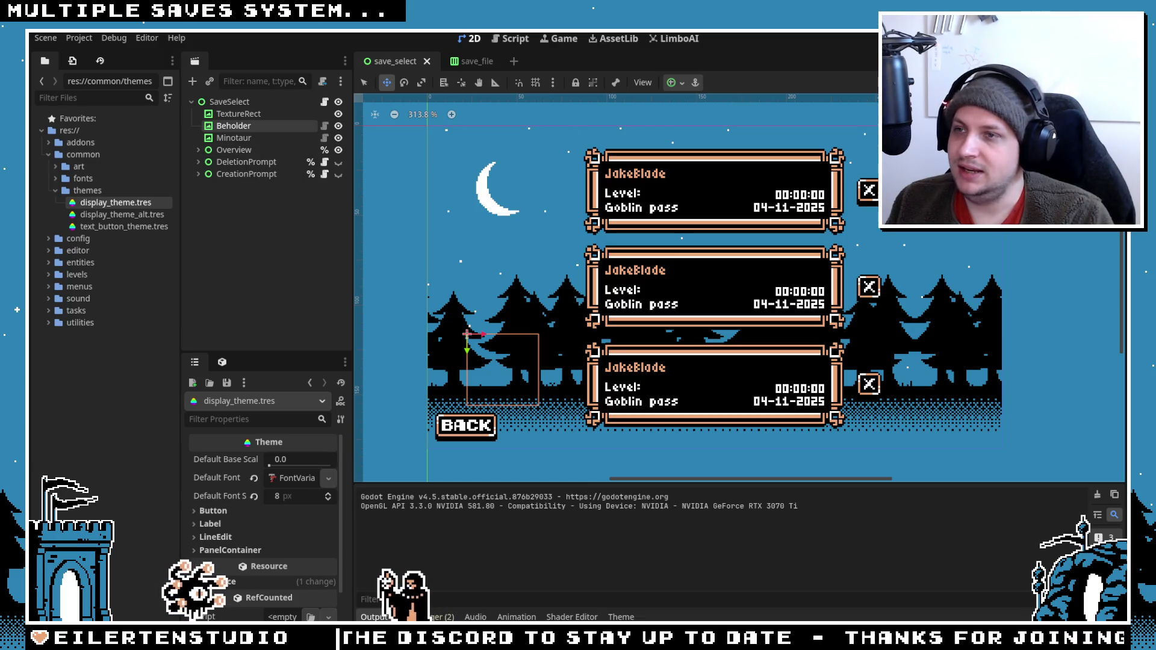
# Run the game, reach the Campaign save screen and start a new save in an empty slot
pyautogui.press('F6')
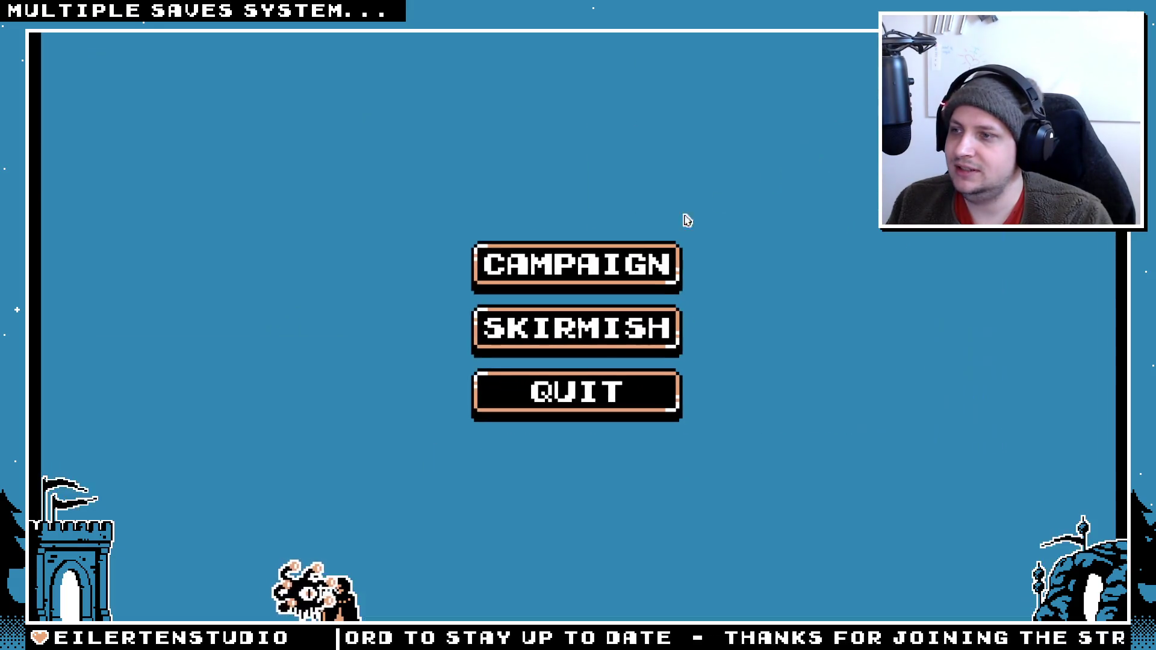
pyautogui.click(582, 264)
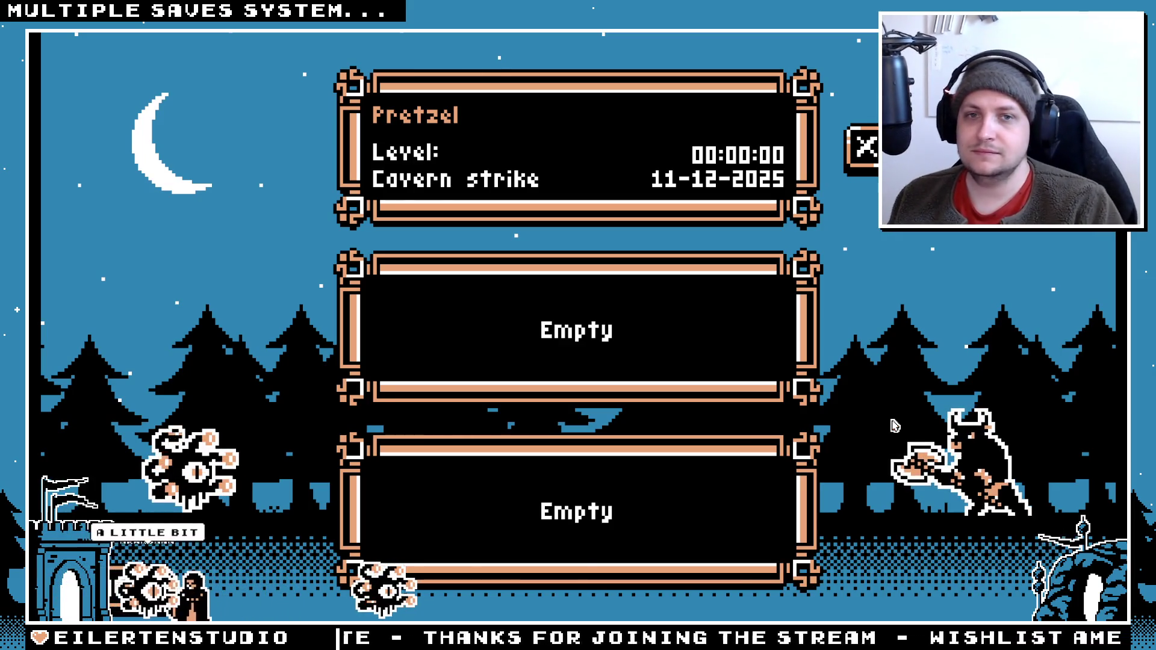
pyautogui.click(693, 301)
pyautogui.write('abcjfgj')
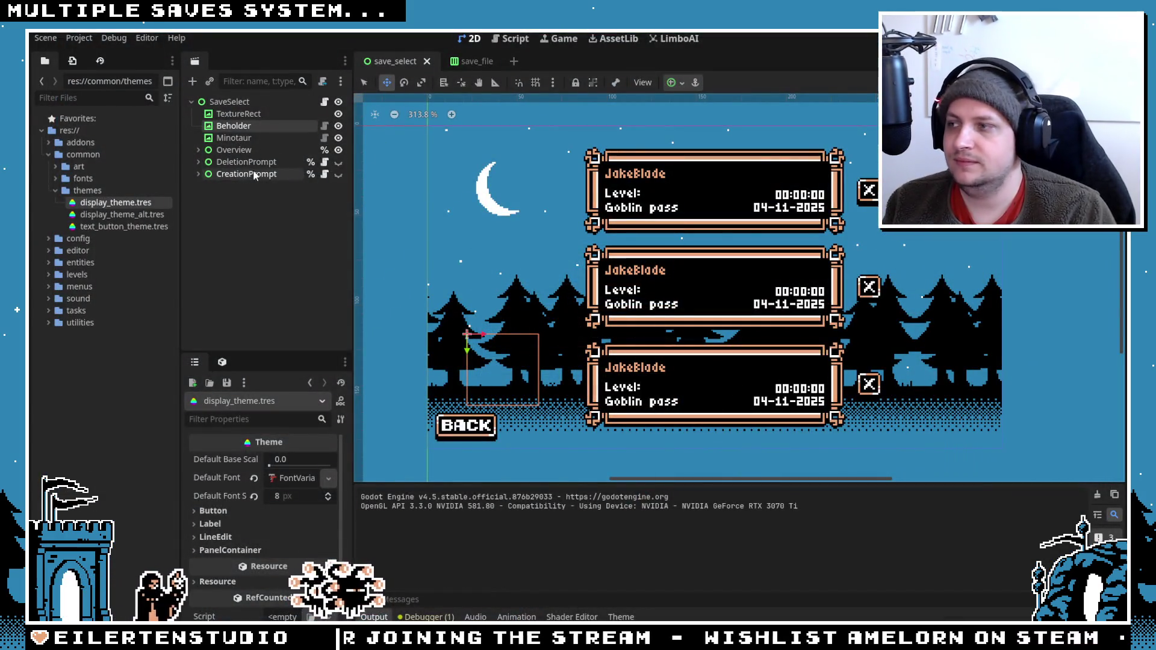
# Select CreationPrompt's NameInput node in the Scene tree, then rerun to the Campaign save screen
pyautogui.click(254, 170)
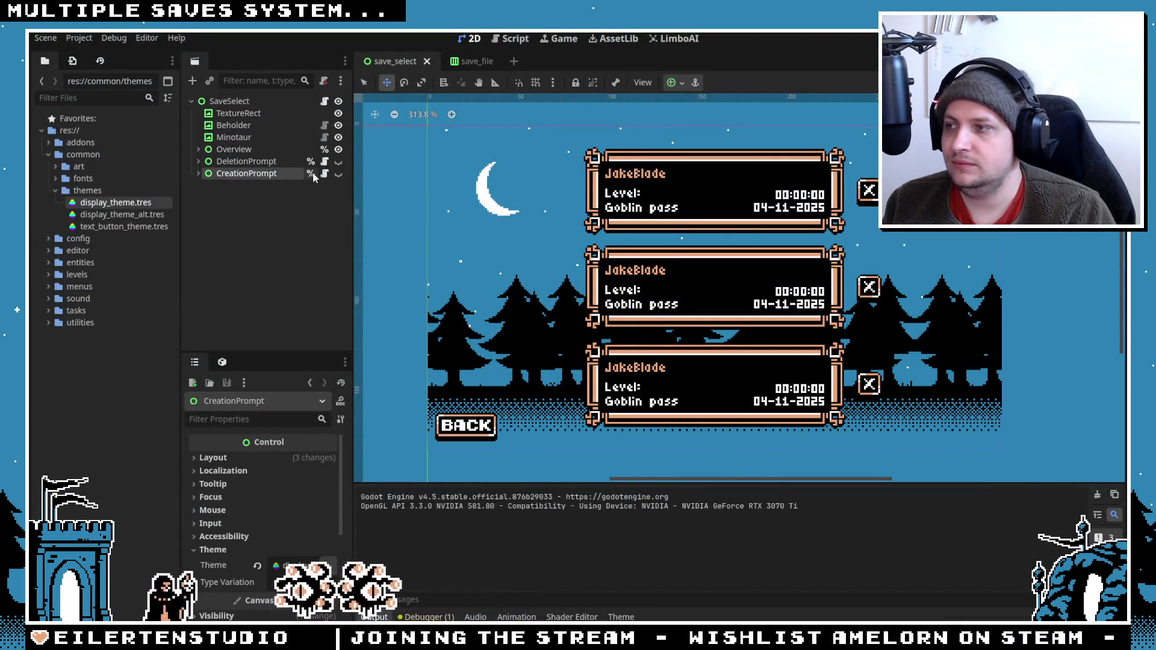
pyautogui.click(197, 174)
pyautogui.click(272, 245)
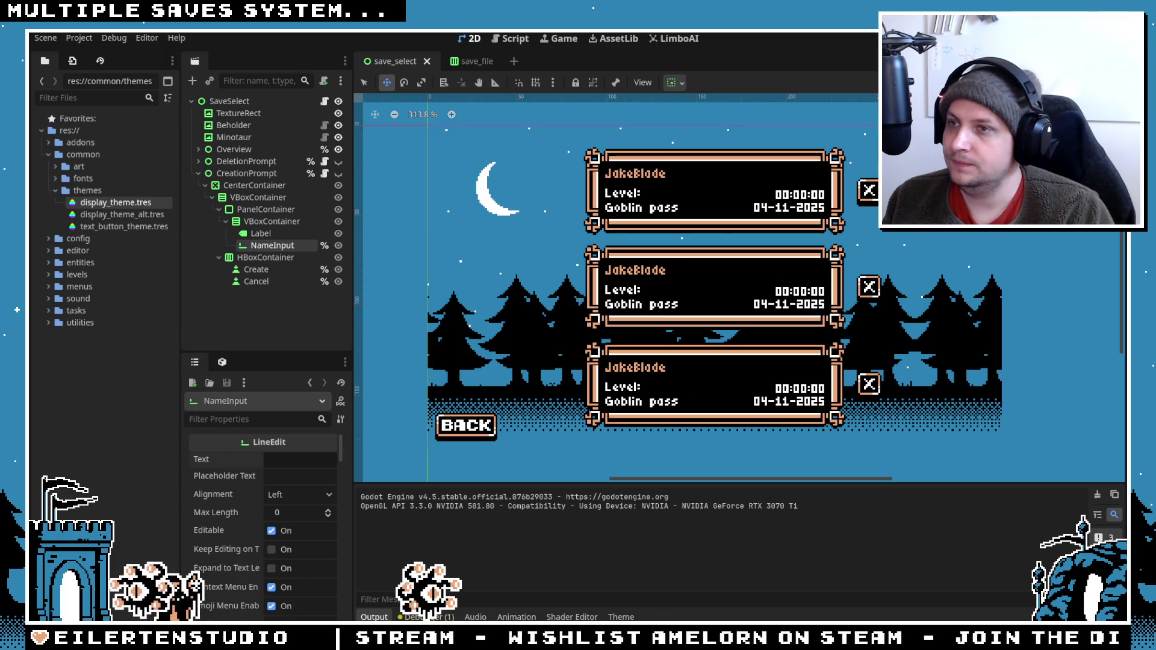
pyautogui.press('F5')
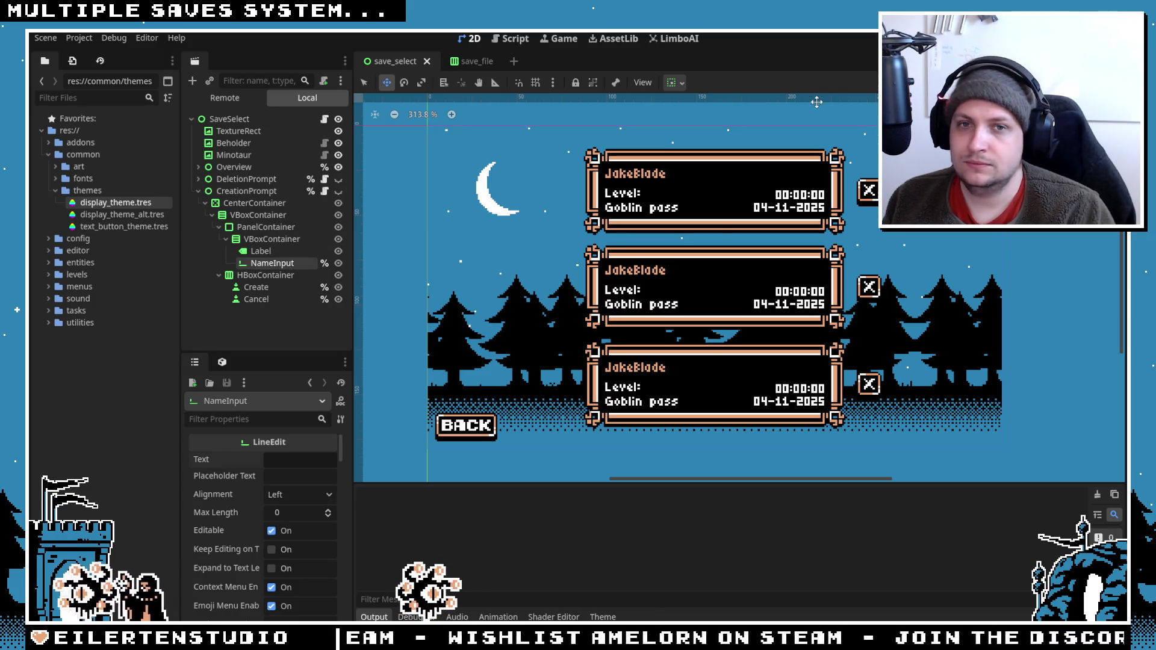
pyautogui.click(578, 358)
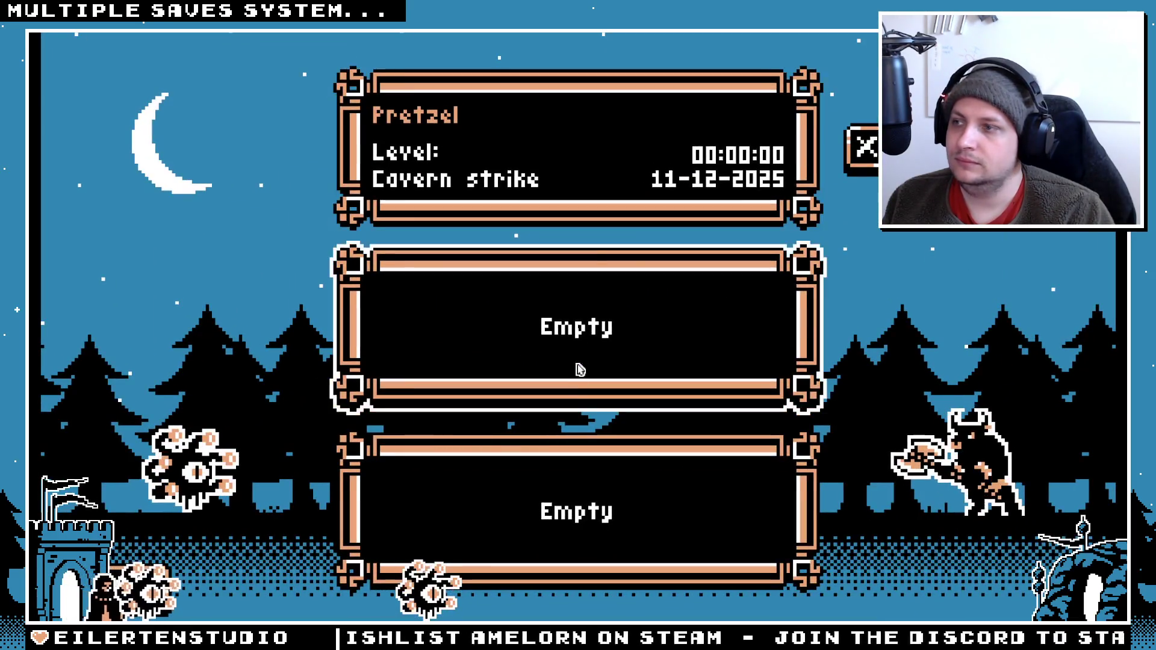
# Load the Pretzel save, escape back and delete it
pyautogui.click(481, 163)
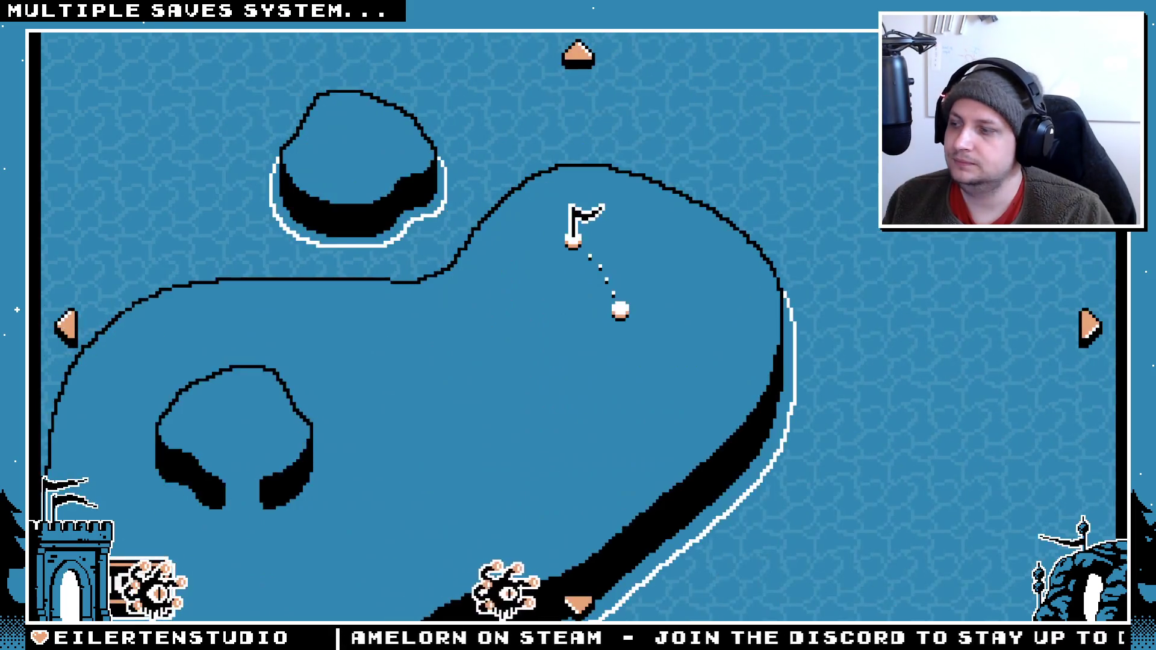
pyautogui.press('Escape')
pyautogui.click(865, 147)
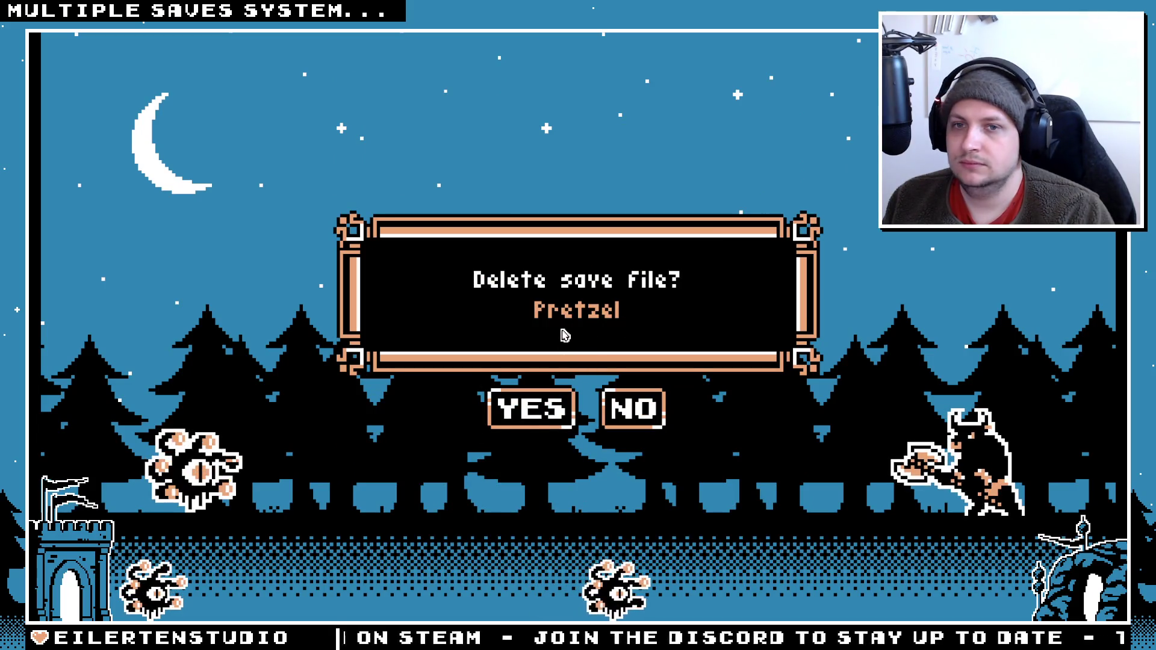
pyautogui.click(536, 426)
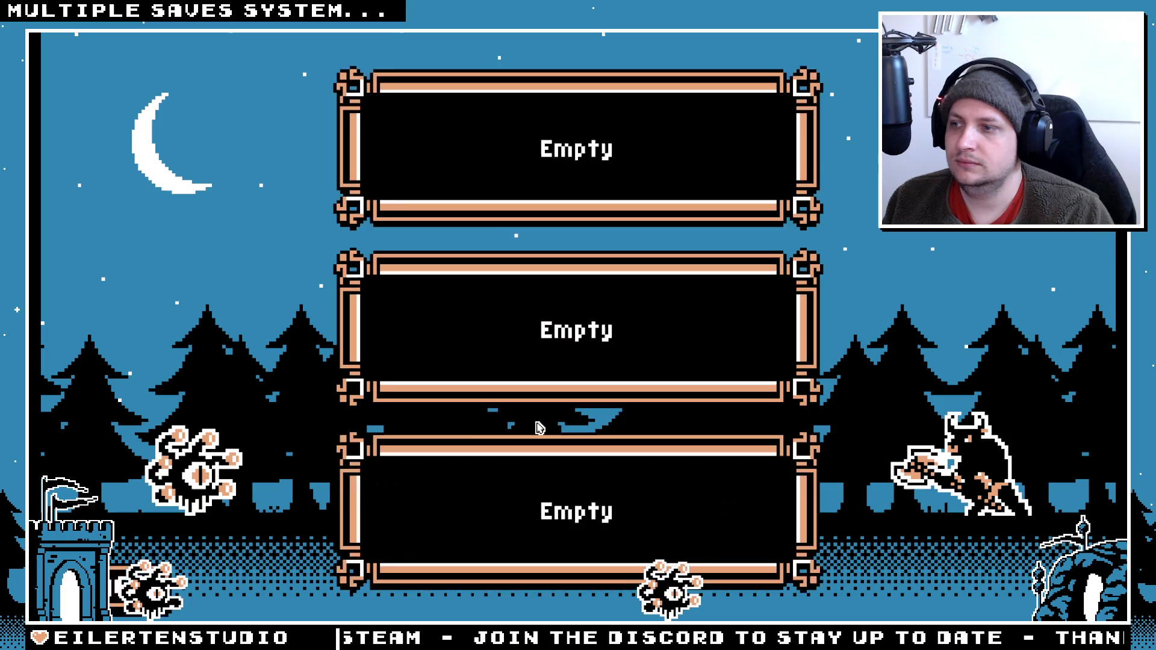
# Create saves named MrWhoMan, Benjumpin and Hopkins in the three empty slots
pyautogui.click(573, 190)
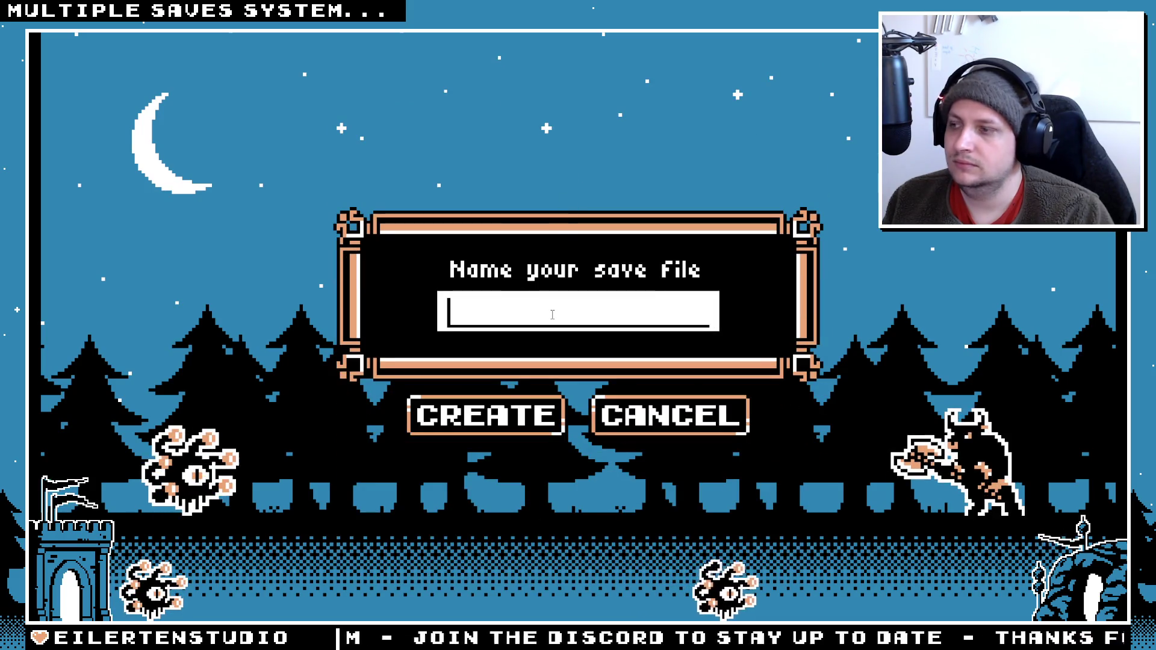
pyautogui.write('MrWhoMan')
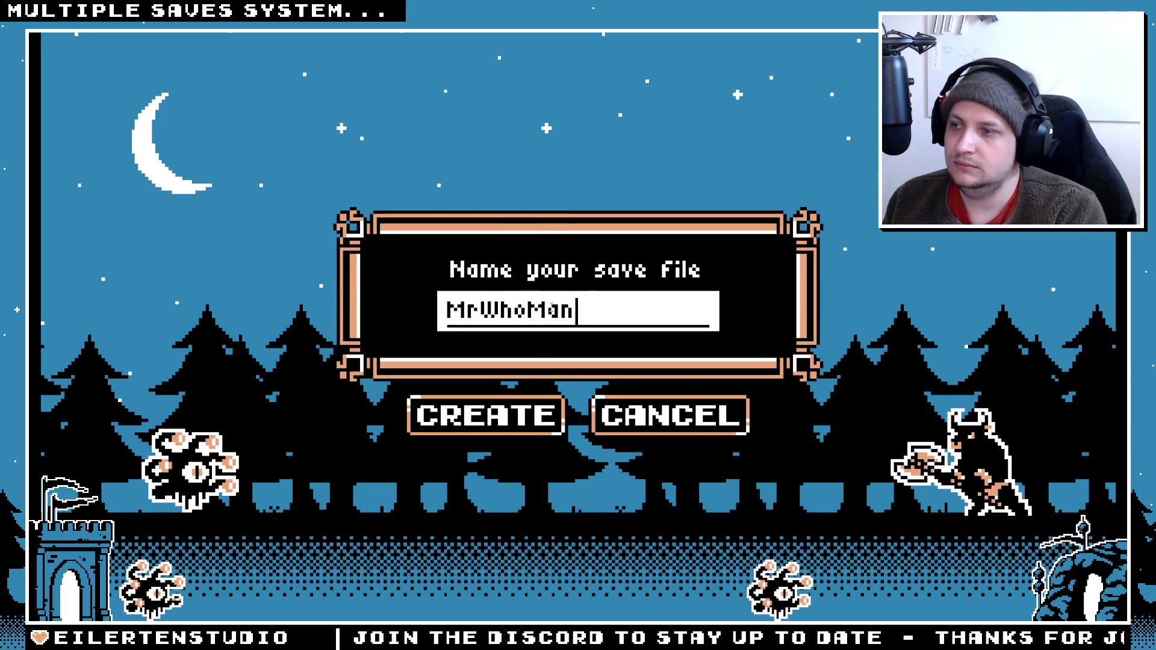
pyautogui.press('Return')
pyautogui.click(596, 320)
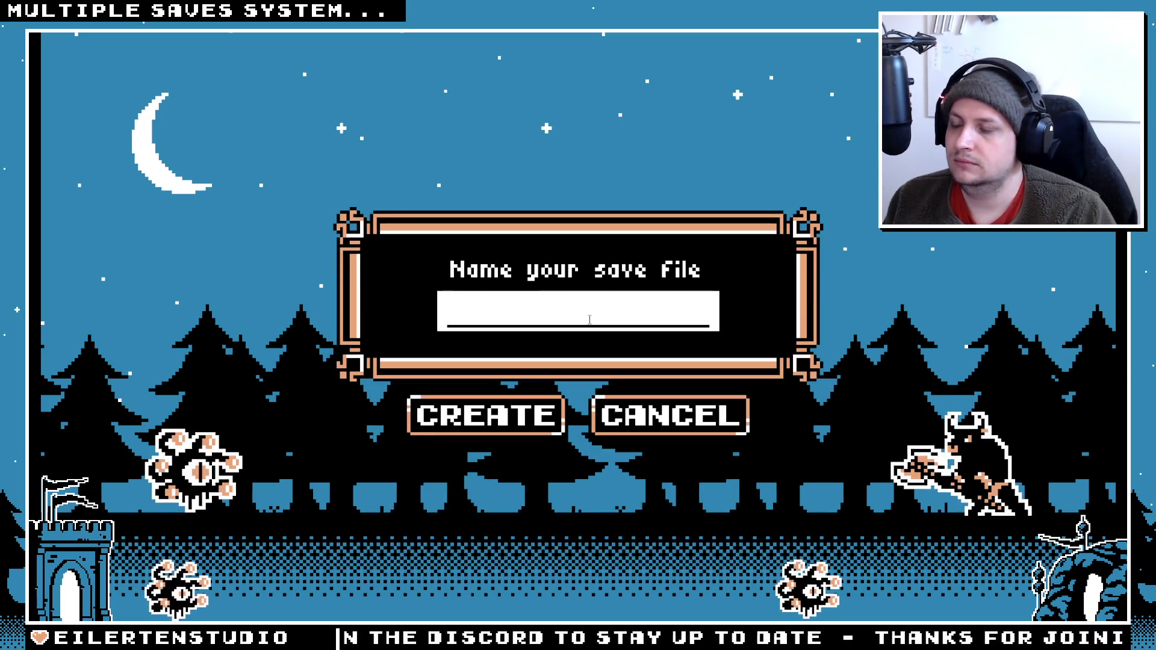
pyautogui.write('Ben')
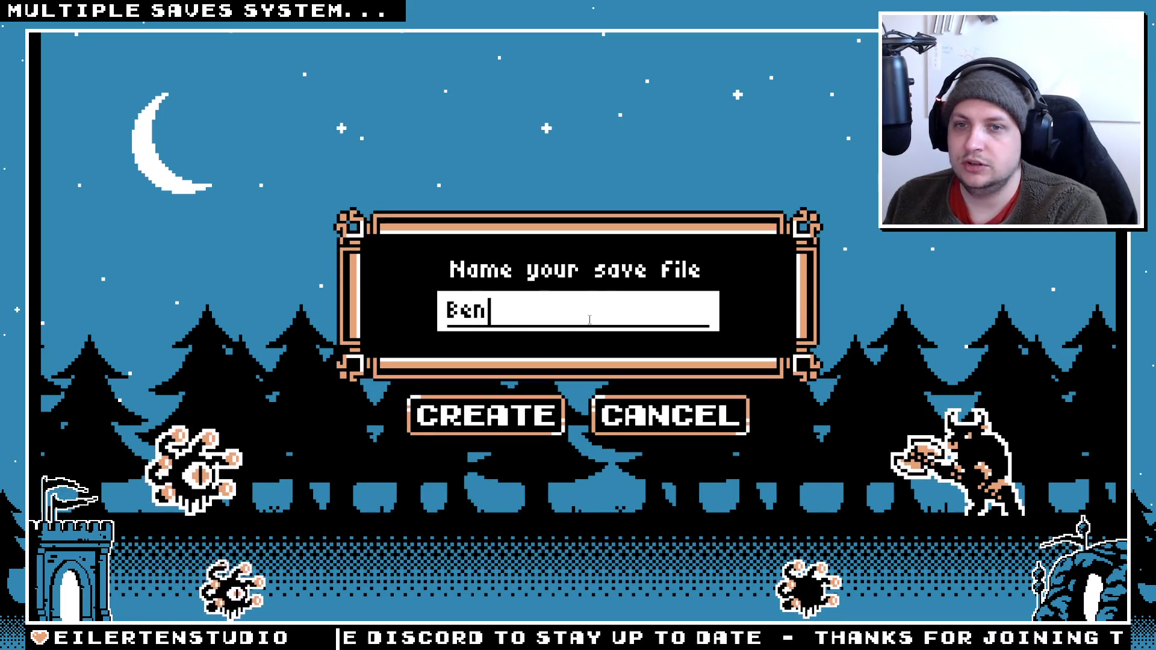
pyautogui.write('jumpin')
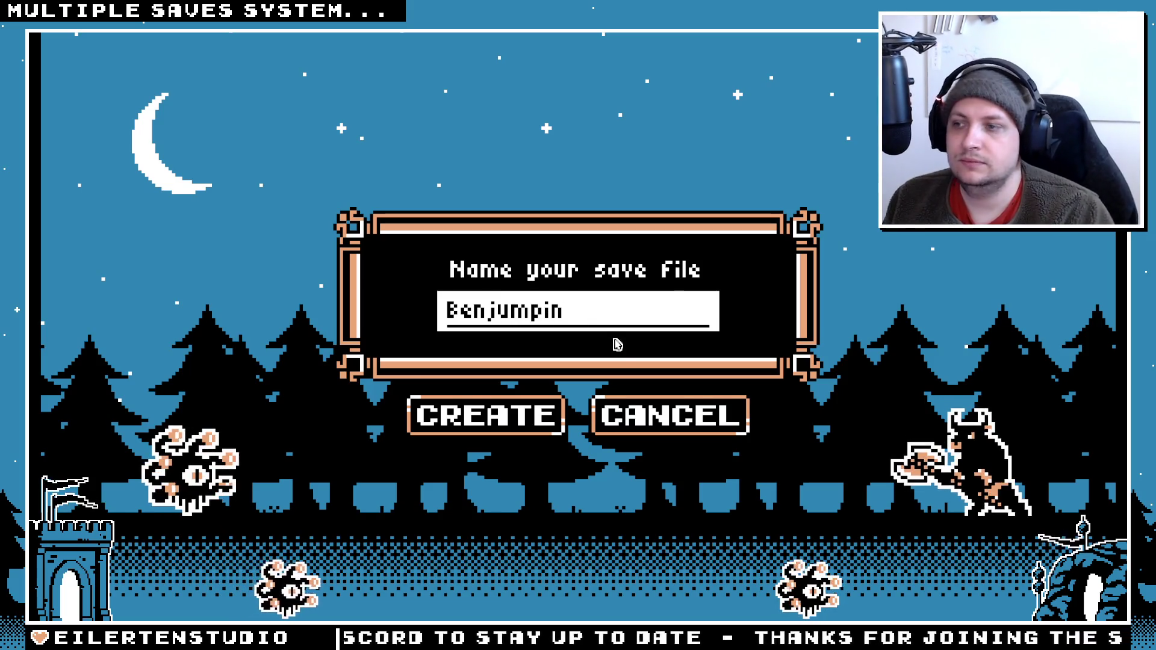
pyautogui.click(473, 413)
pyautogui.click(621, 482)
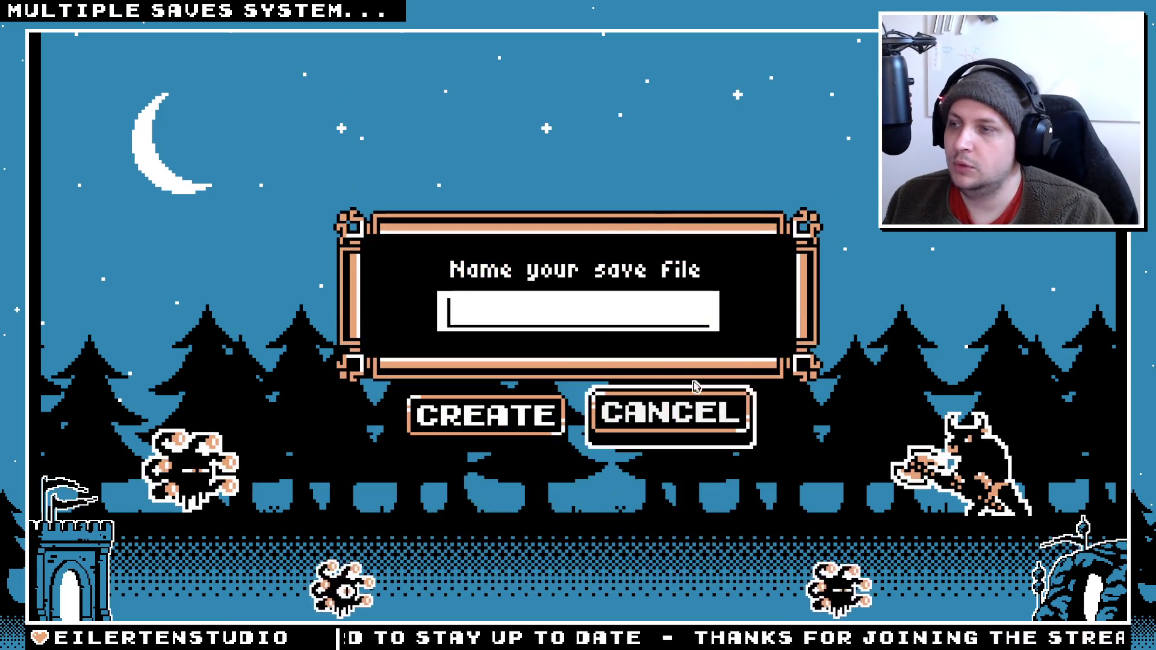
pyautogui.write('Hopkins')
pyautogui.click(456, 420)
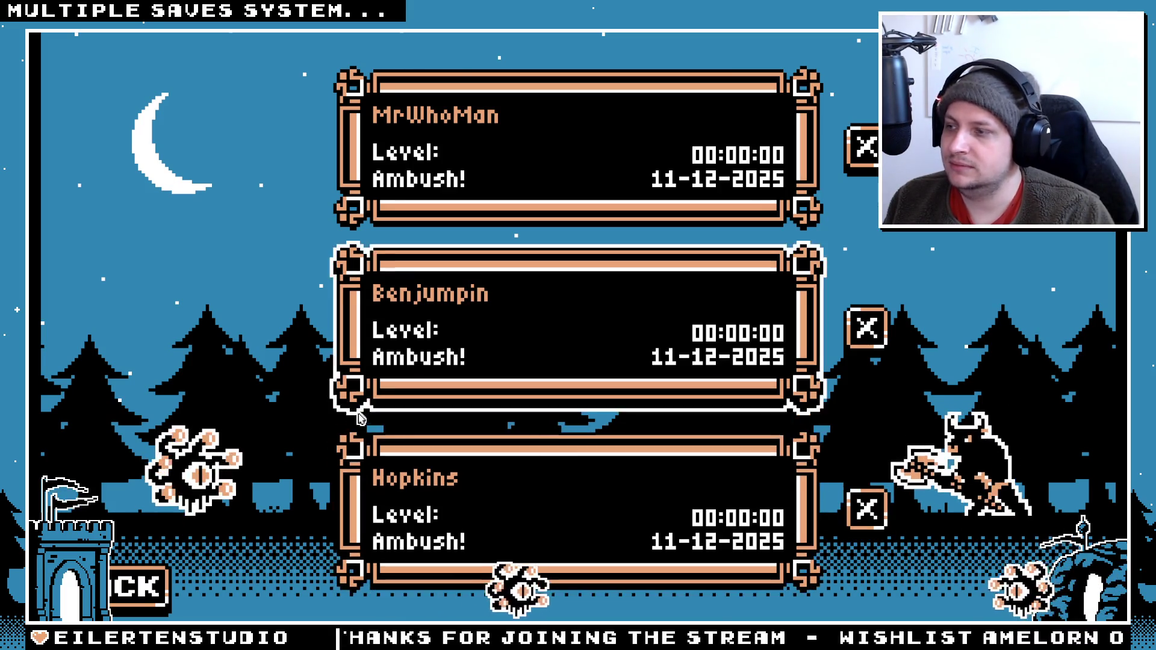
pyautogui.click(714, 619)
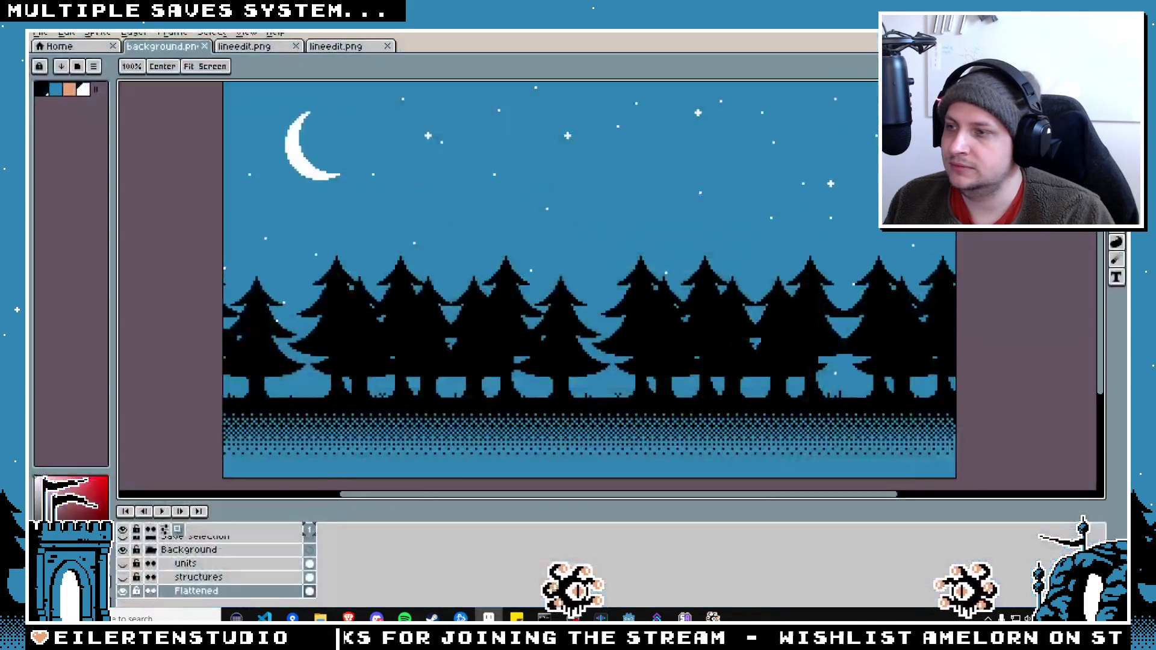
# Undo the flattening and reveal the units and Save selection layers, then return to Godot
pyautogui.hotkey('ctrl', 'z')
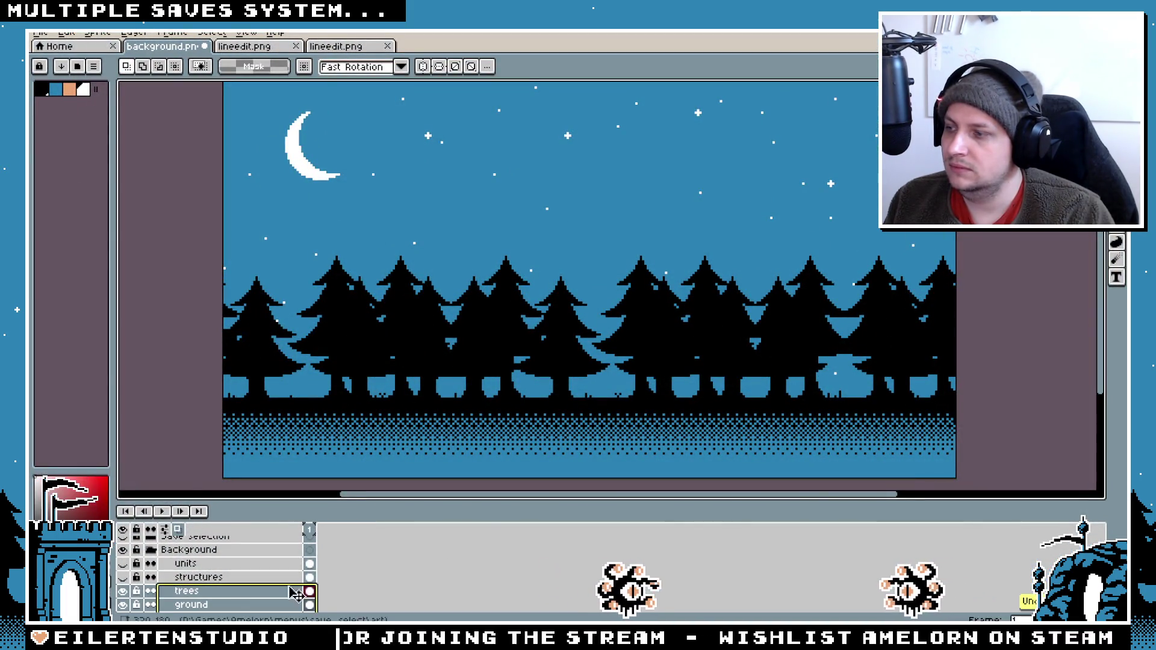
pyautogui.scroll(1, 152, 562)
pyautogui.click(124, 579)
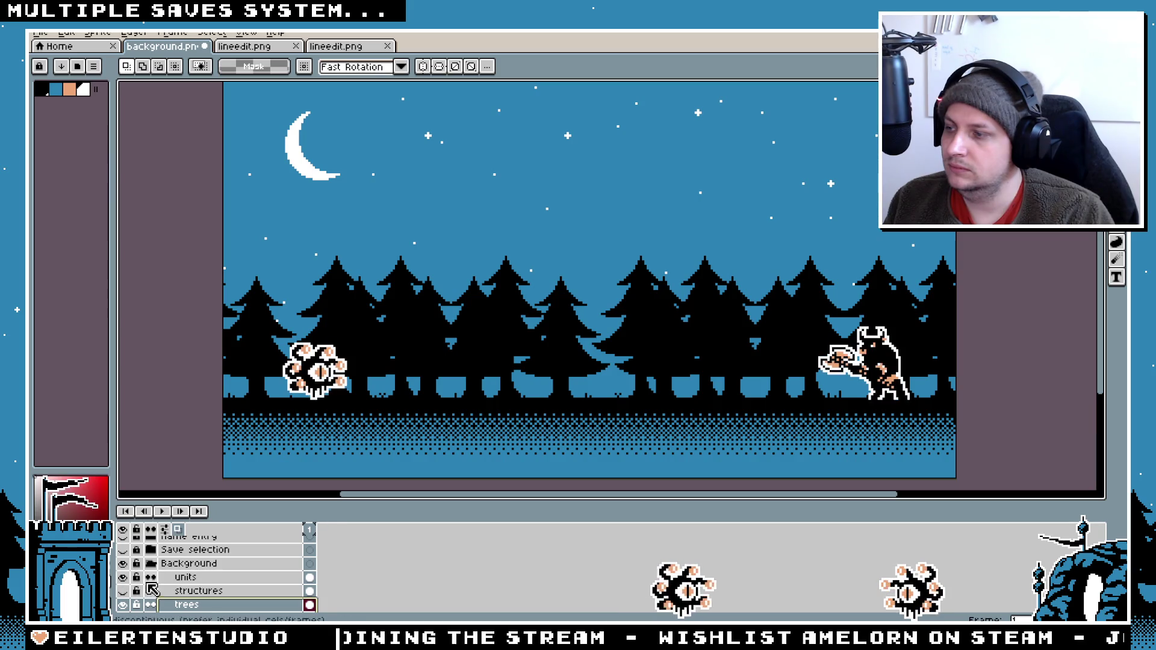
pyautogui.scroll(1, 124, 580)
pyautogui.click(124, 566)
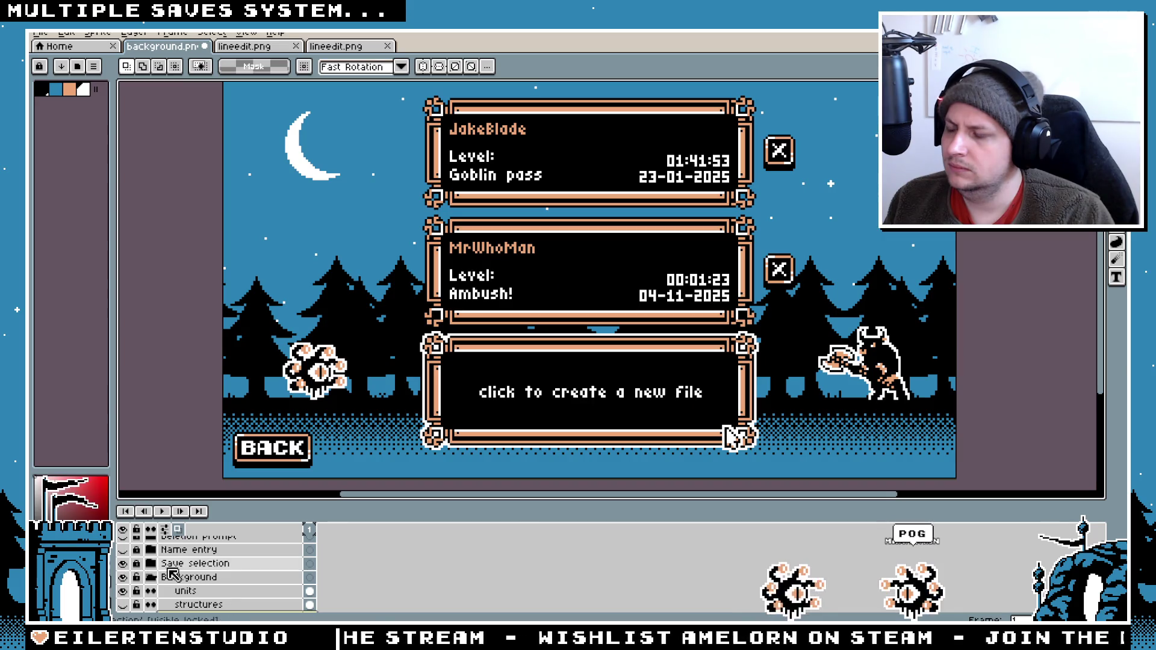
pyautogui.moveTo(488, 619)
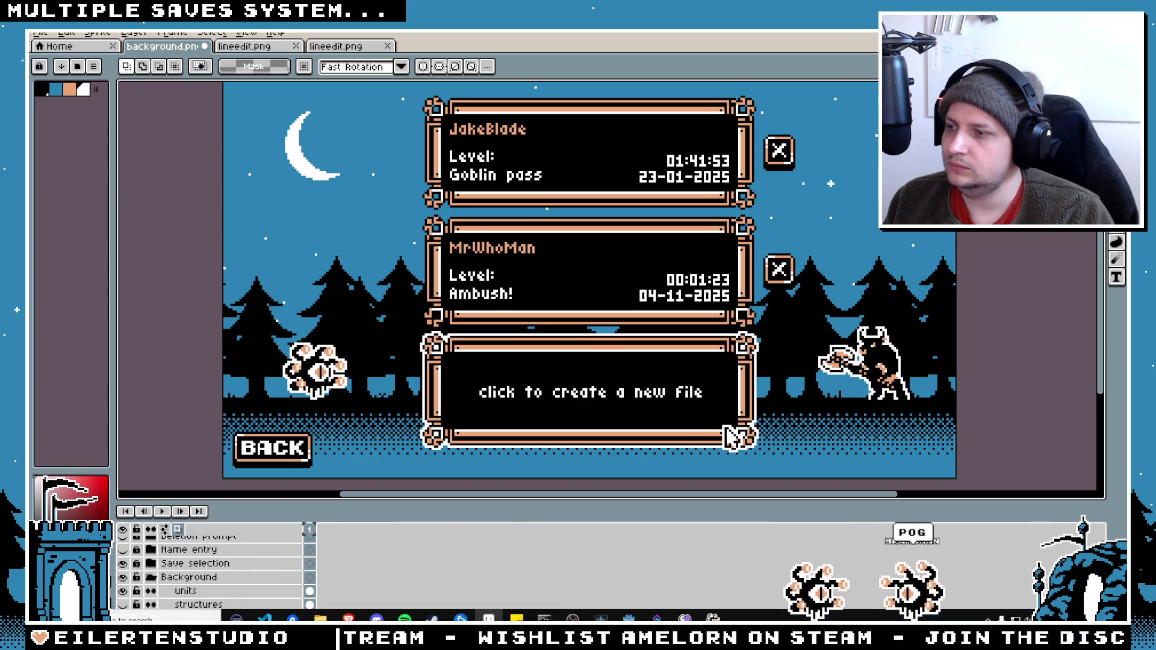
pyautogui.click(630, 619)
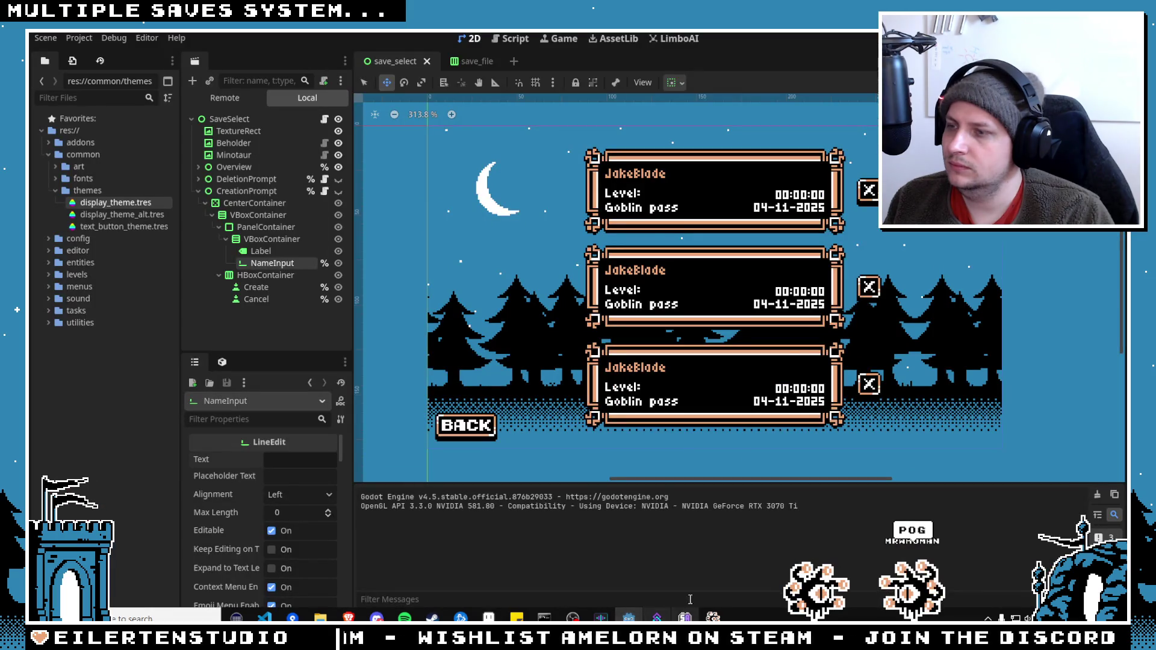
# Run the game to view the save screen listing the three saves with delete buttons
pyautogui.press('F6')
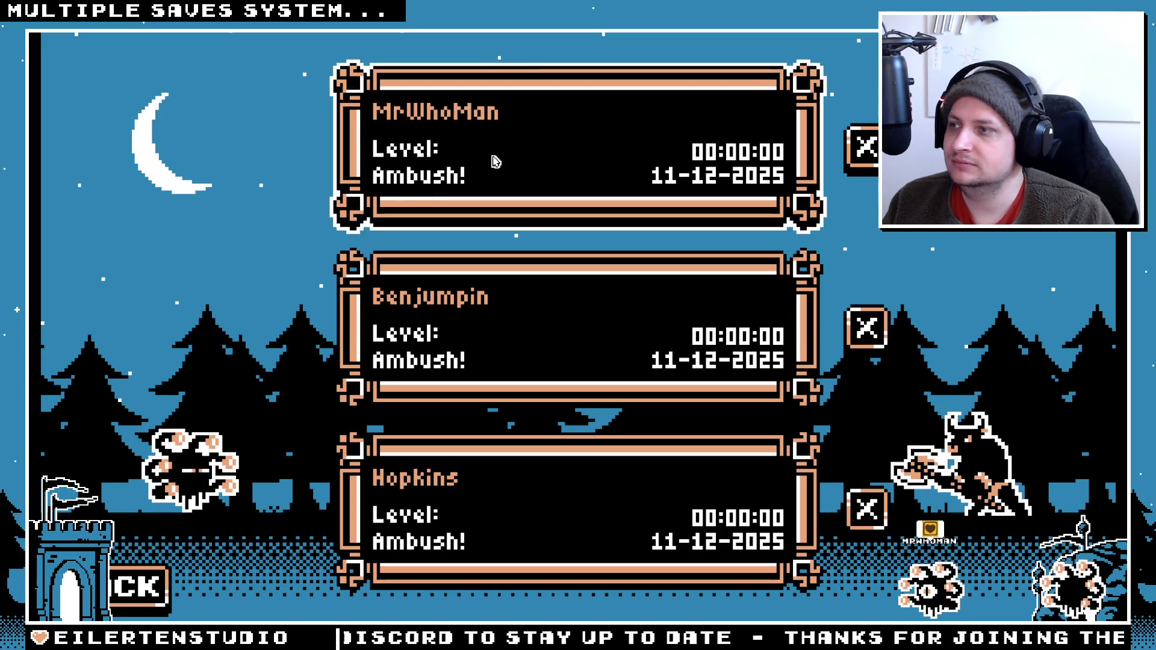
pyautogui.click(615, 183)
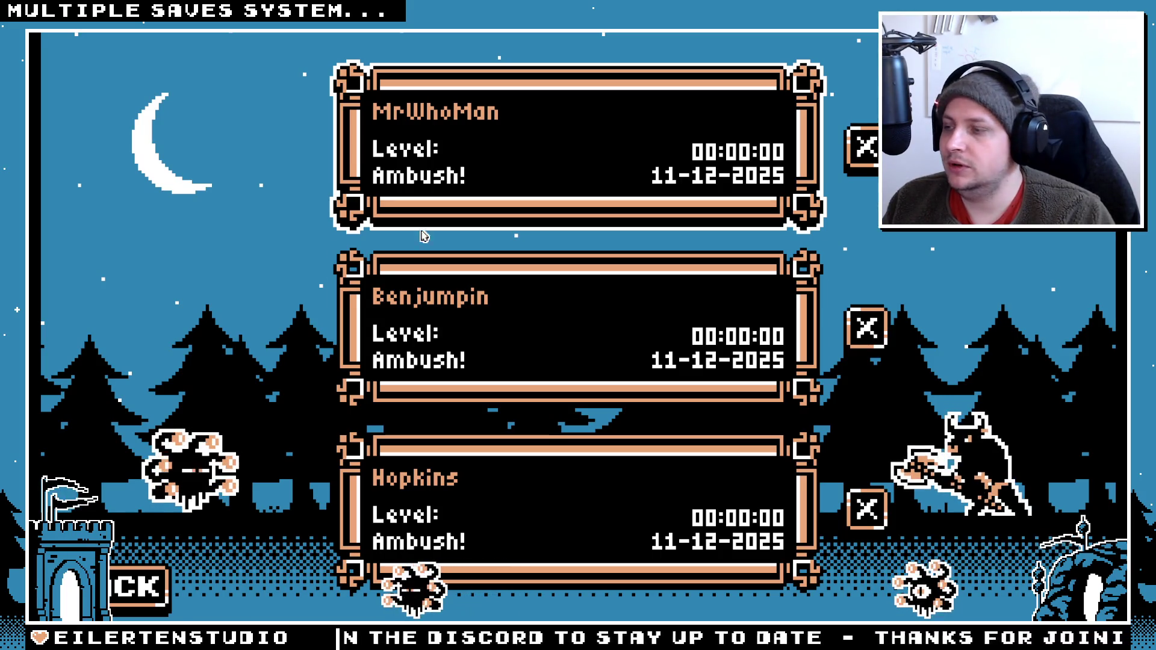
# Load the MrWhoMan save into the golf level and return to save selection three times
pyautogui.press('super')
pyautogui.press('Escape')
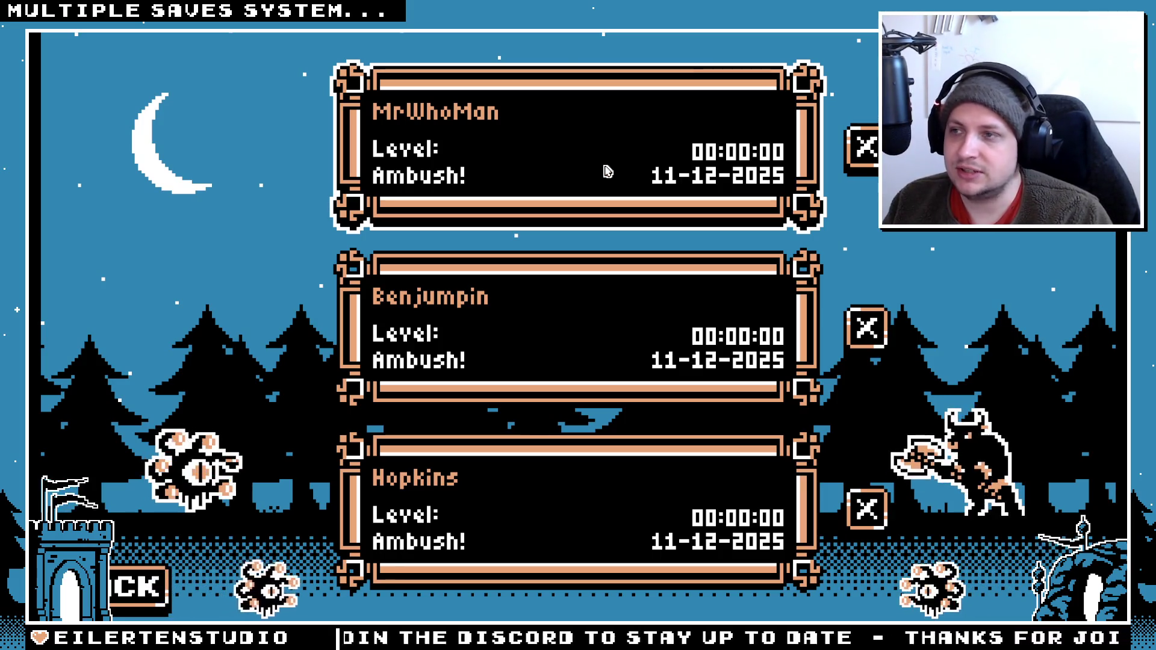
pyautogui.click(607, 173)
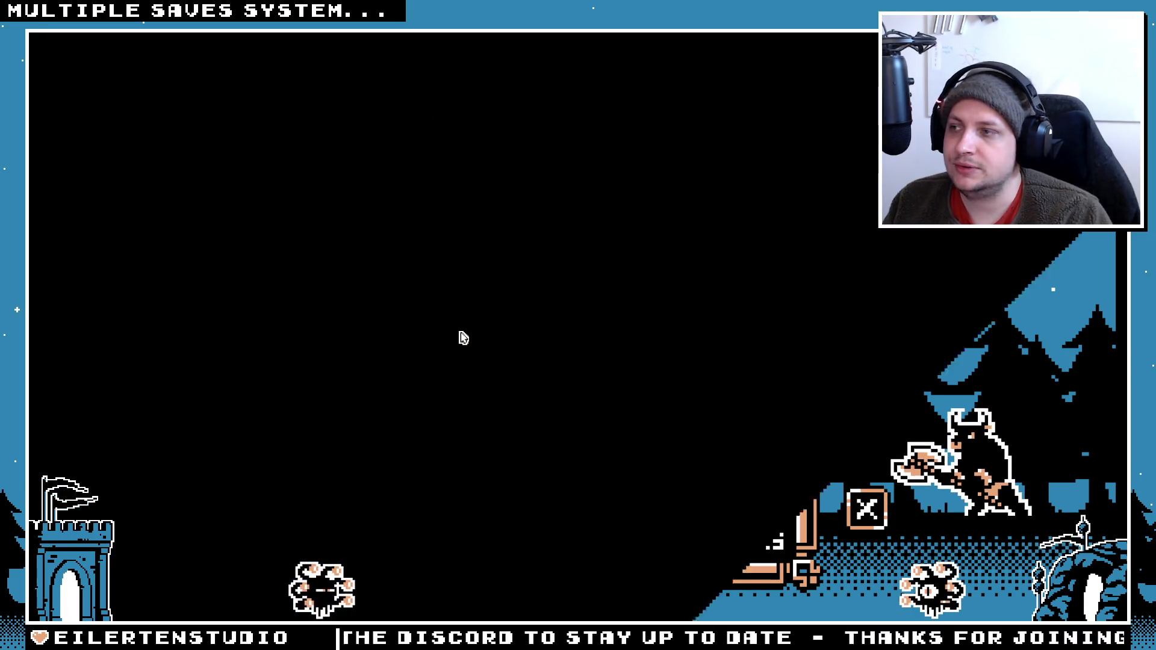
pyautogui.click(117, 585)
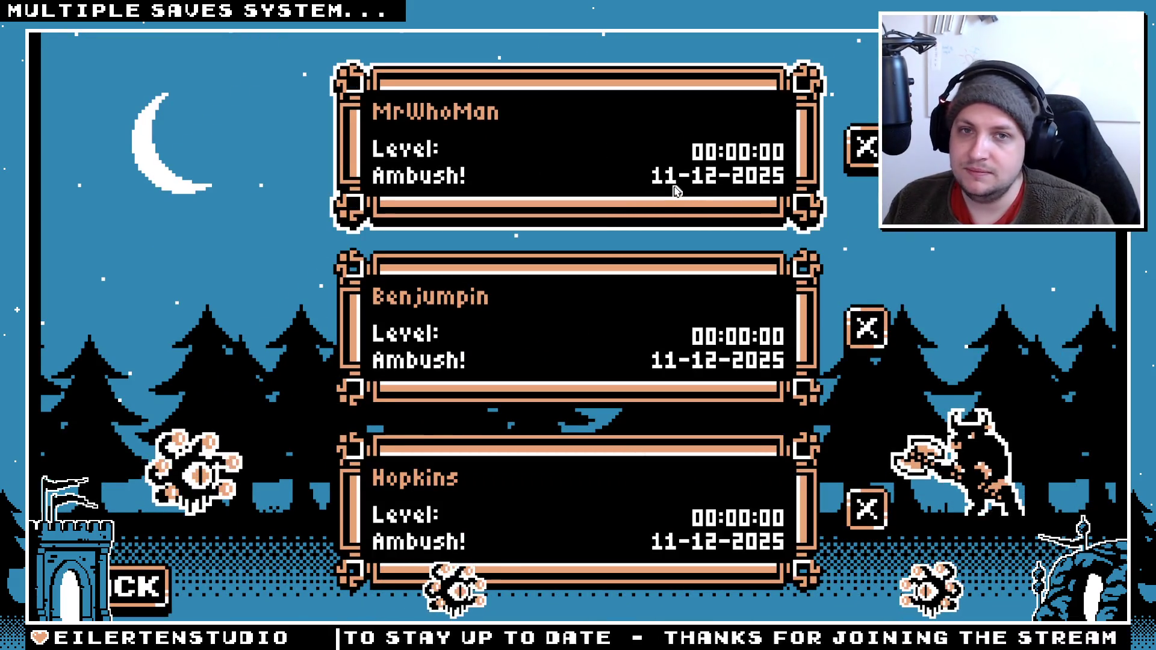
pyautogui.click(647, 178)
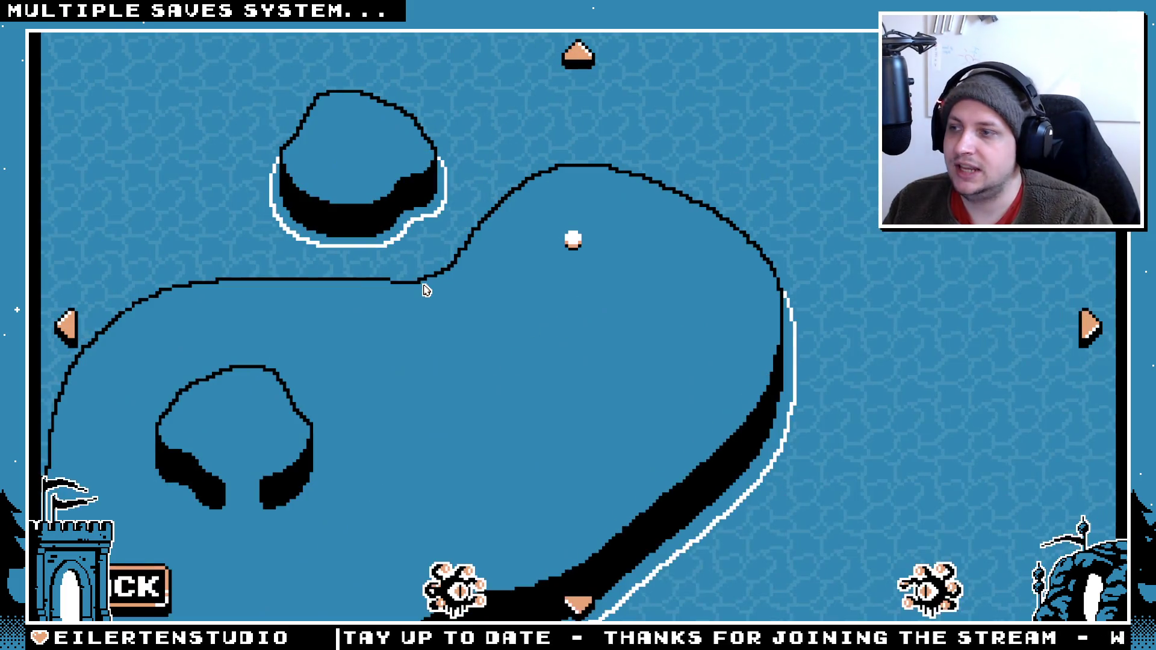
pyautogui.click(138, 586)
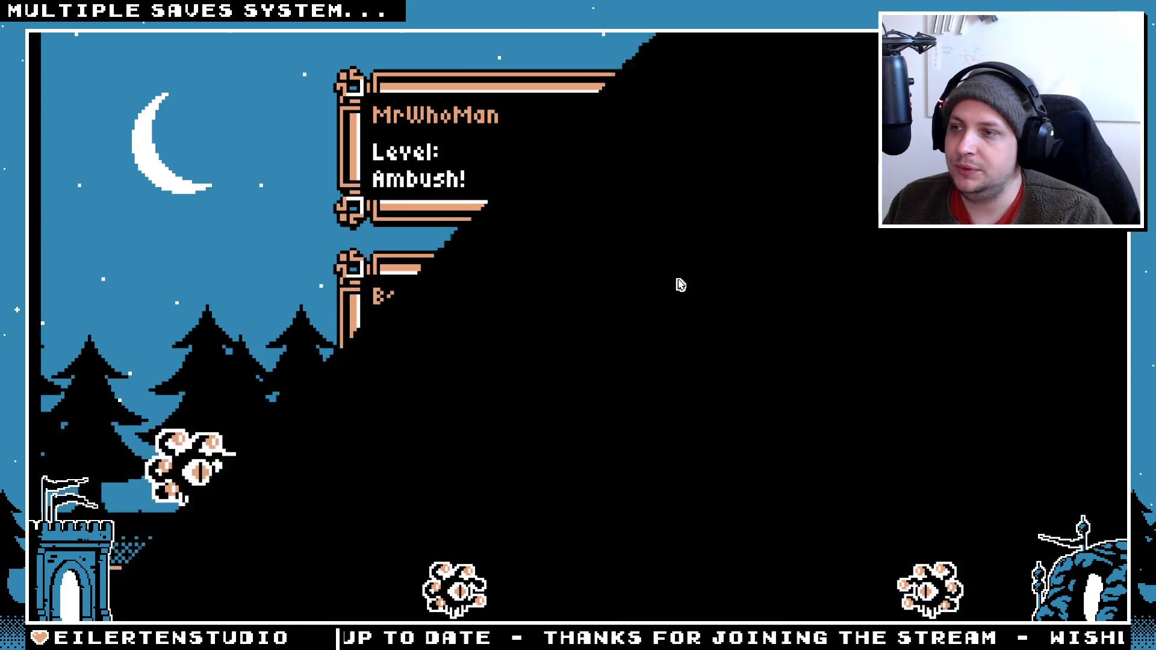
pyautogui.click(623, 181)
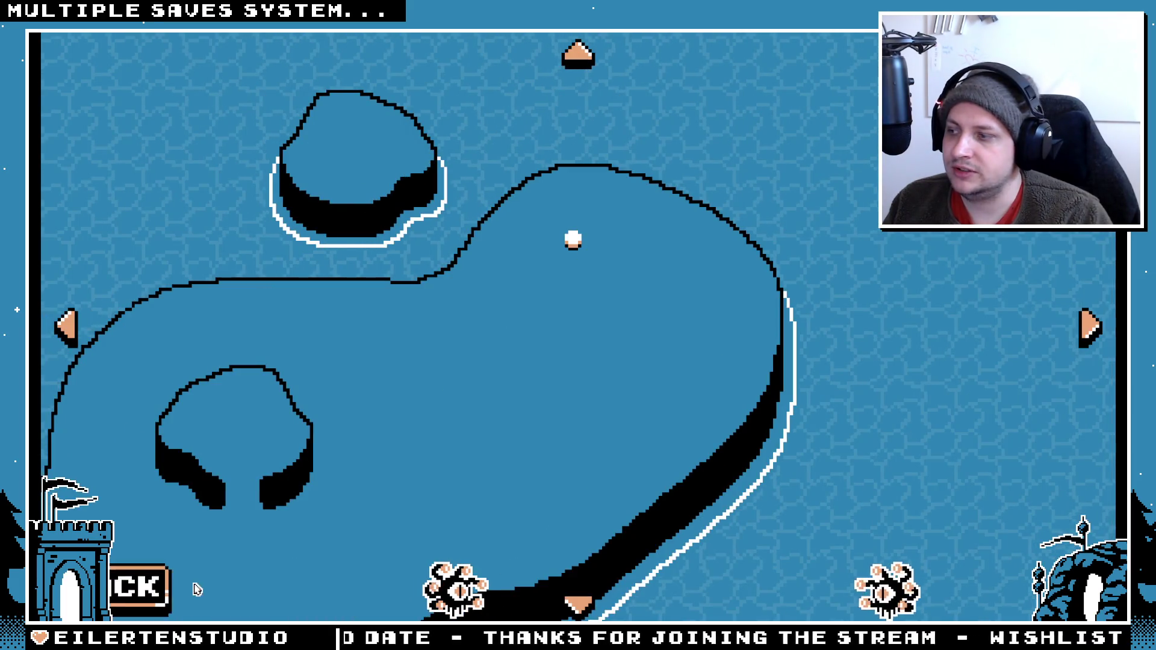
pyautogui.click(139, 586)
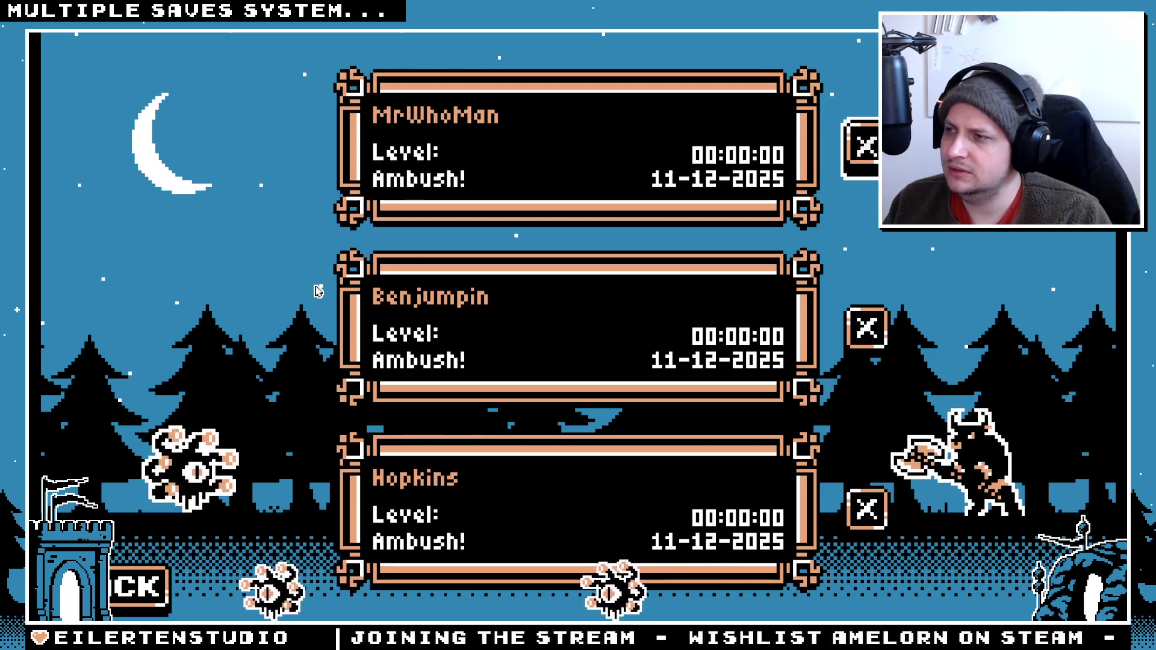
# Back out to the main menu, stop the game and open text_button_theme.tres
pyautogui.click(134, 566)
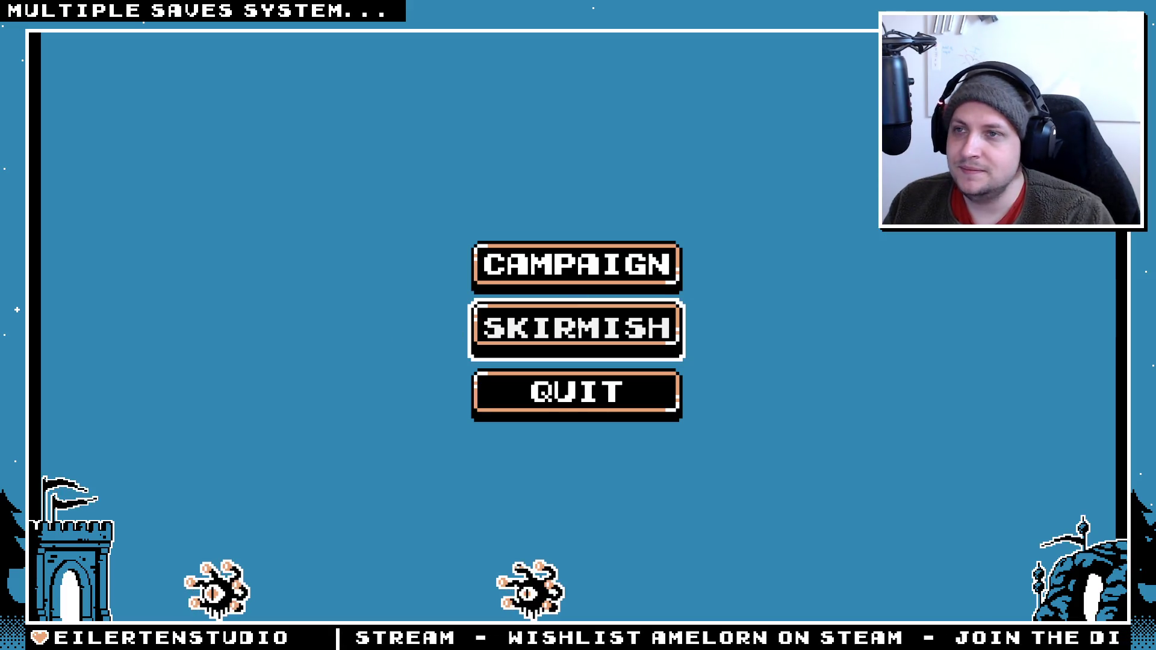
pyautogui.press('F8')
pyautogui.doubleClick(118, 227)
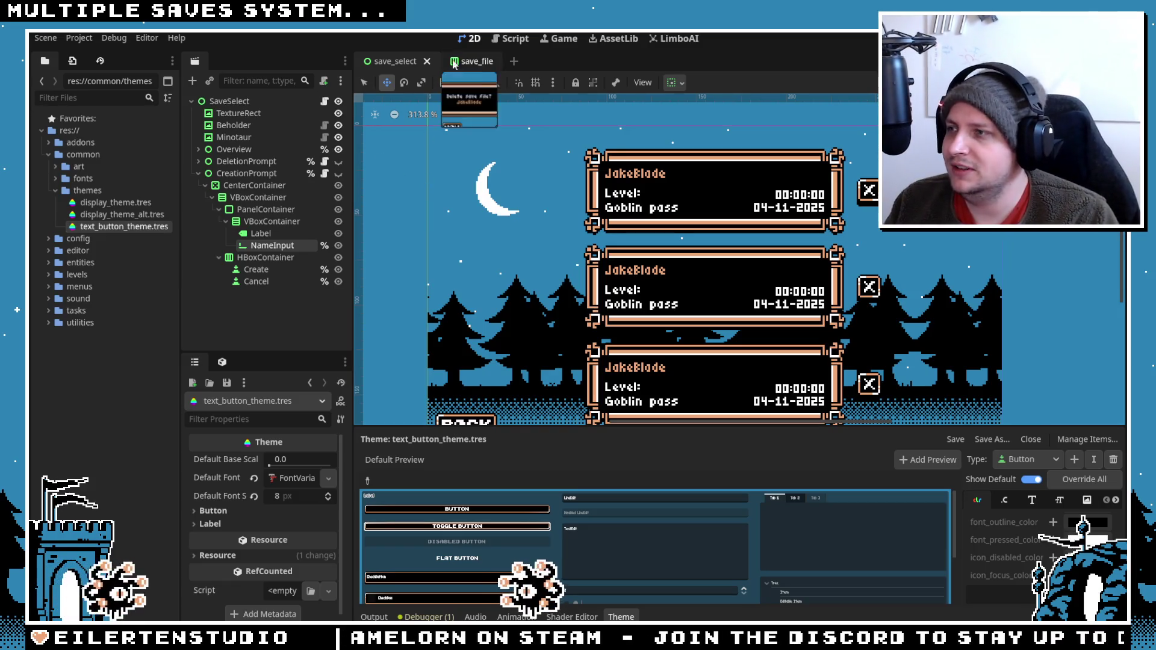
# Close save_select, open the main_menu scene and expand the Campaign button's theme settings
pyautogui.click(426, 61)
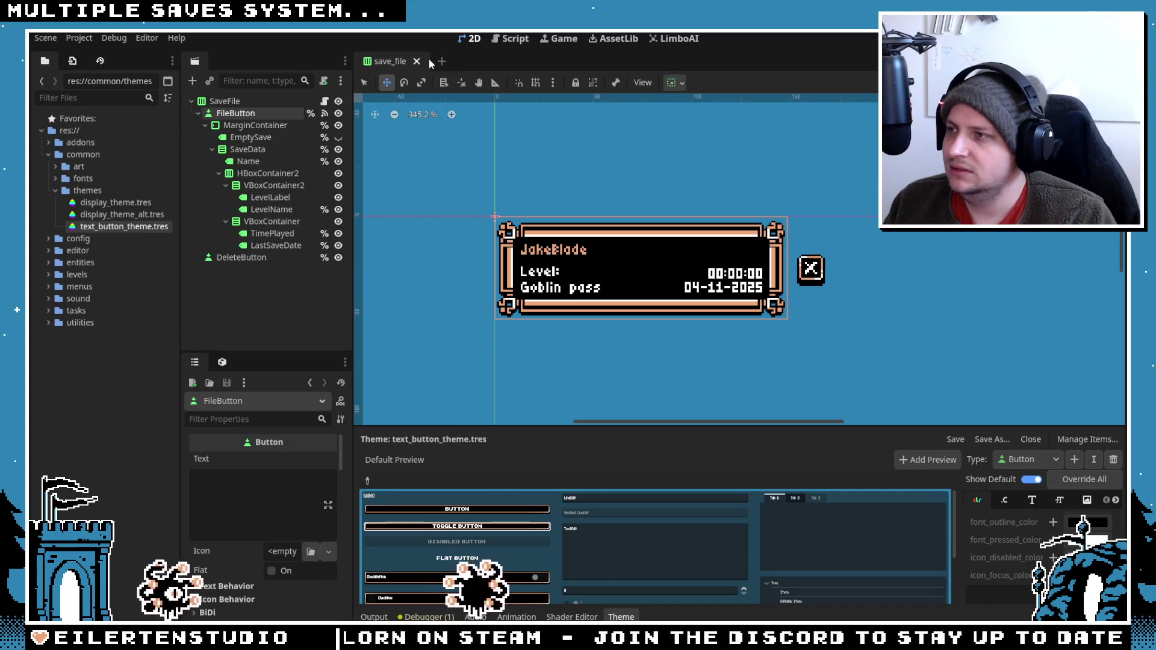
pyautogui.click(97, 97)
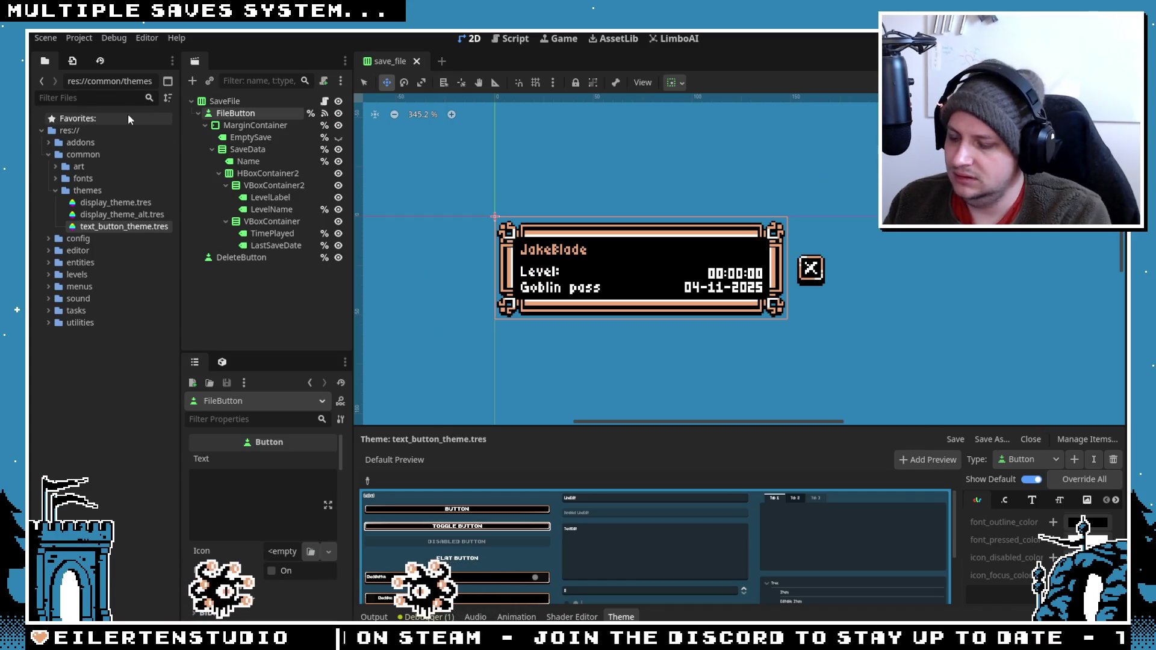
pyautogui.write('main')
pyautogui.doubleClick(111, 178)
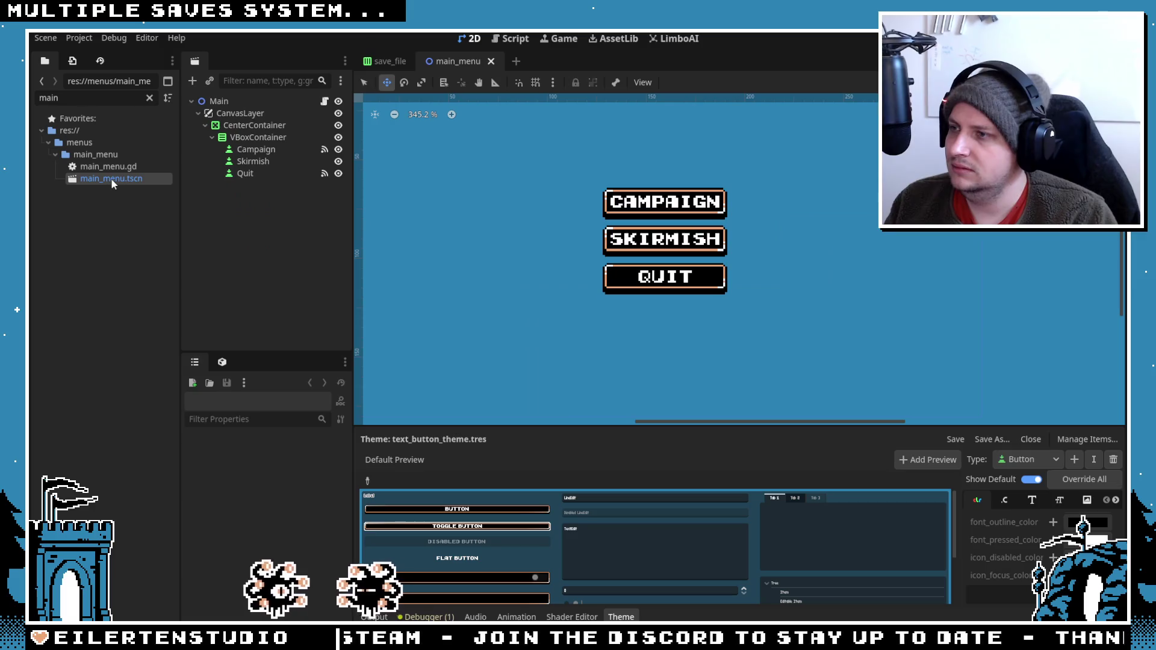
pyautogui.click(273, 148)
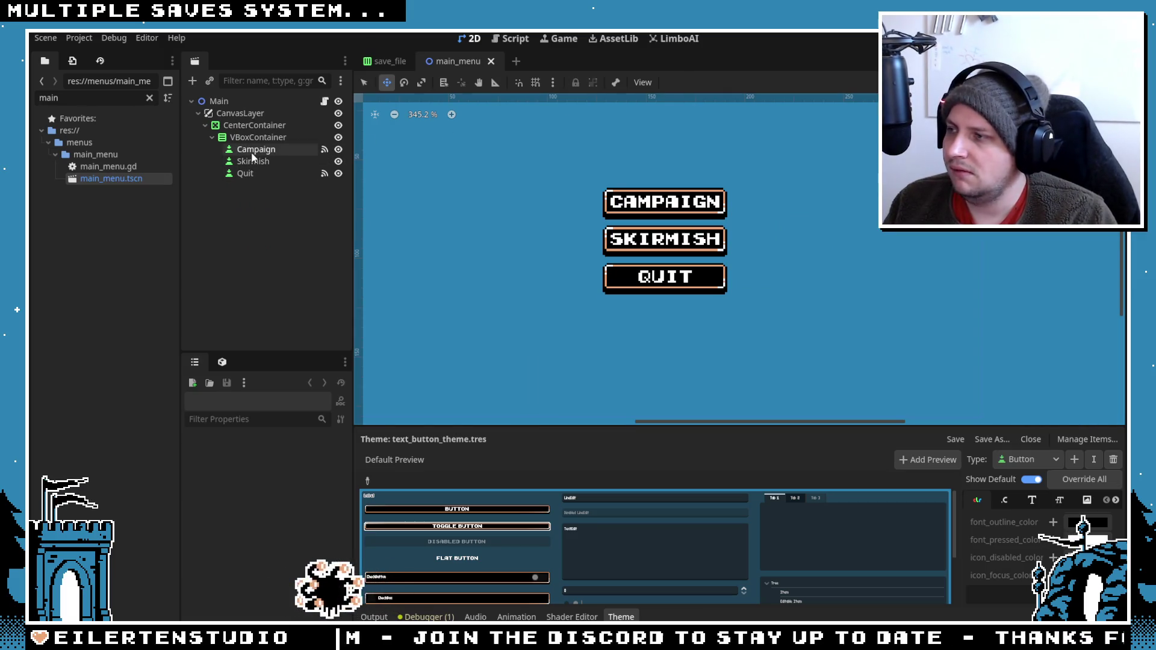
pyautogui.scroll(-5, 288, 460)
pyautogui.scroll(-5, 261, 476)
pyautogui.scroll(-3, 261, 475)
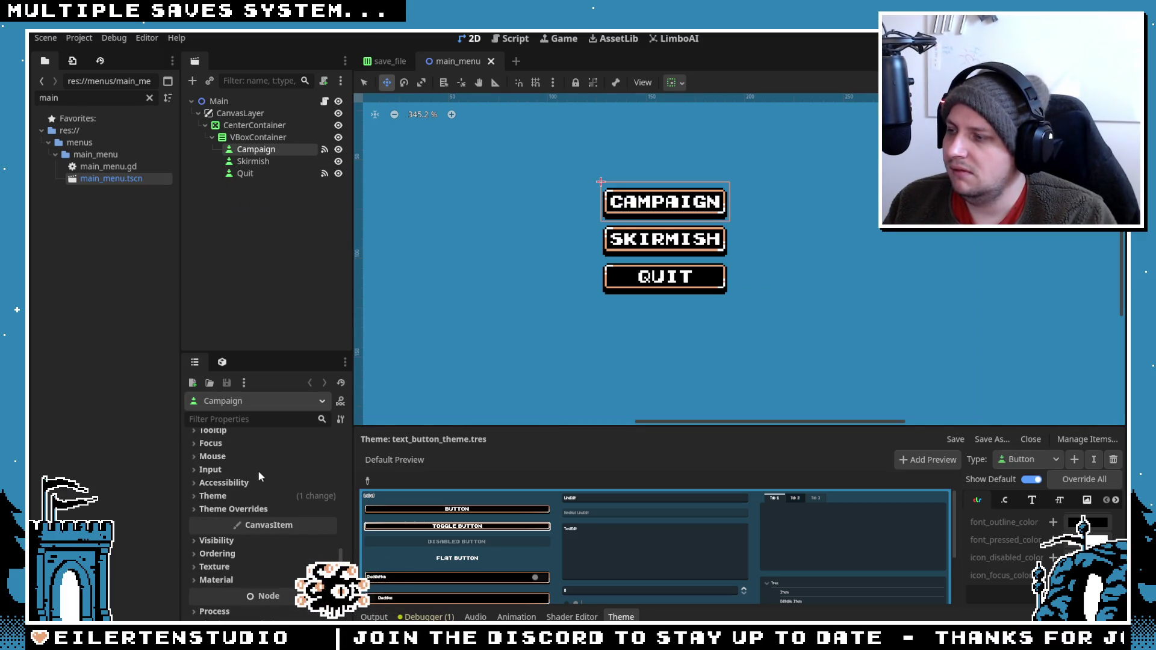
pyautogui.click(256, 496)
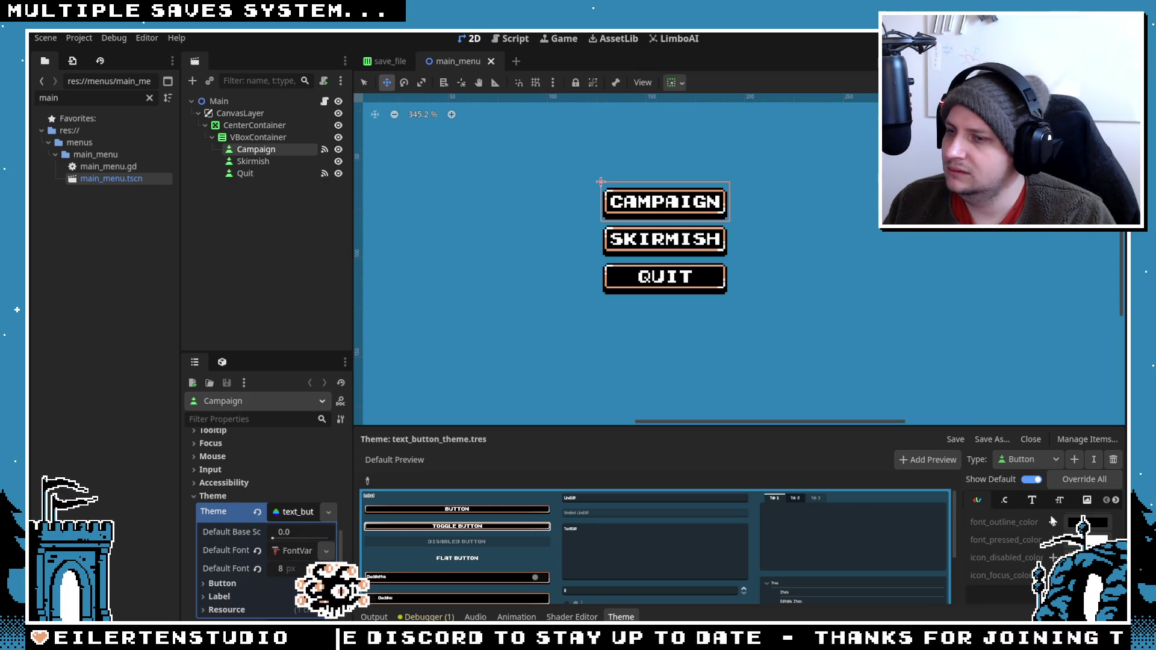
# Inspect the button's StyleBoxTexture, dismiss the texture file browser and run the project
pyautogui.click(1089, 501)
pyautogui.click(1113, 502)
pyautogui.scroll(-3, 1038, 542)
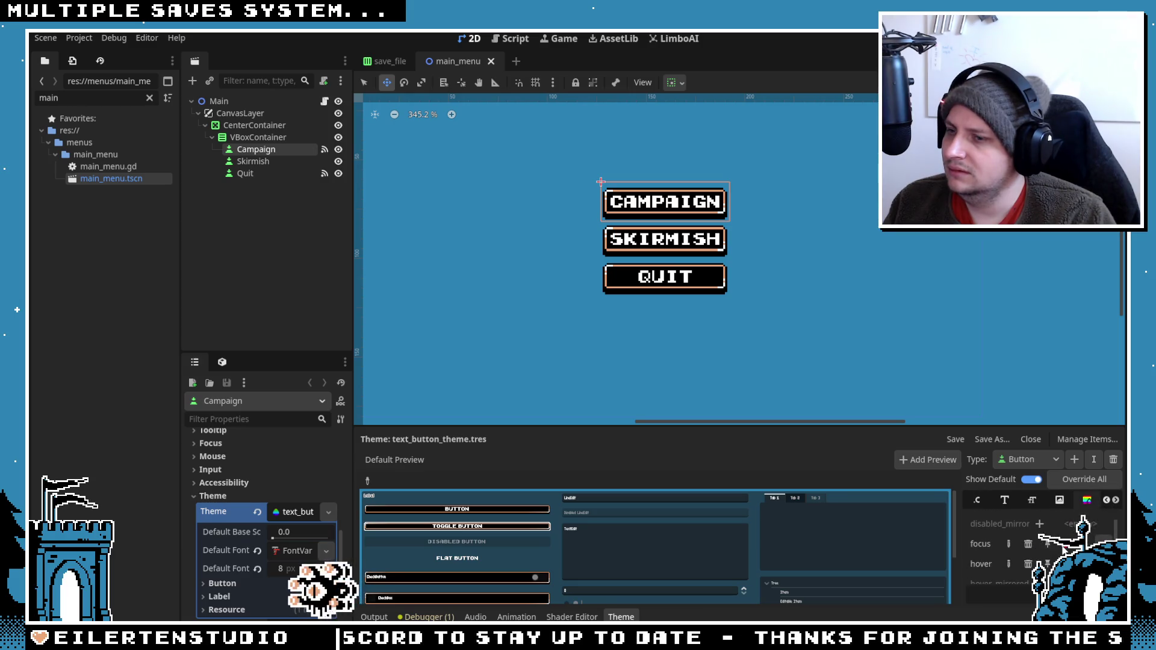
pyautogui.scroll(-2, 1082, 527)
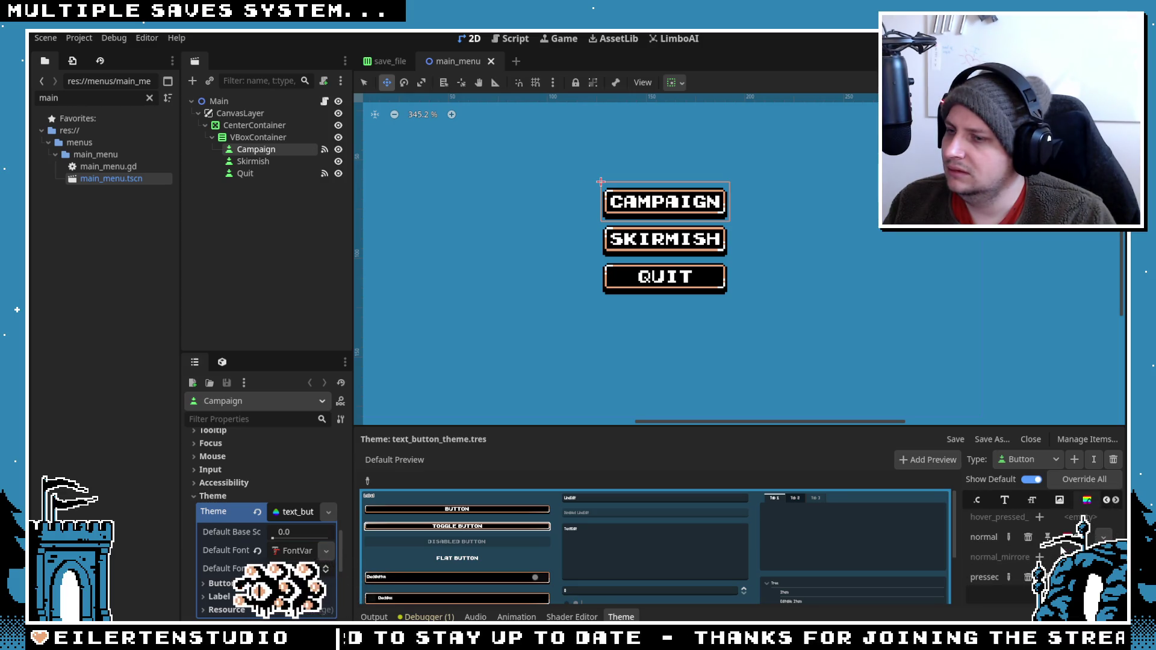
pyautogui.scroll(1, 1082, 527)
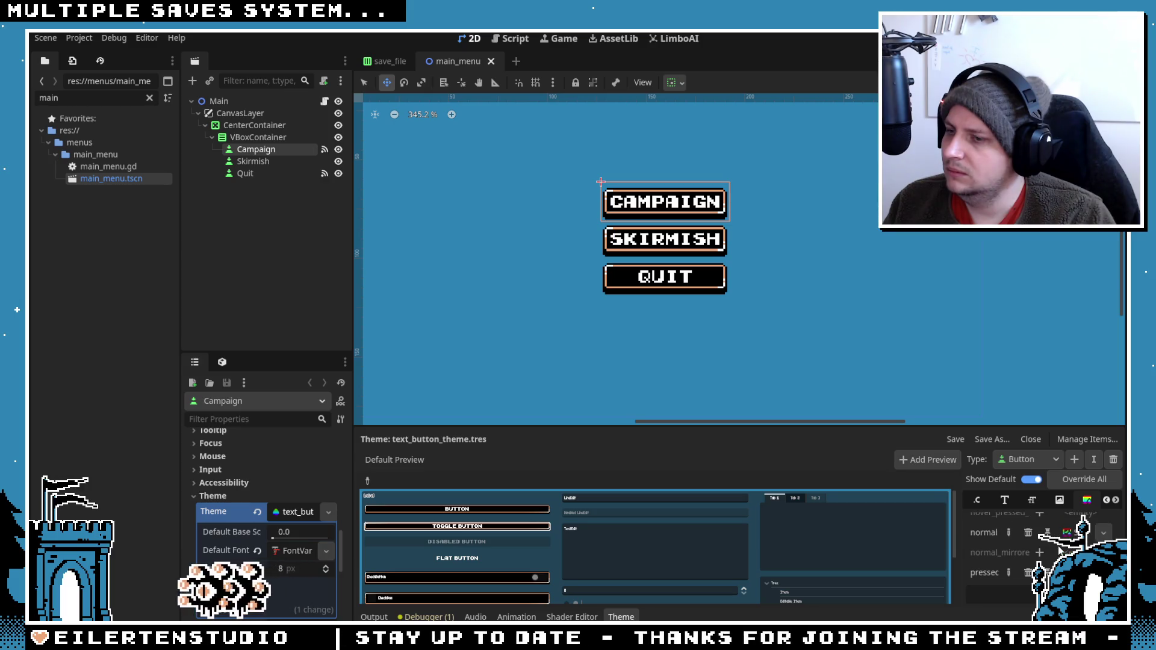
pyautogui.scroll(1, 1082, 525)
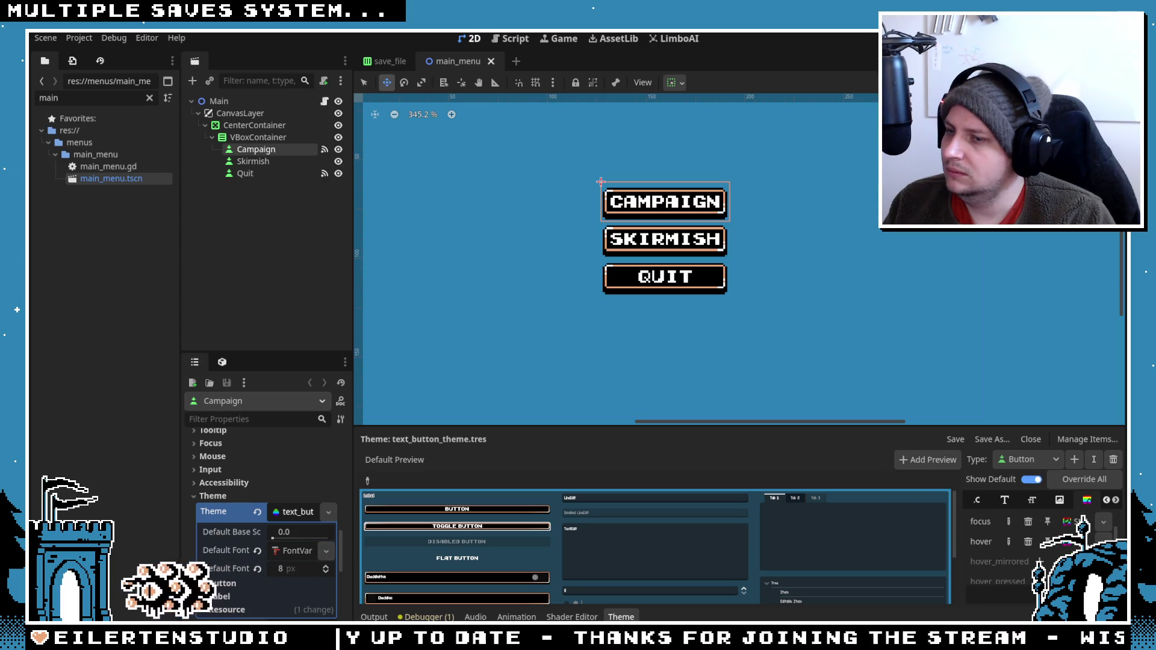
pyautogui.click(1081, 526)
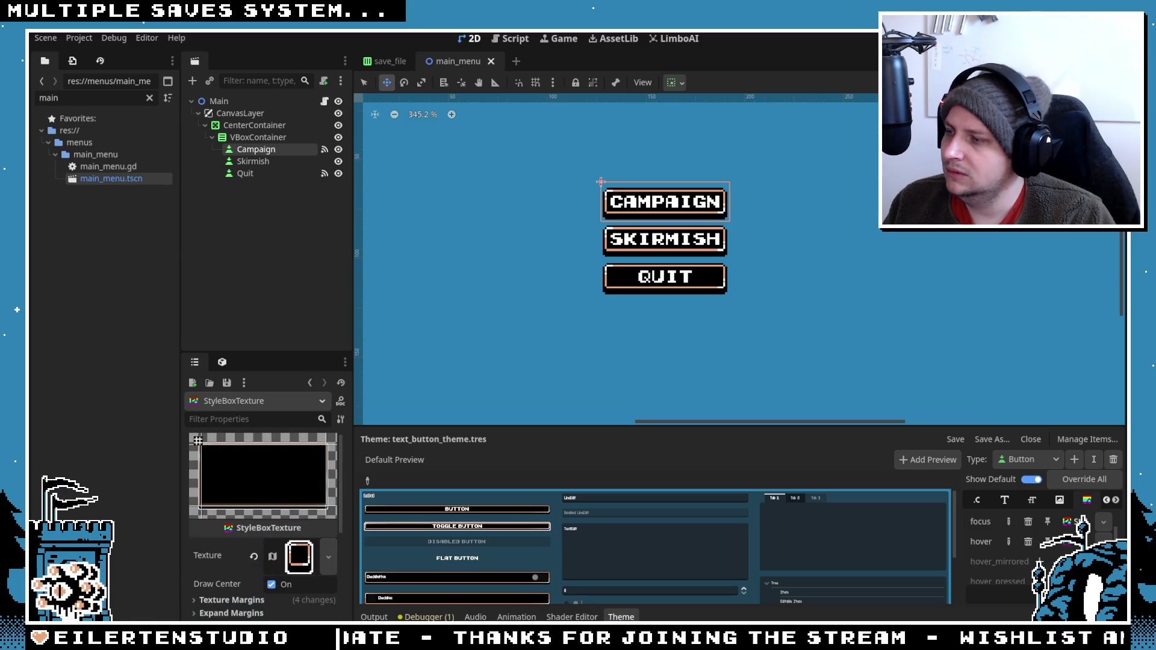
pyautogui.scroll(1, 1053, 546)
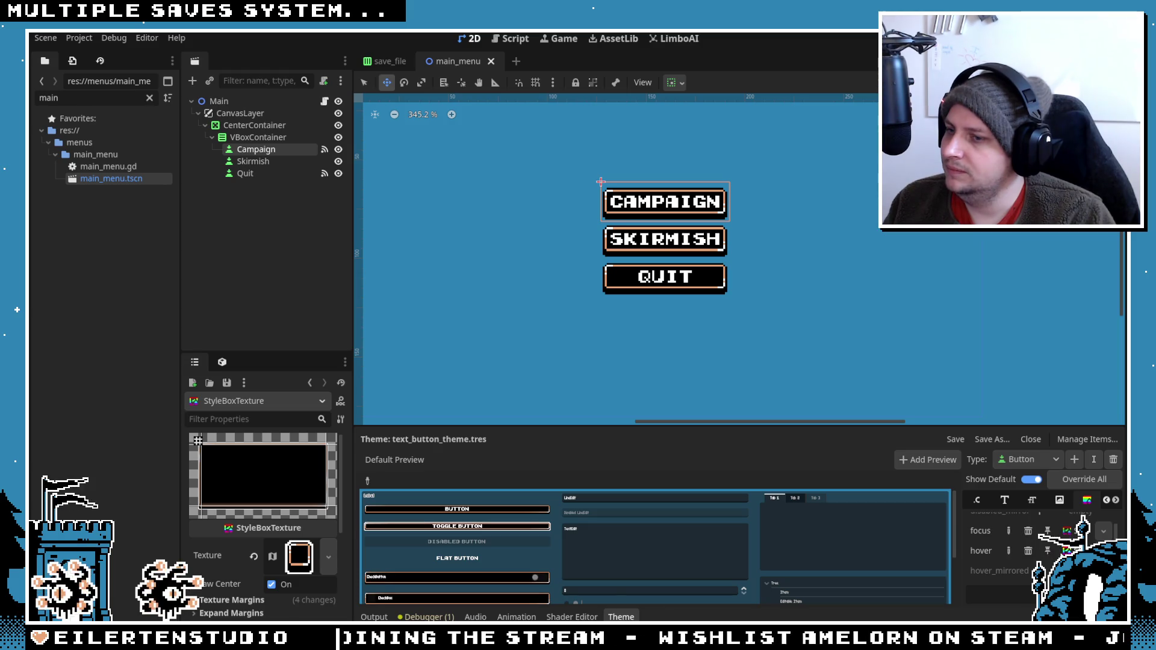
pyautogui.scroll(1, 1039, 547)
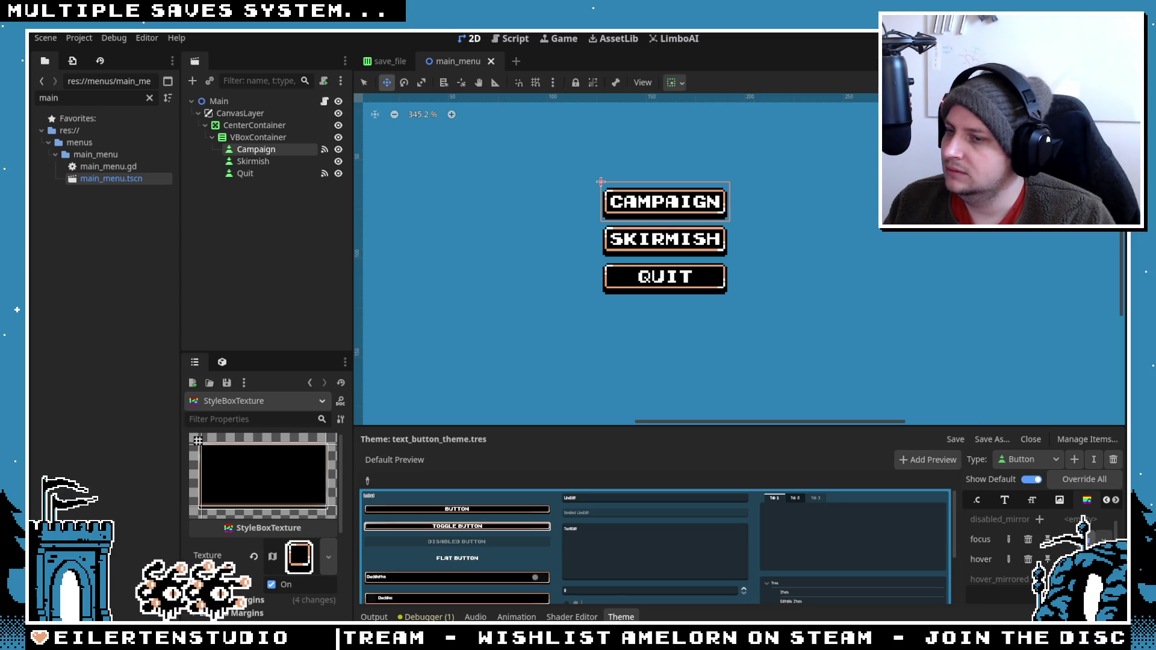
pyautogui.click(1082, 524)
pyautogui.press('Escape')
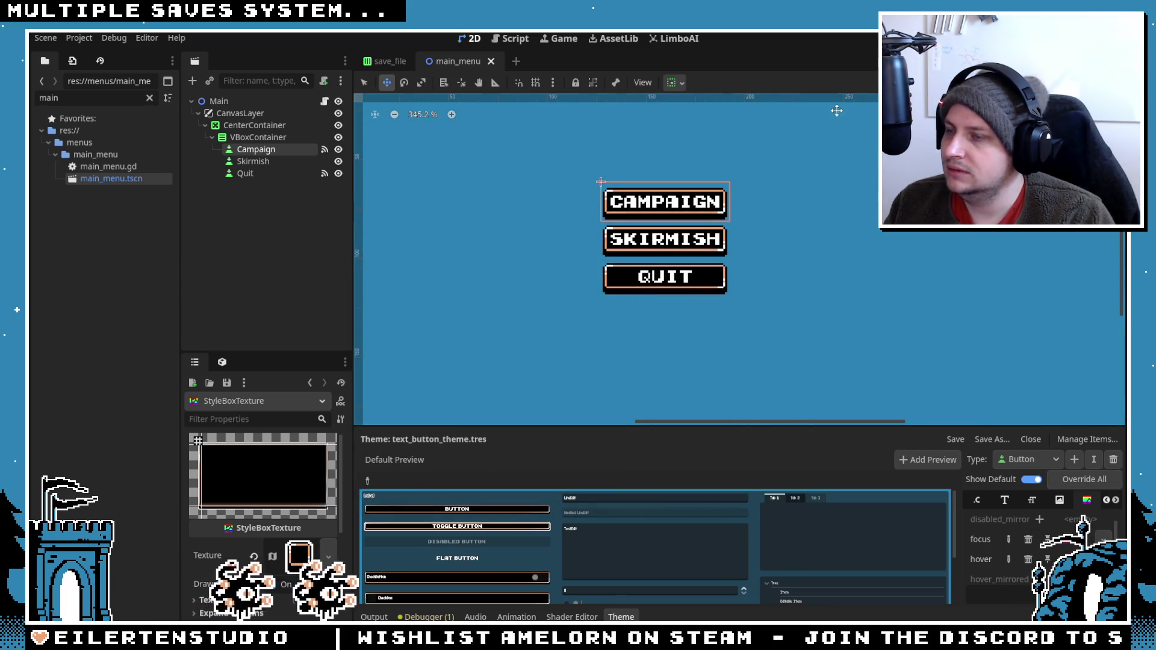
pyautogui.press('F5')
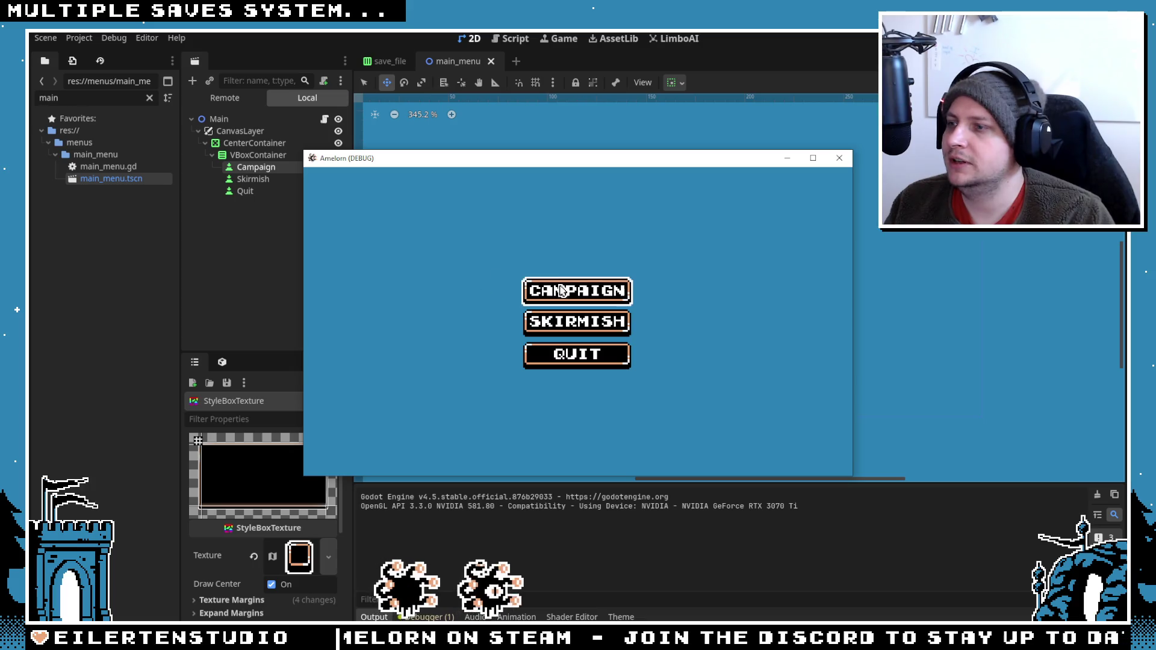
# Close the game, save the scene, rerun with F5 and reach the three-slot save select screen
pyautogui.click(847, 162)
pyautogui.hotkey('ctrl', 's')
pyautogui.press('F5')
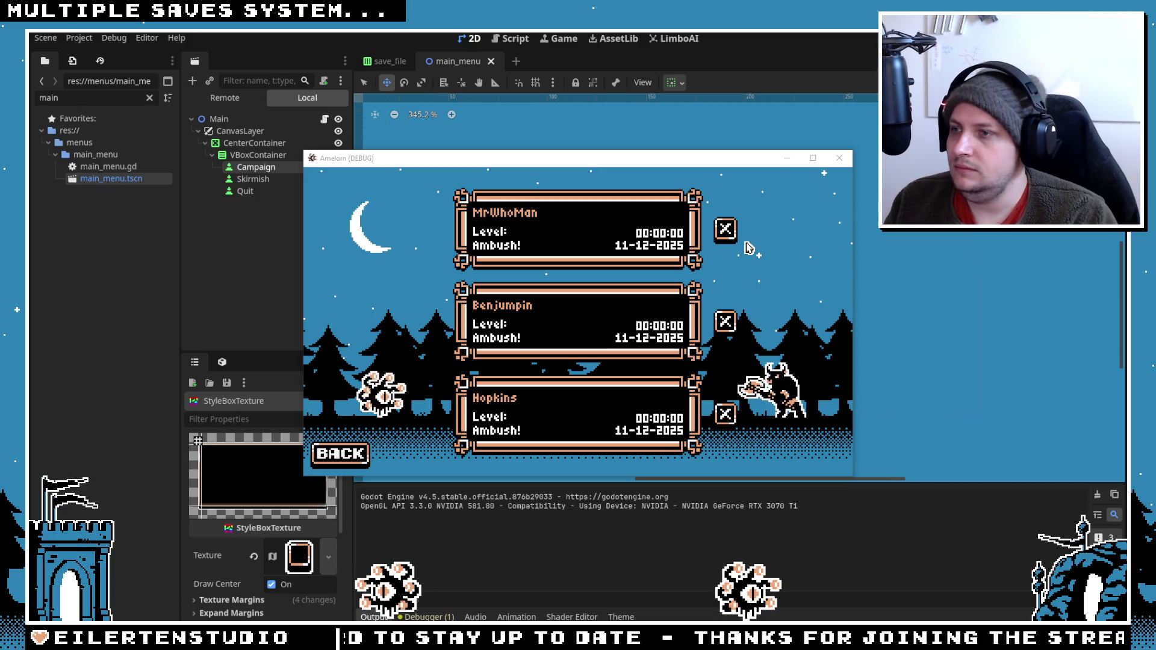
pyautogui.press('super+shift+s')
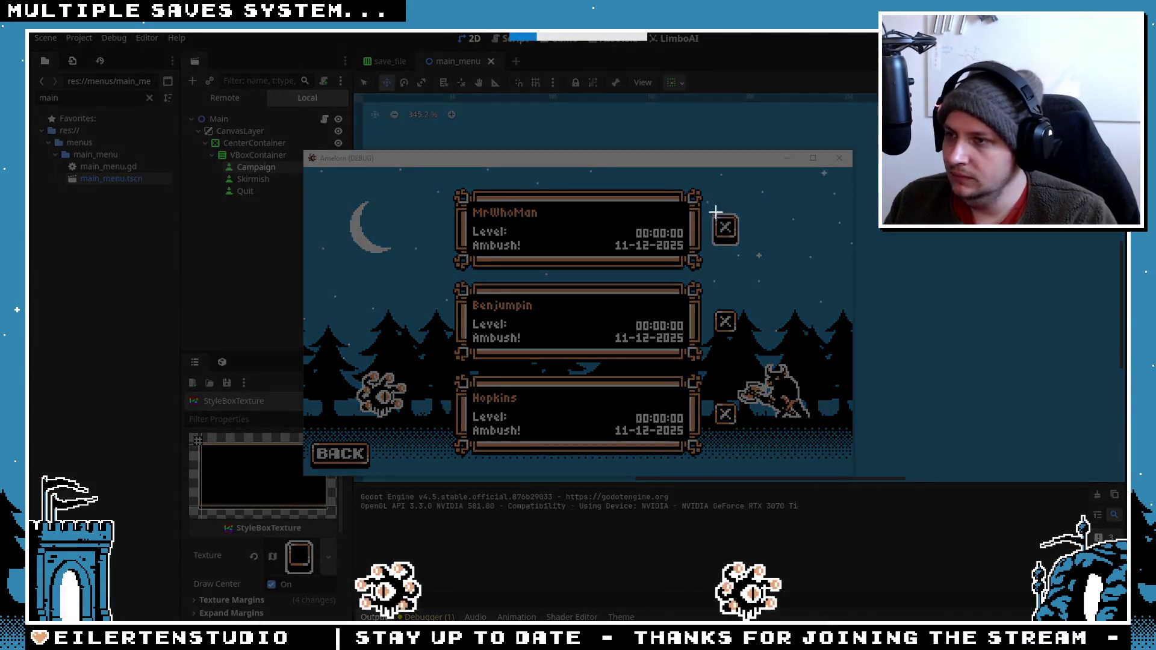
# Snip the X delete button and paste it into a new Aseprite sprite
pyautogui.moveTo(720, 220); pyautogui.dragTo(744, 244)
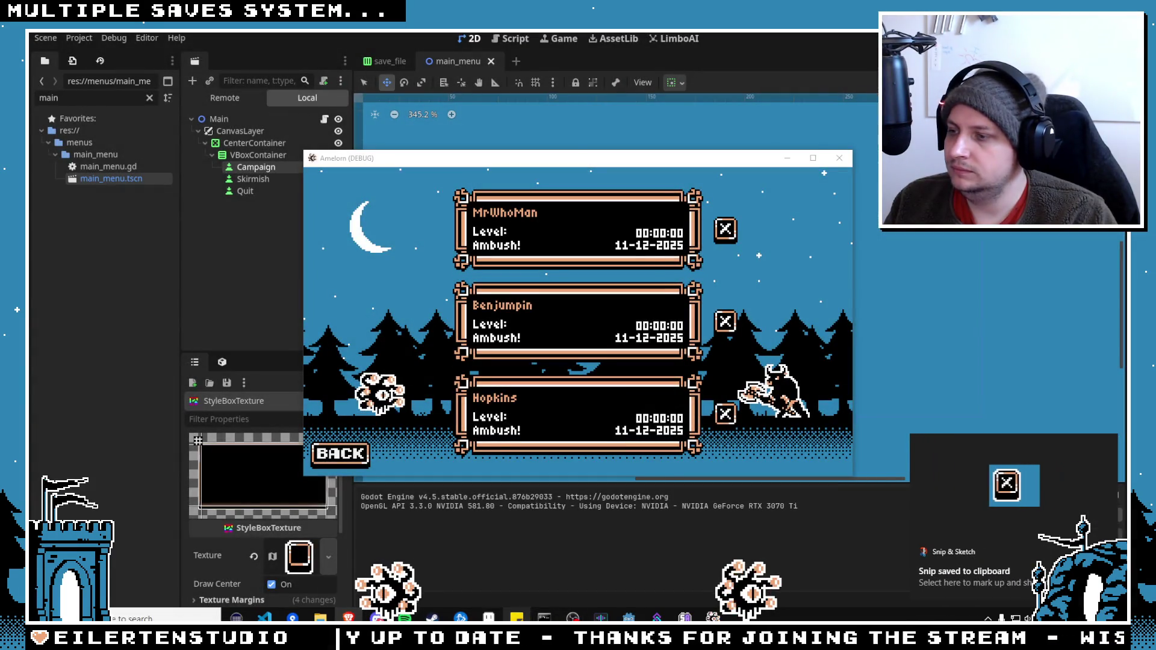
pyautogui.hotkey('alt', 'Tab')
pyautogui.click(39, 33)
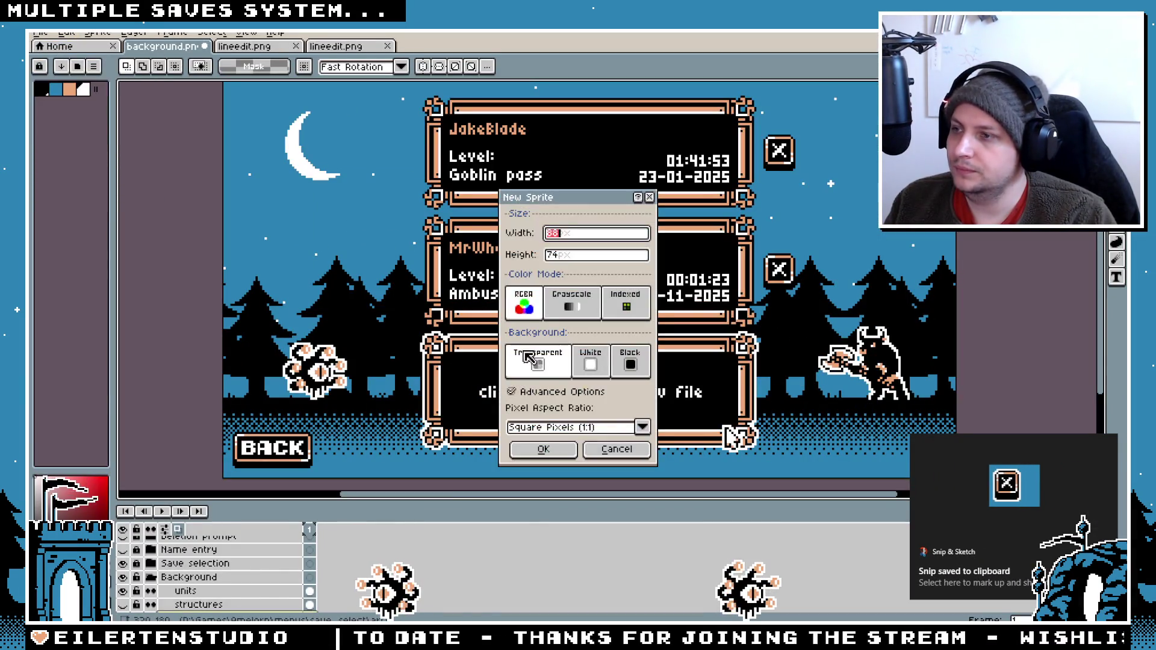
pyautogui.click(543, 450)
pyautogui.hotkey('ctrl', 'v')
pyautogui.scroll(3, 620, 296)
pyautogui.scroll(1, 805, 240)
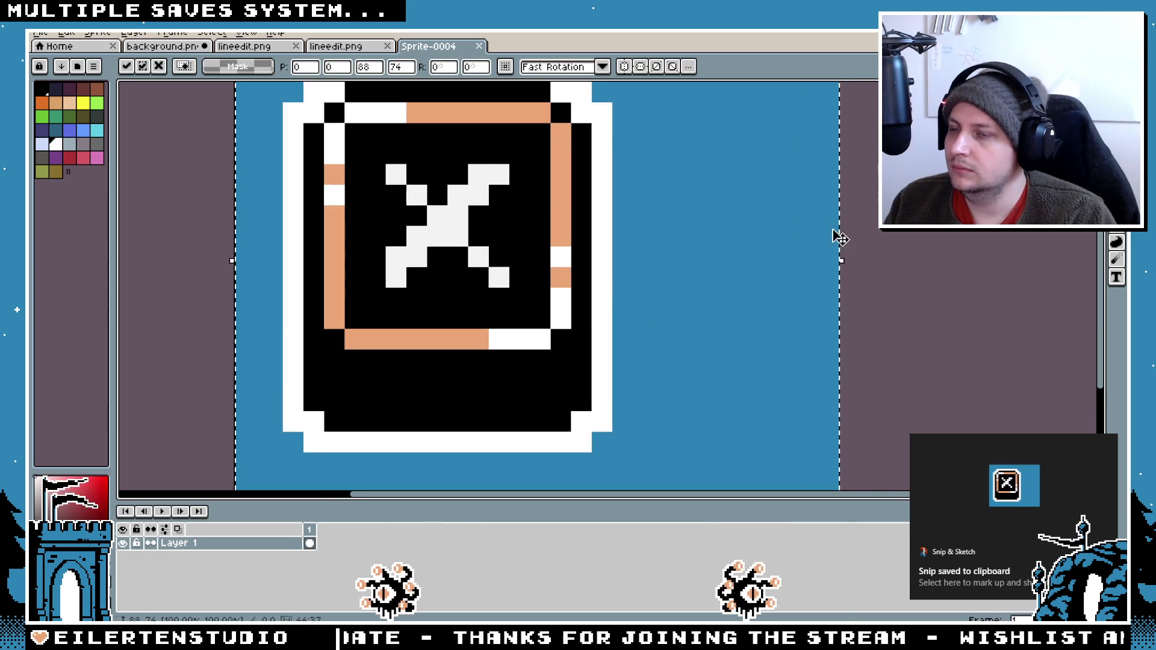
pyautogui.scroll(3, 400, 217)
pyautogui.moveTo(399, 216); pyautogui.dragTo(552, 338)
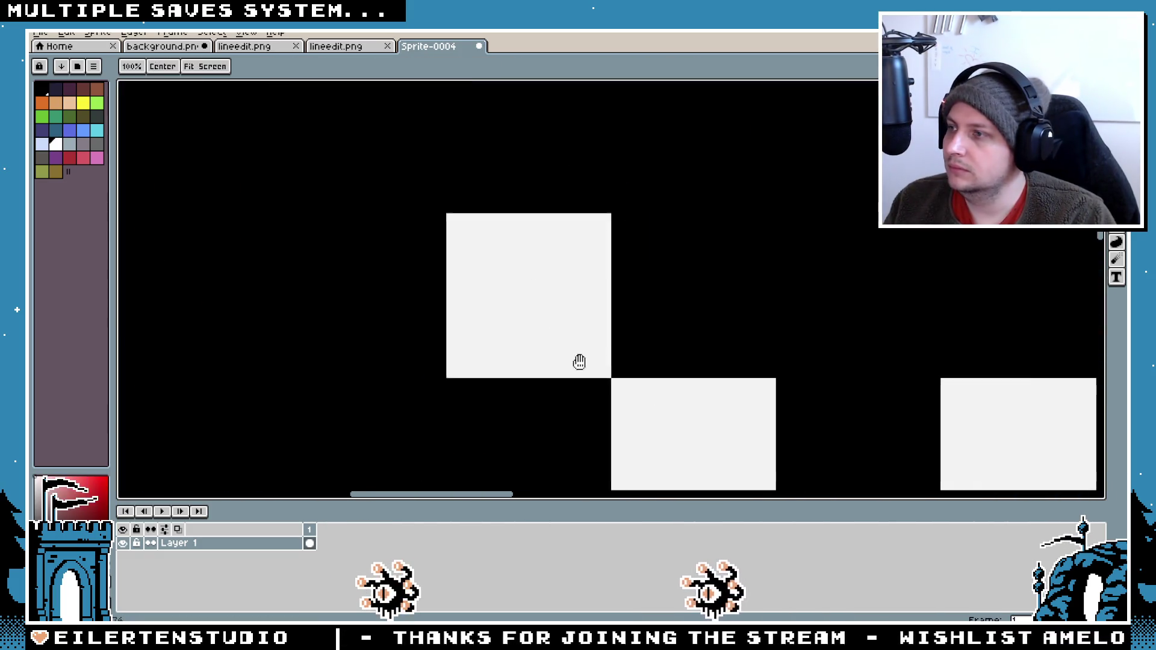
pyautogui.scroll(-3, 541, 307)
pyautogui.scroll(-1, 599, 356)
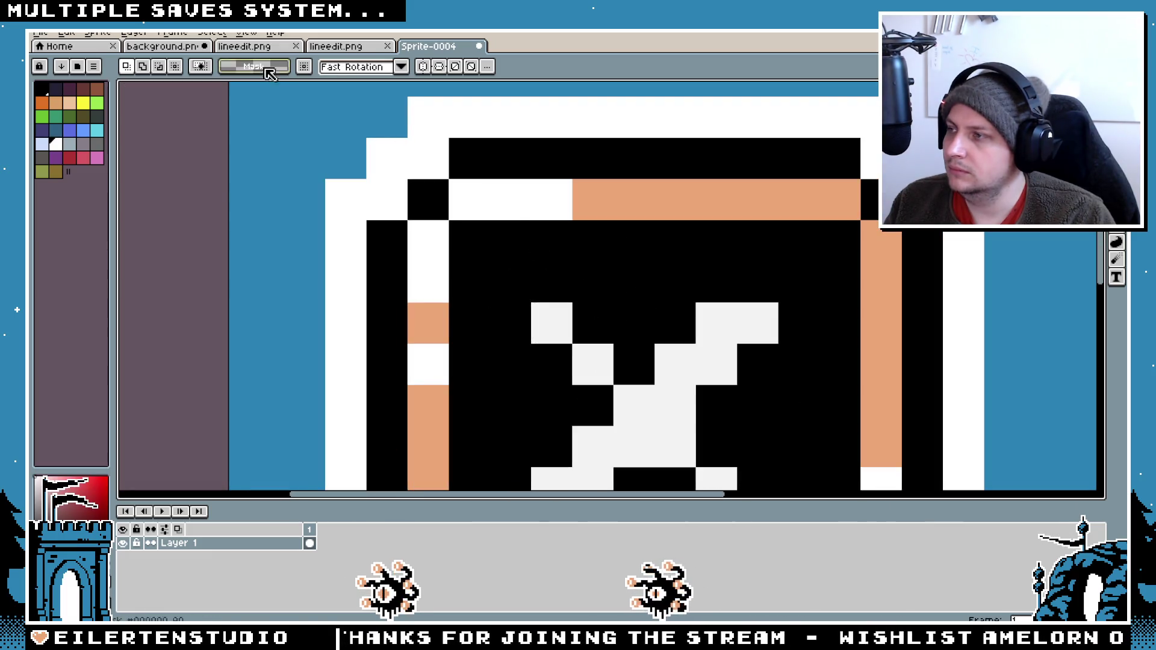
# Resize the sprite to 33.33% and marquee-select the inner square around the X
pyautogui.click(146, 34)
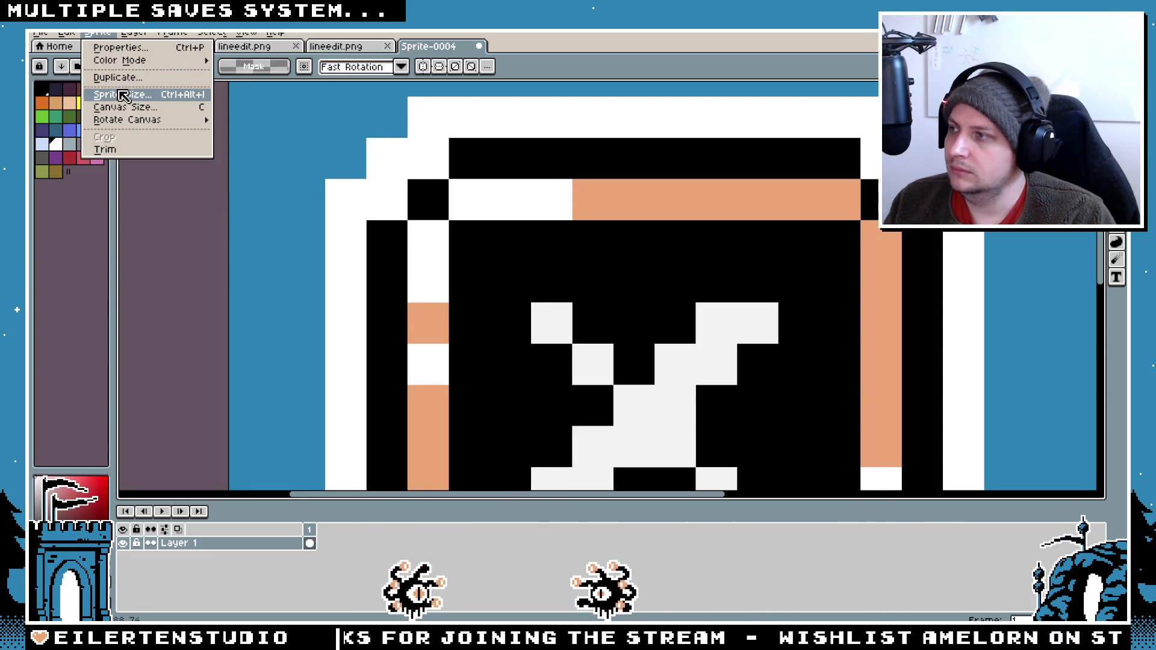
pyautogui.click(117, 95)
pyautogui.doubleClick(807, 291)
pyautogui.write('33.33')
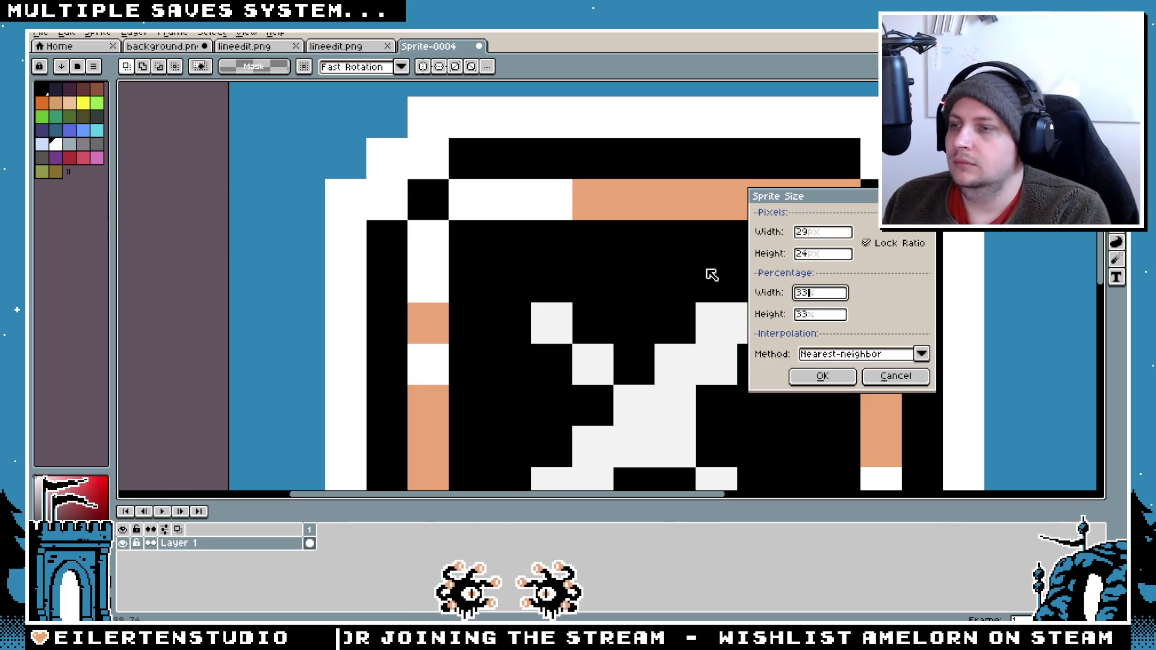
pyautogui.click(818, 376)
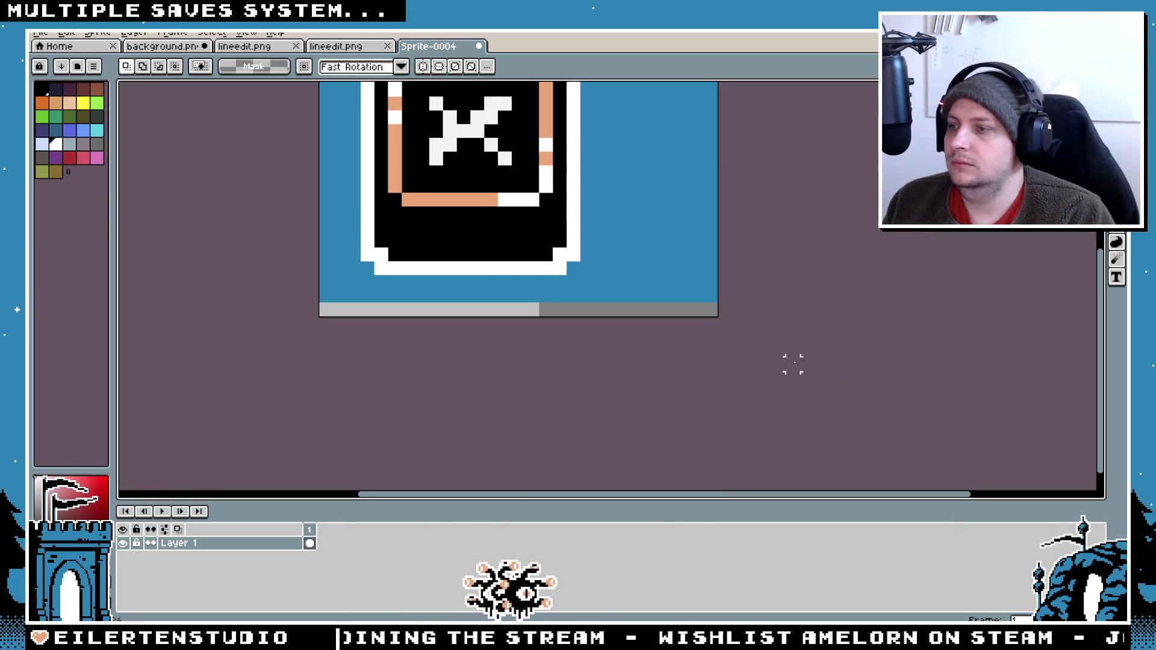
pyautogui.scroll(2, 504, 215)
pyautogui.scroll(2, 557, 322)
pyautogui.scroll(-1, 450, 248)
pyautogui.scroll(1, 347, 233)
pyautogui.scroll(-2, 310, 194)
pyautogui.hscroll(-2, 310, 194)
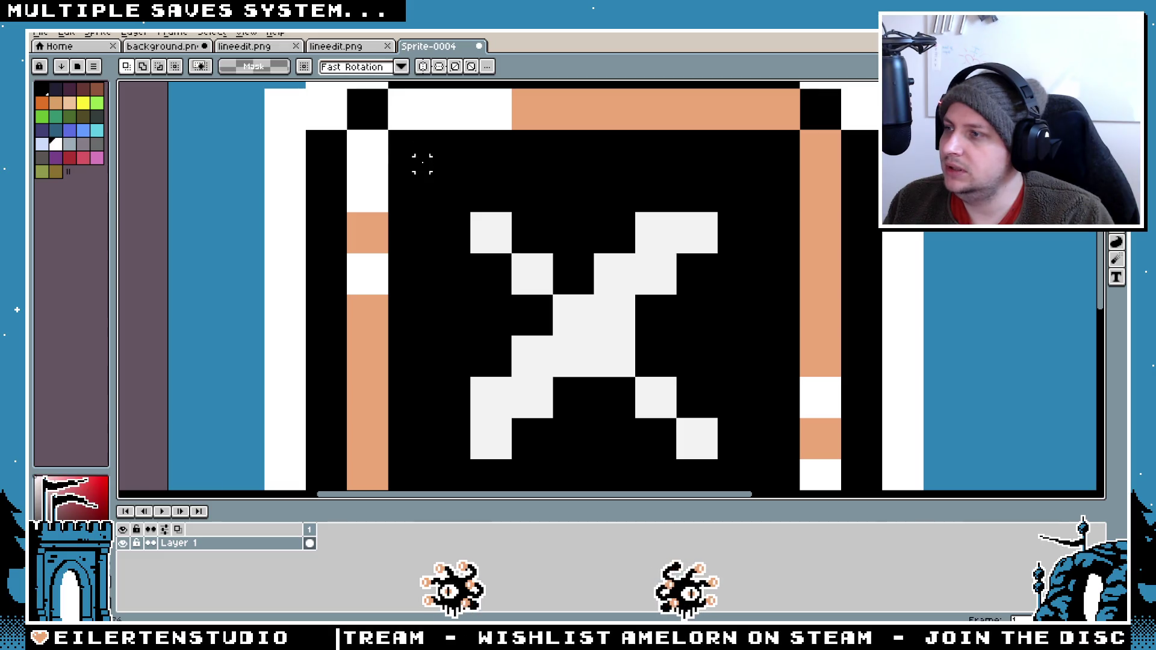
pyautogui.moveTo(435, 178); pyautogui.dragTo(779, 318)
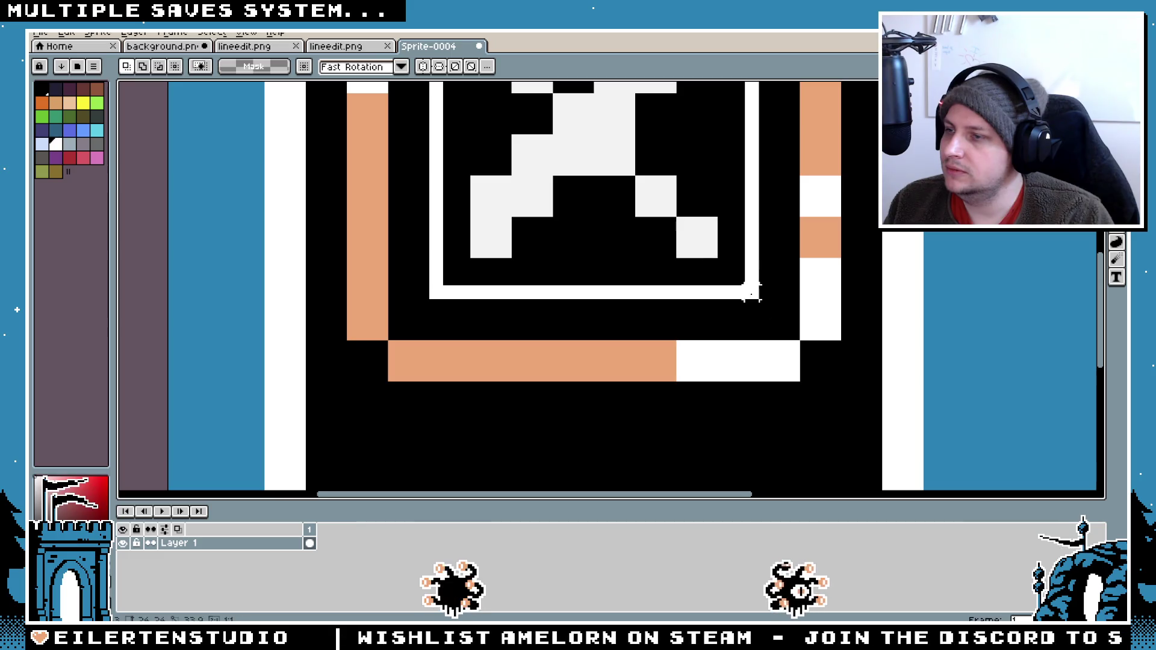
pyautogui.moveTo(779, 318); pyautogui.dragTo(759, 301)
pyautogui.scroll(3, 440, 343)
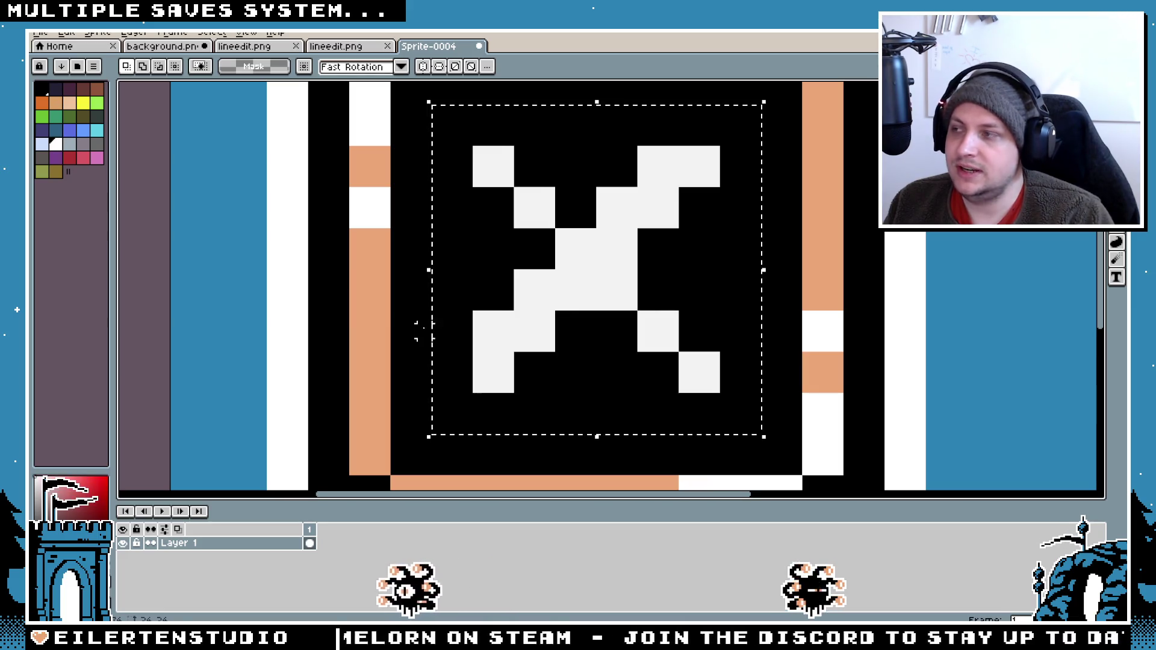
pyautogui.click(48, 35)
# Create a small blank sprite and bucket-fill its canvas black
pyautogui.press('Tab')
pyautogui.write('8')
pyautogui.press('Return')
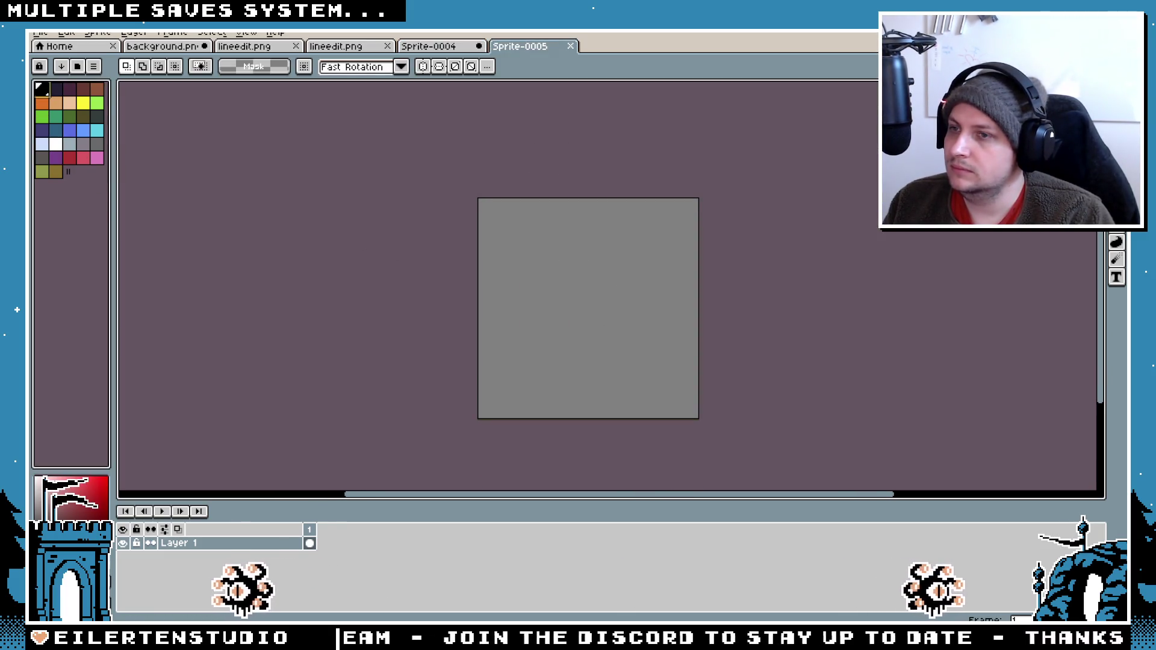
pyautogui.press('g')
pyautogui.click(534, 291)
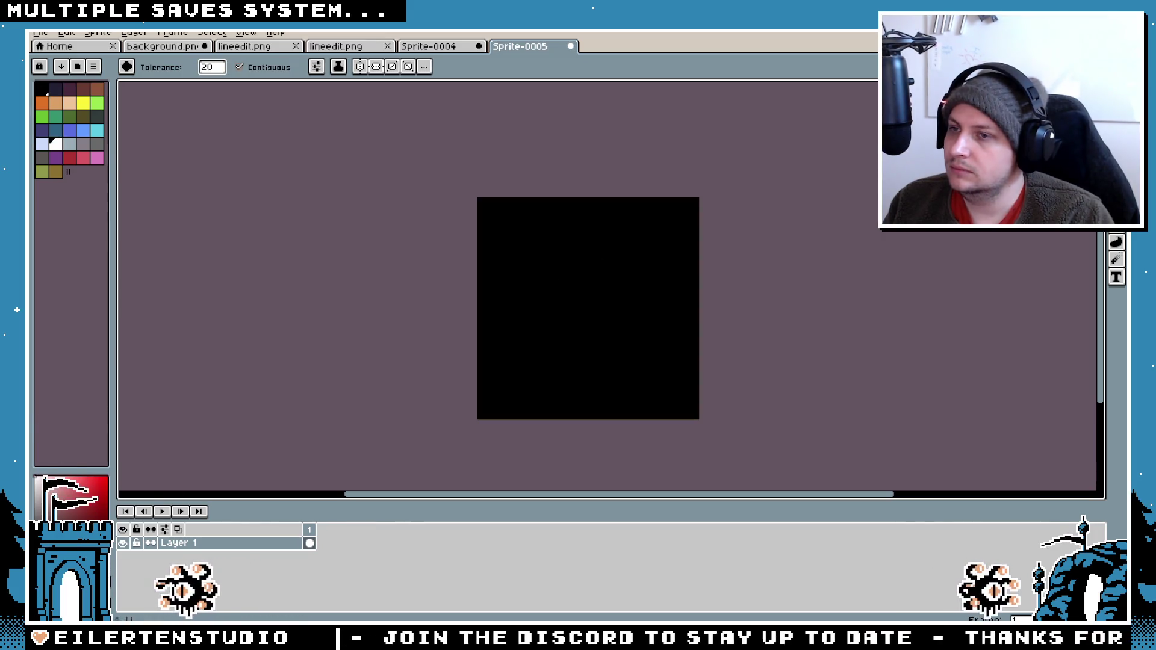
# Pencil a white trash-can outline: bottom, side walls and an upper bar
pyautogui.click(54, 142)
pyautogui.press('b')
pyautogui.click(581, 341)
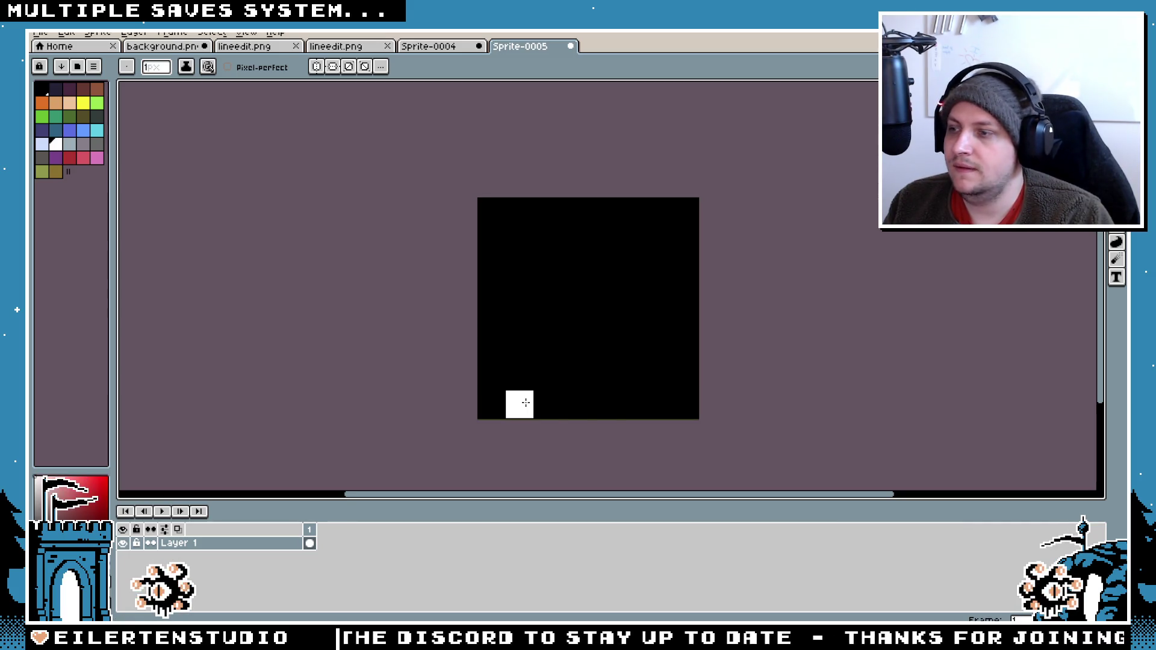
pyautogui.moveTo(526, 404); pyautogui.dragTo(637, 401)
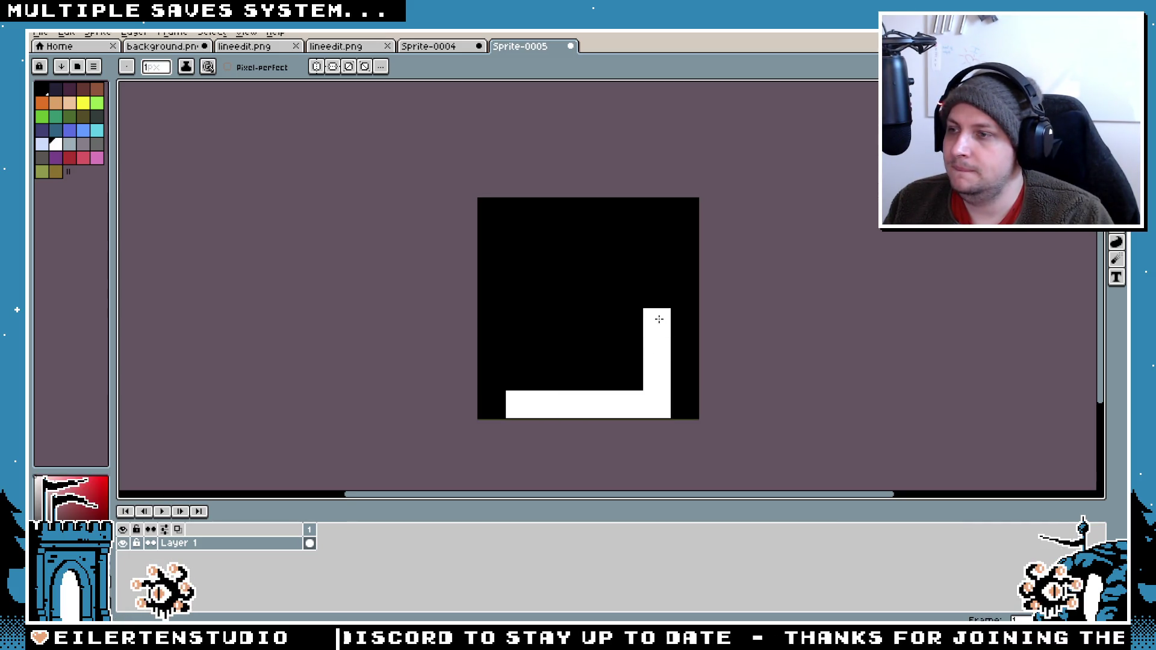
pyautogui.moveTo(677, 265); pyautogui.dragTo(528, 262)
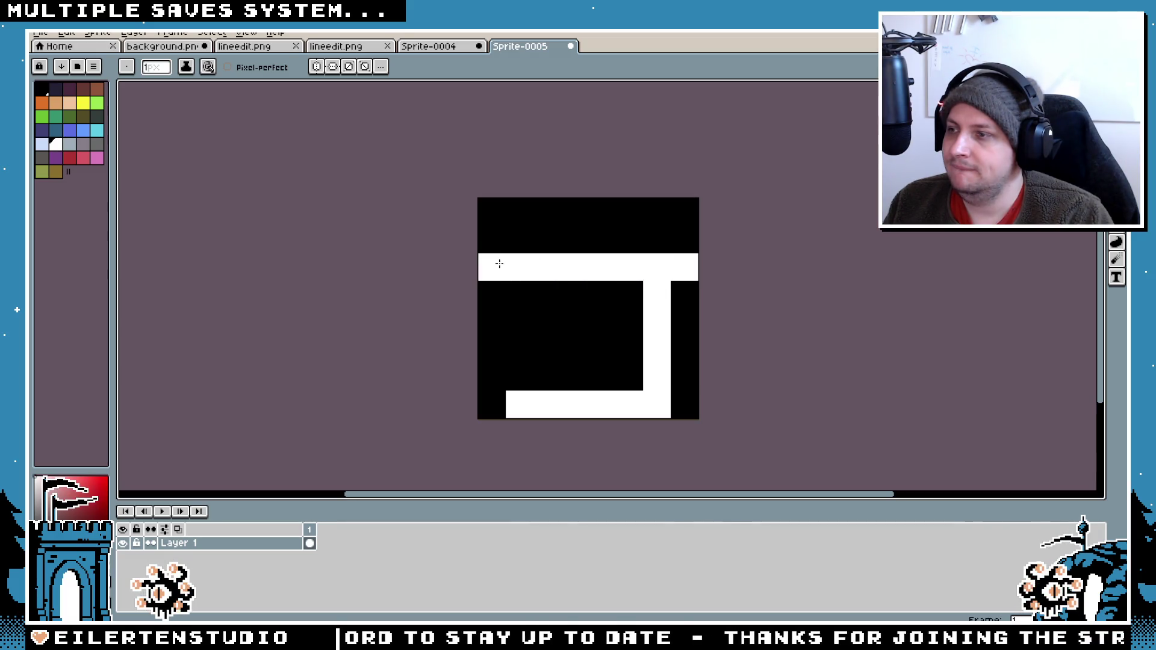
pyautogui.press('x')
pyautogui.moveTo(519, 338); pyautogui.dragTo(519, 397)
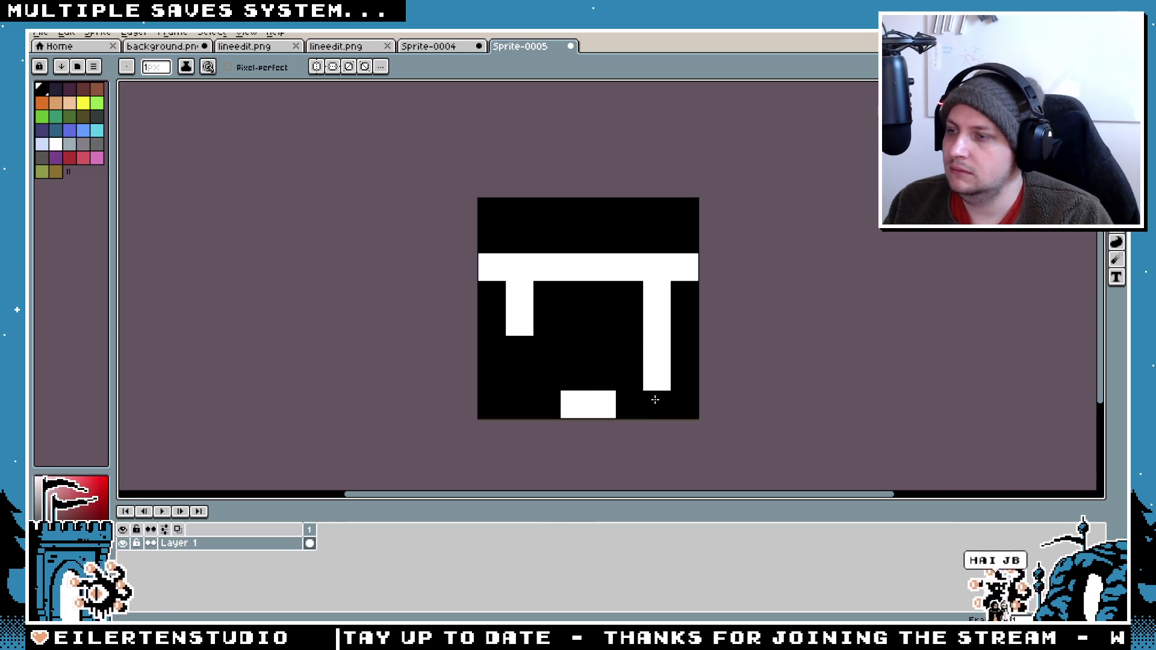
pyautogui.rightClick(654, 399)
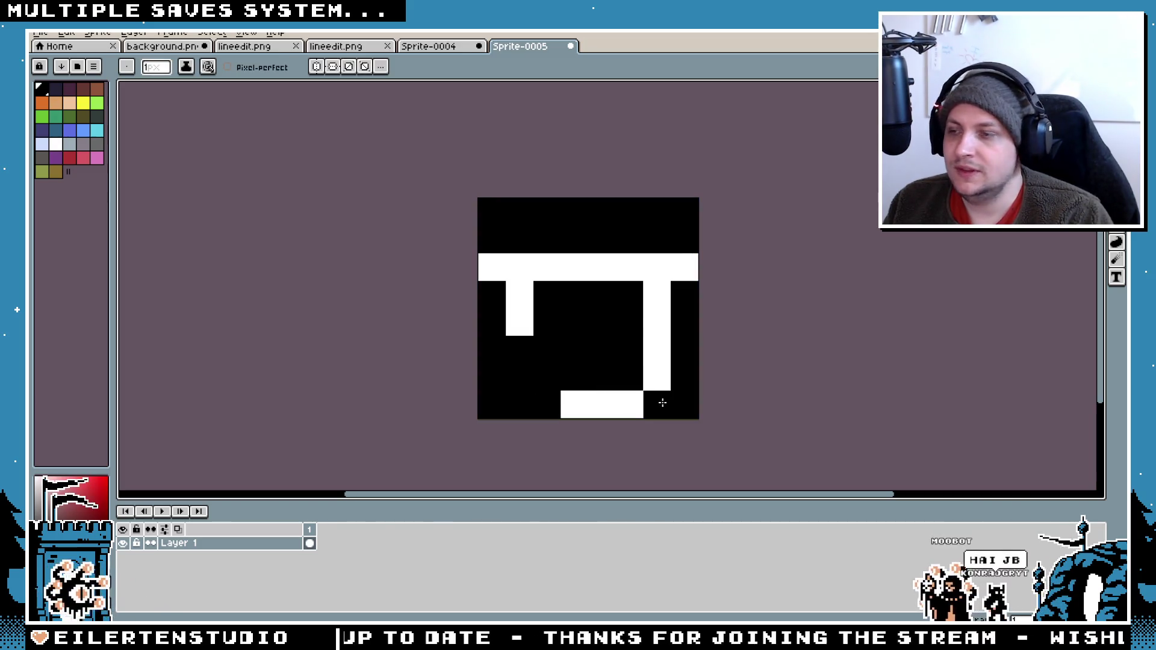
pyautogui.keyDown('alt'); pyautogui.click(660, 323); pyautogui.keyUp('alt')
pyautogui.moveTo(630, 341); pyautogui.dragTo(630, 387)
pyautogui.click(547, 377)
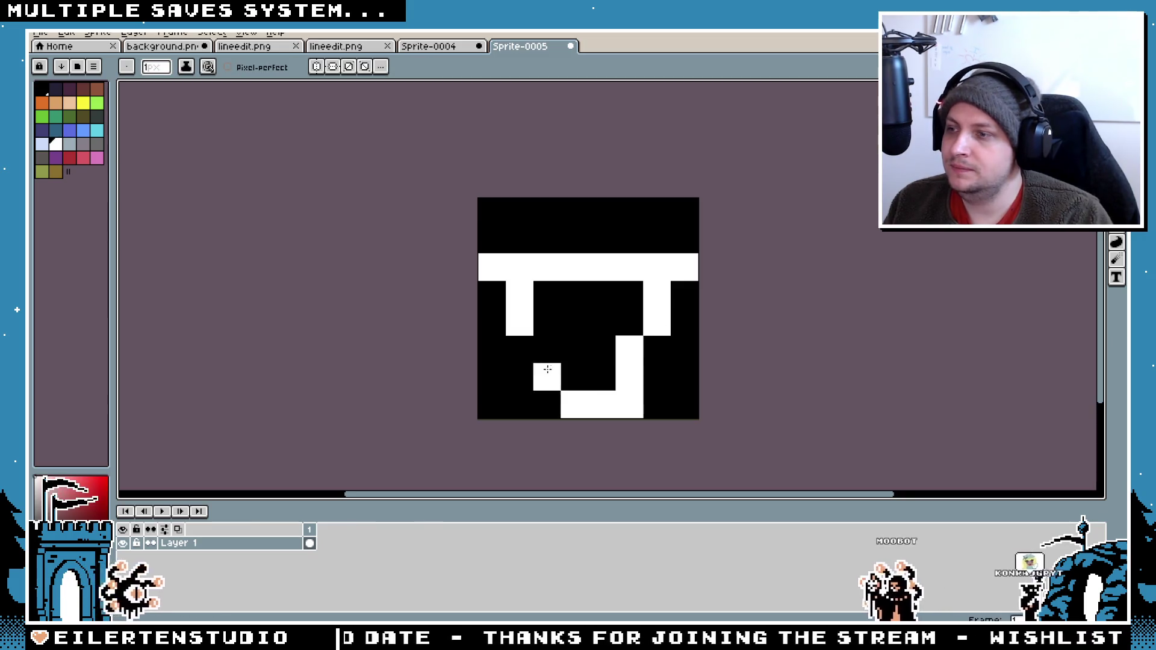
pyautogui.moveTo(546, 348); pyautogui.dragTo(546, 405)
pyautogui.click(566, 331)
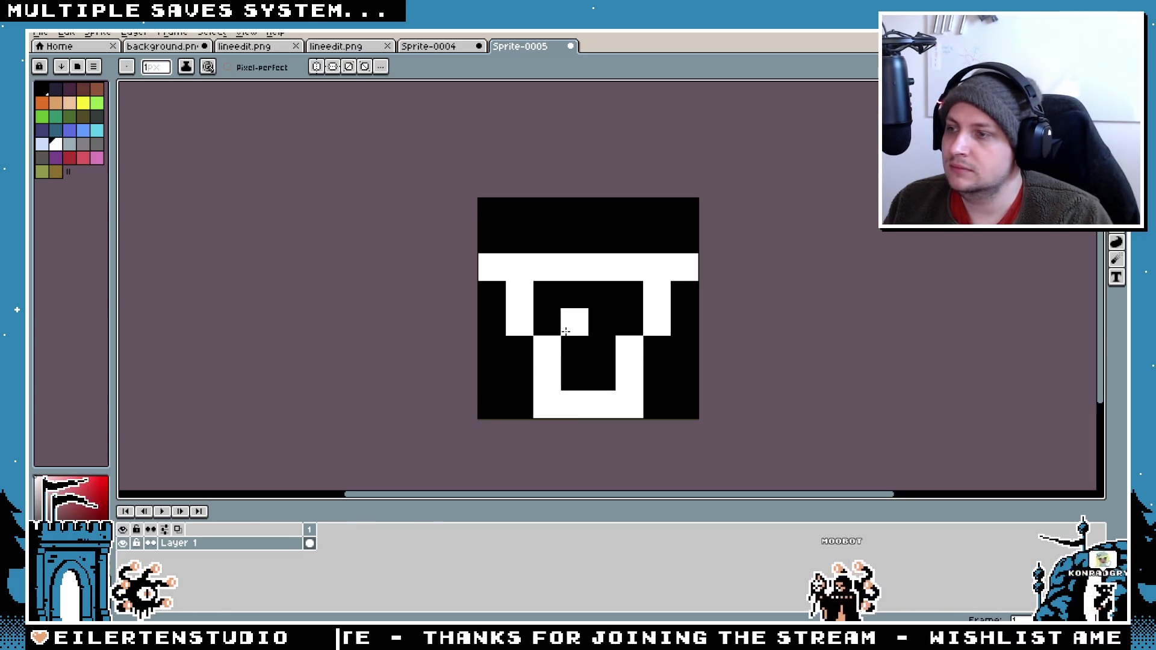
pyautogui.rightClick(566, 330)
pyautogui.click(519, 347)
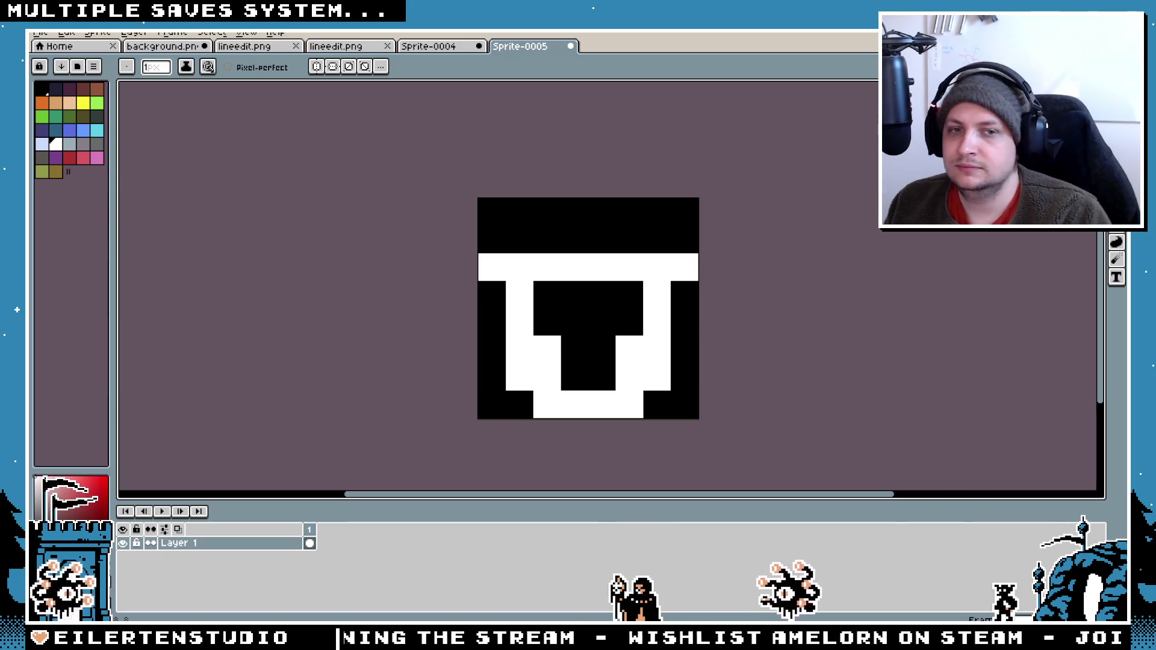
# Refine the bin's inner block, top row and T column with white and black pixels
pyautogui.moveTo(547, 320); pyautogui.dragTo(551, 292)
pyautogui.moveTo(630, 294)
pyautogui.mouseDown()
pyautogui.moveTo(630, 321)
pyautogui.moveTo(584, 384)
pyautogui.mouseUp()
pyautogui.scroll(-5, 492, 344)
pyautogui.scroll(5, 602, 368)
pyautogui.press('v')
pyautogui.press('b')
pyautogui.scroll(-3, 507, 371)
pyautogui.scroll(4, 499, 359)
pyautogui.moveTo(497, 359); pyautogui.dragTo(485, 291)
pyautogui.moveTo(602, 326)
pyautogui.mouseDown()
pyautogui.moveTo(561, 318)
pyautogui.moveTo(534, 370)
pyautogui.moveTo(567, 369)
pyautogui.mouseUp()
pyautogui.scroll(-2, 502, 379)
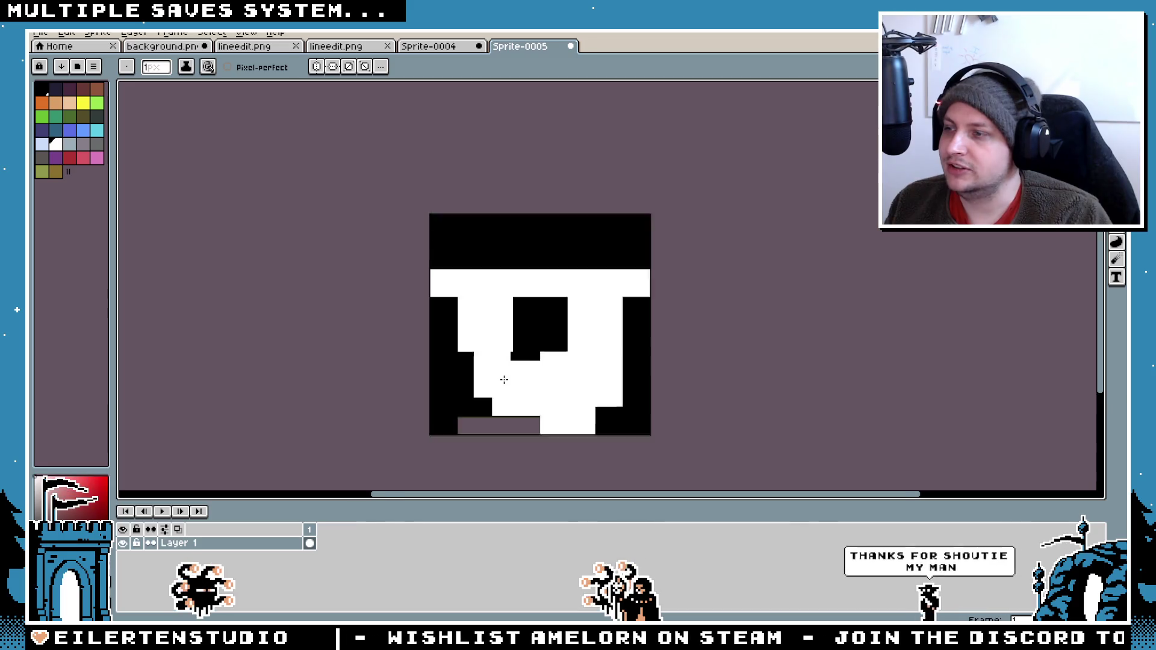
pyautogui.scroll(3, 494, 367)
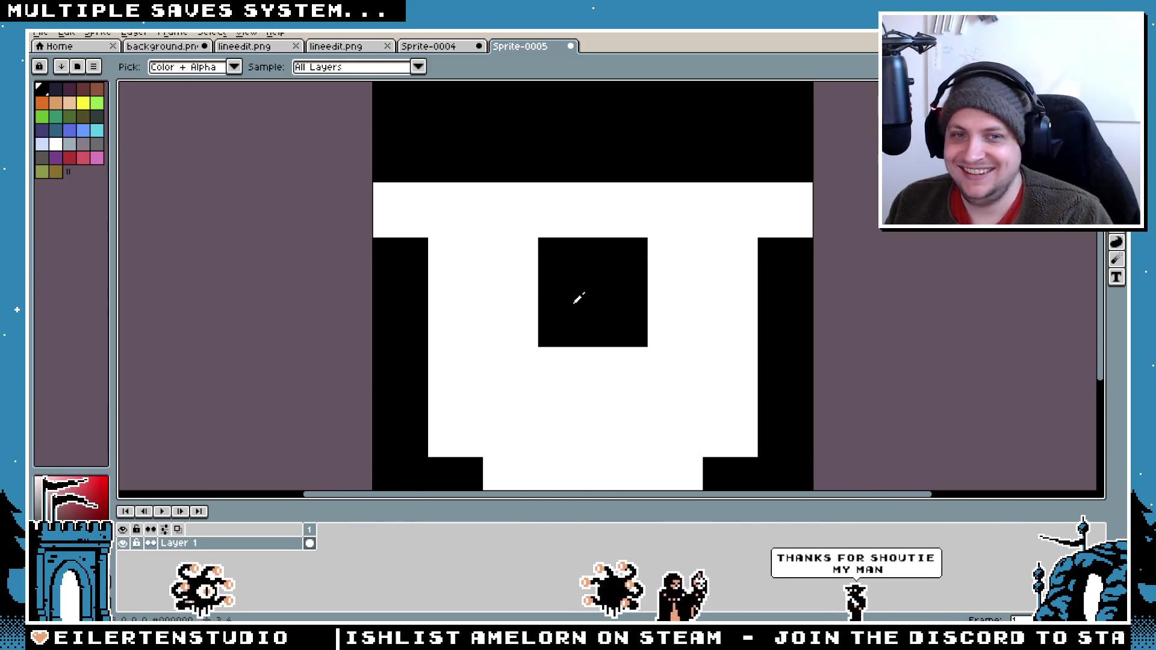
pyautogui.keyDown('alt'); pyautogui.click(578, 297); pyautogui.keyUp('alt')
pyautogui.click(612, 377)
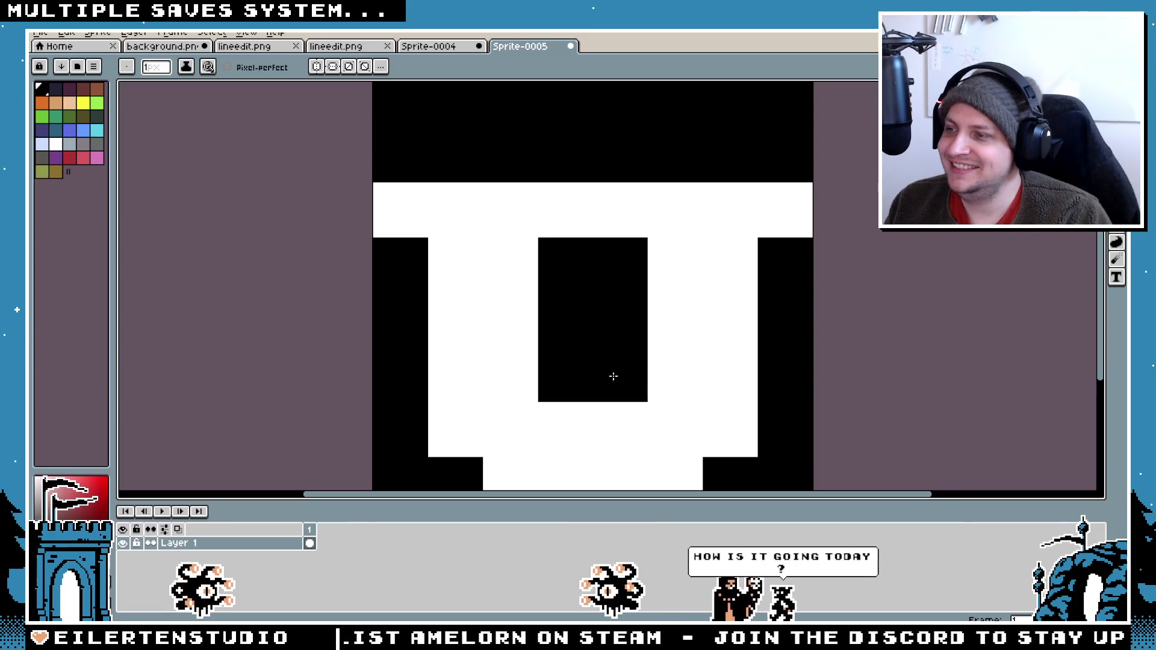
pyautogui.click(525, 285)
pyautogui.click(675, 264)
pyautogui.scroll(-2, 506, 323)
pyautogui.scroll(-1, 506, 322)
pyautogui.scroll(3, 510, 316)
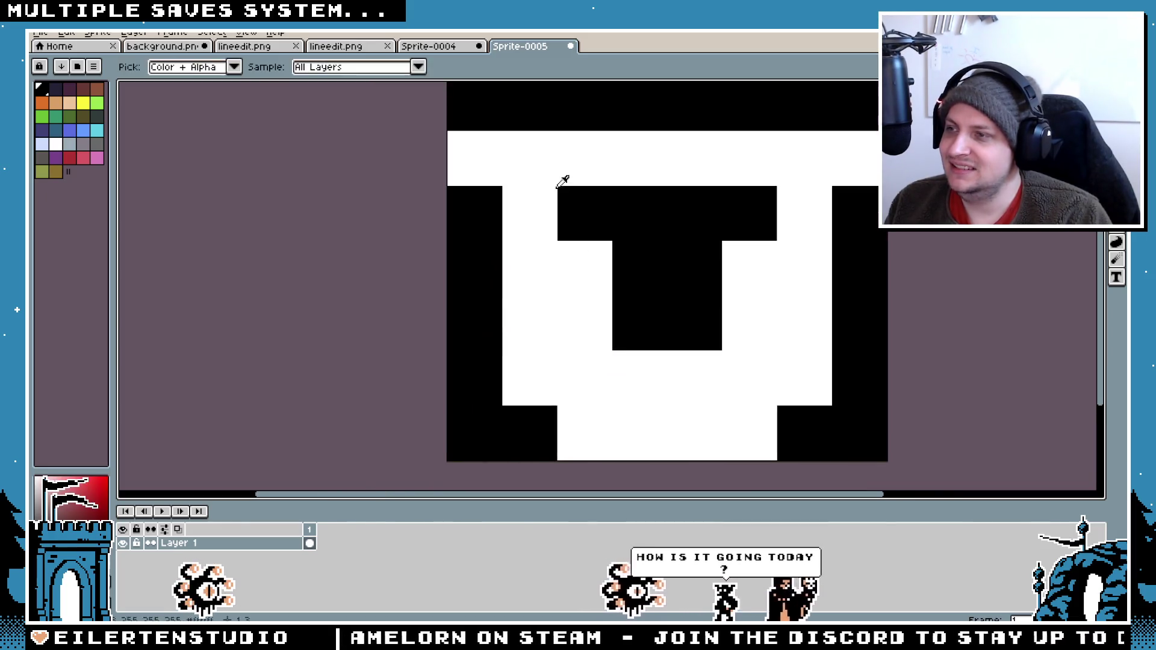
pyautogui.scroll(-1, 533, 253)
pyautogui.keyDown('alt'); pyautogui.click(514, 294); pyautogui.keyUp('alt')
pyautogui.moveTo(532, 207); pyautogui.dragTo(621, 246)
pyautogui.scroll(-3, 596, 289)
pyautogui.scroll(-1, 610, 312)
pyautogui.scroll(3, 611, 312)
pyautogui.scroll(2, 796, 245)
pyautogui.scroll(-1, 542, 299)
pyautogui.keyDown('alt'); pyautogui.click(503, 356); pyautogui.keyUp('alt')
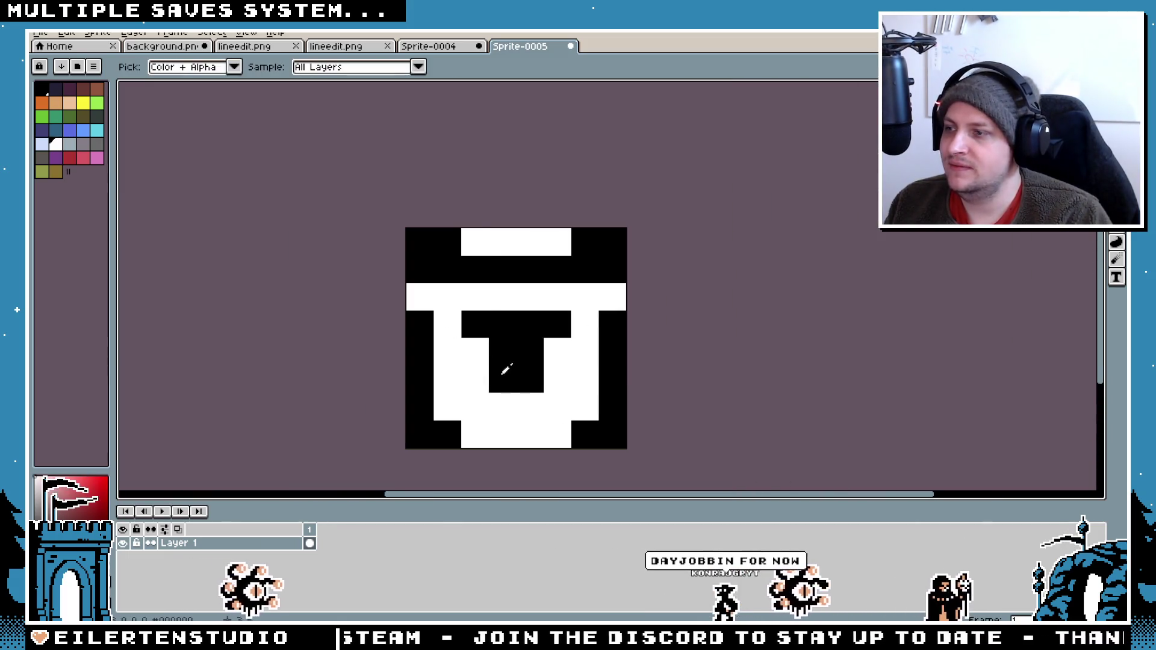
pyautogui.moveTo(516, 398); pyautogui.dragTo(516, 415)
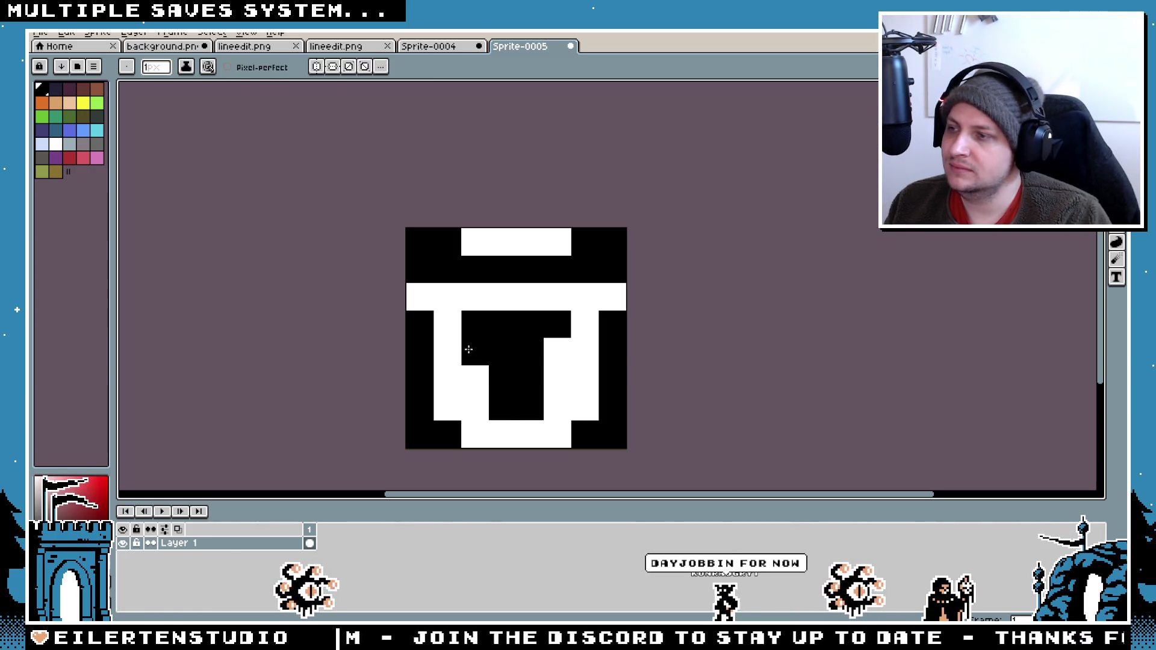
pyautogui.scroll(-5, 456, 360)
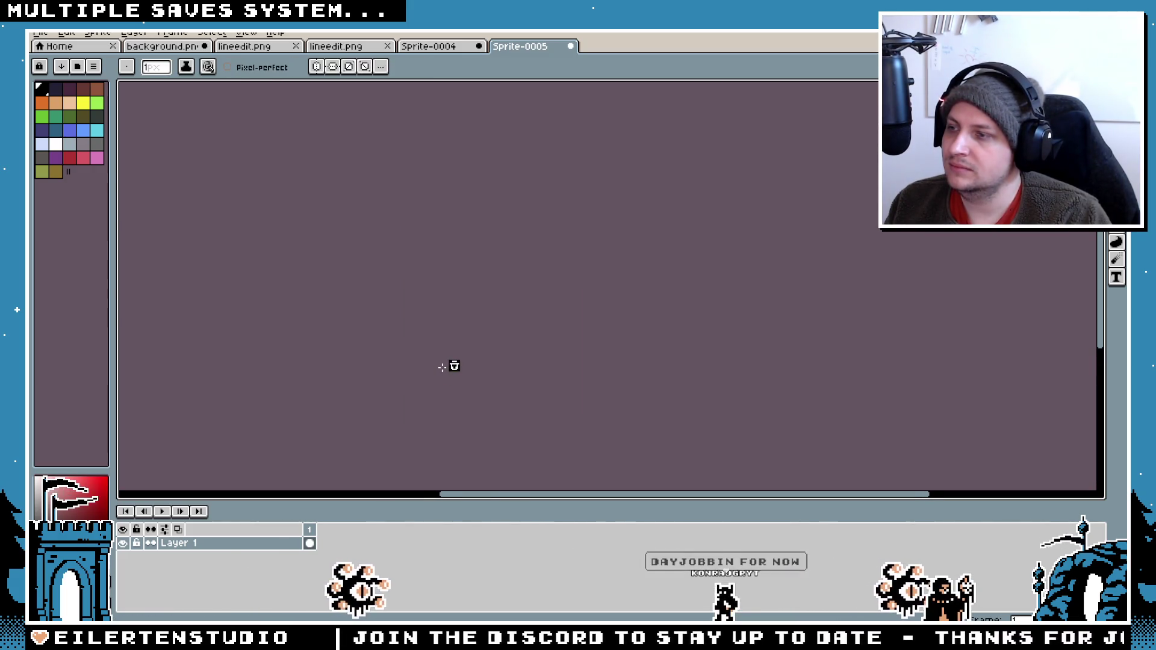
pyautogui.scroll(5, 444, 366)
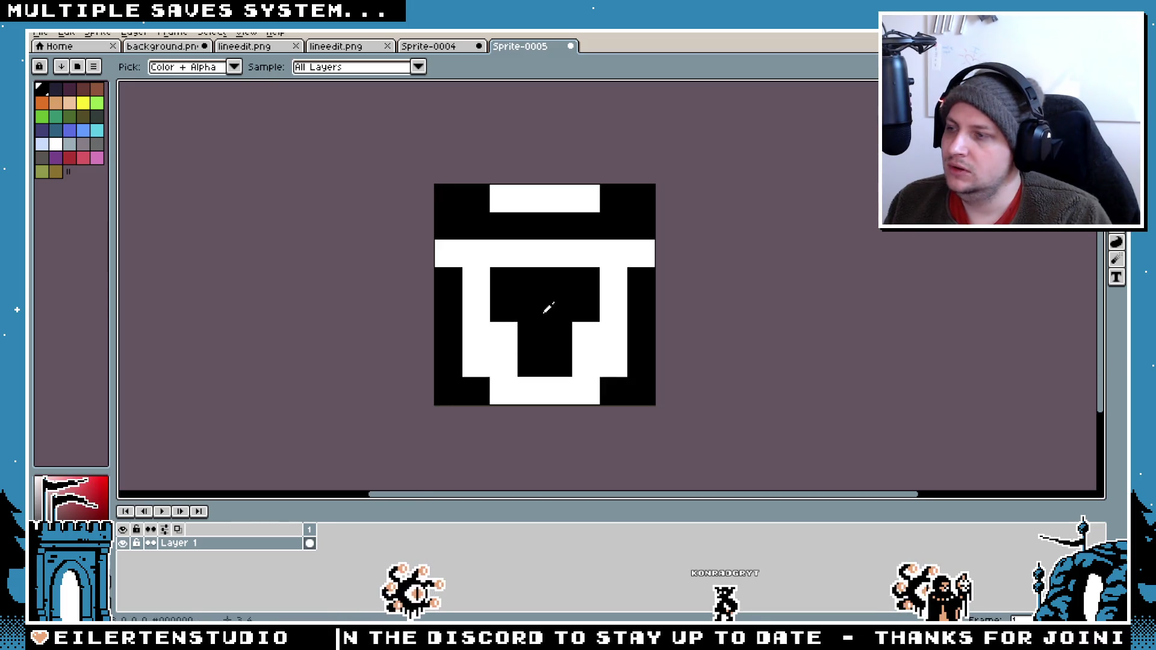
# Undo the trash-can strokes back to a solid black canvas
pyautogui.press('alt')
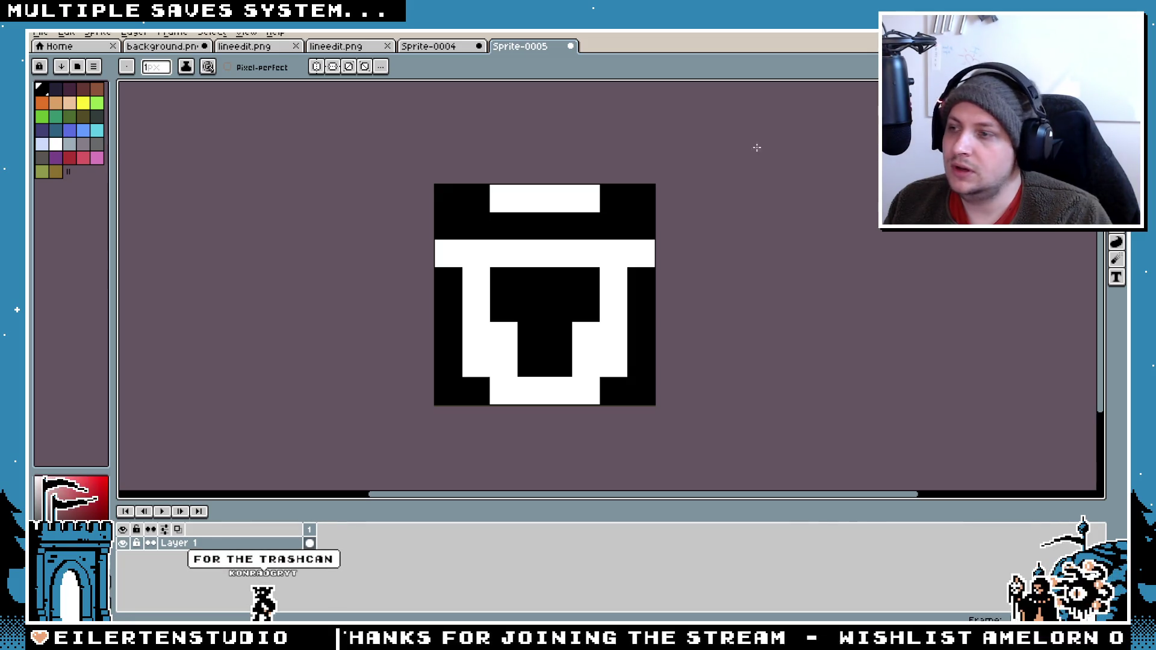
pyautogui.press('alt')
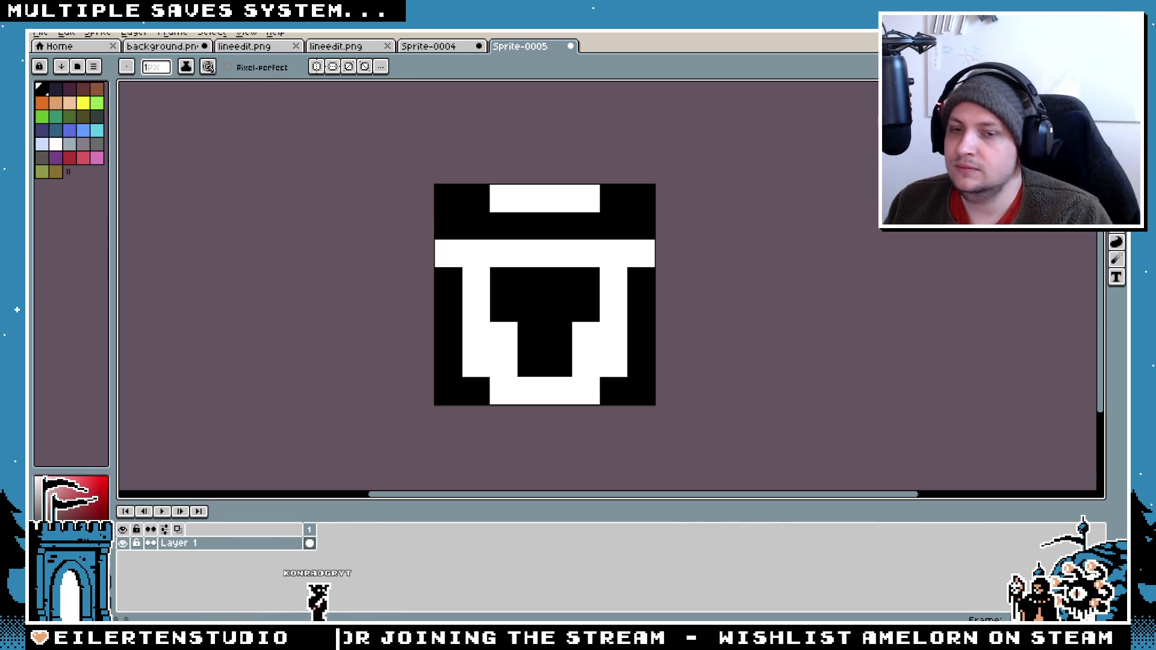
pyautogui.hotkey('ctrl', 'z')
pyautogui.hotkey('ctrl', 'z')
pyautogui.hotkey('ctrl', 'z')
pyautogui.hotkey('ctrl', 'z')
pyautogui.hotkey('ctrl', 'z')
pyautogui.hotkey('ctrl', 'z')
pyautogui.hotkey('ctrl', 'z')
pyautogui.hotkey('ctrl', 'z')
pyautogui.hotkey('ctrl', 'z')
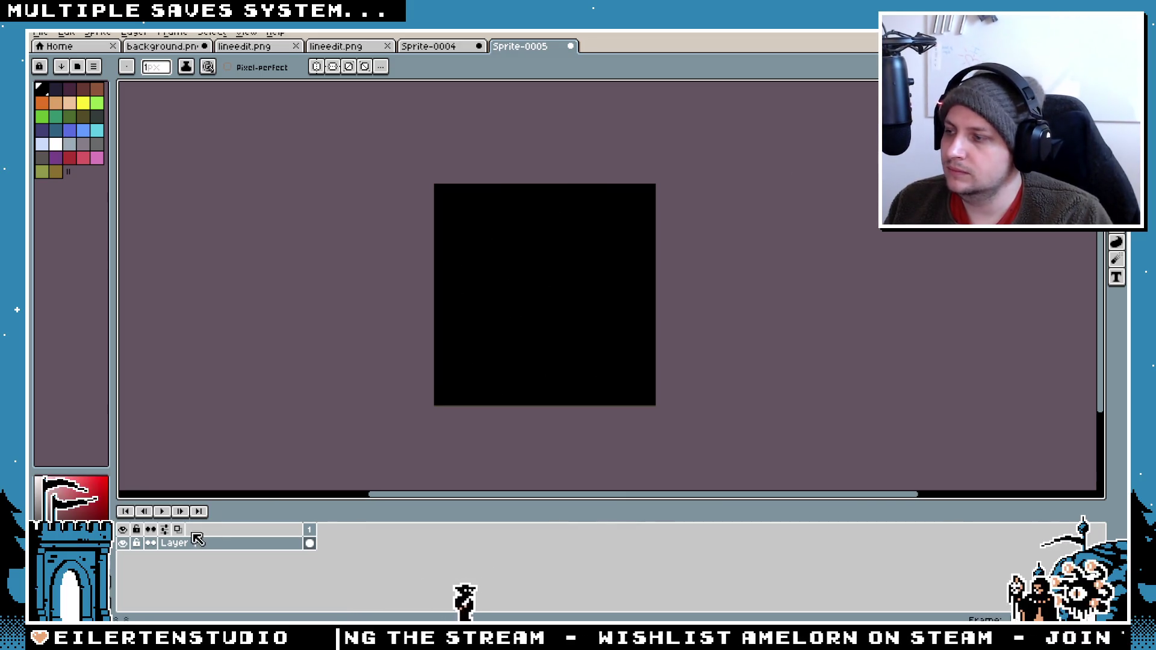
# On a second layer, sketch a white bin outline with bottom, right and left walls
pyautogui.doubleClick(168, 545)
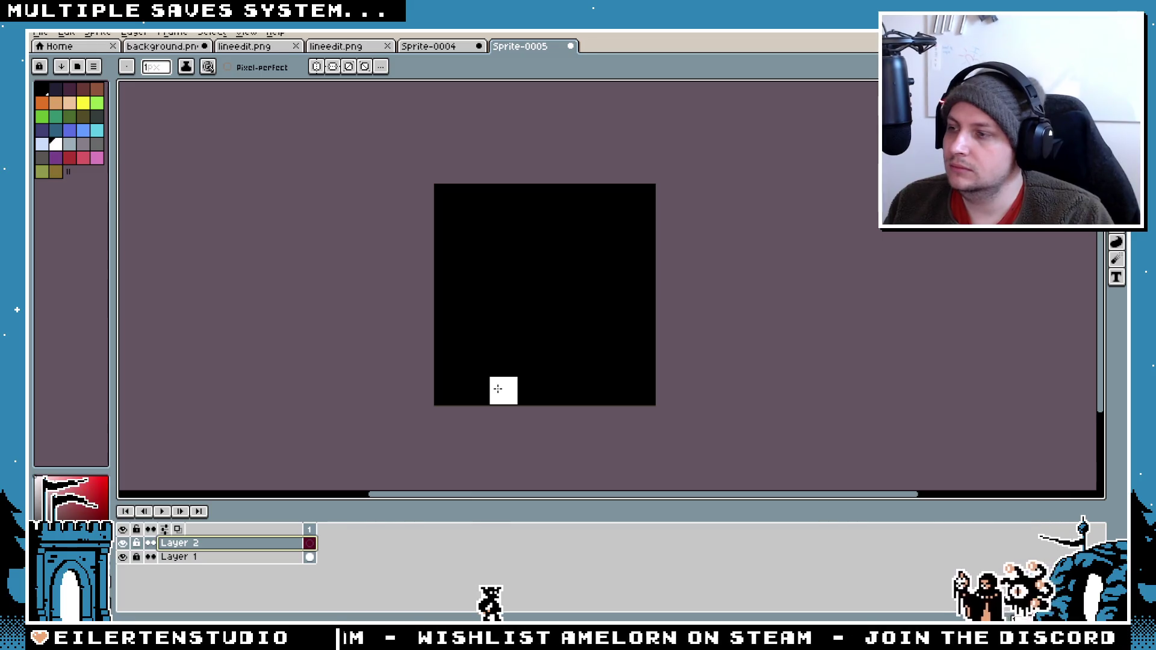
pyautogui.moveTo(498, 389)
pyautogui.mouseDown()
pyautogui.moveTo(588, 390)
pyautogui.moveTo(614, 361)
pyautogui.moveTo(612, 253)
pyautogui.moveTo(635, 217)
pyautogui.moveTo(633, 194)
pyautogui.moveTo(601, 207)
pyautogui.mouseUp()
pyautogui.click(486, 362)
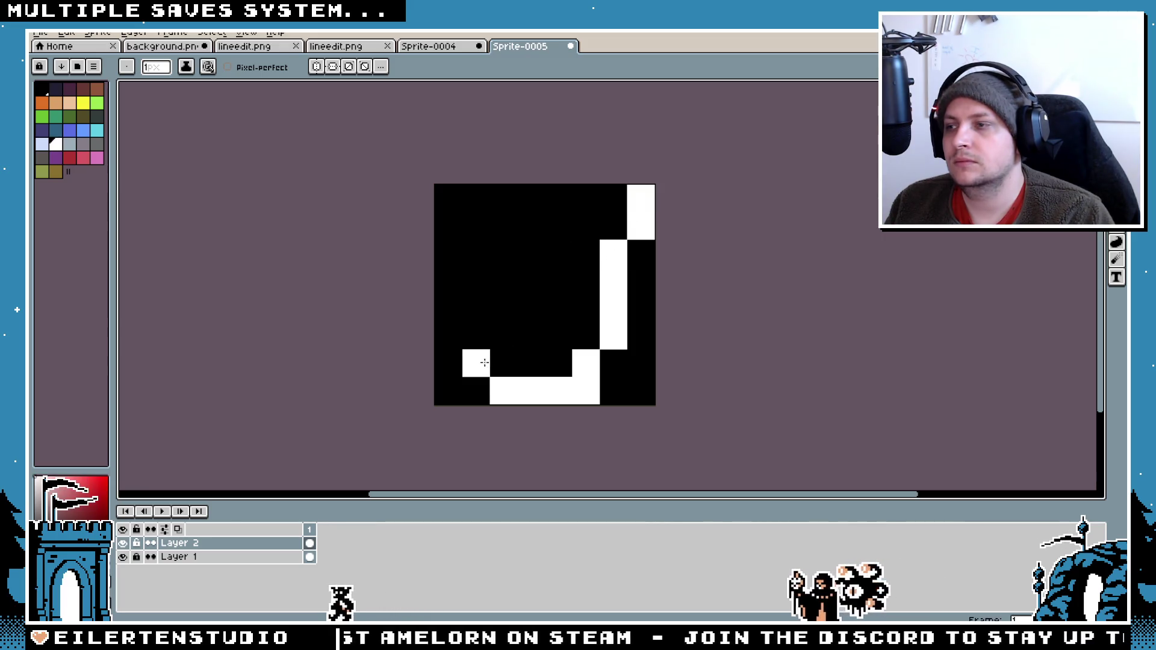
pyautogui.moveTo(476, 337)
pyautogui.mouseDown()
pyautogui.moveTo(476, 277)
pyautogui.moveTo(455, 228)
pyautogui.mouseUp()
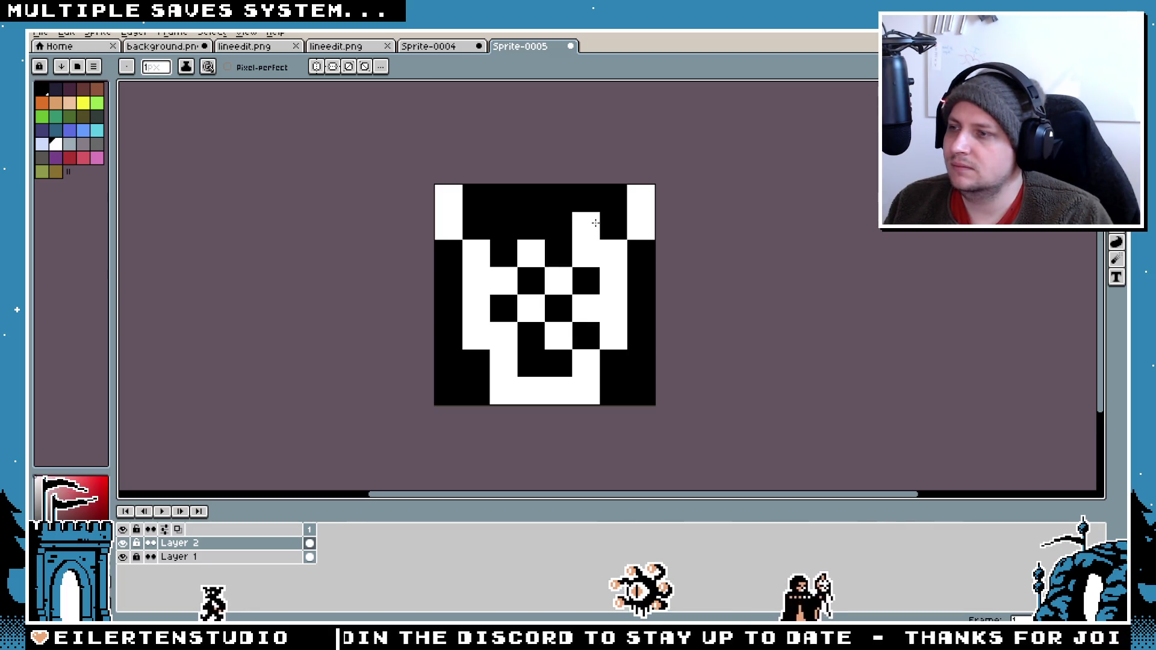
pyautogui.click(613, 226)
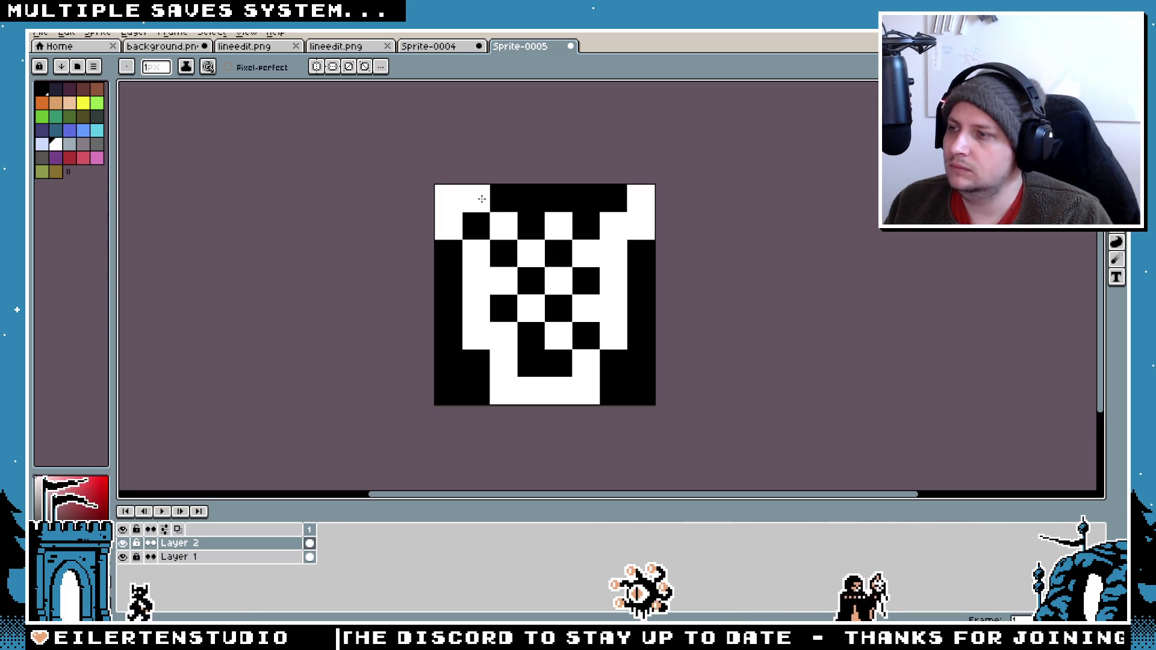
pyautogui.scroll(-10, 671, 321)
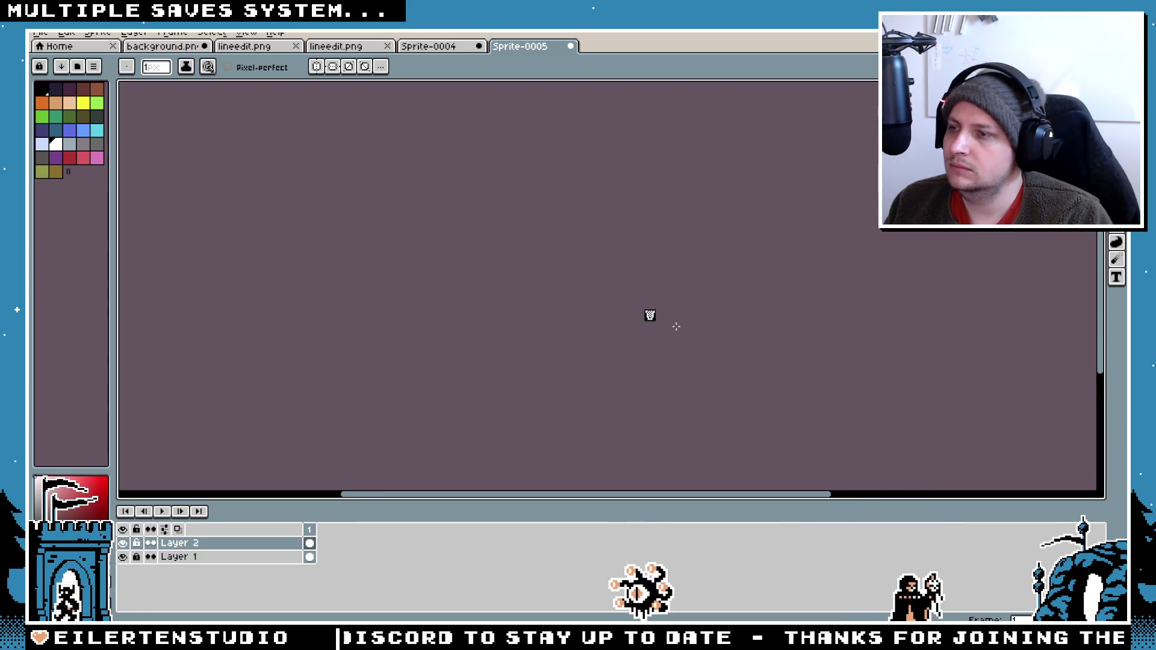
pyautogui.scroll(10, 676, 326)
# Undo the outline attempts and leave a small white crisscross of pixels in the centre
pyautogui.press('v')
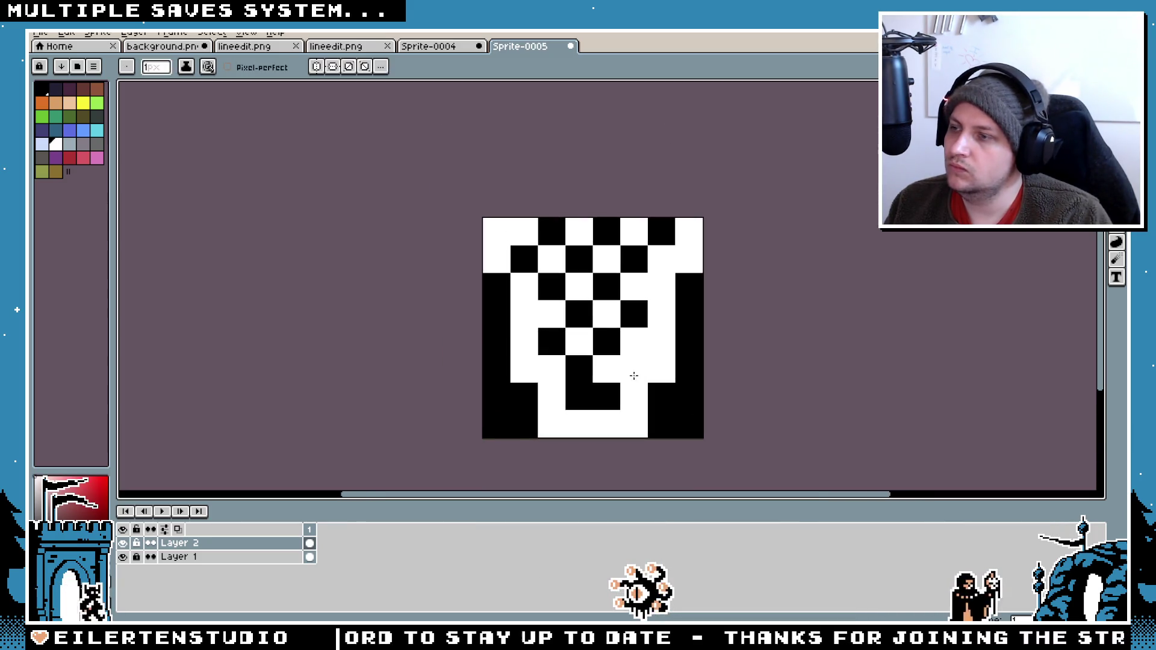
pyautogui.hotkey('ctrl', 'z')
pyautogui.hotkey('ctrl', 'z')
pyautogui.hotkey('ctrl', 'z')
pyautogui.hotkey('ctrl', 'z')
pyautogui.hotkey('ctrl', 'z')
pyautogui.hotkey('ctrl', 'z')
pyautogui.hotkey('ctrl', 'z')
pyautogui.hotkey('ctrl', 'z')
pyautogui.hotkey('ctrl', 'z')
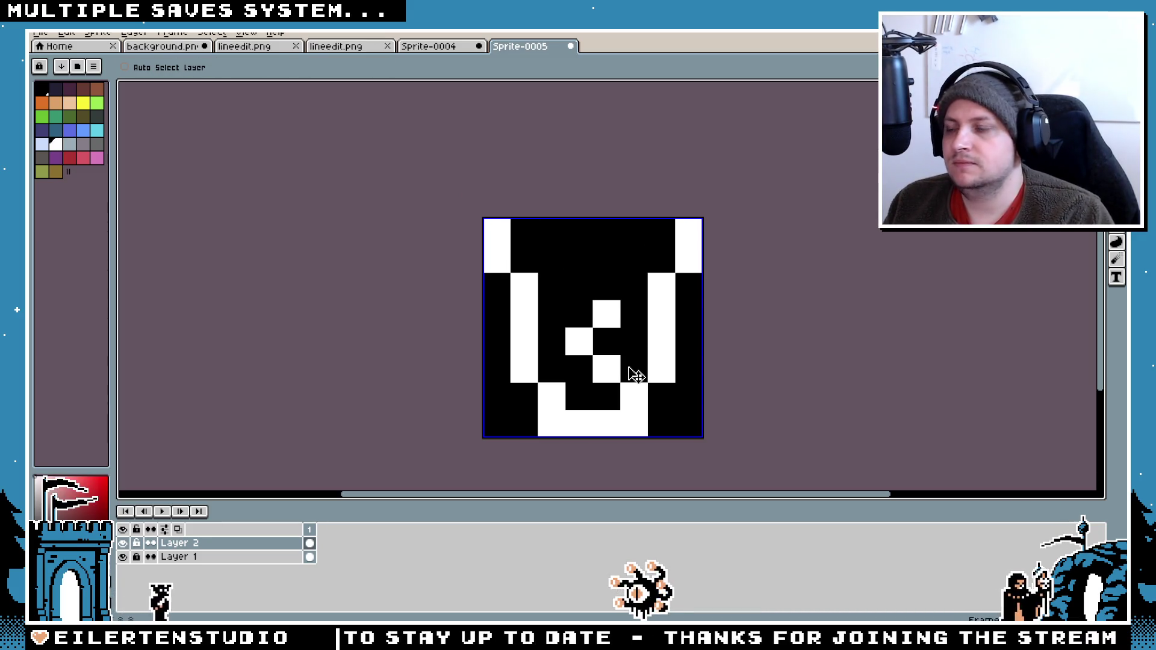
pyautogui.hotkey('ctrl', 'z')
pyautogui.hotkey('ctrl', 'z')
pyautogui.hotkey('ctrl', 'z')
pyautogui.press('b')
pyautogui.click(626, 366)
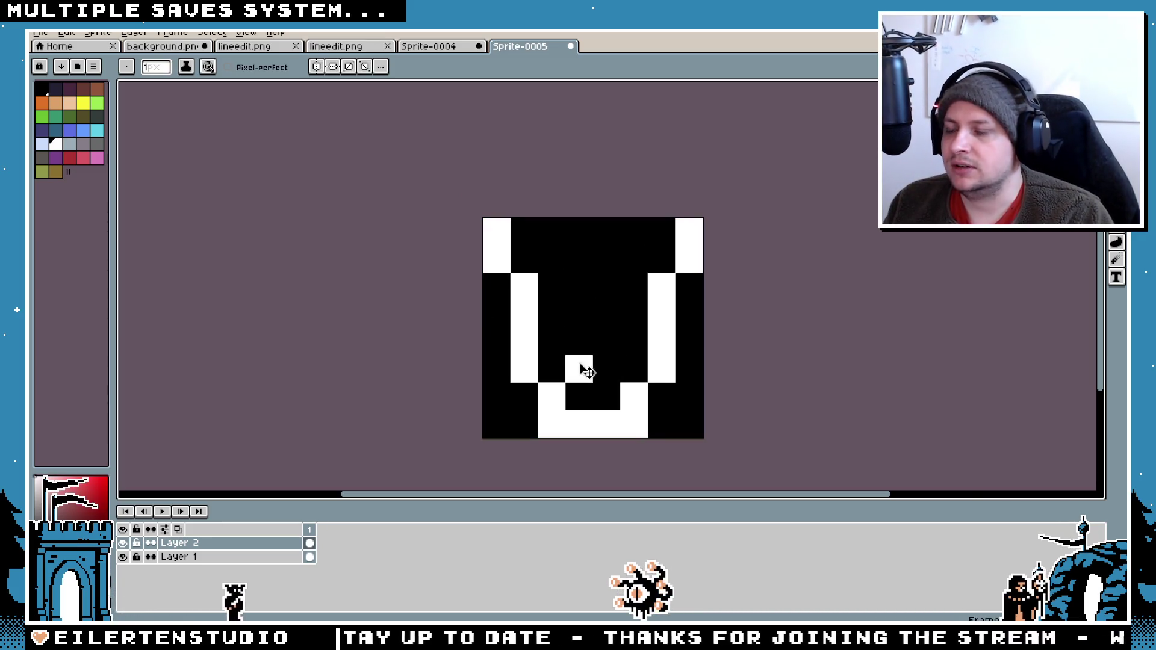
pyautogui.hotkey('ctrl', 'z')
pyautogui.hotkey('ctrl', 'z')
pyautogui.hotkey('ctrl', 'z')
pyautogui.hotkey('ctrl', 'z')
pyautogui.hotkey('ctrl', 'z')
pyautogui.moveTo(590, 378)
pyautogui.mouseDown()
pyautogui.moveTo(578, 343)
pyautogui.moveTo(607, 344)
pyautogui.mouseUp()
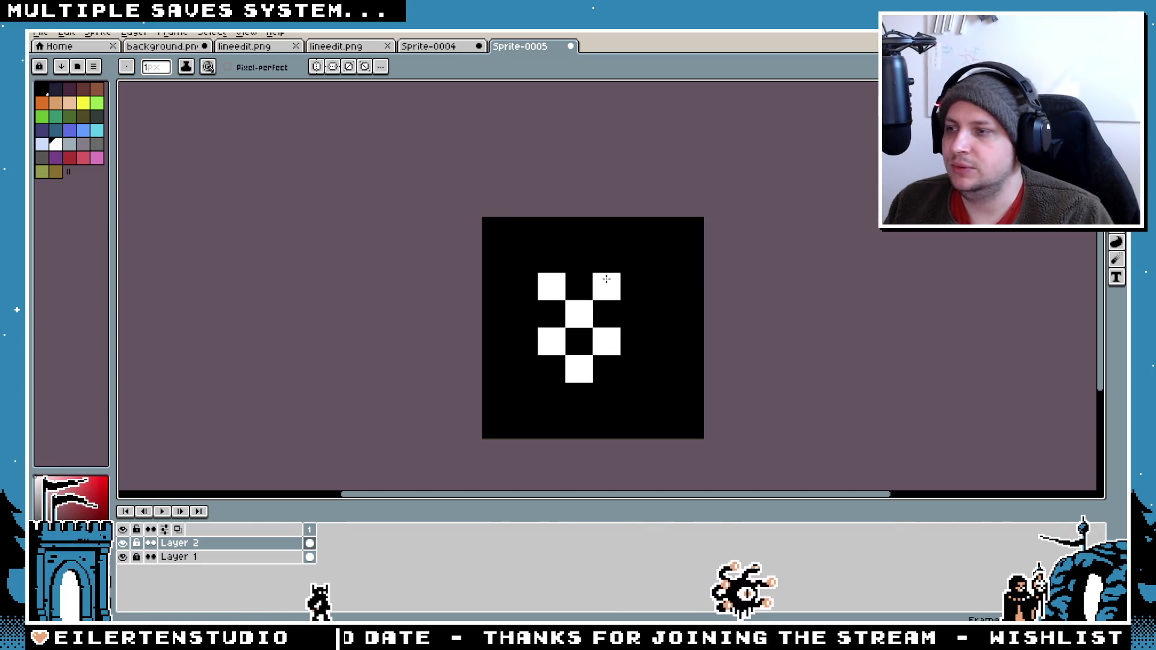
# Pencil bin walls and a straight bottom row around the crisscross, undoing misplaced lines
pyautogui.click(525, 259)
pyautogui.click(634, 259)
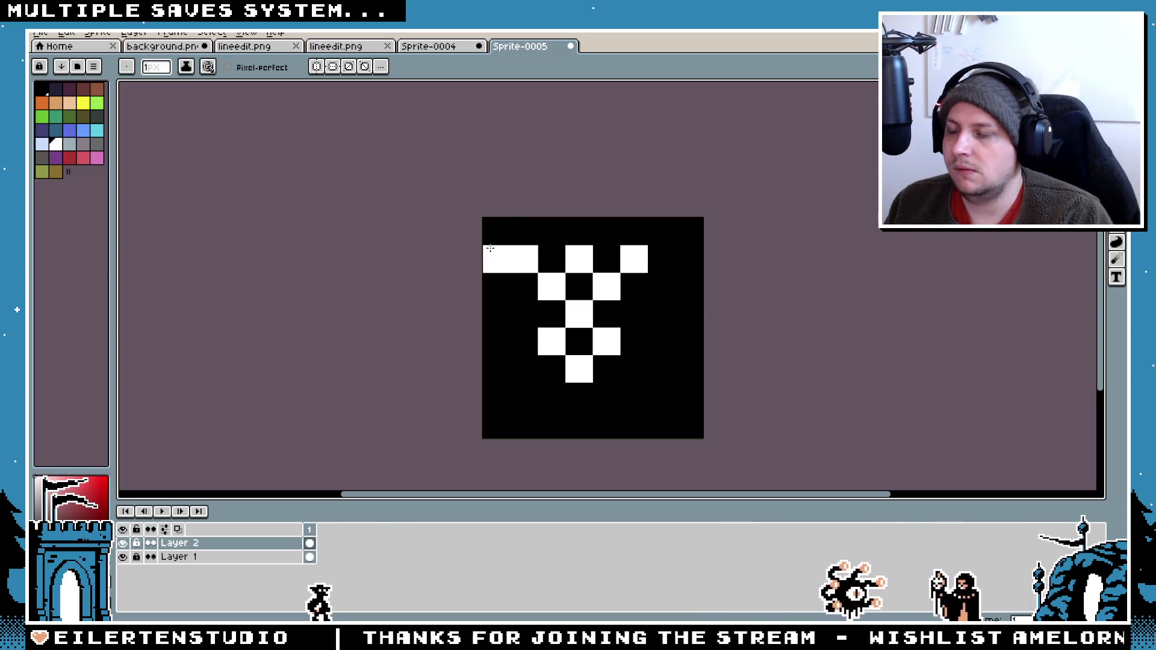
pyautogui.click(661, 287)
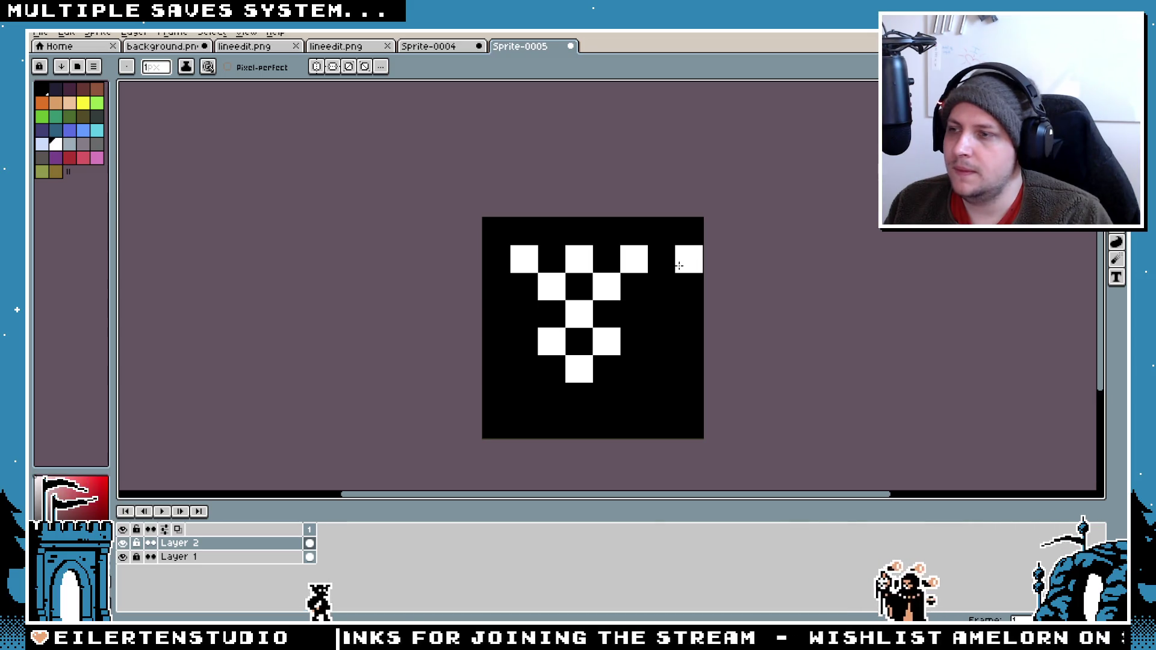
pyautogui.click(662, 314)
pyautogui.click(661, 342)
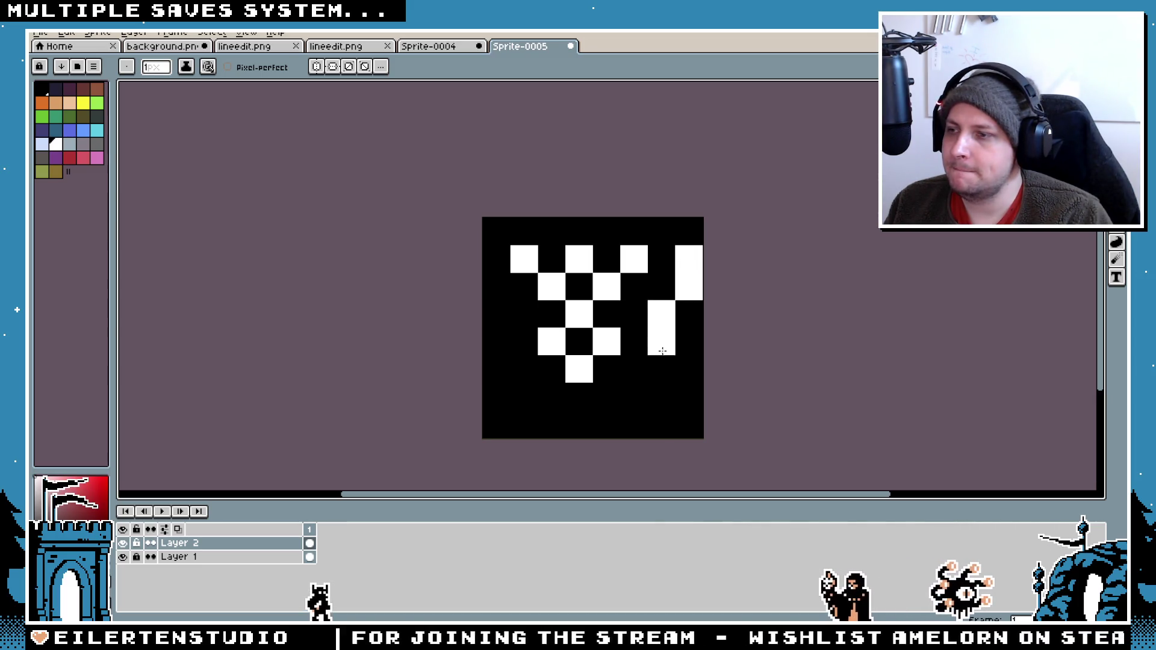
pyautogui.click(662, 369)
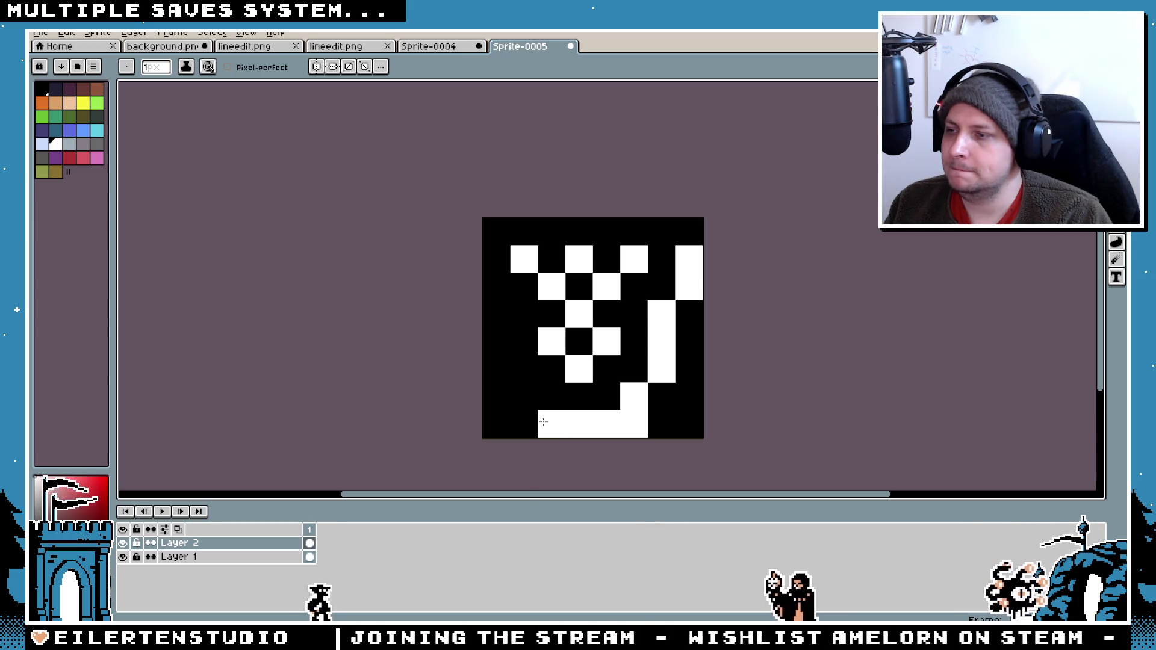
pyautogui.keyDown('shift'); pyautogui.click(626, 418); pyautogui.keyUp('shift')
pyautogui.keyDown('shift'); pyautogui.click(535, 415); pyautogui.keyUp('shift')
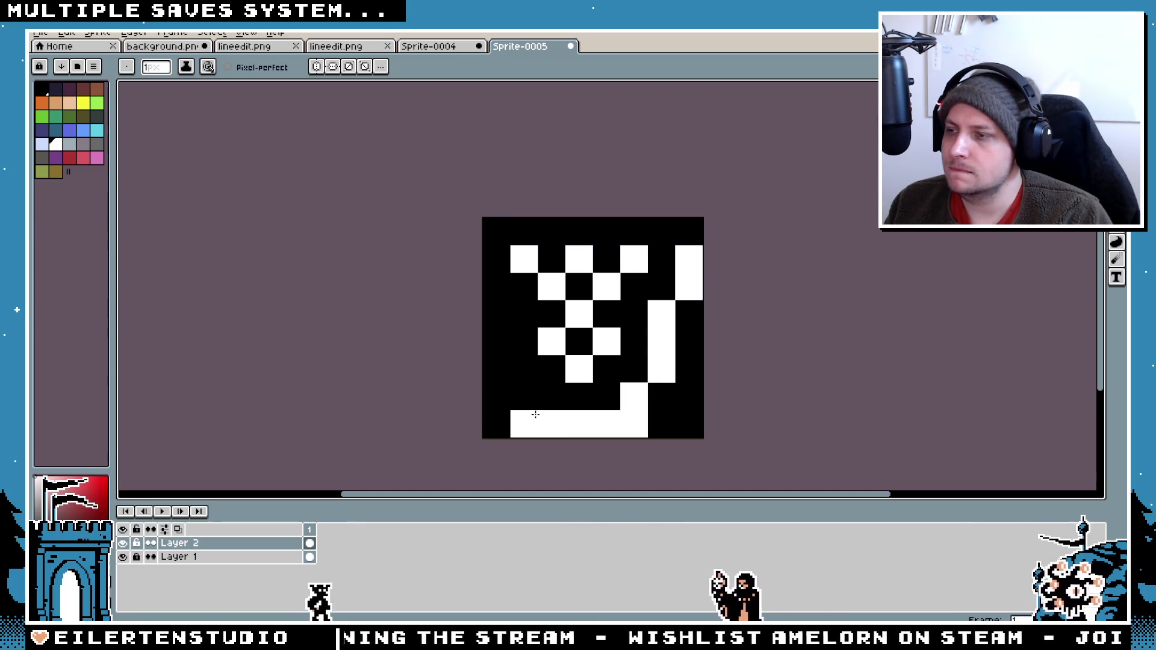
pyautogui.hotkey('ctrl', 'z')
pyautogui.keyDown('shift'); pyautogui.click(544, 409); pyautogui.keyUp('shift')
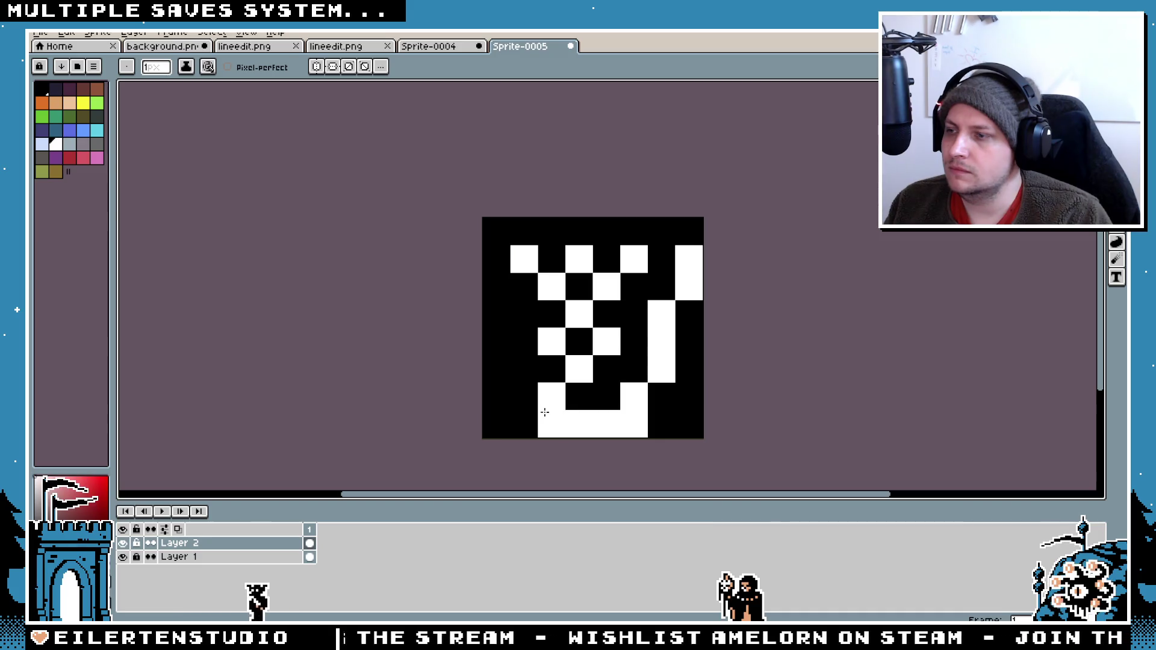
pyautogui.hotkey('ctrl', 'z')
pyautogui.keyDown('shift'); pyautogui.click(540, 414); pyautogui.keyUp('shift')
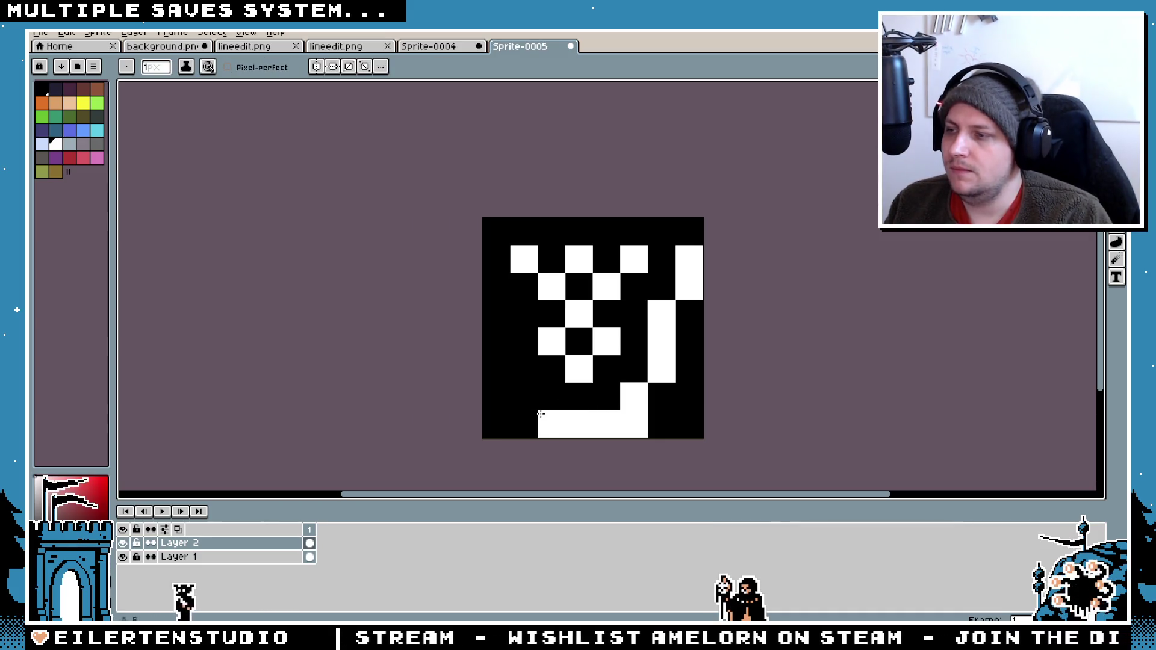
pyautogui.click(491, 318)
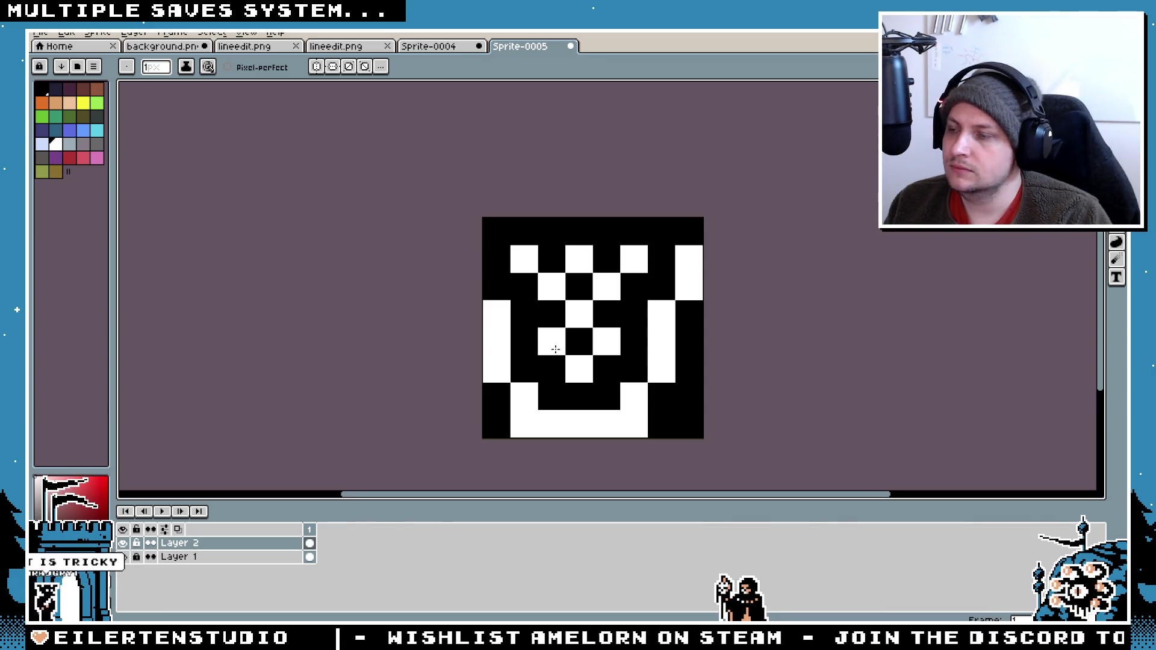
pyautogui.scroll(-5, 633, 334)
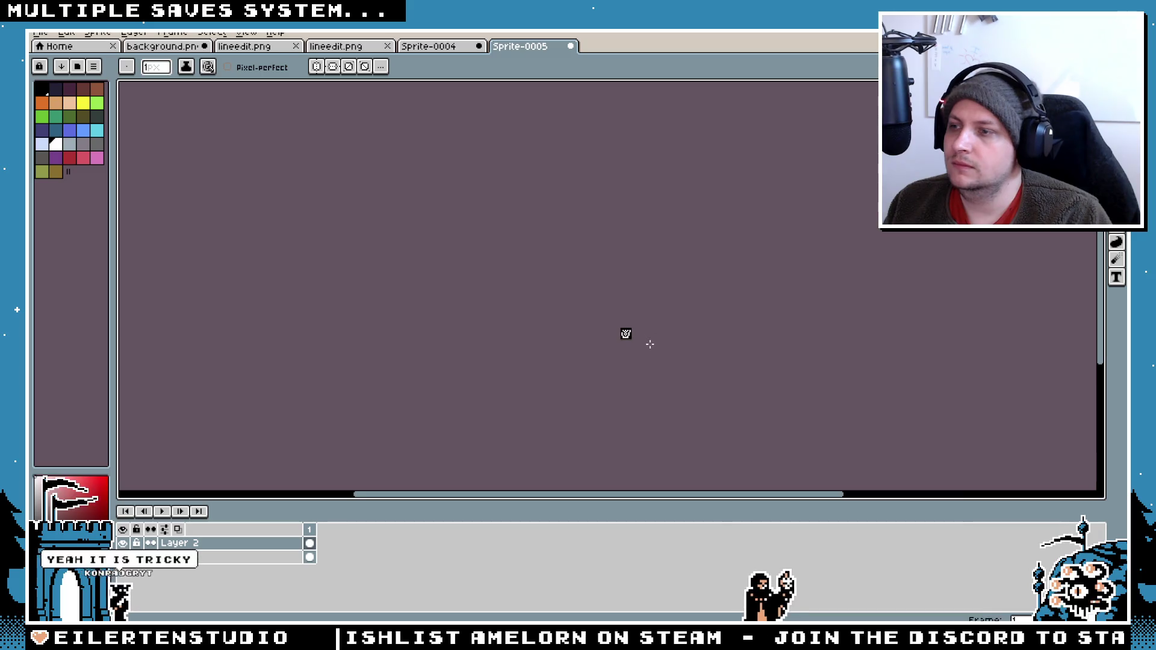
pyautogui.scroll(5, 626, 335)
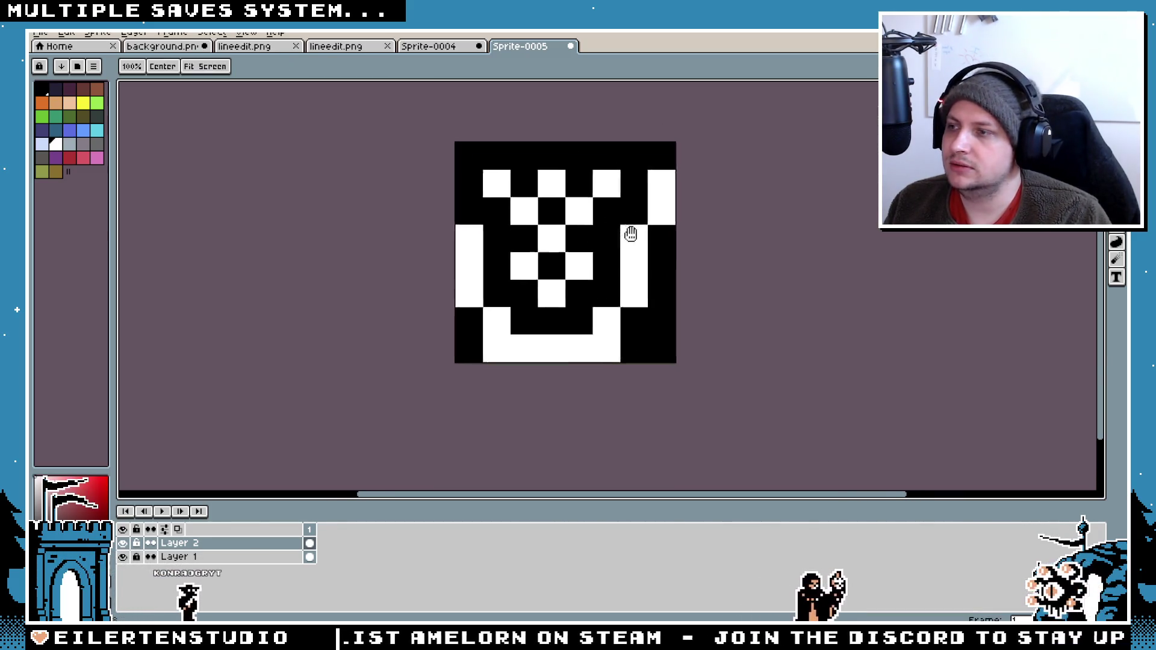
# Paint over all the white cells so the sprite is solid black again
pyautogui.press('b')
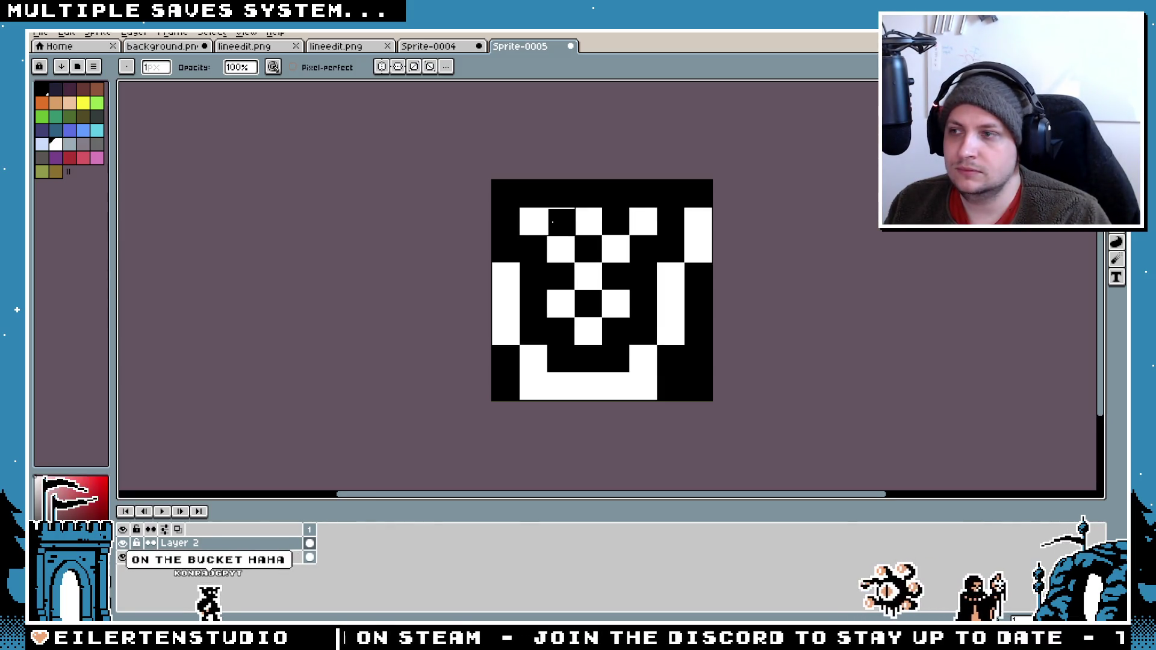
pyautogui.press('m')
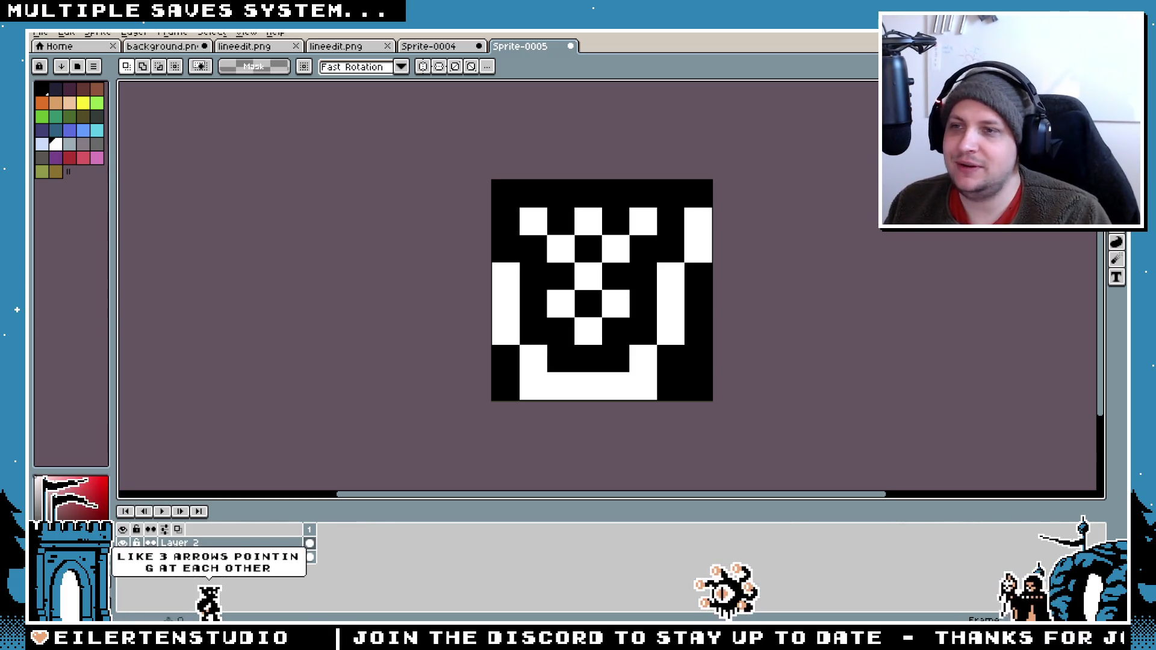
pyautogui.press('b')
pyautogui.moveTo(686, 222)
pyautogui.mouseDown()
pyautogui.moveTo(644, 221)
pyautogui.moveTo(671, 332)
pyautogui.moveTo(643, 250)
pyautogui.mouseUp()
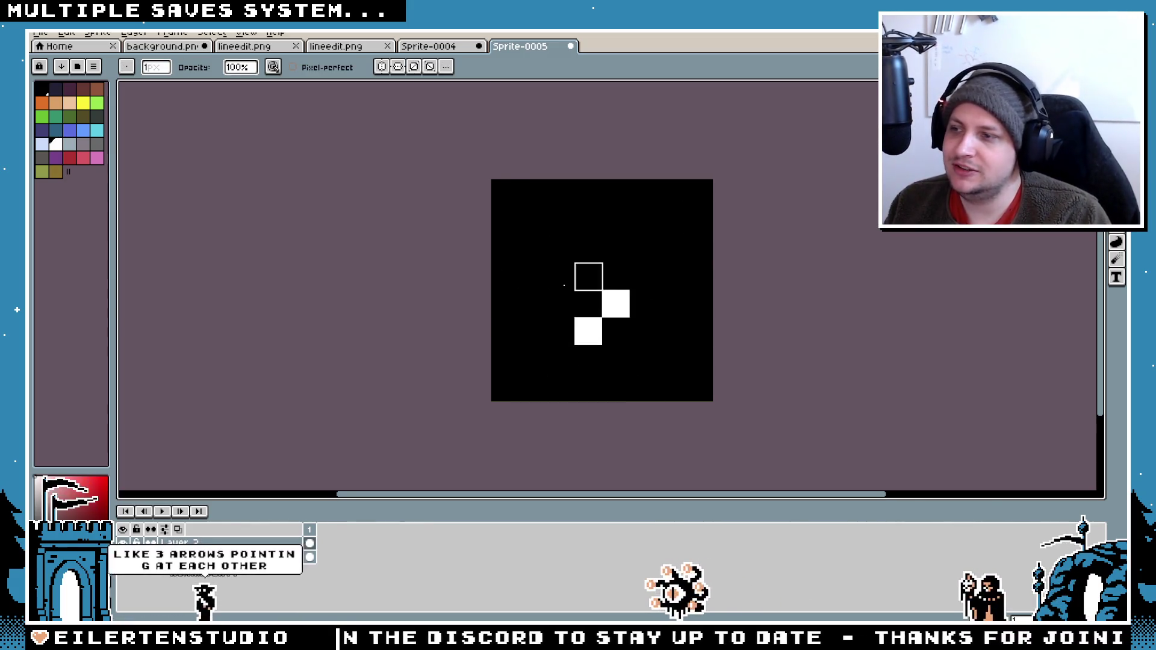
pyautogui.press('e')
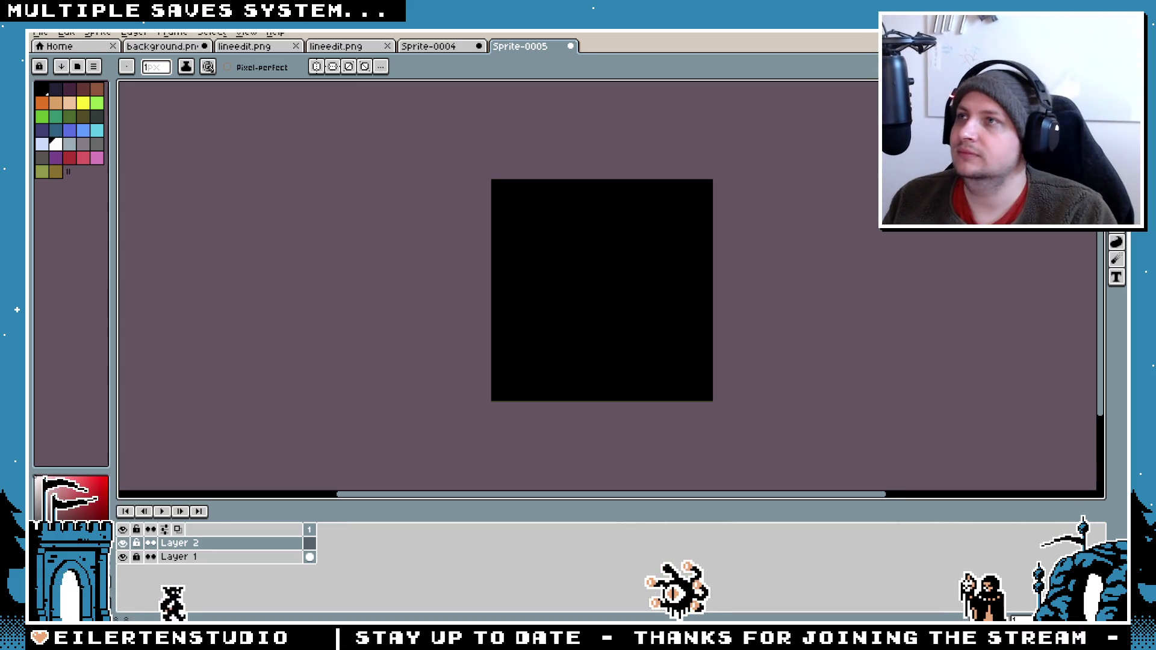
# Paint a white ring outline and erase its stray bottom cells
pyautogui.moveTo(599, 355); pyautogui.dragTo(531, 332)
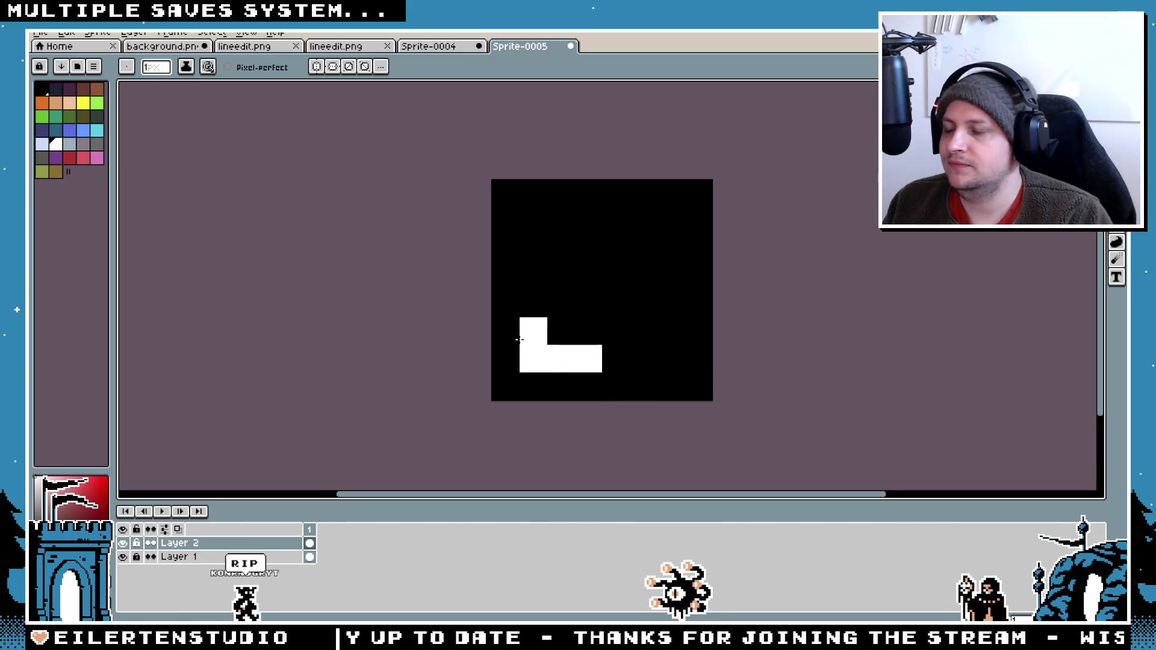
pyautogui.hotkey('ctrl', 'z')
pyautogui.moveTo(586, 360); pyautogui.dragTo(537, 274)
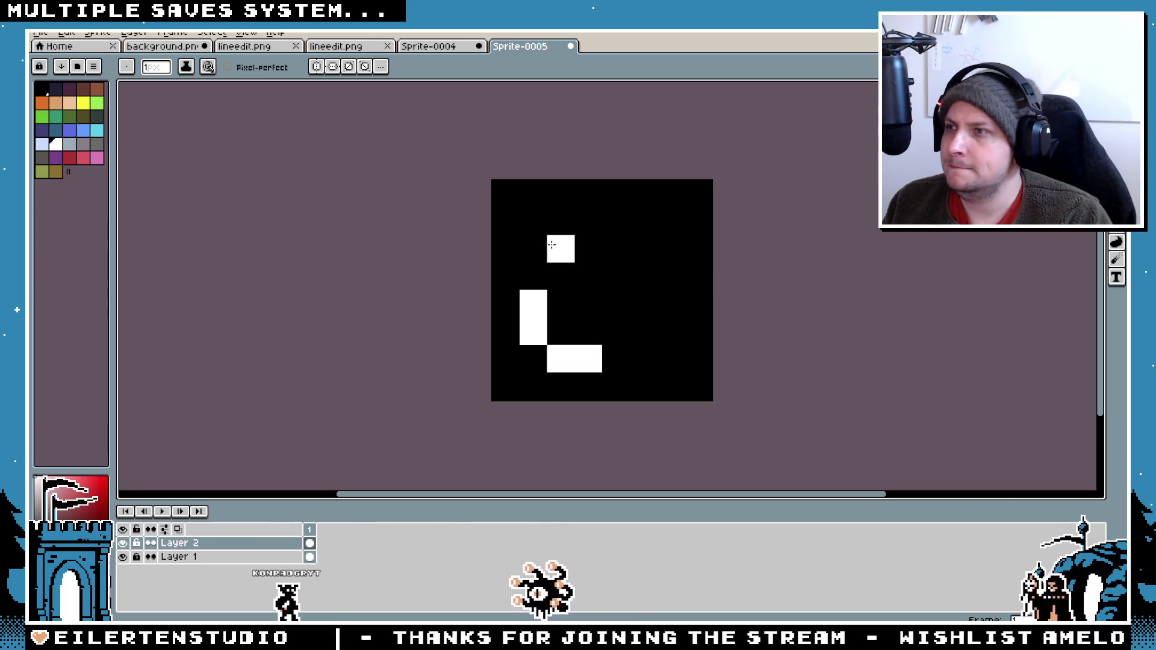
pyautogui.moveTo(551, 244)
pyautogui.mouseDown()
pyautogui.moveTo(651, 234)
pyautogui.moveTo(645, 252)
pyautogui.mouseUp()
pyautogui.moveTo(679, 295)
pyautogui.mouseDown()
pyautogui.moveTo(642, 352)
pyautogui.moveTo(623, 357)
pyautogui.mouseUp()
pyautogui.scroll(-2, 633, 380)
pyautogui.scroll(3, 631, 346)
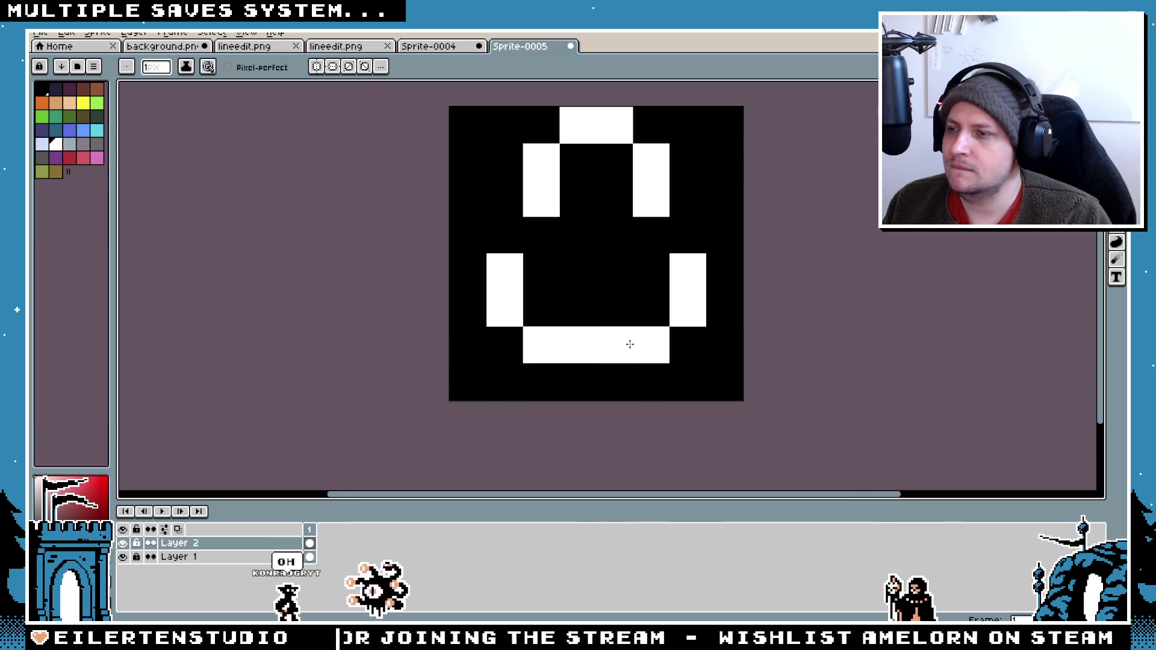
pyautogui.press('e')
pyautogui.click(630, 344)
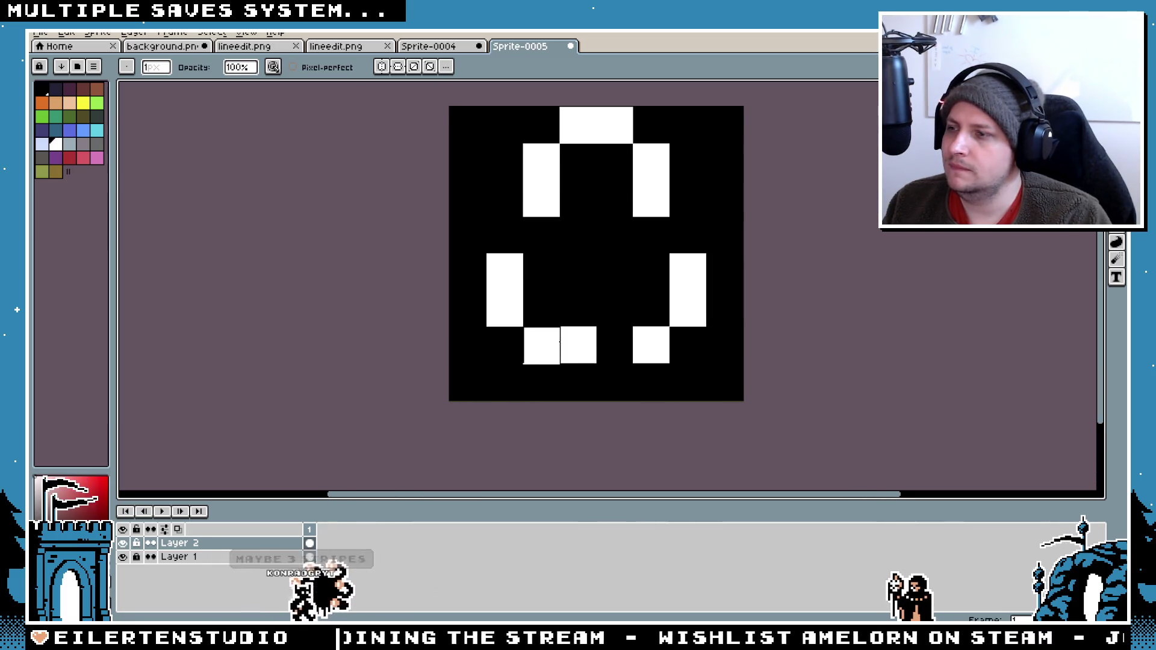
pyautogui.click(569, 340)
pyautogui.scroll(-3, 468, 345)
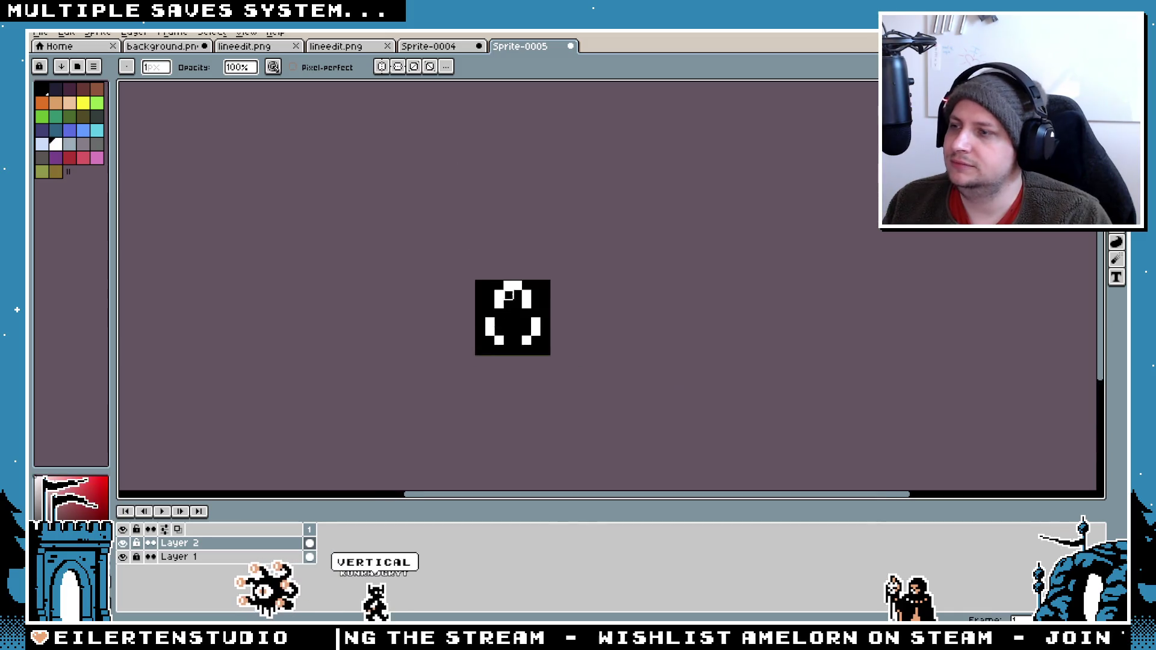
pyautogui.scroll(-1, 498, 304)
pyautogui.scroll(-2, 429, 305)
pyautogui.scroll(4, 428, 307)
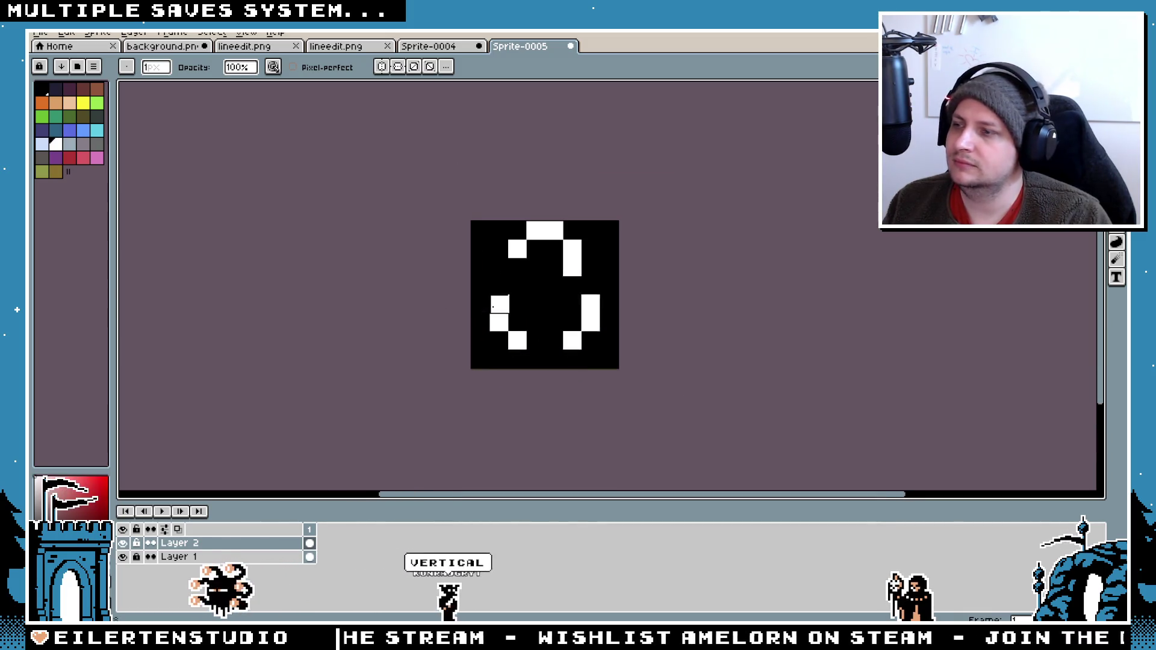
pyautogui.scroll(1, 584, 329)
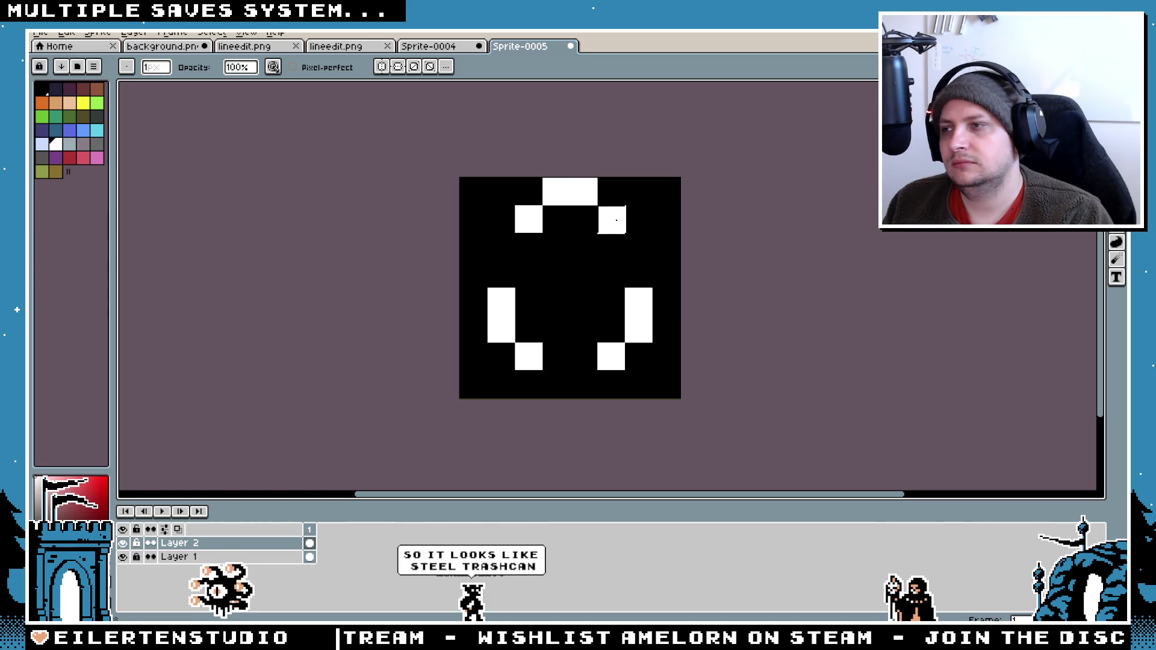
# Adjust the ring with the marquee and extra side pixels, then erase all white pixels
pyautogui.keyDown('alt'); pyautogui.click(611, 220); pyautogui.keyUp('alt')
pyautogui.scroll(-2, 577, 276)
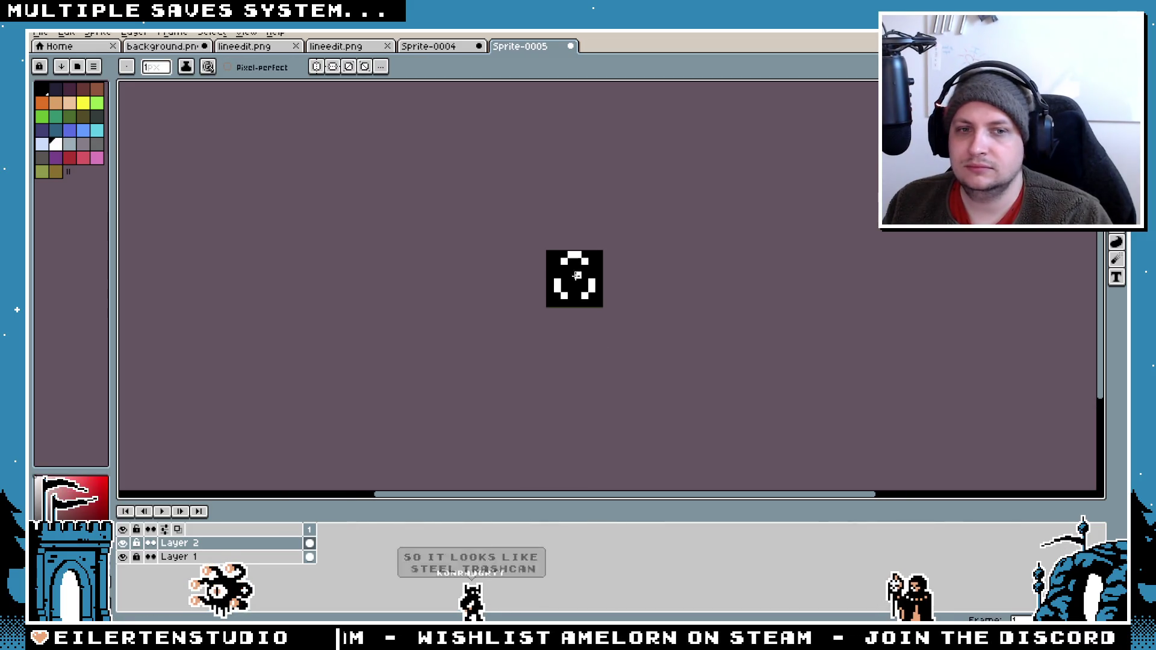
pyautogui.scroll(1, 602, 275)
pyautogui.scroll(1, 603, 275)
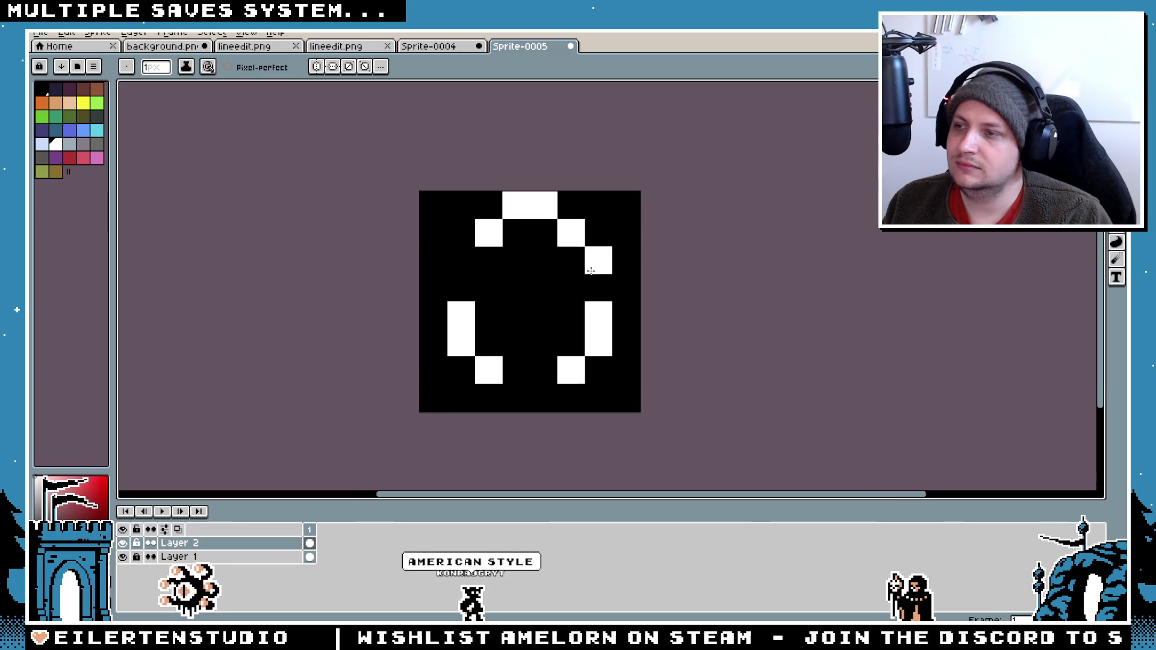
pyautogui.press('m')
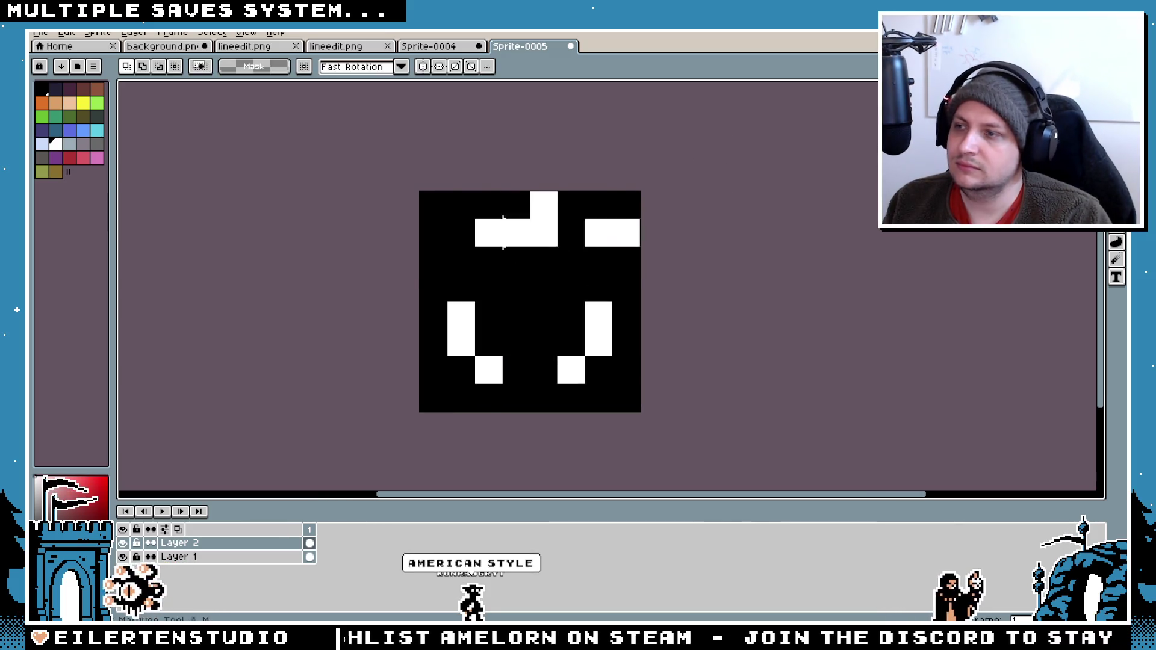
pyautogui.moveTo(412, 186); pyautogui.dragTo(702, 262)
pyautogui.scroll(-1, 757, 311)
pyautogui.scroll(-4, 750, 310)
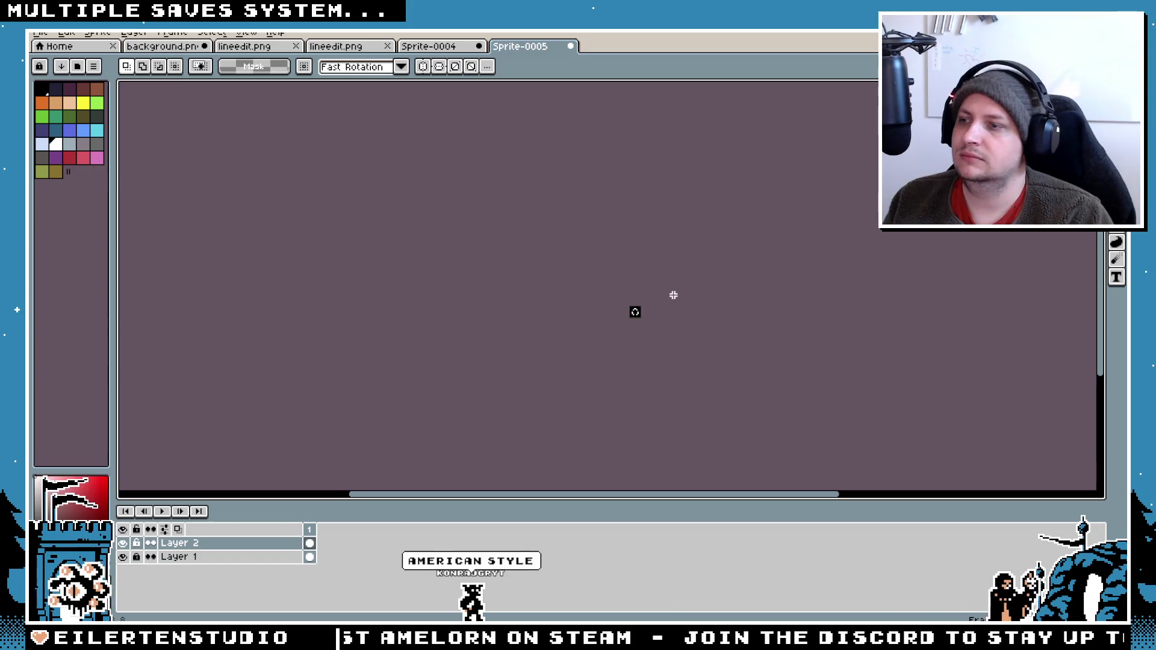
pyautogui.scroll(3, 673, 295)
pyautogui.scroll(1, 578, 344)
pyautogui.press('i')
pyautogui.press('b')
pyautogui.moveTo(563, 330); pyautogui.dragTo(507, 329)
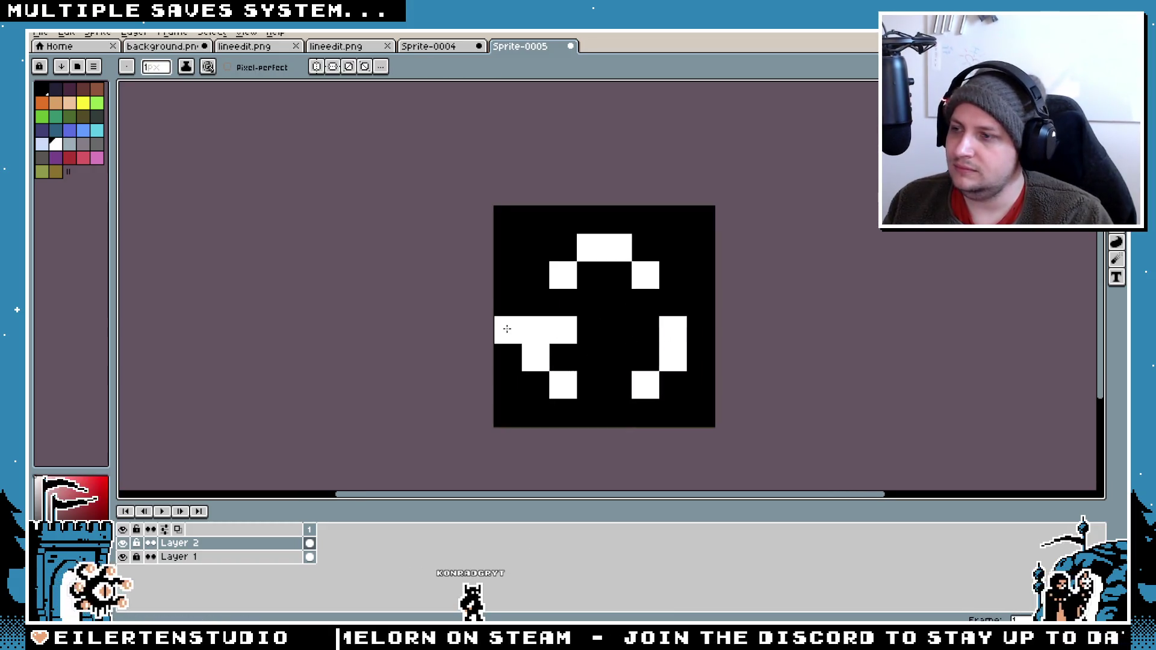
pyautogui.moveTo(624, 369)
pyautogui.mouseDown()
pyautogui.moveTo(674, 411)
pyautogui.moveTo(673, 246)
pyautogui.moveTo(605, 304)
pyautogui.mouseUp()
pyautogui.scroll(-4, 507, 349)
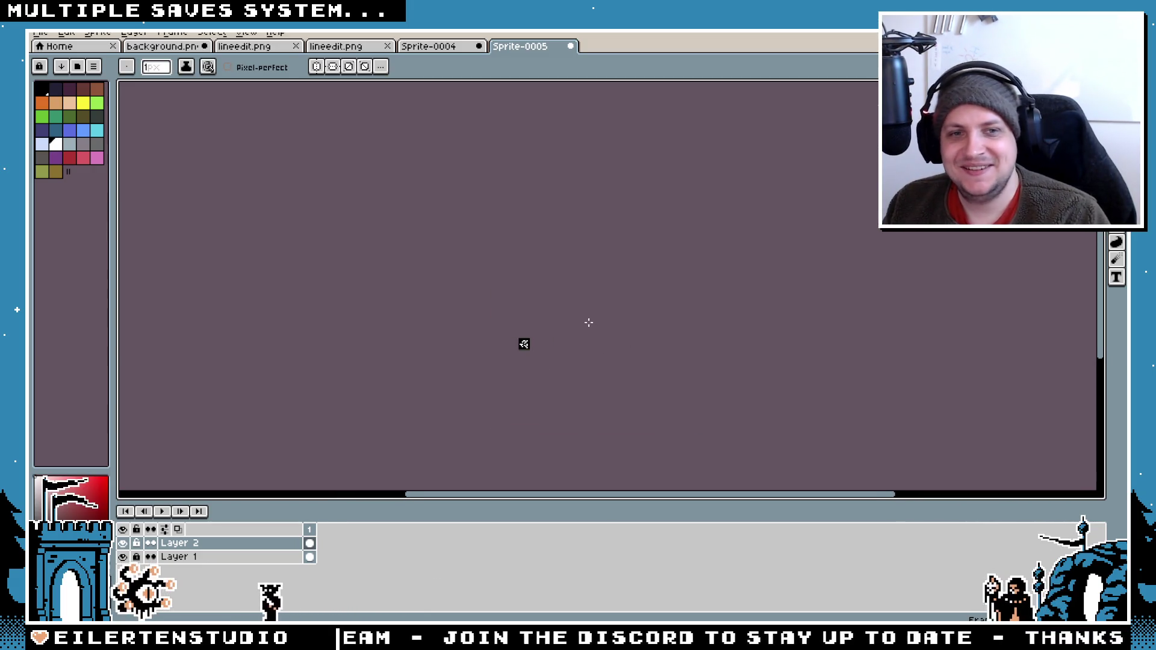
pyautogui.scroll(4, 403, 323)
pyautogui.press('e')
pyautogui.moveTo(470, 278)
pyautogui.mouseDown()
pyautogui.moveTo(468, 383)
pyautogui.moveTo(688, 384)
pyautogui.moveTo(469, 383)
pyautogui.mouseUp()
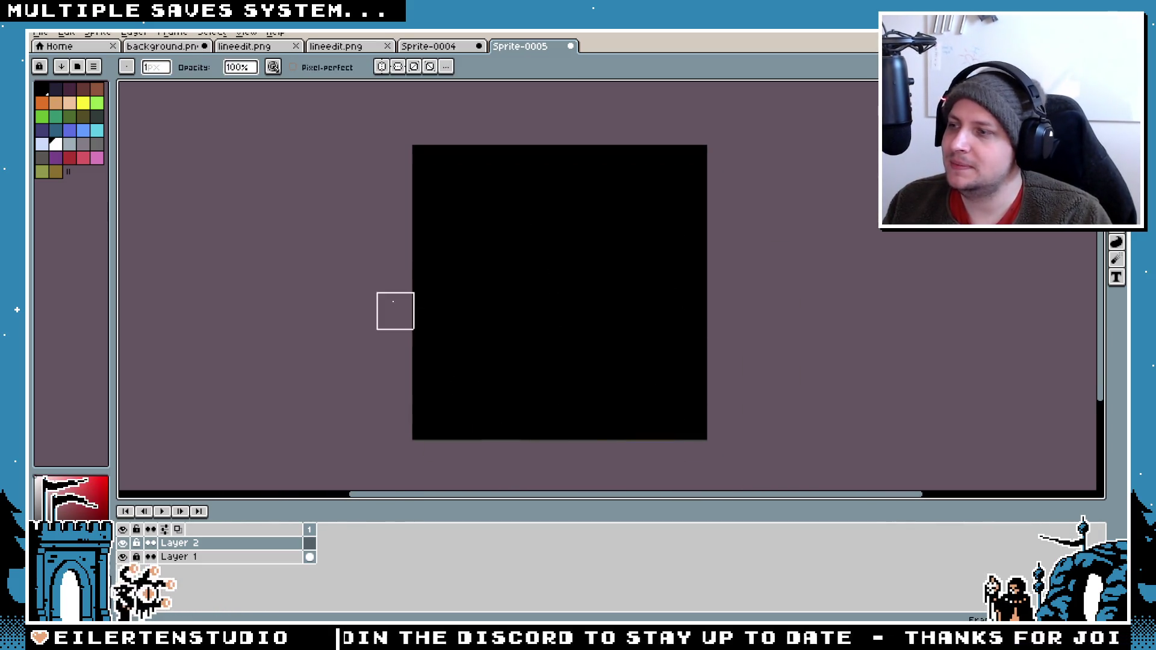
# Undo leftover strokes and trial two vertical white bars, then undo them
pyautogui.press('b')
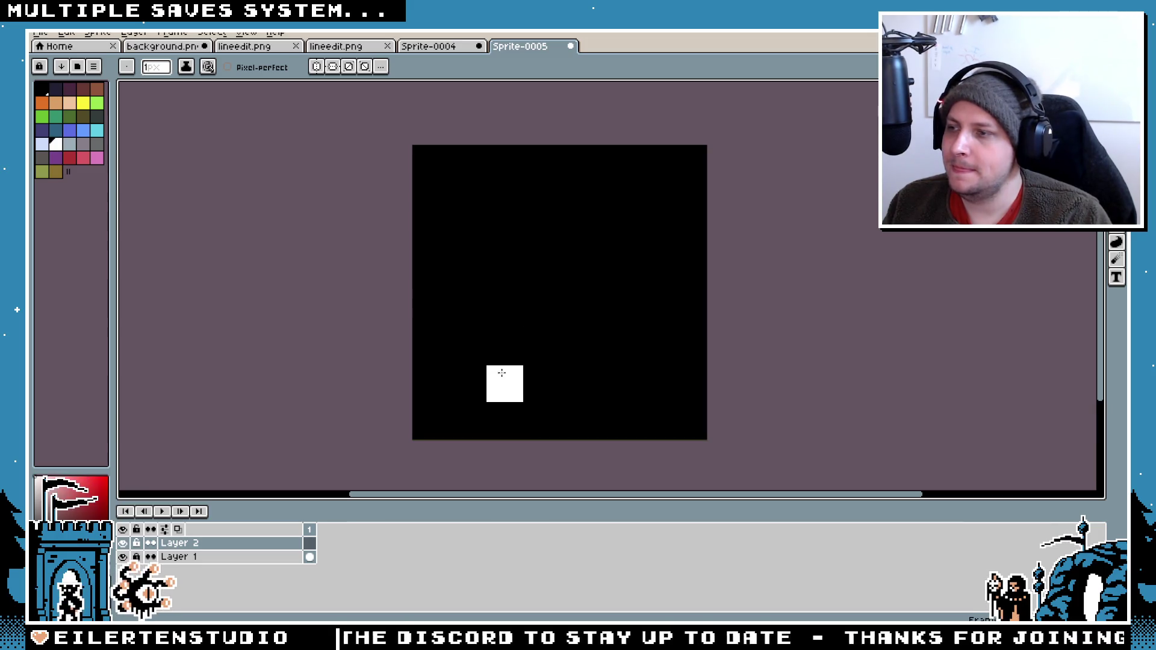
pyautogui.hotkey('ctrl', 'z')
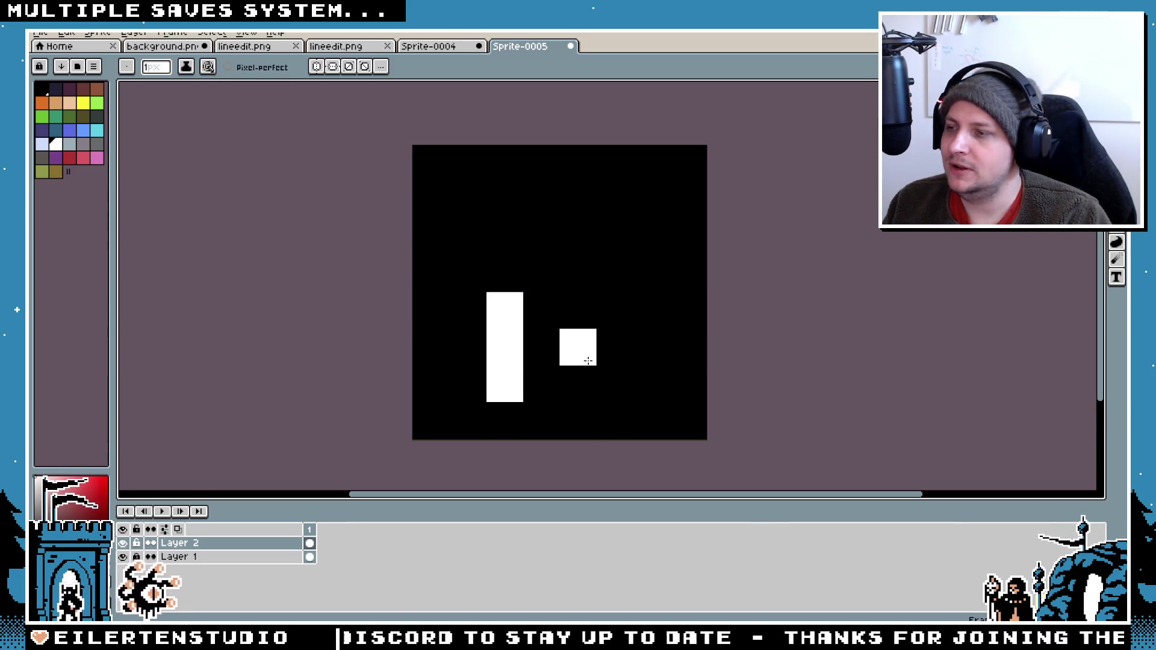
pyautogui.hotkey('ctrl', 'z')
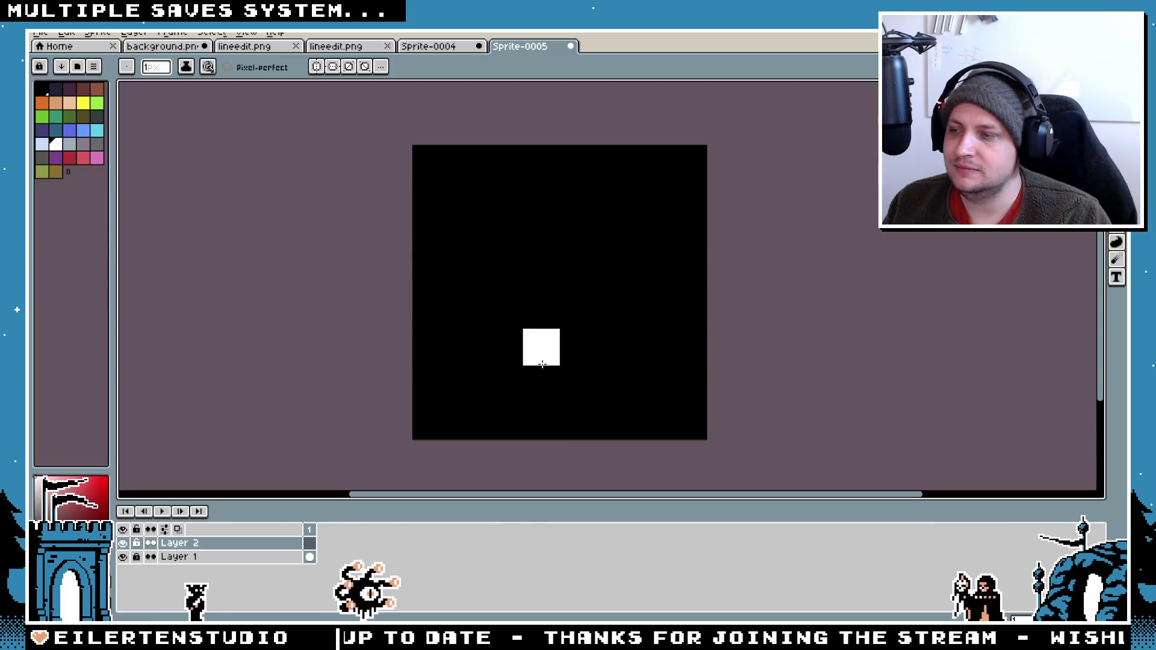
pyautogui.moveTo(542, 364); pyautogui.dragTo(542, 274)
pyautogui.moveTo(614, 361); pyautogui.dragTo(609, 279)
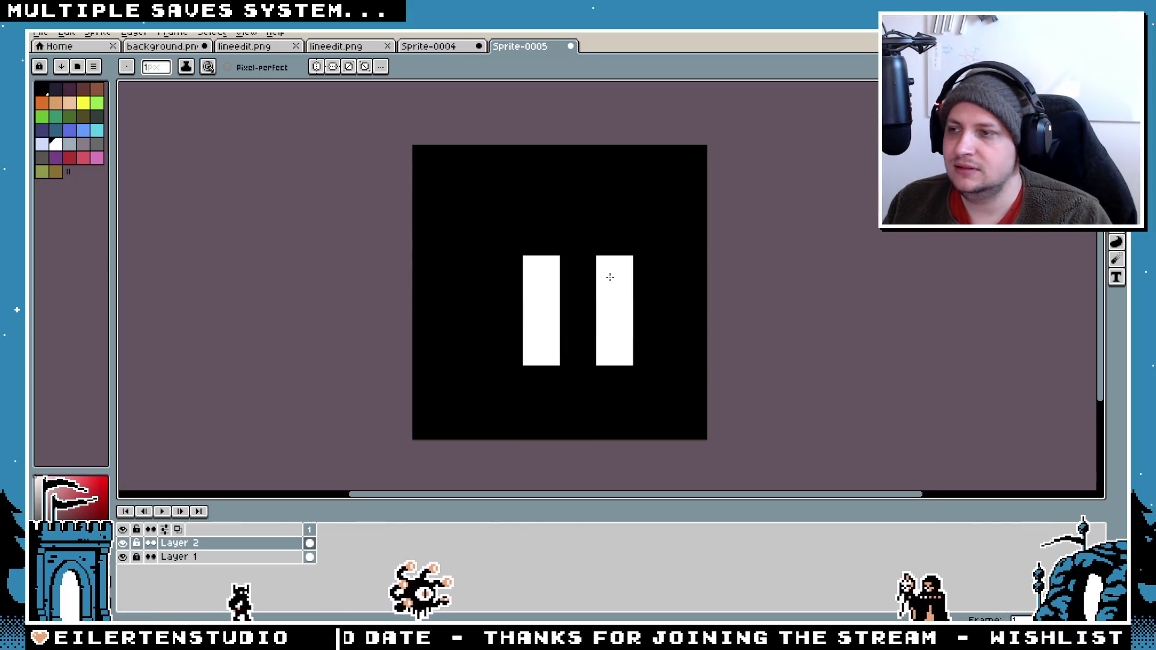
pyautogui.hotkey('ctrl', 'z')
pyautogui.hotkey('ctrl', 'z')
# Paint the bin's left and right sides, bottom edge and two inner vertical stripes
pyautogui.moveTo(507, 352); pyautogui.dragTo(510, 276)
pyautogui.click(593, 335)
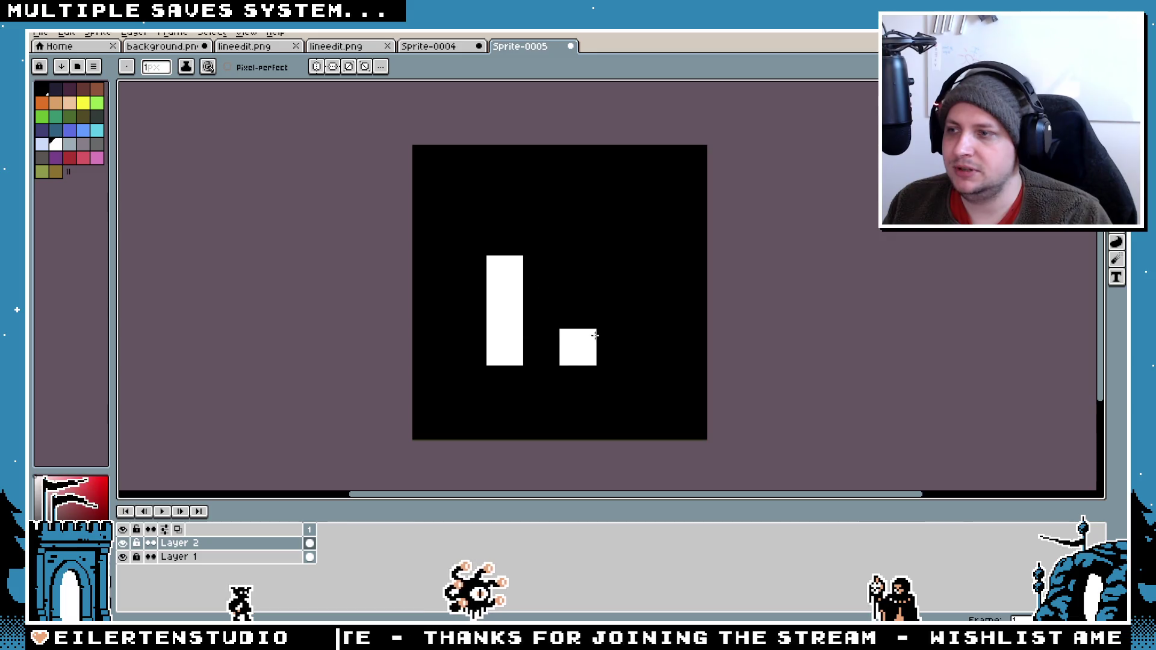
pyautogui.moveTo(601, 348); pyautogui.dragTo(600, 275)
pyautogui.moveTo(433, 238); pyautogui.dragTo(440, 332)
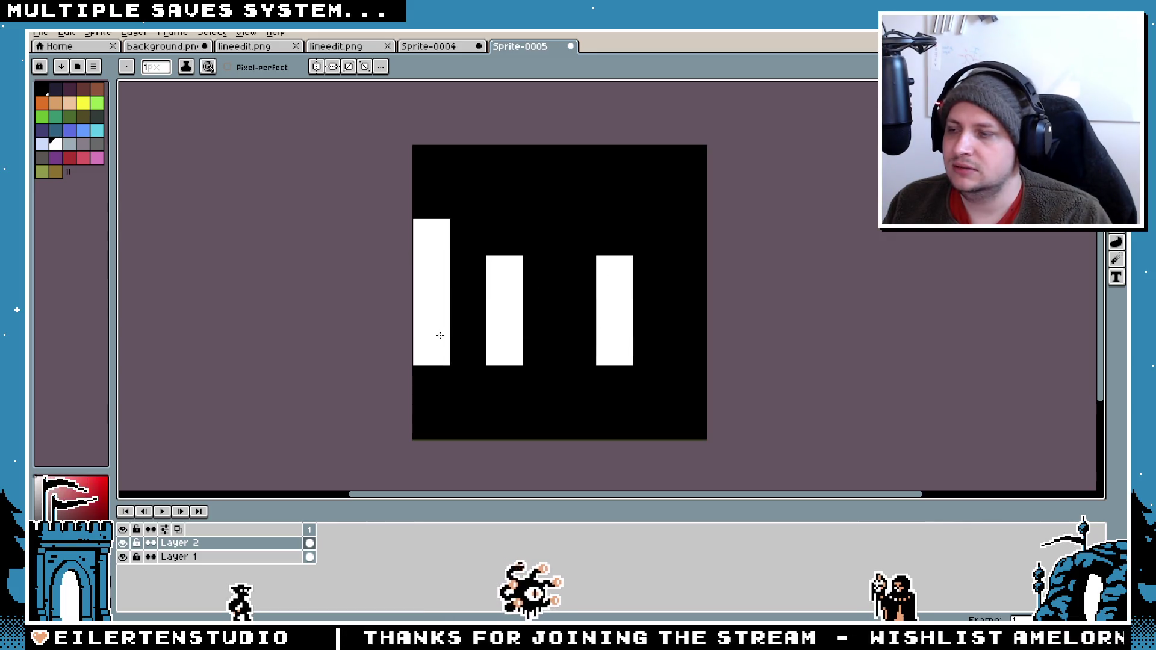
pyautogui.moveTo(463, 388); pyautogui.dragTo(575, 409)
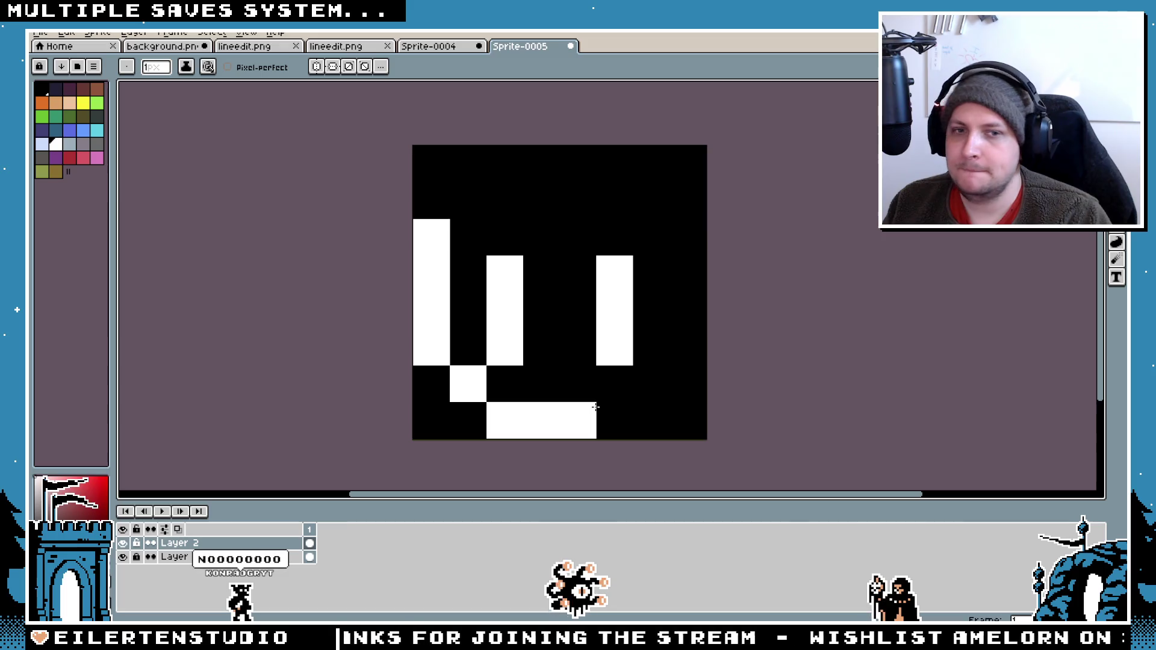
pyautogui.moveTo(651, 384); pyautogui.dragTo(688, 236)
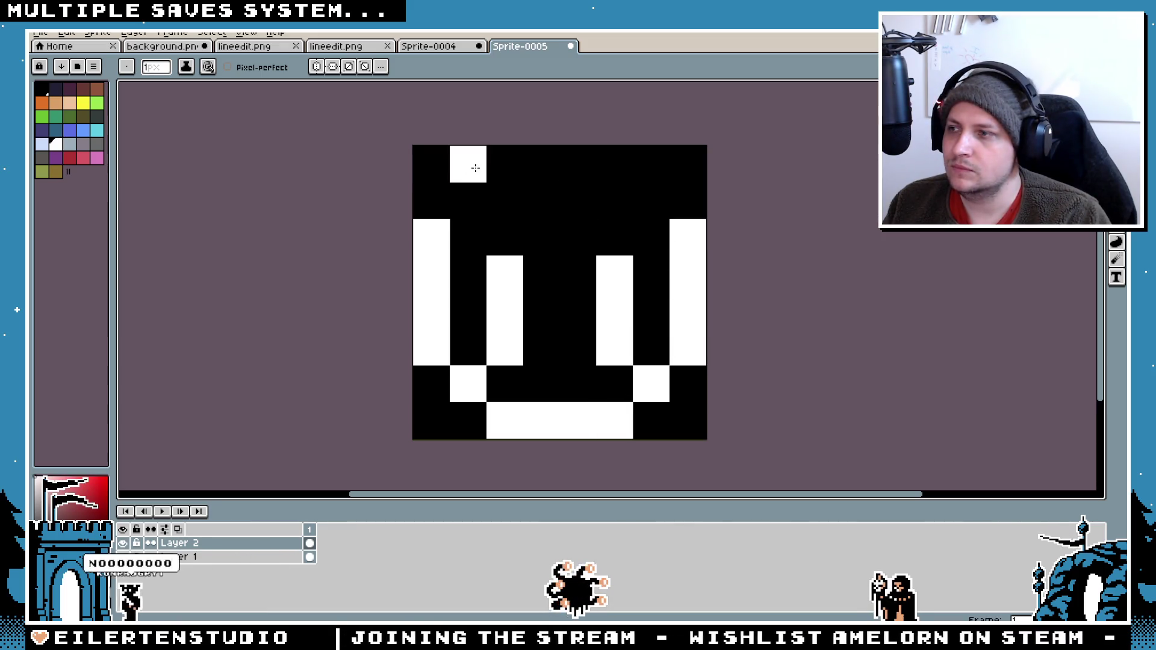
# Clear the bin drawing and lay a full-width white band with a small block above it
pyautogui.hotkey('ctrl', 'z')
pyautogui.press('Delete')
pyautogui.press('b')
pyautogui.moveTo(467, 237); pyautogui.dragTo(682, 237)
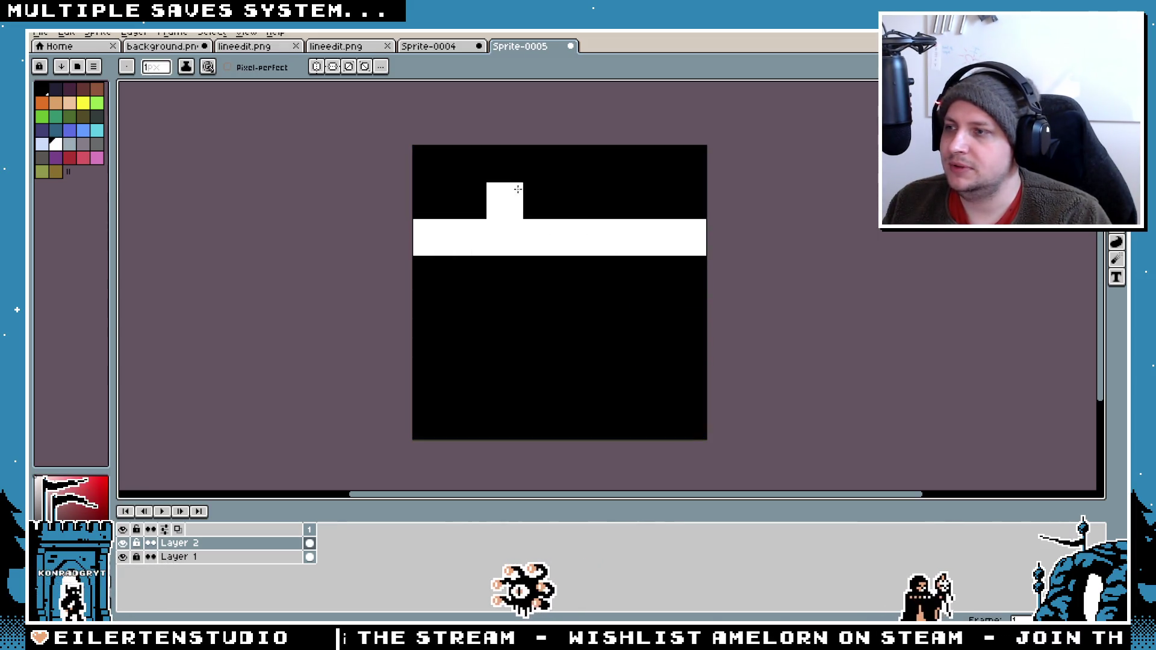
# Pencil a handle pixel above the lid bar and rough in three vertical stripes with a crossbar
pyautogui.moveTo(542, 164); pyautogui.dragTo(574, 179)
pyautogui.moveTo(505, 310); pyautogui.dragTo(504, 422)
pyautogui.click(579, 311)
pyautogui.moveTo(561, 355); pyautogui.dragTo(569, 423)
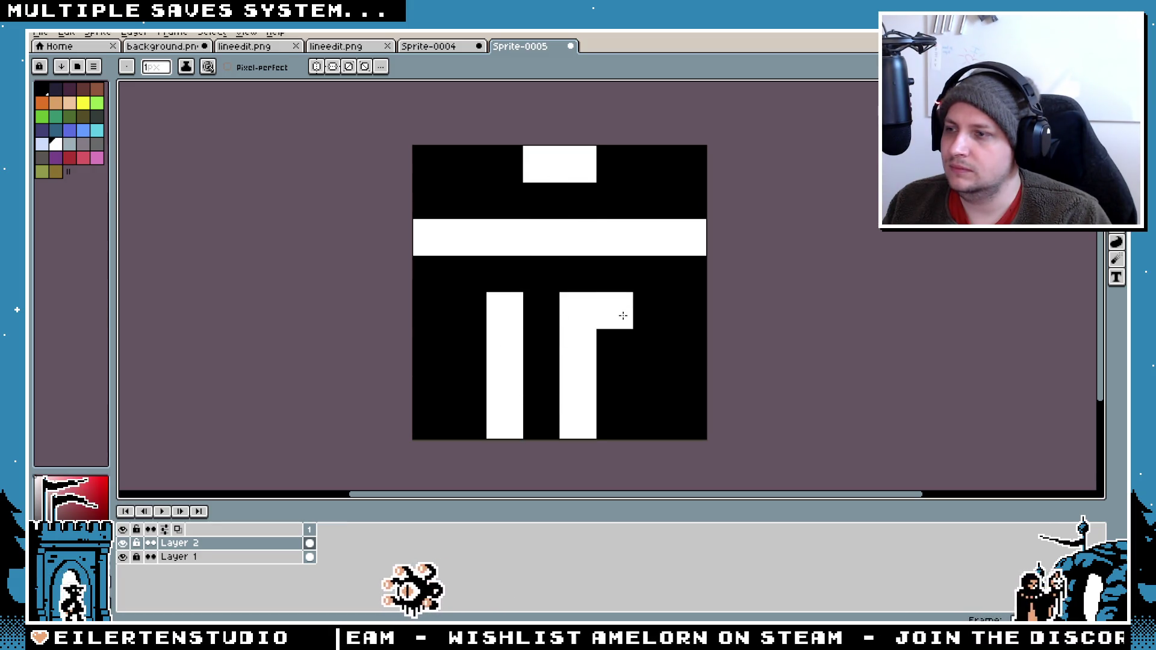
pyautogui.moveTo(651, 310); pyautogui.dragTo(645, 412)
pyautogui.scroll(-5, 590, 428)
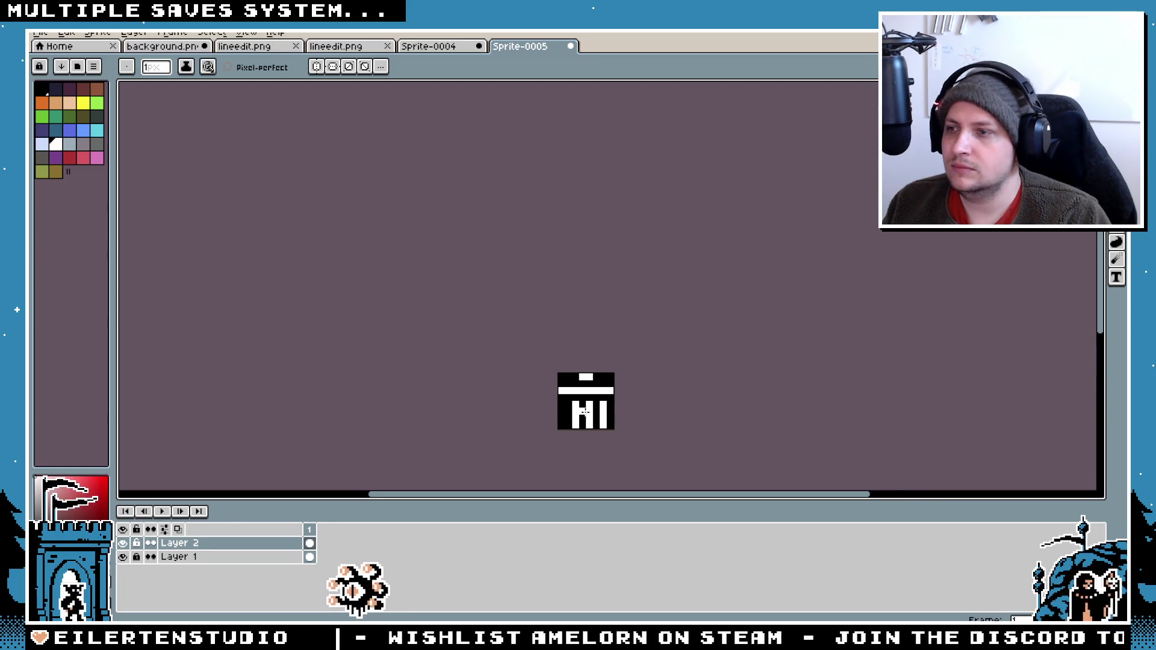
pyautogui.scroll(4, 590, 428)
pyautogui.moveTo(488, 375); pyautogui.dragTo(489, 443)
pyautogui.scroll(-2, 509, 427)
pyautogui.click(509, 428)
pyautogui.scroll(-3, 509, 427)
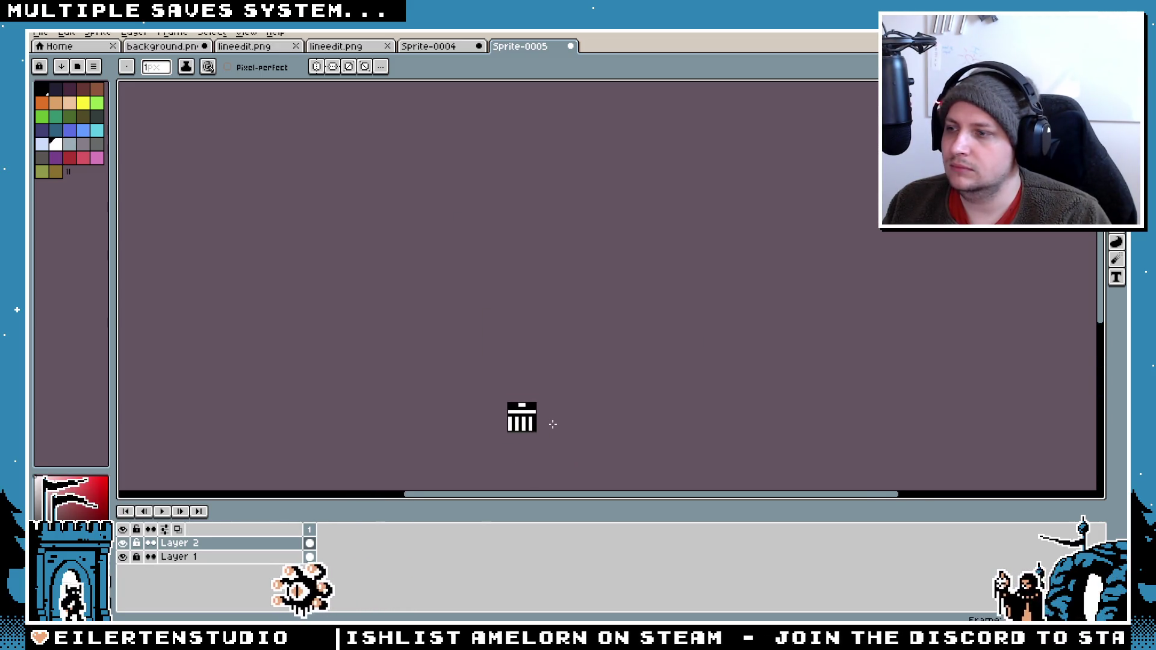
pyautogui.scroll(4, 533, 421)
# Undo the last stripes, erase stray blocks, move the handle pixel left and trim the bar's right end
pyautogui.hotkey('ctrl', 'z')
pyautogui.hotkey('ctrl', 'z')
pyautogui.hotkey('ctrl', 'z')
pyautogui.scroll(2, 540, 357)
pyautogui.click(539, 358)
pyautogui.press('b')
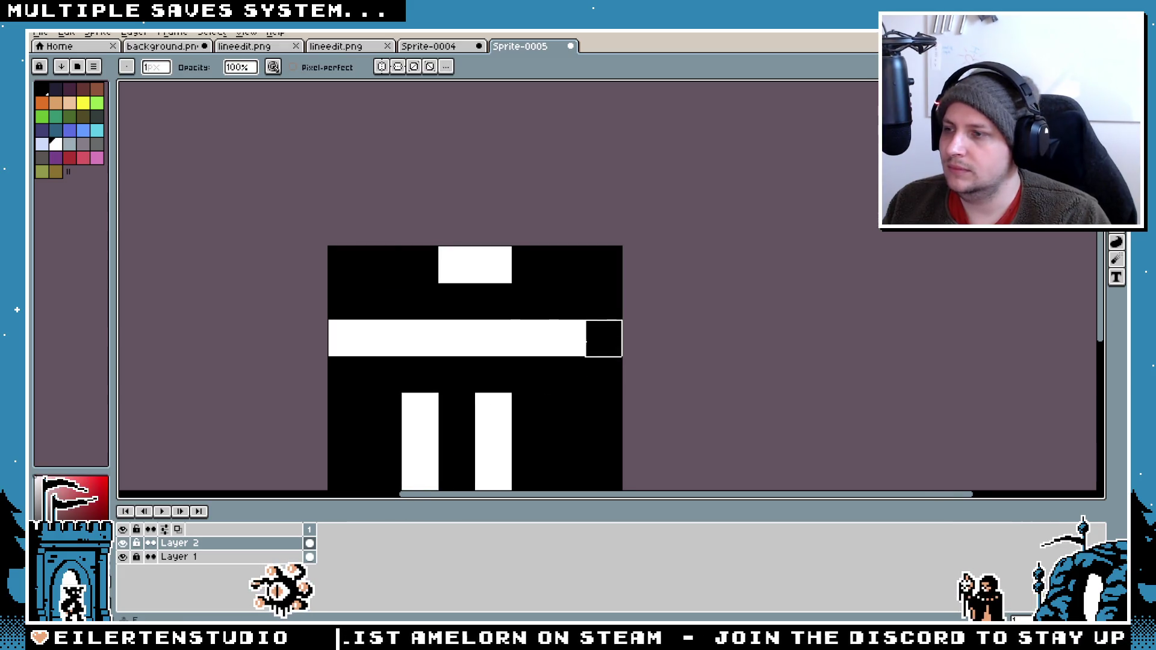
pyautogui.click(482, 270)
pyautogui.press('e')
pyautogui.click(421, 265)
pyautogui.scroll(-1, 483, 334)
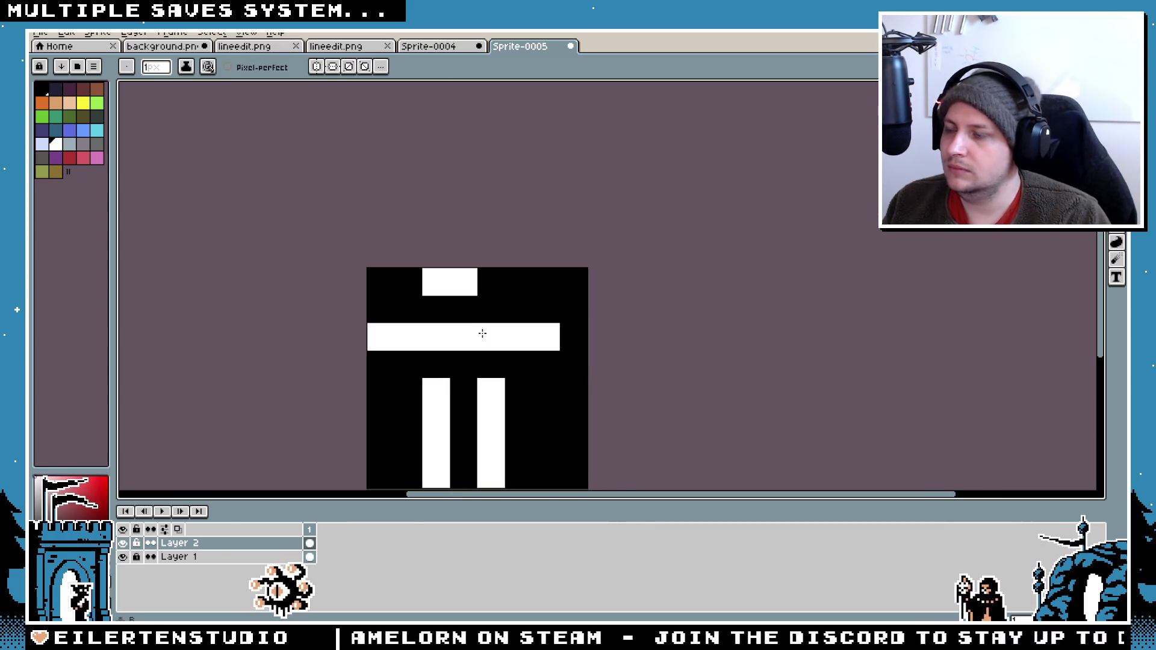
pyautogui.scroll(3, 471, 331)
pyautogui.click(628, 331)
pyautogui.scroll(-4, 587, 342)
pyautogui.press('b')
# Repaint the left stripe with its crossbar cell and erase the remaining stray white cells
pyautogui.press('e')
pyautogui.moveTo(470, 363); pyautogui.dragTo(471, 420)
pyautogui.click(525, 364)
pyautogui.scroll(-3, 542, 362)
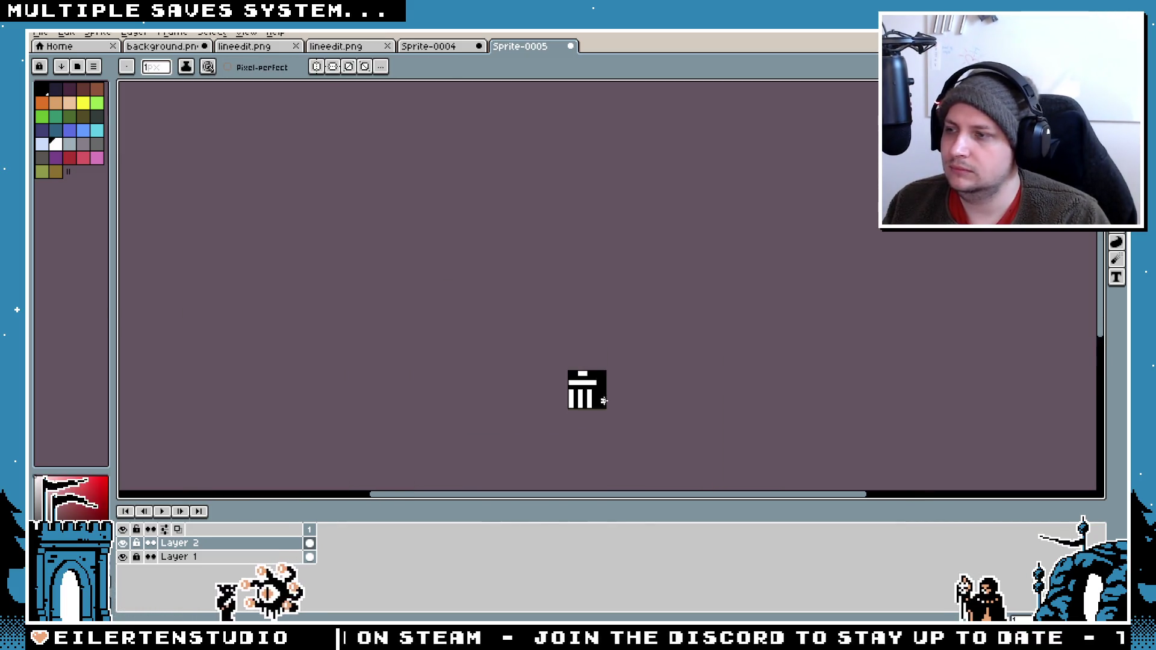
pyautogui.scroll(4, 588, 375)
pyautogui.moveTo(619, 327); pyautogui.dragTo(640, 289)
pyautogui.click(584, 235)
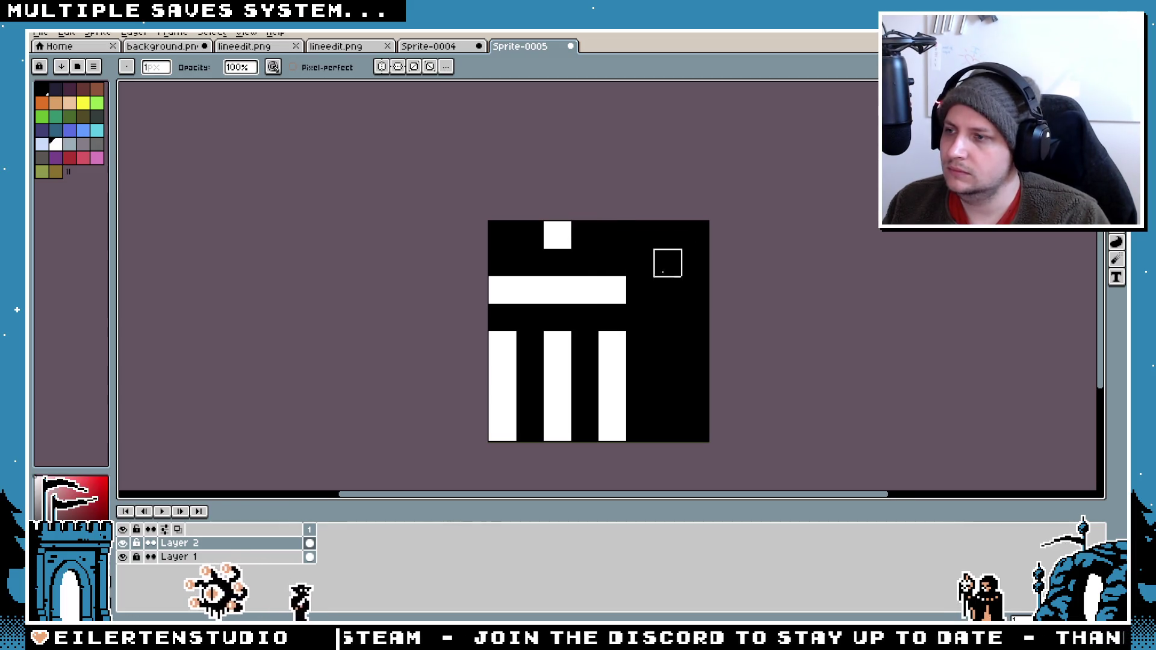
pyautogui.scroll(-4, 640, 262)
pyautogui.scroll(1, 694, 315)
pyautogui.press('b')
# Select the whole sprite, nudge it right with the arrow keys, drop it and cap the bar's right end
pyautogui.press('m')
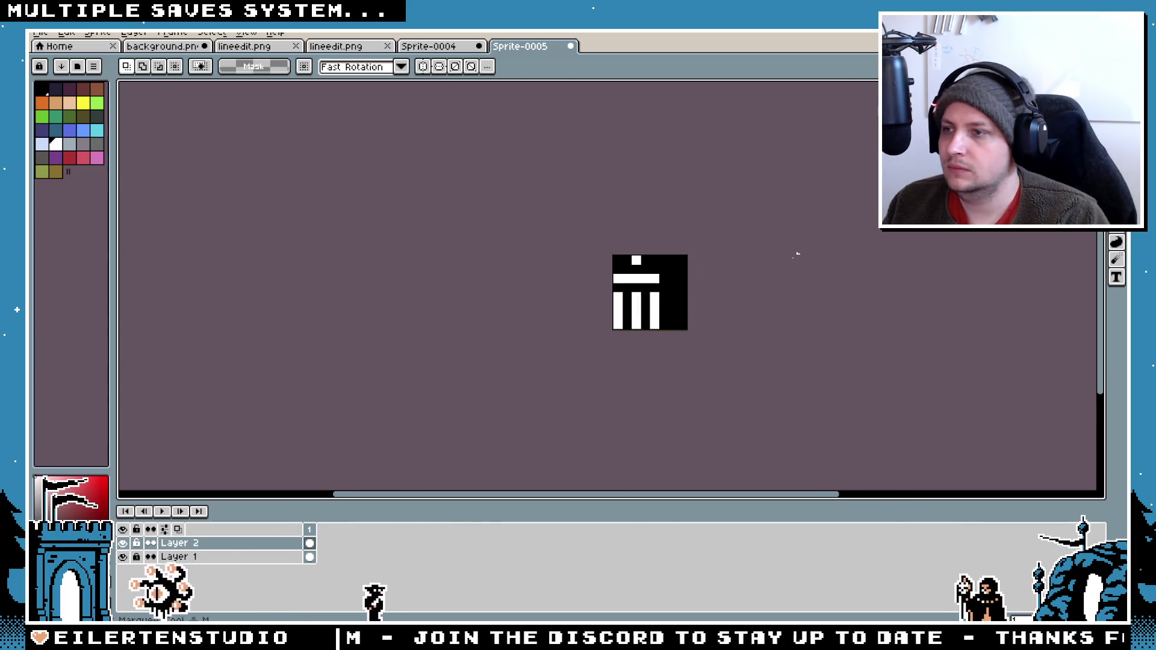
pyautogui.scroll(1, 791, 259)
pyautogui.hotkey('ctrl', 'a')
pyautogui.press('Right')
pyautogui.press('Right')
pyautogui.hotkey('ctrl', 'd')
pyautogui.scroll(1, 669, 307)
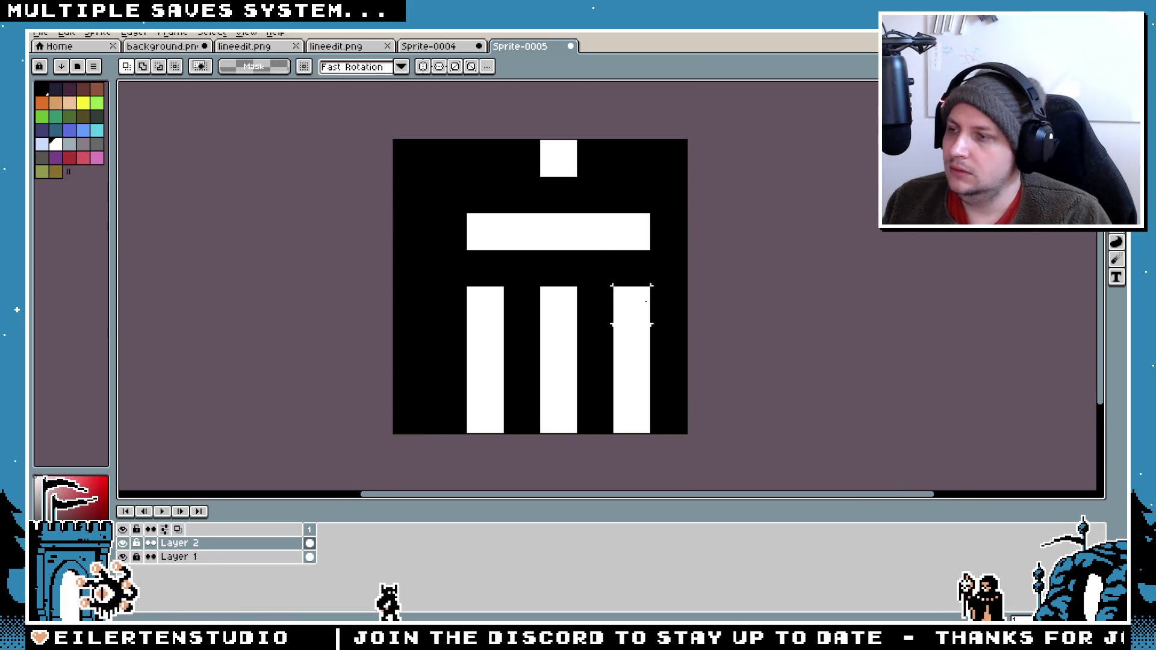
pyautogui.press('b')
pyautogui.click(669, 231)
pyautogui.scroll(-4, 505, 279)
pyautogui.scroll(-2, 531, 304)
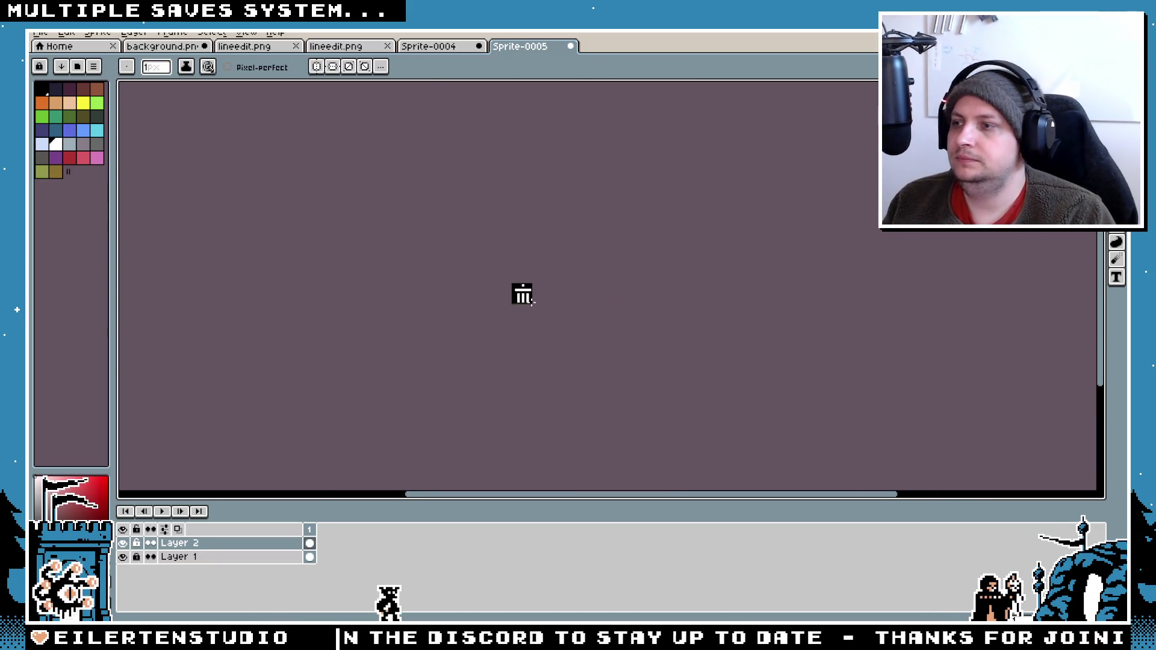
pyautogui.scroll(5, 549, 307)
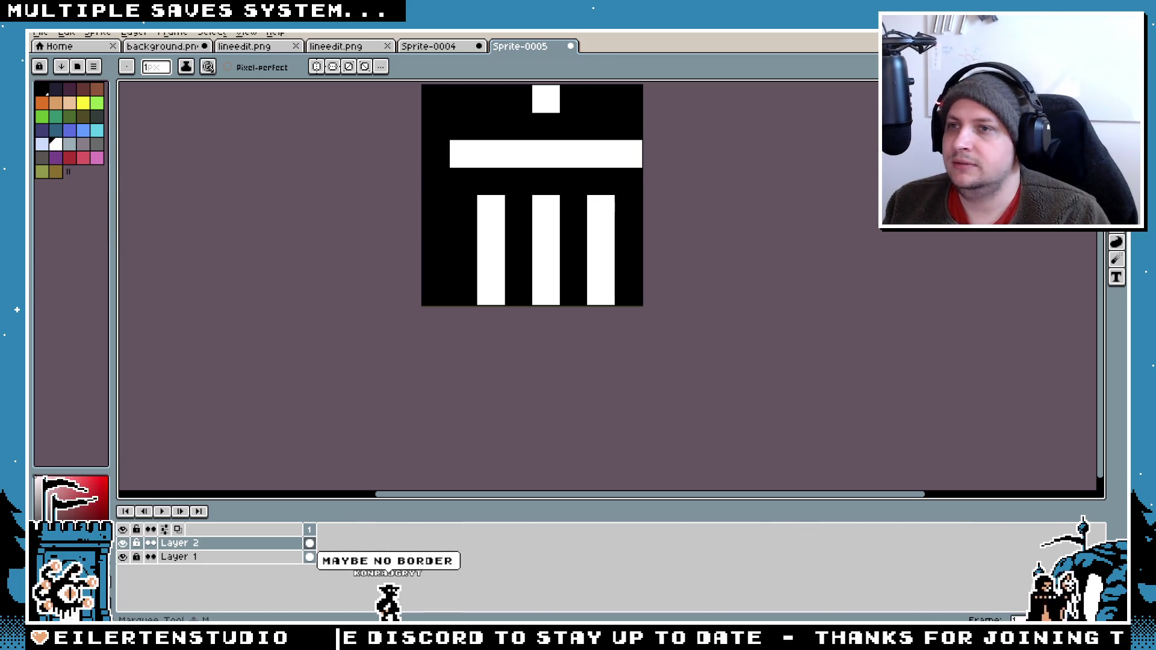
# Marquee the lid bar's right end, then widen the top handle with two extra white pixels
pyautogui.press('m')
pyautogui.moveTo(666, 138); pyautogui.dragTo(614, 170)
pyautogui.hotkey('ctrl', 'd')
pyautogui.press('b')
pyautogui.click(583, 169)
pyautogui.click(629, 169)
pyautogui.scroll(-5, 546, 217)
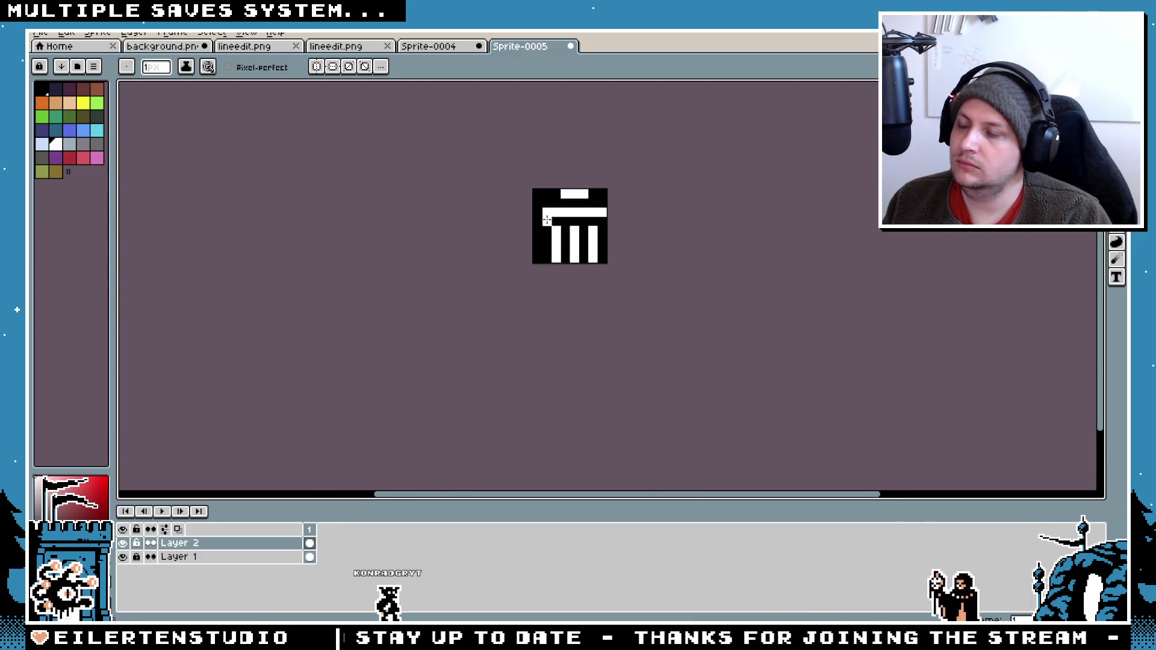
pyautogui.scroll(5, 645, 252)
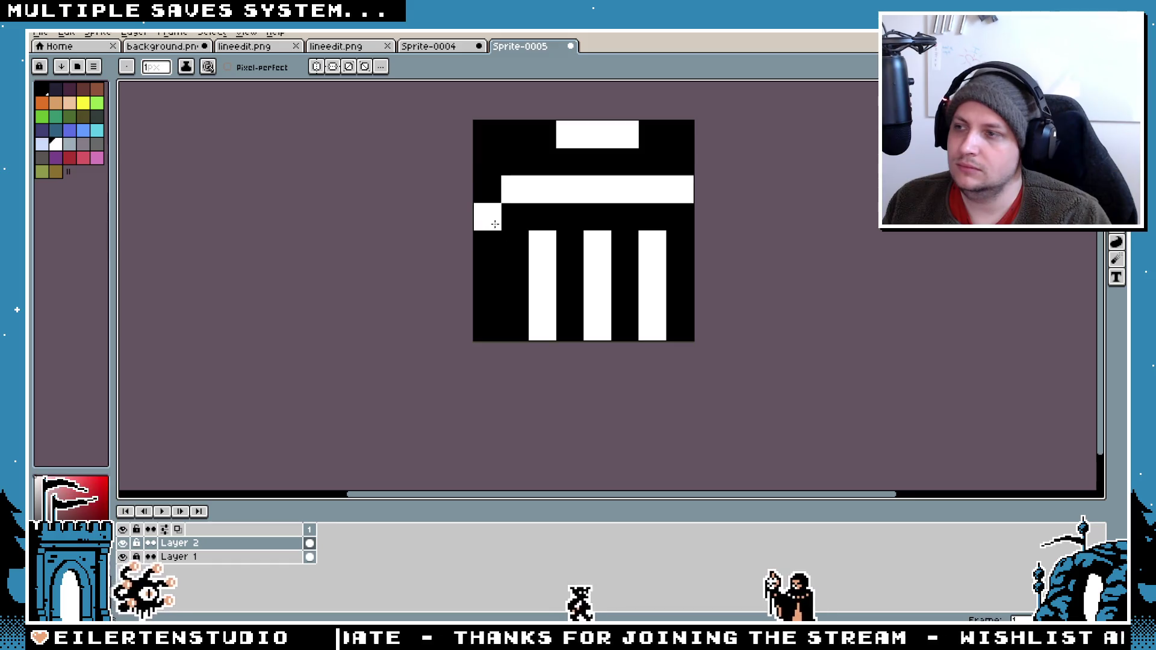
pyautogui.scroll(-4, 660, 323)
pyautogui.scroll(-1, 661, 326)
pyautogui.moveTo(699, 334); pyautogui.dragTo(663, 331)
pyautogui.scroll(3, 633, 334)
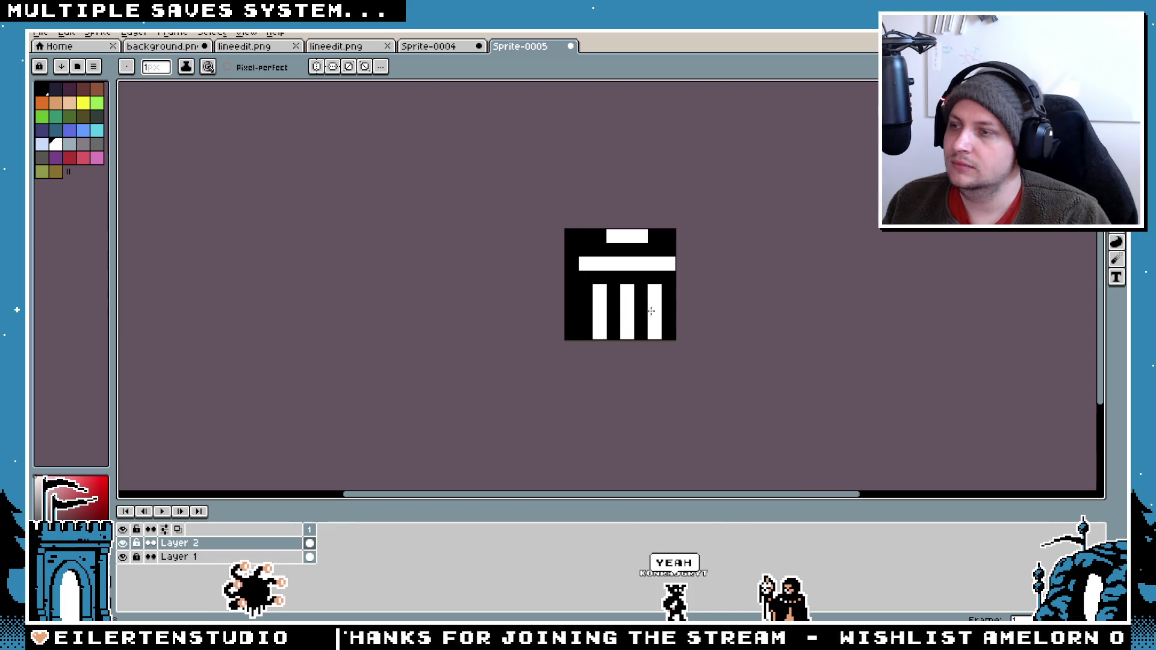
pyautogui.scroll(2, 613, 334)
# Narrow the left stripe, broaden the middle stripe and extend the handle one pixel left
pyautogui.moveTo(614, 333)
pyautogui.mouseDown()
pyautogui.moveTo(596, 318)
pyautogui.moveTo(647, 345)
pyautogui.moveTo(622, 395)
pyautogui.mouseUp()
pyautogui.moveTo(677, 315); pyautogui.dragTo(646, 395)
pyautogui.scroll(-3, 646, 395)
pyautogui.scroll(2, 633, 334)
pyautogui.click(629, 260)
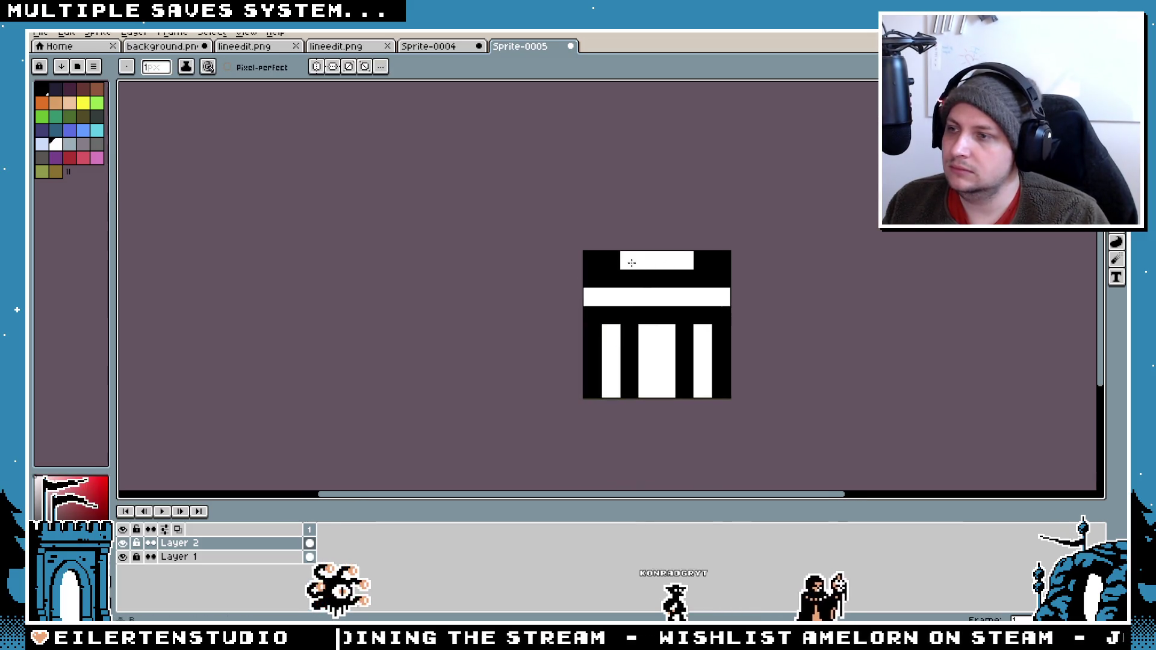
pyautogui.scroll(-3, 612, 261)
pyautogui.scroll(-2, 572, 299)
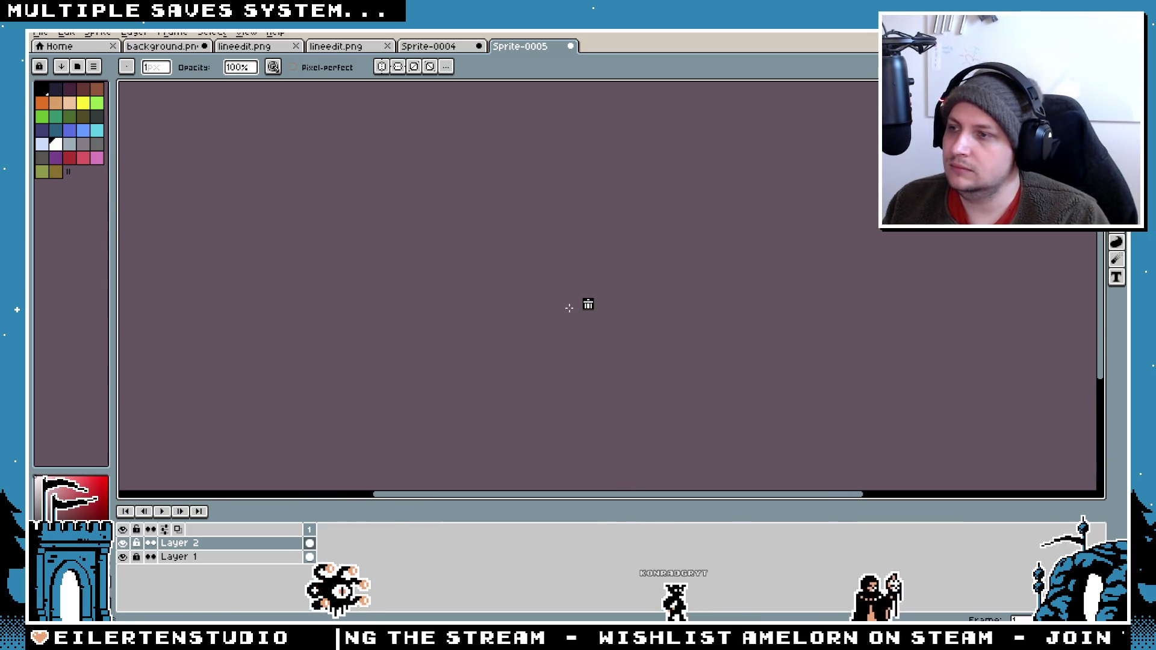
pyautogui.scroll(2, 578, 321)
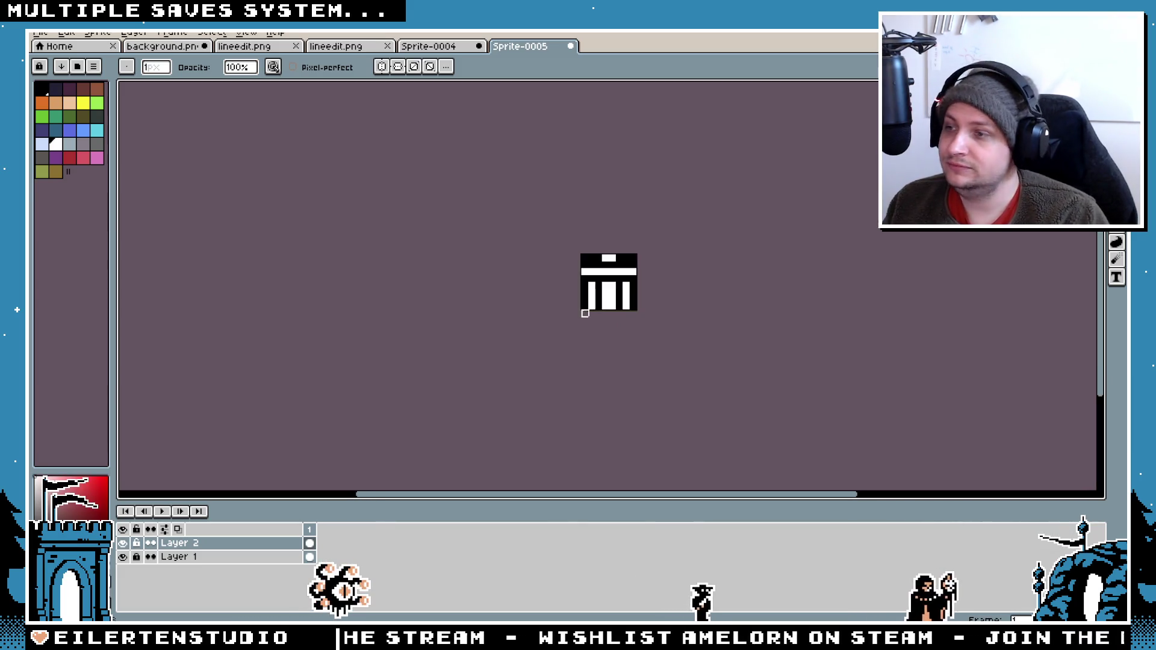
pyautogui.scroll(2, 645, 299)
pyautogui.scroll(3, 643, 298)
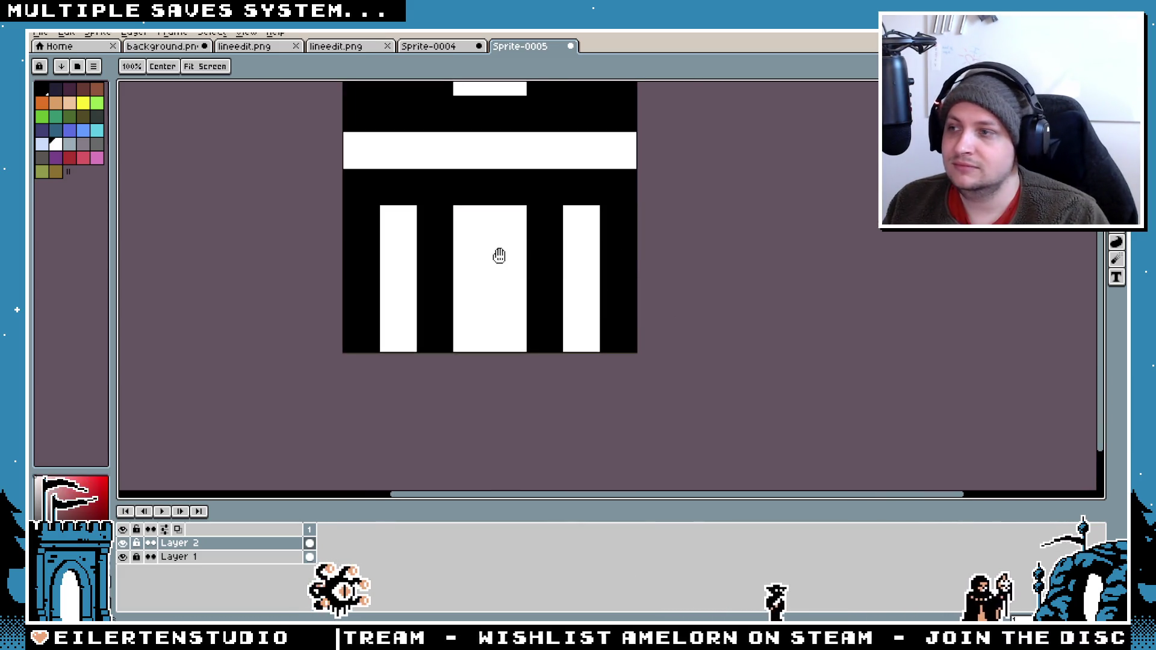
pyautogui.scroll(-2, 498, 256)
pyautogui.press('m')
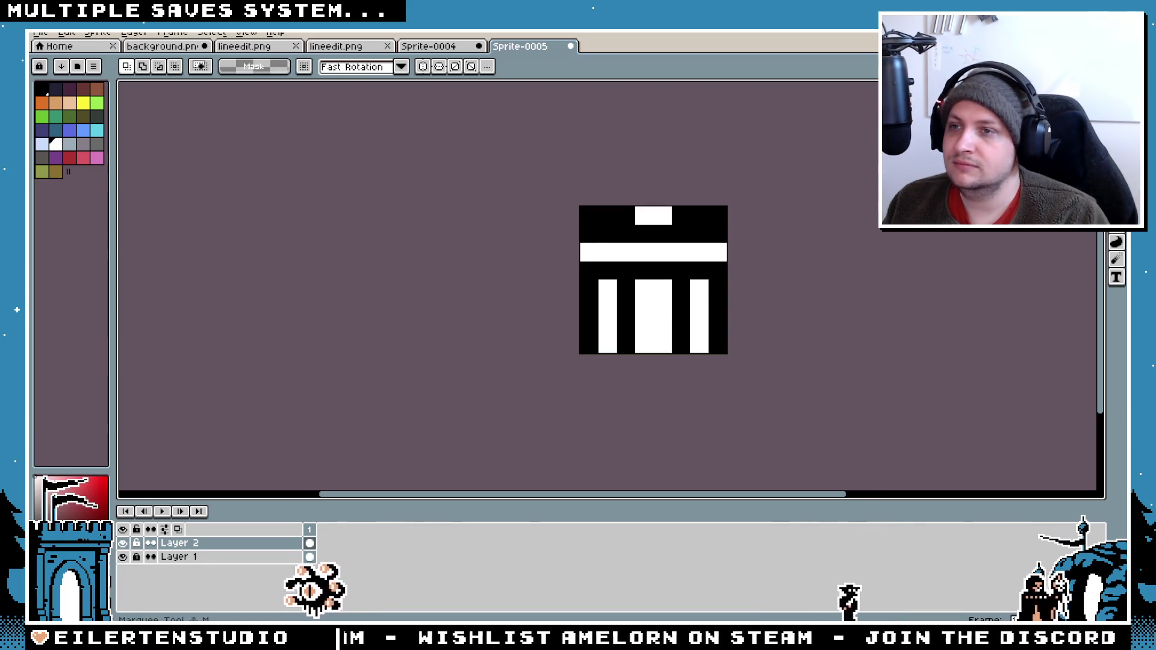
pyautogui.scroll(-4, 757, 254)
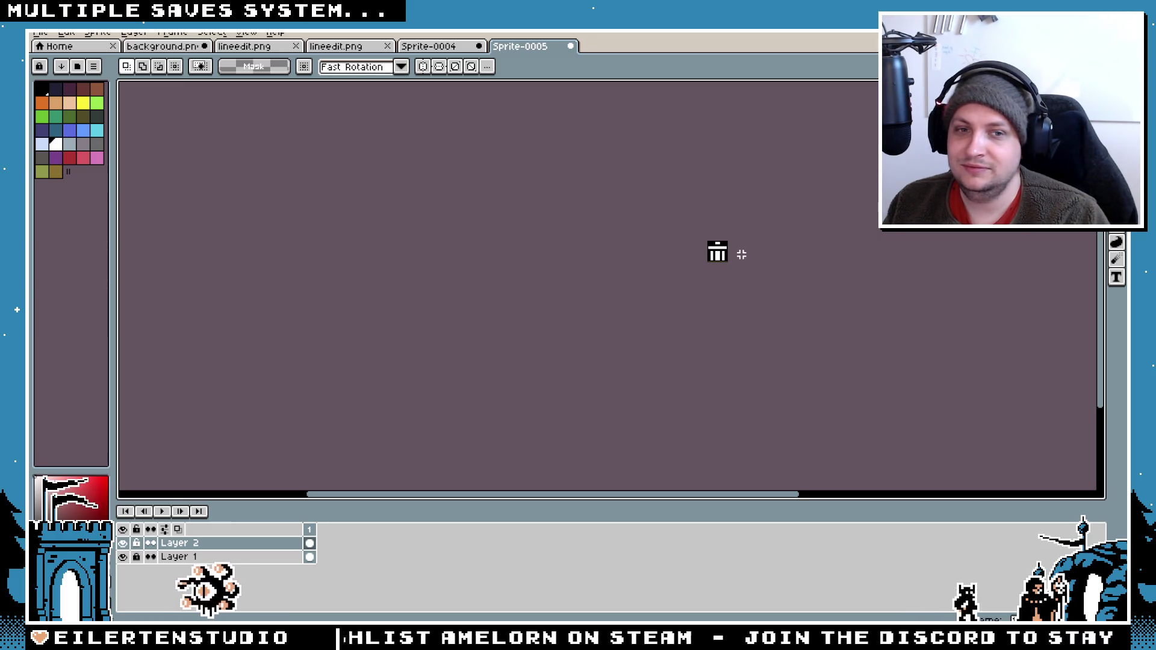
pyautogui.scroll(2, 741, 255)
pyautogui.scroll(1, 738, 253)
pyautogui.scroll(1, 718, 258)
pyautogui.press('i')
# Trial black strokes over the stripes, then marquee the icon's right-side block and drag it down a step
pyautogui.press('b')
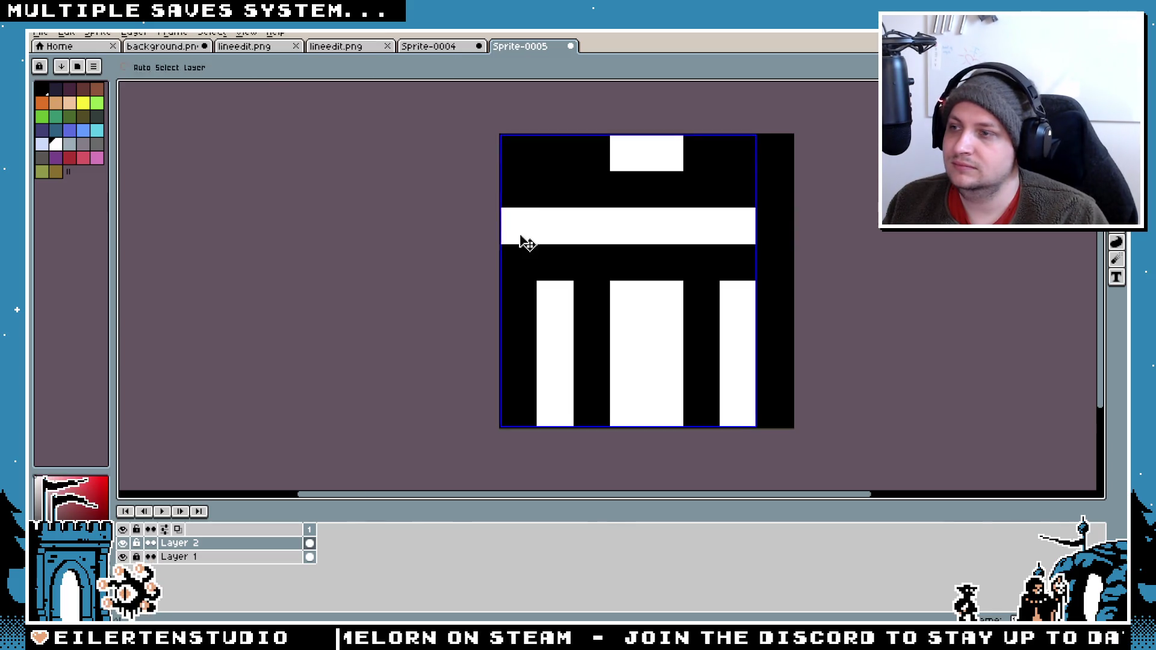
pyautogui.scroll(-4, 522, 243)
pyautogui.scroll(1, 560, 330)
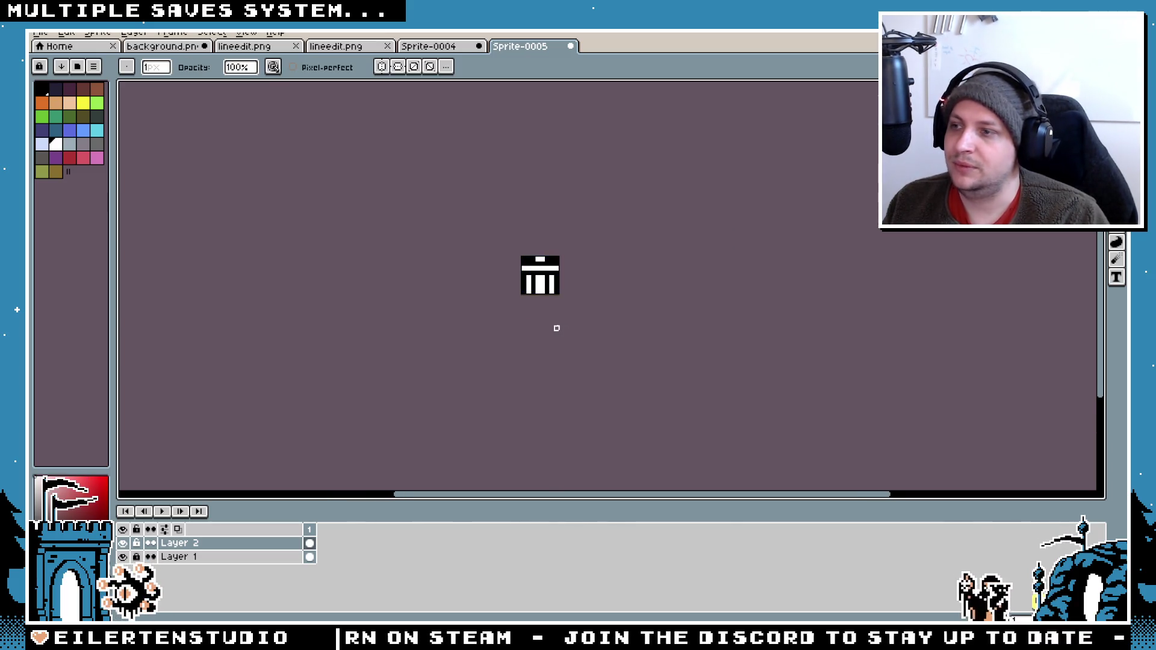
pyautogui.scroll(1, 539, 310)
pyautogui.scroll(1, 538, 298)
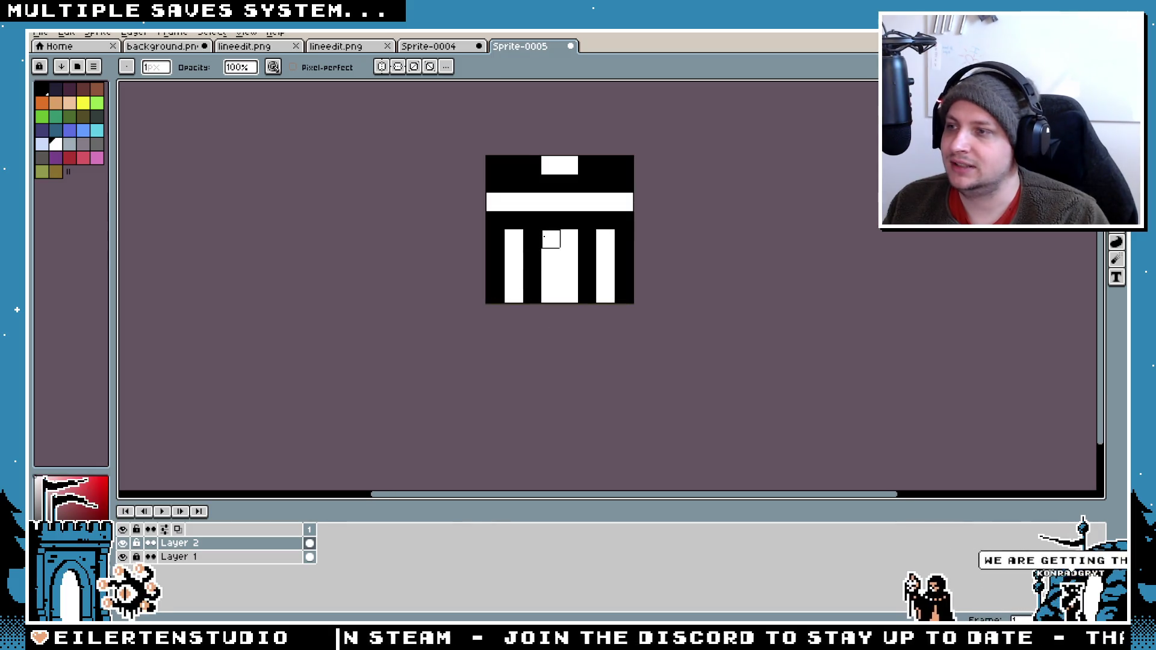
pyautogui.moveTo(549, 238); pyautogui.dragTo(534, 259)
pyautogui.scroll(-1, 533, 259)
pyautogui.scroll(-3, 531, 264)
pyautogui.scroll(2, 524, 272)
pyautogui.scroll(6, 471, 281)
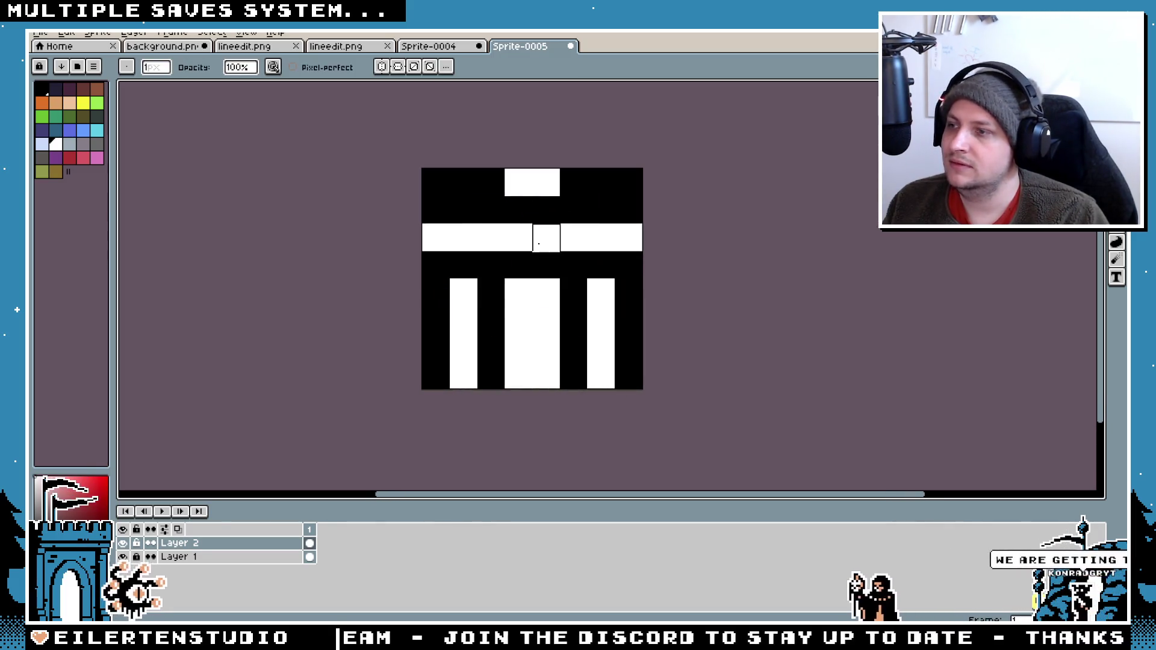
pyautogui.scroll(-5, 628, 292)
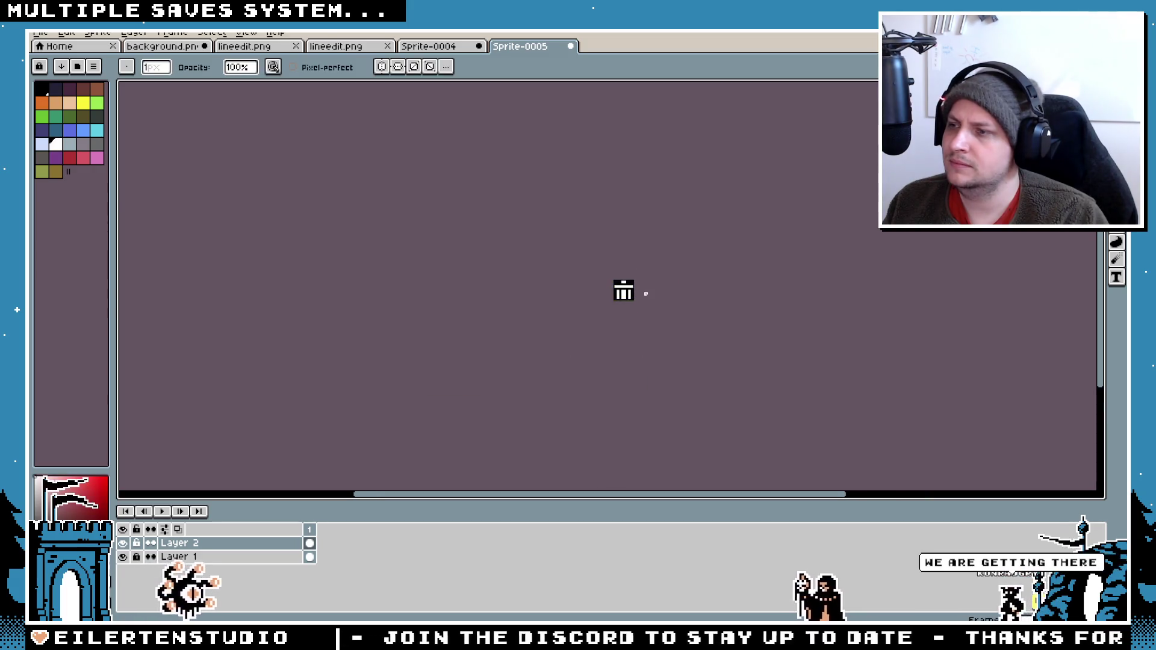
pyautogui.scroll(5, 623, 288)
pyautogui.scroll(-5, 471, 271)
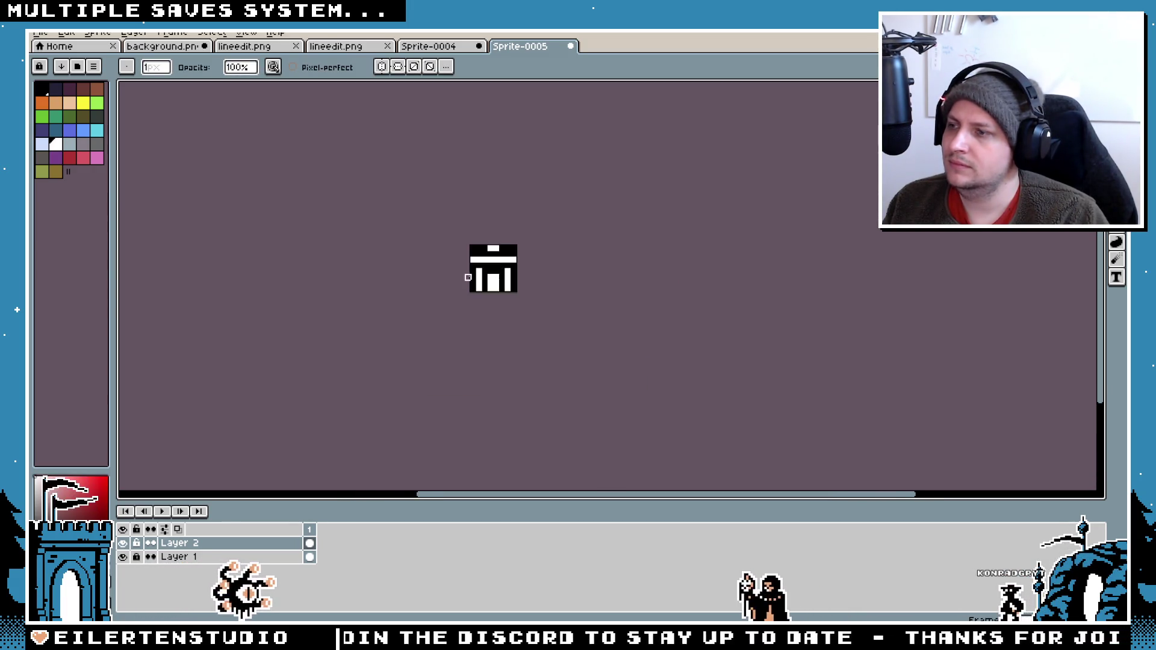
pyautogui.scroll(5, 452, 290)
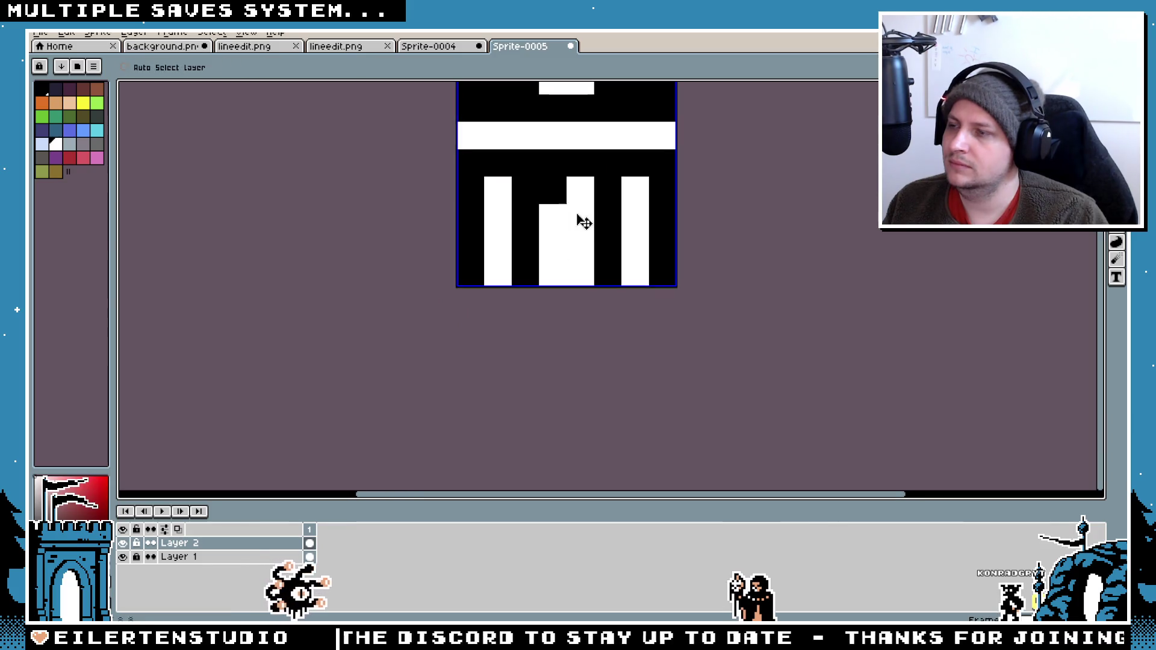
pyautogui.moveTo(578, 219); pyautogui.dragTo(603, 263)
pyautogui.scroll(-1, 602, 263)
pyautogui.scroll(2, 563, 258)
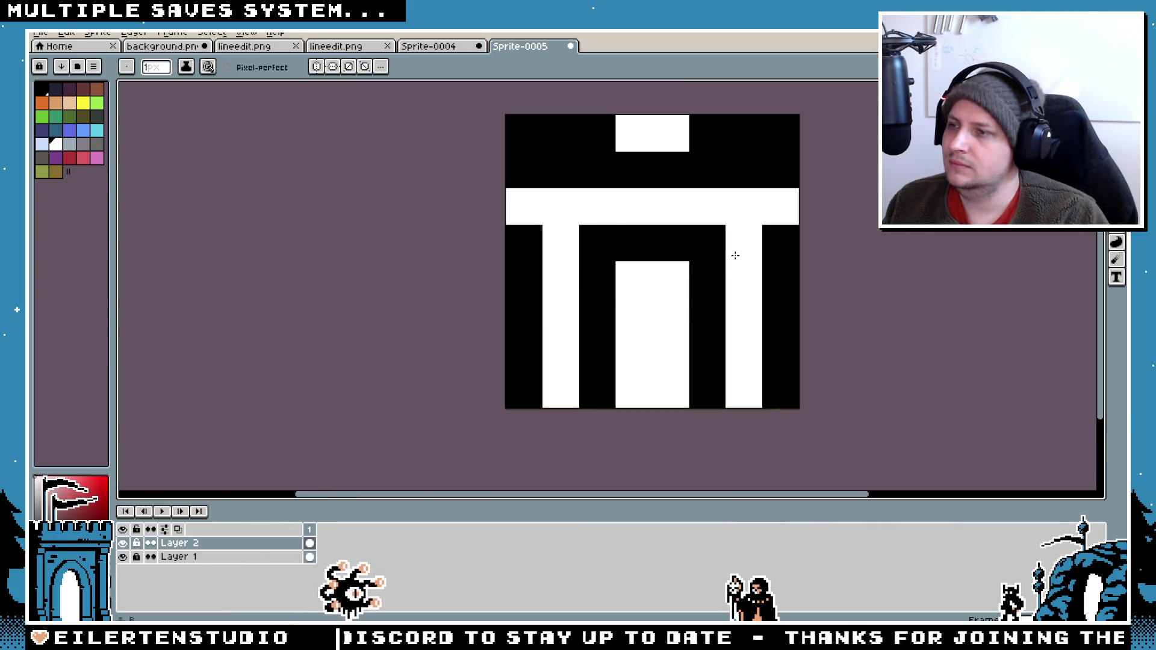
pyautogui.scroll(-4, 570, 289)
pyautogui.scroll(-2, 565, 290)
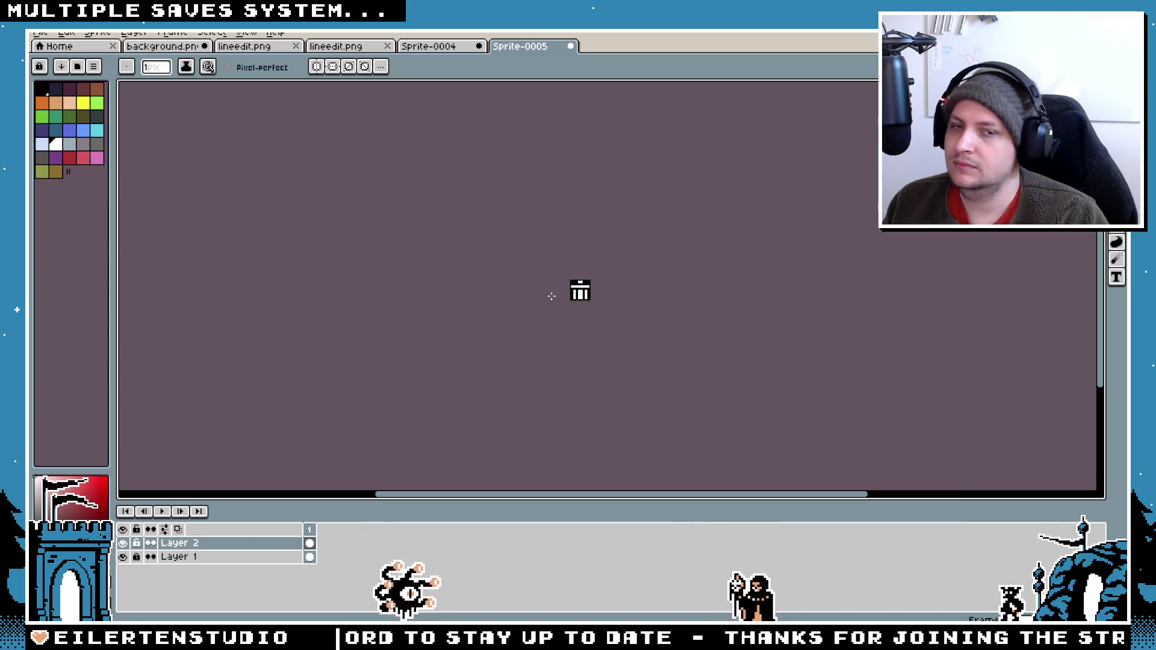
pyautogui.scroll(3, 587, 291)
pyautogui.scroll(4, 570, 299)
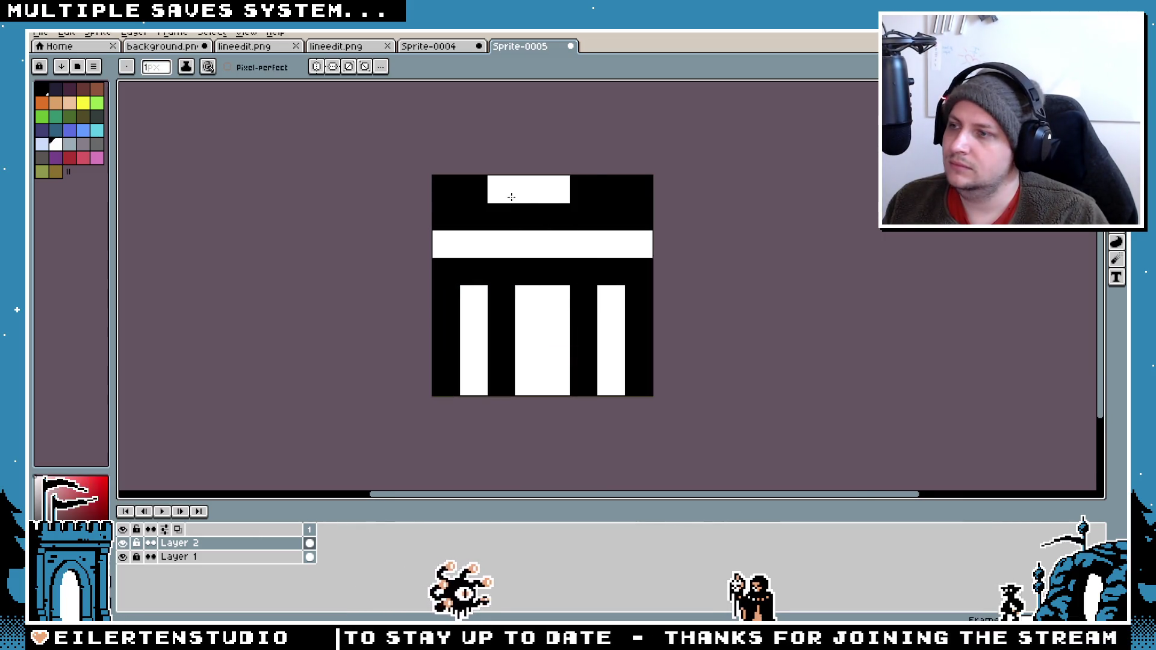
pyautogui.scroll(-8, 511, 262)
pyautogui.press('v')
pyautogui.press('b')
pyautogui.scroll(2, 522, 282)
pyautogui.scroll(1, 523, 282)
pyautogui.scroll(3, 533, 271)
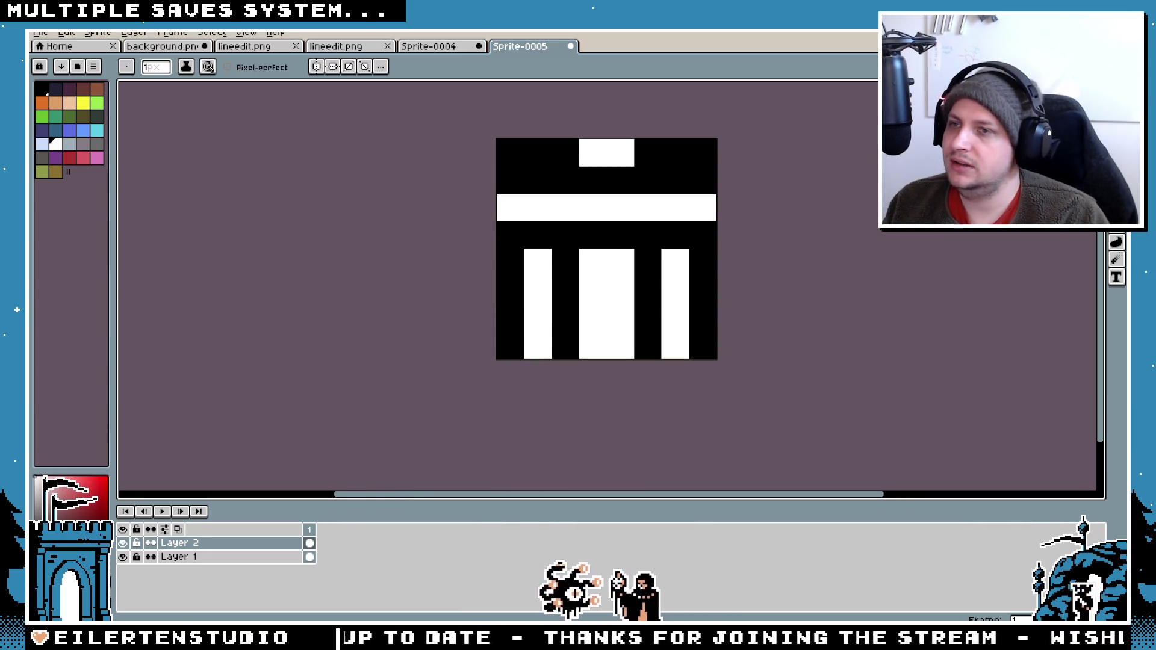
pyautogui.press('m')
pyautogui.moveTo(687, 165)
pyautogui.mouseDown()
pyautogui.moveTo(632, 332)
pyautogui.moveTo(644, 341)
pyautogui.mouseUp()
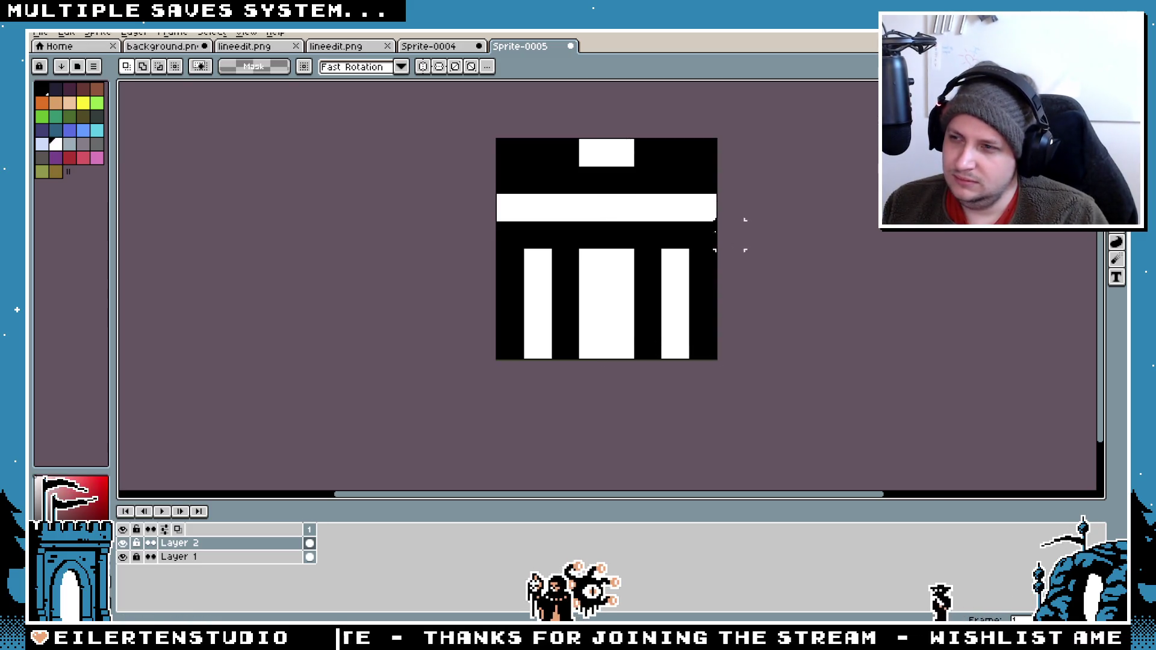
# Blacken the right stripe and the lid's left end, and add a white block near the right stripe
pyautogui.press('b')
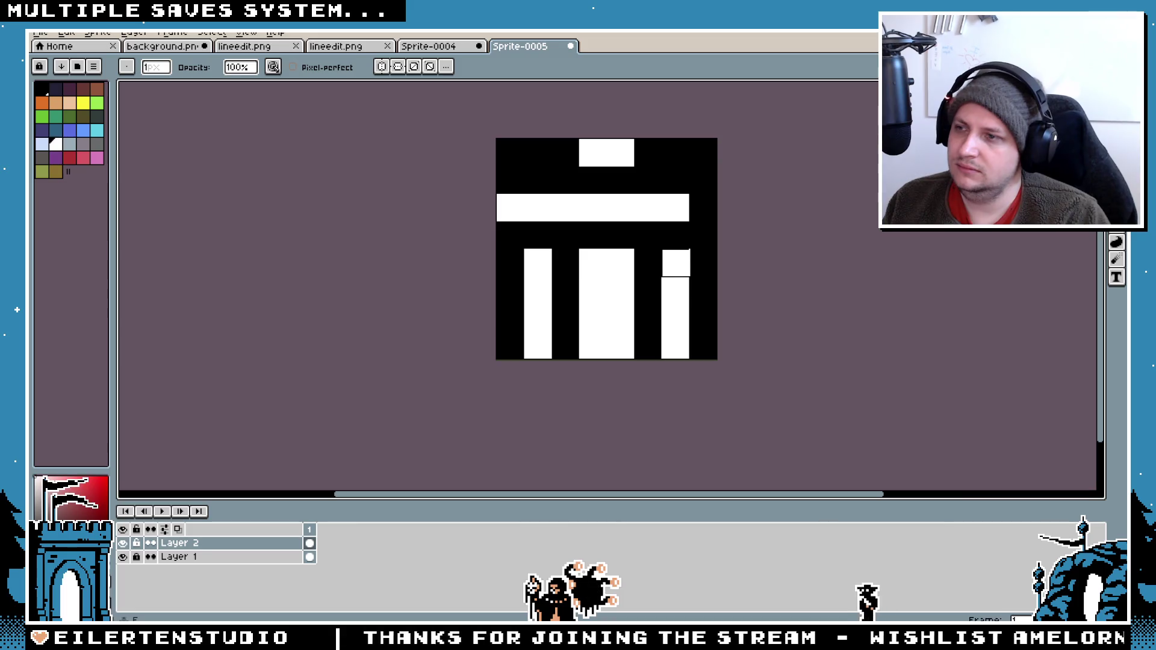
pyautogui.moveTo(681, 252); pyautogui.dragTo(679, 332)
pyautogui.click(506, 208)
pyautogui.click(557, 253)
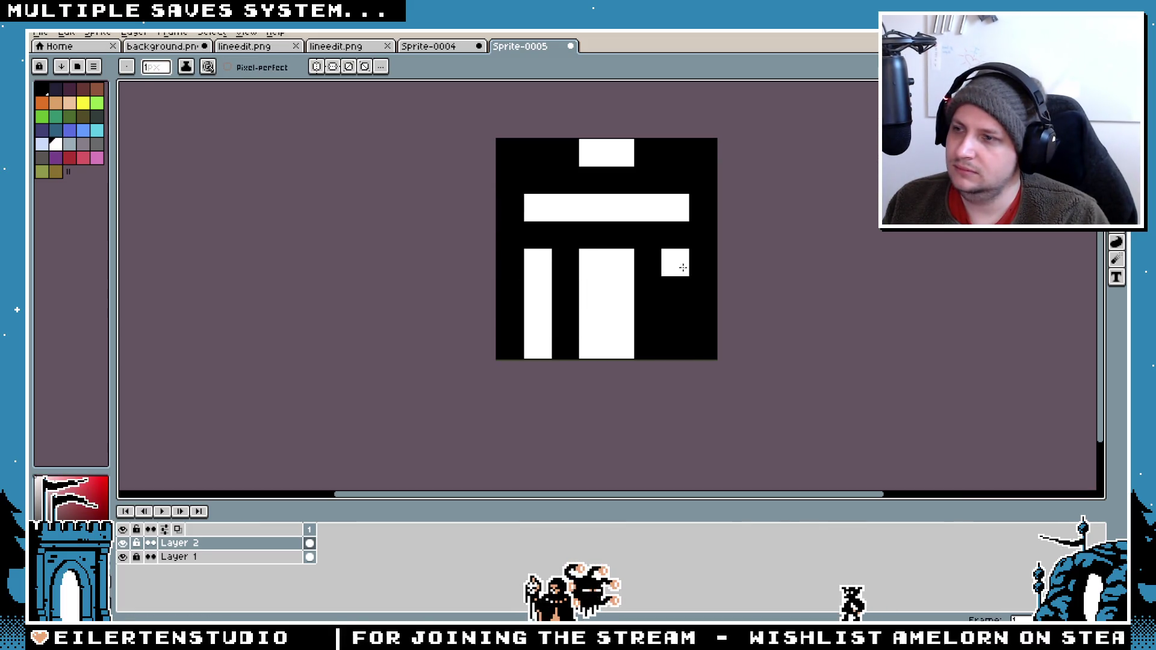
pyautogui.scroll(-3, 634, 298)
pyautogui.scroll(2, 684, 320)
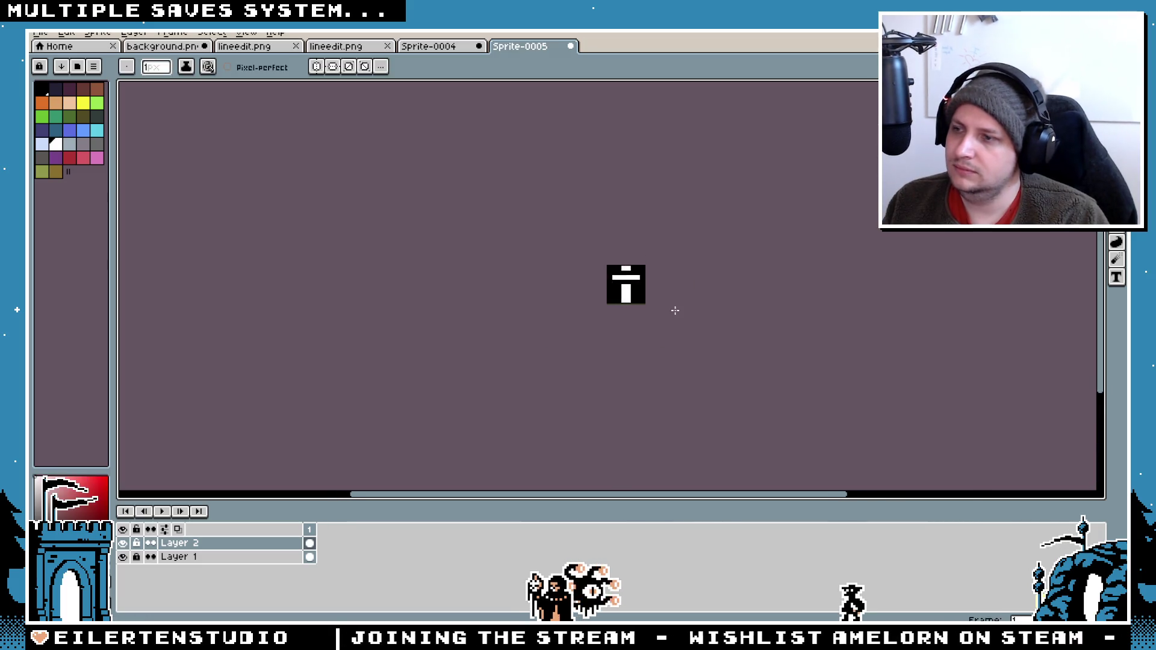
pyautogui.scroll(1, 683, 320)
pyautogui.press('b')
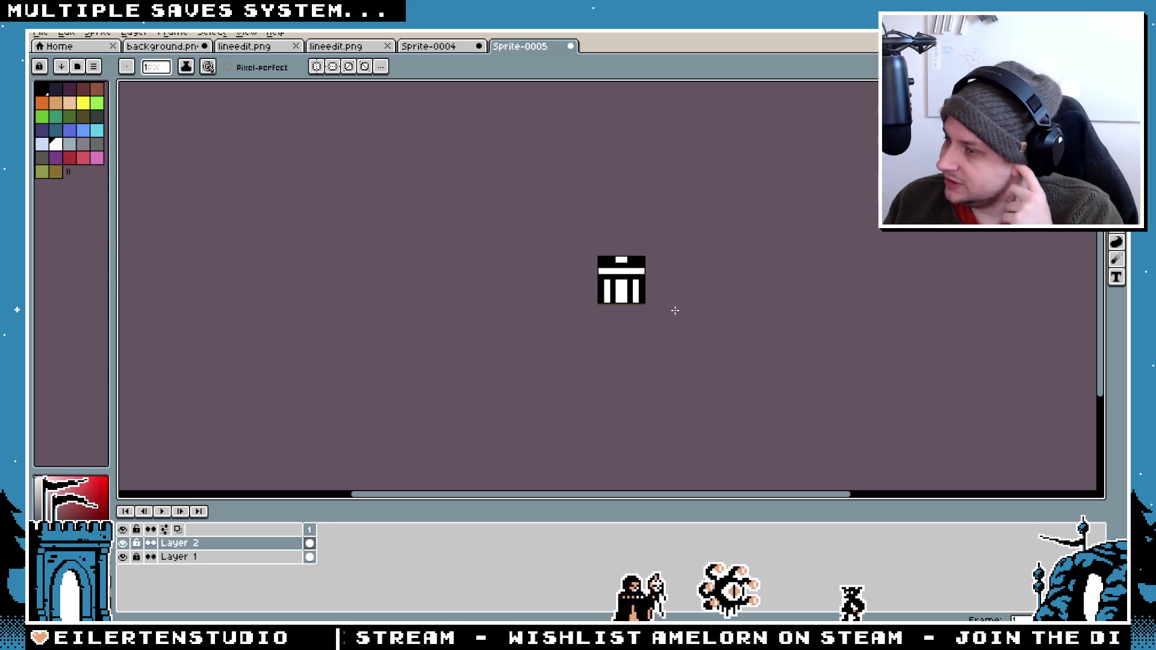
pyautogui.scroll(3, 634, 289)
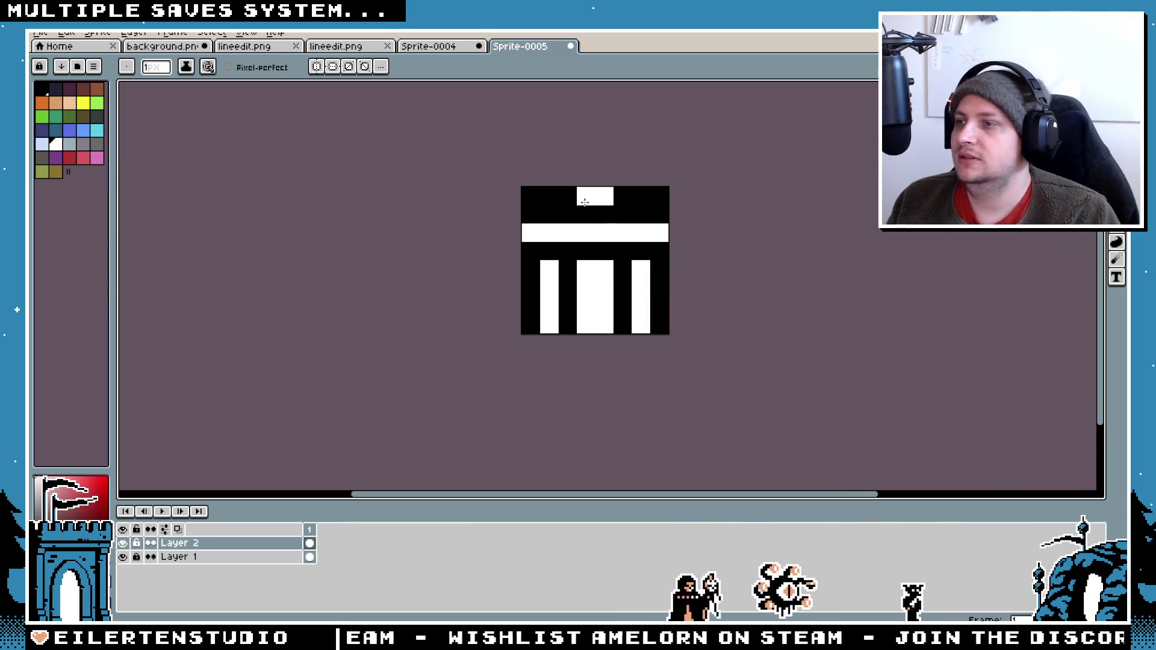
# Marquee the lid bar rows and move them up one pixel to meet the handle
pyautogui.press('m')
pyautogui.scroll(1, 658, 194)
pyautogui.moveTo(670, 188); pyautogui.dragTo(476, 211)
pyautogui.click(736, 255)
pyautogui.moveTo(735, 255); pyautogui.dragTo(448, 241)
# Extend the stripes one pixel upward to reach the raised lid
pyautogui.moveTo(563, 245); pyautogui.dragTo(563, 218)
pyautogui.click(736, 168)
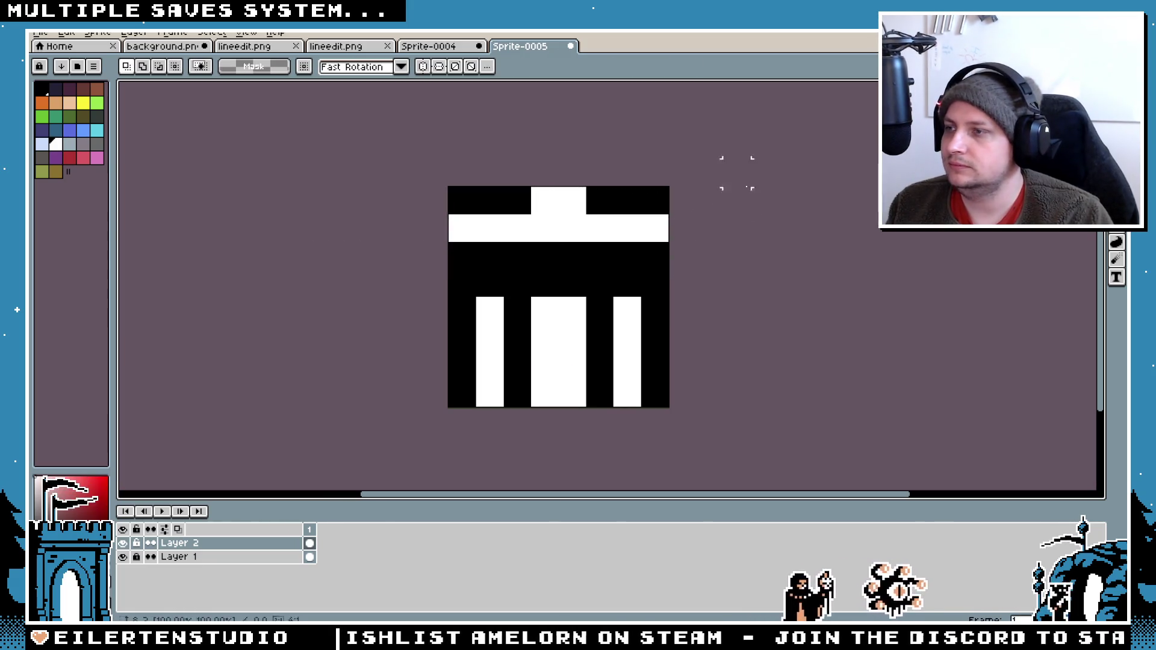
pyautogui.press('b')
pyautogui.click(491, 278)
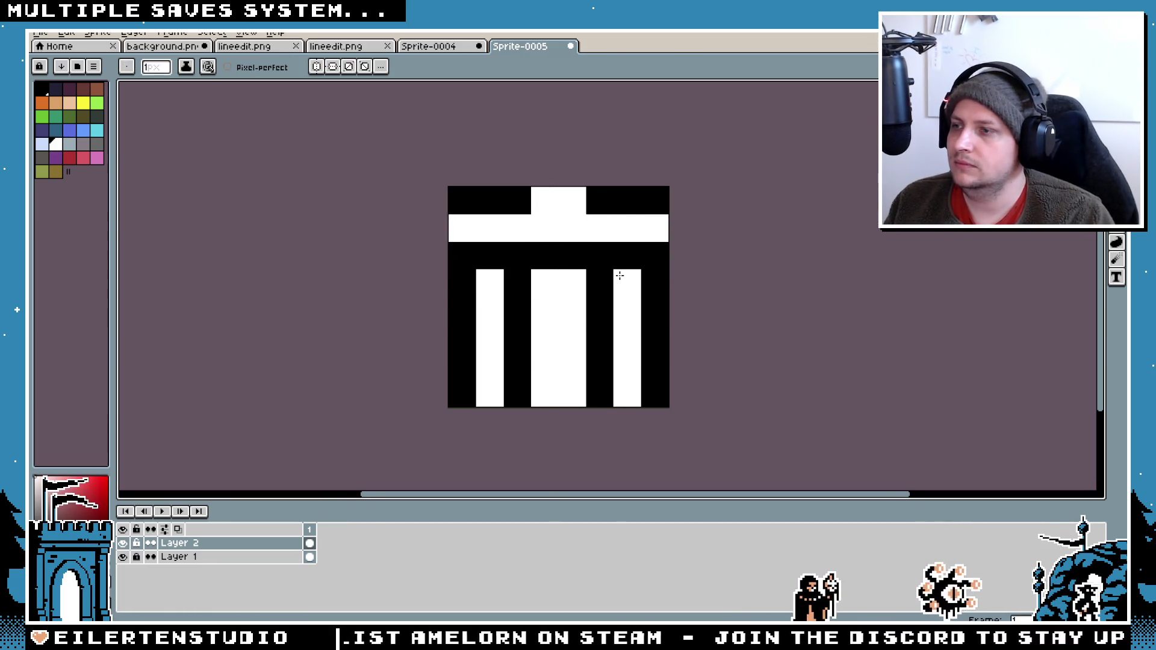
pyautogui.scroll(-6, 672, 297)
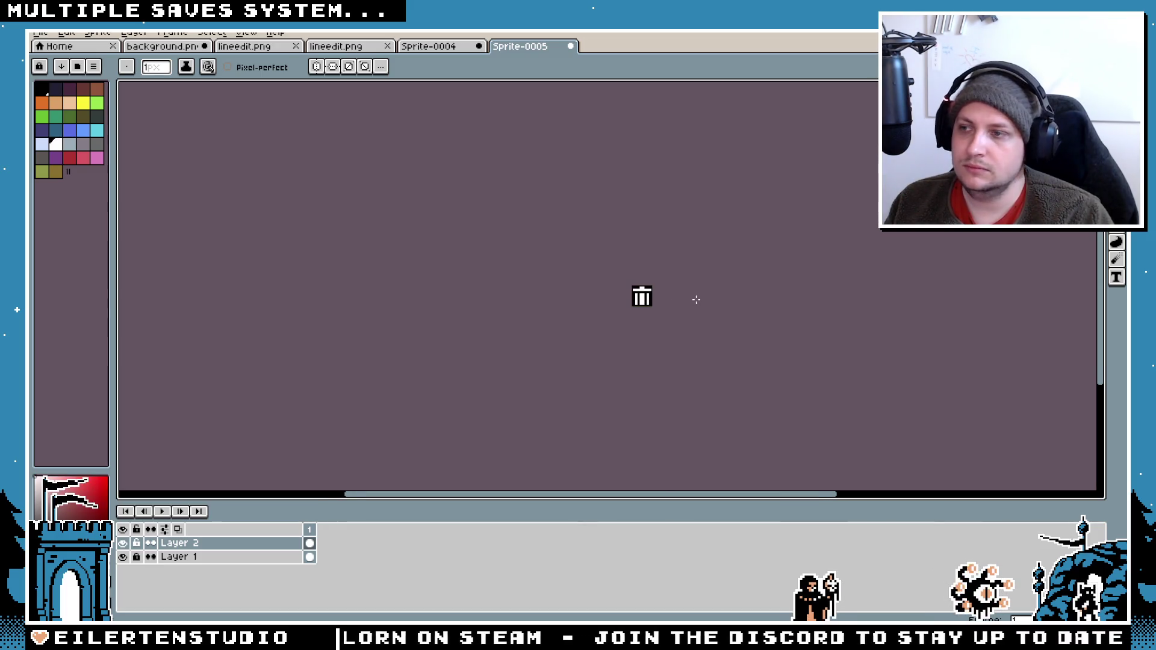
pyautogui.scroll(5, 656, 291)
pyautogui.scroll(-4, 555, 313)
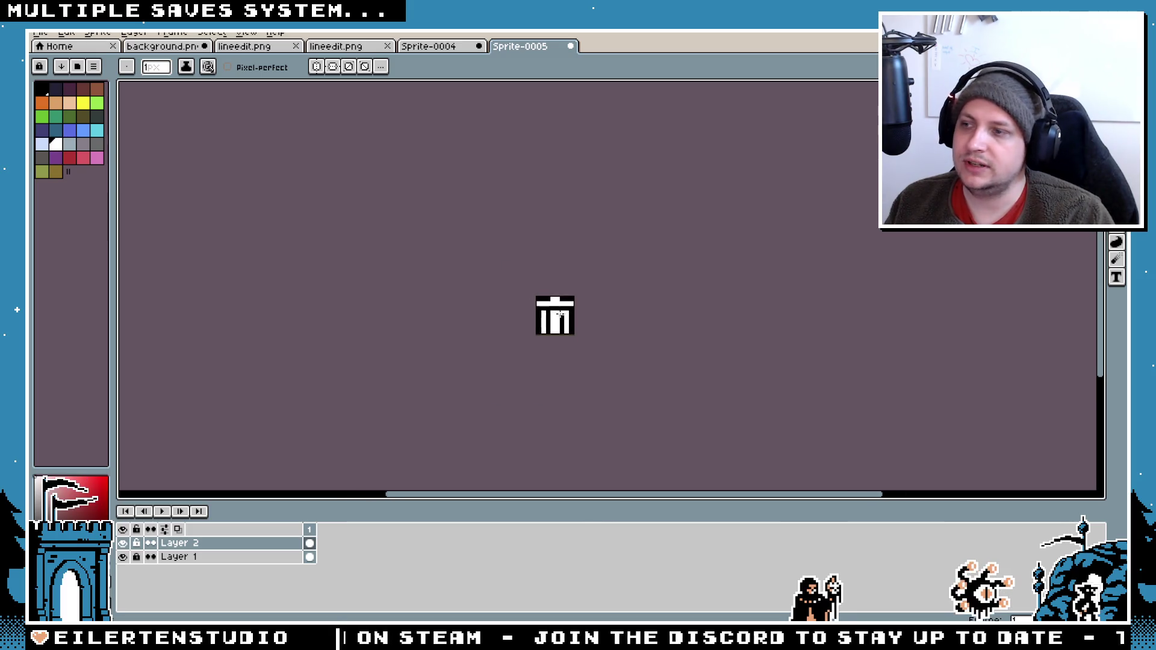
pyautogui.scroll(2, 561, 309)
pyautogui.scroll(4, 560, 310)
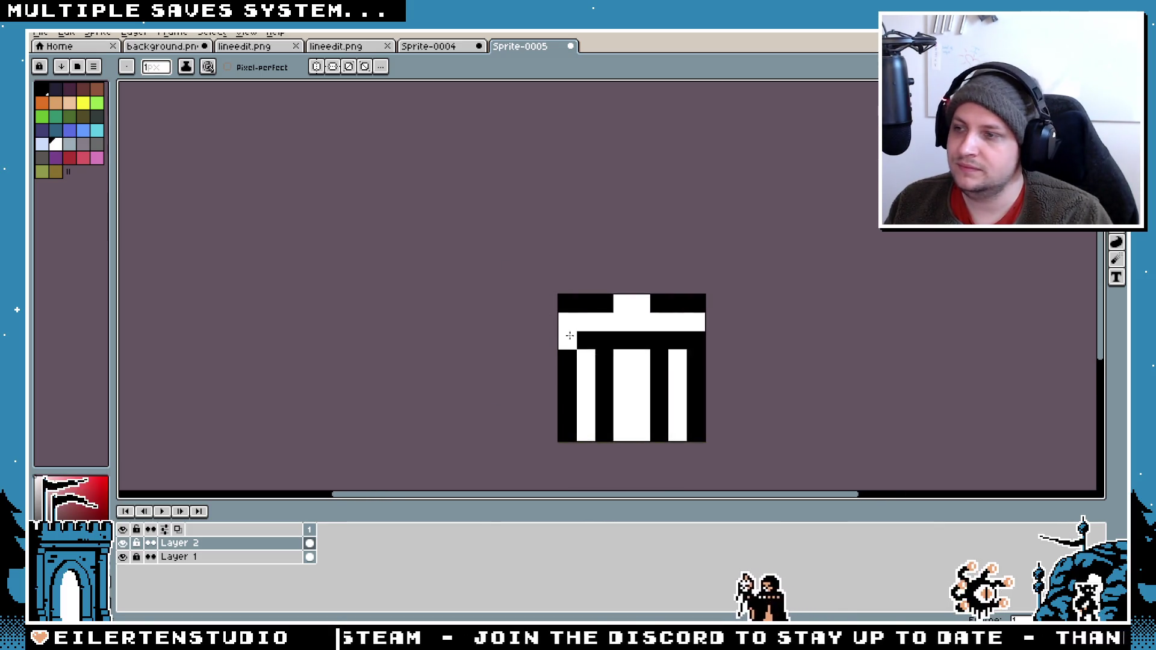
pyautogui.scroll(1, 560, 310)
pyautogui.press('v')
pyautogui.press('b')
pyautogui.scroll(-3, 737, 327)
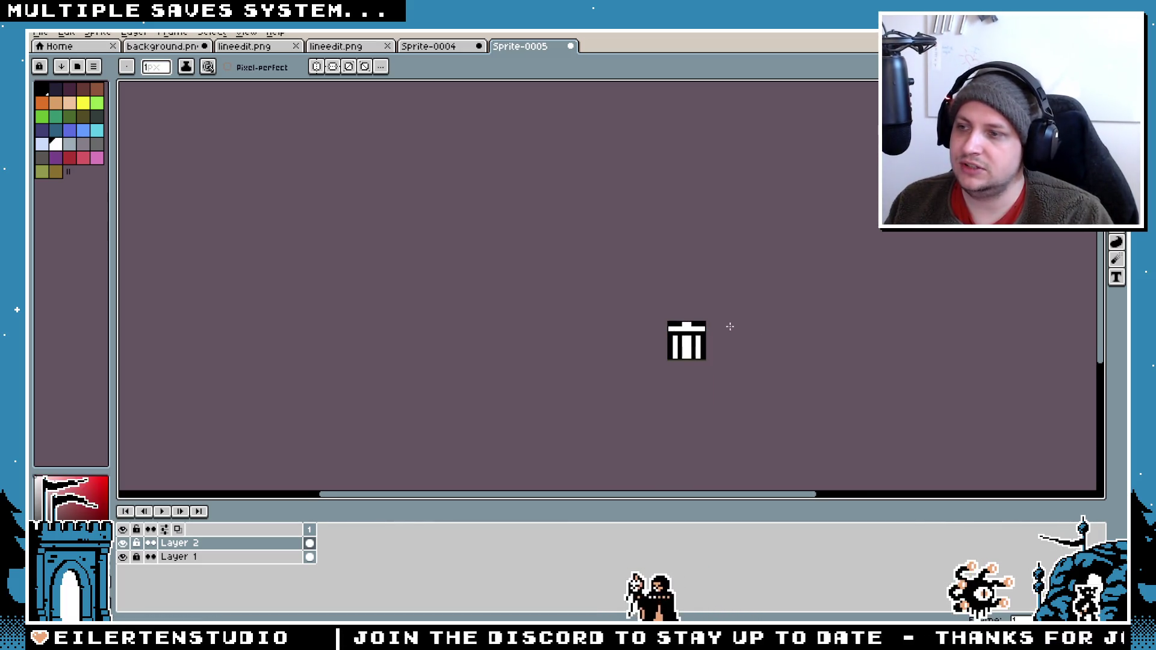
pyautogui.scroll(3, 702, 335)
pyautogui.scroll(3, 660, 313)
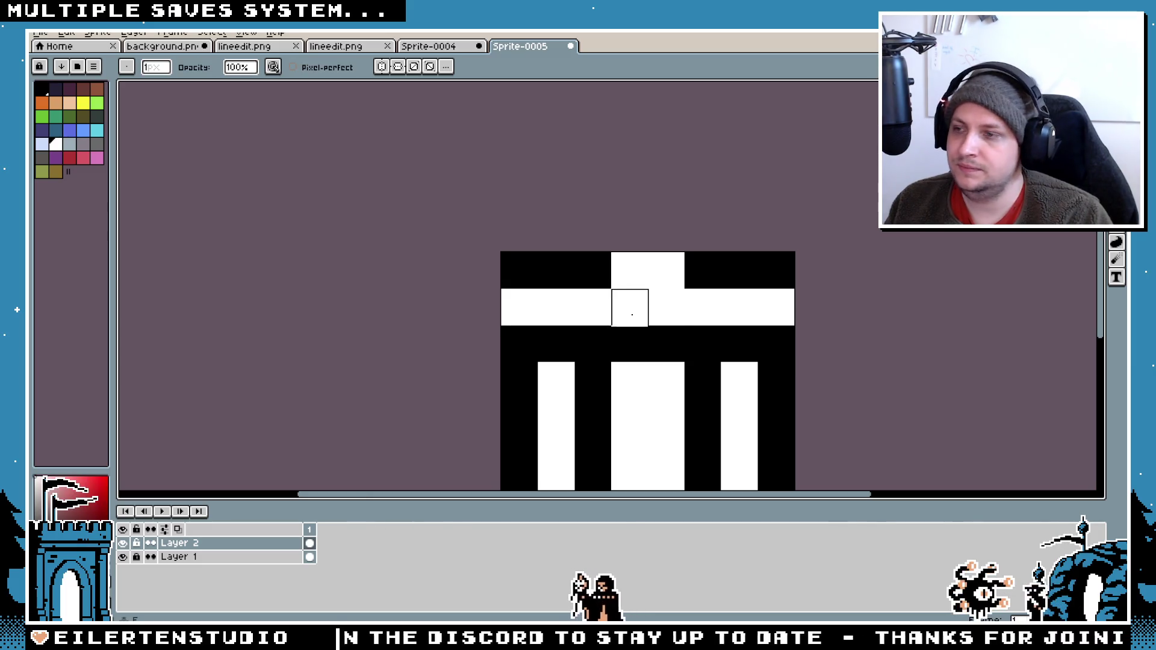
pyautogui.scroll(-3, 631, 311)
pyautogui.scroll(-1, 634, 372)
pyautogui.scroll(3, 634, 367)
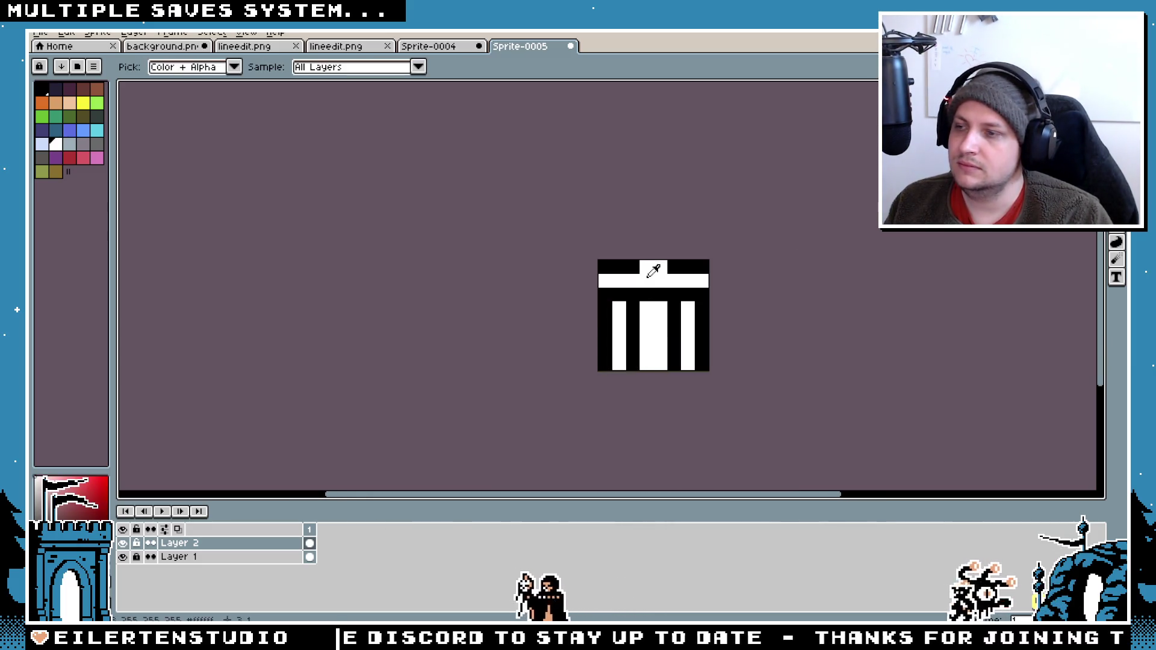
pyautogui.scroll(2, 624, 280)
pyautogui.scroll(-3, 772, 289)
pyautogui.scroll(-2, 760, 302)
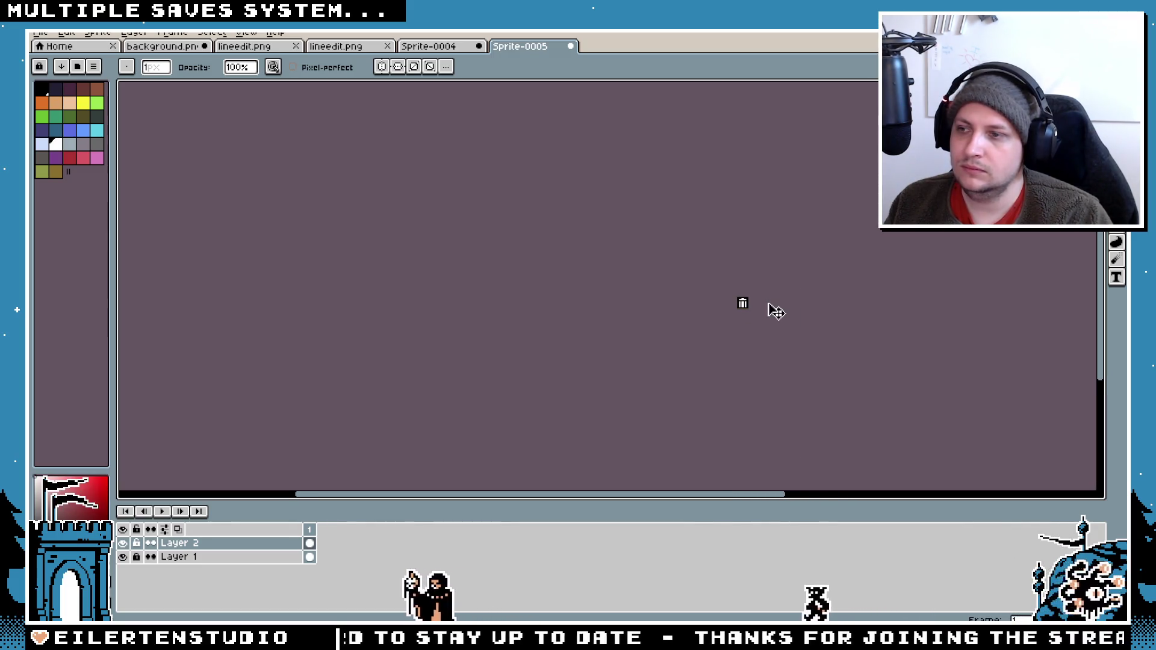
pyautogui.scroll(2, 804, 303)
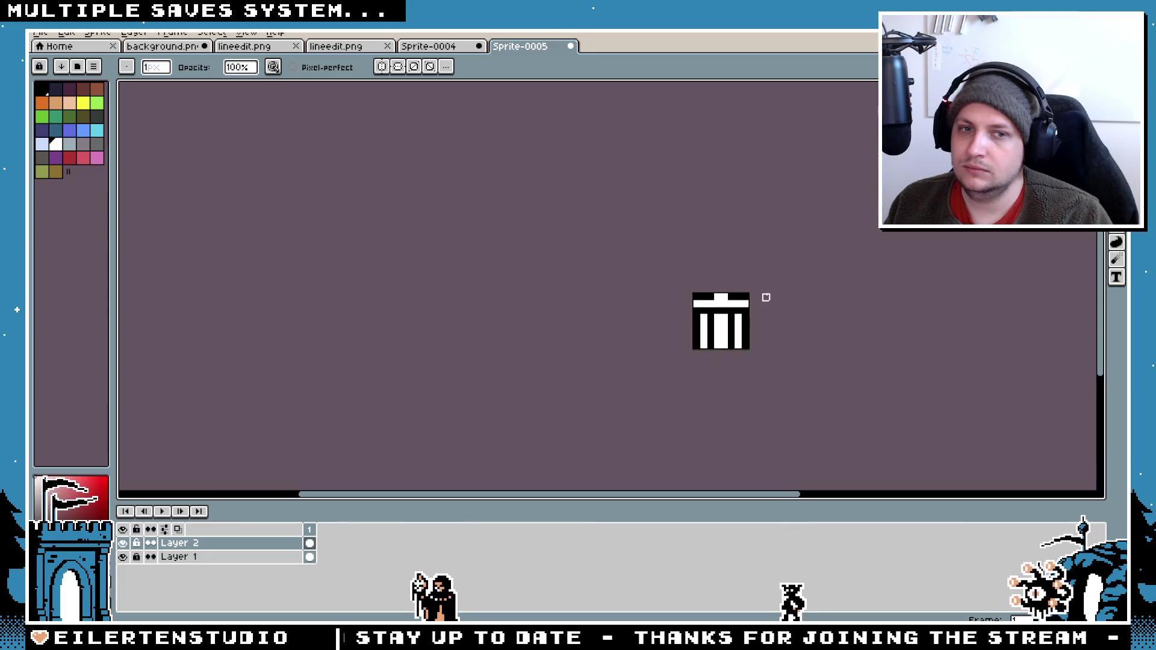
pyautogui.scroll(2, 764, 297)
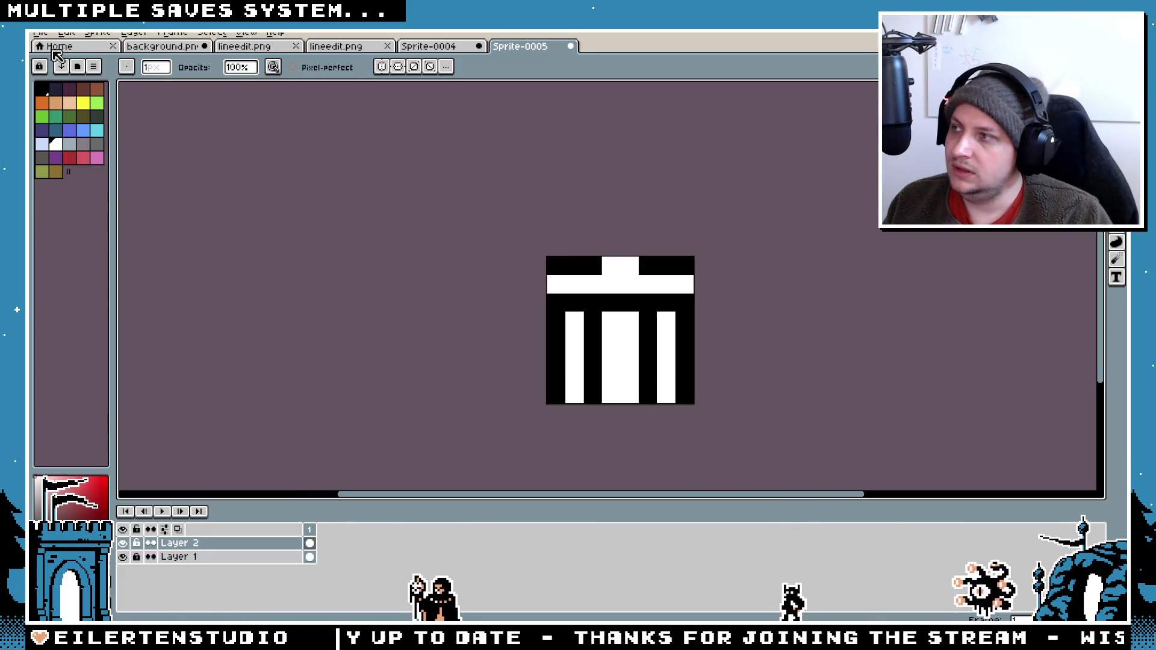
# Start Save As and navigate from main_menu back to menus/save_select, selecting its art folder
pyautogui.click(39, 33)
pyautogui.click(76, 104)
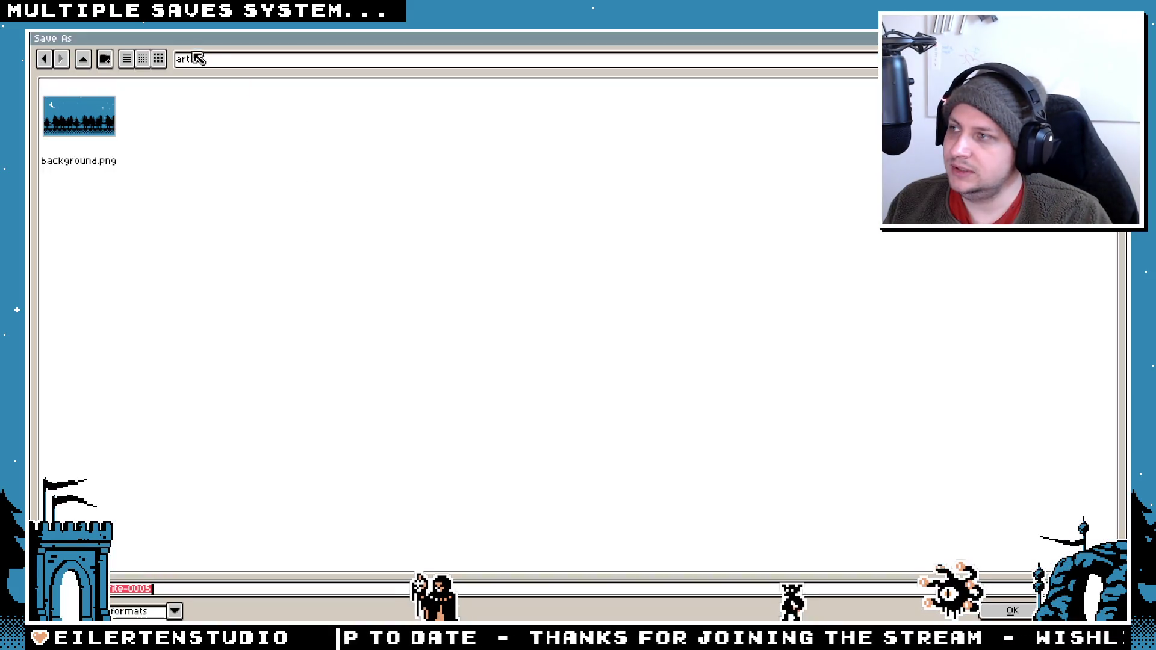
pyautogui.click(89, 65)
pyautogui.doubleClick(288, 118)
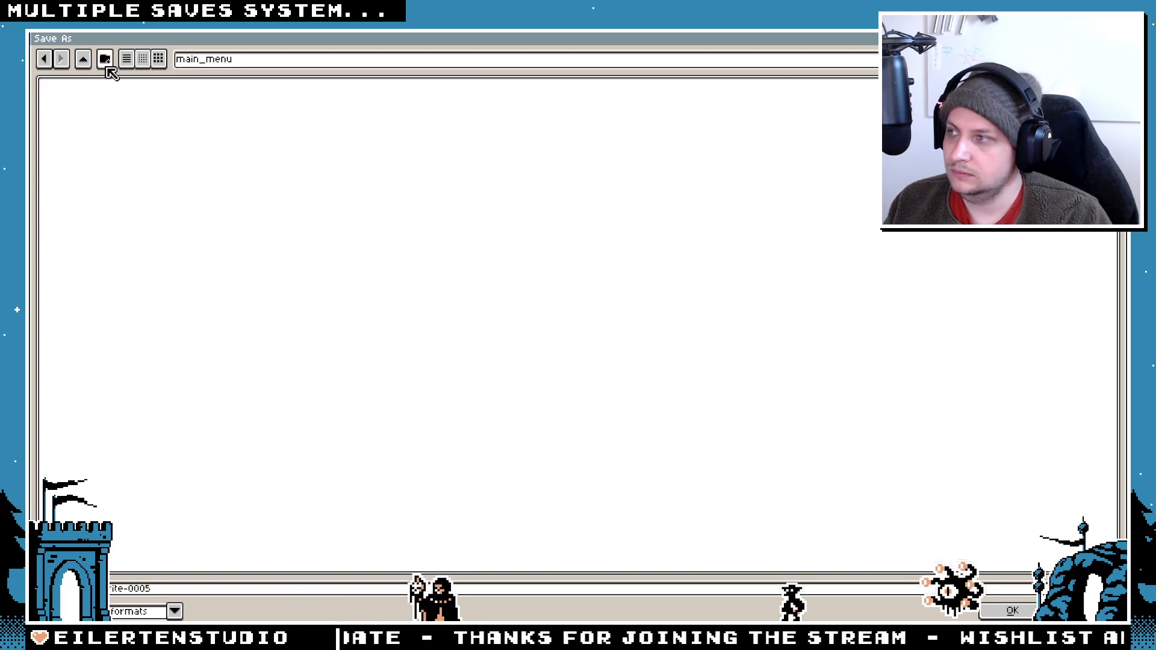
pyautogui.click(81, 61)
pyautogui.doubleClick(336, 123)
pyautogui.click(85, 157)
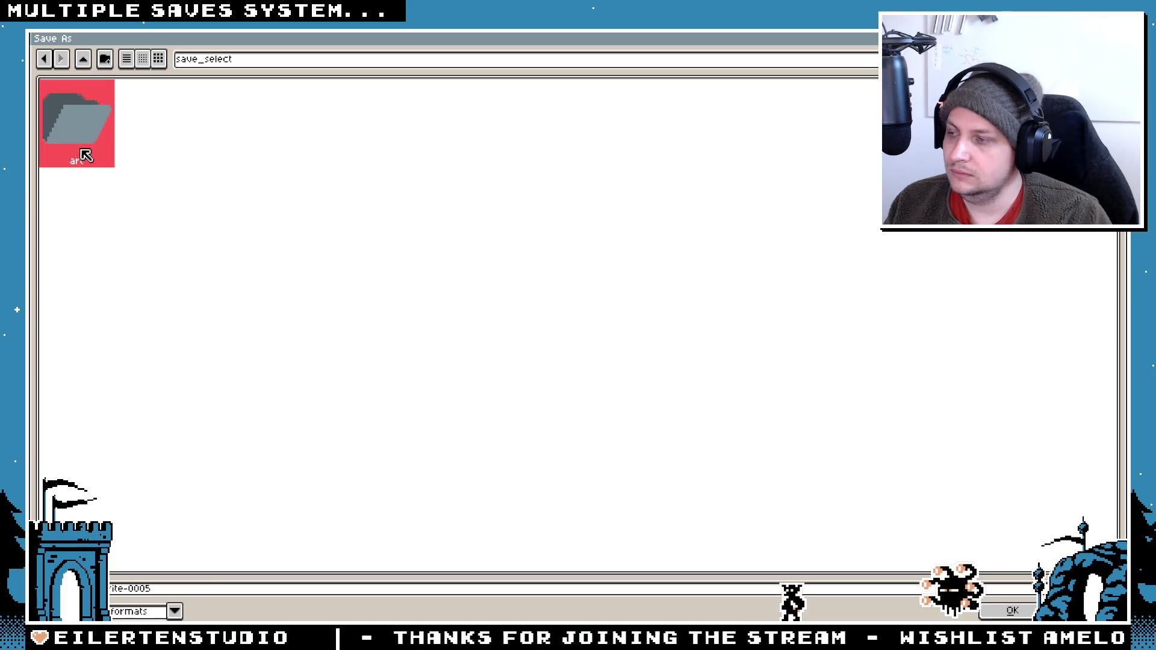
# Set the file type to PNG and save the sprite into art as trashcan.png
pyautogui.click(175, 611)
pyautogui.click(126, 550)
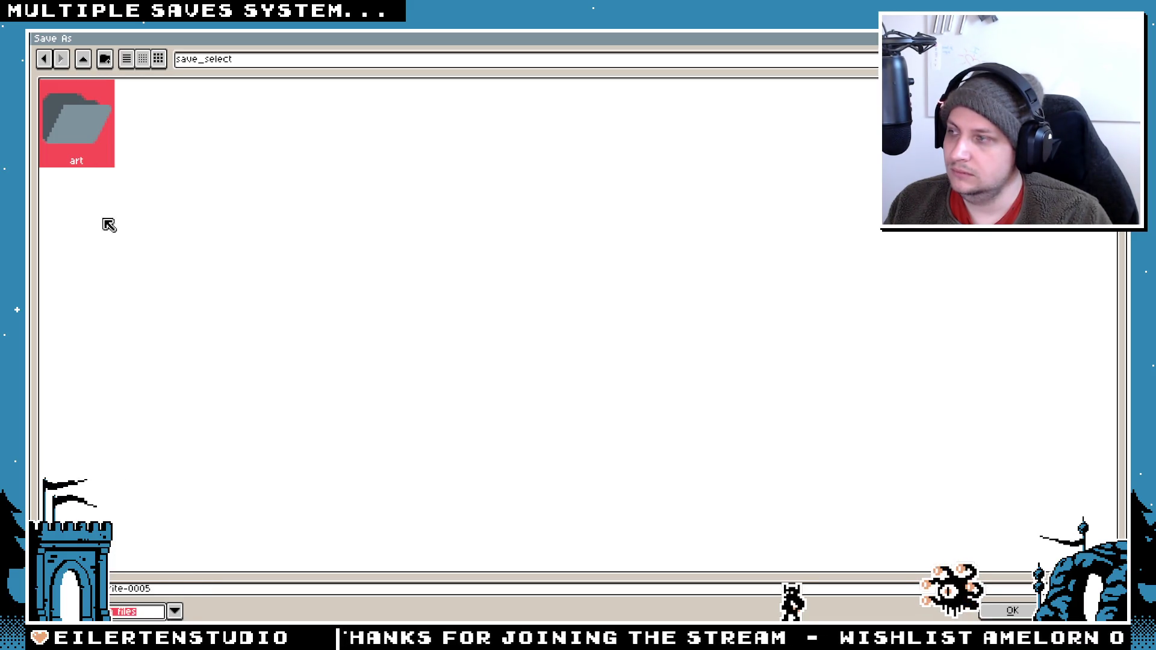
pyautogui.press('Return')
pyautogui.write('sh')
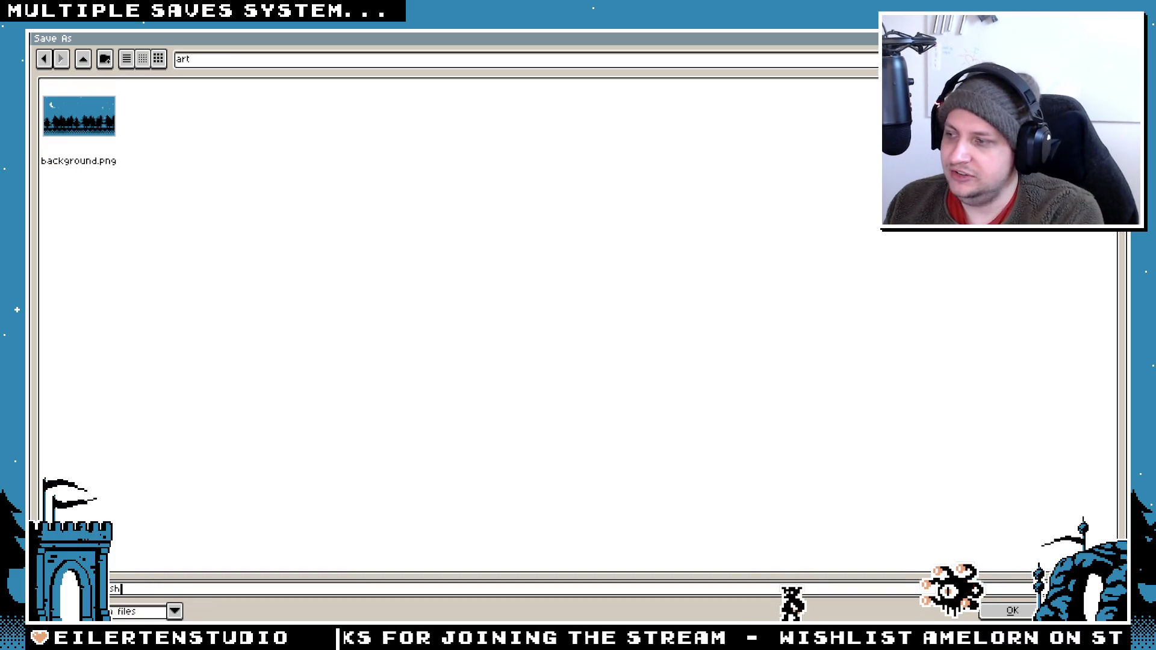
pyautogui.press('Return')
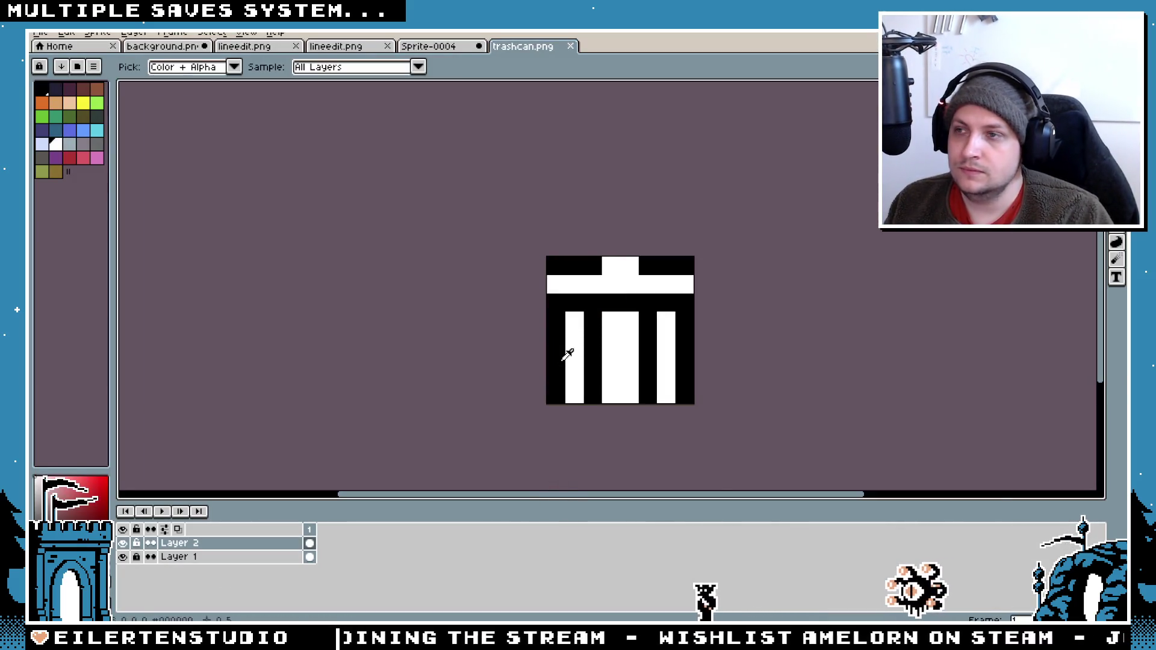
pyautogui.hotkey('alt', 'Tab')
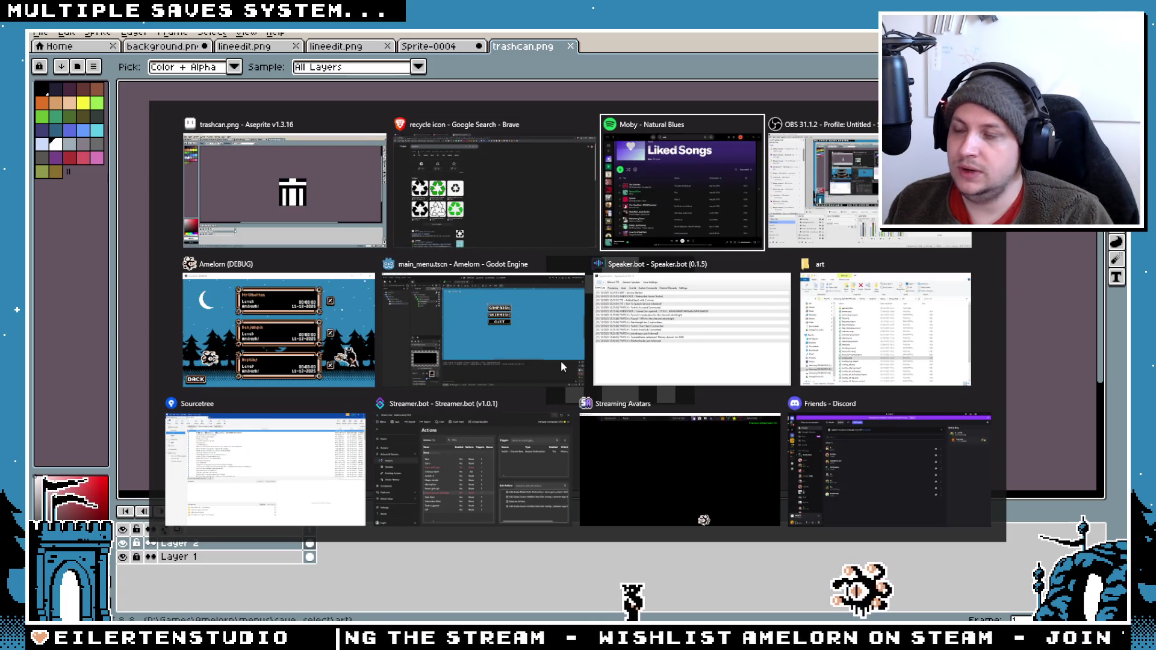
pyautogui.press('Escape')
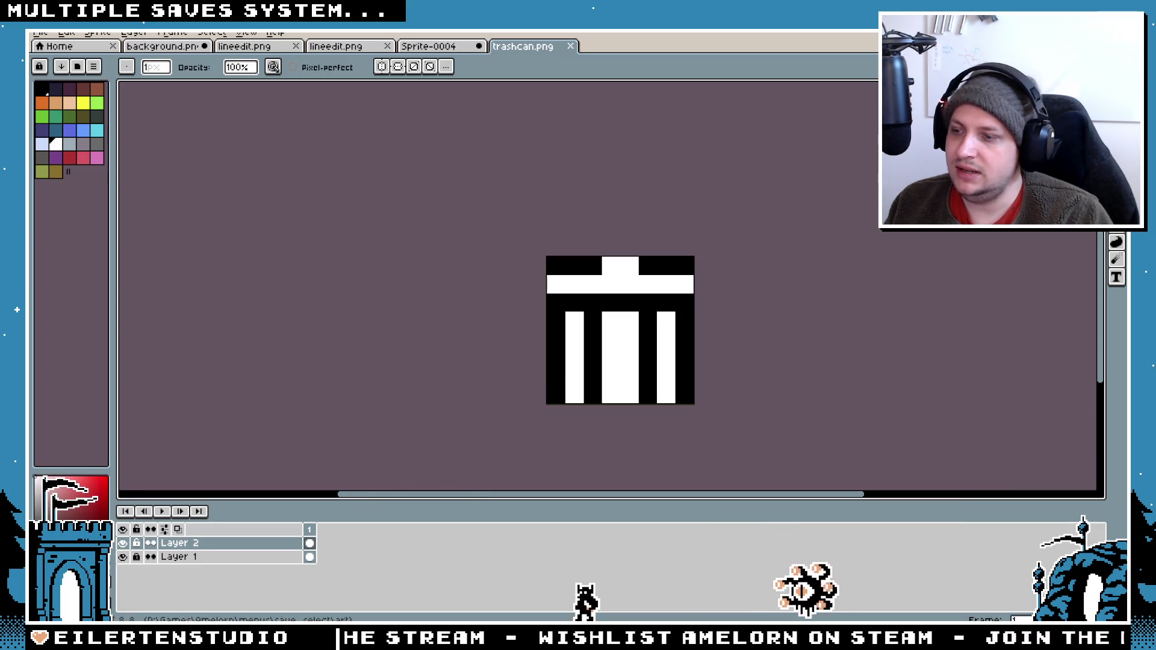
# In Godot's save_file scene, clear the DeleteButton's 'X' text and reset the FileSystem filter
pyautogui.hotkey('alt', 'Tab')
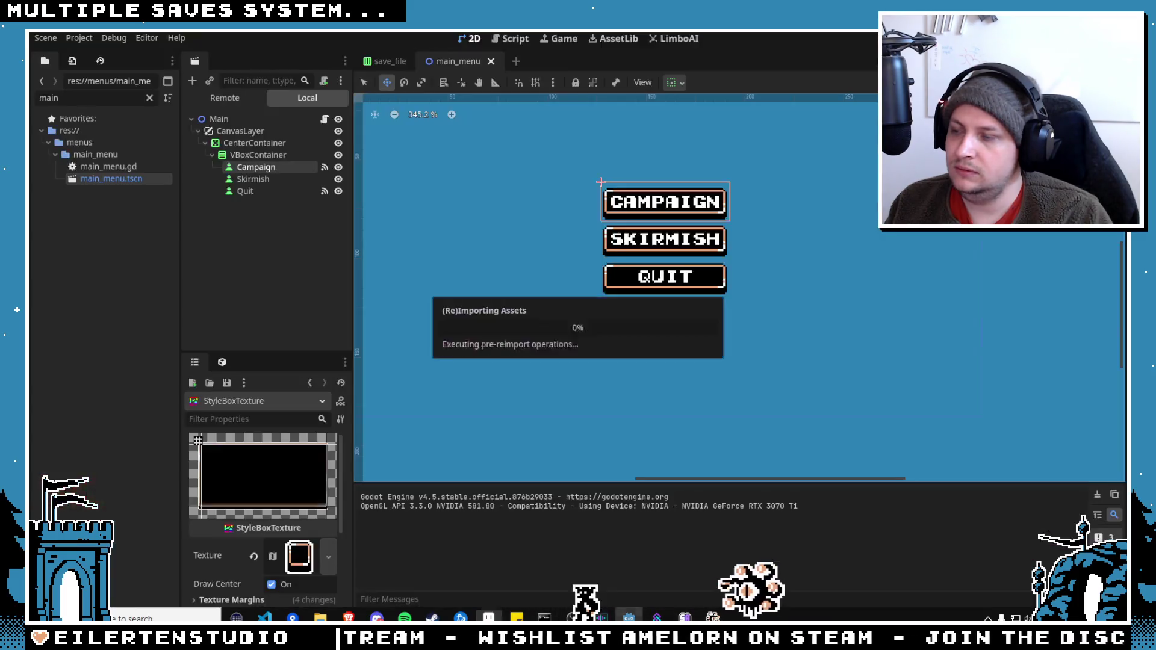
pyautogui.click(390, 64)
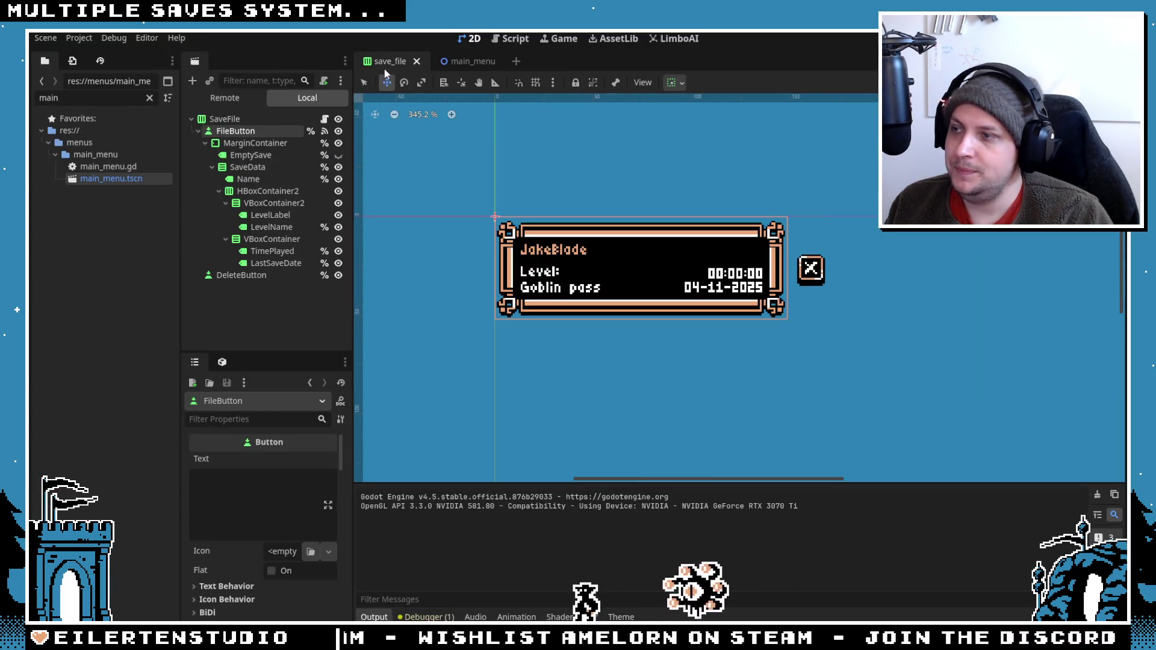
pyautogui.click(249, 275)
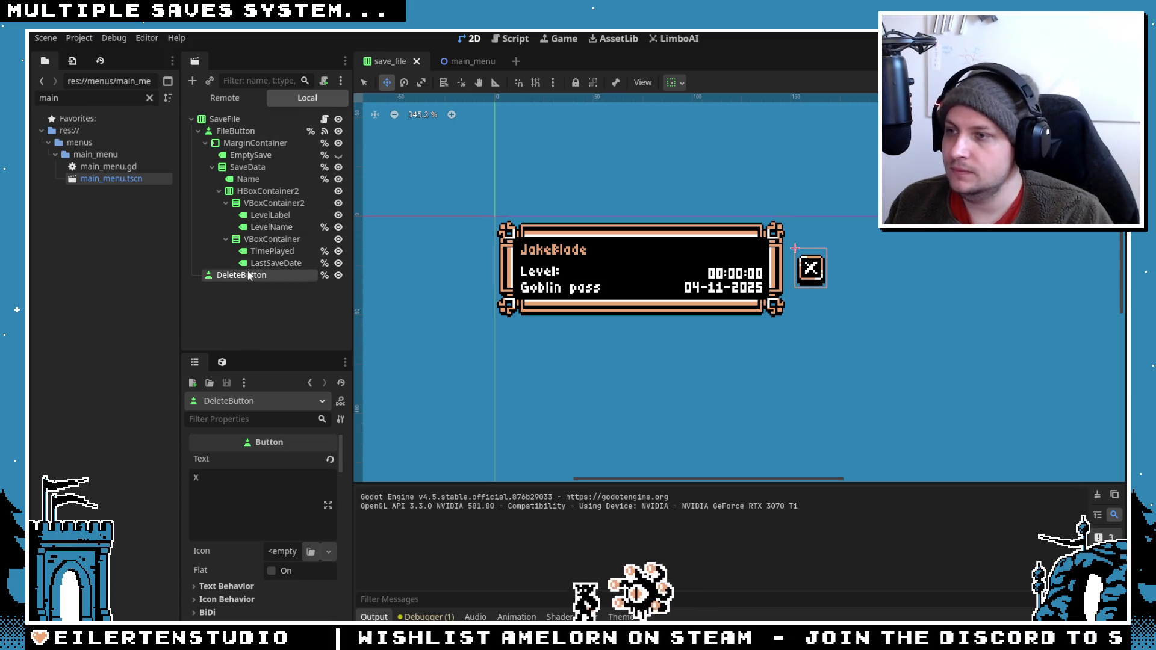
pyautogui.press('BackSpace')
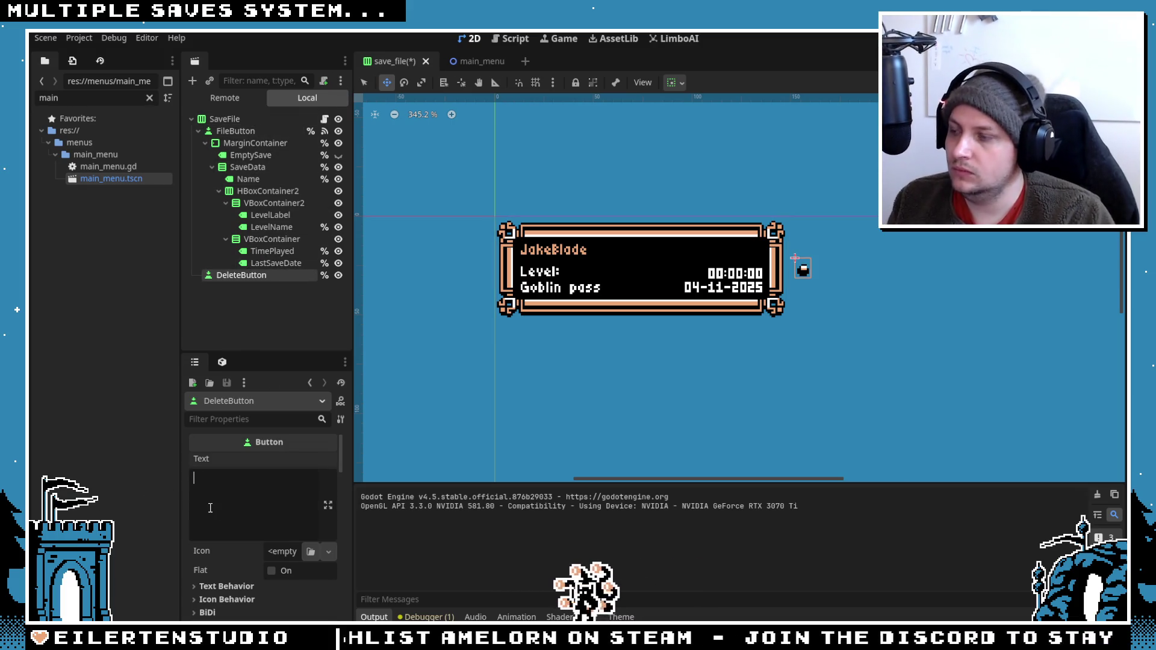
pyautogui.scroll(-1, 220, 479)
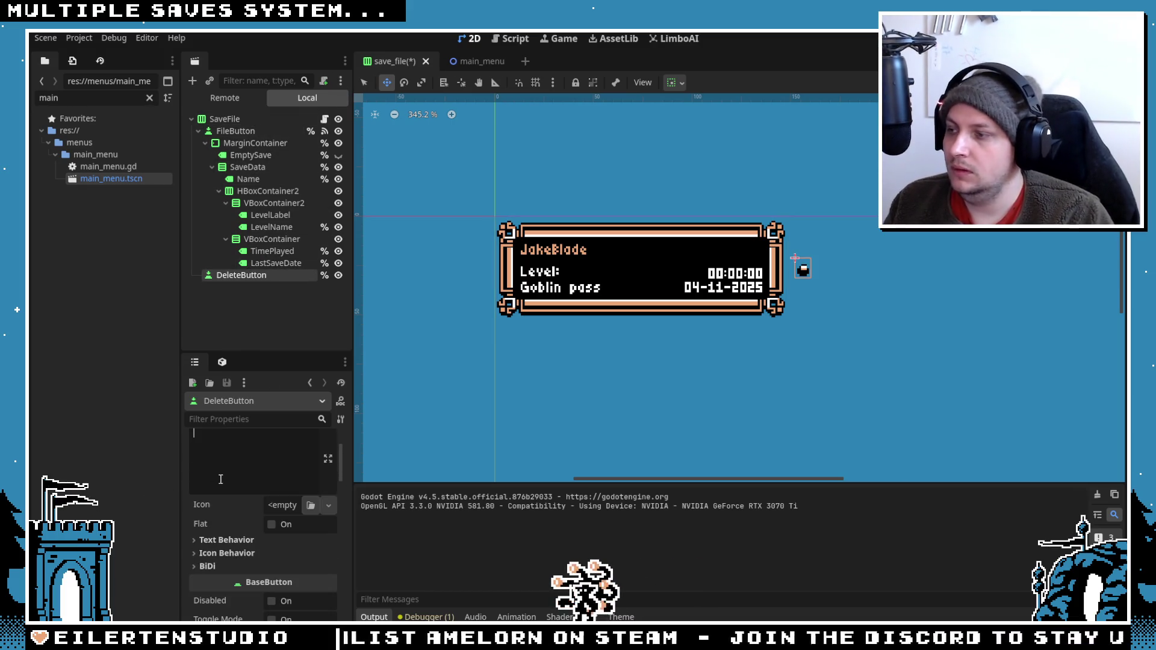
pyautogui.click(148, 98)
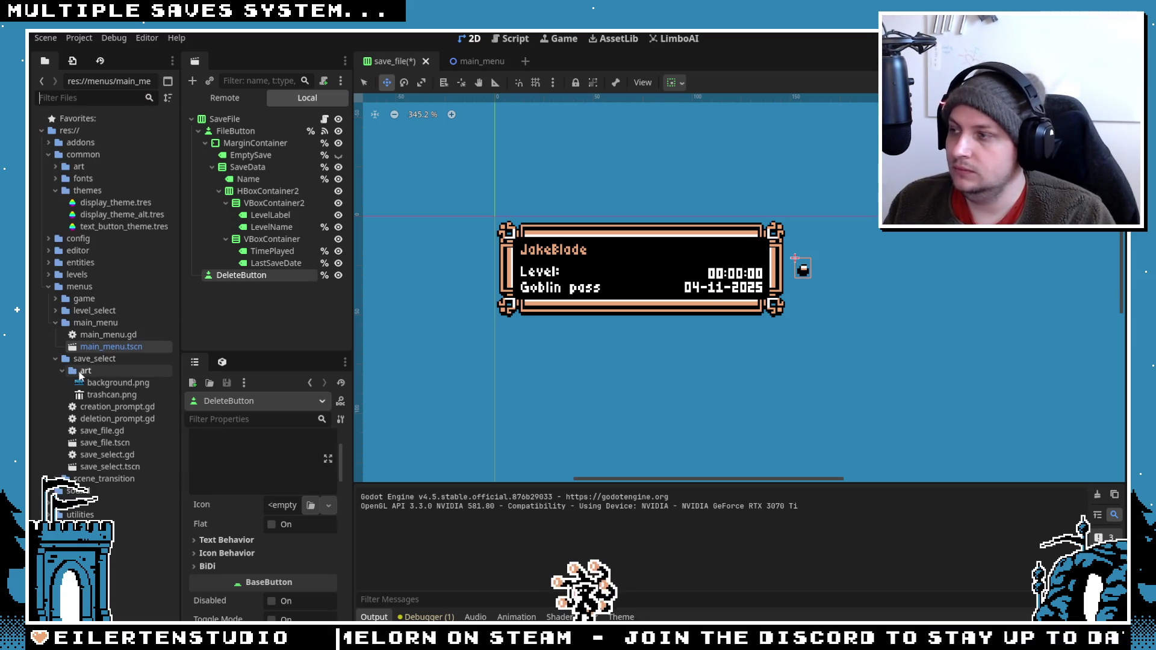
# Drag trashcan.png from save_select/art onto the DeleteButton's Icon property
pyautogui.moveTo(81, 398); pyautogui.dragTo(281, 514)
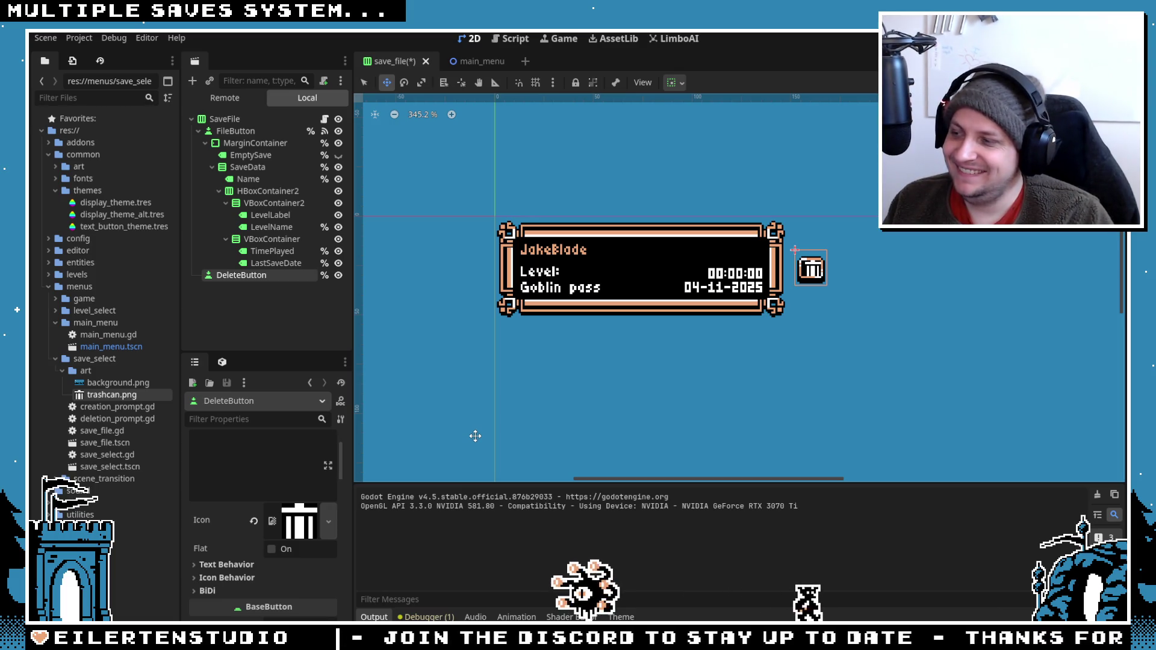
pyautogui.scroll(-3, 246, 535)
pyautogui.scroll(-3, 246, 530)
pyautogui.scroll(-3, 247, 529)
pyautogui.scroll(-2, 244, 527)
pyautogui.scroll(-3, 244, 526)
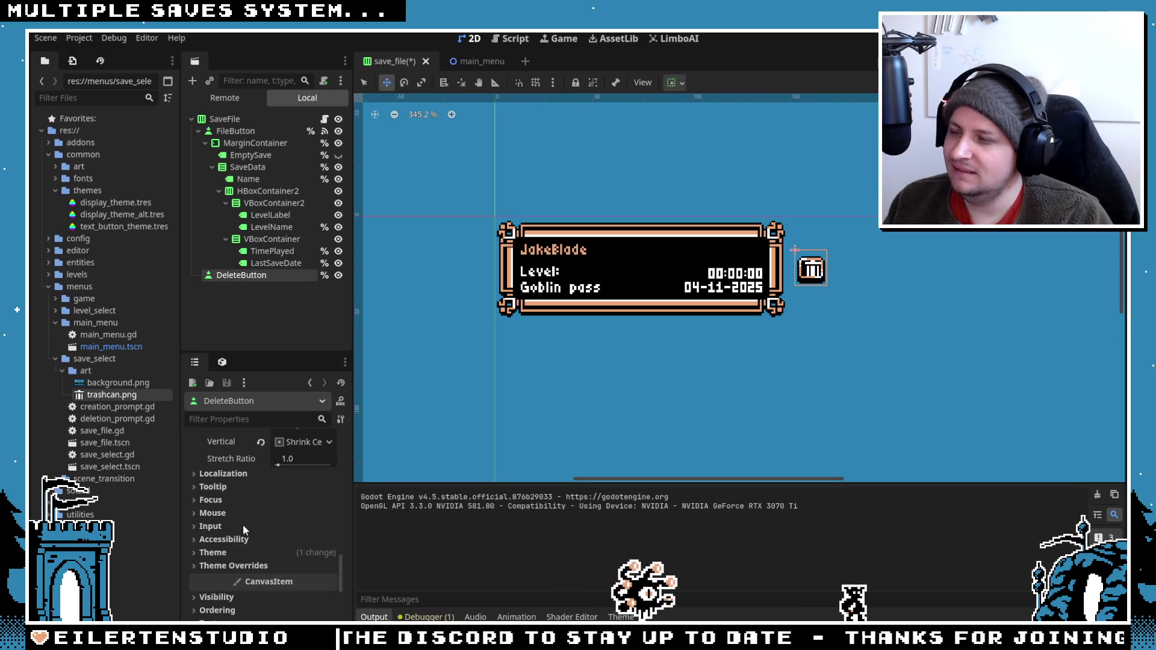
pyautogui.click(231, 564)
pyautogui.scroll(-2, 217, 518)
pyautogui.click(216, 499)
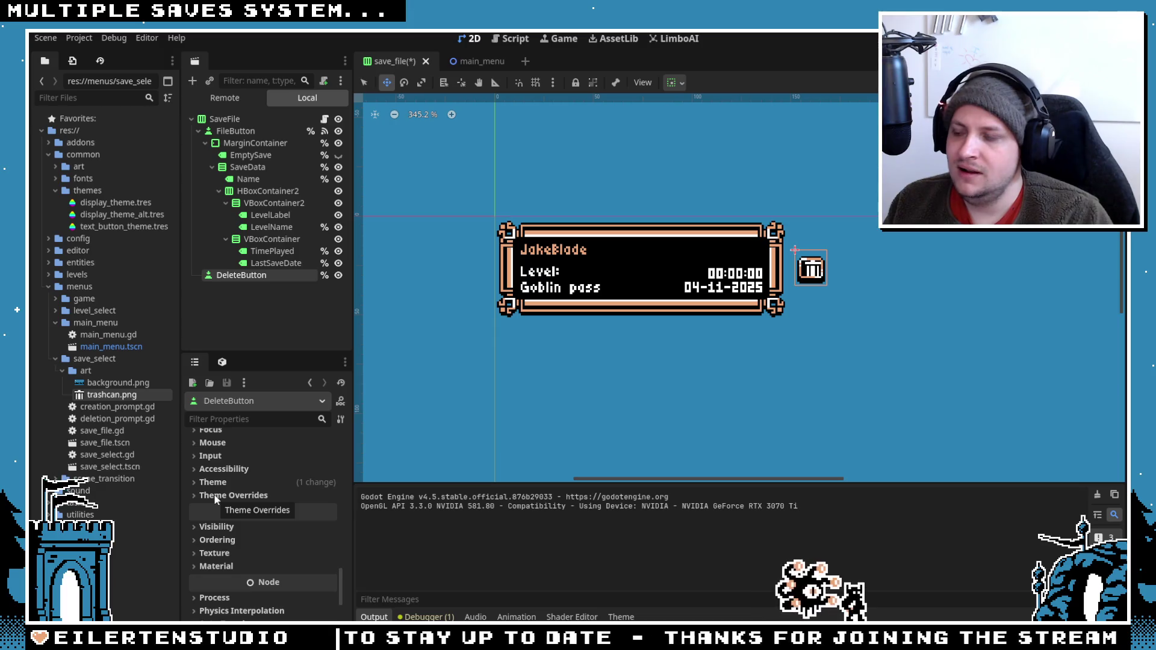
pyautogui.scroll(-2, 243, 502)
pyautogui.scroll(4, 257, 502)
# Quick-load display_theme onto the DeleteButton, then swap it for text_button_theme.tres
pyautogui.click(257, 507)
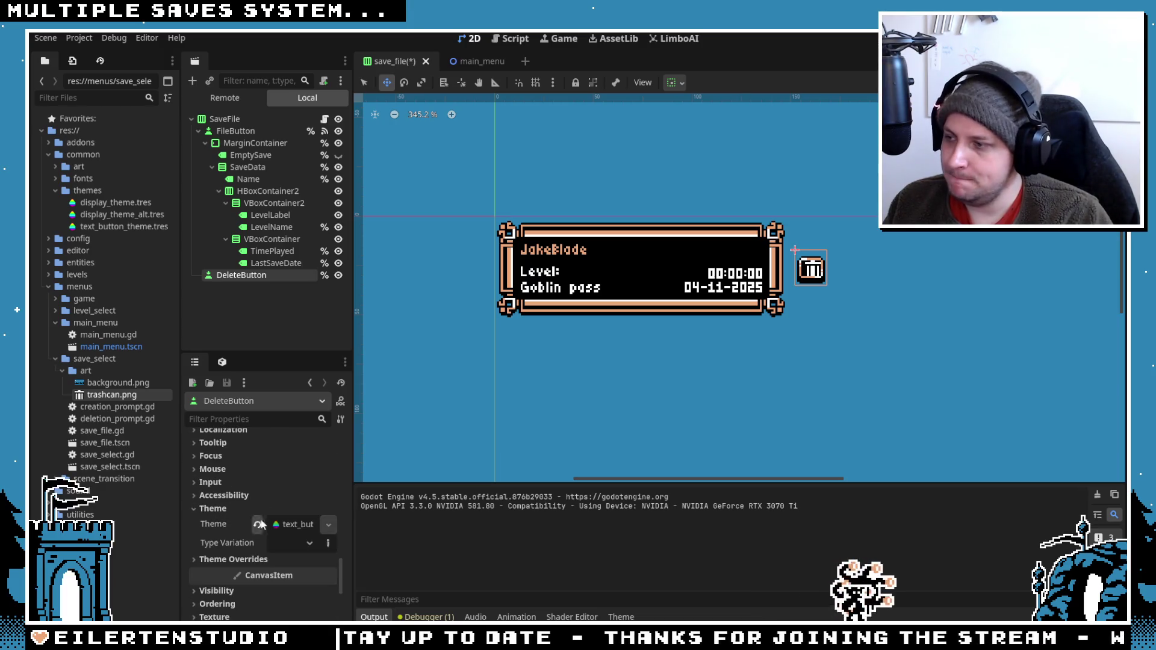
pyautogui.click(326, 525)
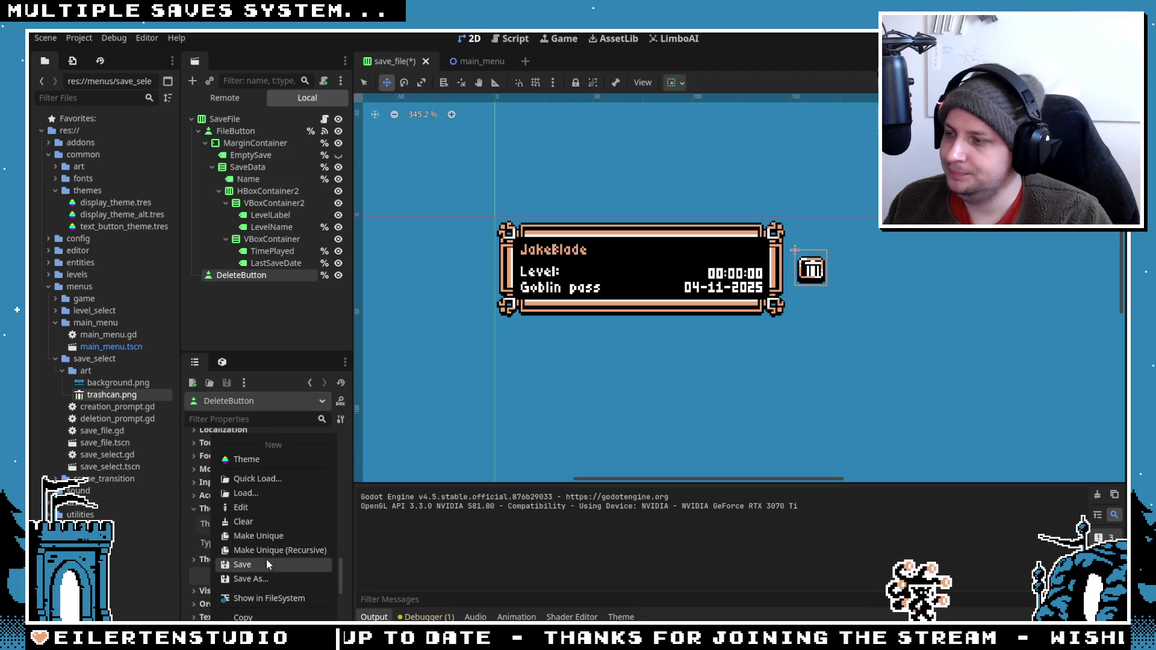
pyautogui.click(261, 479)
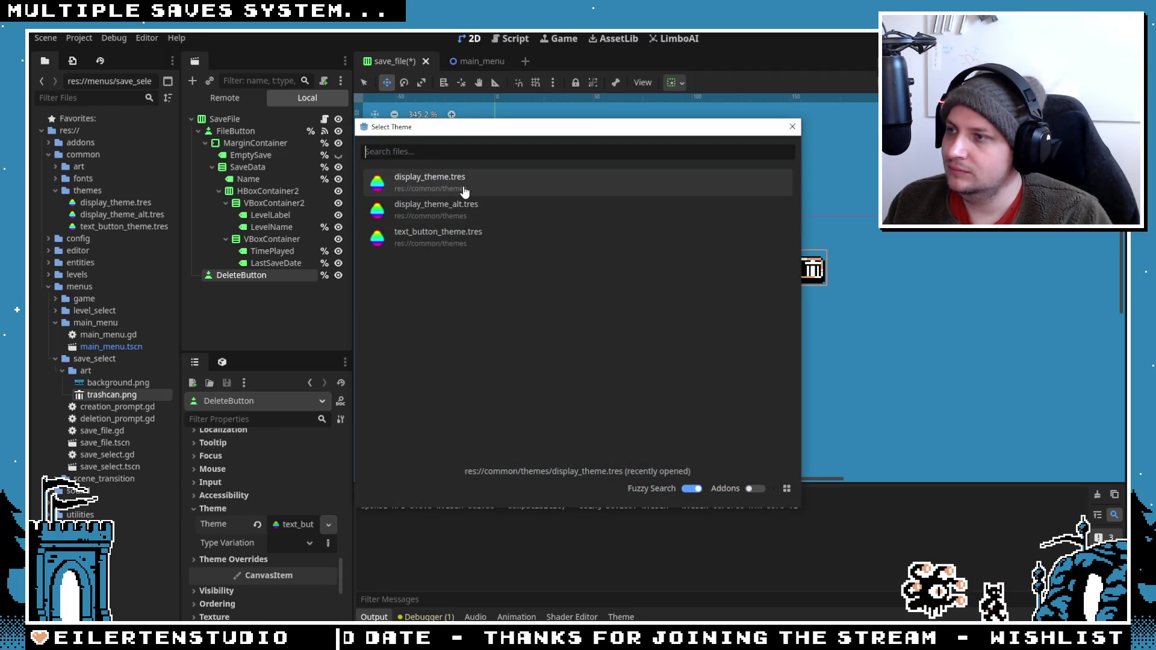
pyautogui.click(464, 190)
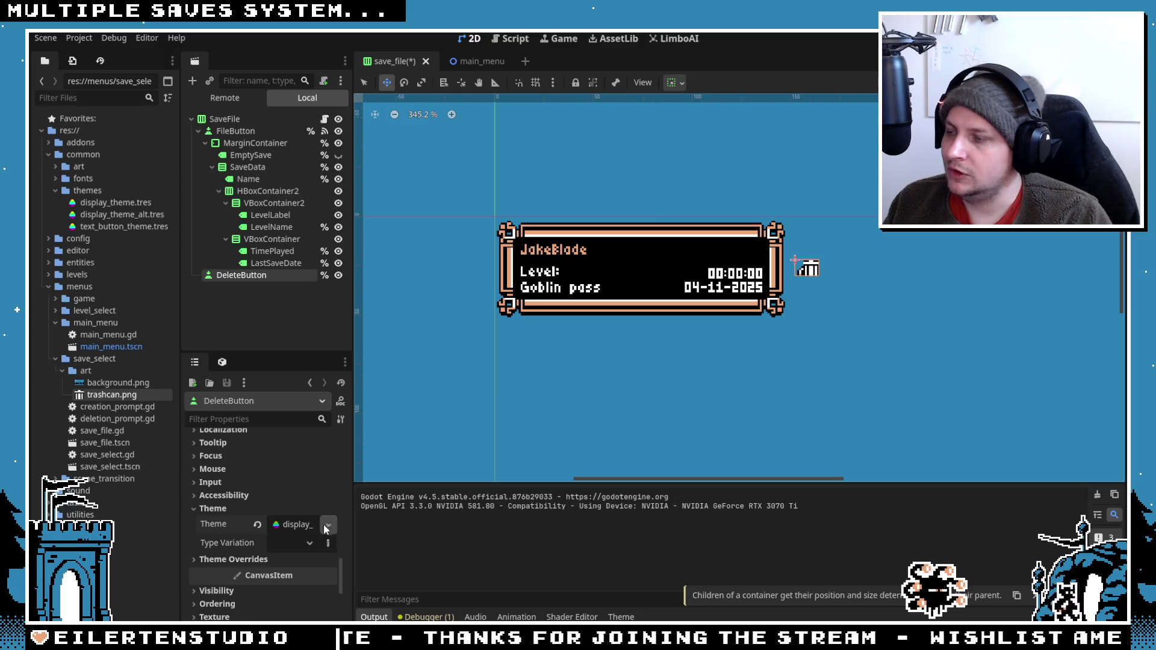
pyautogui.click(324, 524)
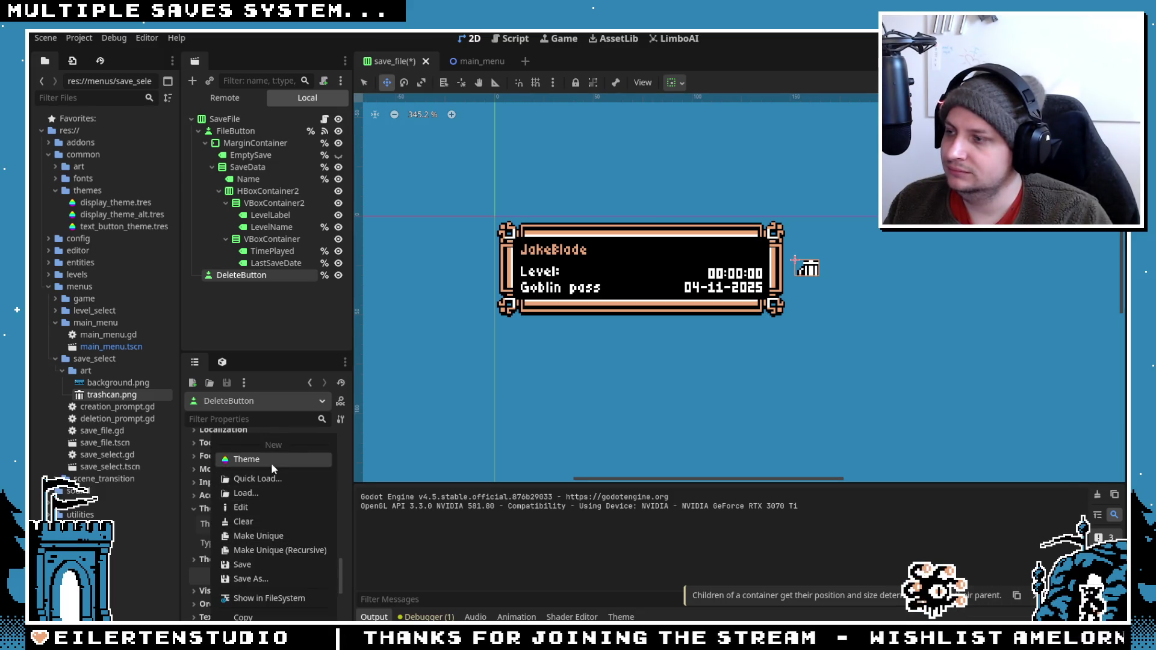
pyautogui.click(269, 483)
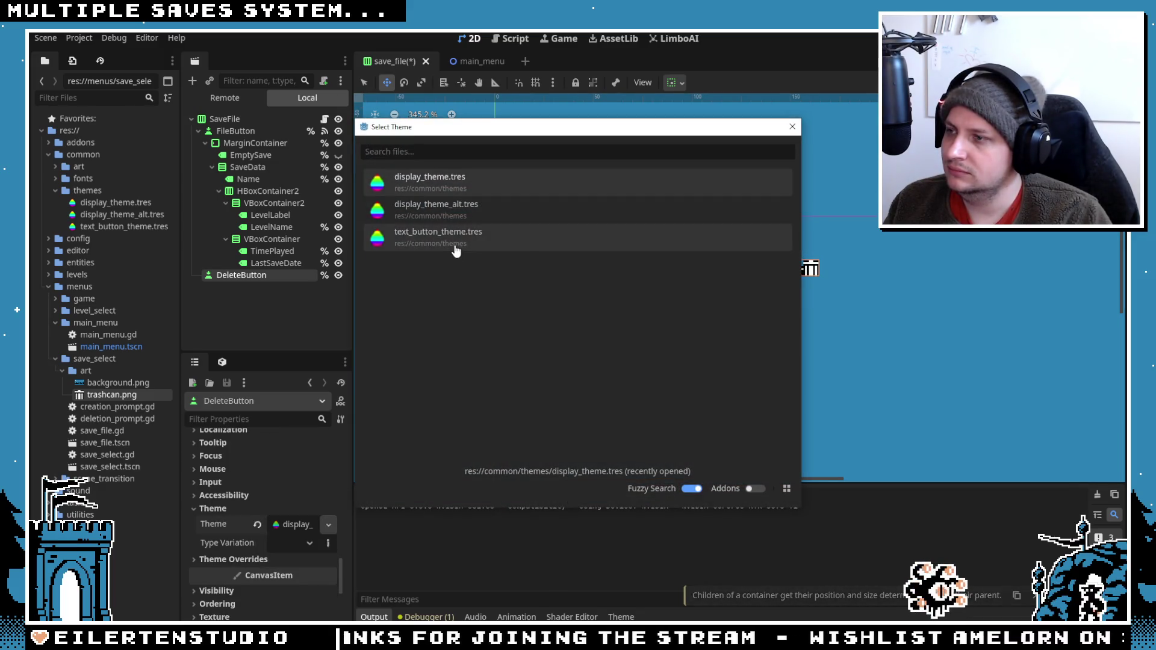
pyautogui.click(456, 251)
pyautogui.scroll(3, 804, 262)
pyautogui.scroll(4, 634, 295)
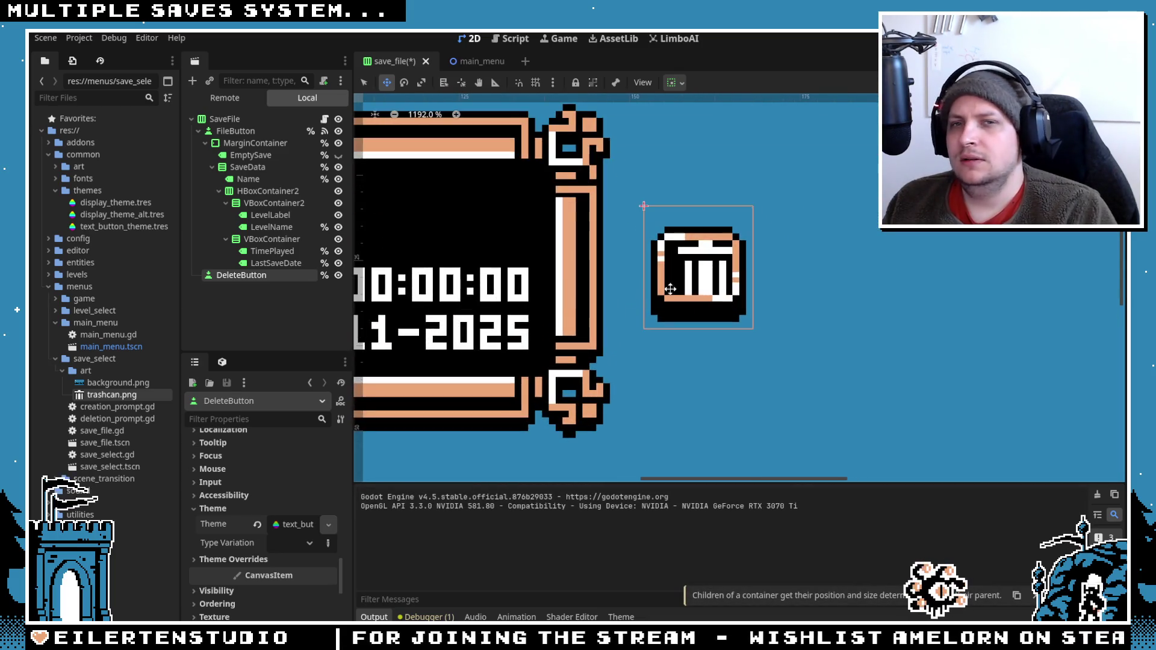
pyautogui.scroll(3, 239, 502)
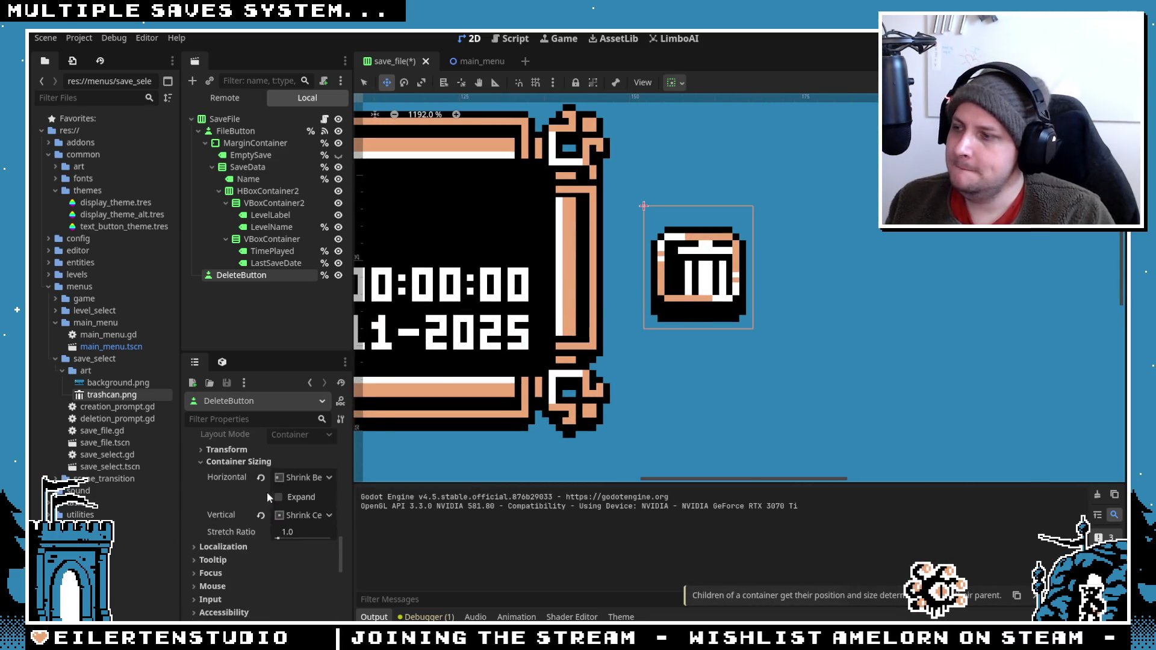
pyautogui.scroll(2, 265, 491)
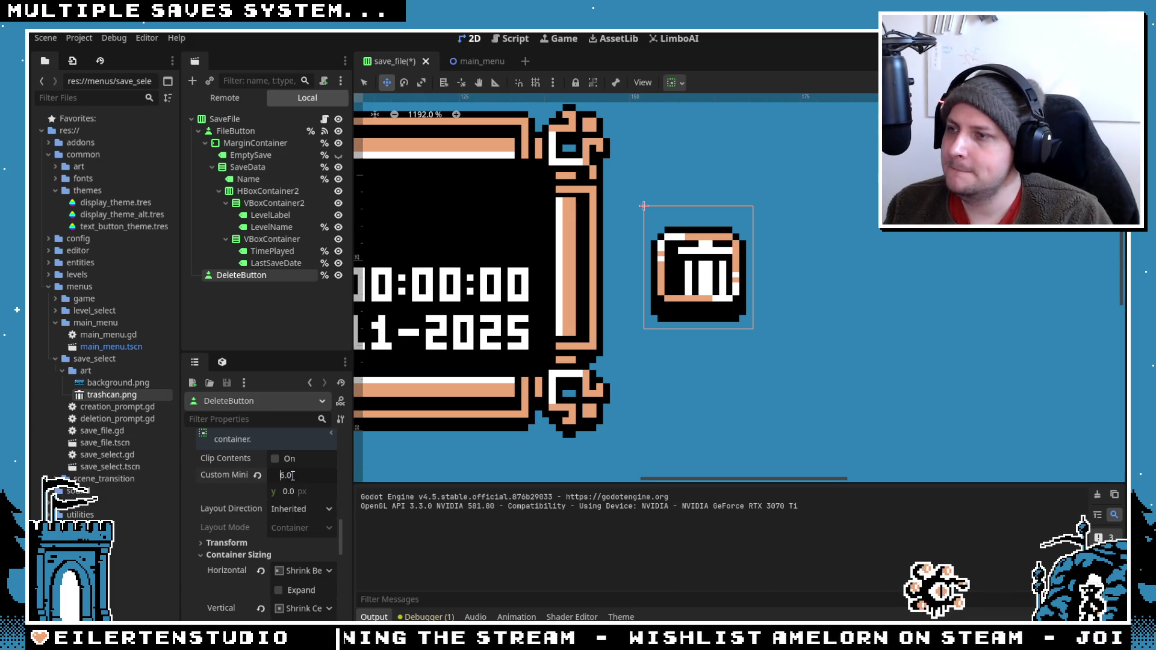
# Set the DeleteButton's Custom Minimum Size to 18×22, nudge it beside the panel and launch with F5
pyautogui.press('Up')
pyautogui.press('Up')
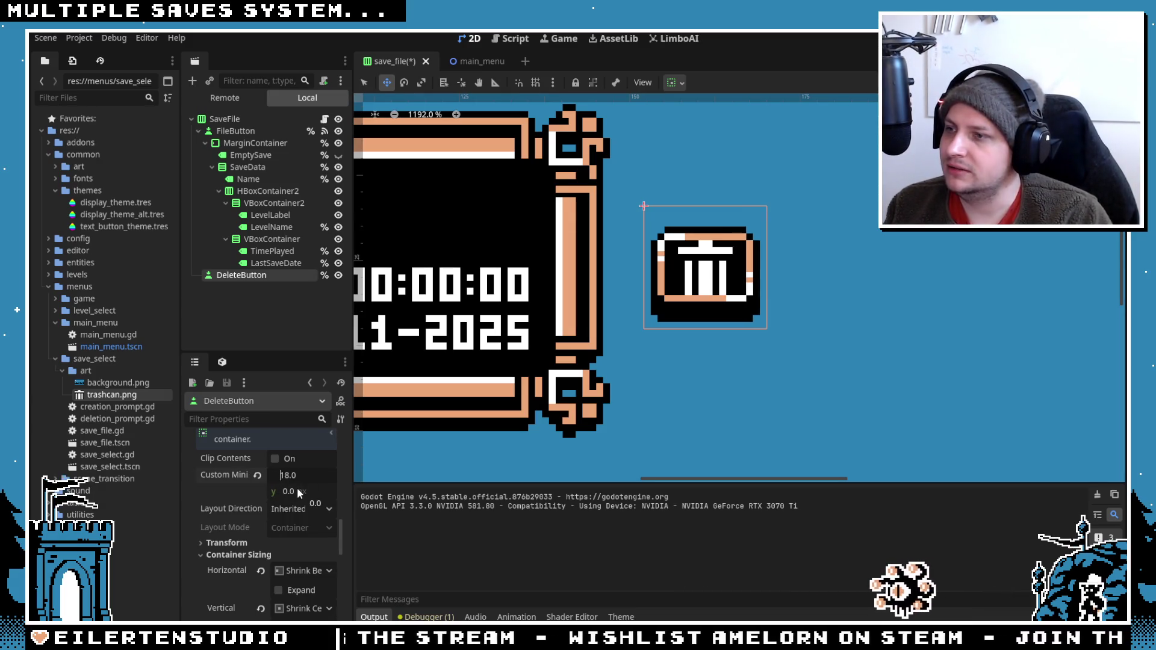
pyautogui.click(298, 493)
pyautogui.press('Up')
pyautogui.press('Up')
pyautogui.press('Up')
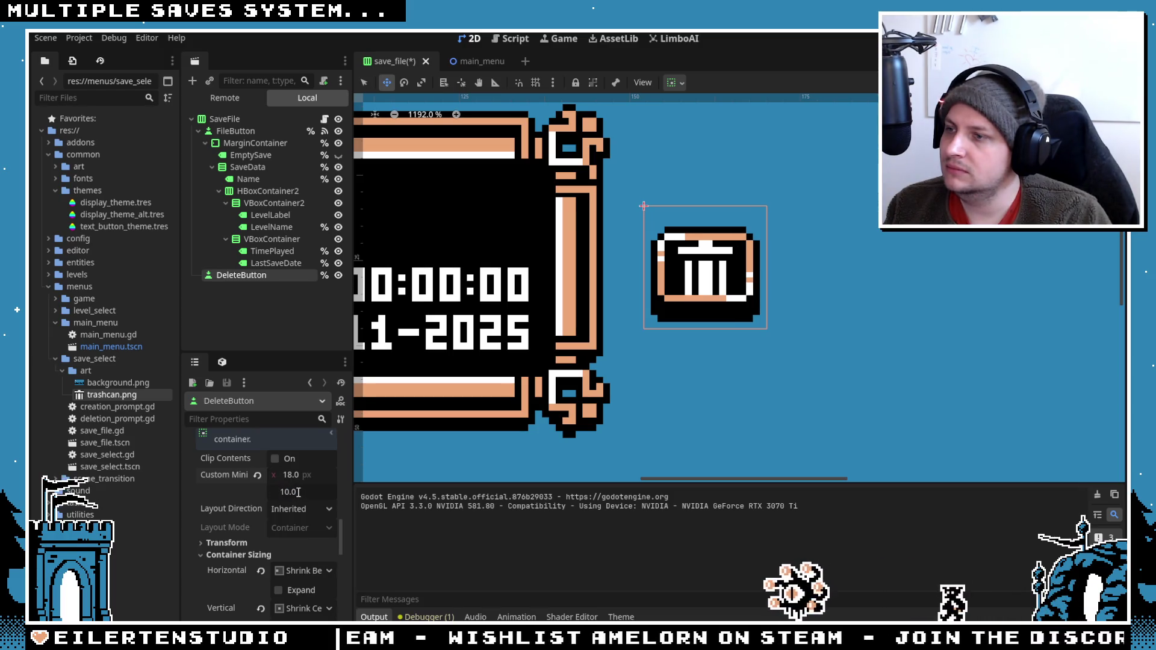
pyautogui.press('Up')
pyautogui.press('Up')
pyautogui.press('Up')
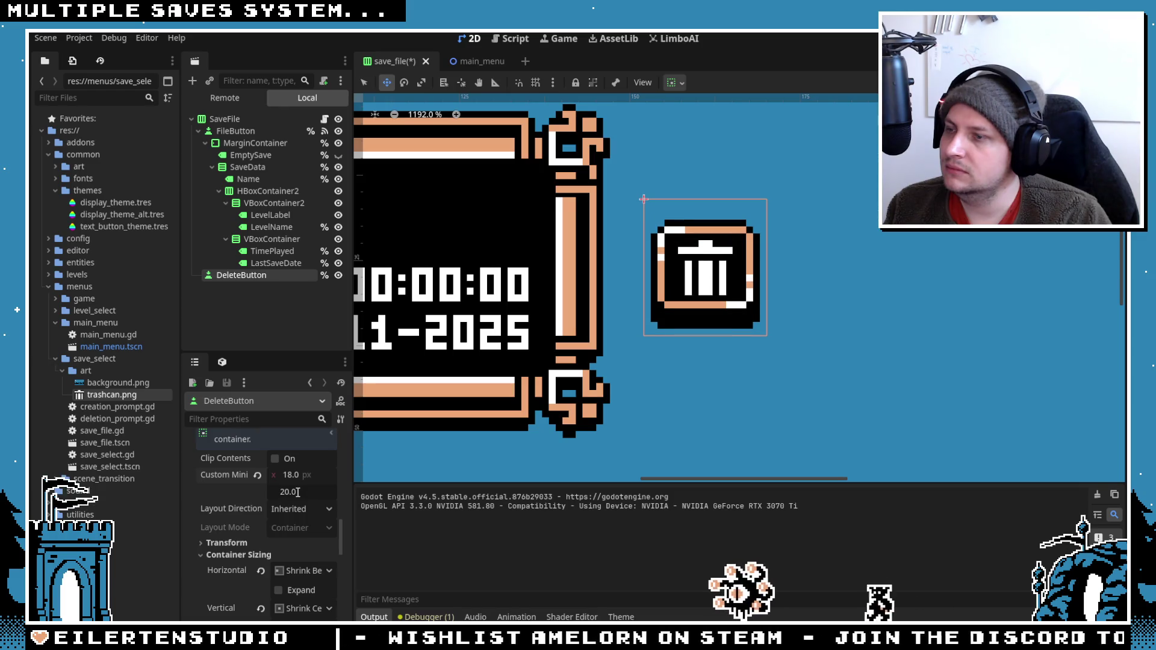
pyautogui.press('Up')
pyautogui.press('Up')
pyautogui.scroll(-2, 548, 361)
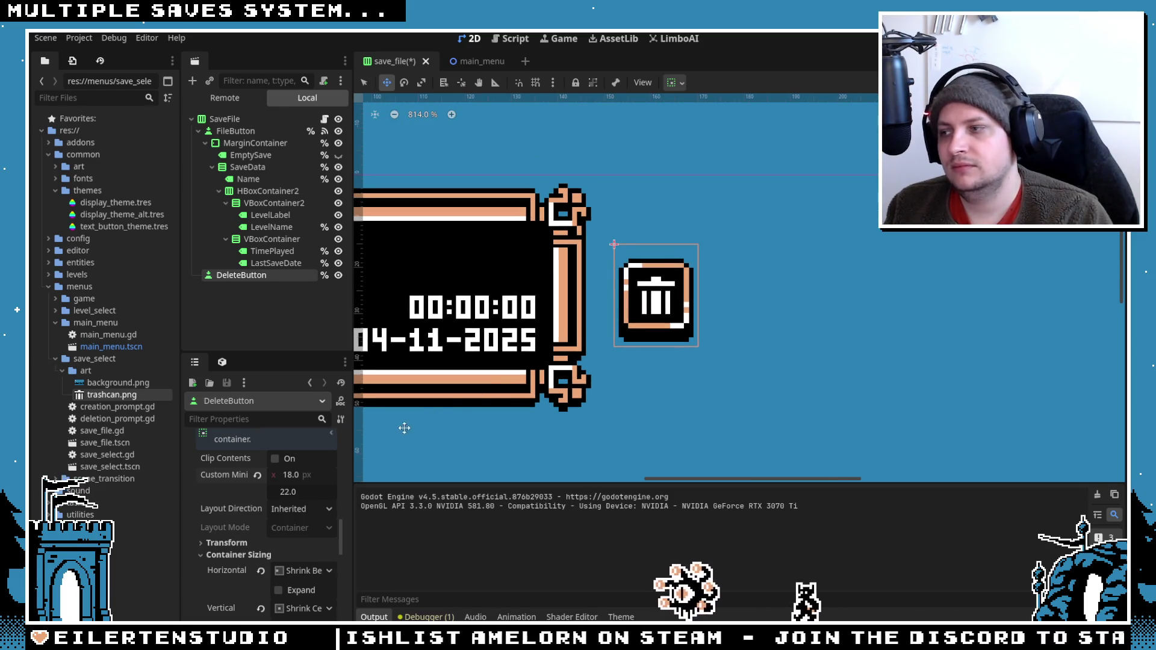
pyautogui.press('Down')
pyautogui.press('Down')
pyautogui.press('Down')
pyautogui.press('Down')
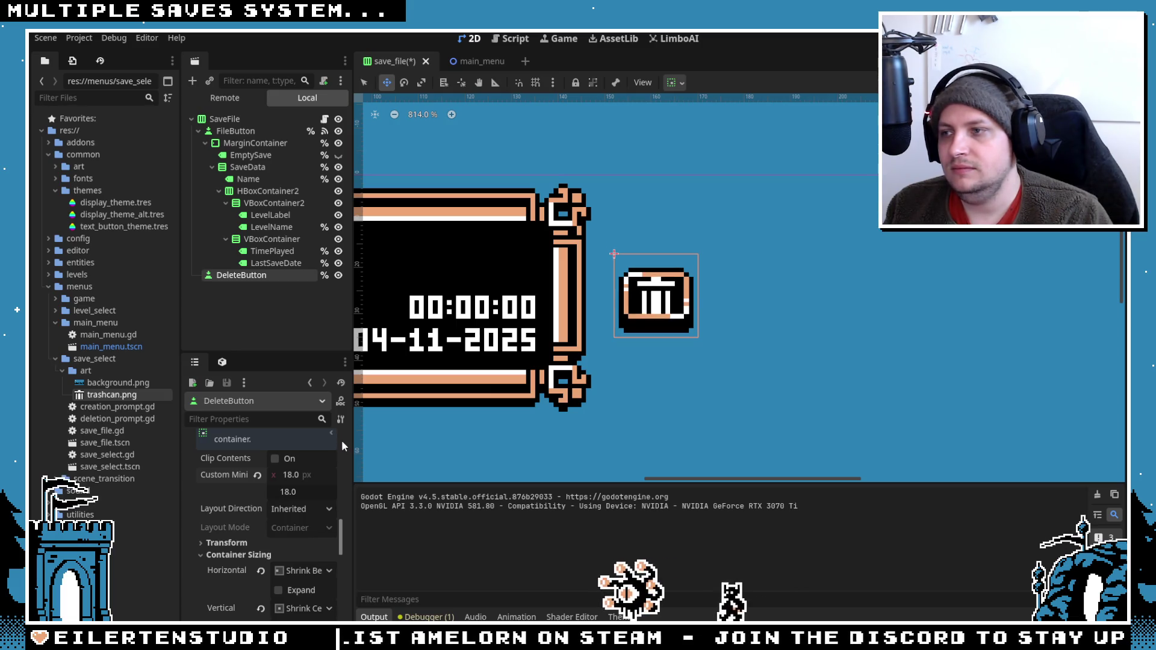
pyautogui.press('Up')
pyautogui.press('Up')
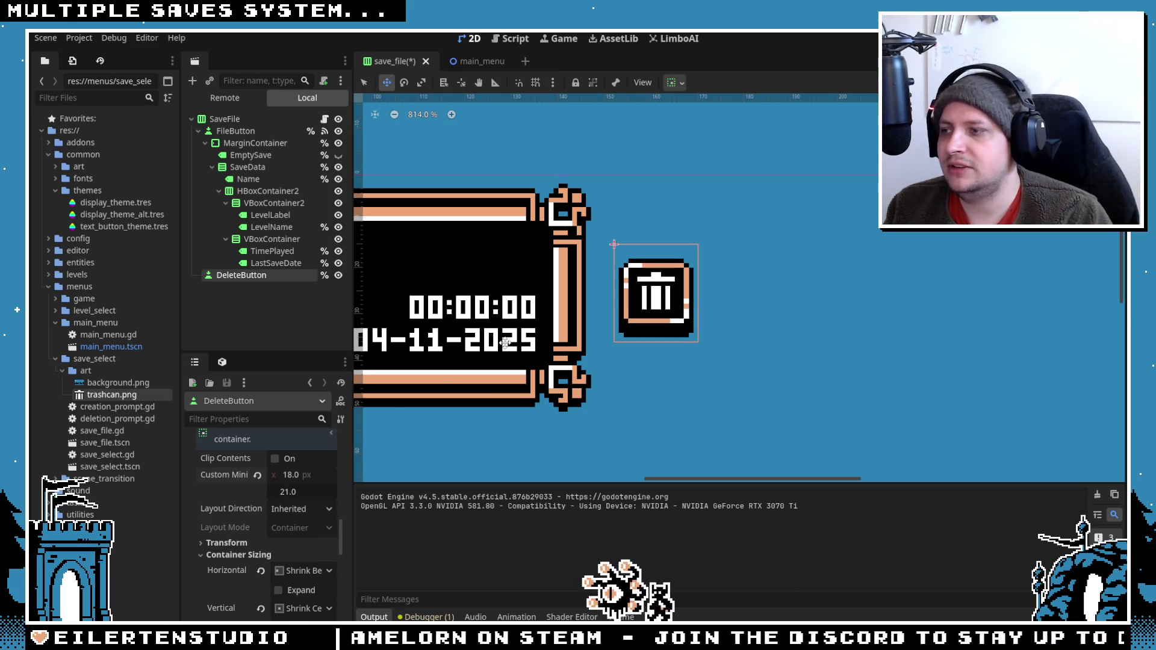
pyautogui.scroll(2, 598, 319)
pyautogui.scroll(1, 624, 307)
pyautogui.scroll(-5, 615, 303)
pyautogui.scroll(-3, 542, 297)
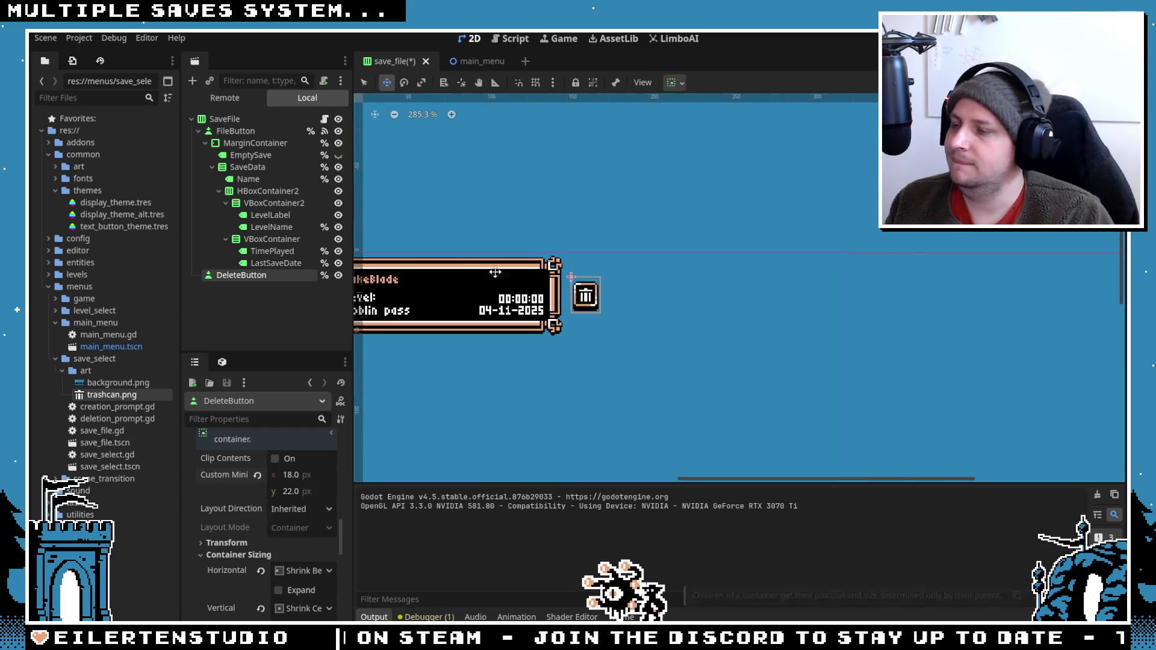
pyautogui.moveTo(585, 296); pyautogui.dragTo(625, 270)
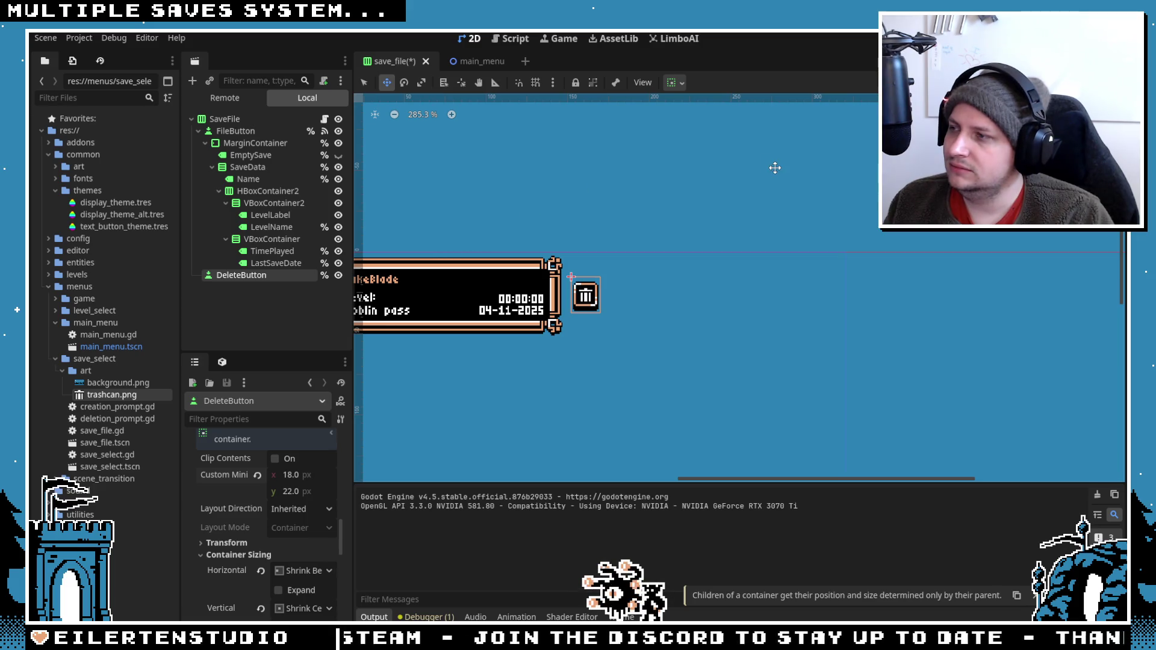
pyautogui.hscroll(-3, 736, 168)
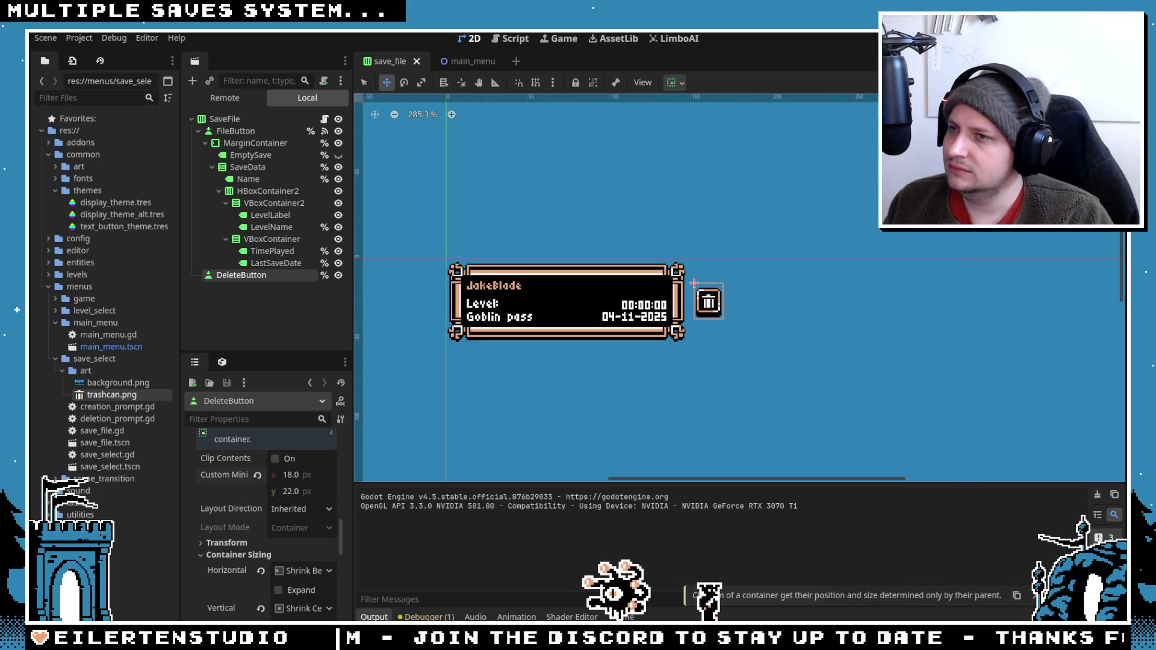
pyautogui.press('F5')
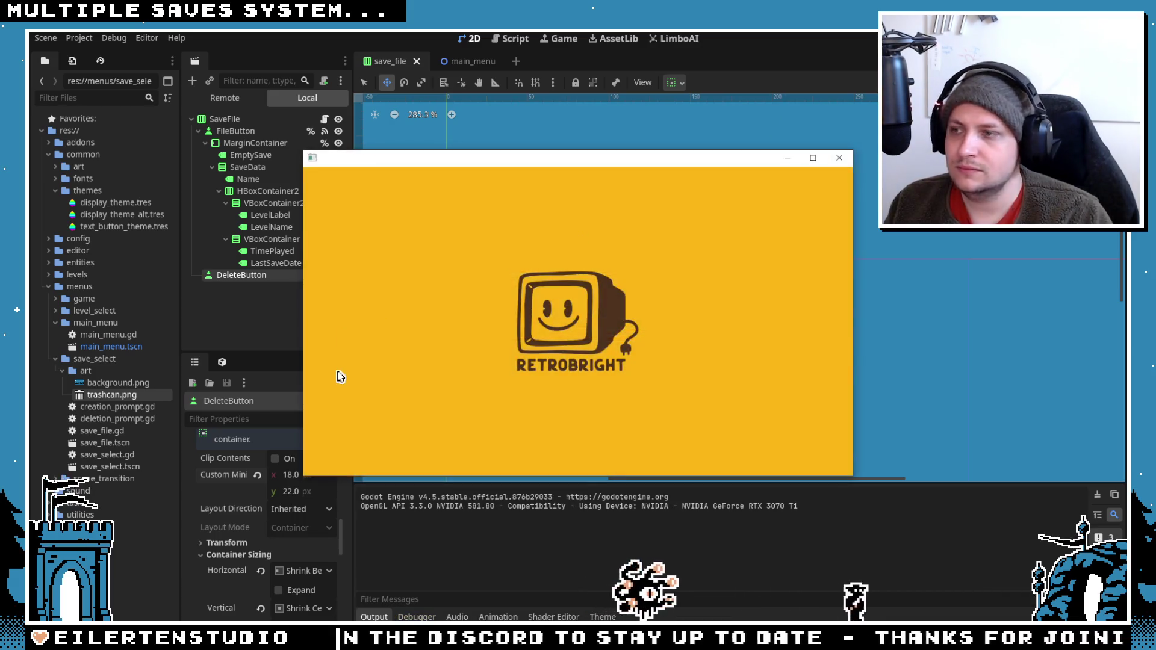
# Open Campaign and trigger the Benjumpin and MrWhoMan delete prompts, answering NO to both
pyautogui.click(565, 293)
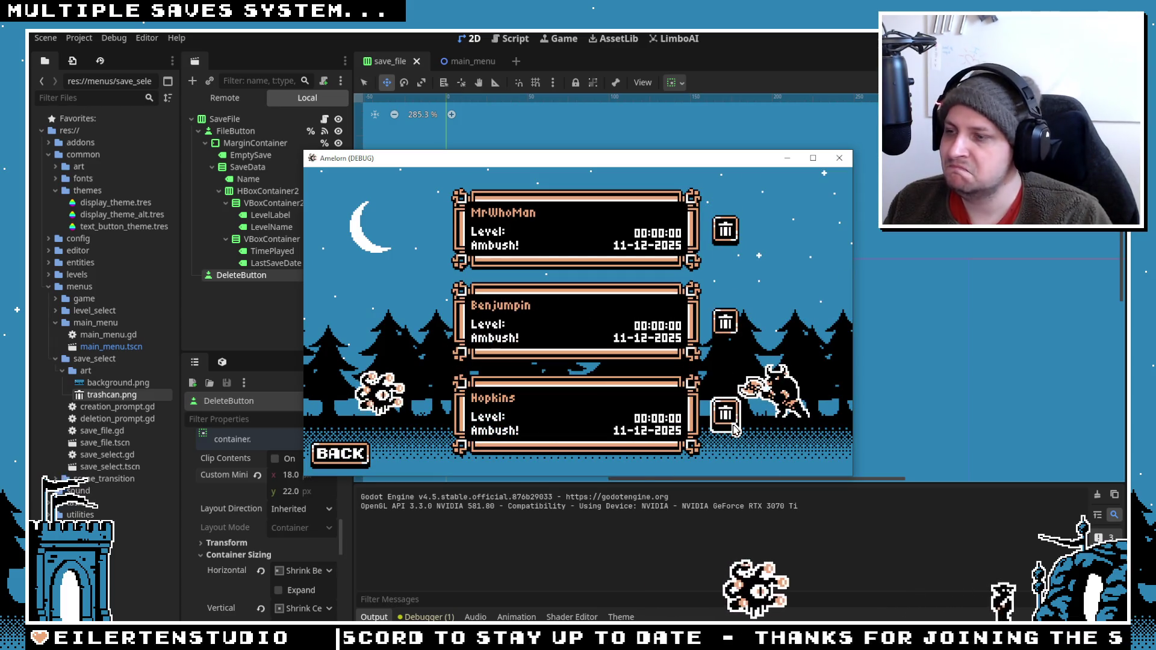
pyautogui.click(726, 332)
pyautogui.click(601, 363)
pyautogui.click(729, 237)
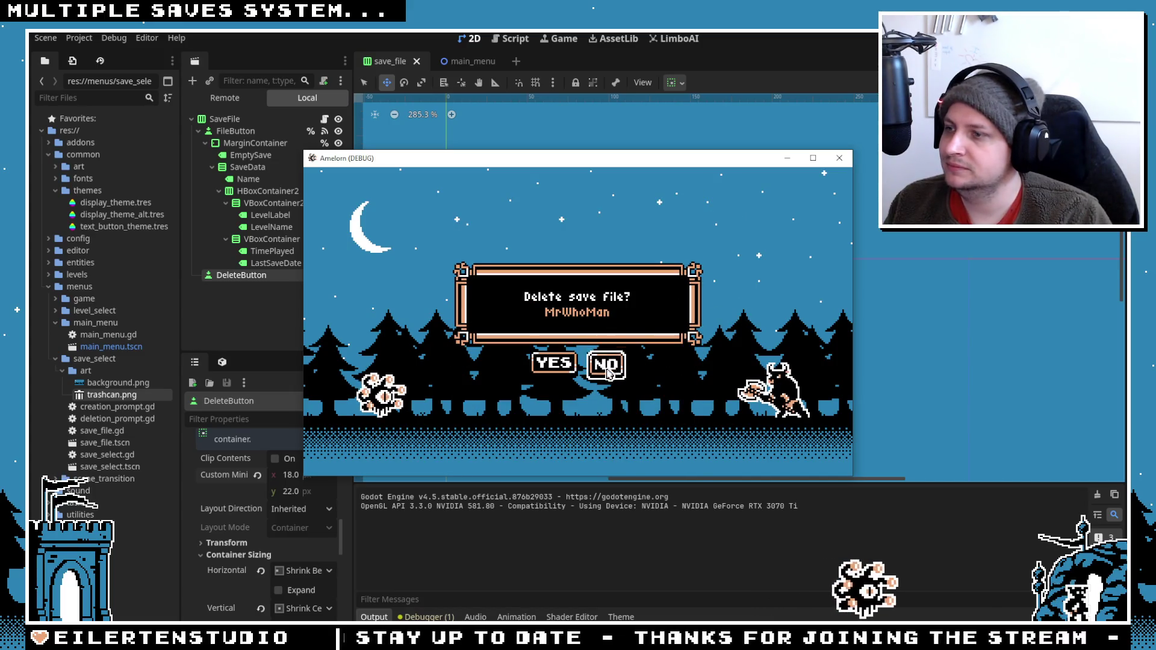
pyautogui.click(605, 363)
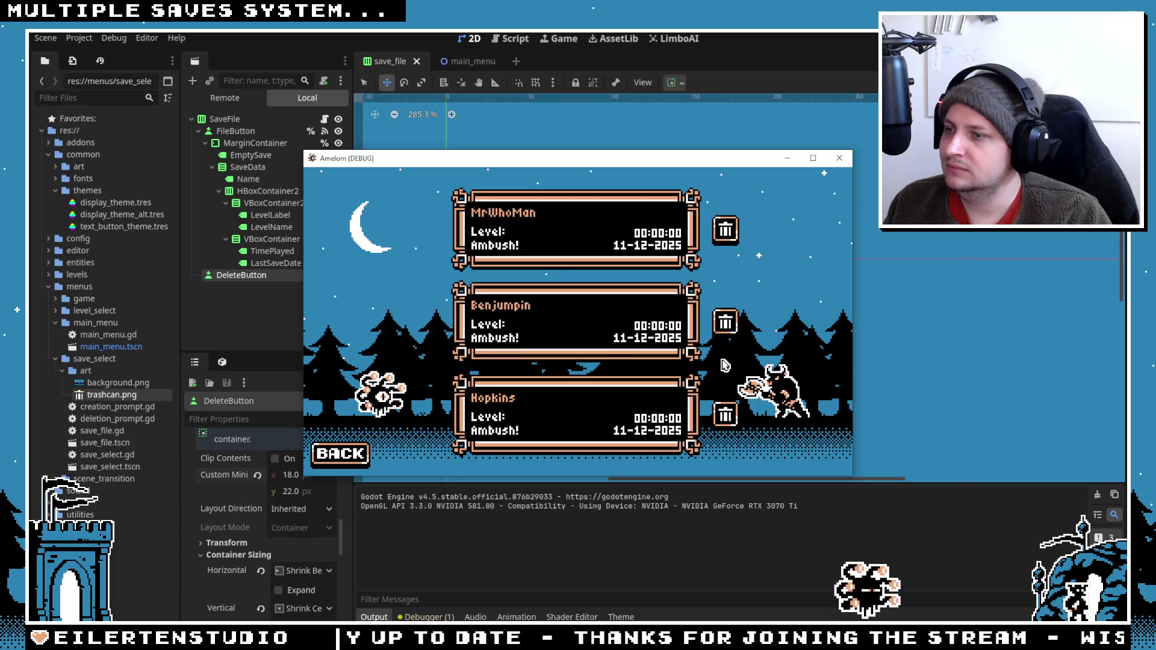
# Delete the Hopkins save, create a new save named bla, decline deleting it, then switch to Aseprite
pyautogui.click(718, 414)
pyautogui.click(556, 365)
pyautogui.click(559, 409)
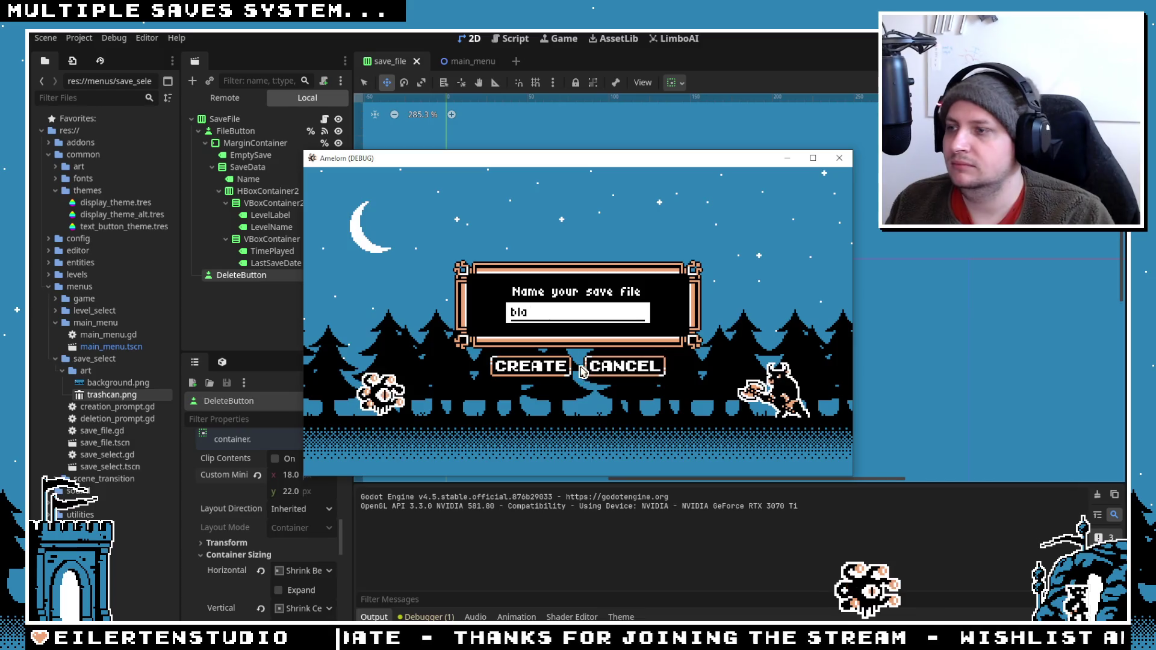
pyautogui.click(531, 367)
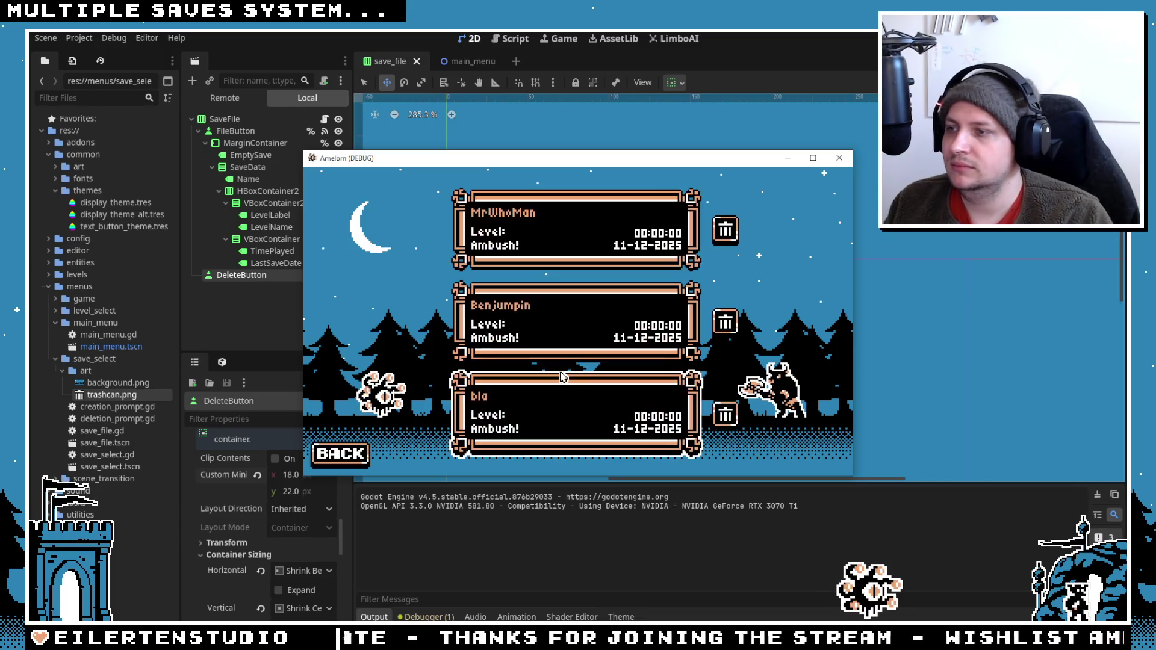
pyautogui.click(723, 422)
pyautogui.click(617, 364)
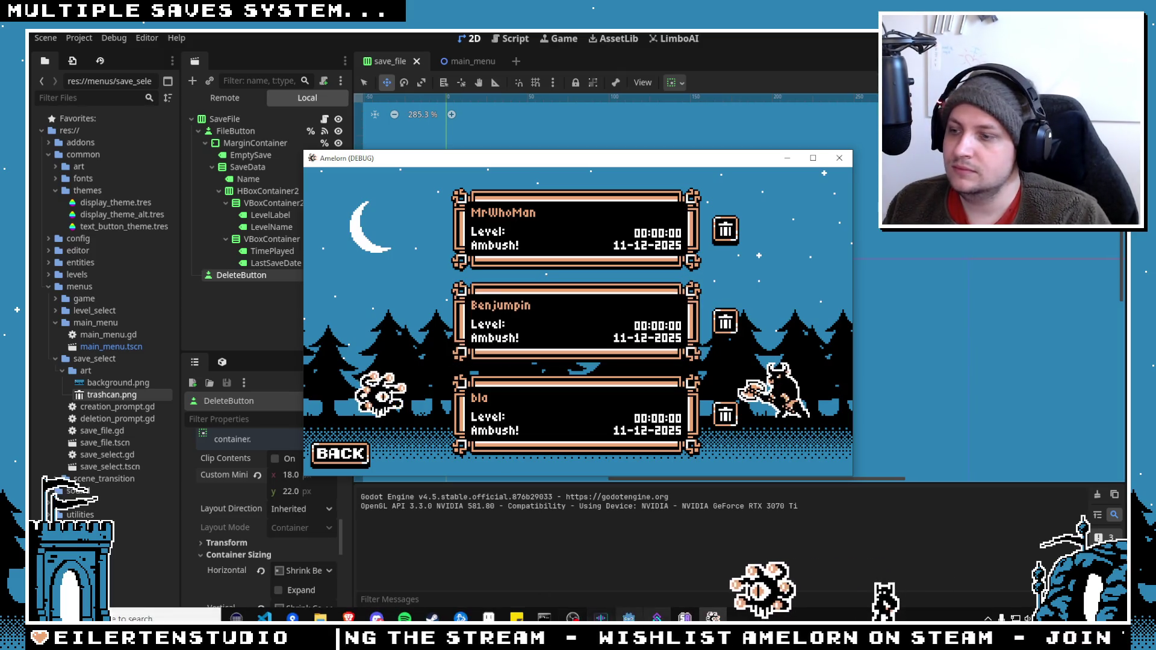
pyautogui.click(488, 619)
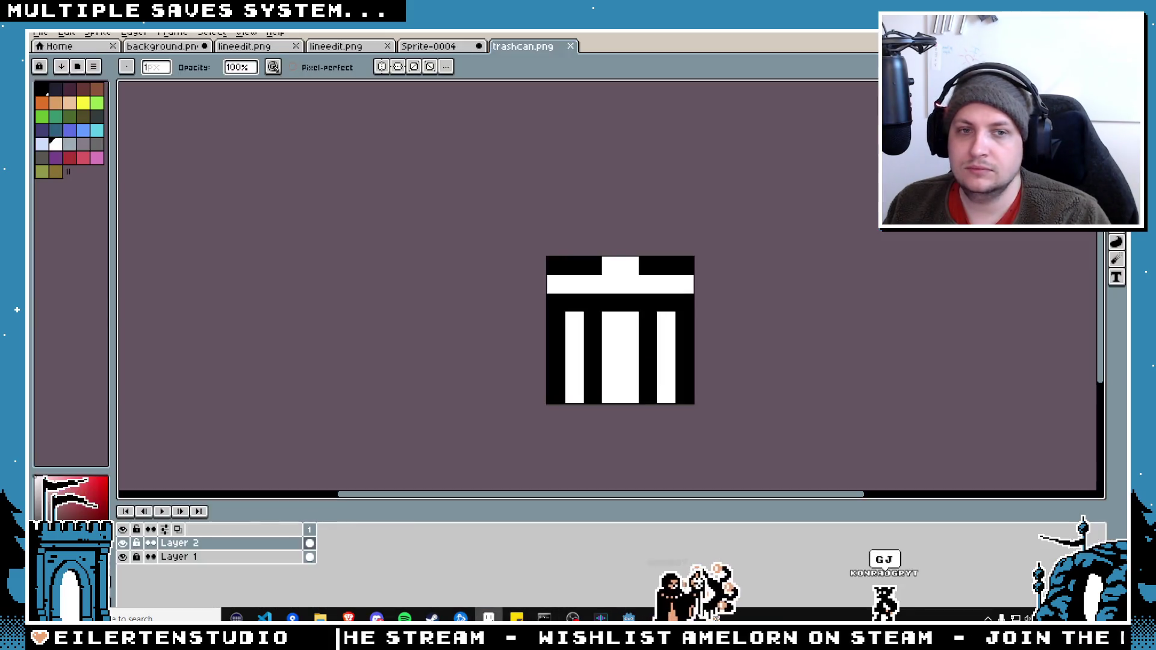
pyautogui.scroll(1, 578, 277)
# Paint white over the left and bottom-right edges of trashcan.png with the pencil
pyautogui.moveTo(560, 336); pyautogui.dragTo(561, 461)
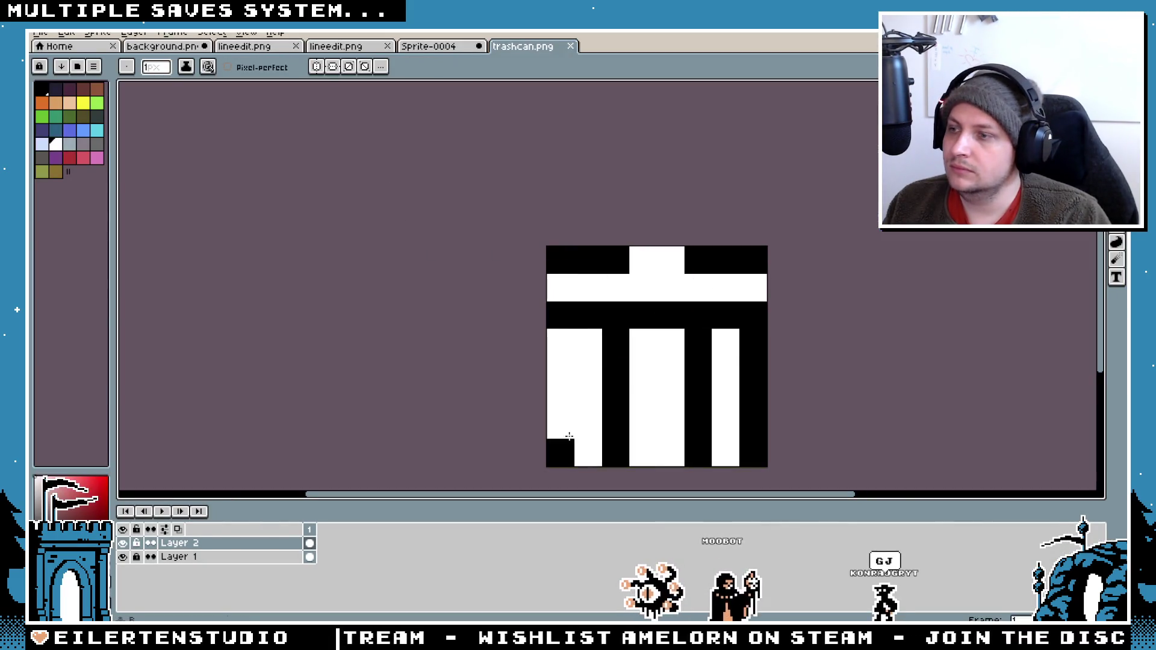
pyautogui.click(754, 341)
pyautogui.moveTo(754, 340); pyautogui.dragTo(744, 422)
pyautogui.scroll(-5, 795, 384)
pyautogui.scroll(2, 795, 385)
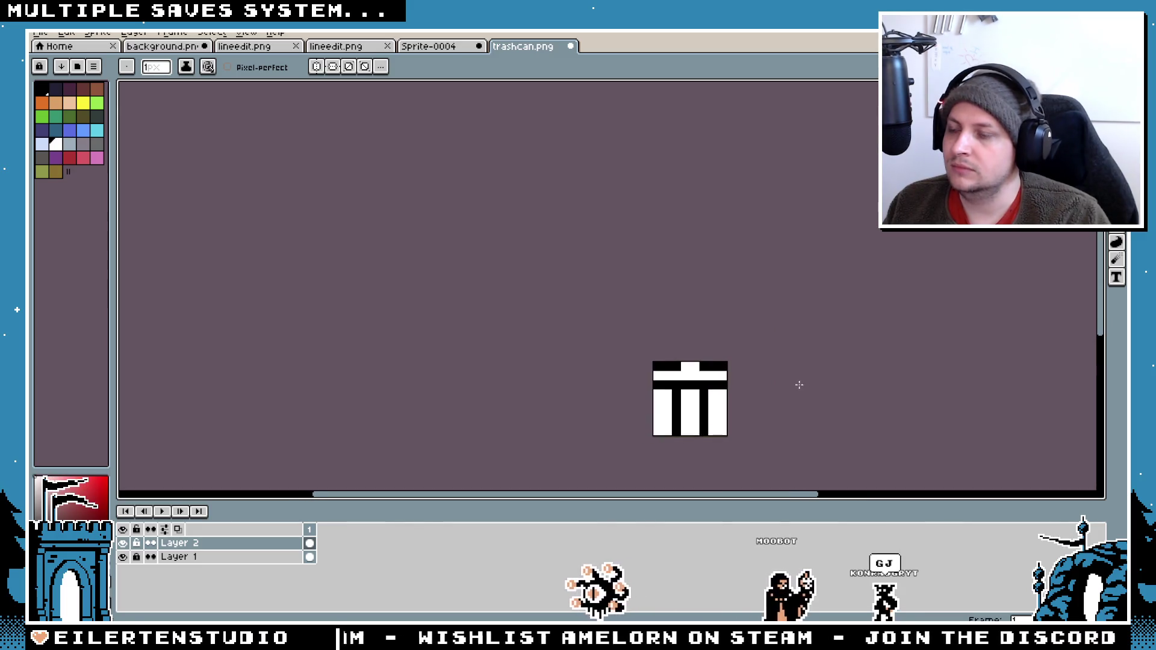
pyautogui.press('v')
pyautogui.press('b')
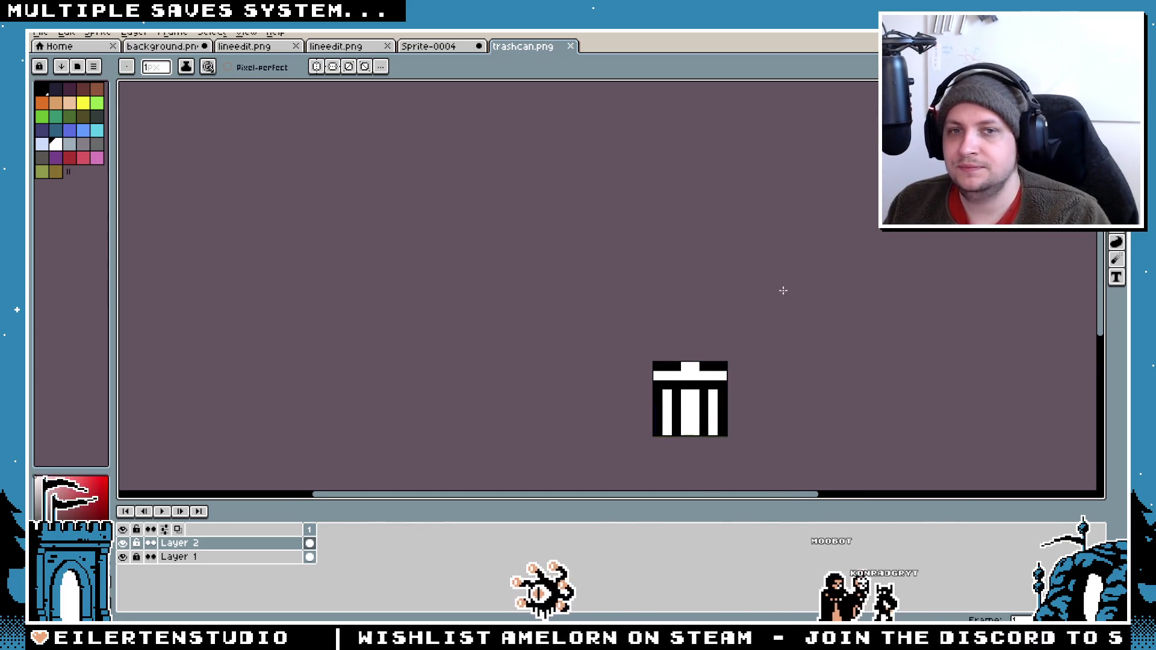
pyautogui.scroll(3, 653, 404)
pyautogui.press('e')
pyautogui.scroll(-4, 744, 414)
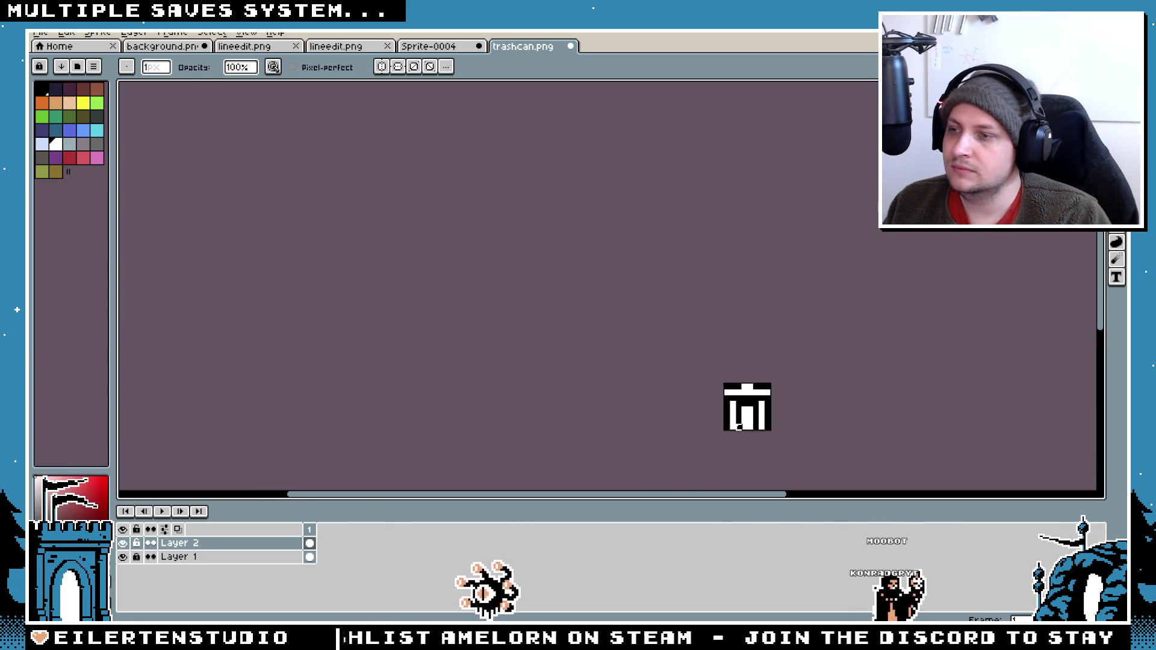
pyautogui.scroll(3, 745, 418)
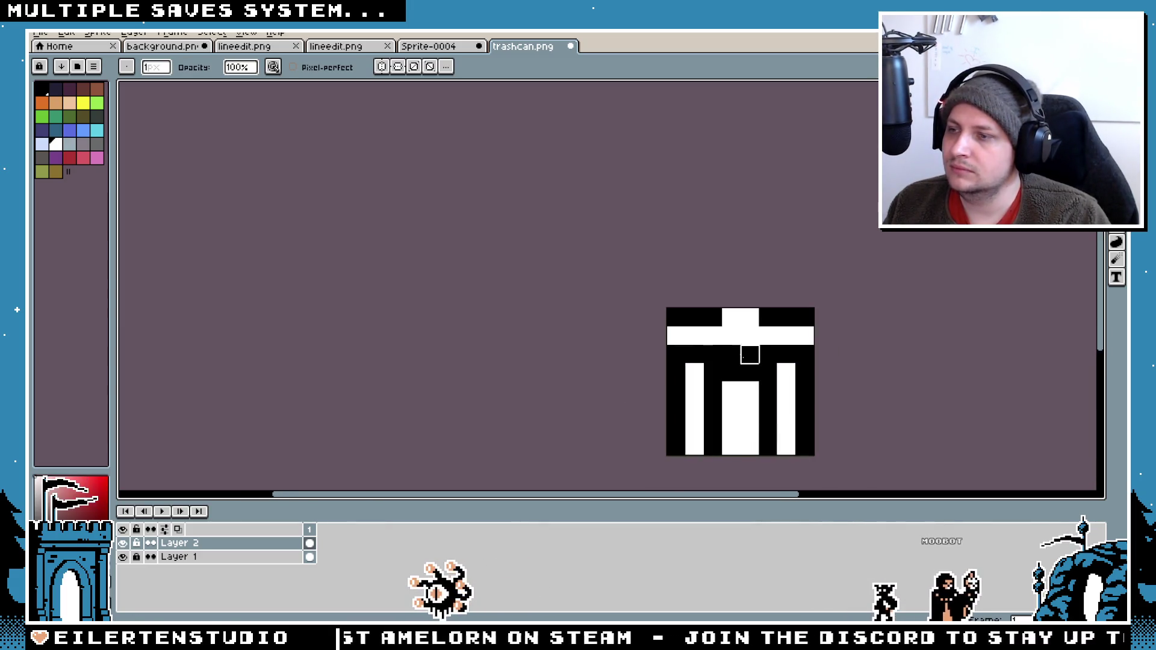
pyautogui.scroll(-3, 750, 362)
pyautogui.scroll(-2, 709, 406)
pyautogui.press('v')
pyautogui.press('b')
pyautogui.scroll(2, 704, 399)
pyautogui.scroll(2, 664, 378)
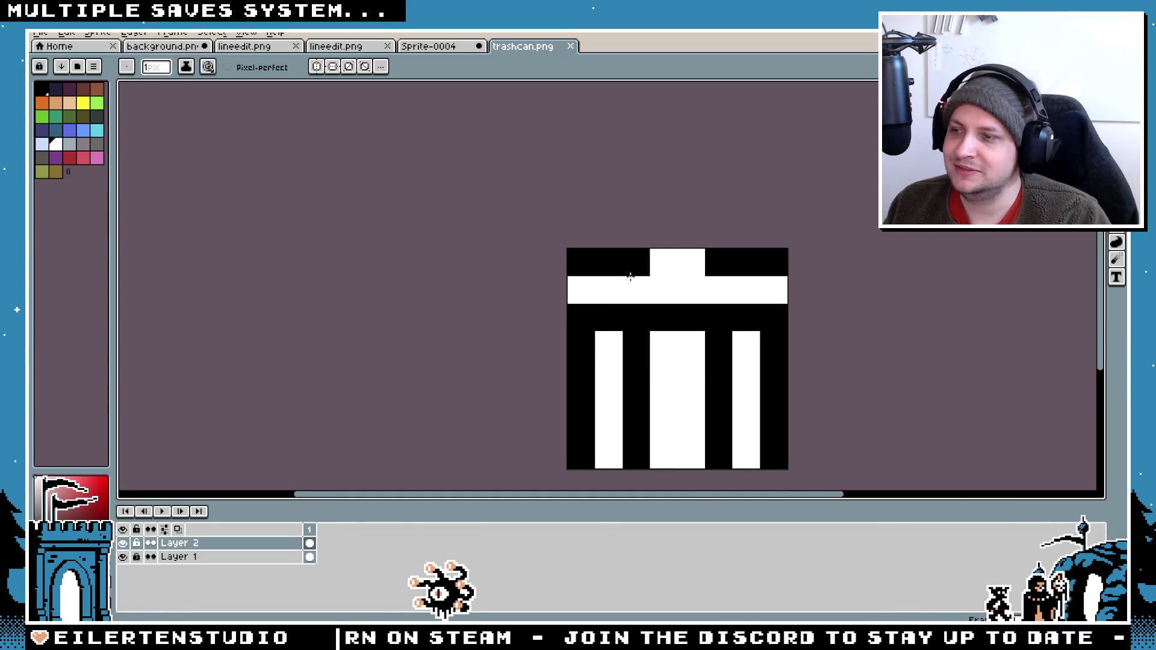
pyautogui.scroll(-5, 625, 350)
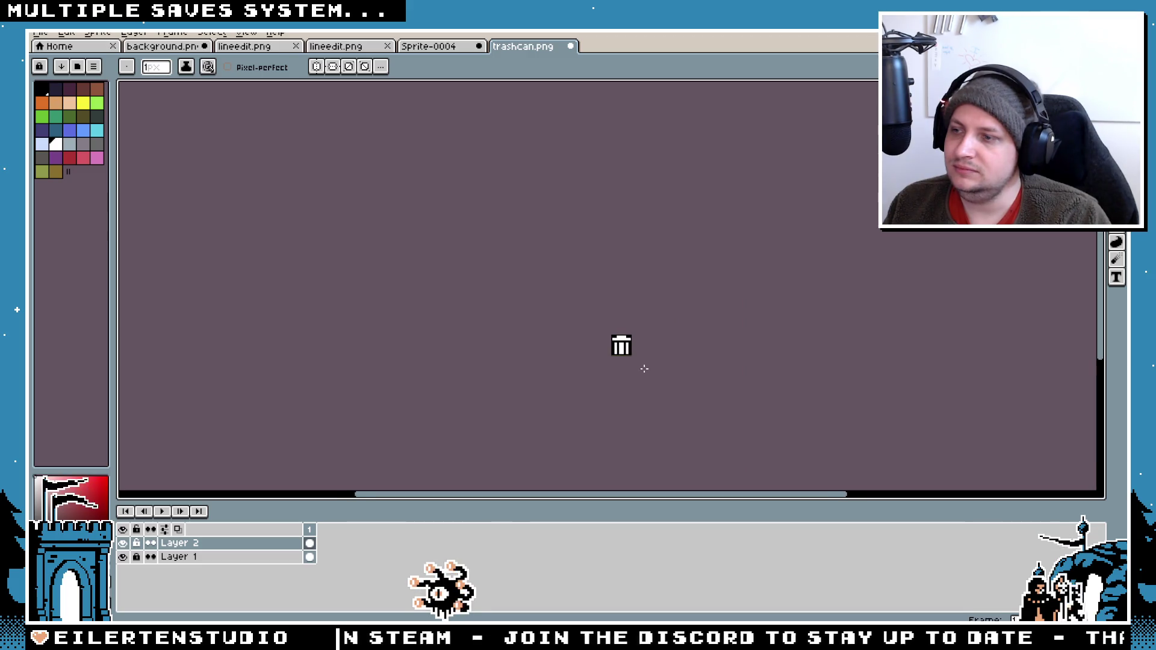
pyautogui.press('b')
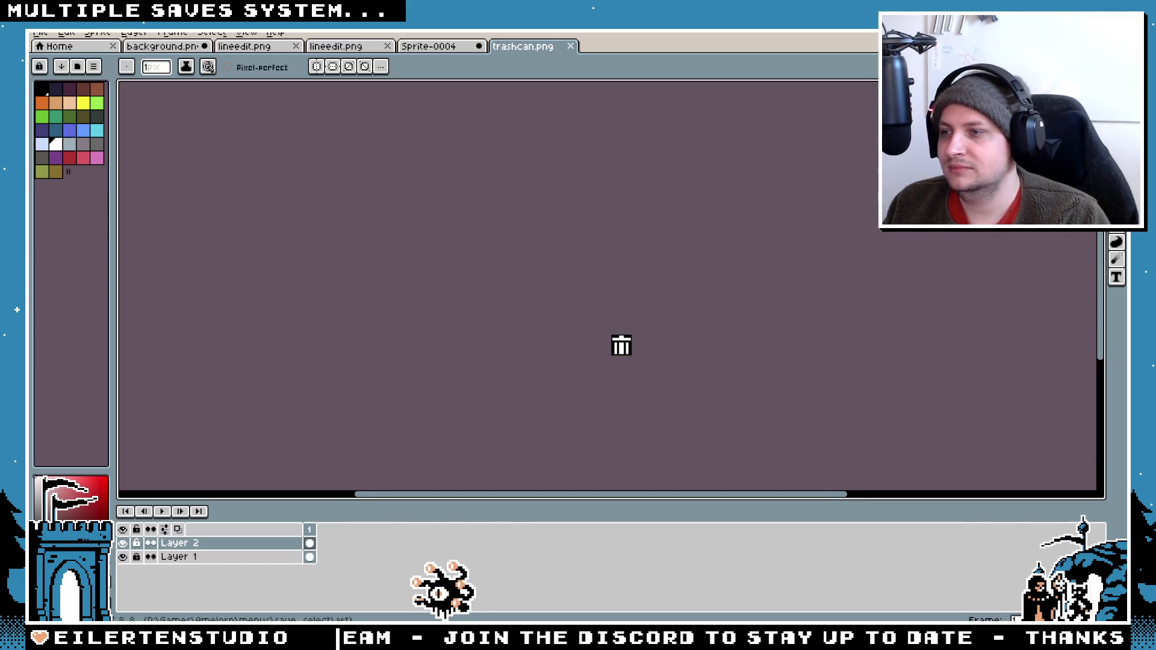
pyautogui.scroll(3, 565, 372)
pyautogui.press('e')
pyautogui.scroll(-4, 673, 339)
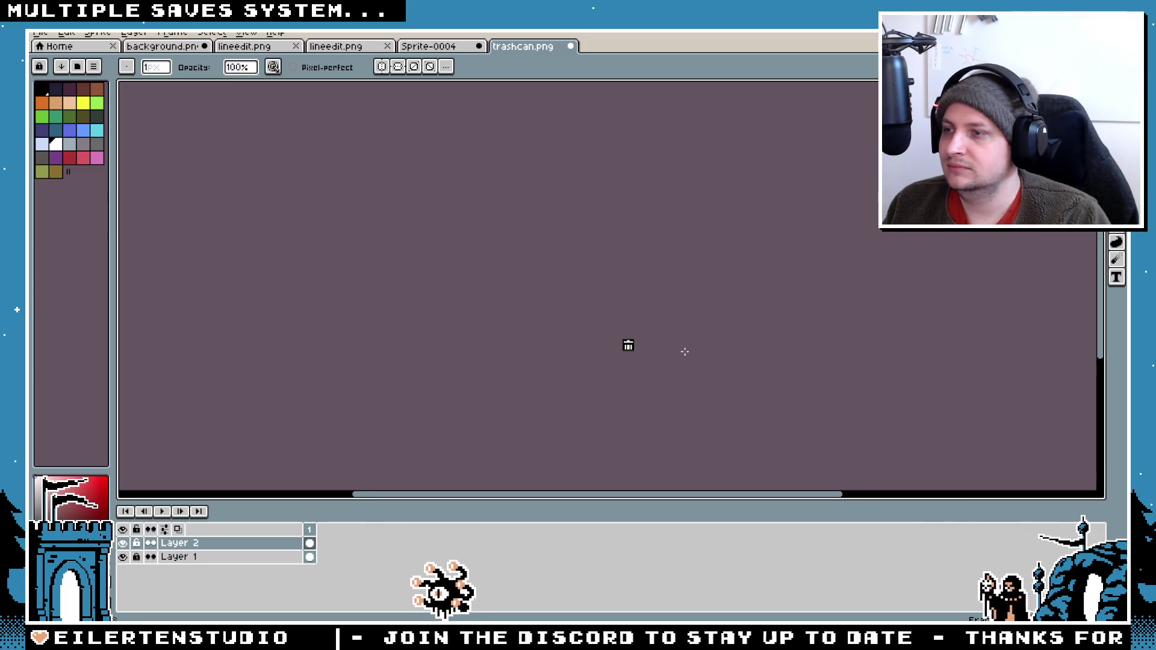
pyautogui.scroll(3, 630, 340)
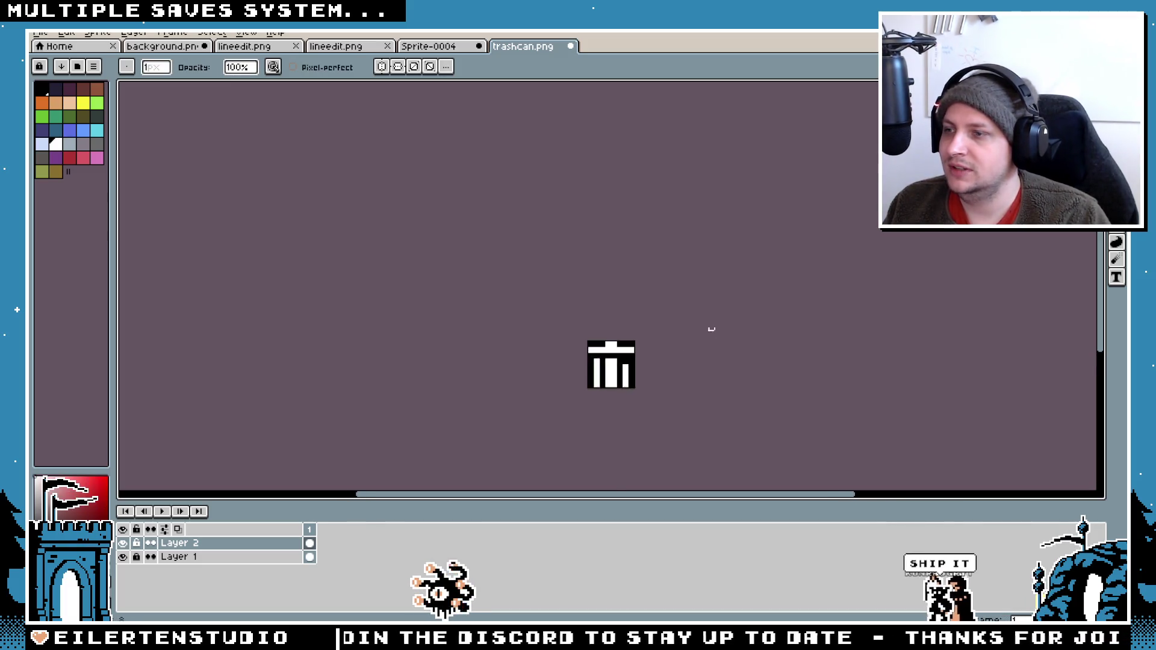
pyautogui.scroll(2, 603, 340)
# Close the trash-can sprite and discard the unsaved pixel edits
pyautogui.click(572, 46)
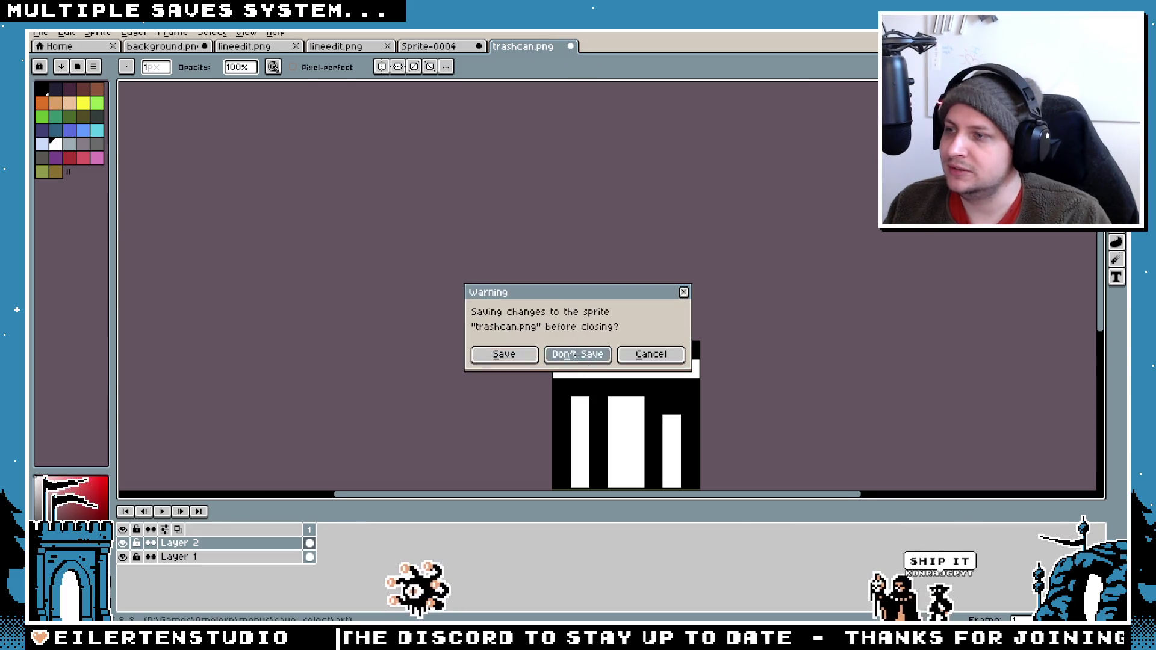
pyautogui.click(576, 355)
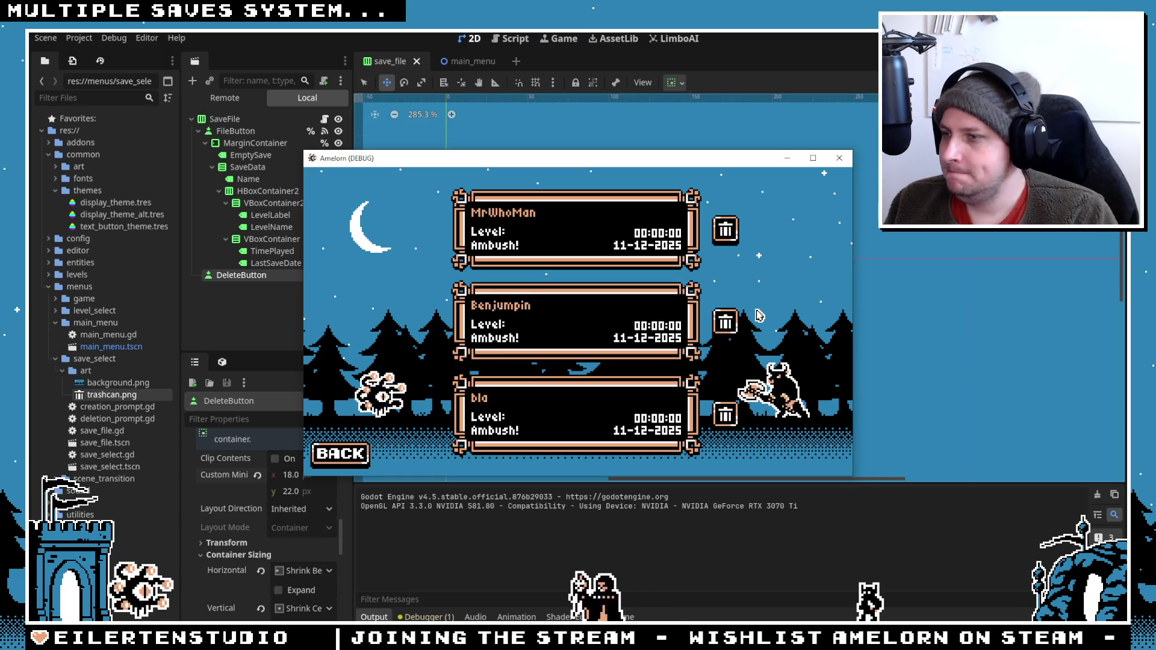
# Snip the running game window to the clipboard with Win+Shift+S and return to Aseprite
pyautogui.press('super+shift+s')
pyautogui.moveTo(290, 152); pyautogui.dragTo(855, 481)
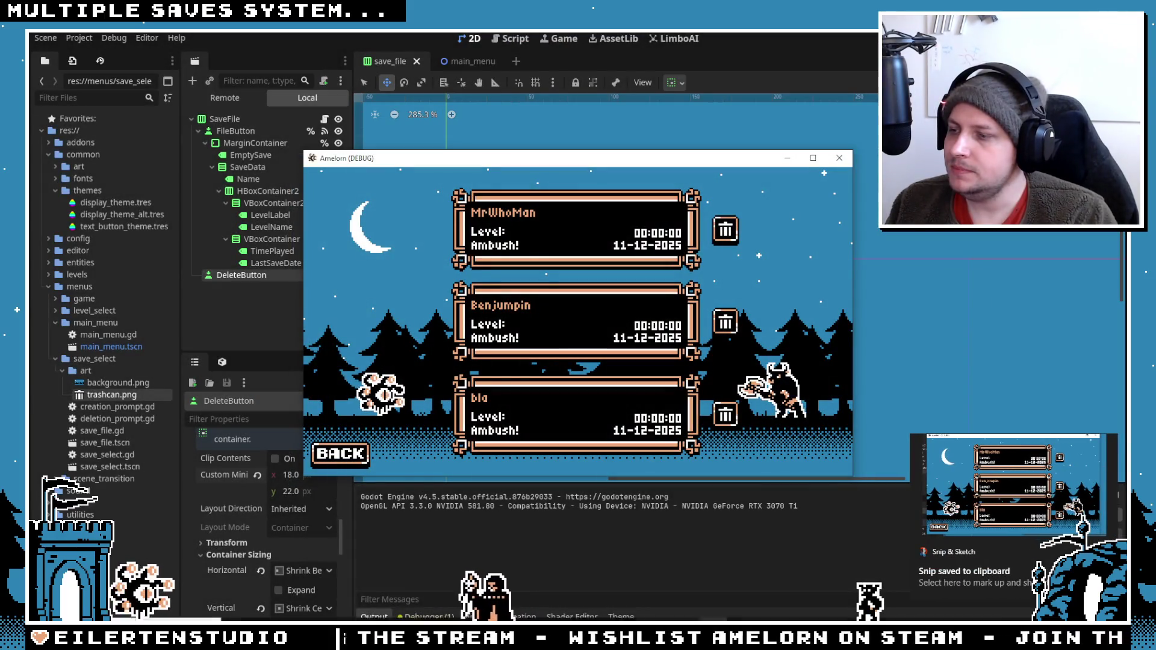
pyautogui.hotkey('alt', 'Tab')
pyautogui.click(40, 32)
# Create a new sprite and paste the captured save-screen screenshot into it
pyautogui.click(55, 57)
pyautogui.click(542, 448)
pyautogui.hotkey('ctrl', 'v')
pyautogui.scroll(-3, 534, 322)
pyautogui.scroll(3, 431, 259)
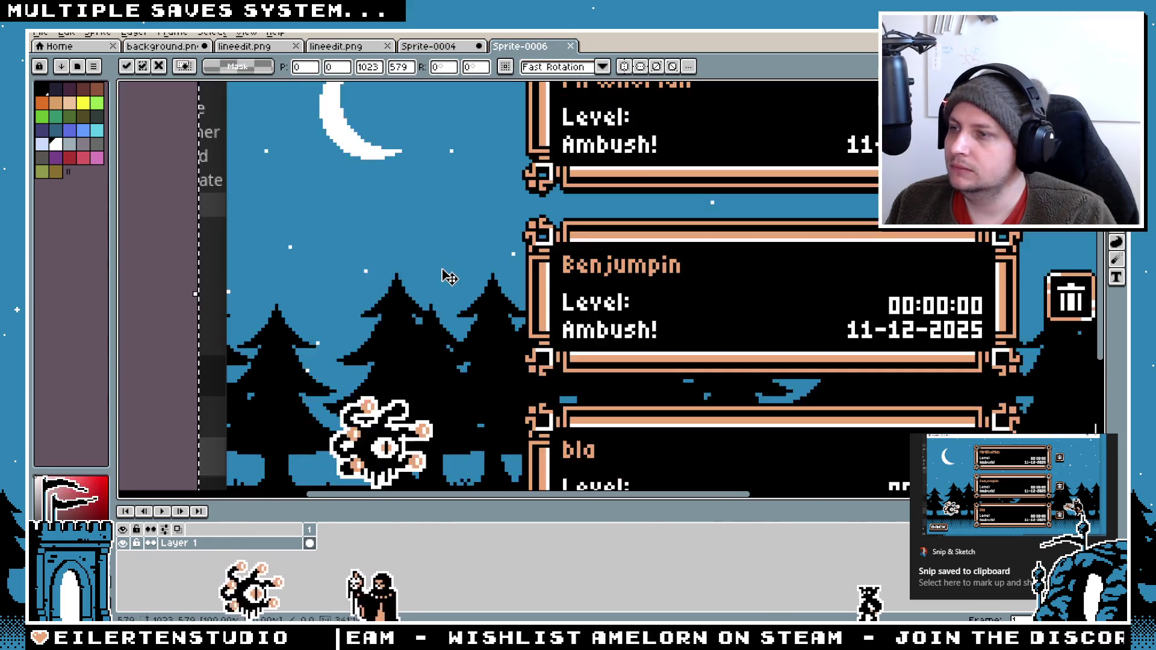
pyautogui.press('Return')
pyautogui.scroll(2, 519, 275)
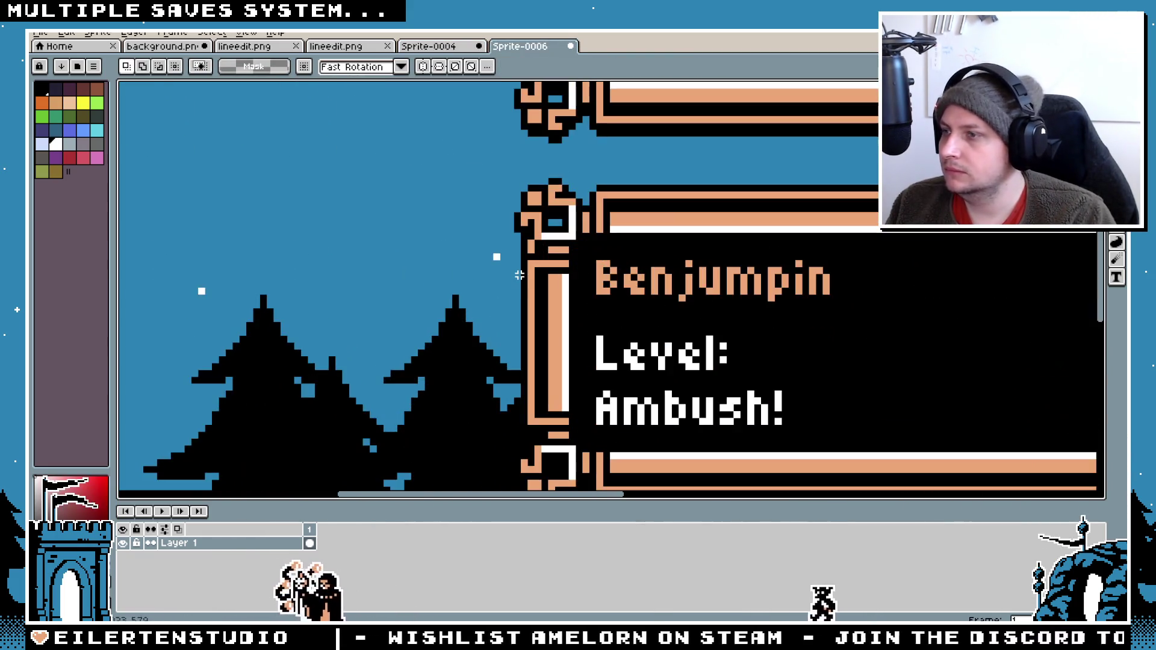
pyautogui.moveTo(519, 275); pyautogui.dragTo(405, 275)
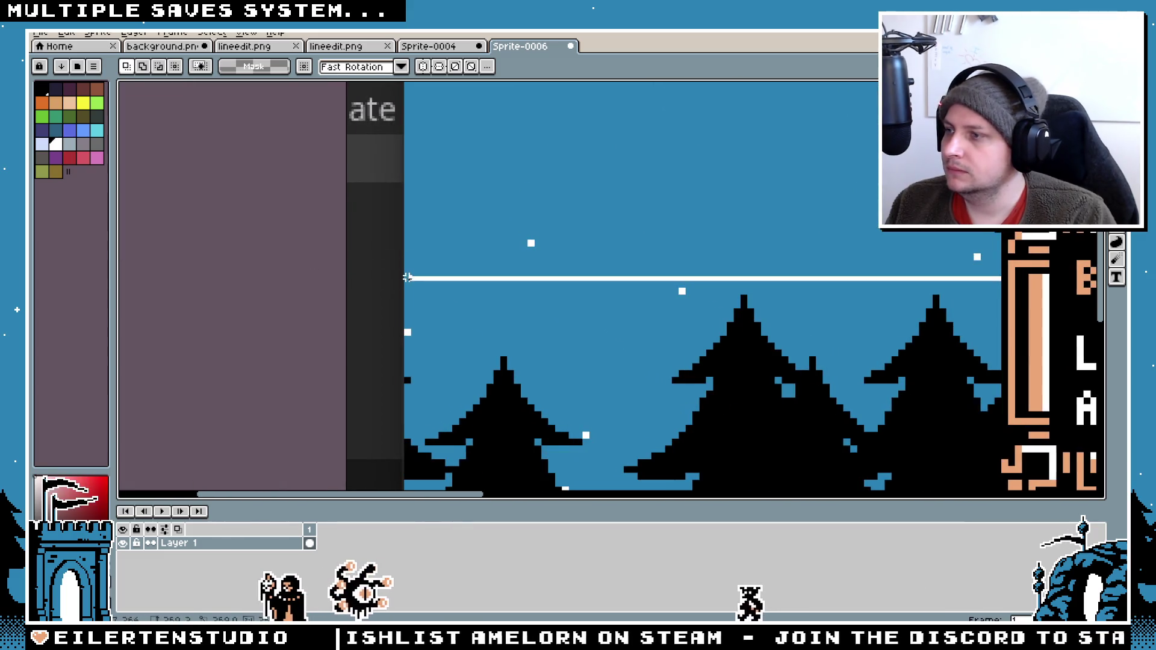
# Stretch a thin marquee guide line from the save panel edge to the trash-can icon, close the game and return to Godot
pyautogui.moveTo(405, 275); pyautogui.dragTo(405, 274)
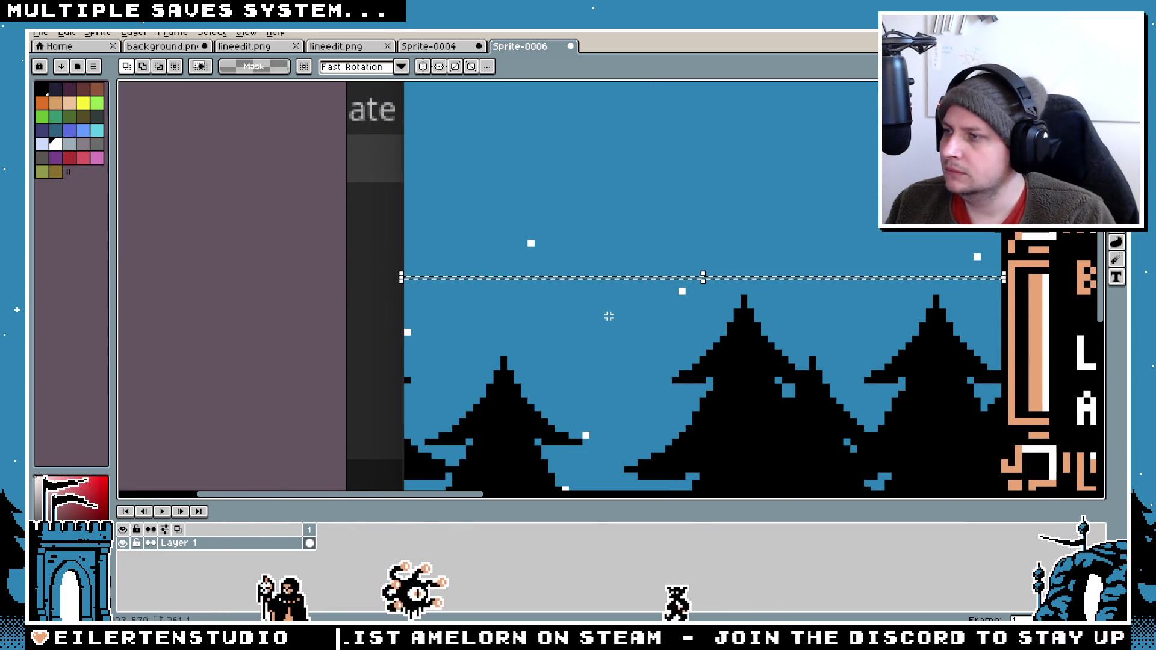
pyautogui.click(614, 313)
pyautogui.hscroll(5, 613, 314)
pyautogui.hscroll(5, 416, 256)
pyautogui.hscroll(5, 380, 235)
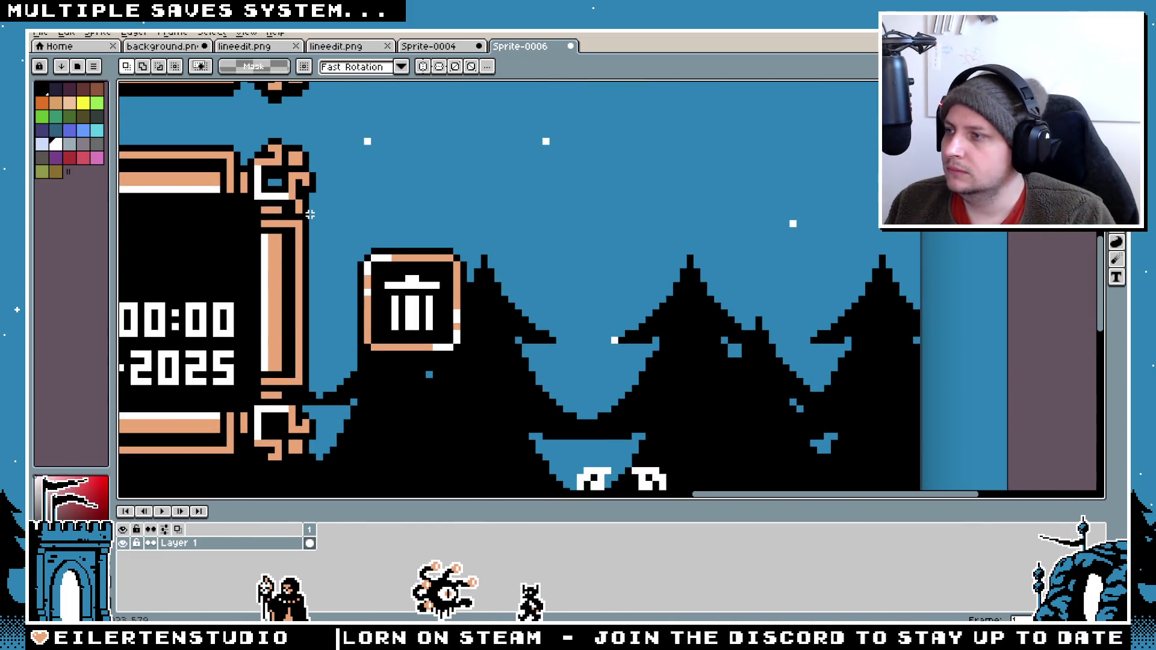
pyautogui.moveTo(626, 210); pyautogui.dragTo(903, 218)
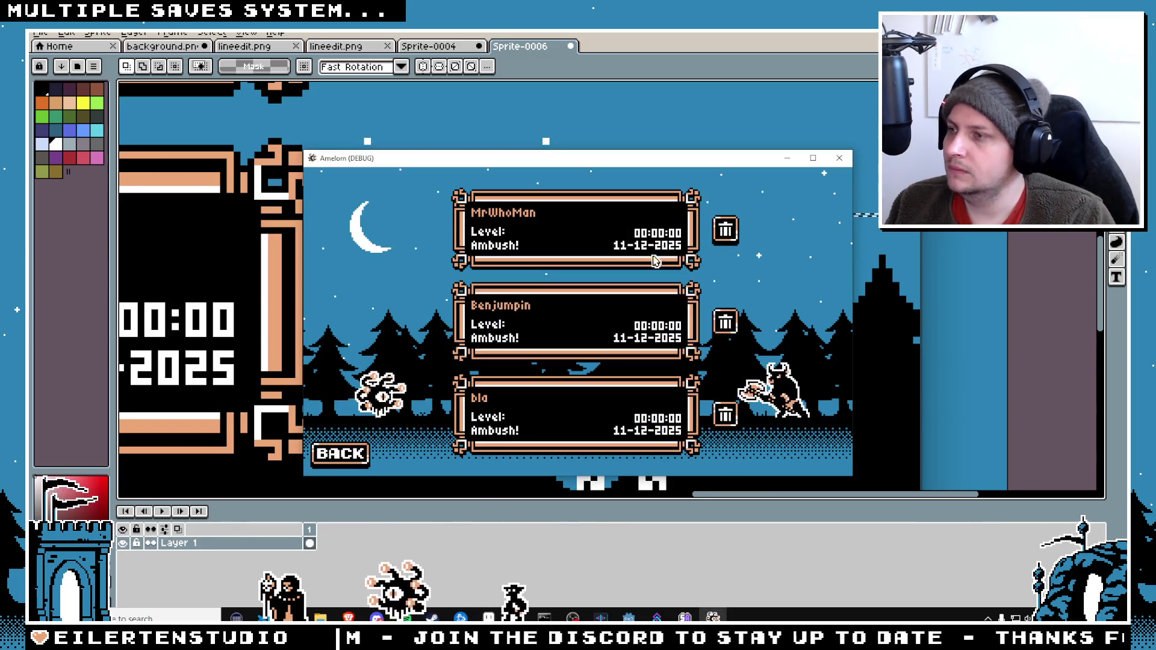
pyautogui.click(840, 160)
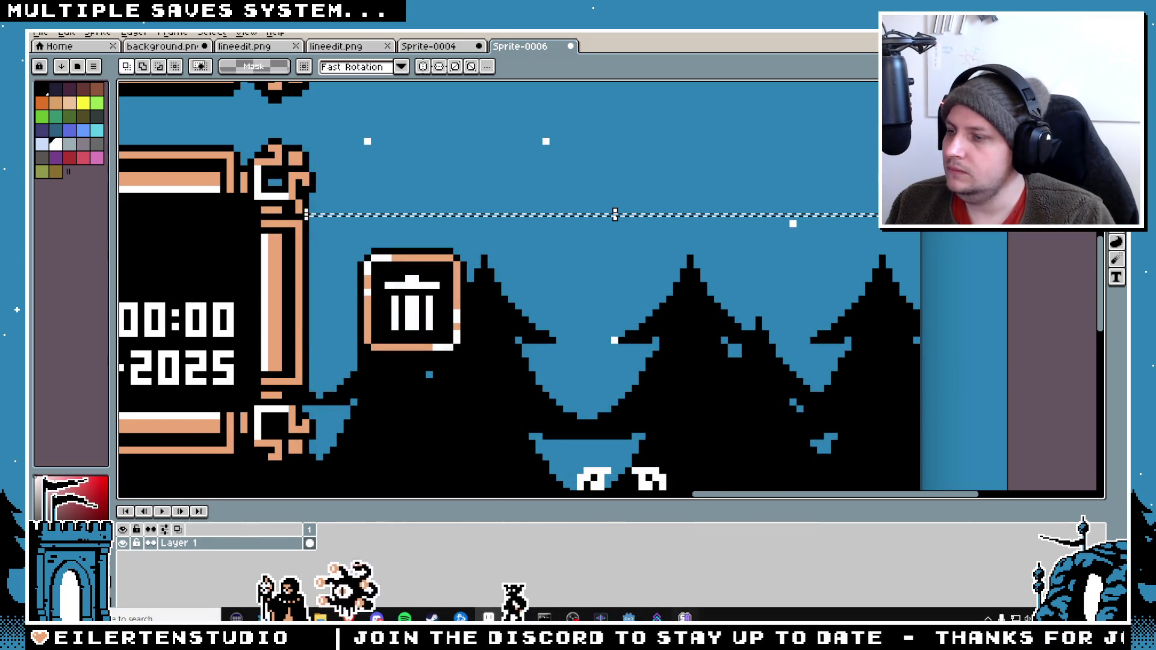
pyautogui.hotkey('alt', 'Tab')
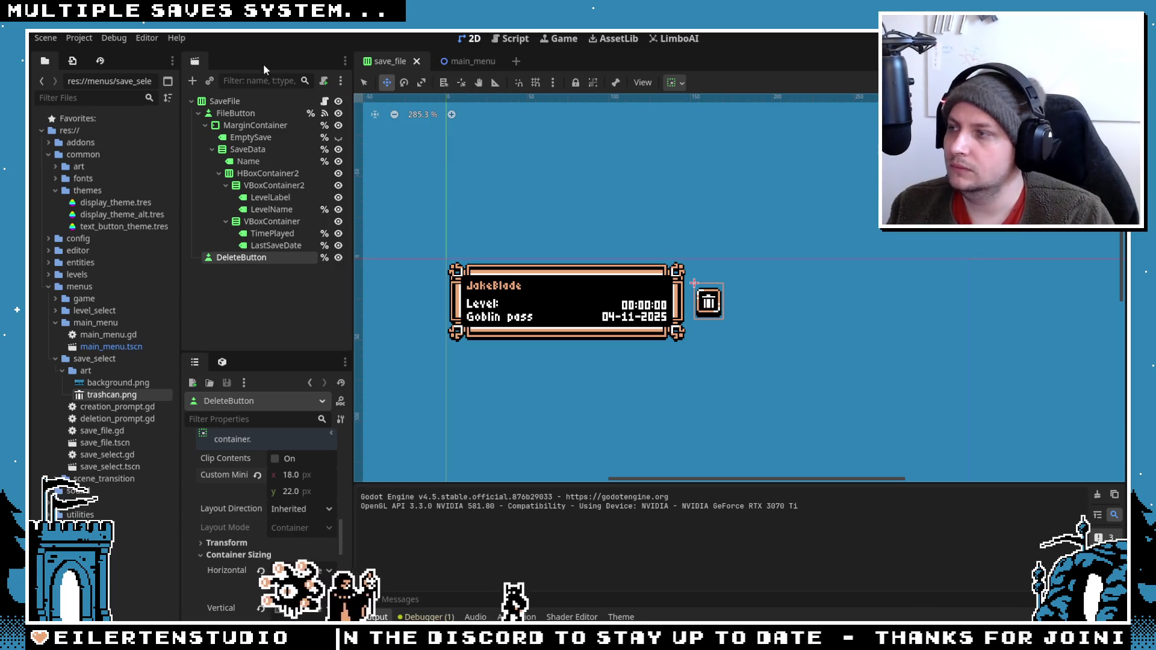
pyautogui.write('save_sele')
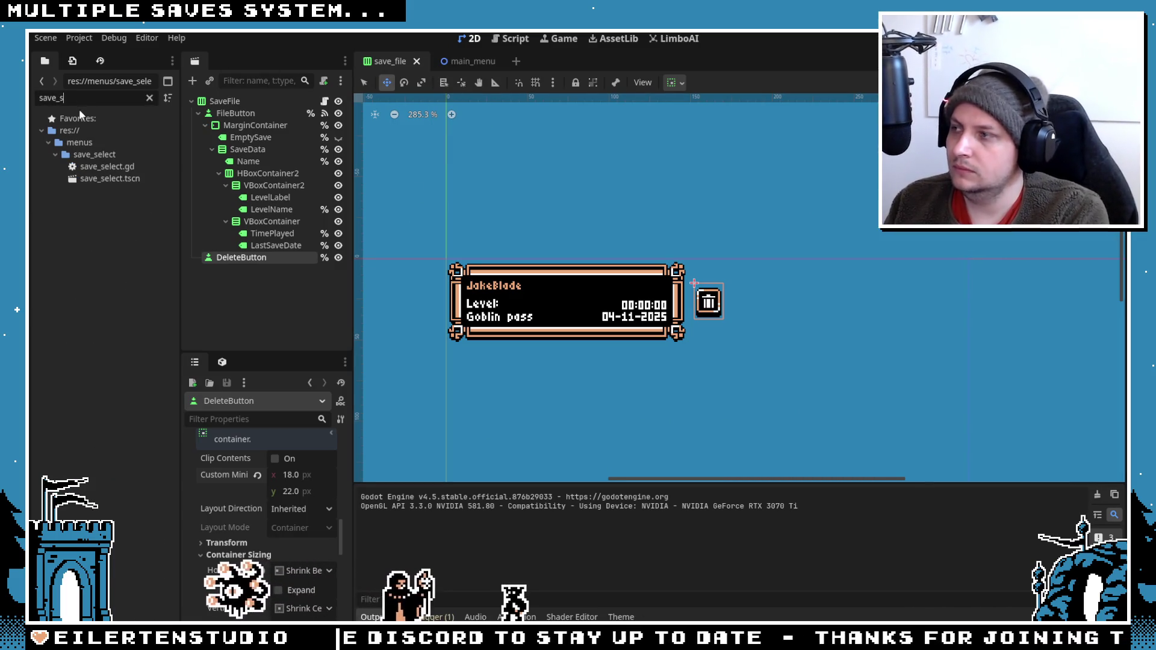
# In save_select.tscn, expand Overview and select the SaveFileContainer node
pyautogui.doubleClick(90, 179)
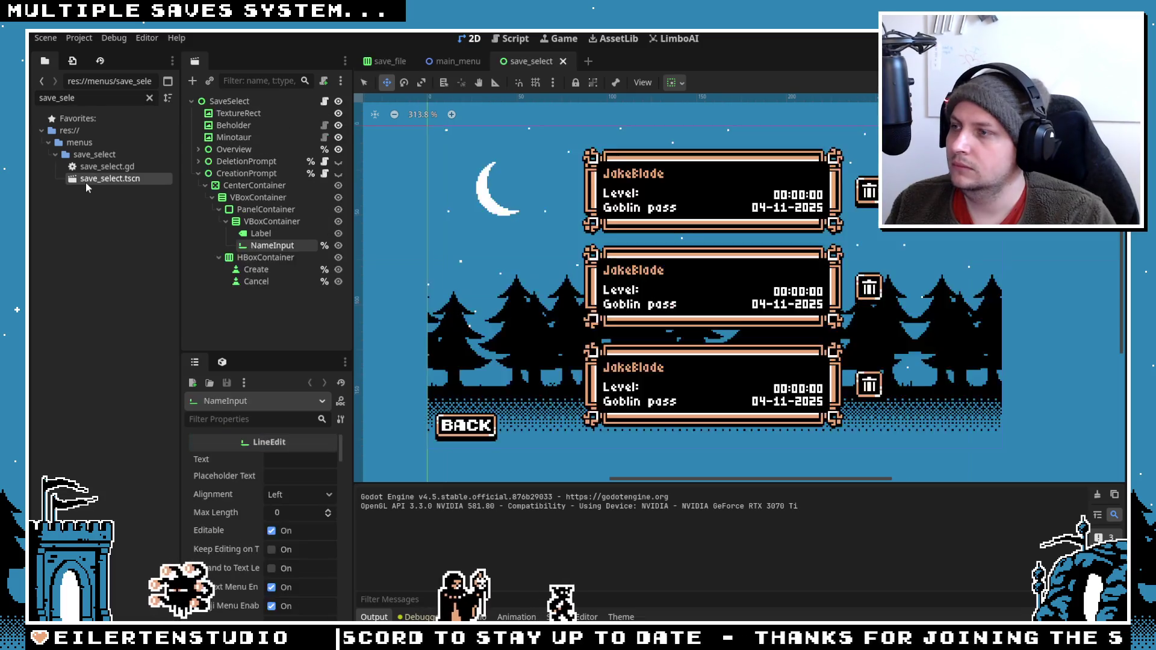
pyautogui.click(271, 222)
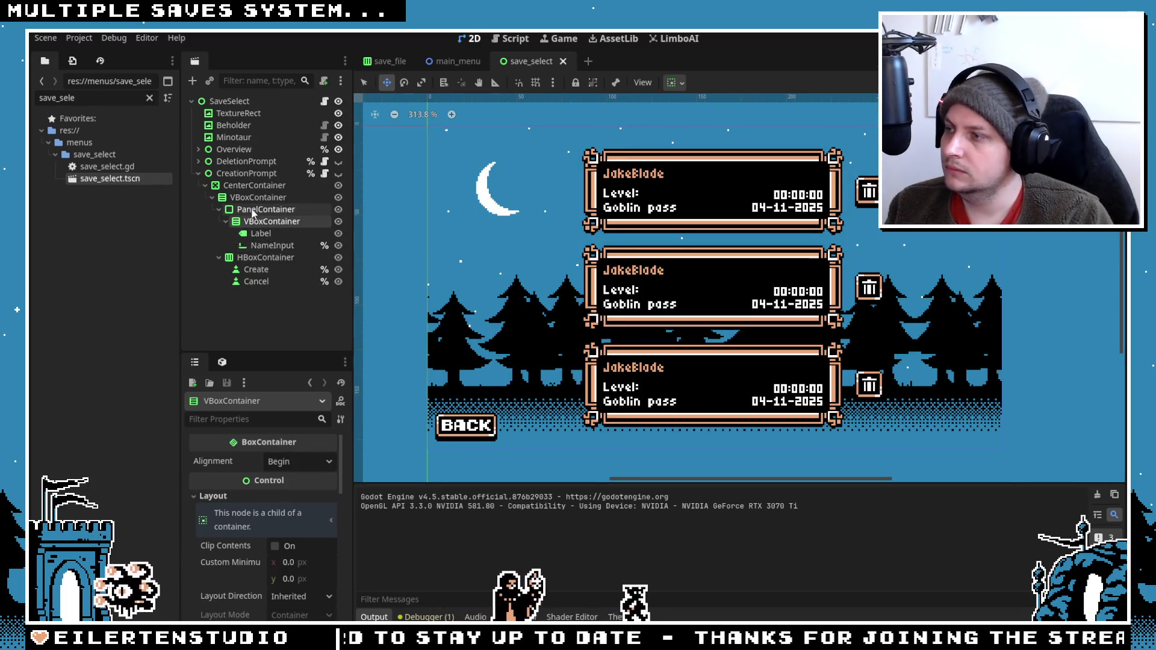
pyautogui.click(253, 186)
pyautogui.click(246, 160)
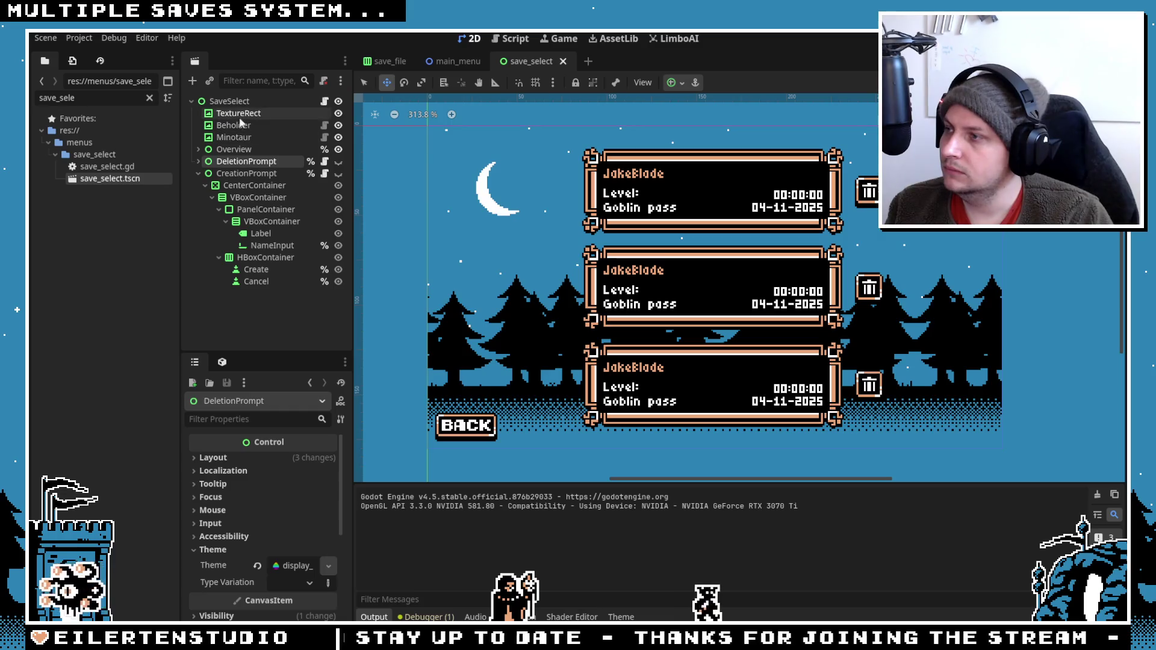
pyautogui.click(237, 150)
pyautogui.click(197, 149)
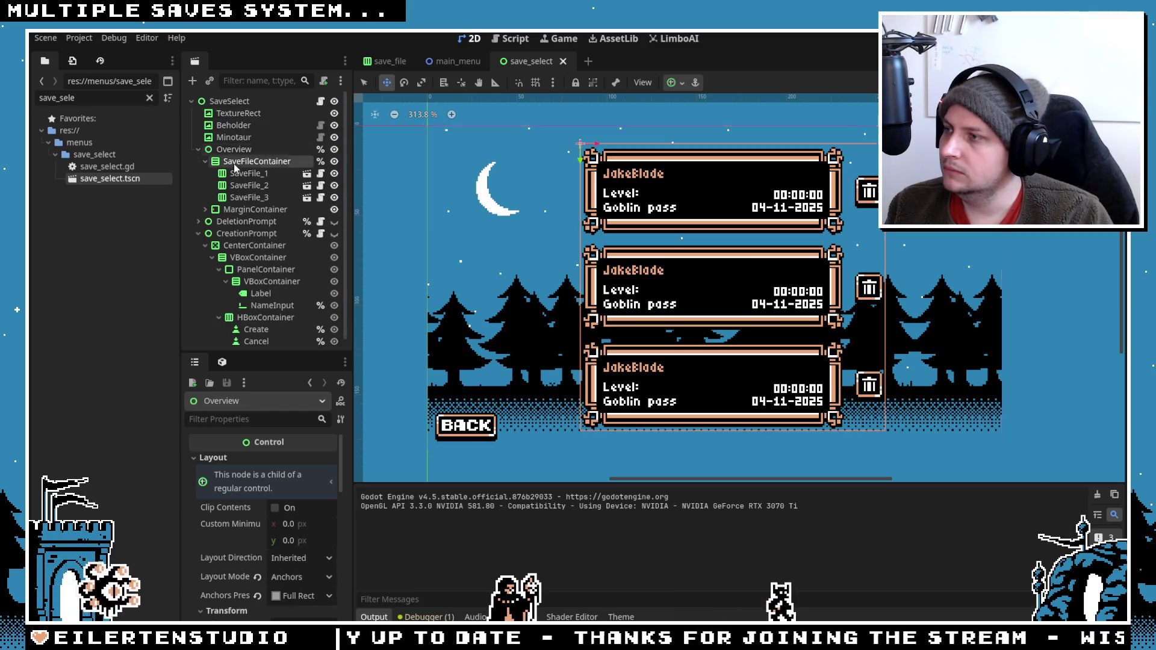
pyautogui.click(244, 161)
pyautogui.scroll(-5, 292, 555)
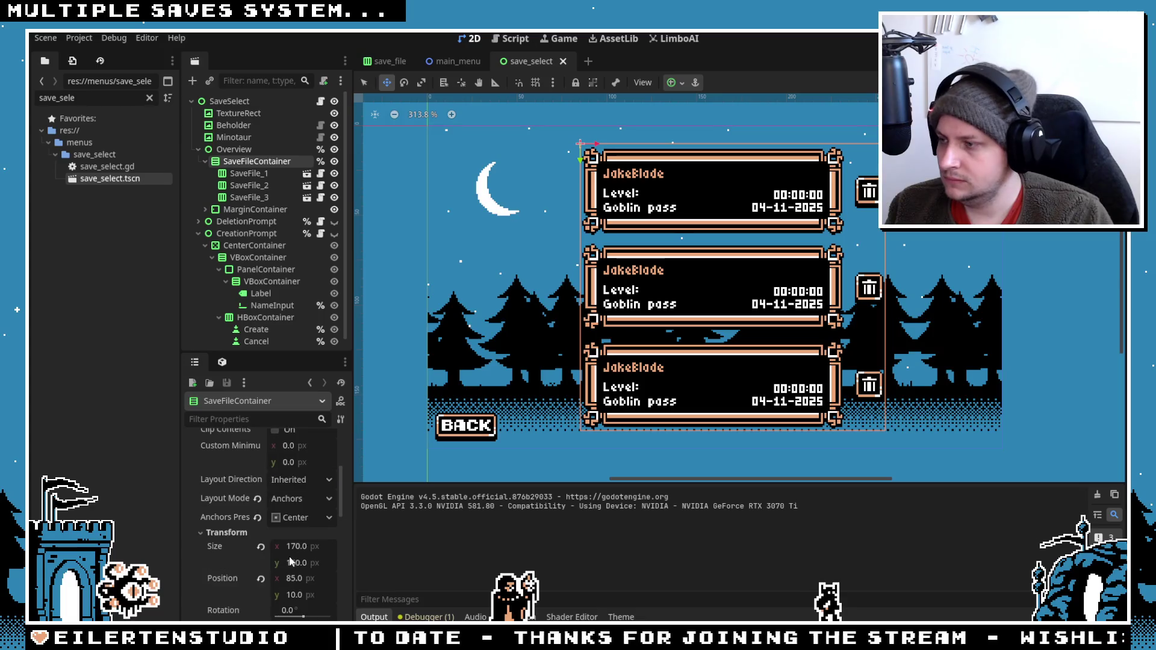
# Set SaveFileContainer's Position x to 86, compare with the Aseprite mockup, and run the game
pyautogui.click(304, 529)
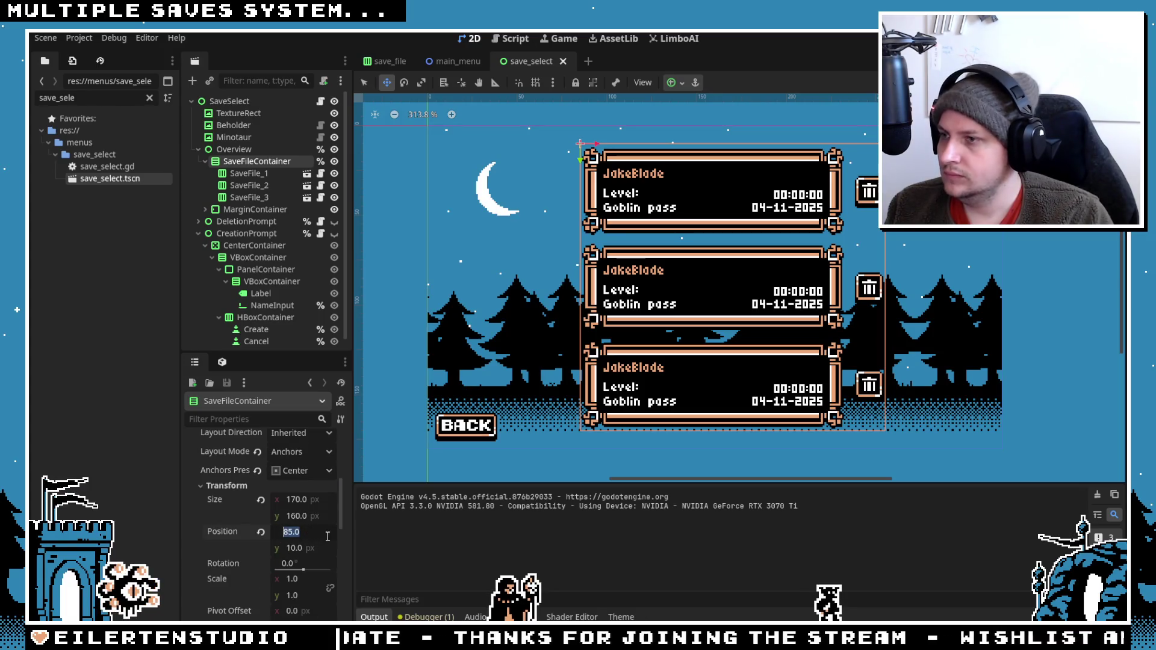
pyautogui.write('86')
pyautogui.press('Return')
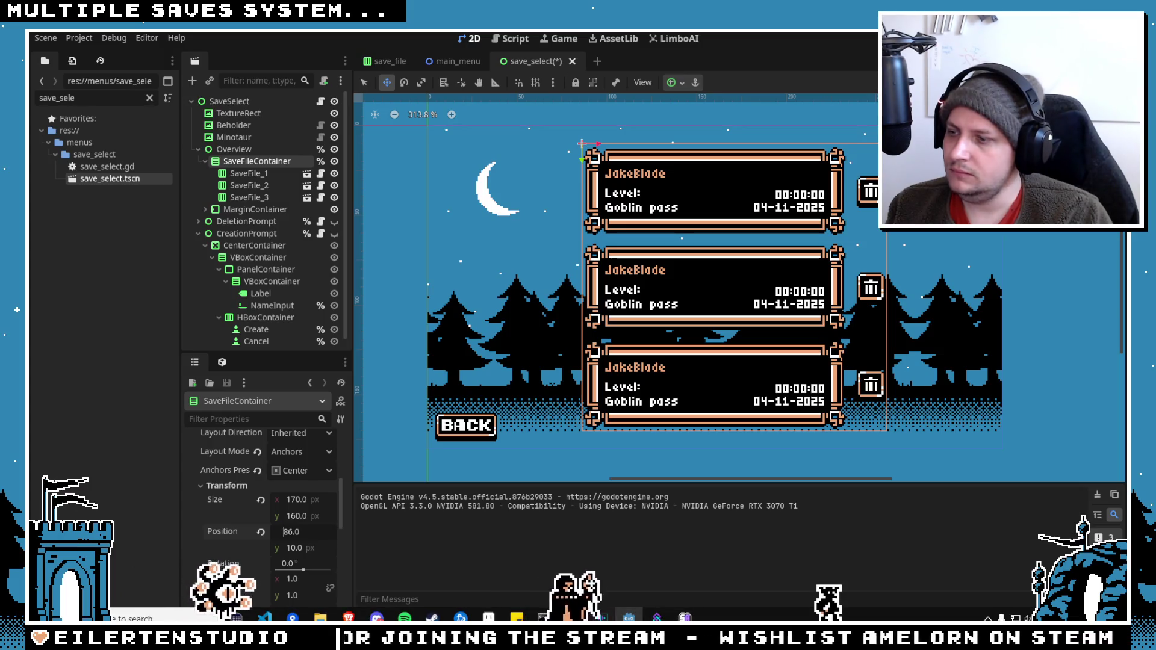
pyautogui.click(627, 618)
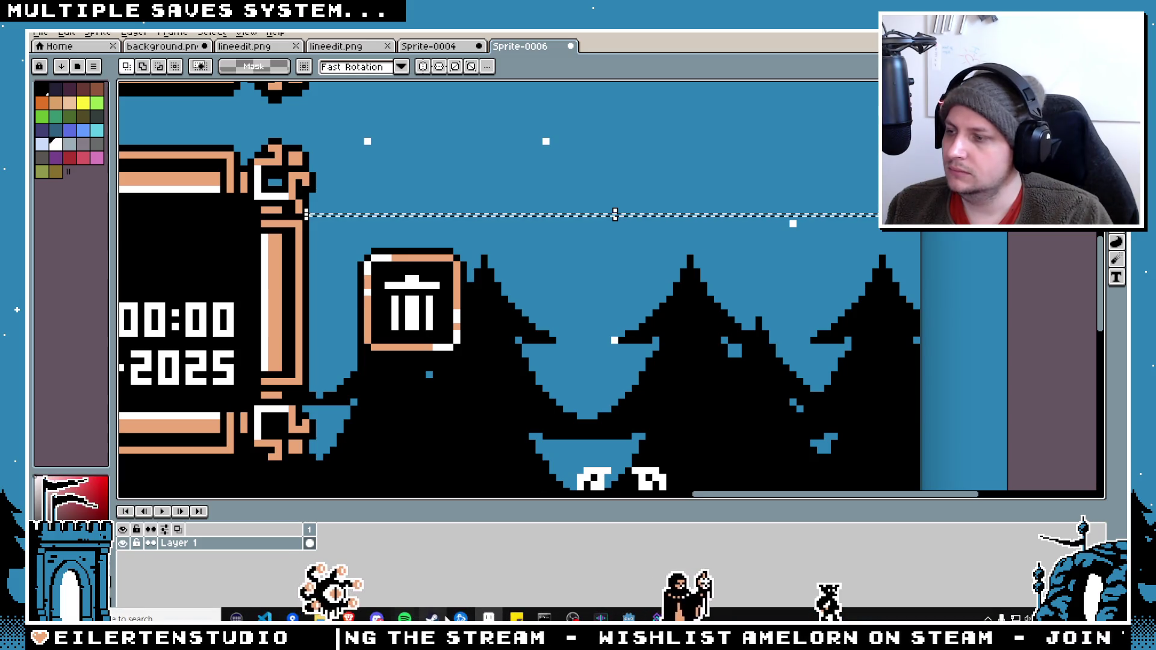
pyautogui.moveTo(600, 619)
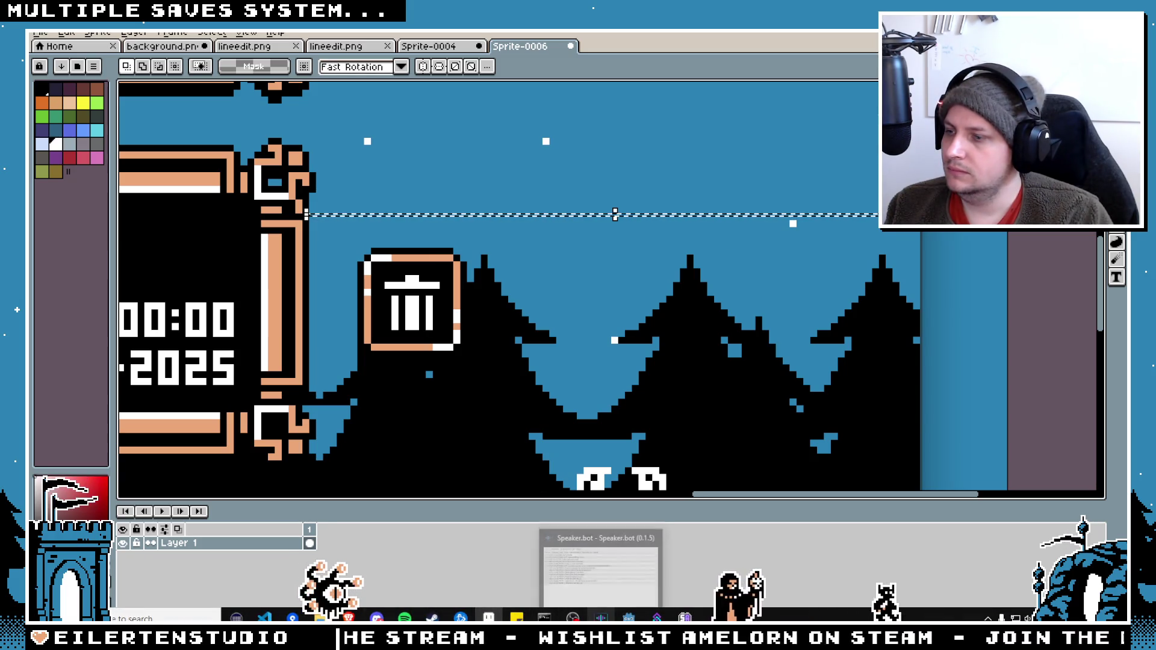
pyautogui.hotkey('alt', 'Tab')
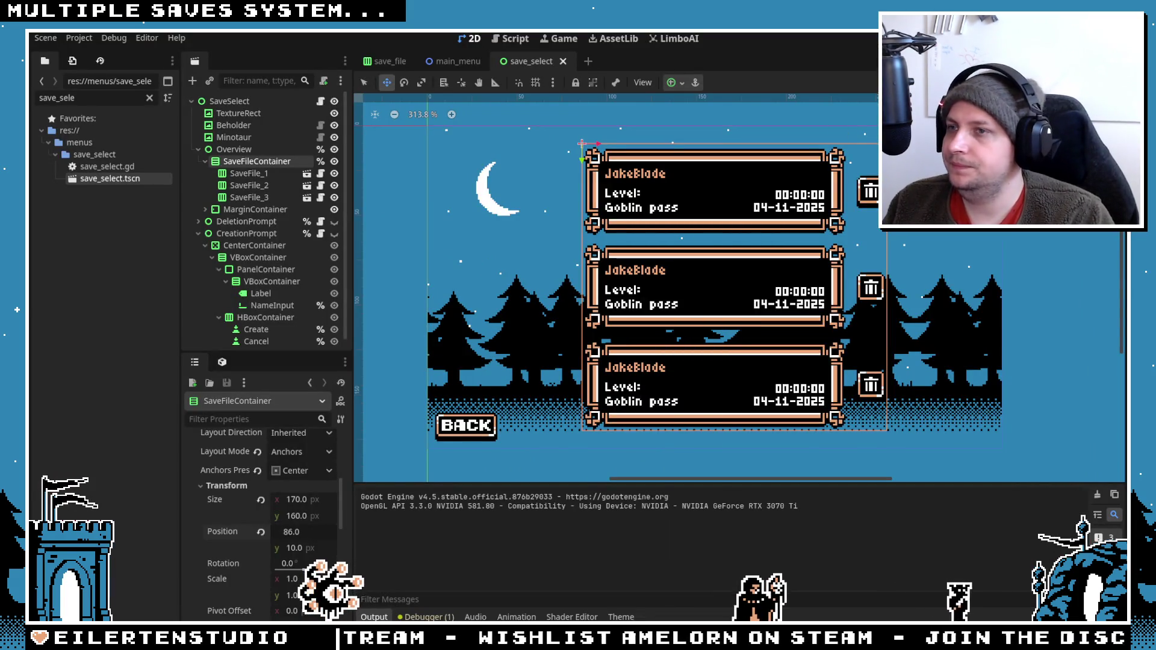
pyautogui.press('F5')
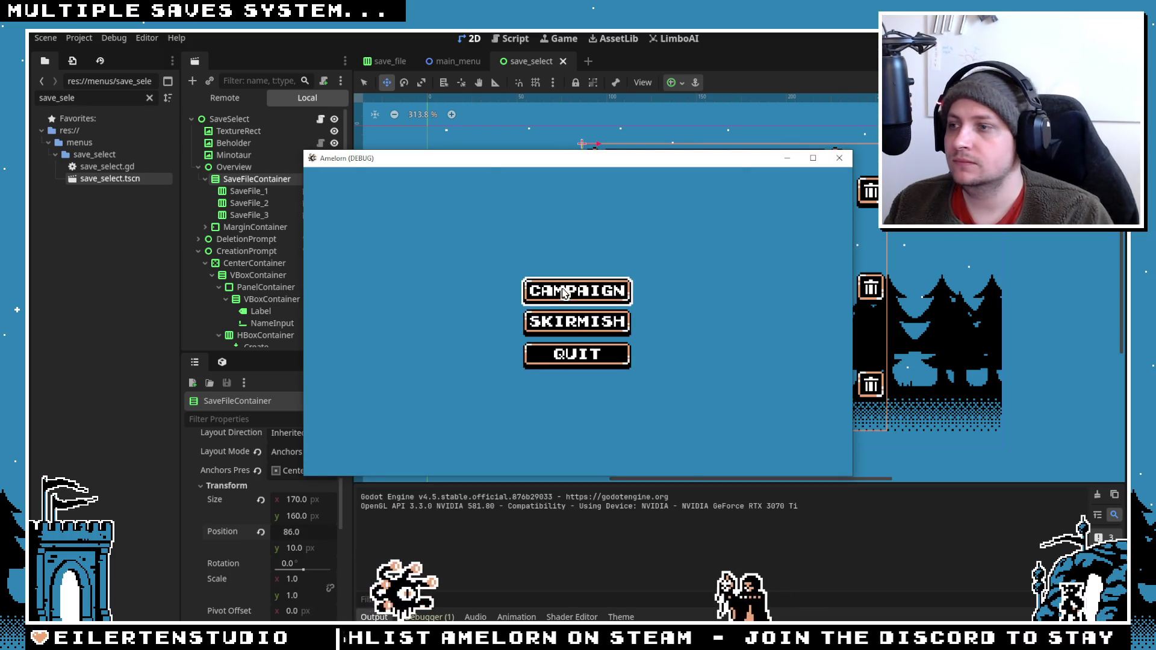
# View the campaign save slots in the running game, close it and select the Minotaur node
pyautogui.click(596, 354)
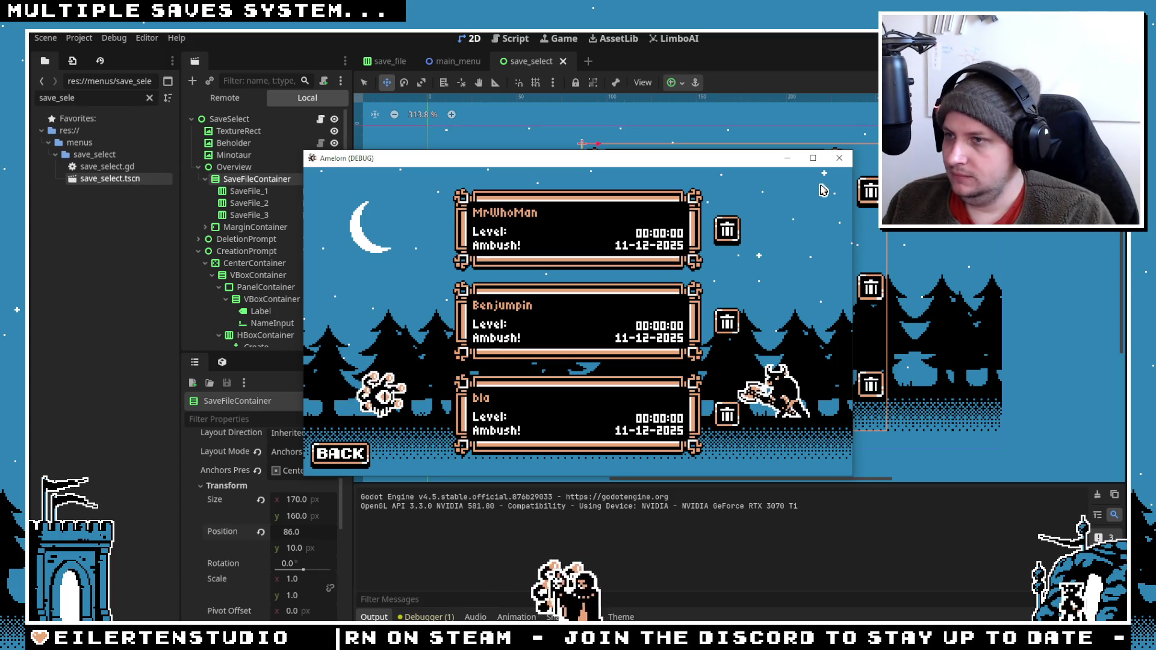
pyautogui.click(839, 158)
pyautogui.click(232, 137)
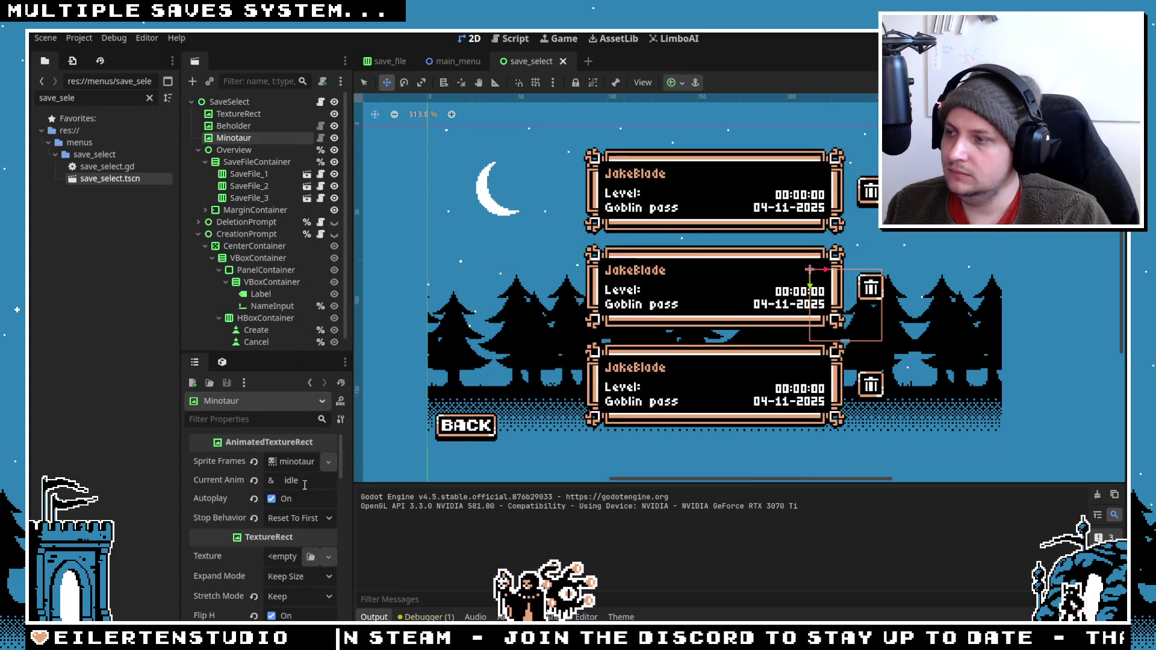
pyautogui.scroll(-3, 301, 566)
pyautogui.scroll(-3, 299, 582)
pyautogui.scroll(-2, 294, 562)
pyautogui.scroll(-1, 294, 566)
# Set Minotaur Position x to 217 and Beholder Position x to 16, then run the scene
pyautogui.click(294, 567)
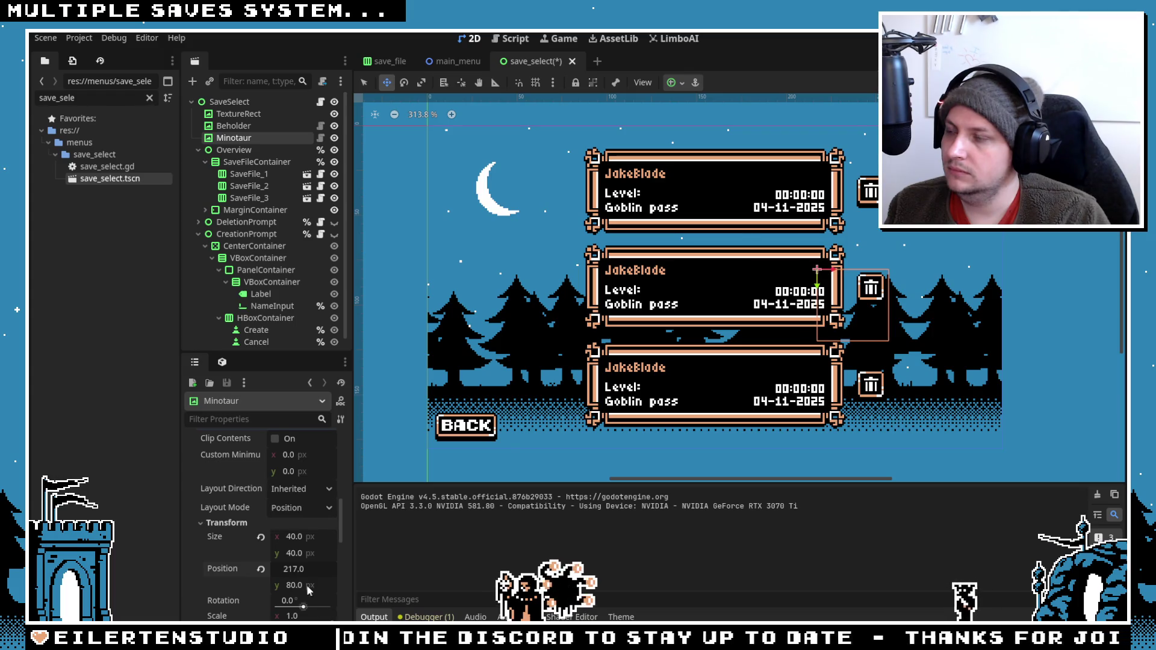
pyautogui.click(235, 126)
pyautogui.scroll(-5, 288, 539)
pyautogui.scroll(-2, 282, 541)
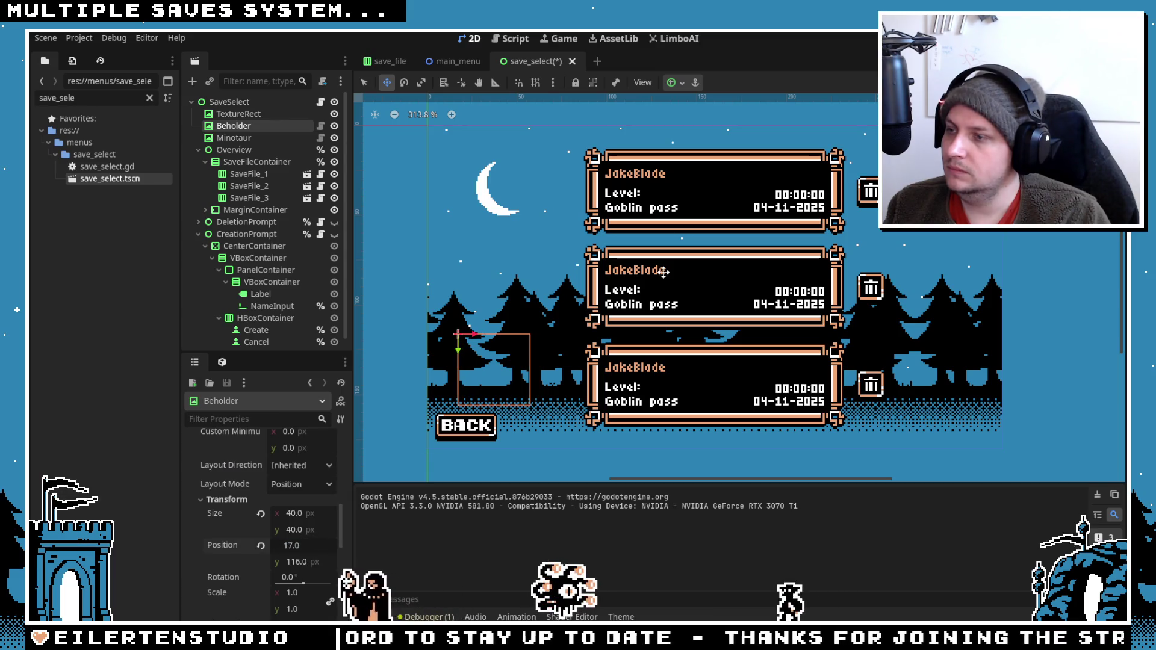
pyautogui.press('F6')
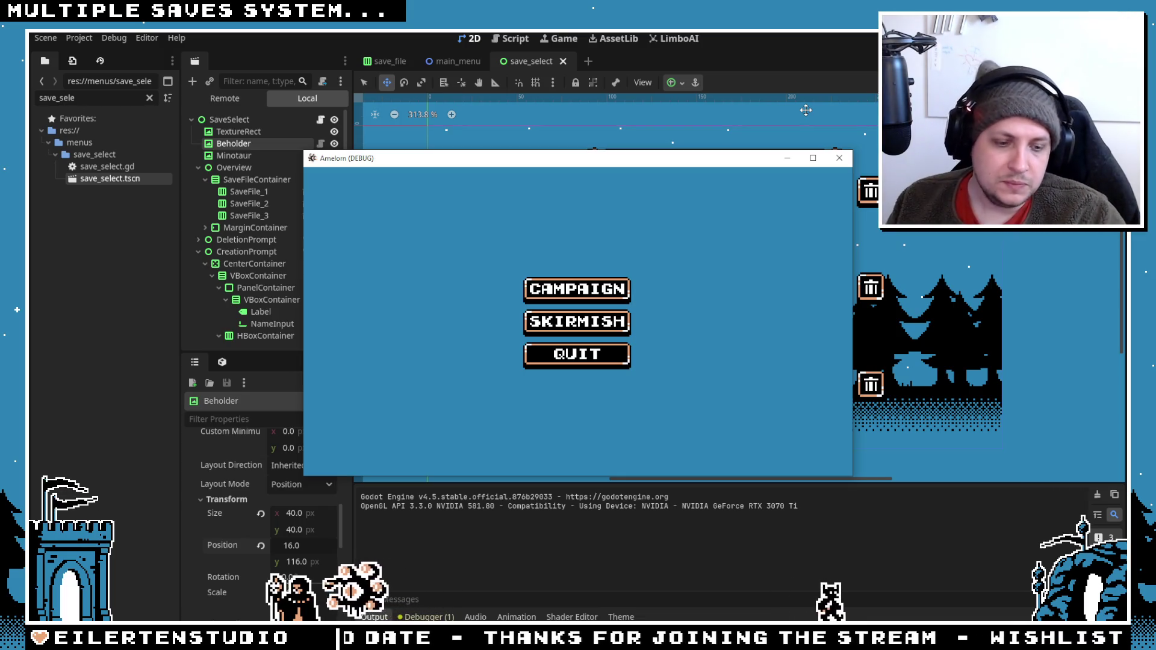
# Check the campaign save slots (MrWhoMan, Benjumpin, bla), go back to the main menu and stop the game
pyautogui.click(577, 289)
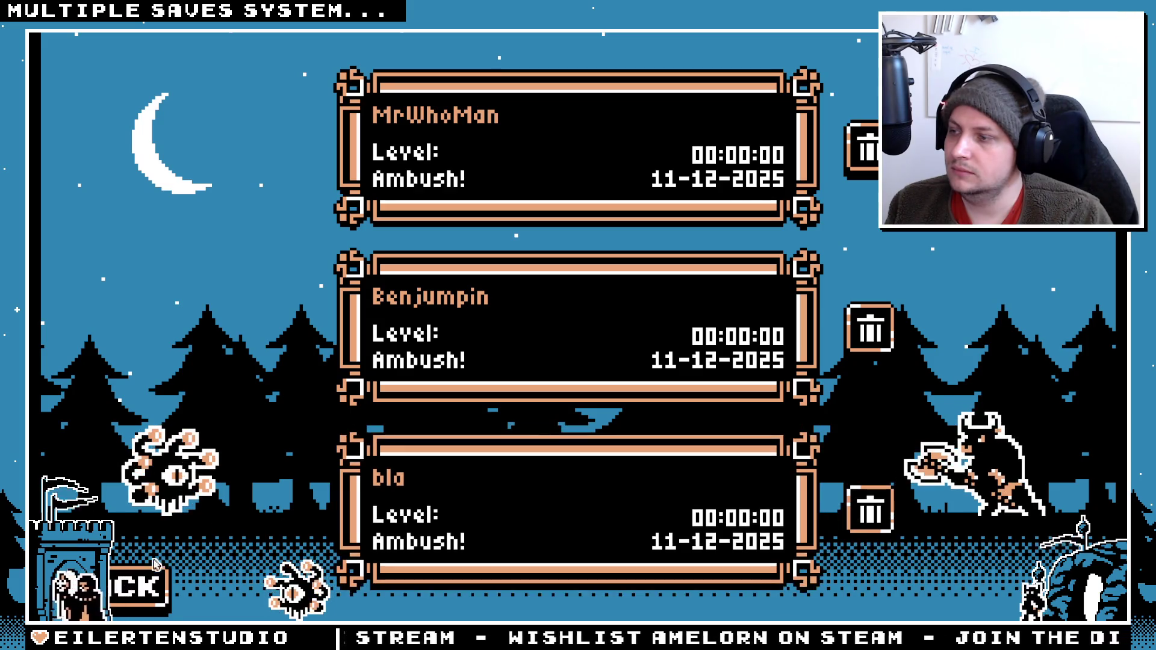
pyautogui.click(149, 583)
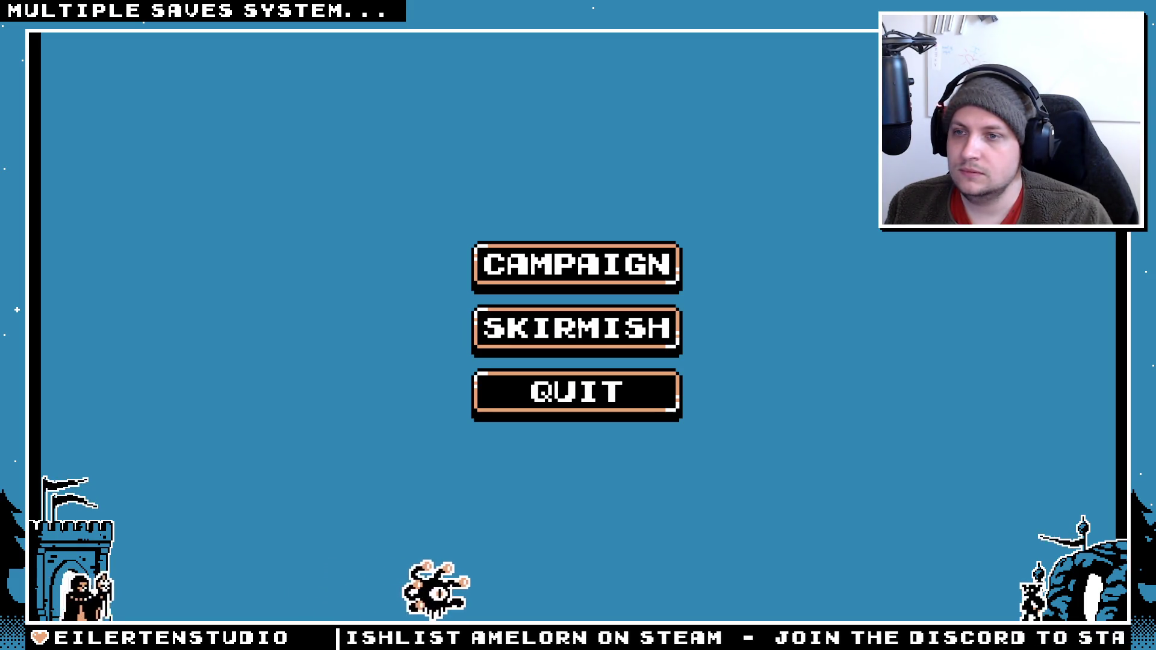
pyautogui.press('F8')
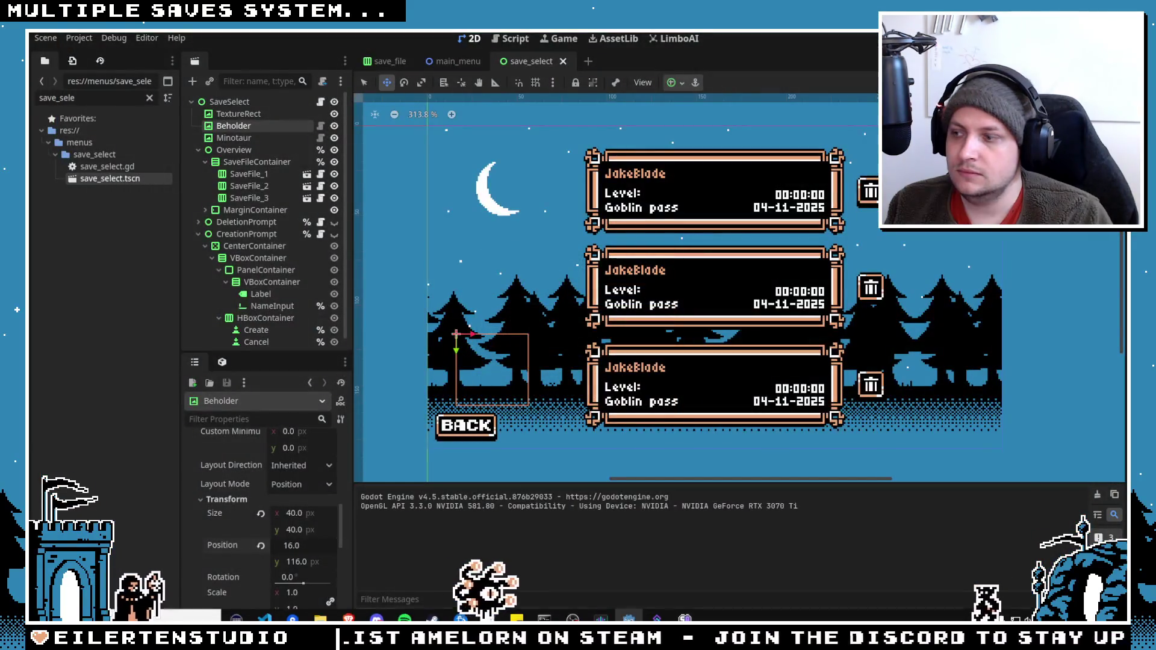
pyautogui.hotkey('alt', 'Tab')
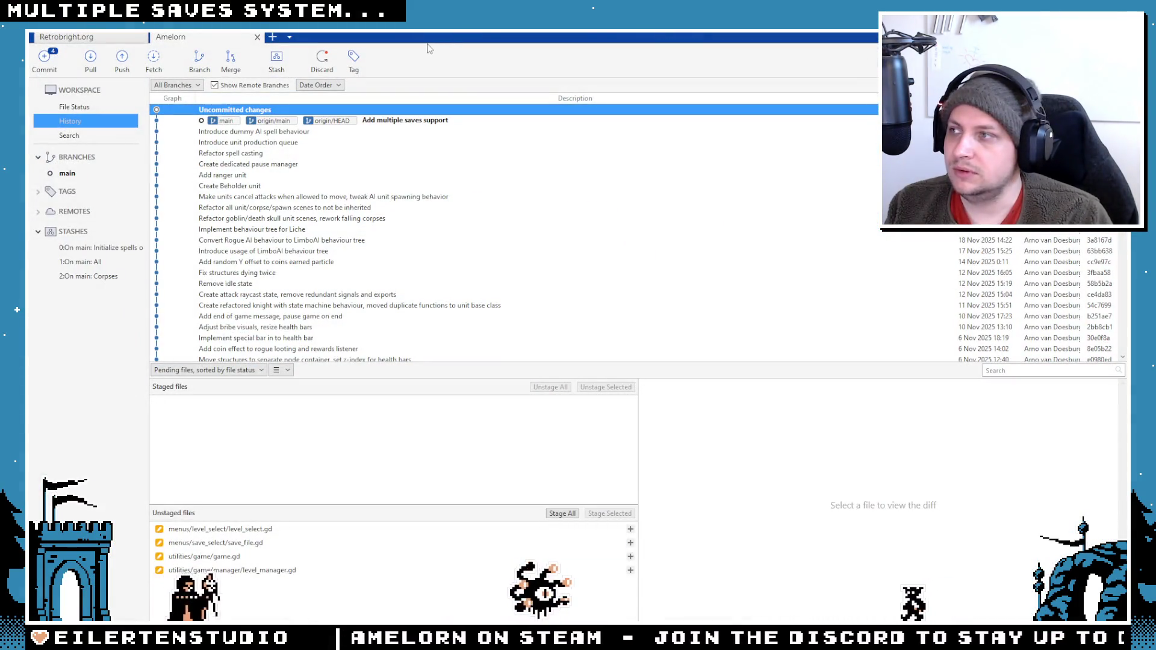
pyautogui.hotkey('alt', 'Tab')
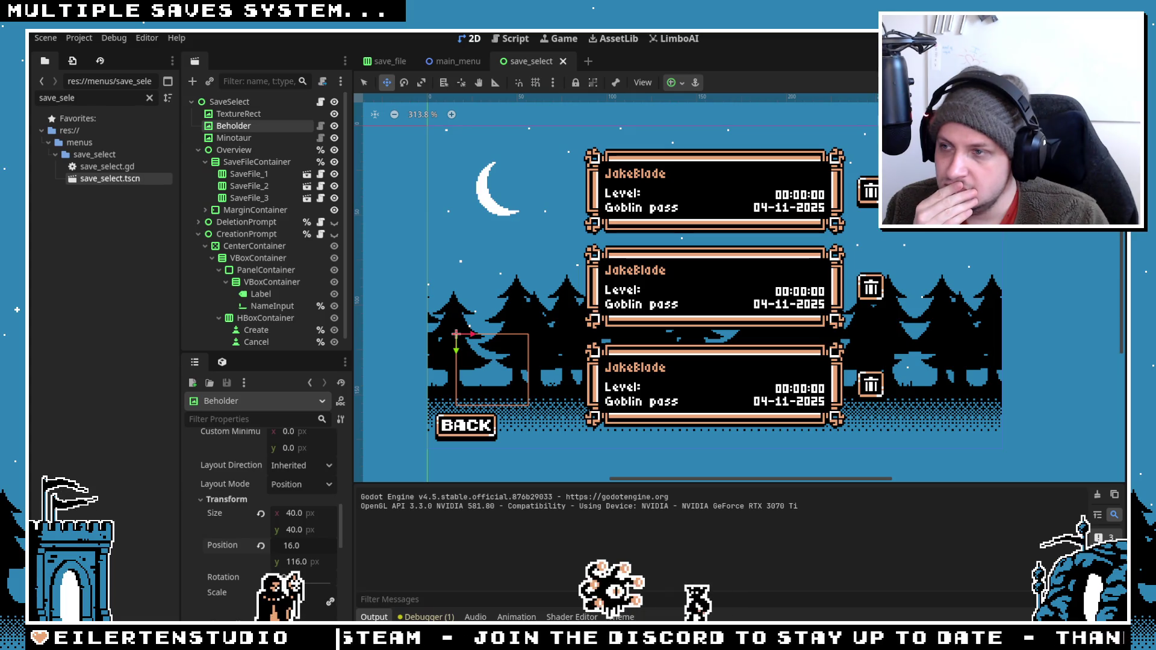
pyautogui.click(260, 198)
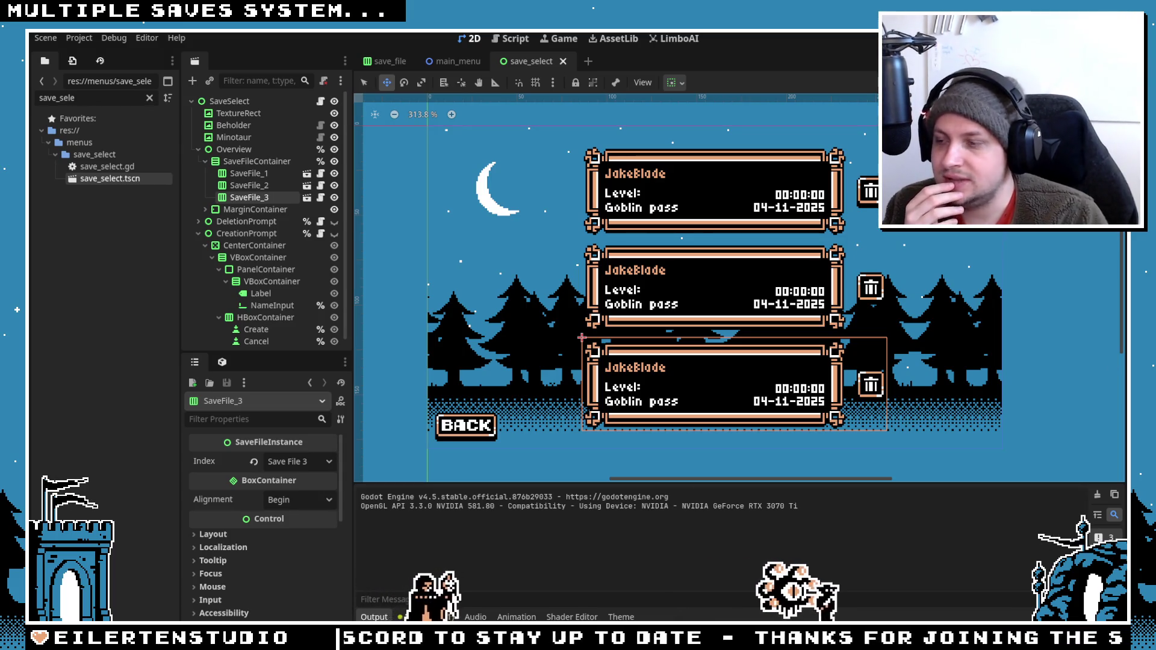
pyautogui.click(516, 619)
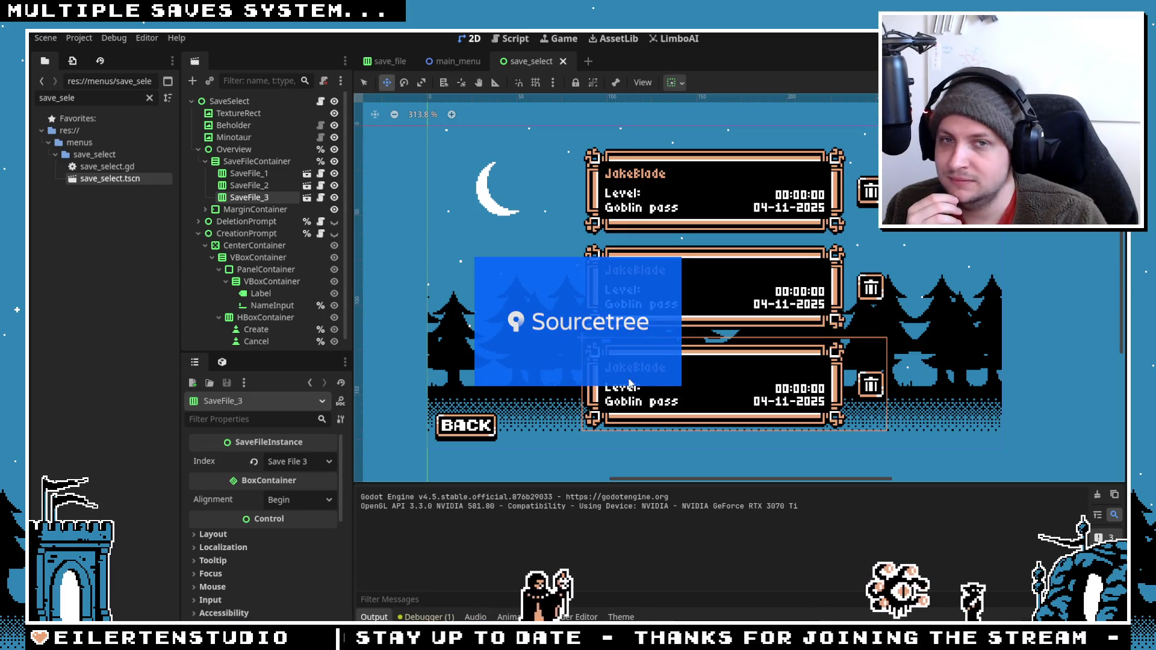
pyautogui.press('super+Down')
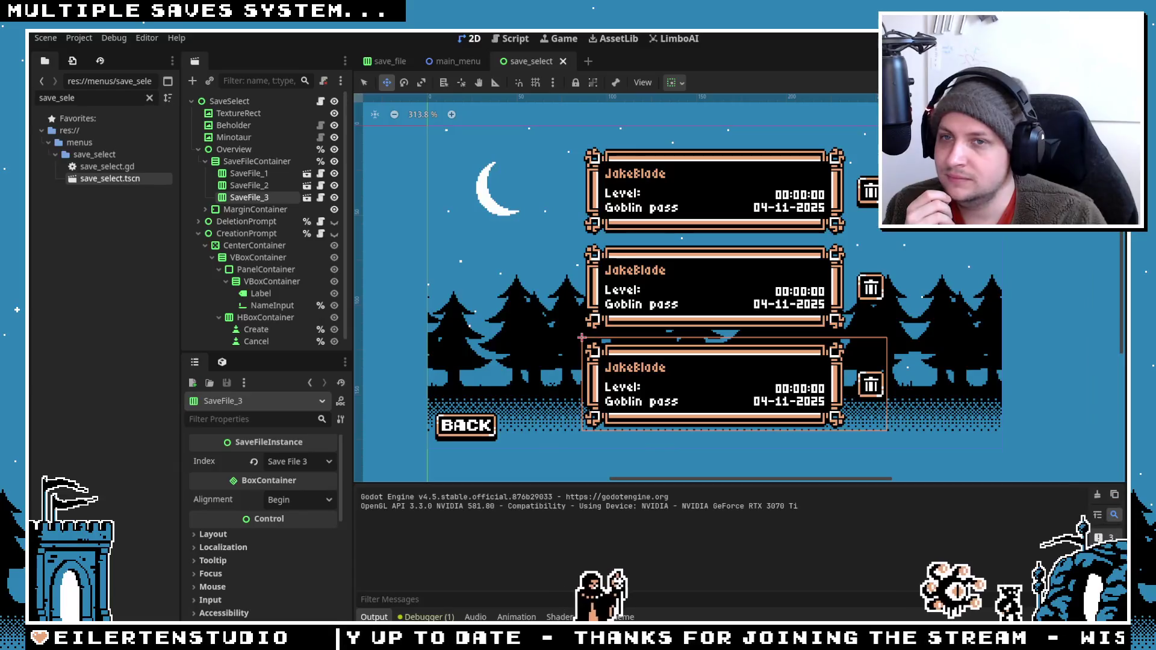
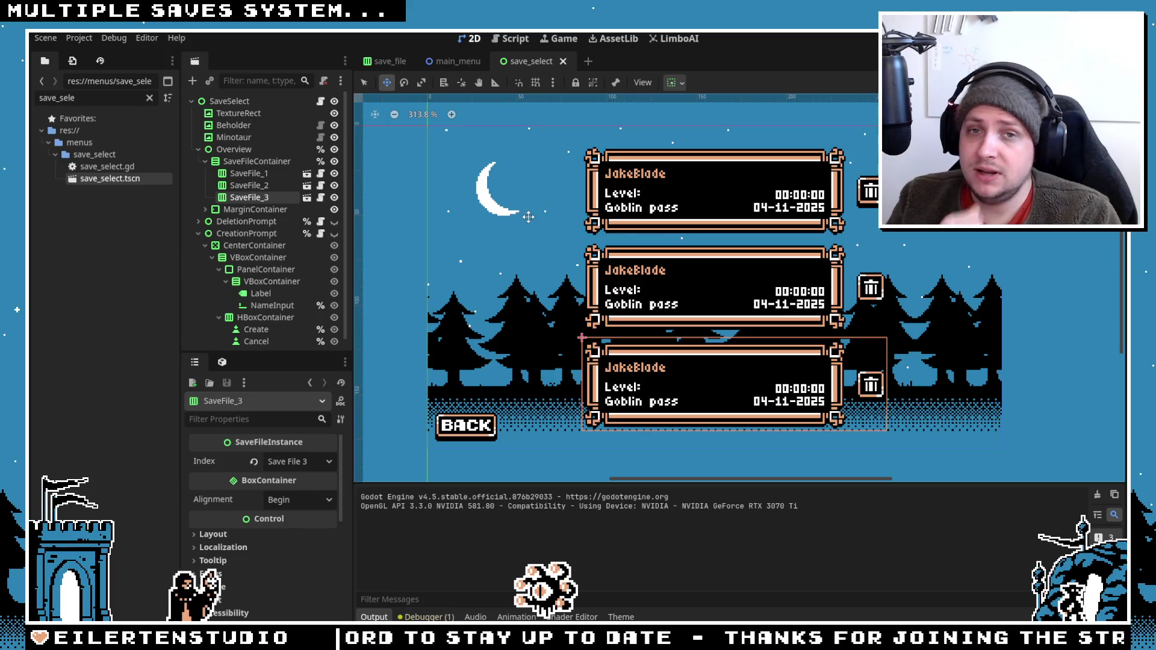
# Glance through the save_file, main_menu and save_select scenes, hide the Theme panel and clear the FileSystem filter
pyautogui.click(389, 61)
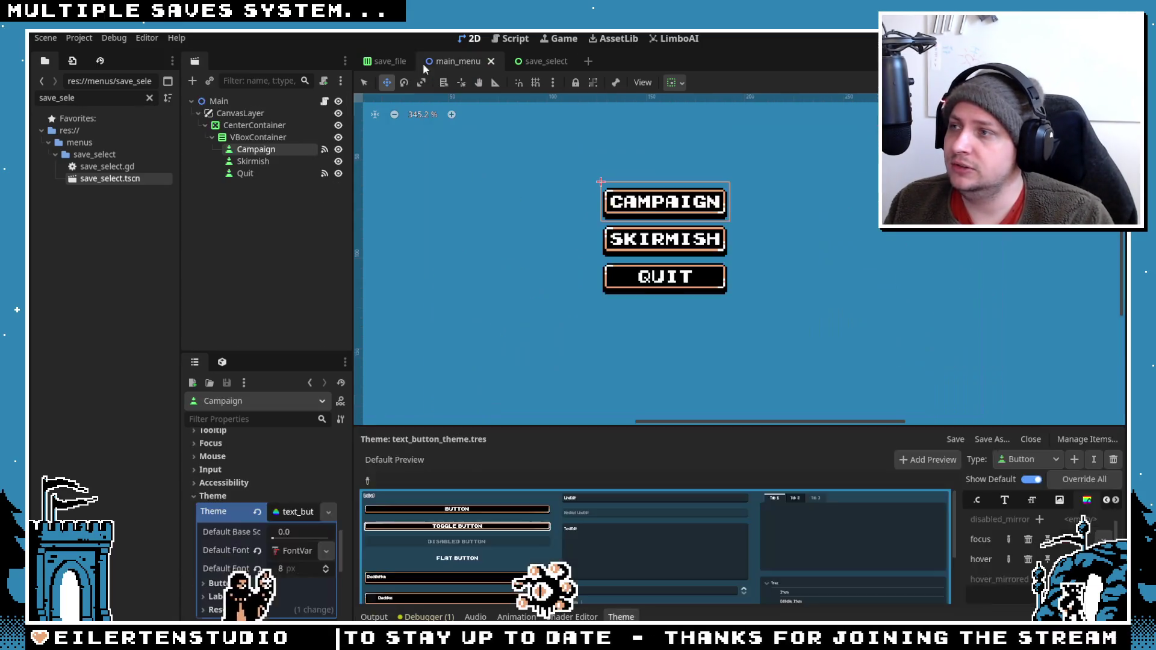
pyautogui.click(456, 61)
pyautogui.click(500, 62)
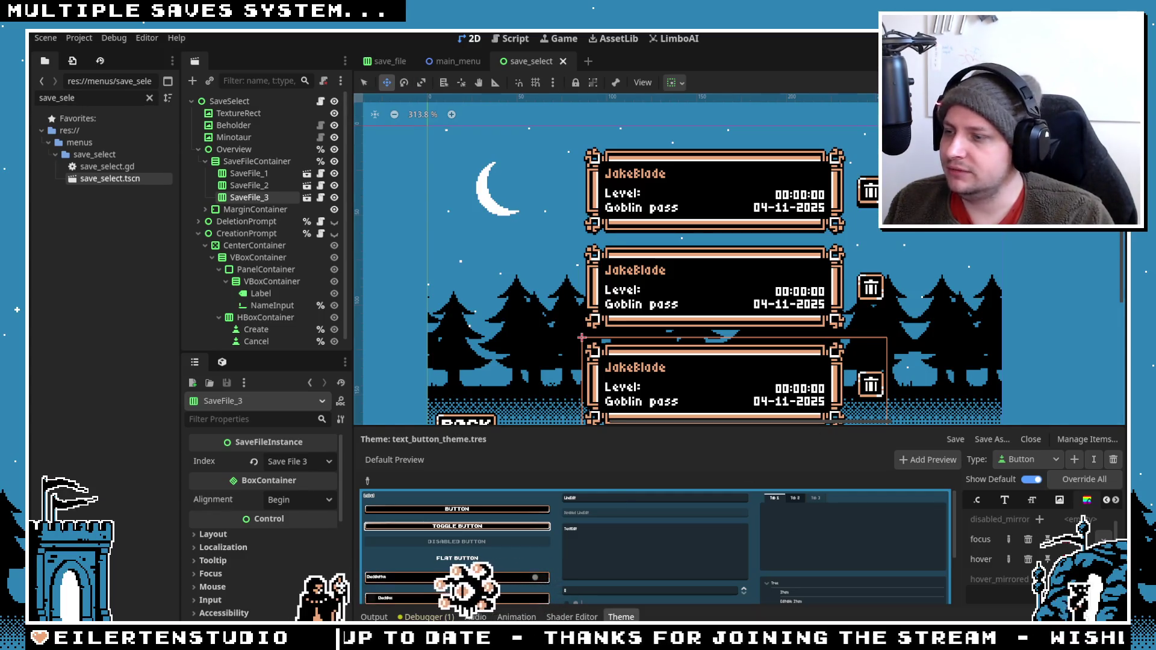
pyautogui.click(621, 617)
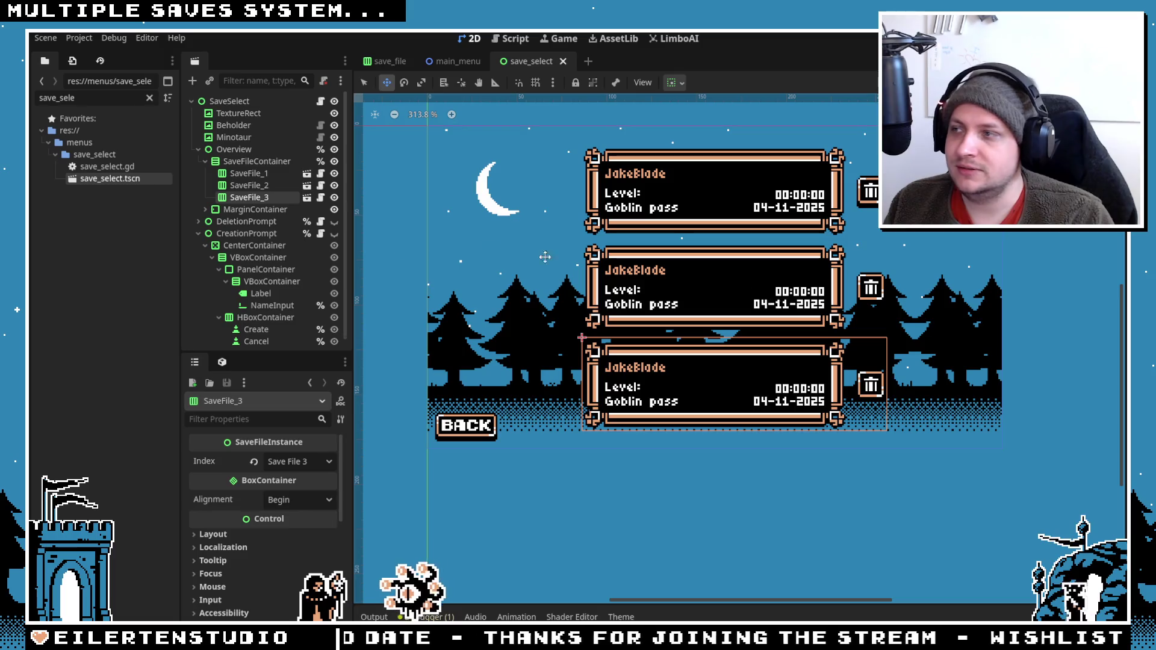
pyautogui.click(150, 98)
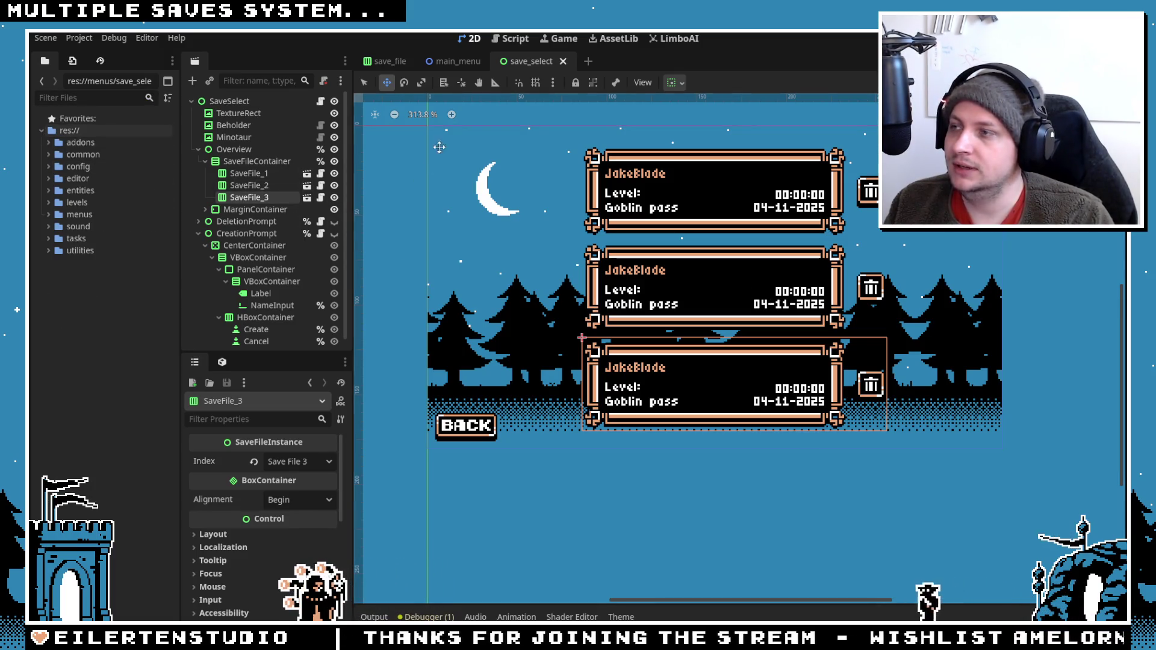
# Close the save_select and main_menu scene tabs
pyautogui.click(562, 61)
pyautogui.click(490, 60)
# Close the save_file scene and use Close All on the open scripts in the Script editor
pyautogui.click(421, 60)
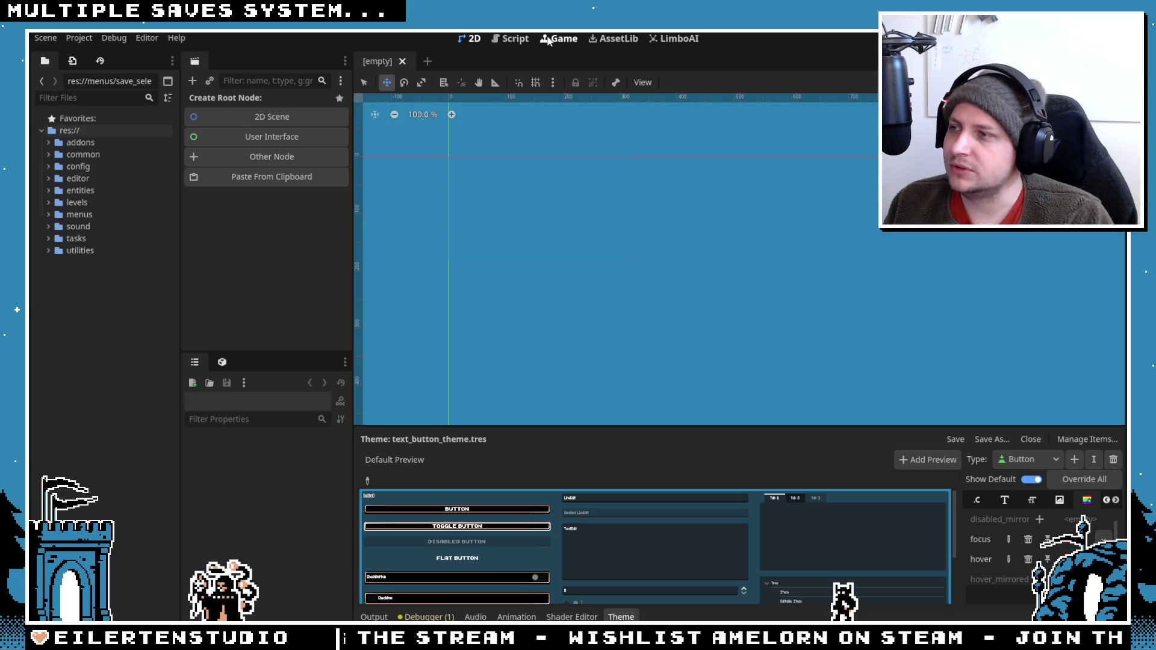
pyautogui.click(512, 41)
pyautogui.rightClick(438, 187)
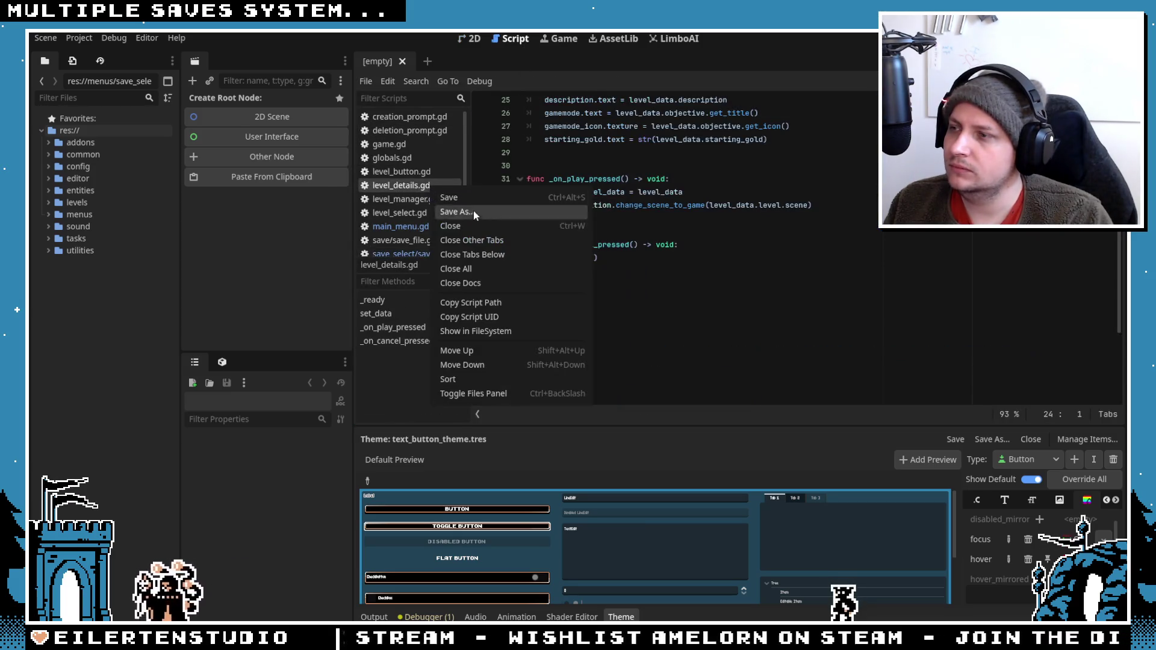
pyautogui.click(471, 265)
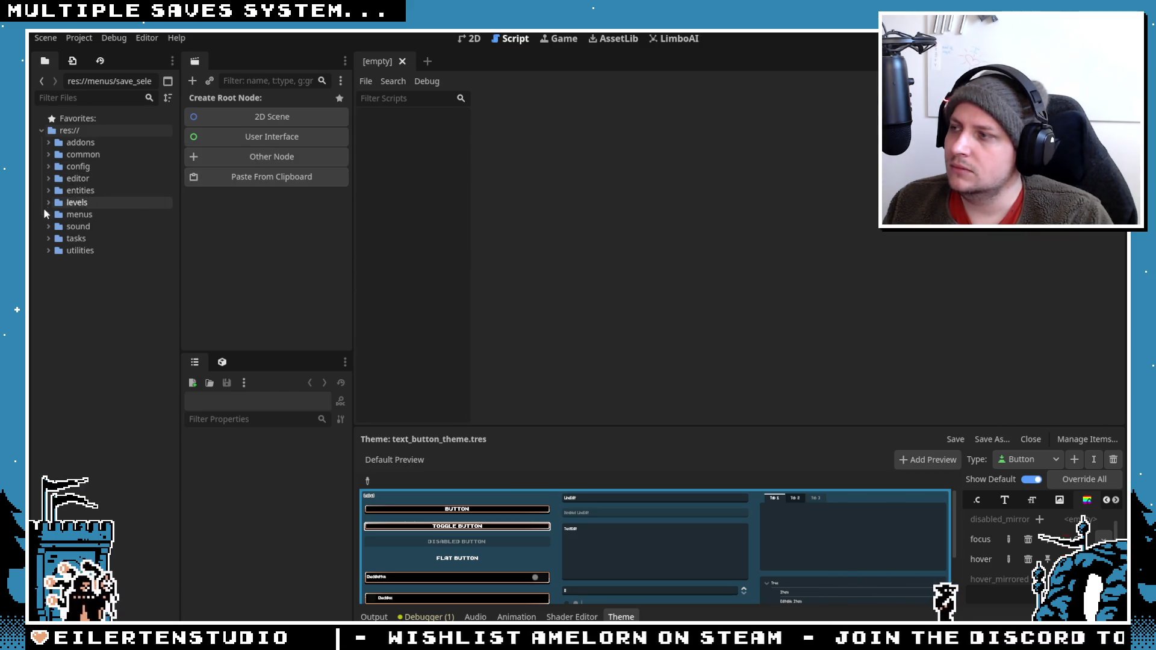
# Browse the entities/unit folder in FileSystem, then run the project with F5
pyautogui.click(47, 191)
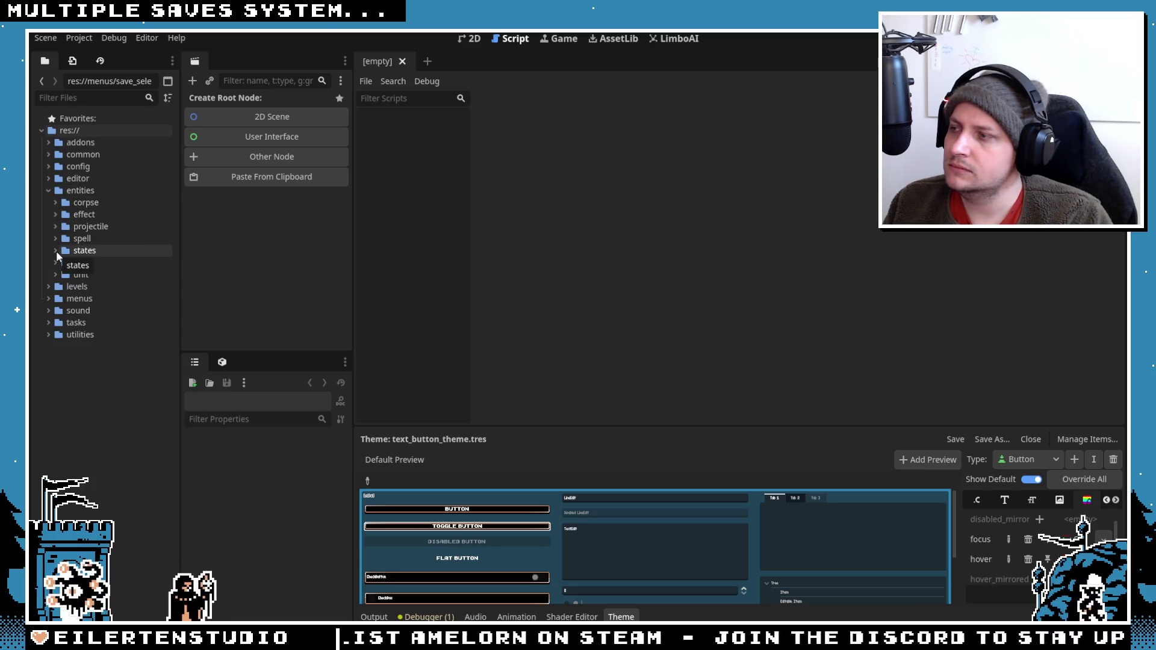
pyautogui.click(57, 274)
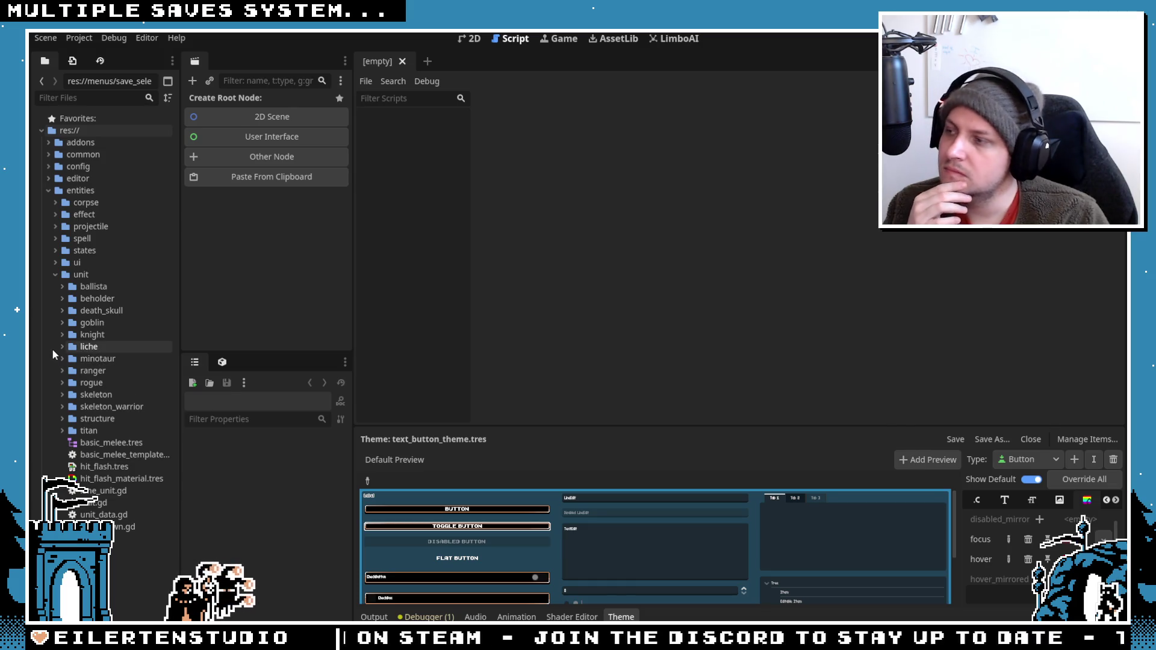
pyautogui.click(54, 276)
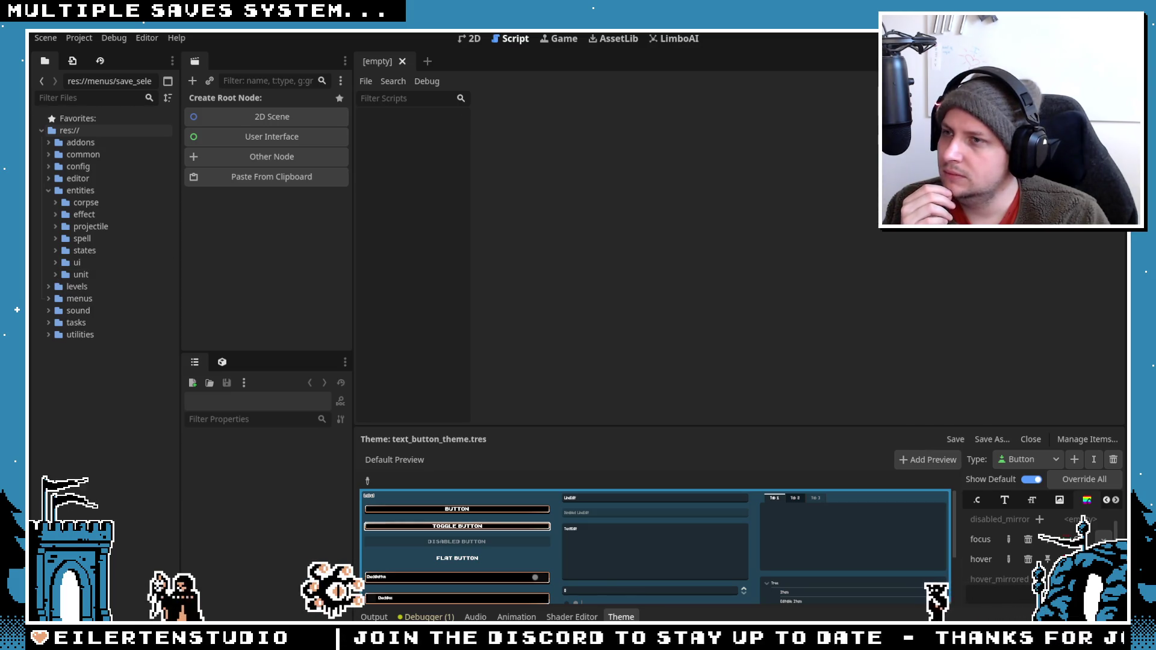
pyautogui.press('F5')
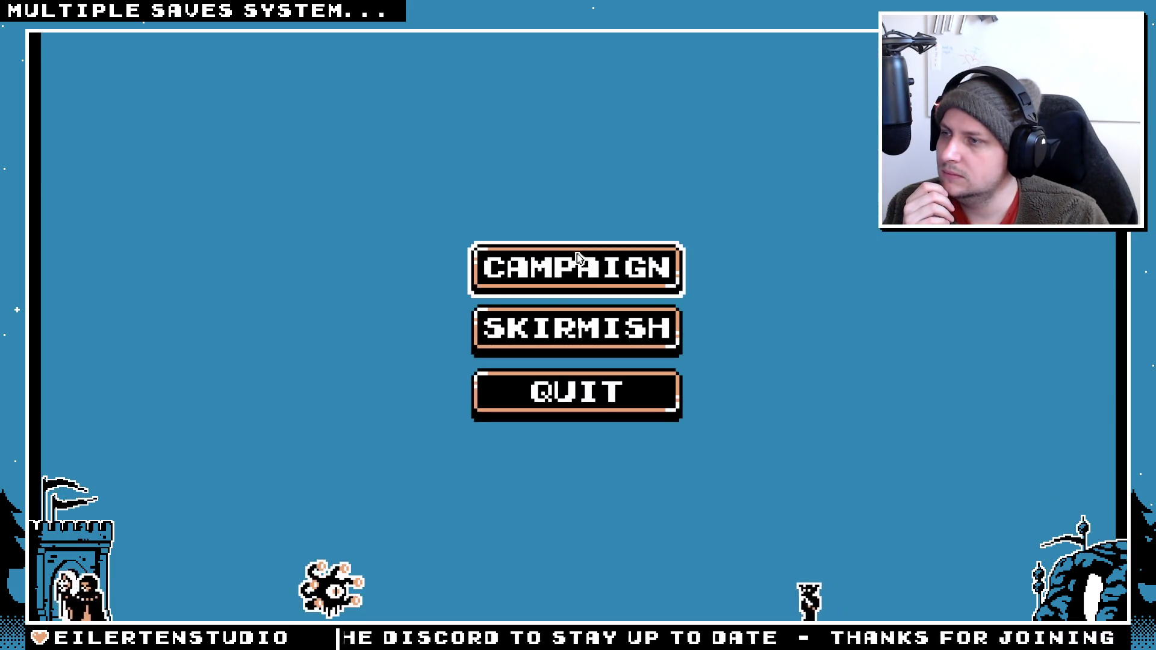
# Enter Campaign, pick a save, play the Ambush mission, then quit the game with Alt+F4
pyautogui.click(570, 261)
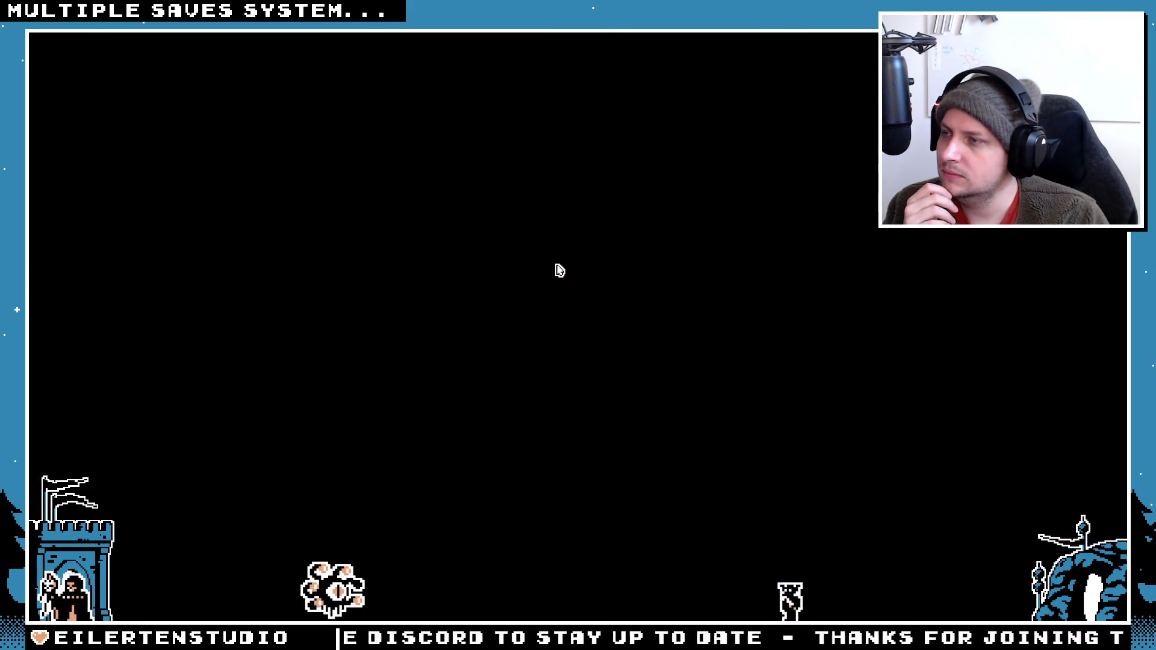
pyautogui.click(541, 203)
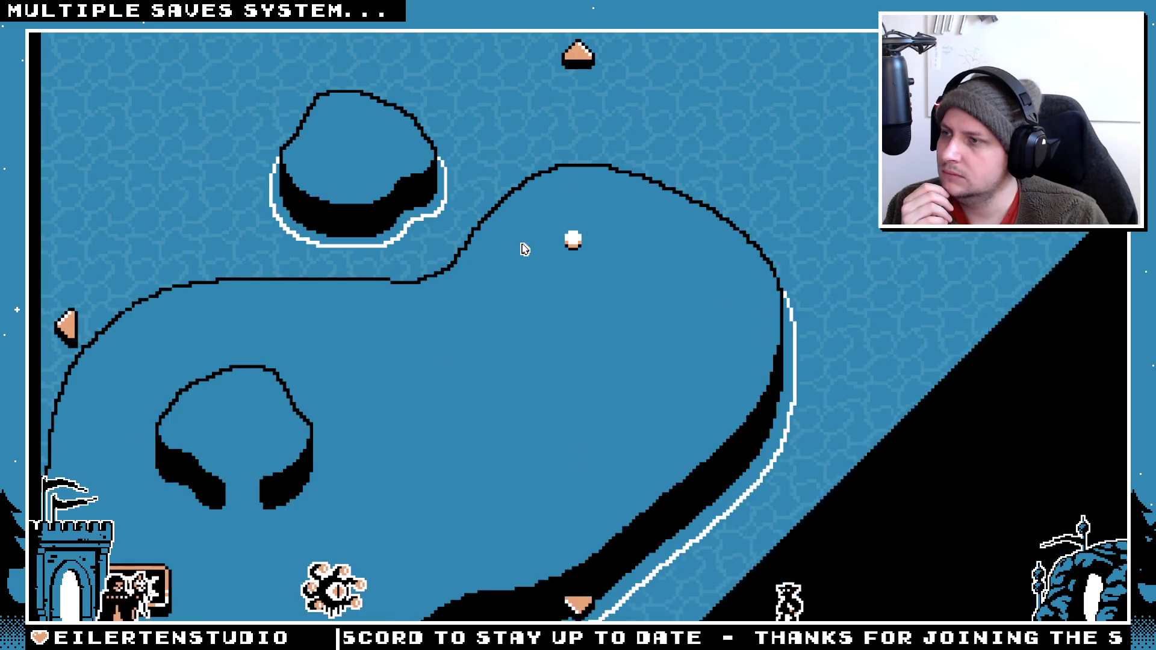
pyautogui.click(488, 462)
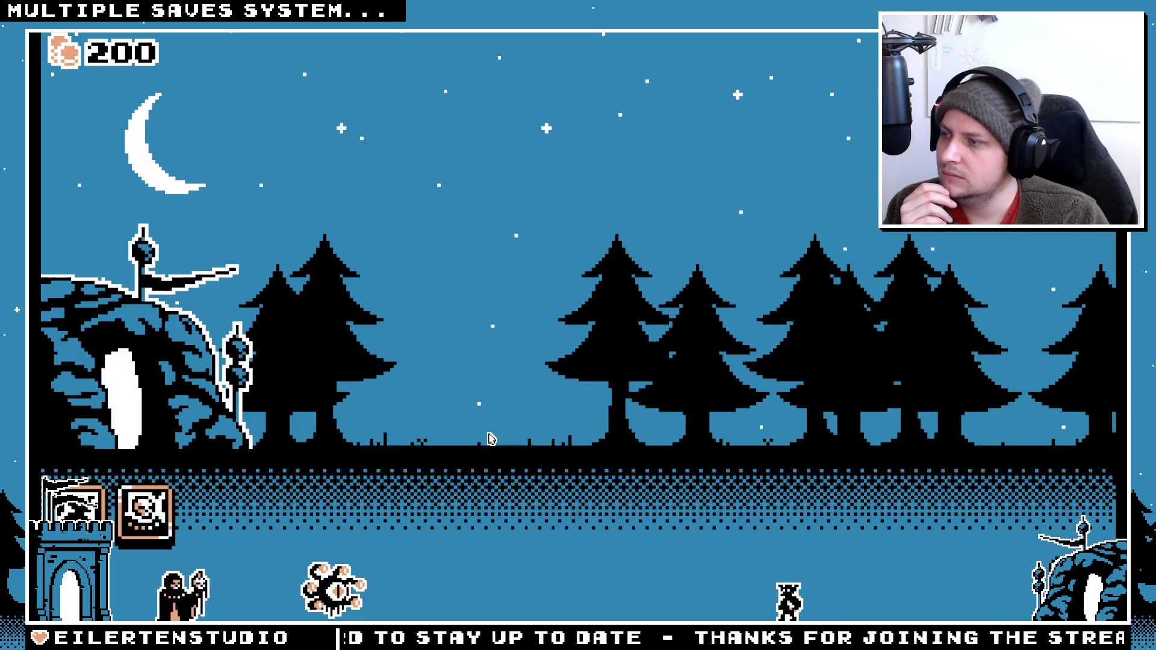
pyautogui.hotkey('alt', 'F4')
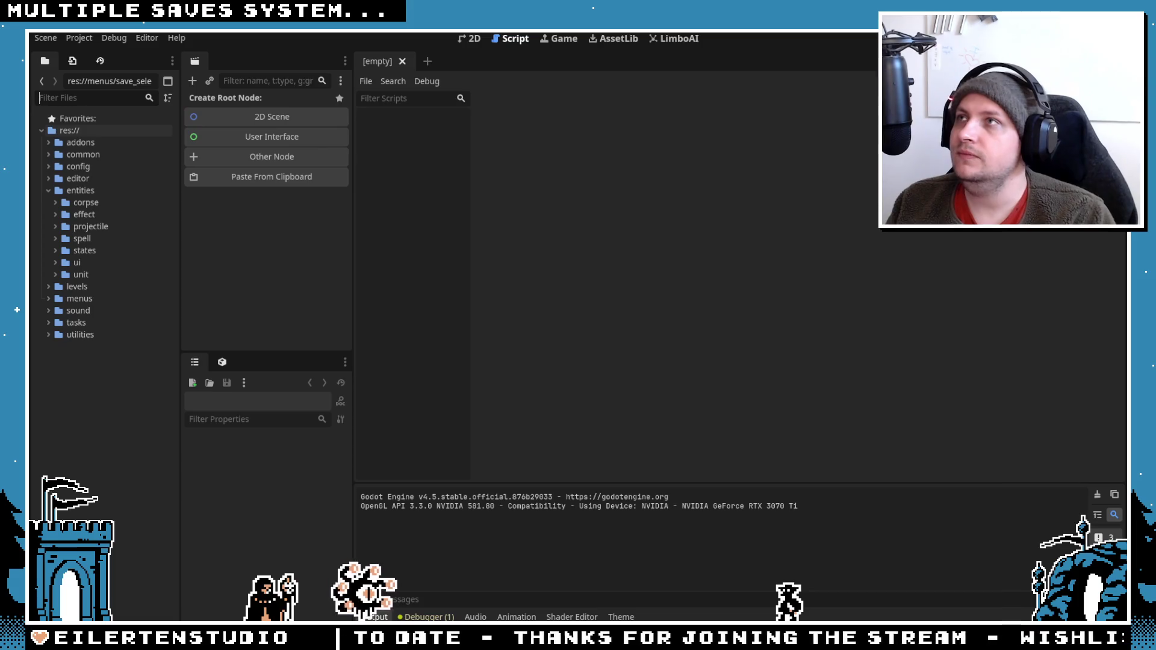
pyautogui.write('templaet')
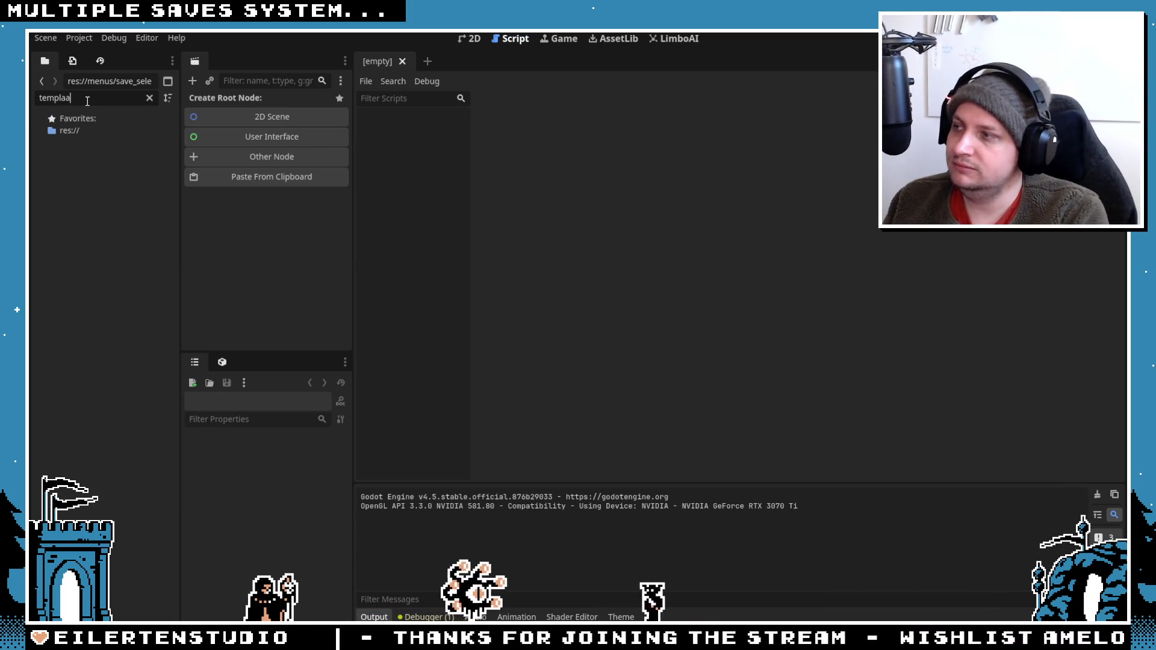
# Filter for 'template', load level_template.tscn, recentre the view and hide the output log
pyautogui.press('BackSpace')
pyautogui.press('BackSpace')
pyautogui.write('te')
pyautogui.doubleClick(74, 240)
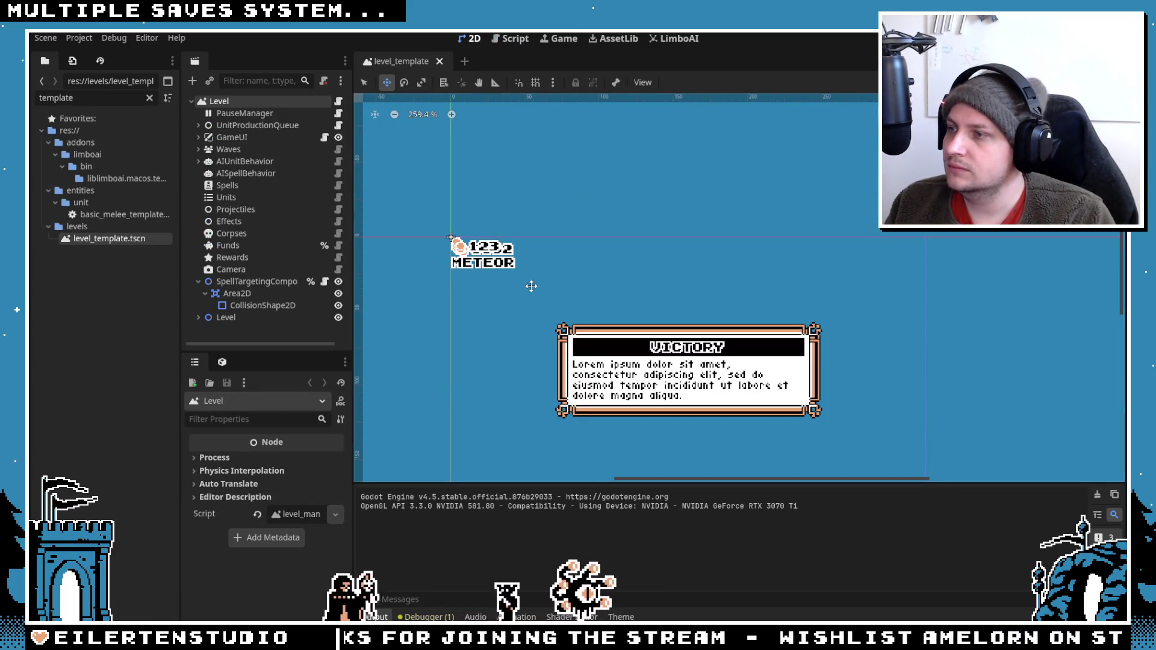
pyautogui.moveTo(554, 290); pyautogui.dragTo(577, 199)
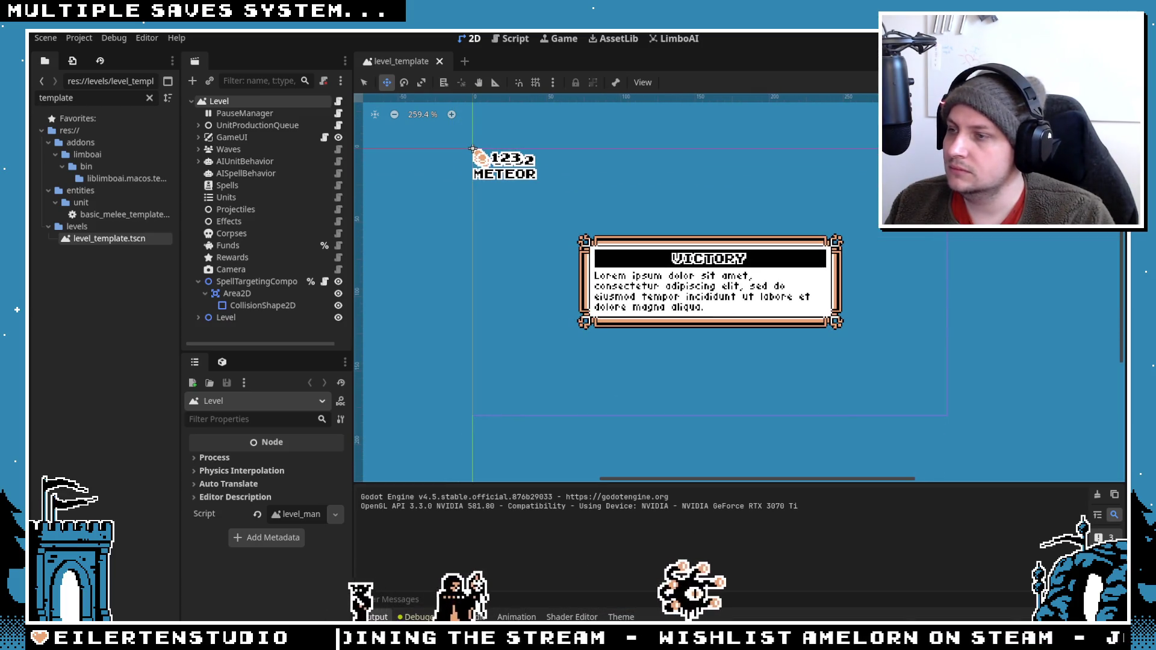
pyautogui.click(374, 617)
pyautogui.scroll(1, 632, 339)
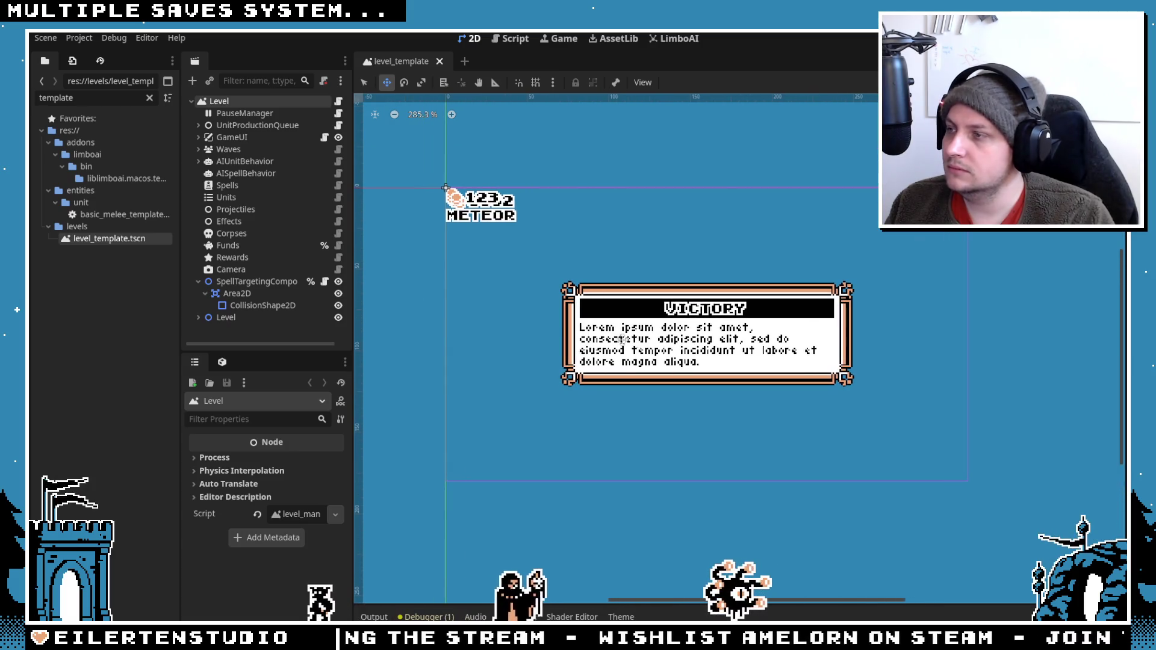
# Inspect Rewards and GameUI's children: the unit shop, spell shop, GameNotification and UnitShopDisplay nodes
pyautogui.click(234, 258)
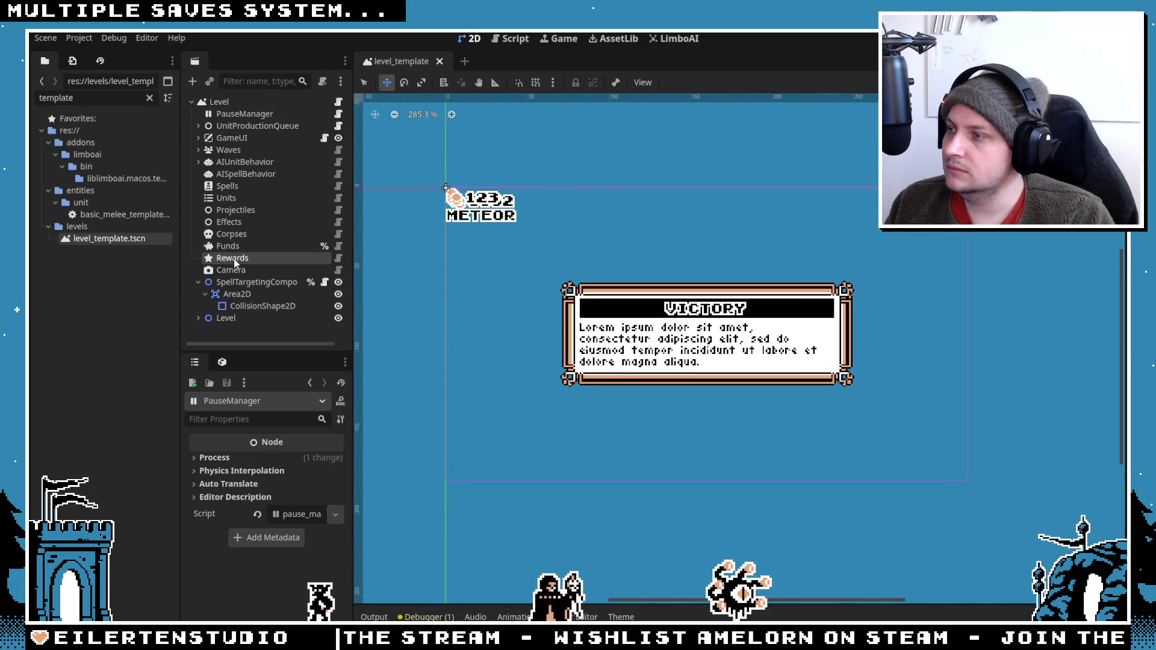
pyautogui.click(195, 136)
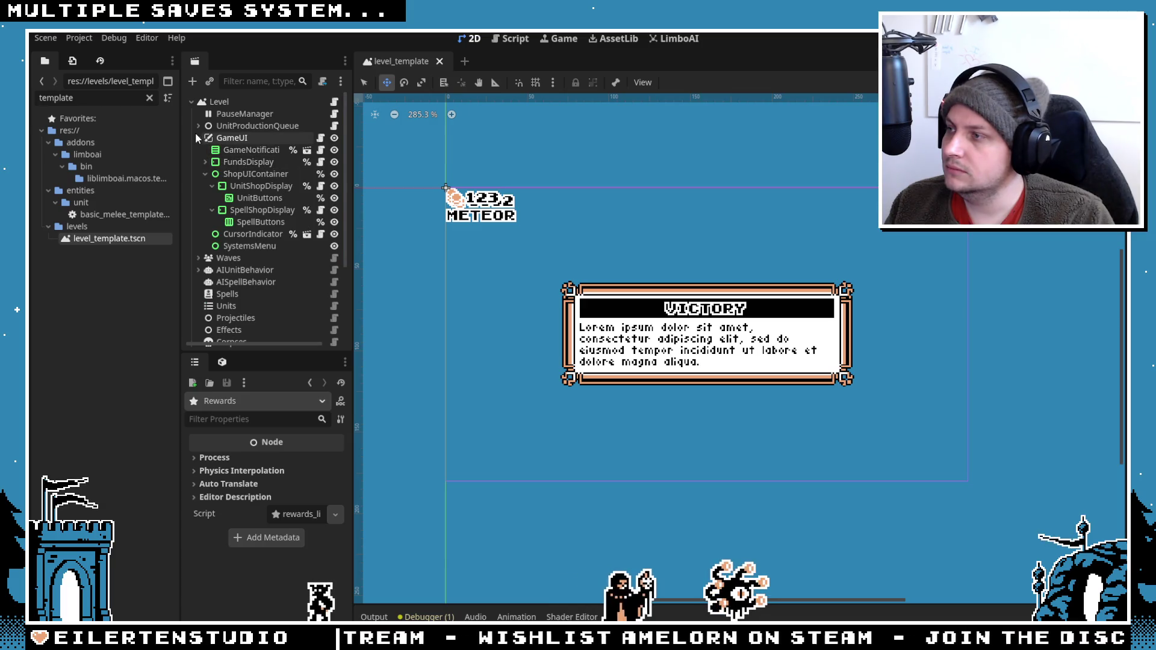
pyautogui.click(197, 136)
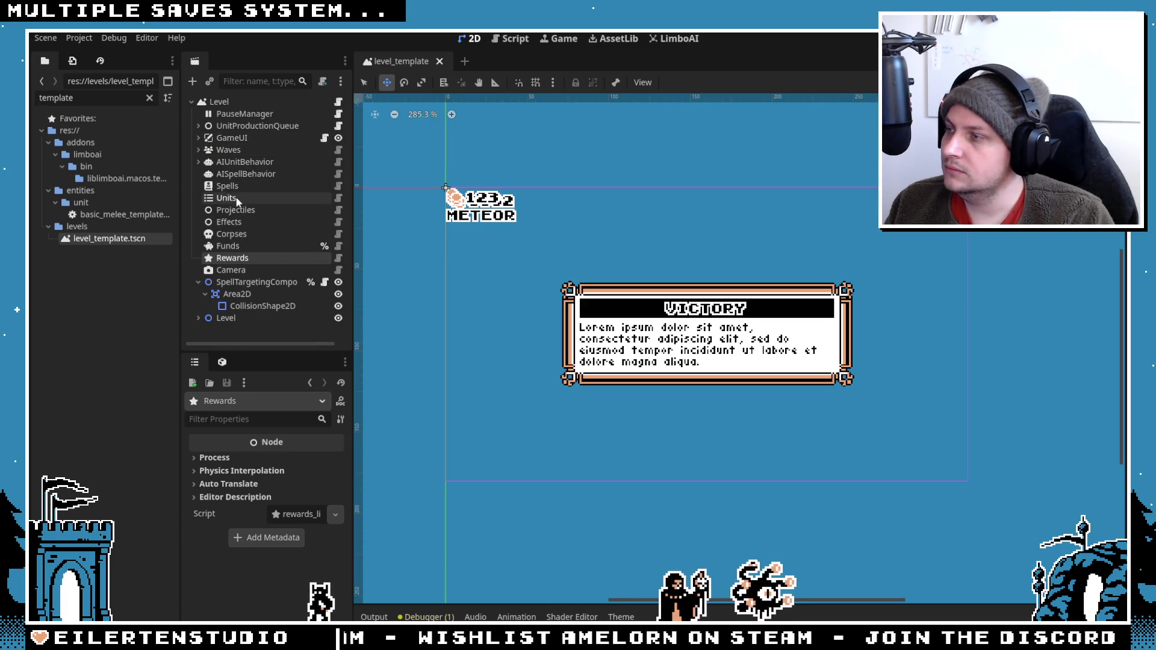
pyautogui.click(227, 185)
pyautogui.click(197, 137)
pyautogui.click(231, 137)
pyautogui.keyDown('shift'); pyautogui.click(205, 173); pyautogui.keyUp('shift')
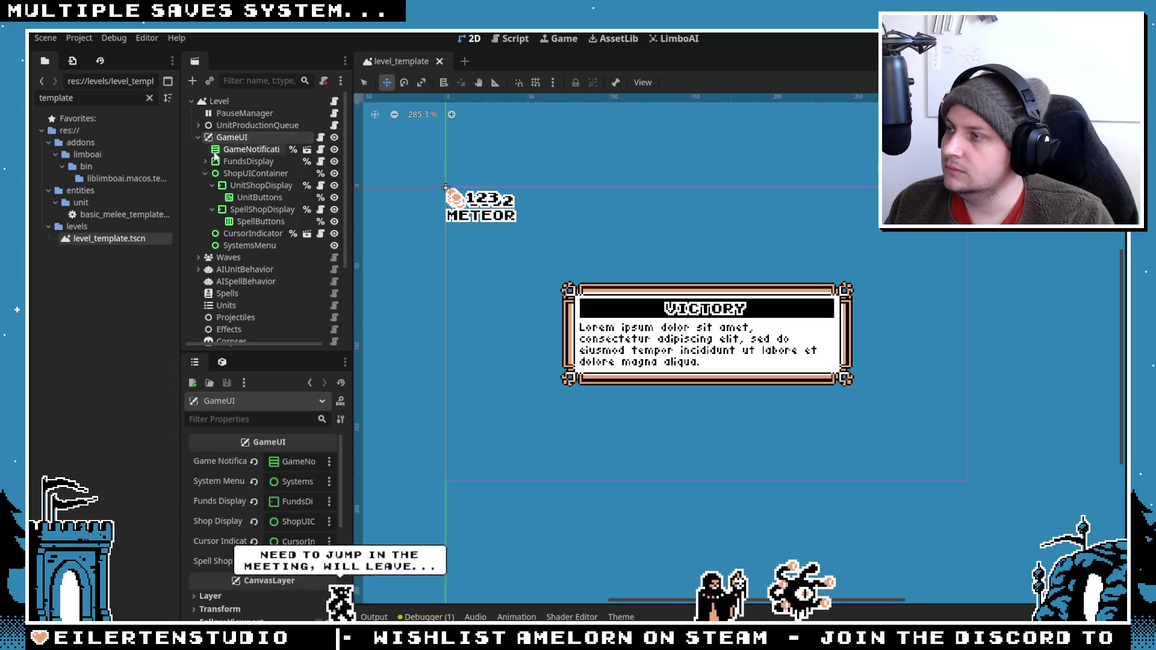
pyautogui.click(250, 150)
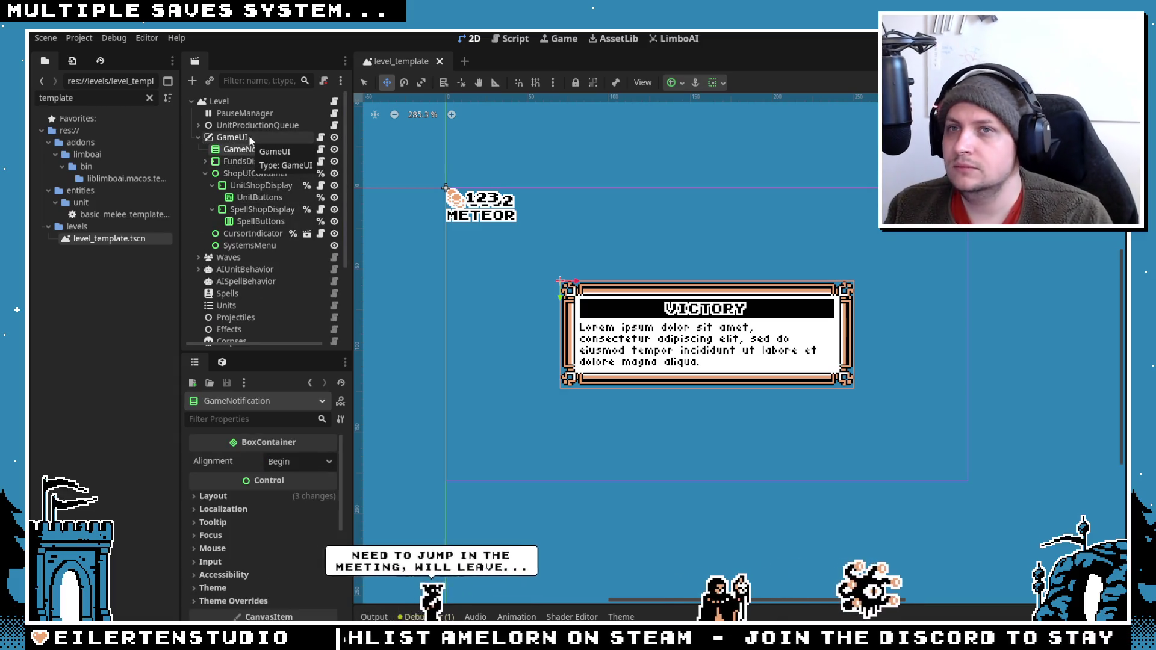
pyautogui.click(258, 185)
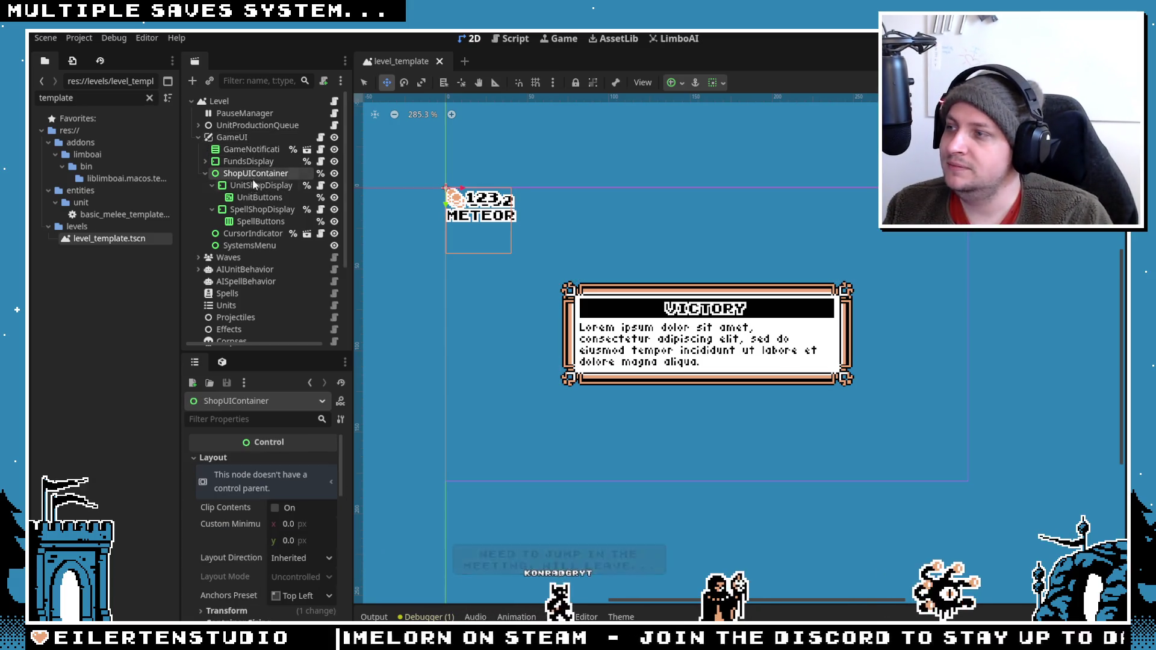
# Collapse GameUI, inspect AIUnitBehavior and AISpellBehavior, and bring up unit_production_queue.gd
pyautogui.click(204, 173)
pyautogui.click(225, 148)
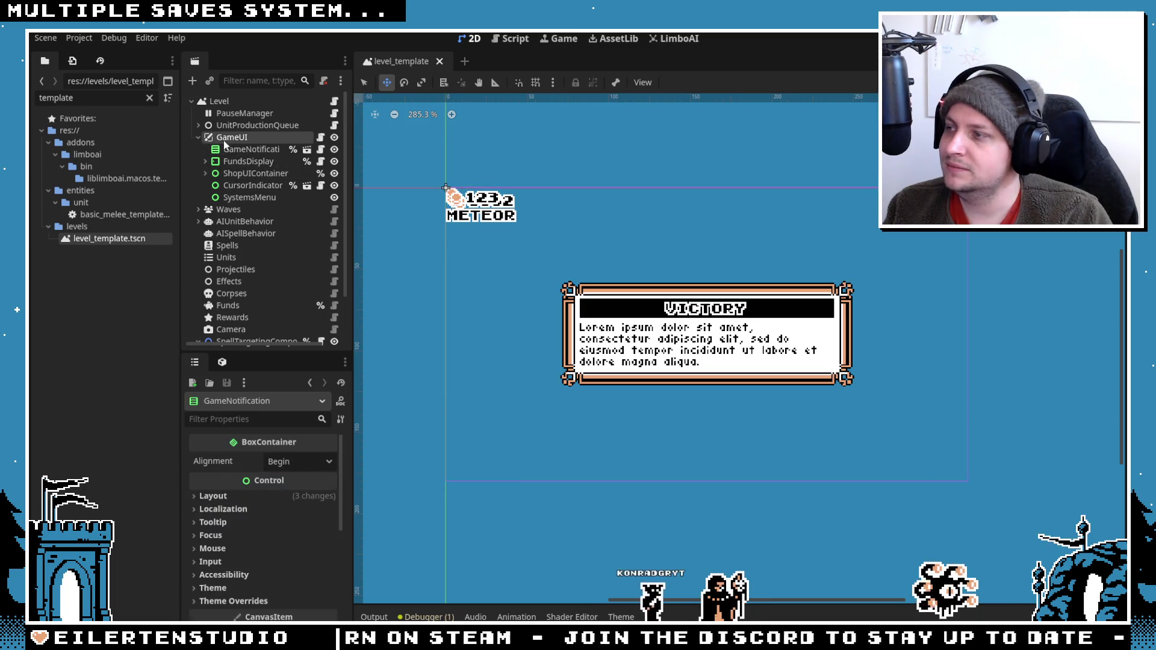
pyautogui.click(242, 162)
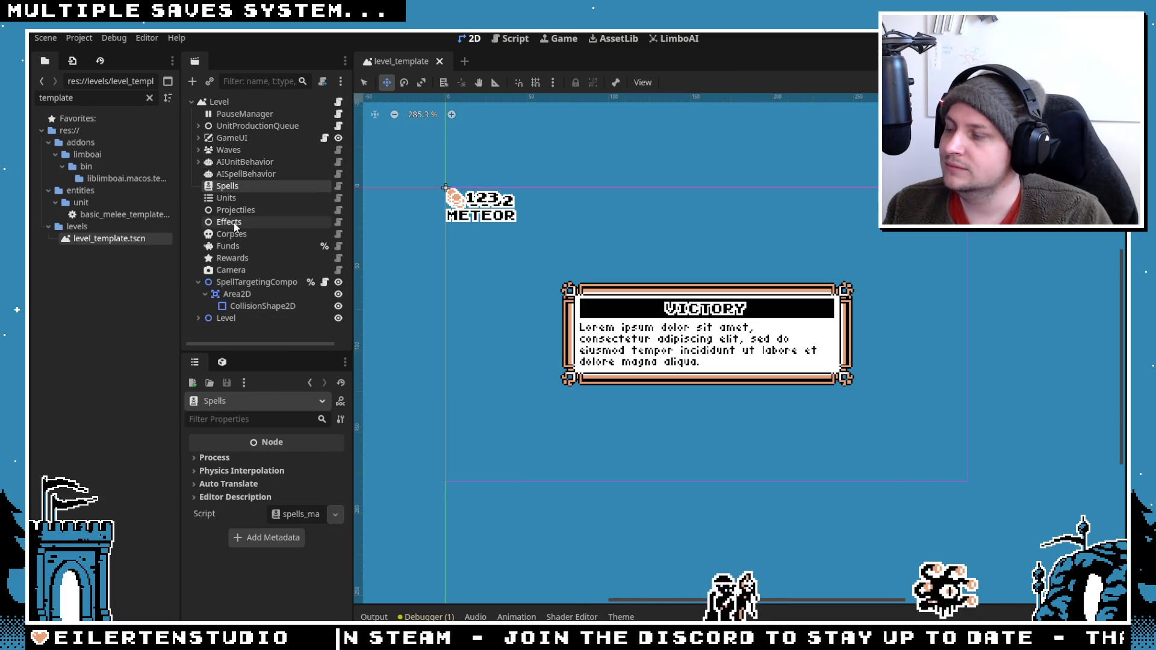
pyautogui.click(240, 174)
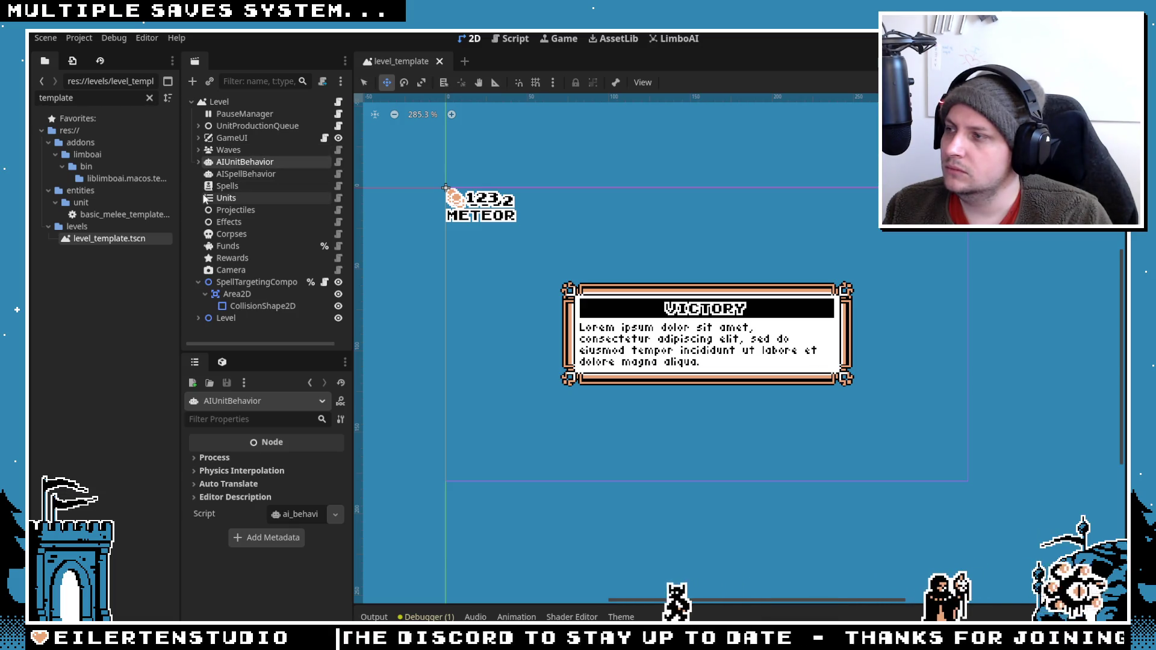
pyautogui.click(336, 127)
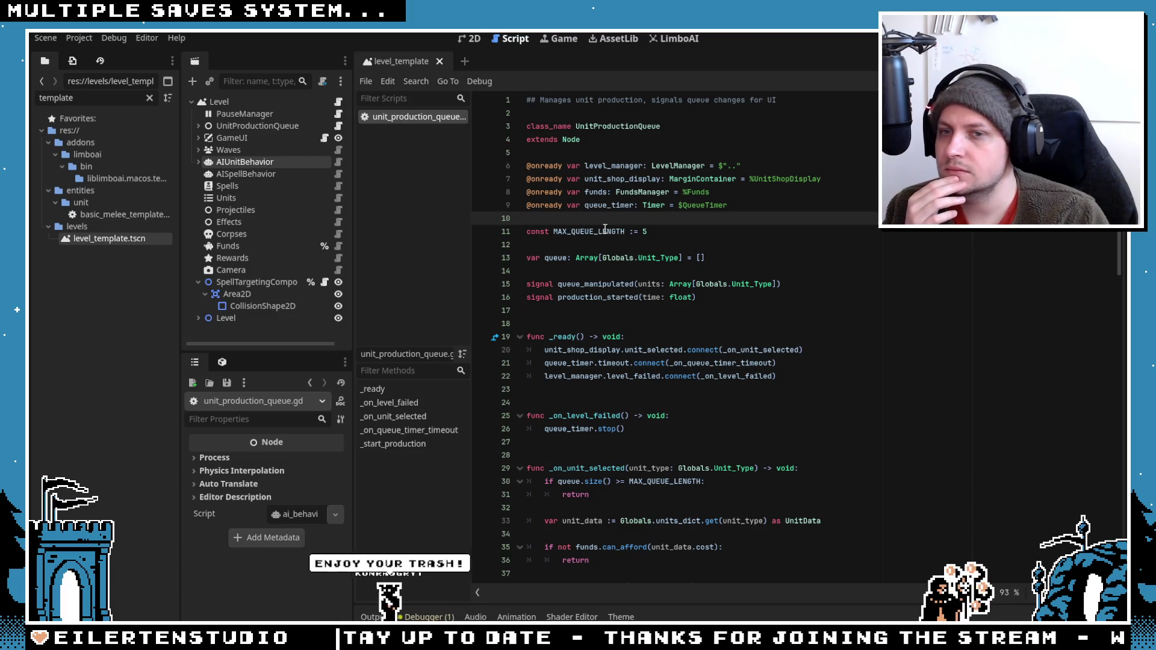
pyautogui.scroll(-2, 604, 231)
pyautogui.scroll(-3, 603, 231)
pyautogui.scroll(-5, 604, 230)
pyautogui.scroll(-4, 604, 229)
pyautogui.scroll(1, 604, 230)
pyautogui.scroll(4, 603, 230)
pyautogui.scroll(5, 603, 231)
pyautogui.scroll(3, 600, 232)
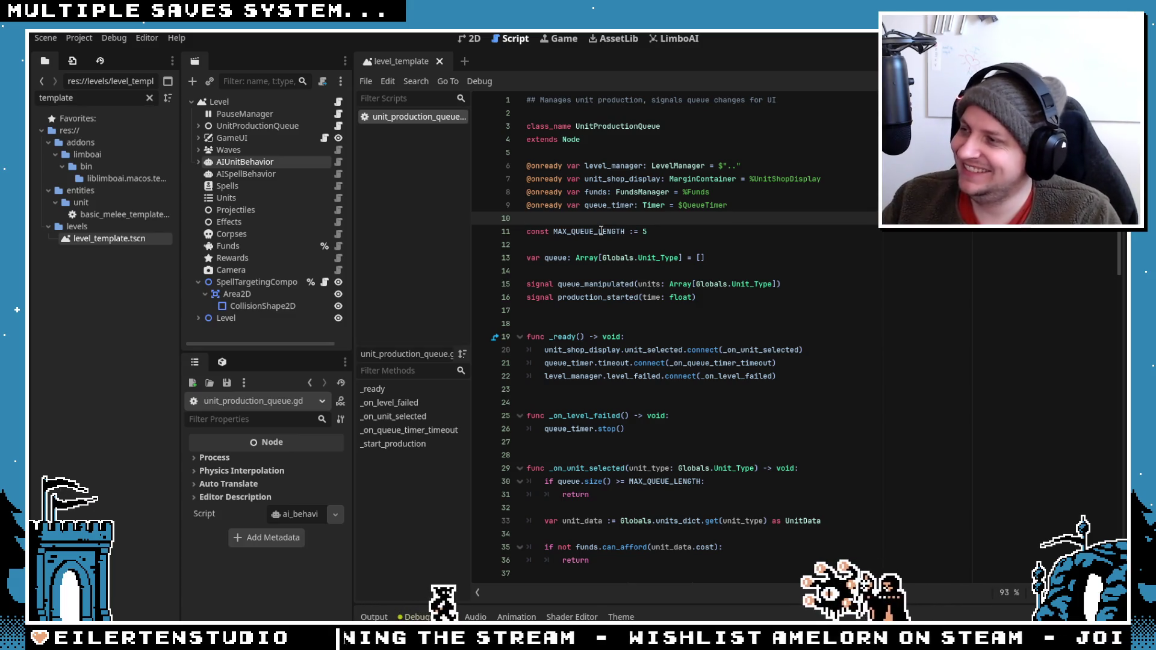
# Place the caret around the script's variable block, then alt-tab over to Aseprite
pyautogui.click(687, 243)
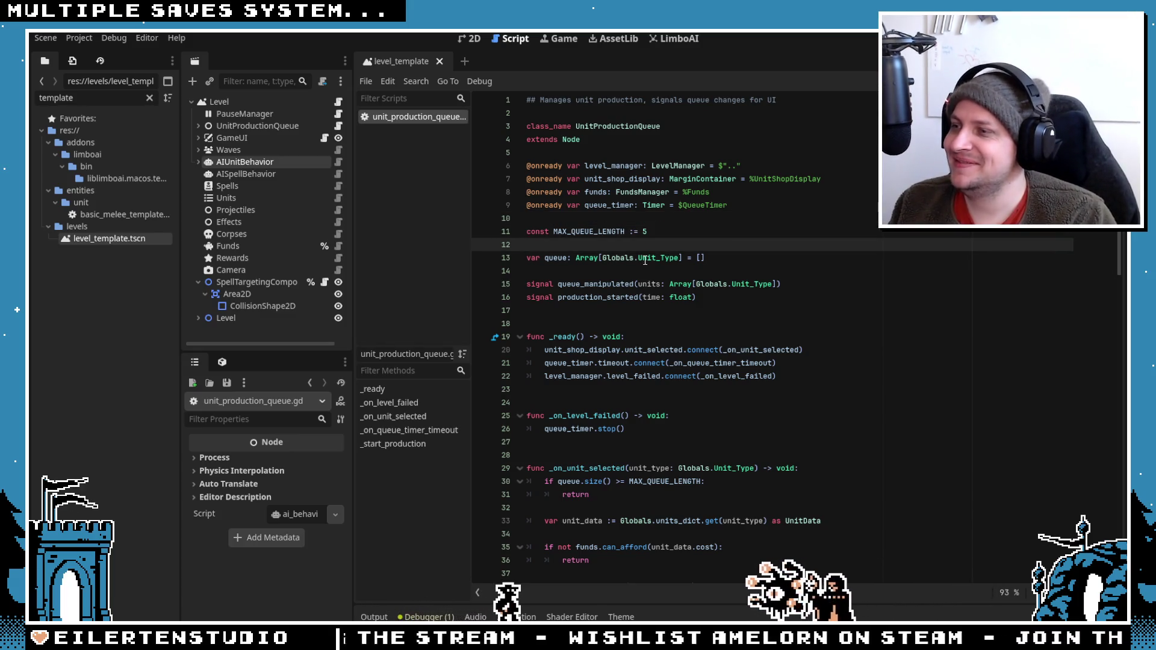
pyautogui.click(645, 260)
pyautogui.click(671, 222)
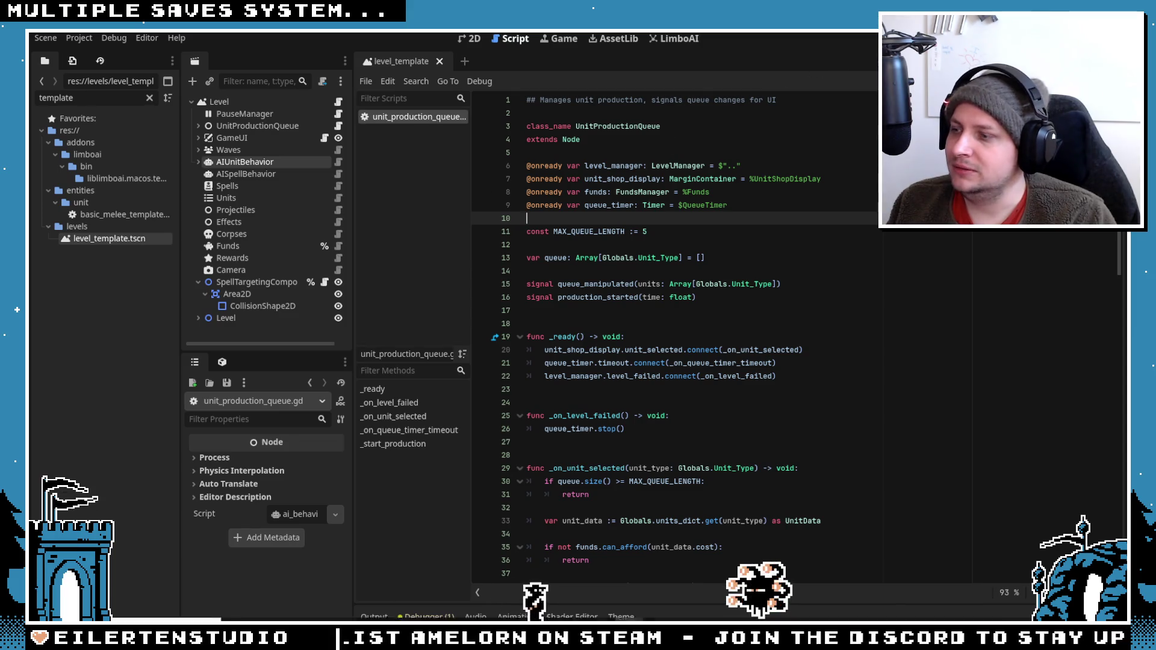
pyautogui.hotkey('alt', 'Tab')
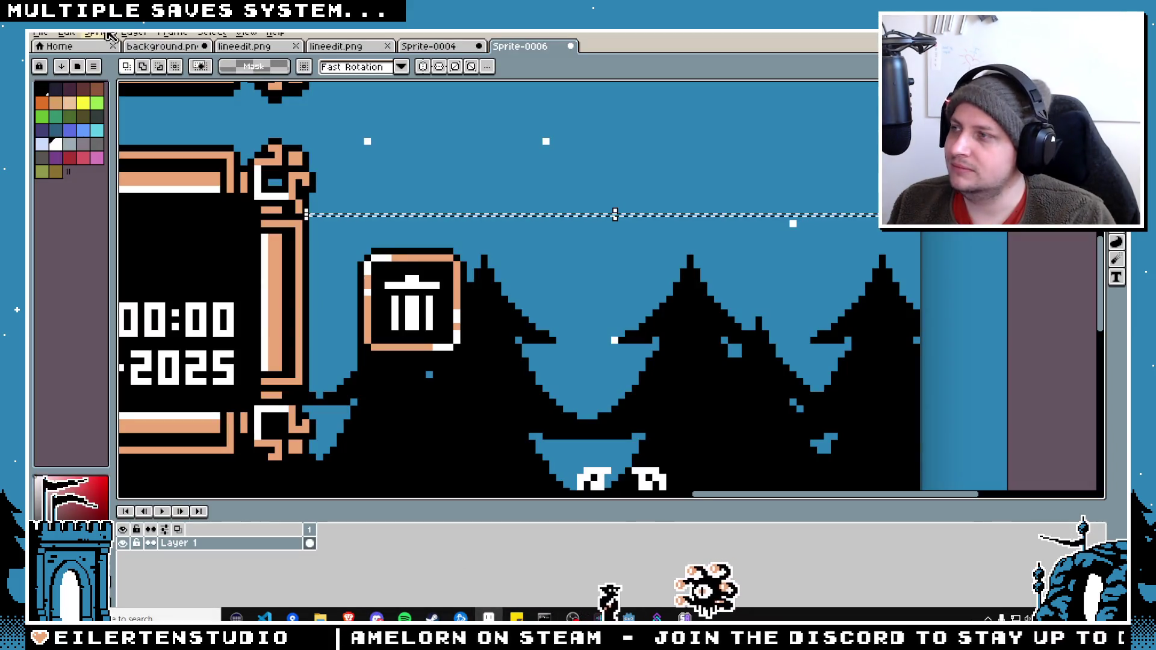
# Close Sprite-0006 and Sprite-0004, discarding their unsaved changes
pyautogui.hotkey('ctrl', 'w')
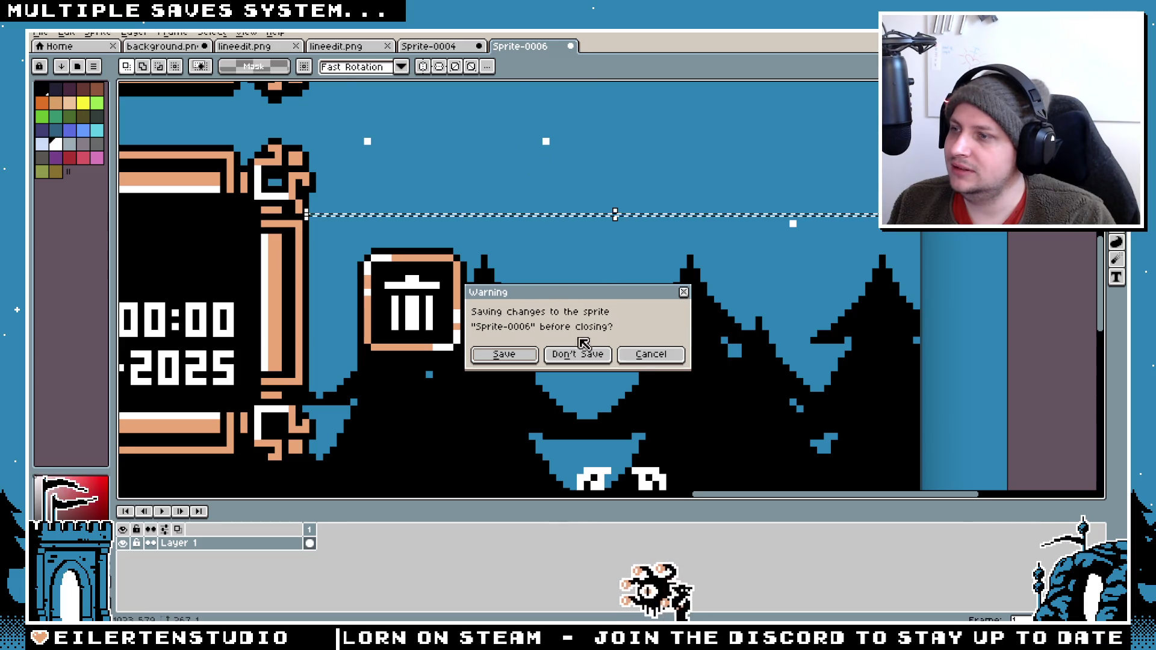
pyautogui.click(578, 354)
pyautogui.hotkey('ctrl', 'w')
pyautogui.click(579, 354)
# Bring up File > Open and show its folder tree and recent folders
pyautogui.click(40, 33)
pyautogui.click(60, 56)
pyautogui.click(263, 59)
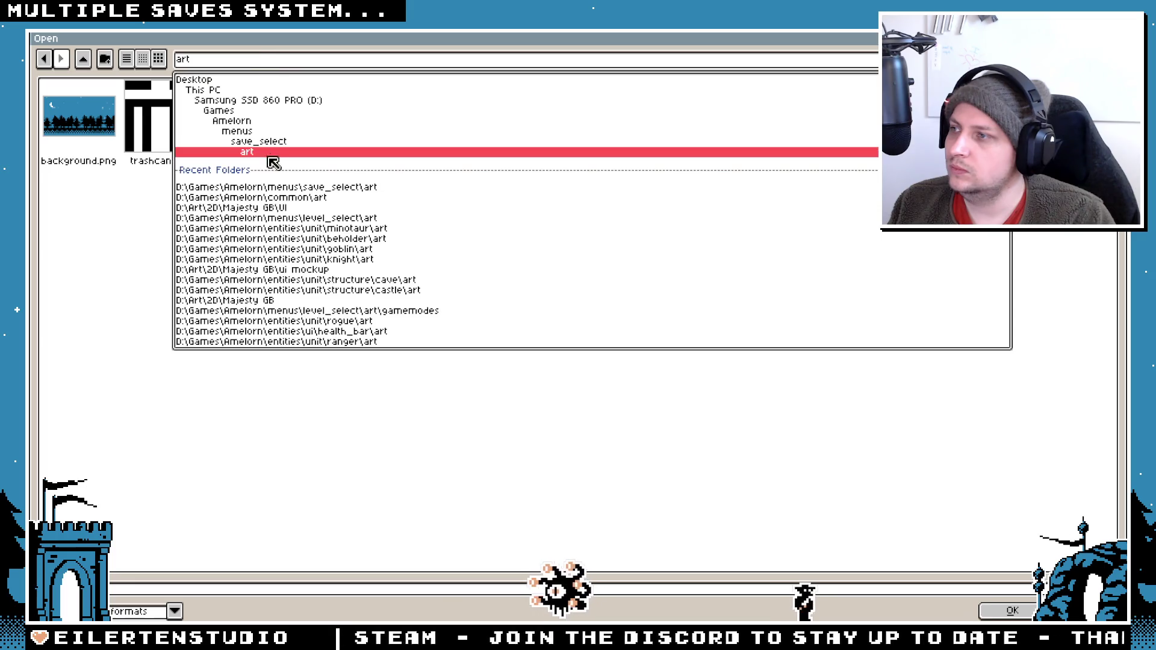
# Browse via the ui mockup folder, filter to aseprite files, and open UI_mockup_2.aseprite from Majesty GB
pyautogui.click(283, 209)
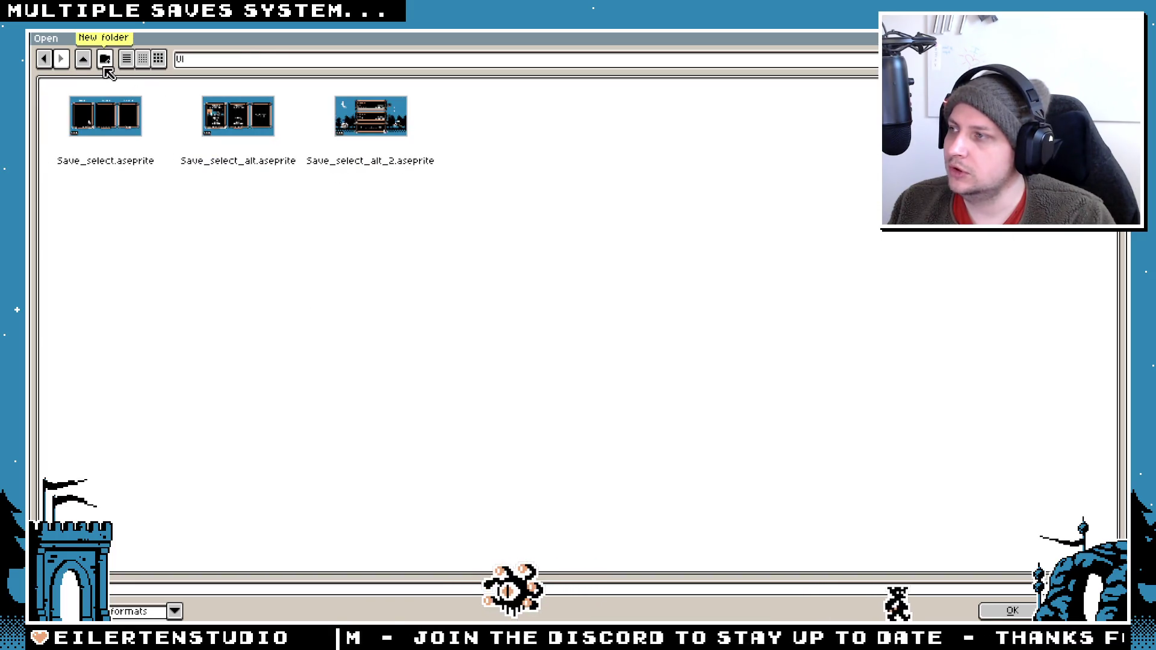
pyautogui.press('BackSpace')
pyautogui.doubleClick(419, 146)
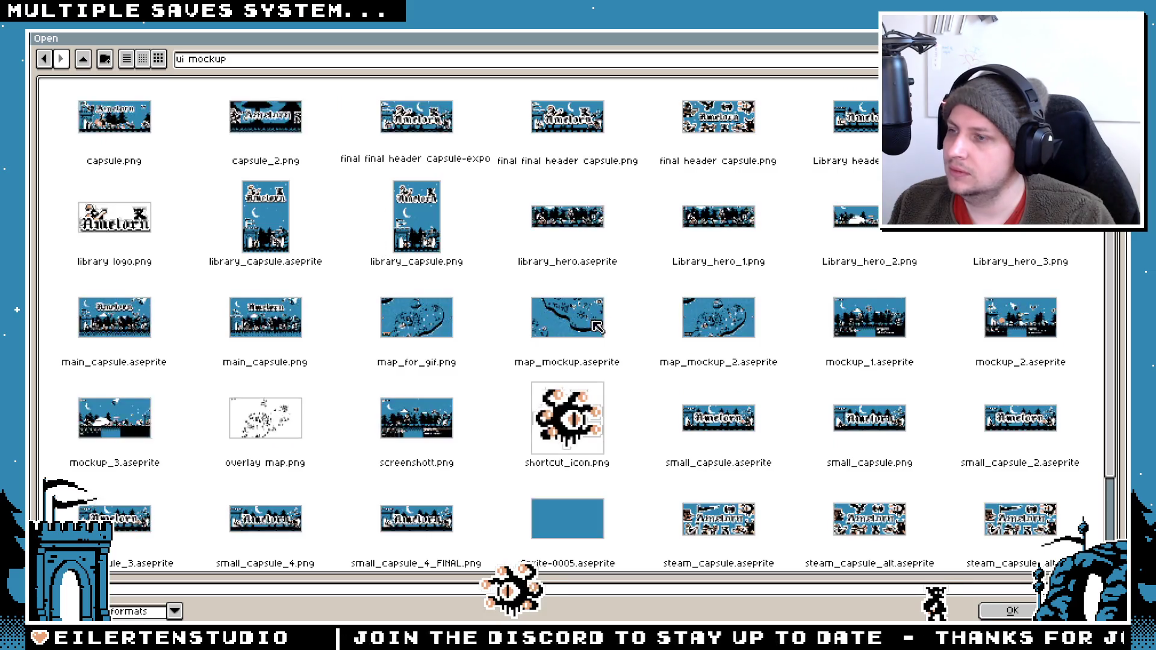
pyautogui.scroll(-2, 610, 298)
pyautogui.scroll(2, 260, 415)
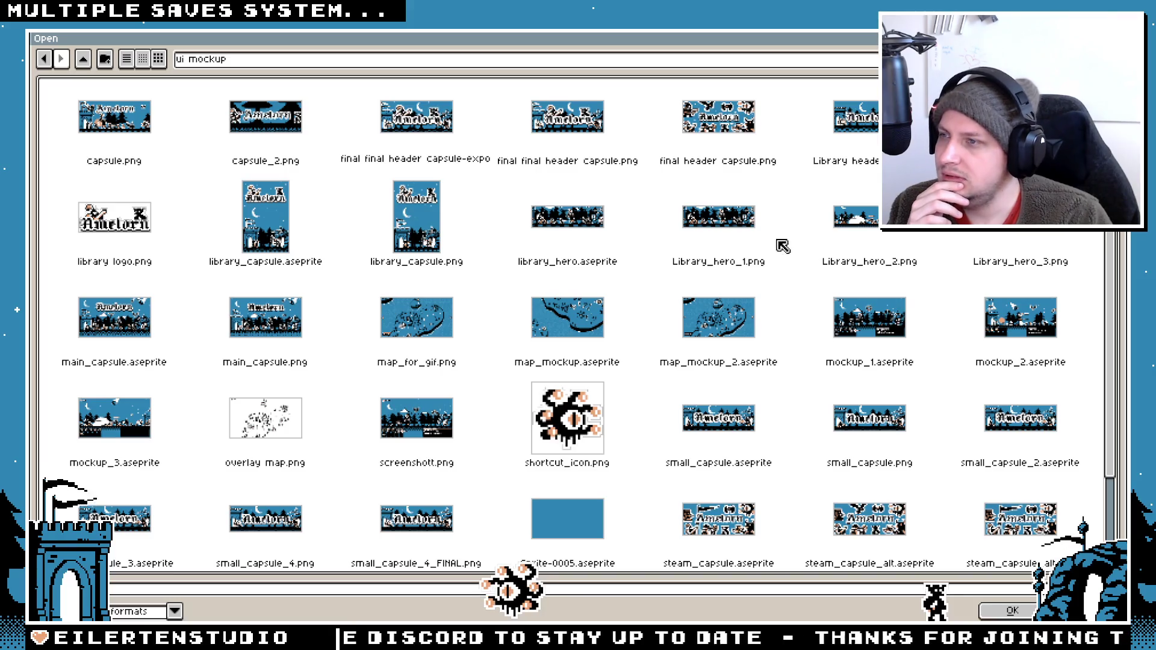
pyautogui.click(175, 611)
pyautogui.click(130, 449)
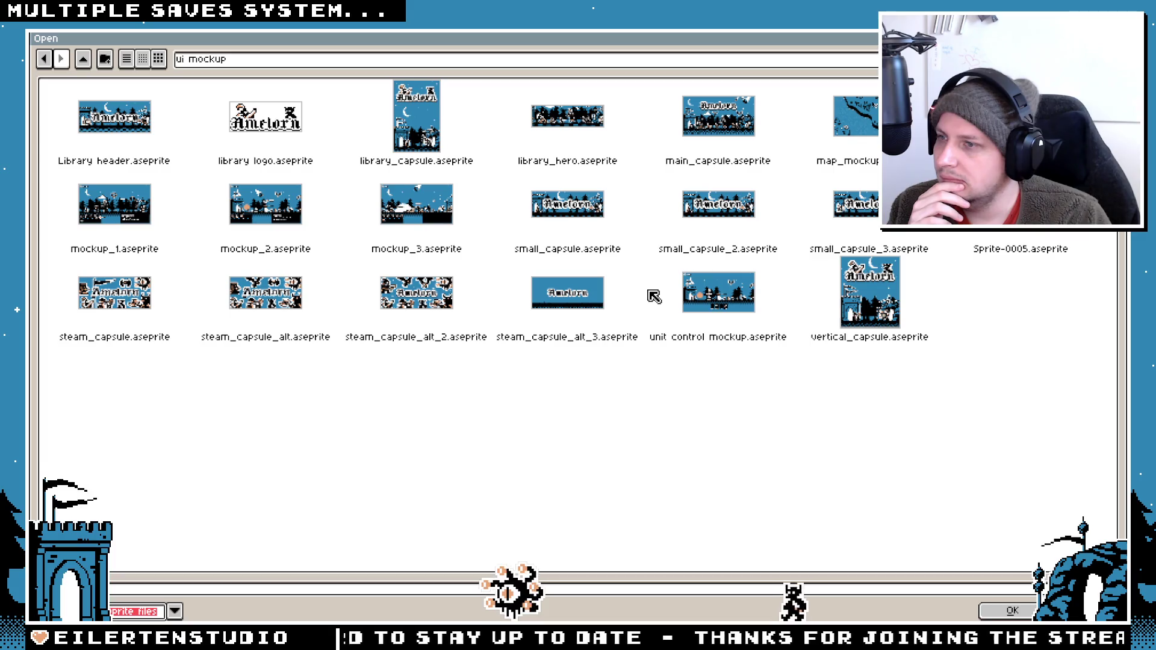
pyautogui.click(82, 58)
pyautogui.scroll(-5, 440, 335)
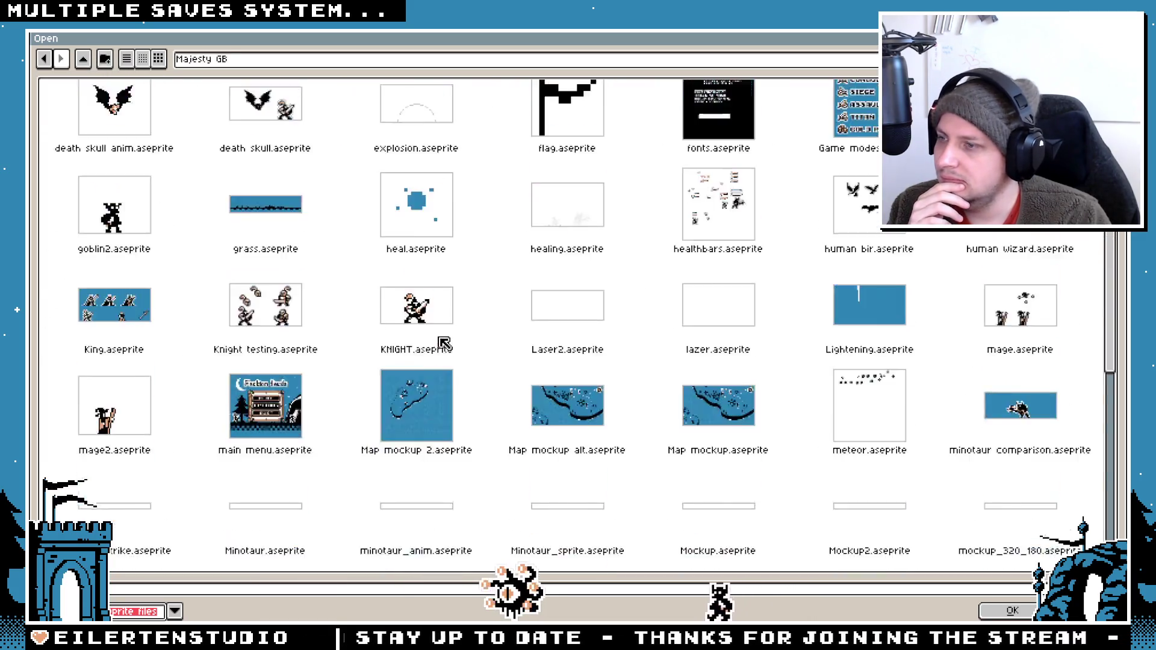
pyautogui.scroll(-5, 447, 336)
pyautogui.scroll(-3, 446, 336)
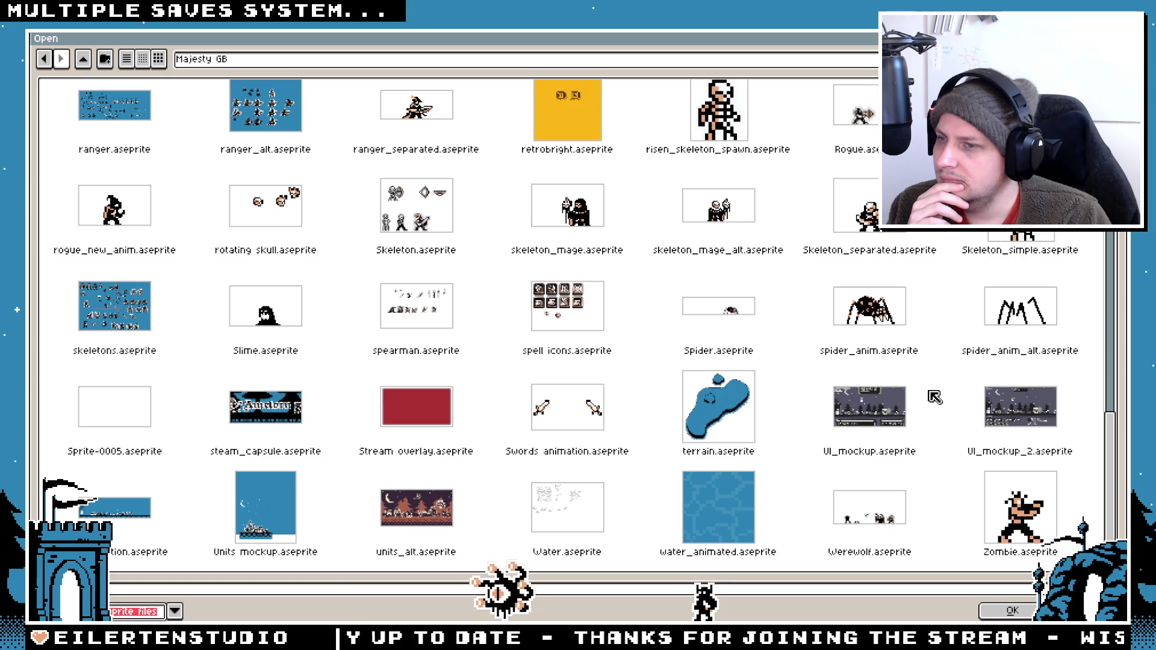
pyautogui.doubleClick(1021, 408)
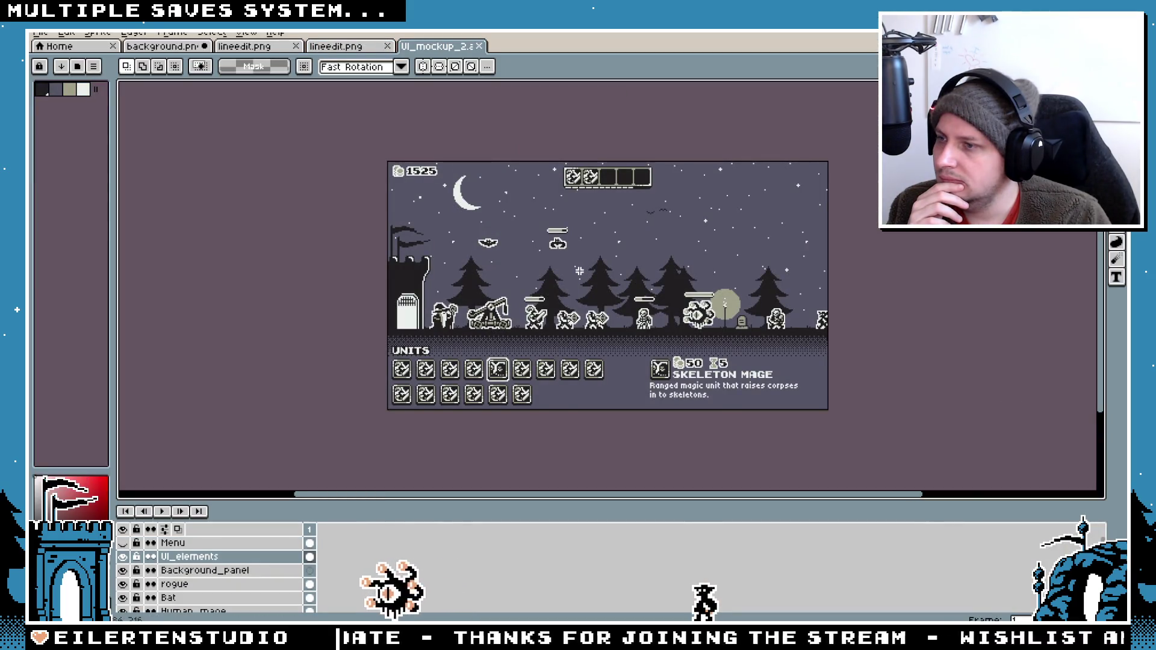
# Open Mockup2.aseprite from the Majesty GB folder through File > Open
pyautogui.click(41, 33)
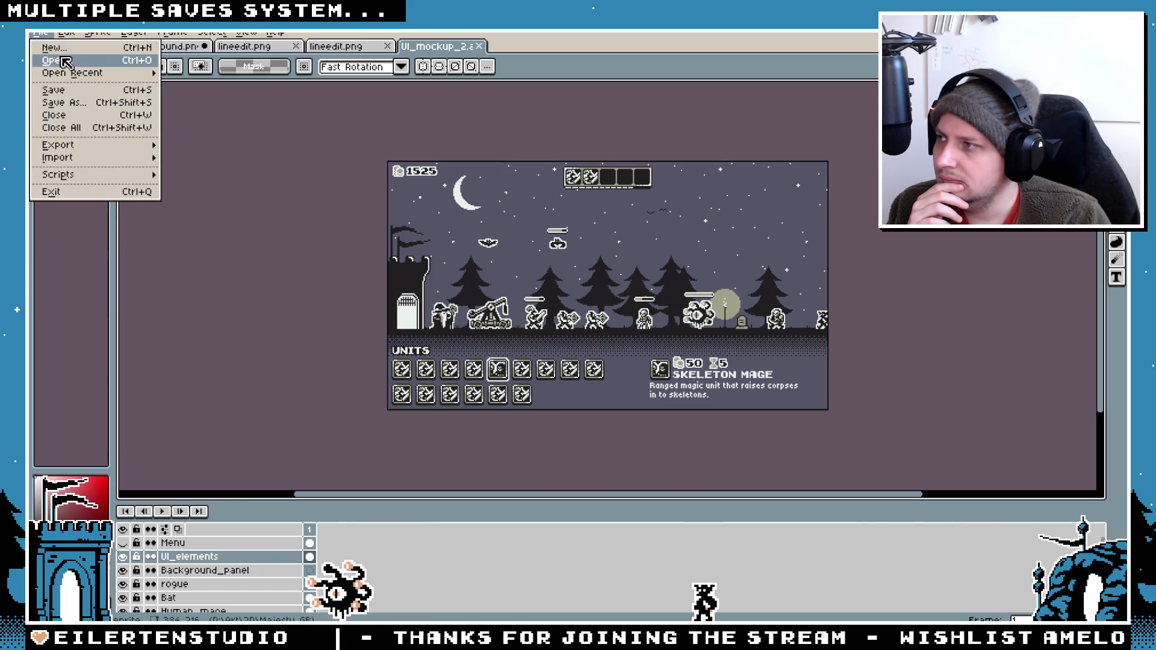
pyautogui.click(46, 57)
pyautogui.scroll(-6, 651, 329)
pyautogui.doubleClick(853, 316)
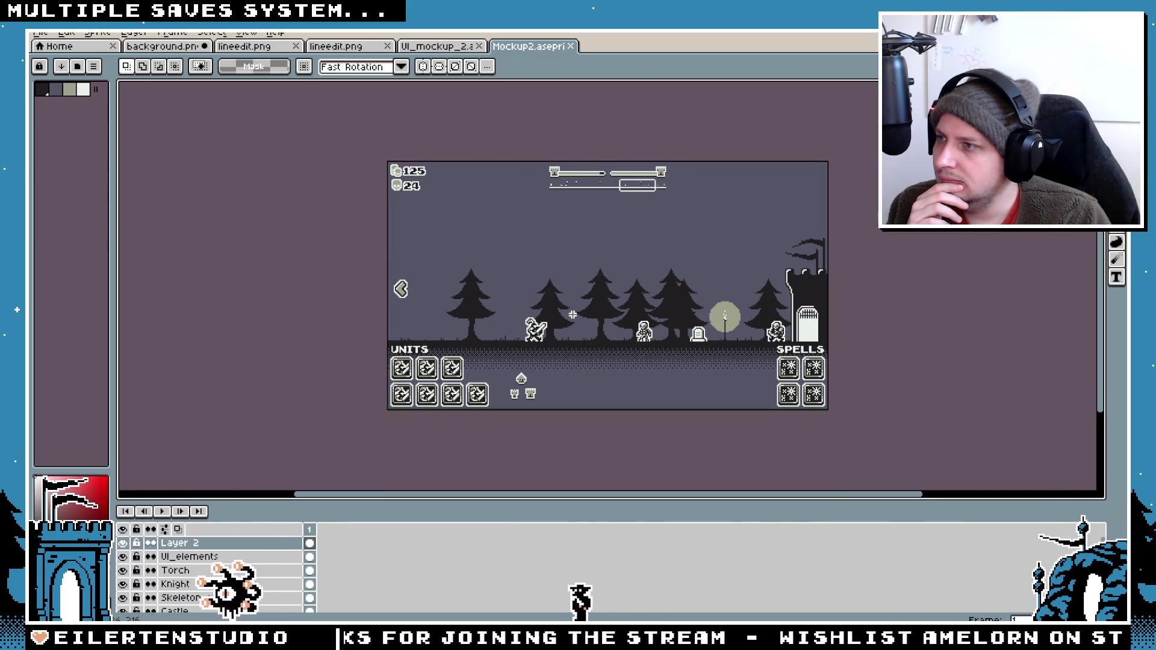
pyautogui.scroll(3, 582, 177)
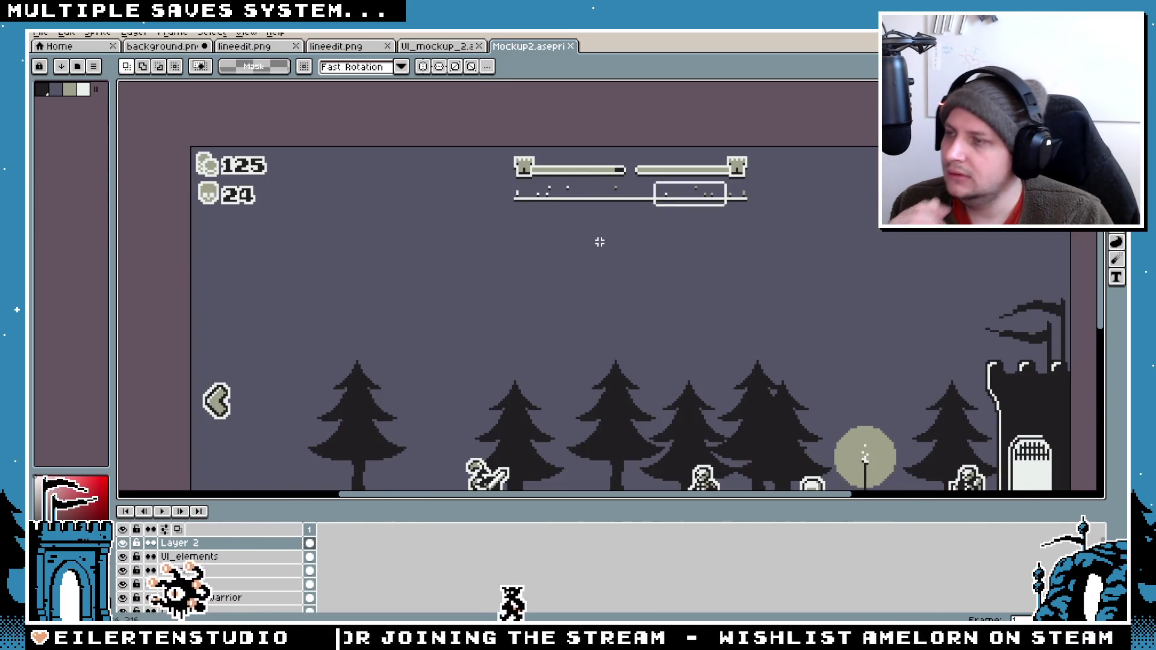
pyautogui.scroll(-3, 601, 243)
# Pan around the Mockup2 battle screen with the Hand tool, then switch to the marquee selection
pyautogui.press('space')
pyautogui.moveTo(603, 306); pyautogui.dragTo(589, 280)
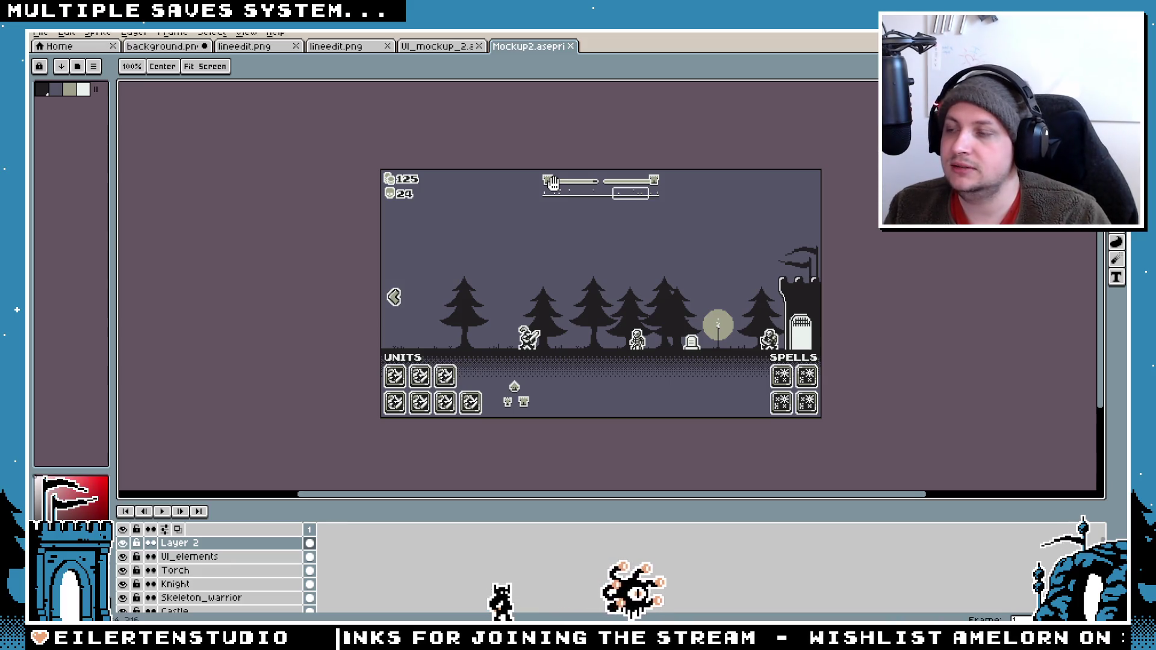
pyautogui.scroll(2, 553, 184)
pyautogui.scroll(-2, 564, 203)
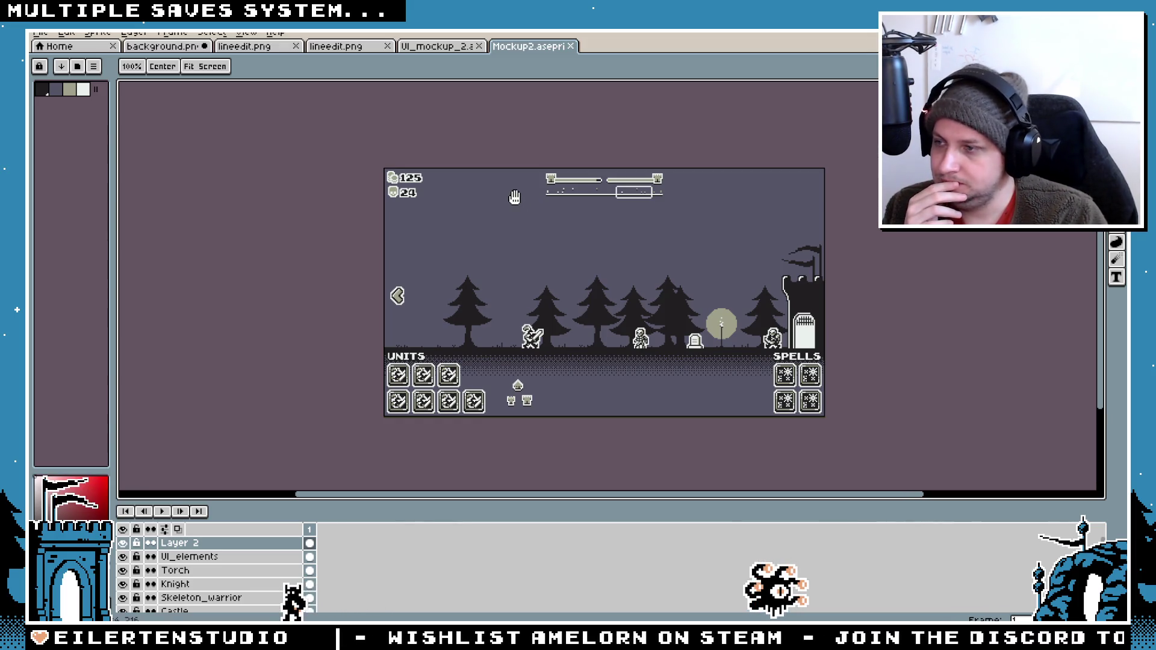
pyautogui.moveTo(601, 618)
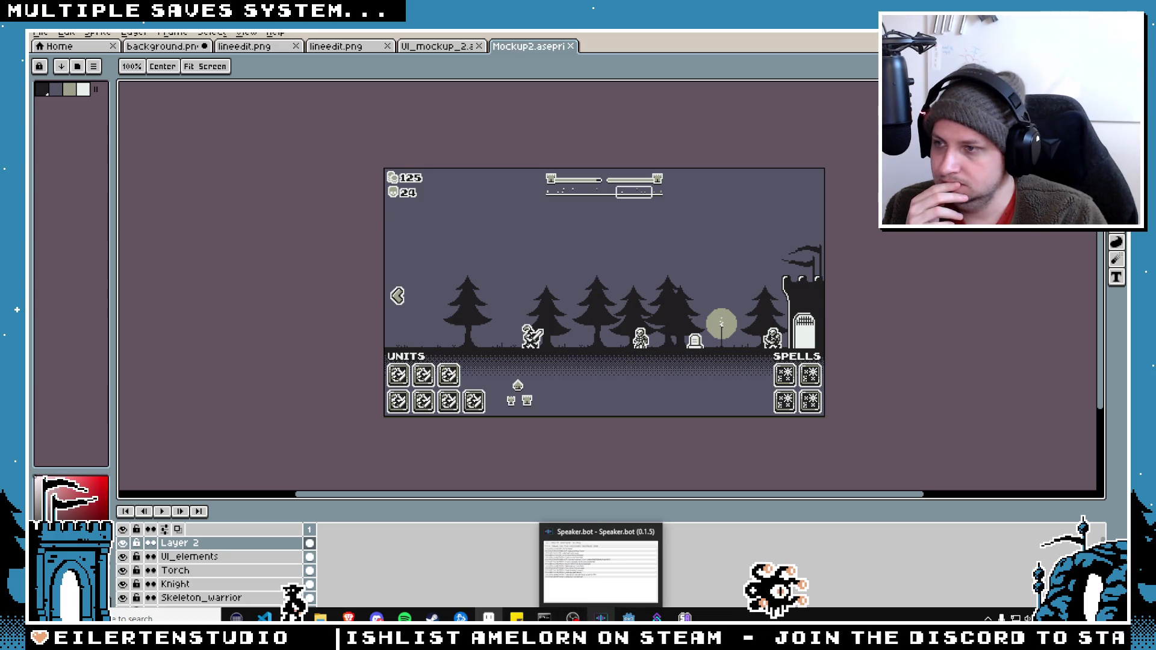
pyautogui.press('m')
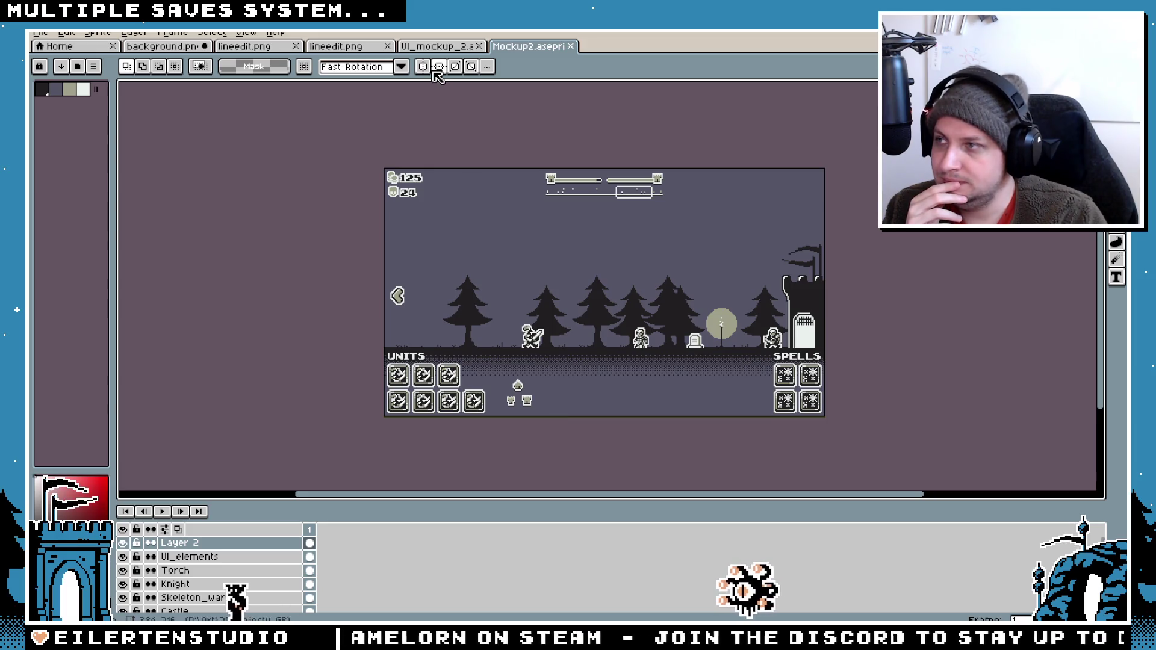
# Return to UI_mockup_2, toggle the UI_elements layer and pan the UNITS panel's unit bar into view
pyautogui.click(438, 46)
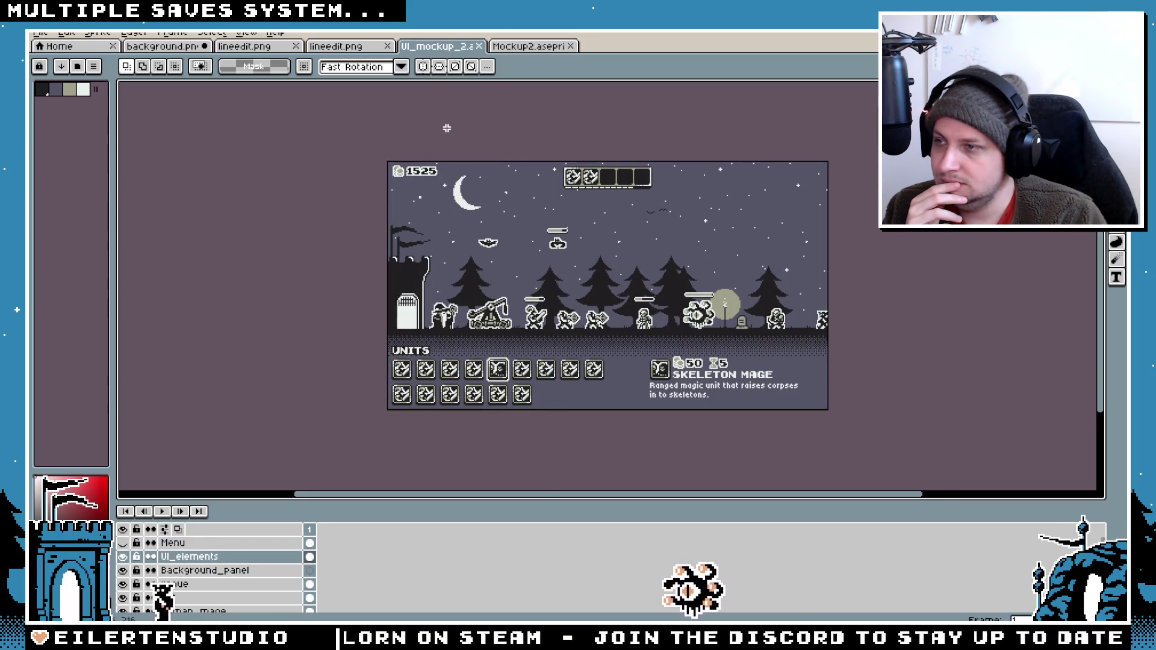
pyautogui.scroll(1, 605, 191)
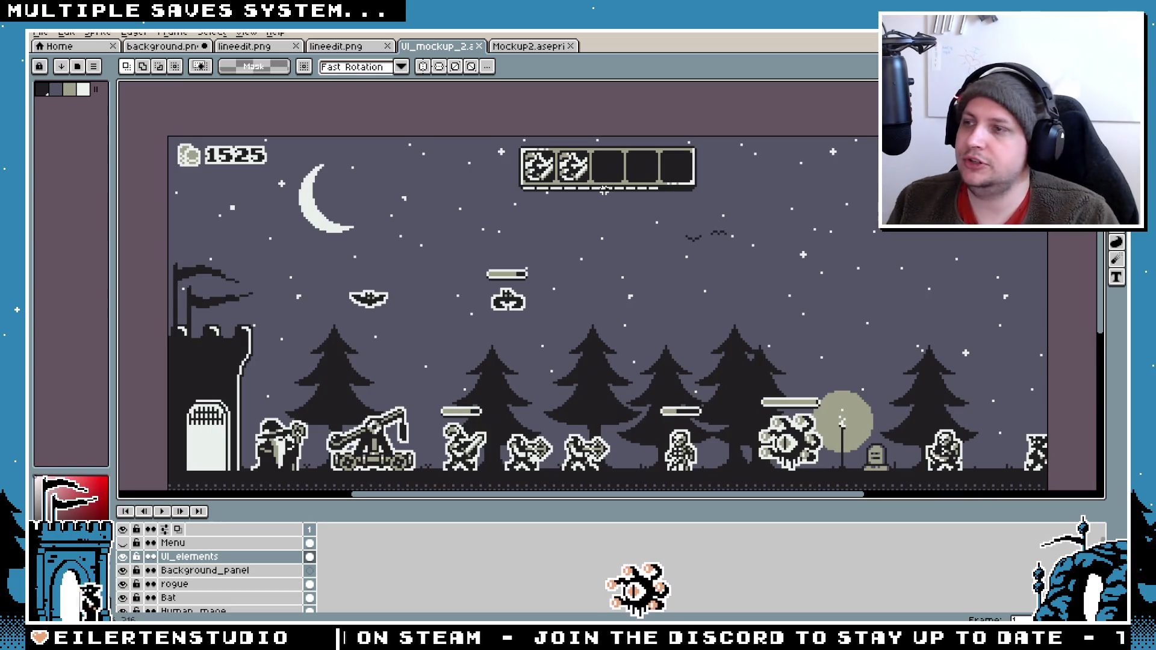
pyautogui.moveTo(604, 190); pyautogui.dragTo(616, 200)
pyautogui.scroll(1, 606, 209)
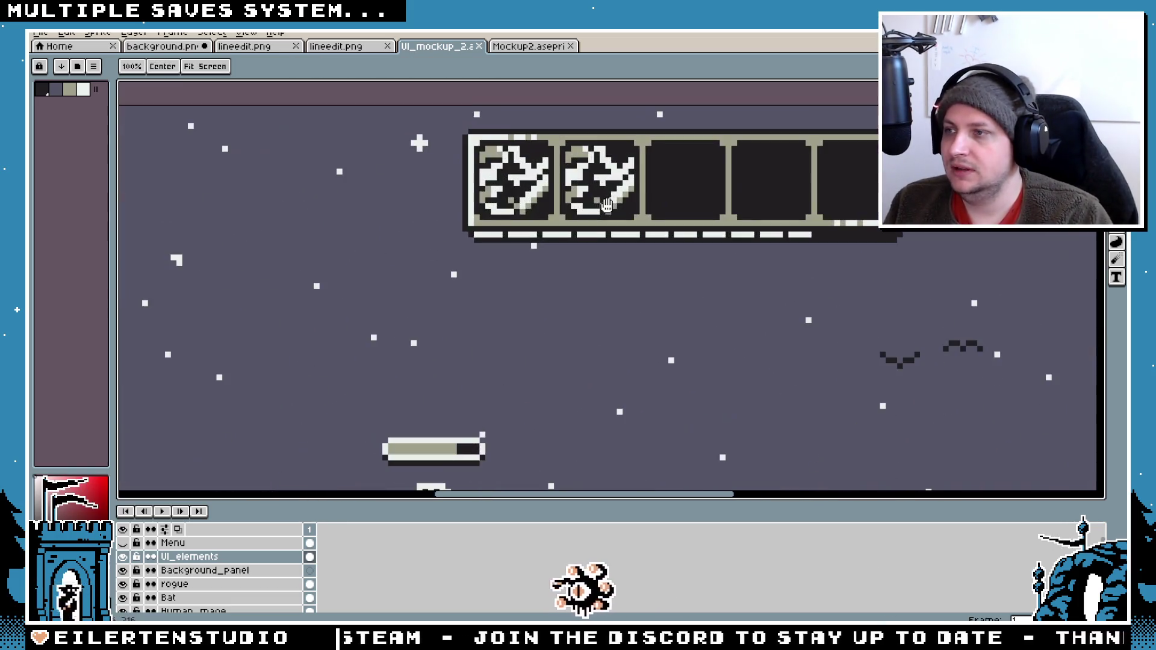
pyautogui.scroll(-1, 712, 204)
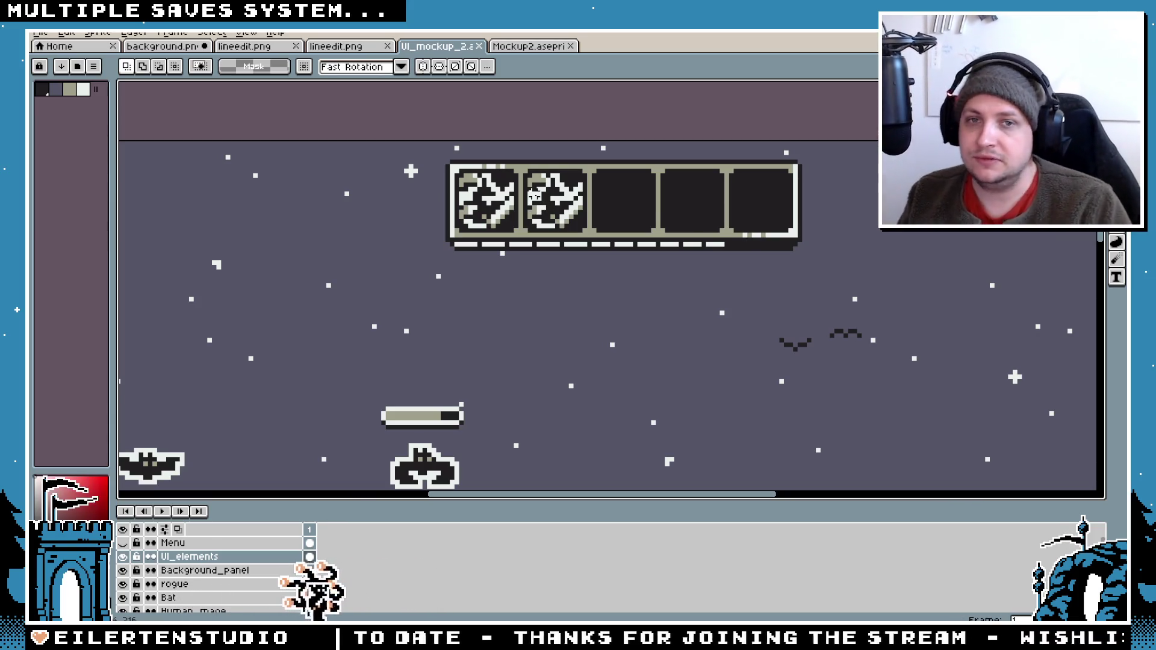
pyautogui.scroll(1, 574, 256)
pyautogui.scroll(1, 573, 255)
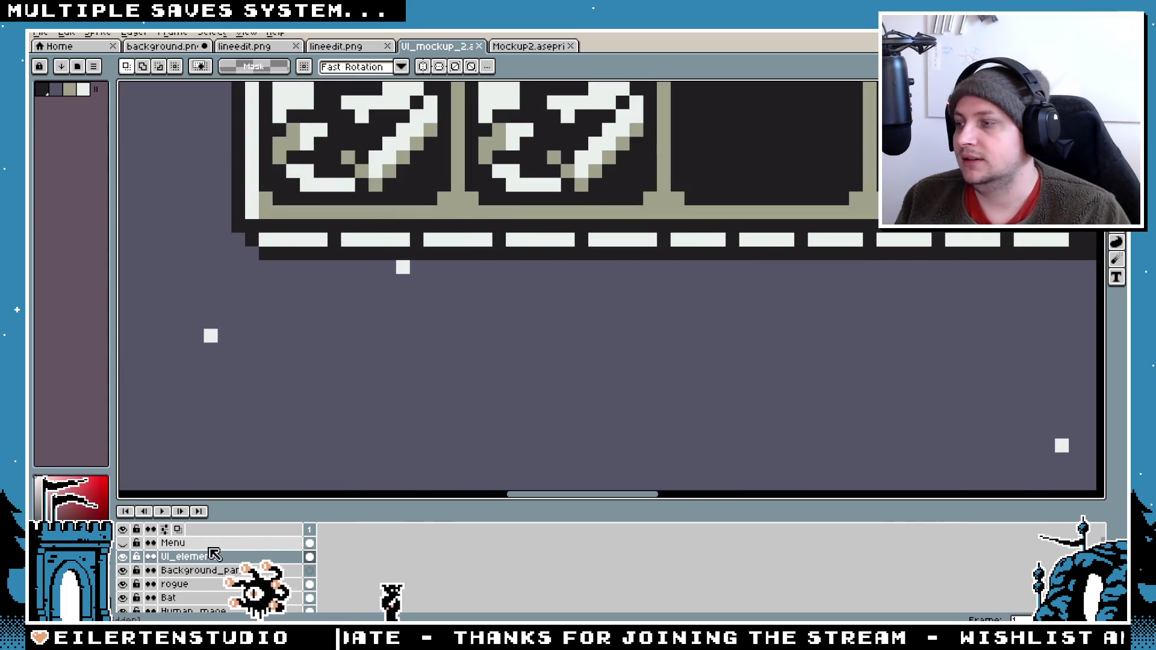
pyautogui.click(123, 557)
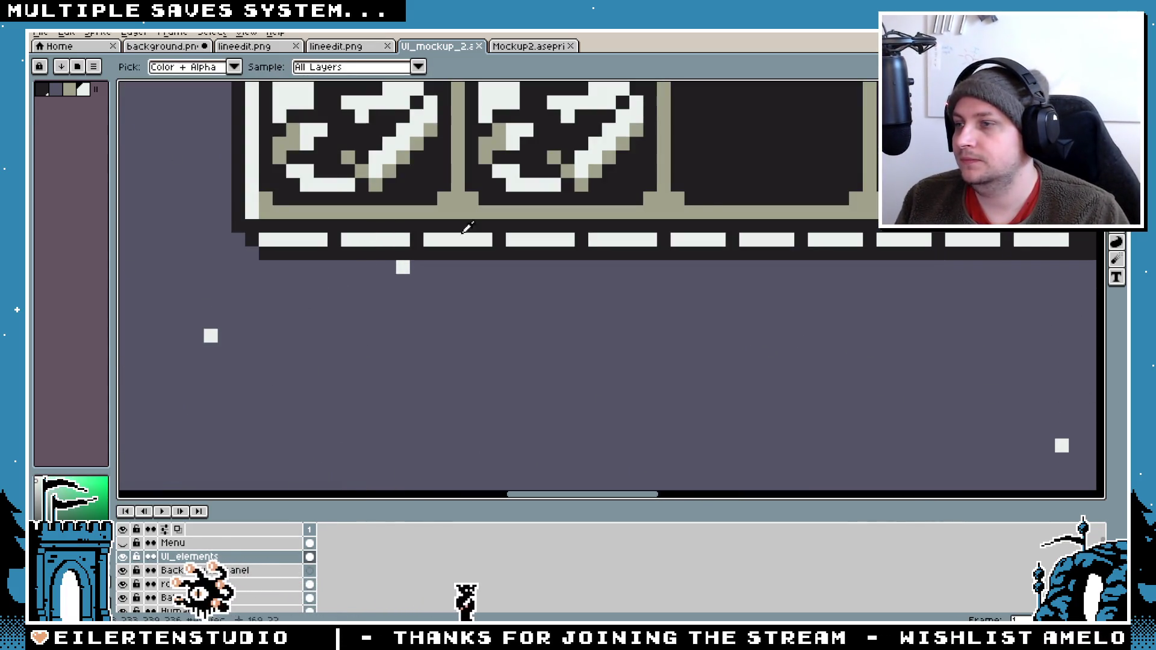
pyautogui.scroll(-1, 812, 225)
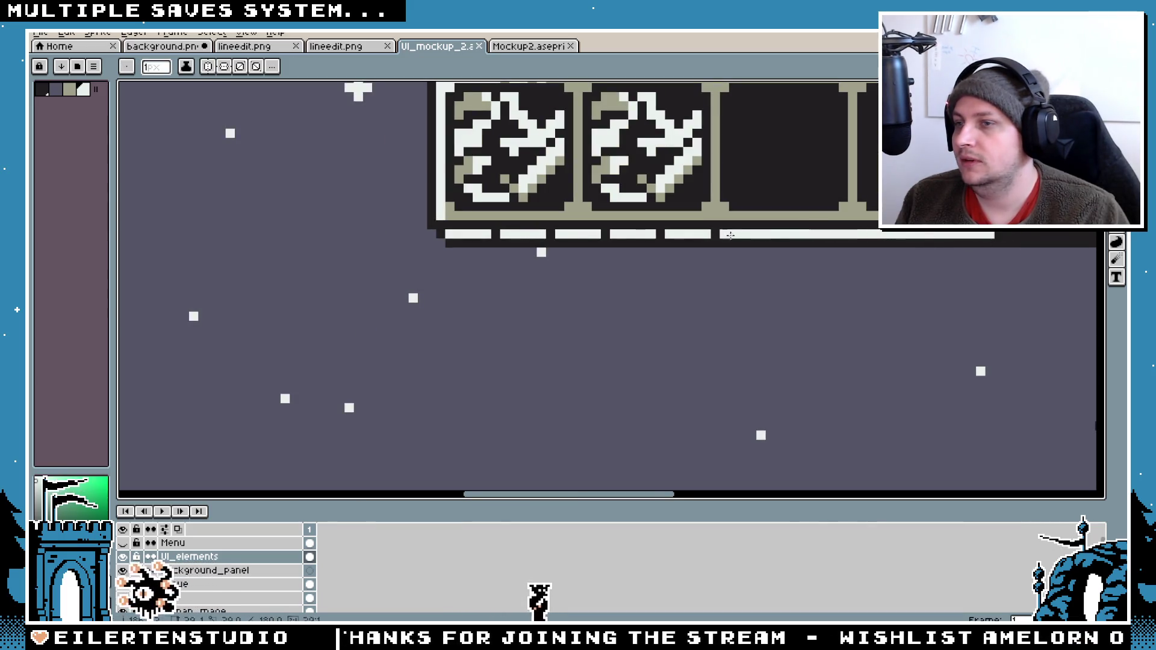
pyautogui.scroll(-1, 760, 262)
pyautogui.scroll(-2, 760, 262)
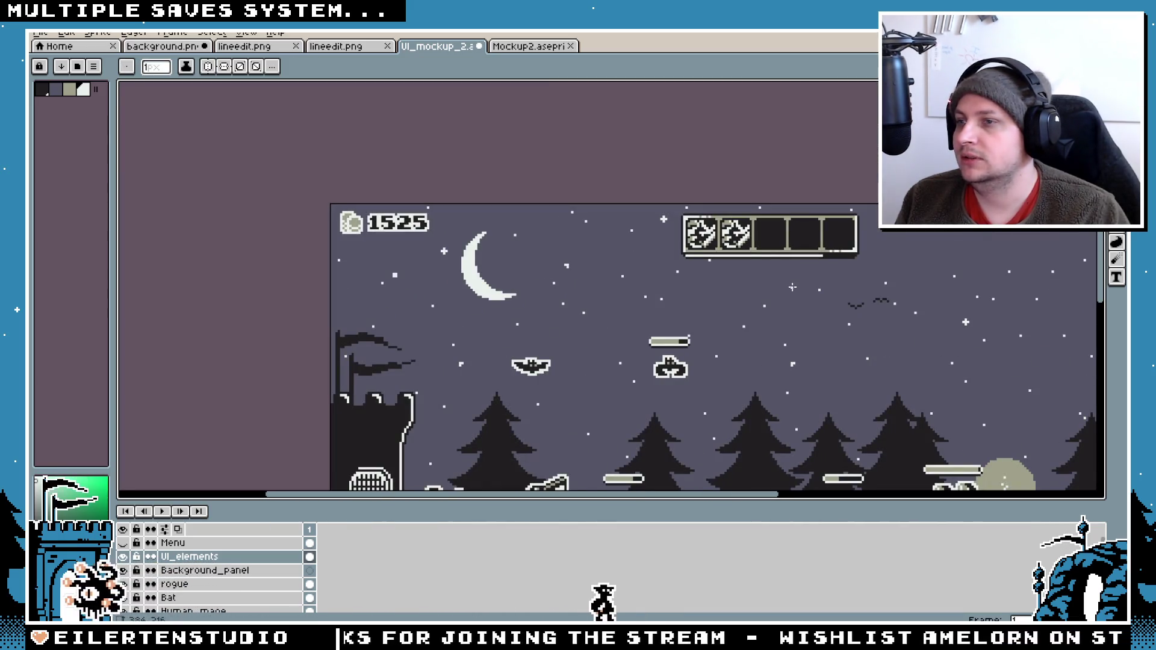
pyautogui.scroll(1, 783, 280)
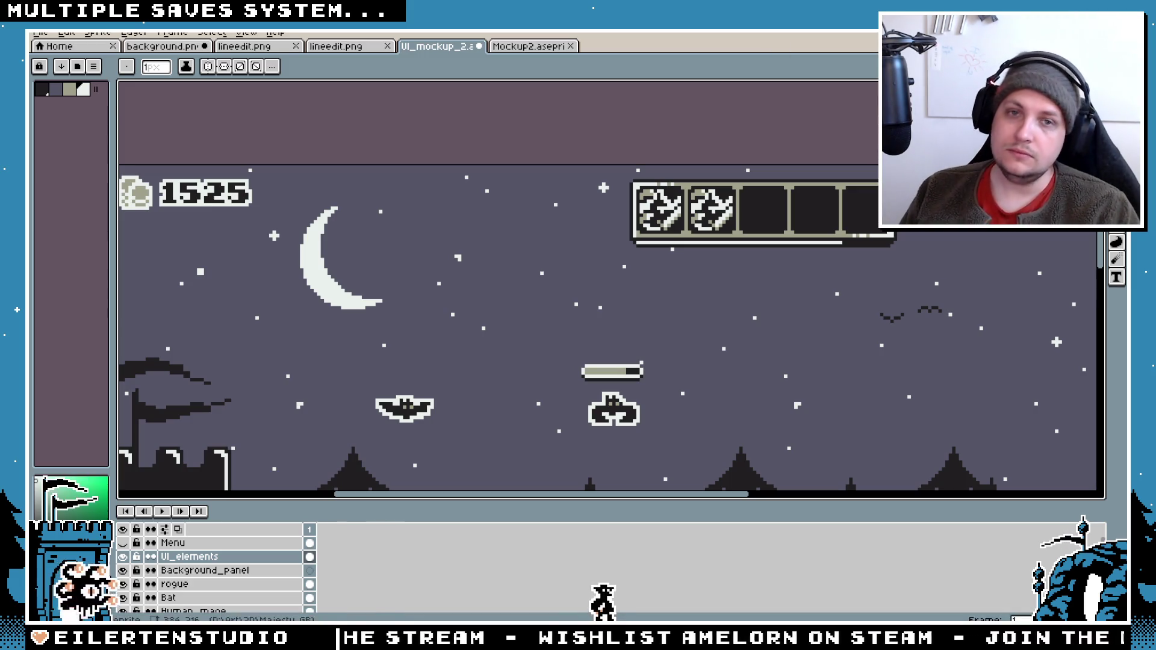
pyautogui.scroll(-1, 786, 114)
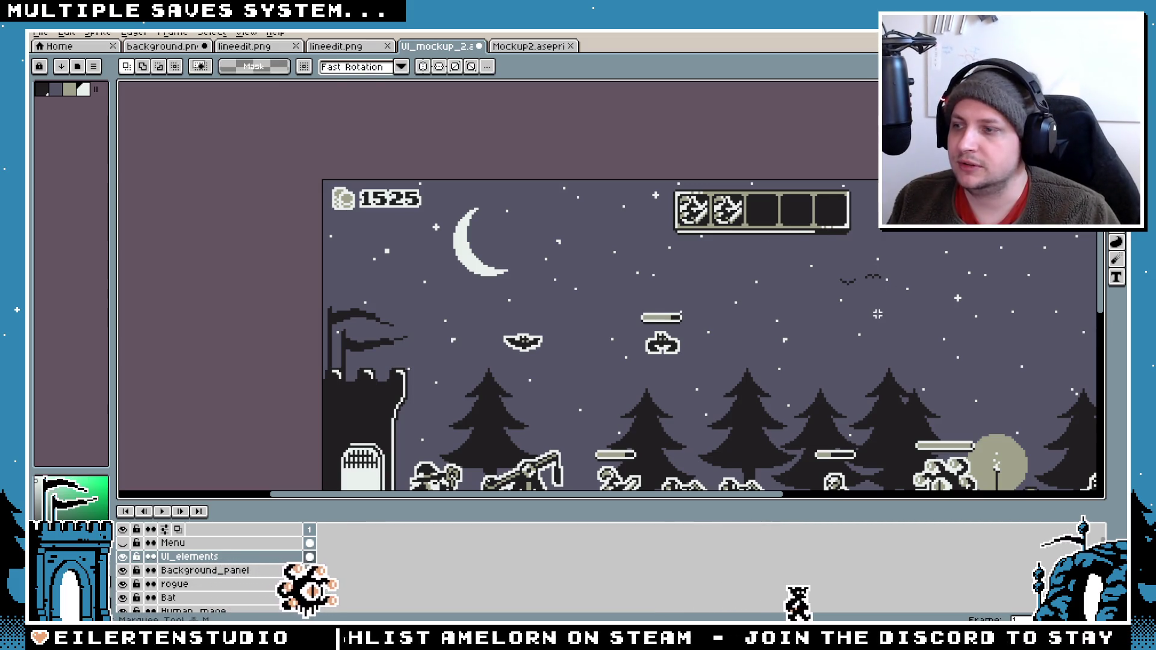
pyautogui.press('space')
pyautogui.moveTo(866, 350)
pyautogui.mouseDown()
pyautogui.moveTo(575, 165)
pyautogui.moveTo(592, 309)
pyautogui.mouseUp()
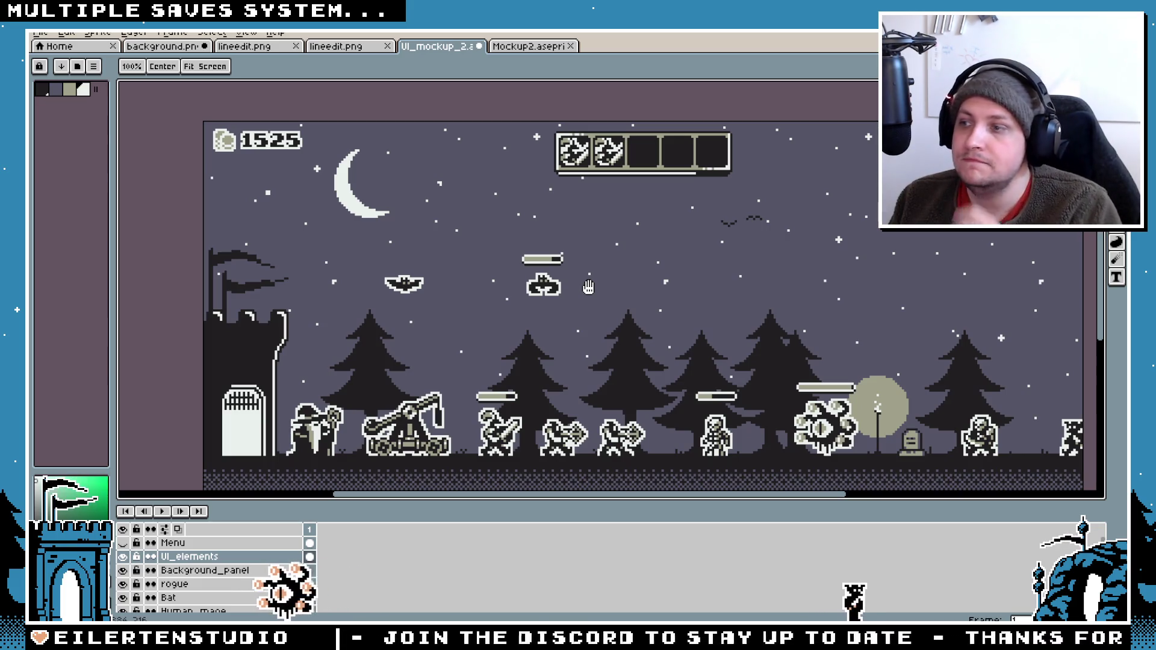
pyautogui.moveTo(587, 286); pyautogui.dragTo(570, 247)
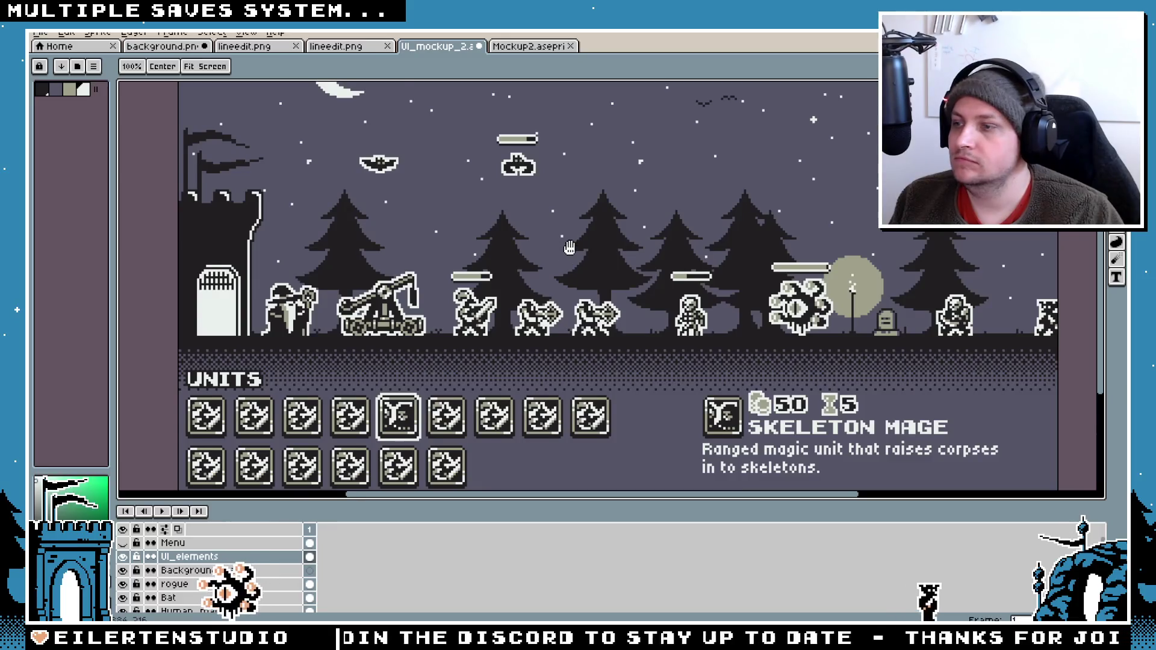
pyautogui.scroll(-3, 569, 248)
pyautogui.scroll(1, 573, 258)
pyautogui.scroll(2, 576, 269)
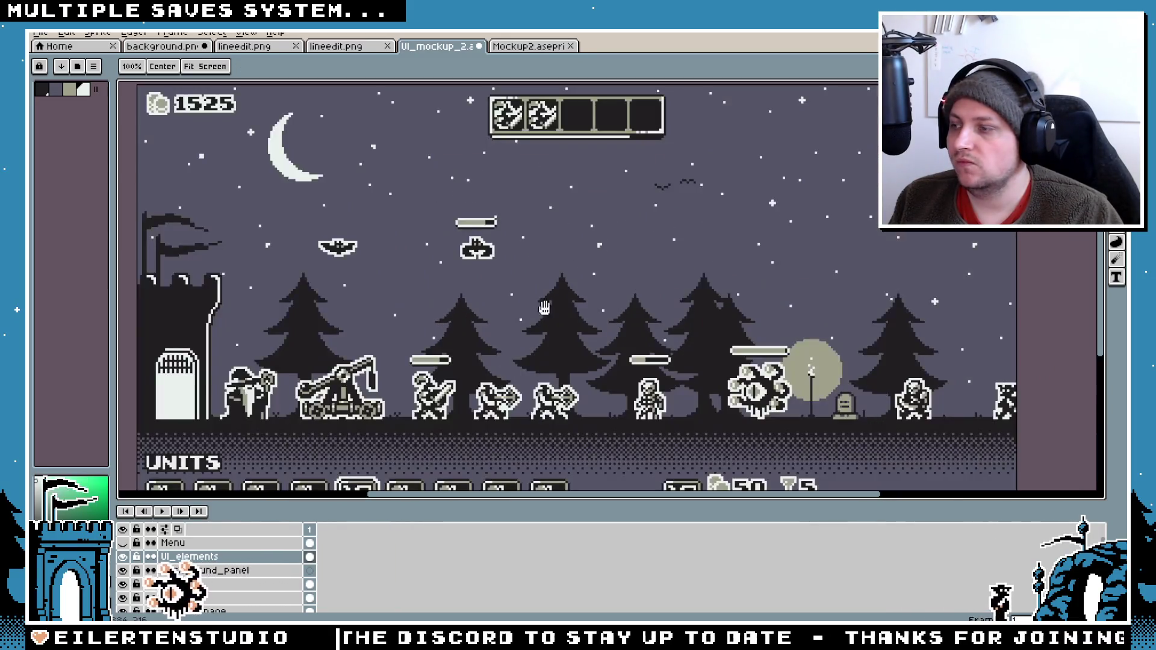
pyautogui.moveTo(576, 269); pyautogui.dragTo(598, 324)
pyautogui.scroll(3, 671, 164)
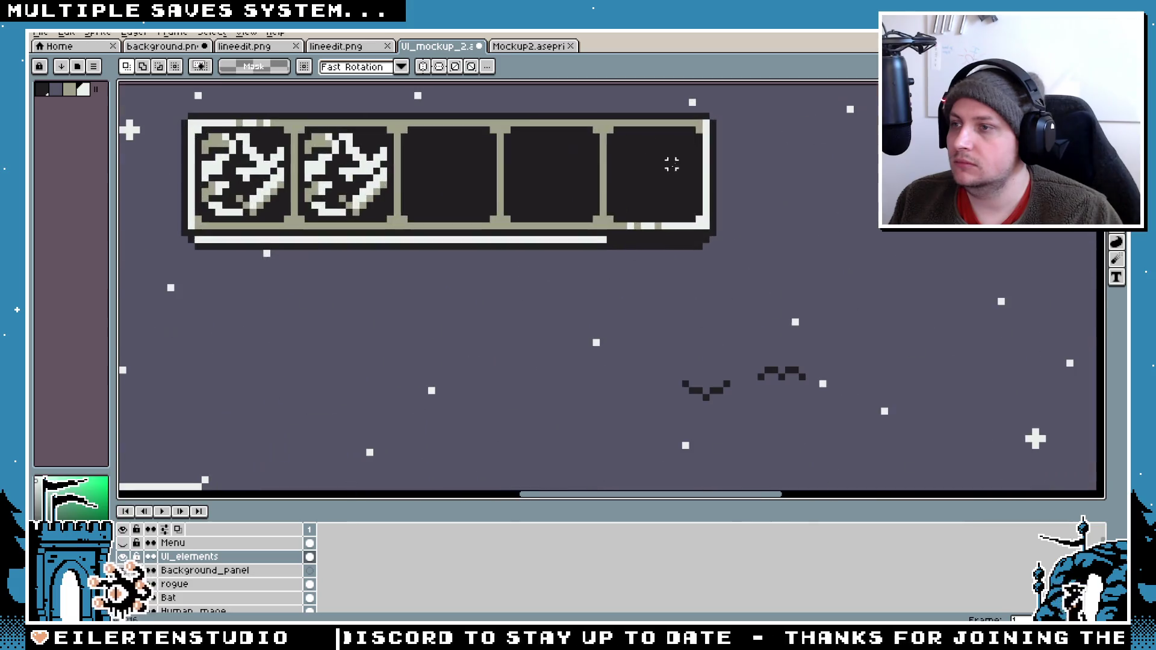
# Marquee-select the whole unit bar, copy it, and start a new sprite via File > New
pyautogui.moveTo(716, 113); pyautogui.dragTo(184, 246)
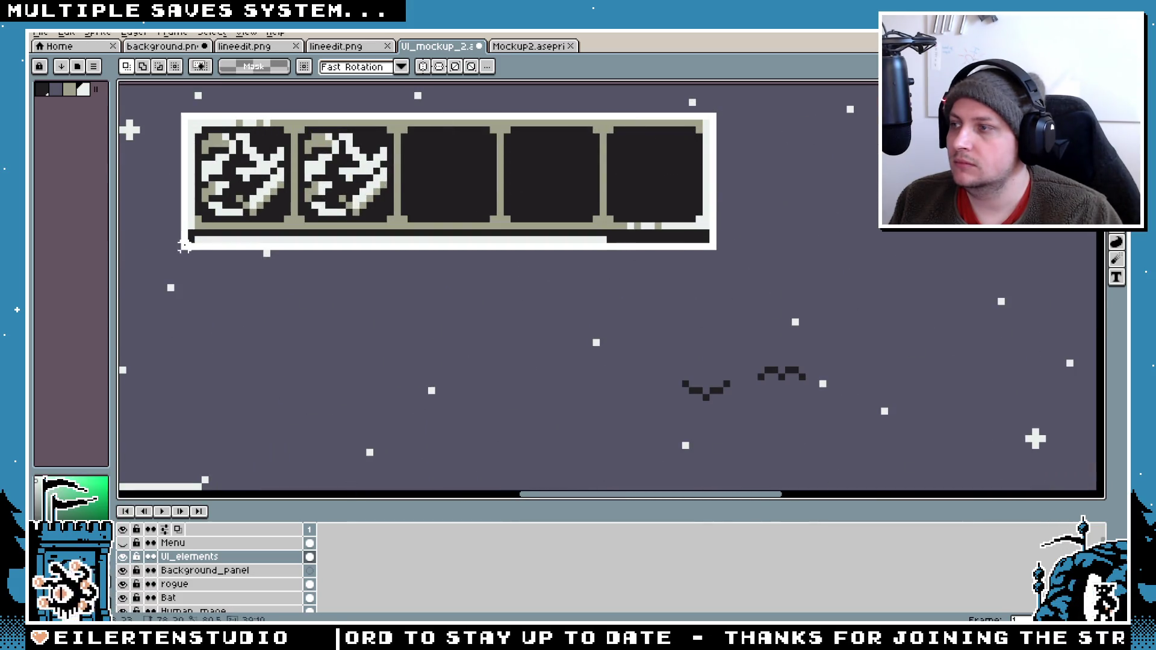
pyautogui.hotkey('ctrl', 'c')
pyautogui.hotkey('alt', 'f')
pyautogui.press('n')
# Create the 78×20 sprite and commit the pasted unit bar into it
pyautogui.click(542, 452)
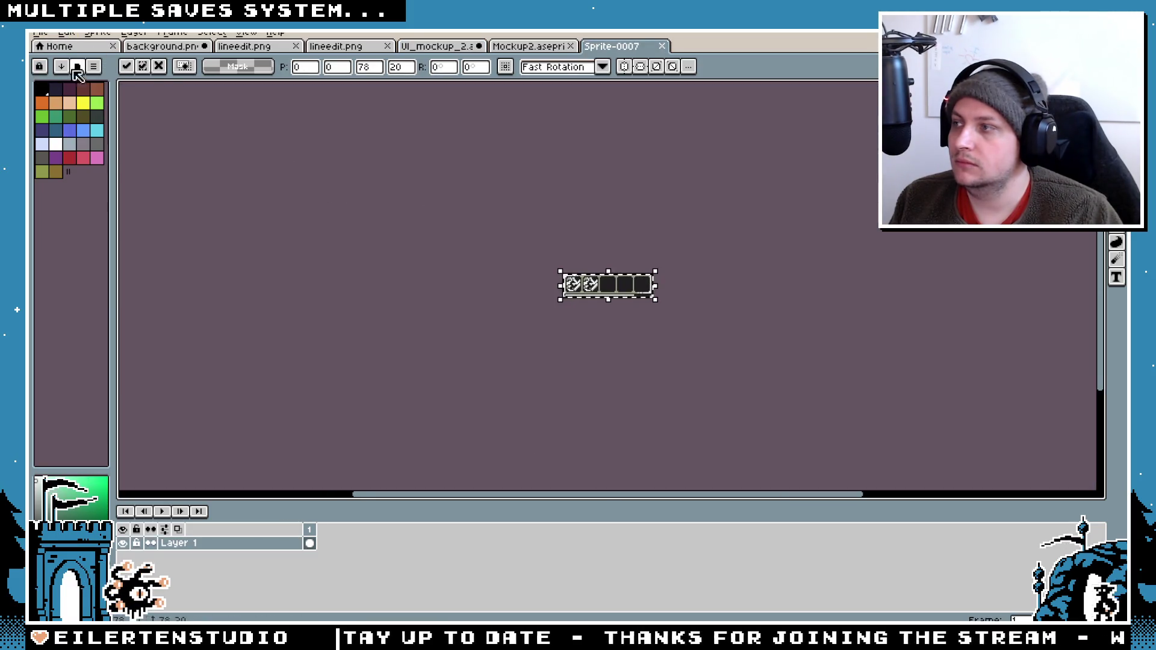
pyautogui.scroll(4, 542, 262)
pyautogui.press('Return')
pyautogui.hscroll(2, 444, 193)
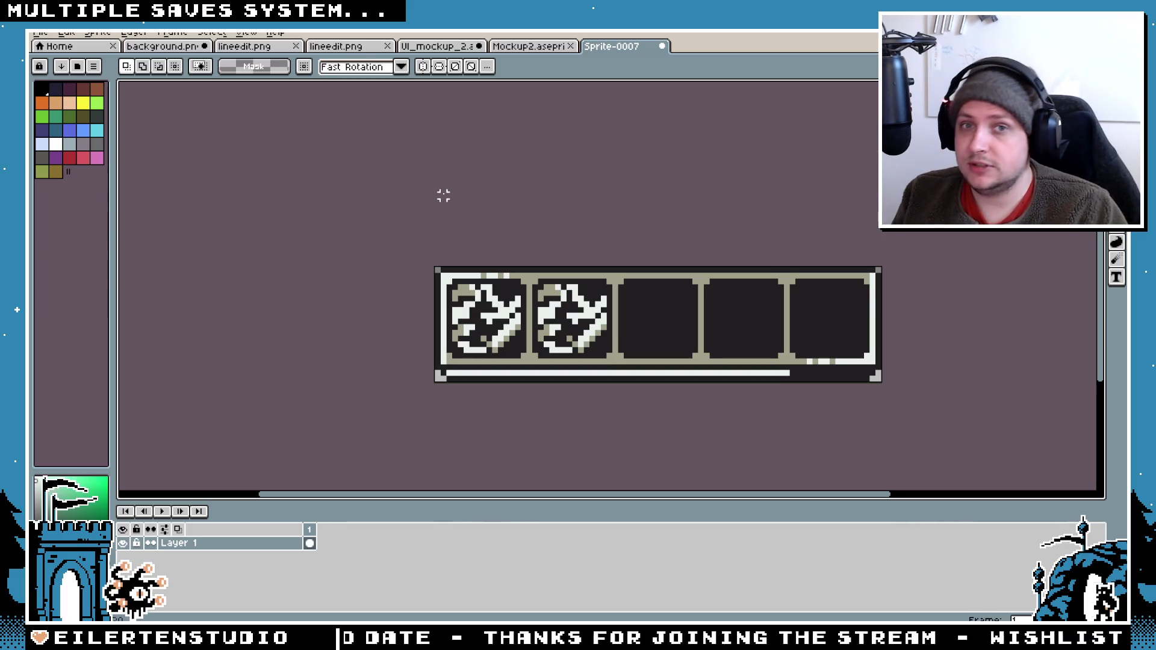
# Open Mockup.aseprite in another tab, then switch back to the new unit bar sprite
pyautogui.click(42, 34)
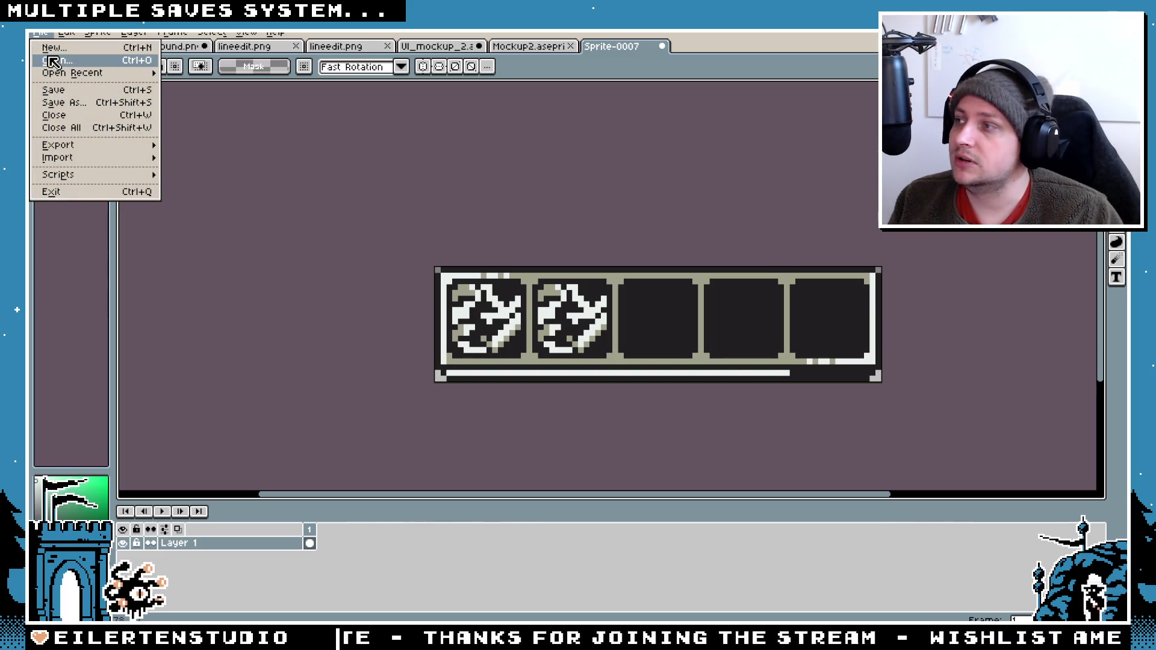
pyautogui.click(55, 64)
pyautogui.scroll(-2, 422, 271)
pyautogui.scroll(-1, 547, 315)
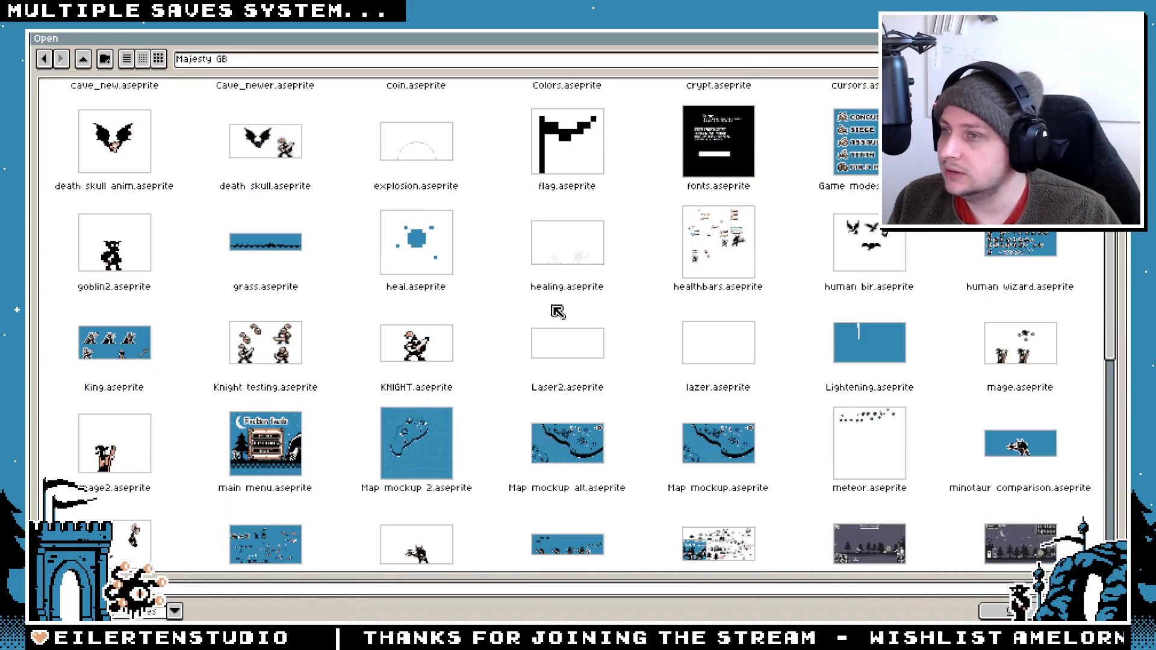
pyautogui.scroll(-2, 657, 298)
pyautogui.scroll(-1, 656, 298)
pyautogui.doubleClick(718, 283)
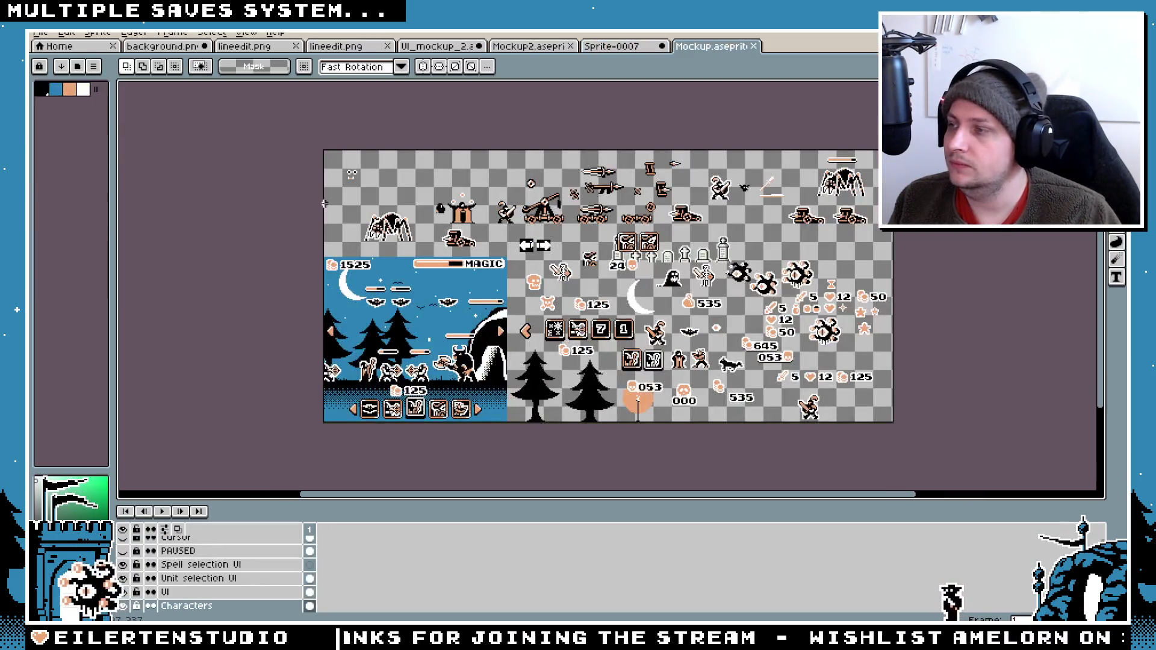
pyautogui.click(633, 48)
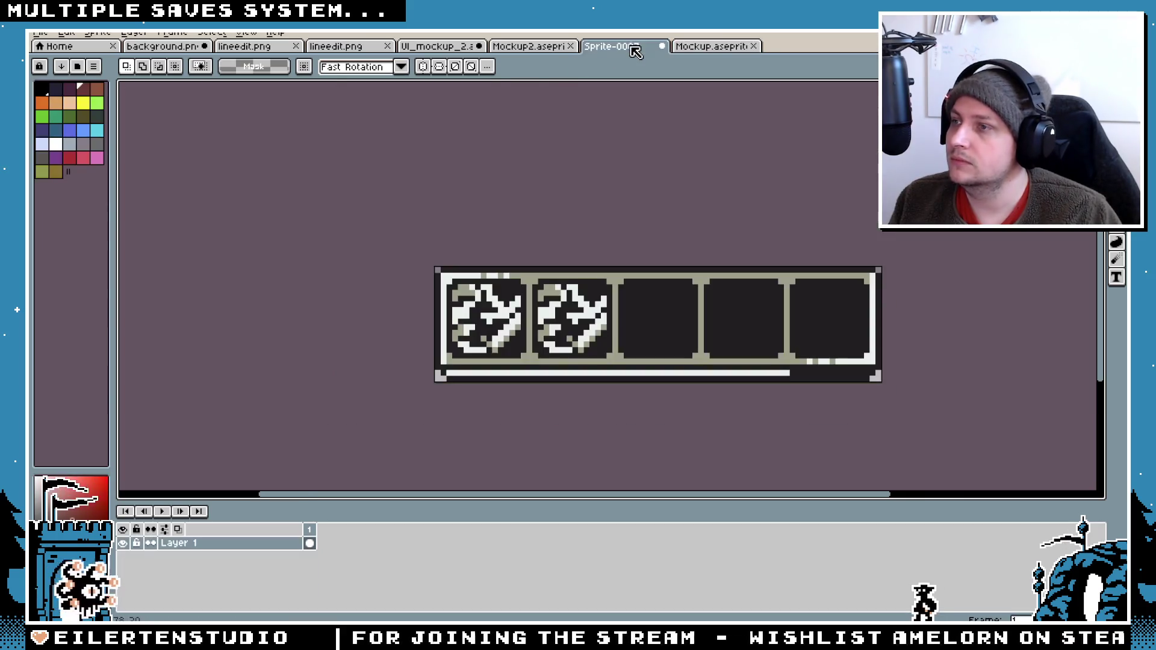
# Load the Mockup's four-colour palette and Paint Bucket the grey-green frame orange, then its border blue with Contiguous off
pyautogui.moveTo(66, 172); pyautogui.dragTo(39, 91)
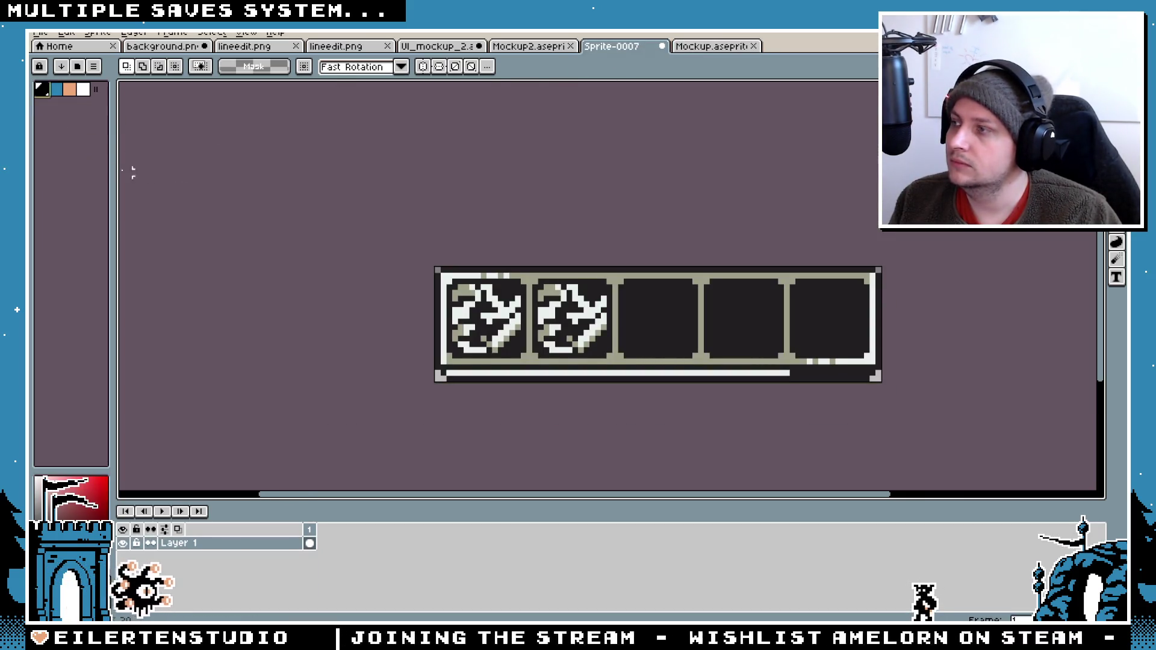
pyautogui.press('w')
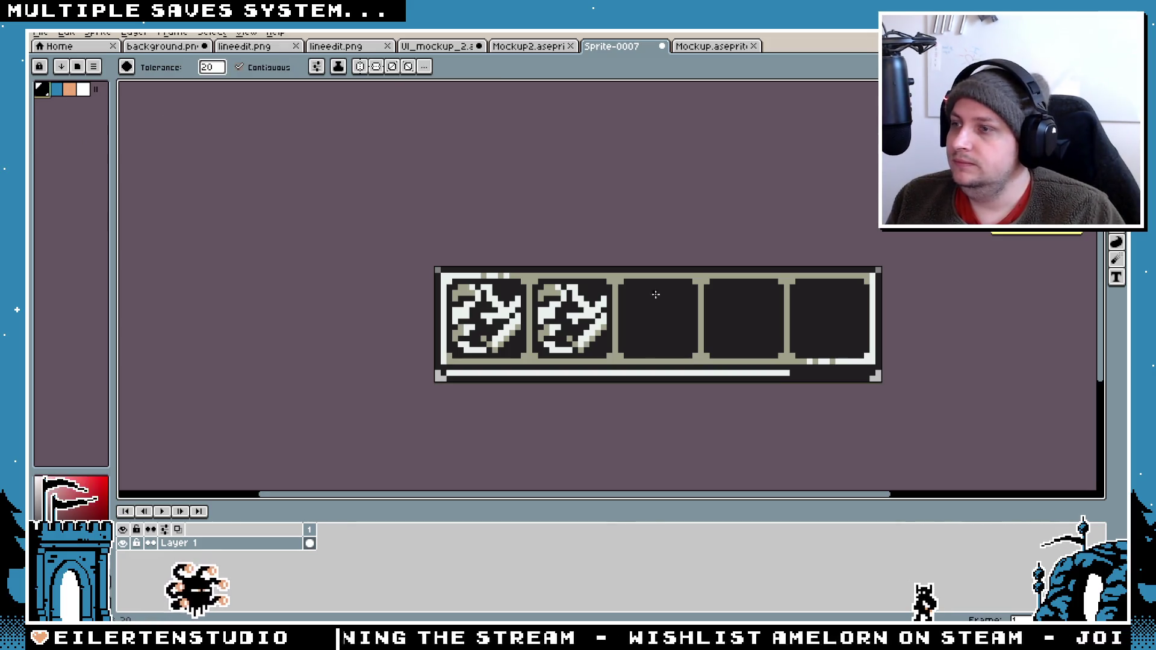
pyautogui.click(56, 89)
pyautogui.scroll(4, 583, 330)
pyautogui.press('0')
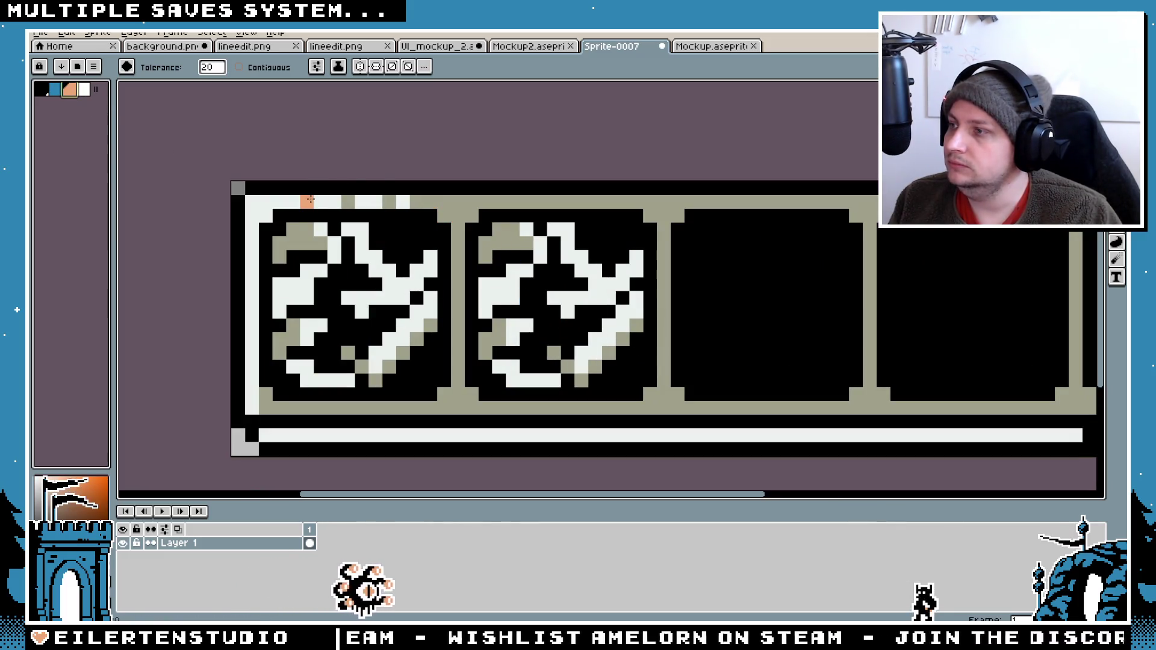
pyautogui.click(434, 206)
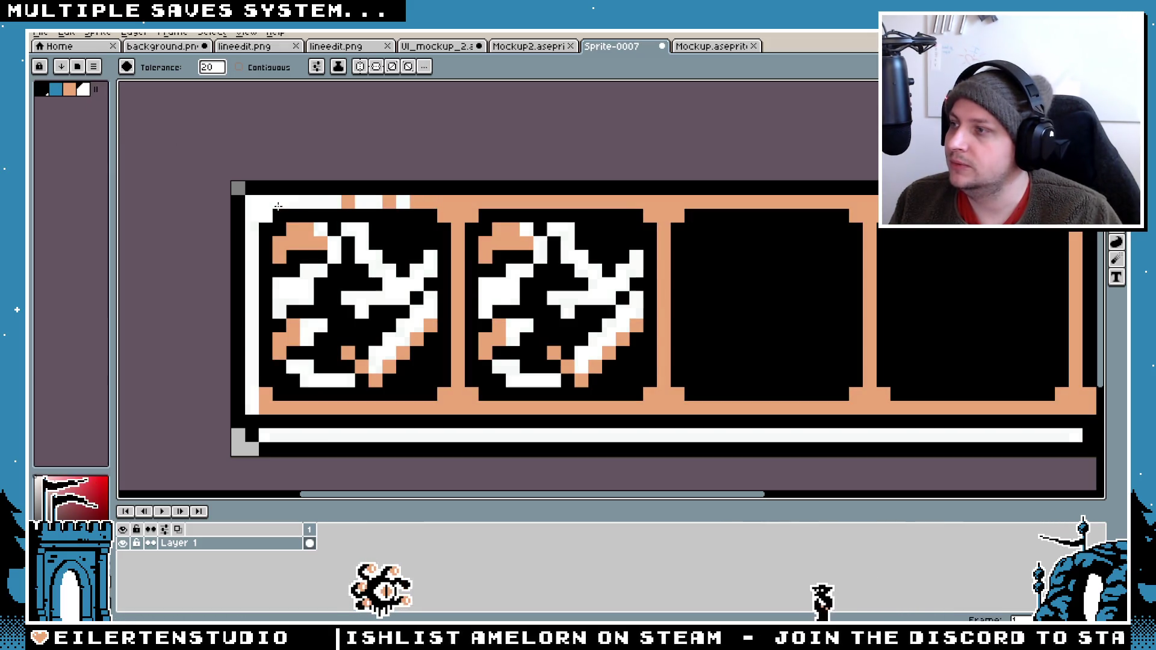
pyautogui.scroll(-2, 467, 249)
pyautogui.scroll(-3, 466, 249)
pyautogui.scroll(1, 466, 252)
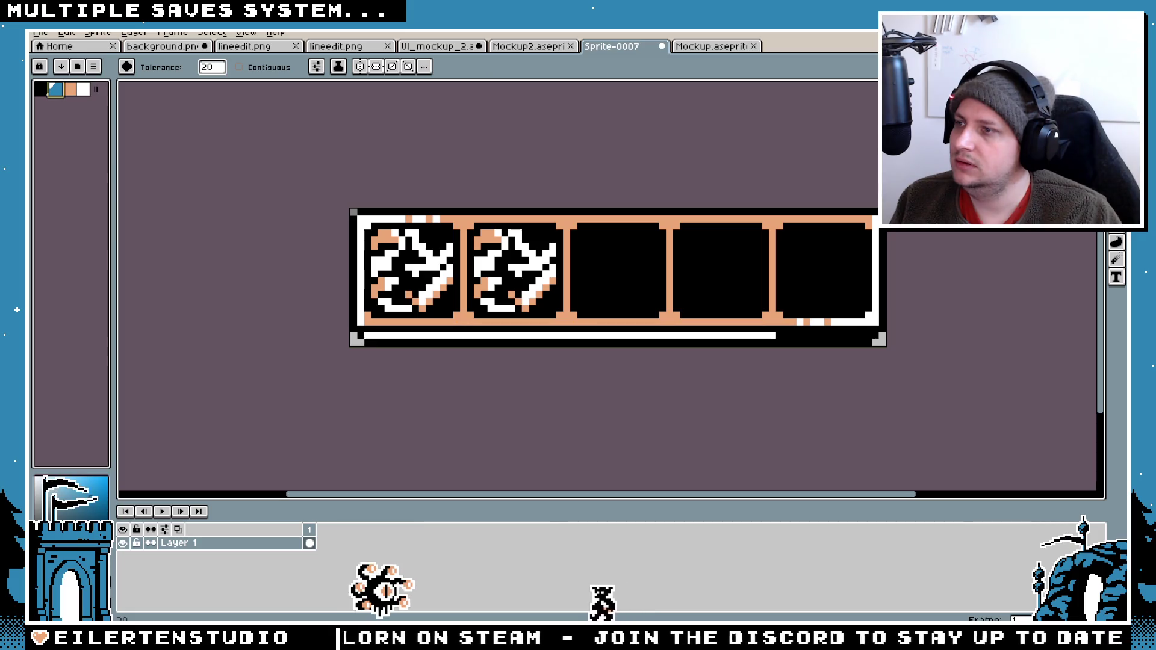
pyautogui.click(241, 67)
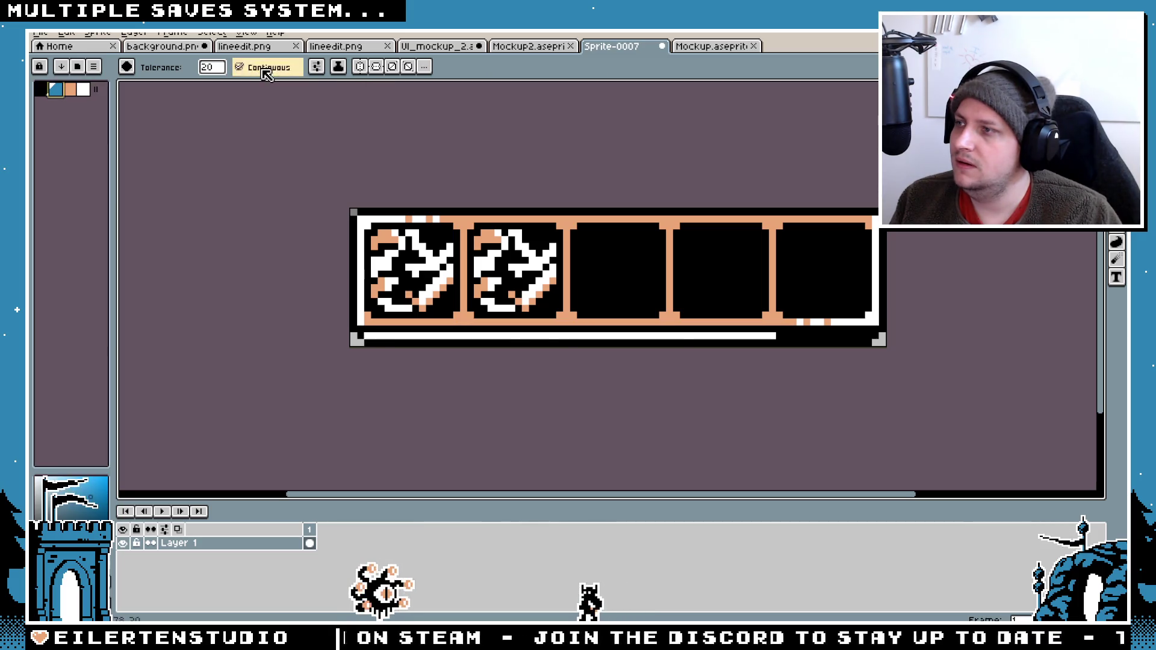
pyautogui.scroll(1, 573, 212)
pyautogui.click(542, 227)
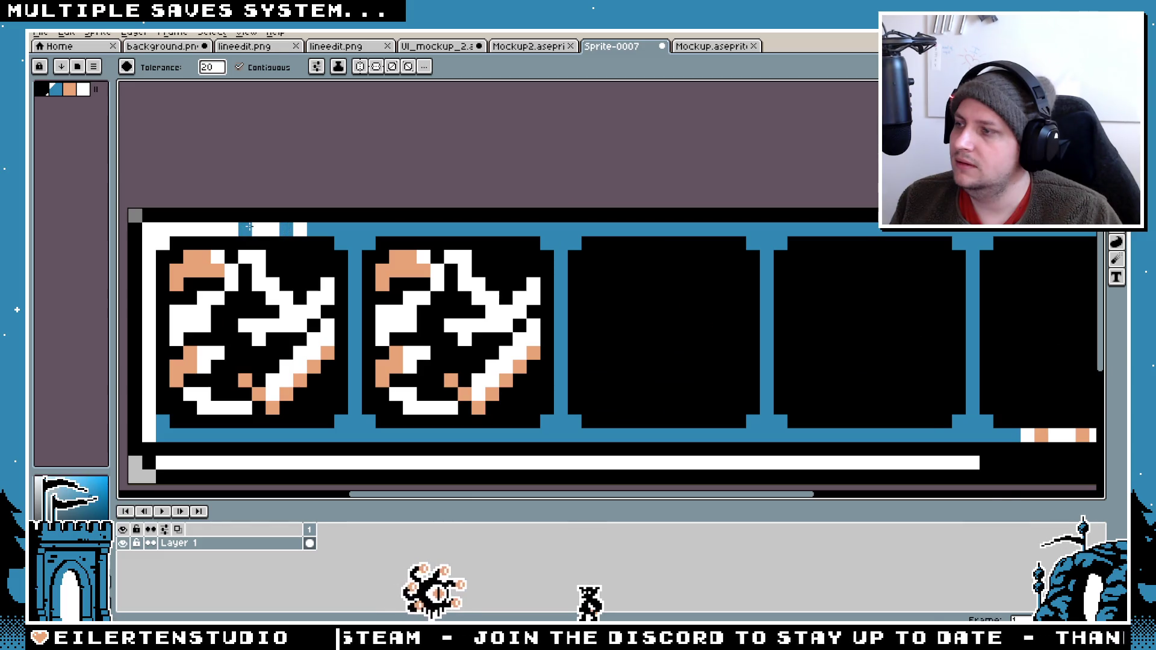
pyautogui.scroll(-2, 249, 227)
pyautogui.scroll(-1, 250, 228)
pyautogui.scroll(3, 552, 243)
pyautogui.scroll(1, 552, 242)
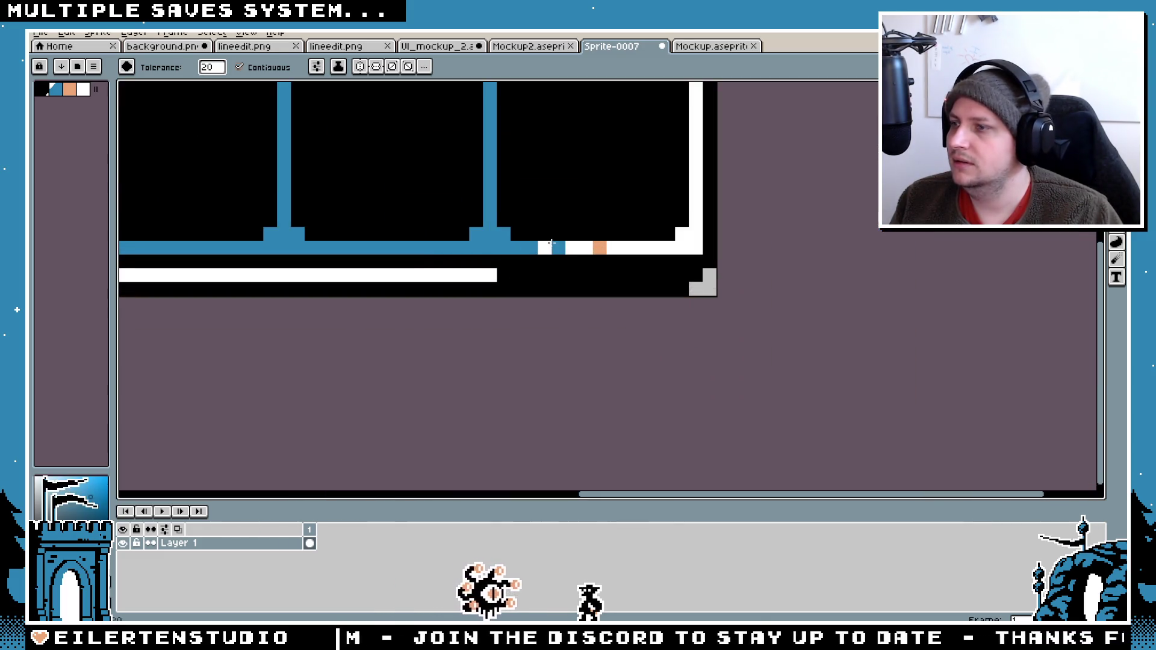
pyautogui.scroll(-2, 598, 250)
pyautogui.moveTo(338, 148); pyautogui.dragTo(519, 241)
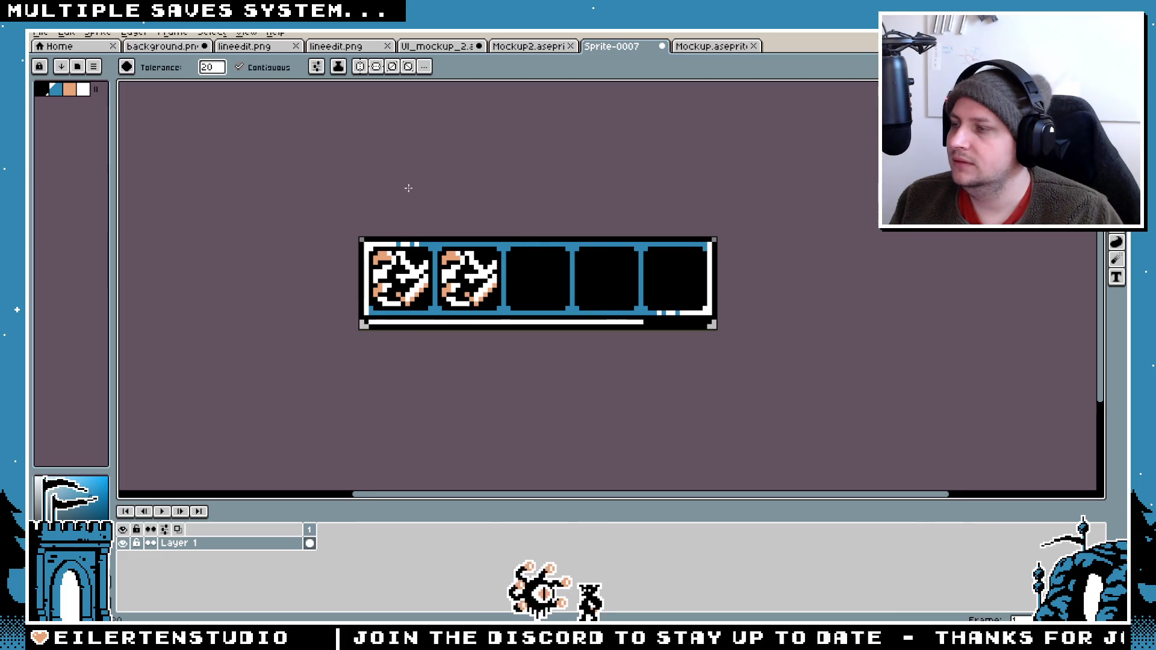
pyautogui.scroll(1, 393, 196)
pyautogui.scroll(1, 392, 196)
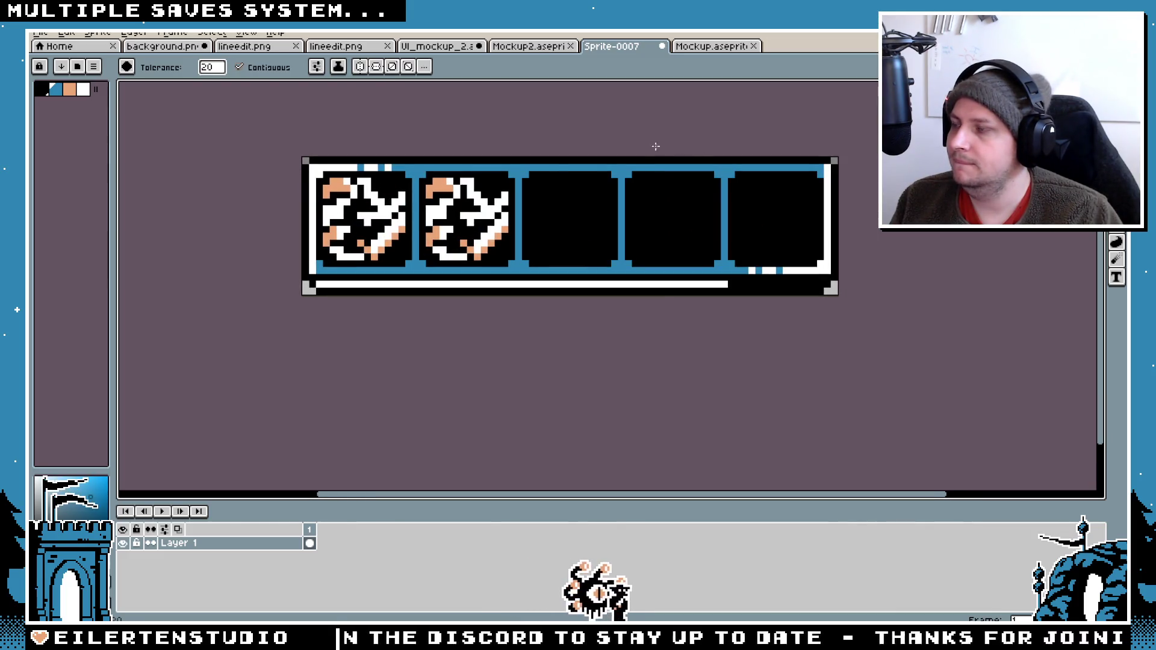
# Draw an orange line over the bottom bar, then bucket-fill the blue frame lines orange across all matching pixels
pyautogui.click(69, 88)
pyautogui.press('l')
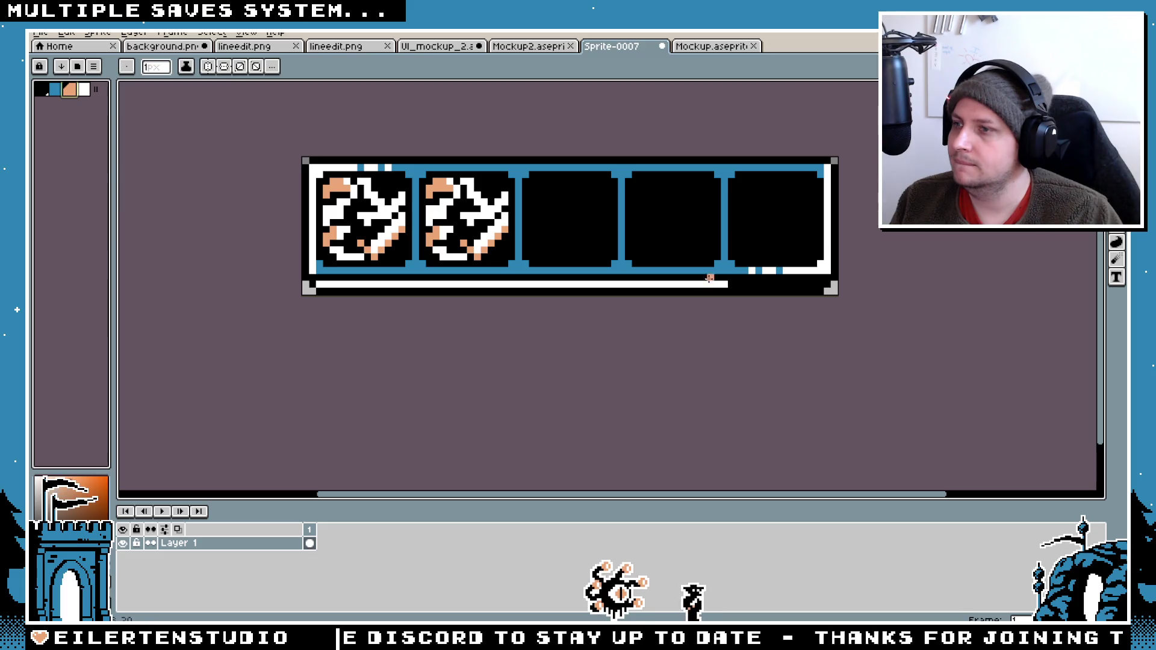
pyautogui.moveTo(724, 284); pyautogui.dragTo(319, 284)
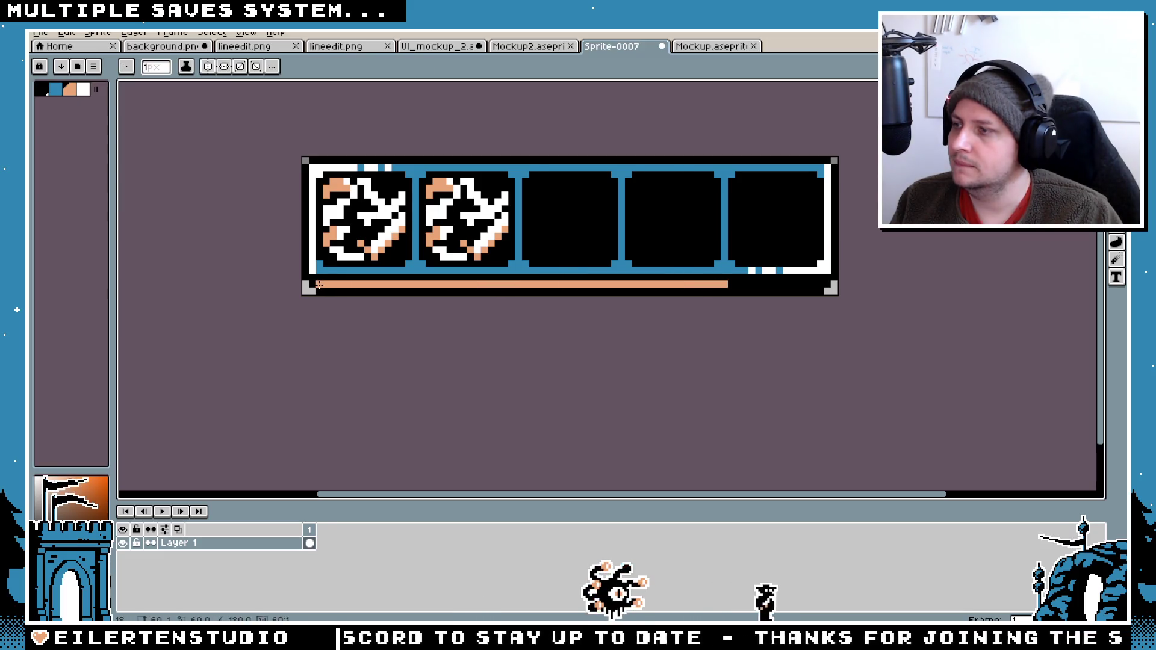
pyautogui.scroll(-3, 529, 237)
pyautogui.scroll(-2, 533, 234)
pyautogui.scroll(2, 535, 226)
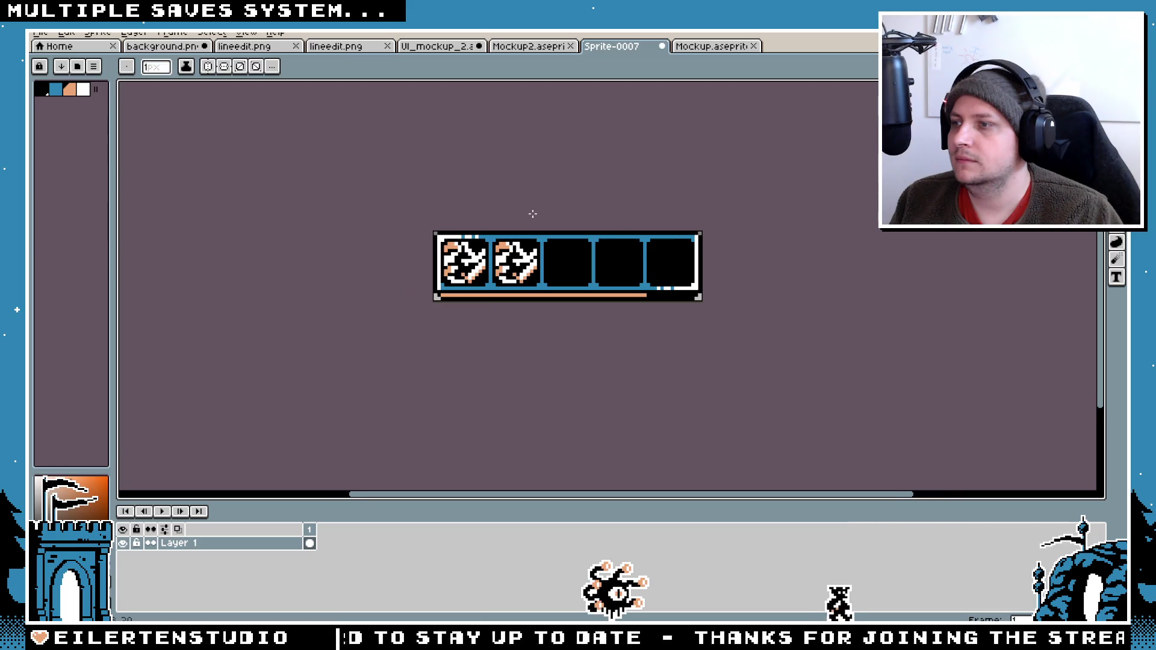
pyautogui.scroll(1, 528, 217)
pyautogui.scroll(1, 550, 262)
pyautogui.press('d')
pyautogui.click(155, 65)
pyautogui.press('g')
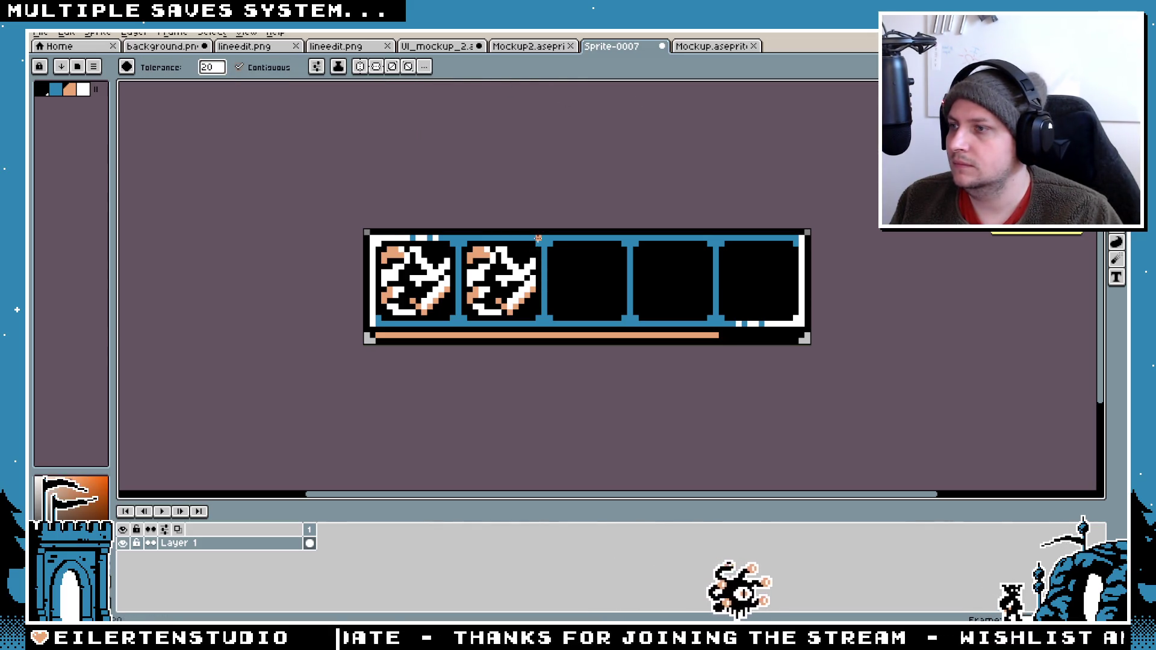
pyautogui.click(240, 67)
pyautogui.click(544, 238)
pyautogui.scroll(-2, 563, 292)
pyautogui.scroll(-2, 601, 299)
pyautogui.scroll(1, 608, 311)
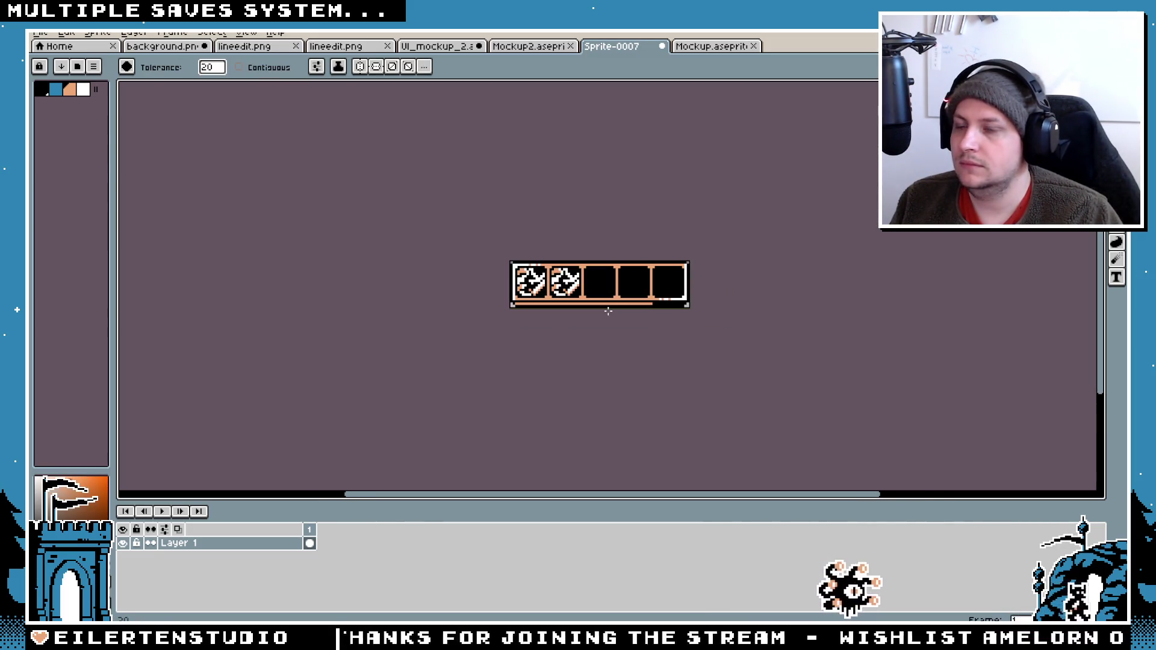
pyautogui.scroll(2, 550, 300)
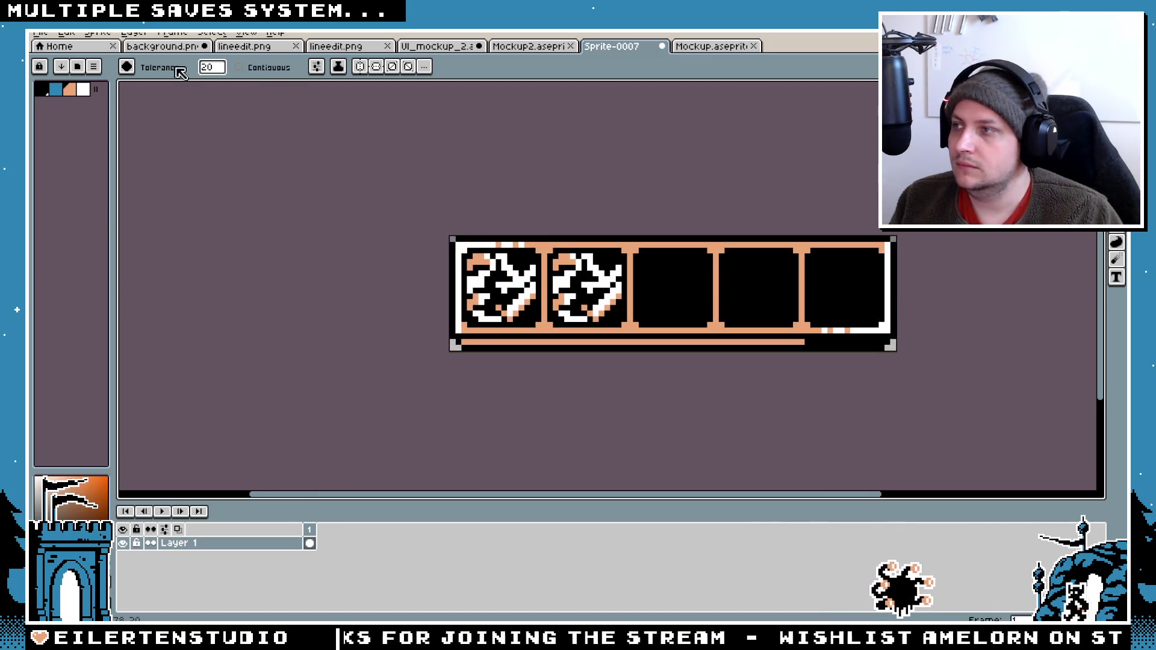
pyautogui.scroll(1, 496, 245)
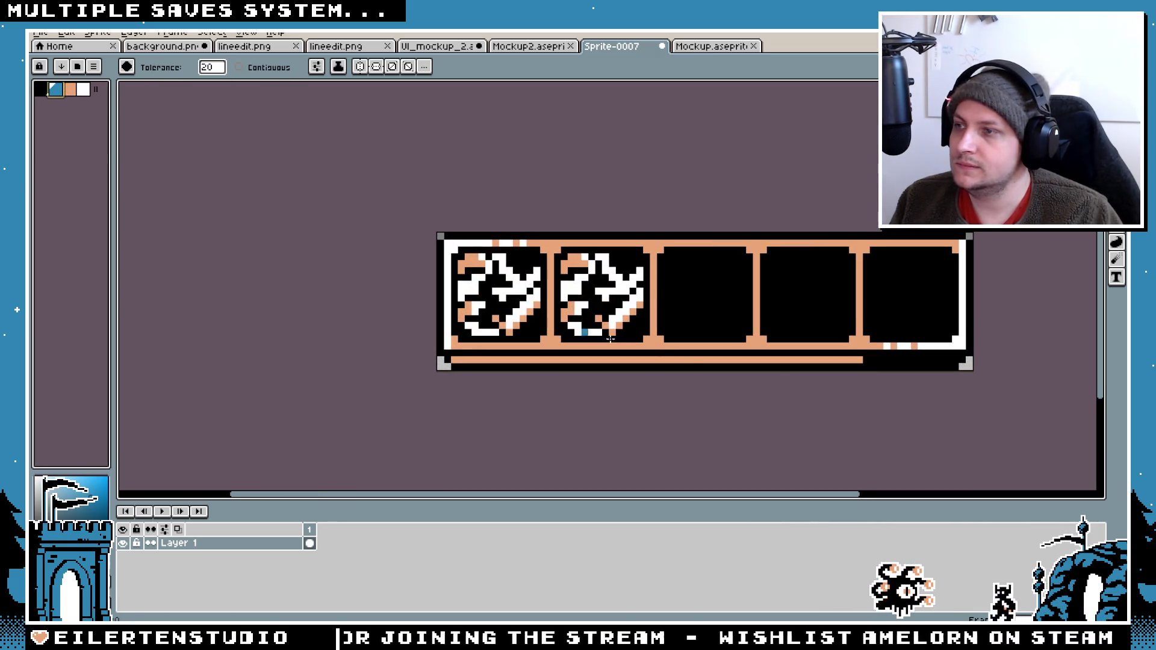
# Draw a blue line over the bottom bar and undo it
pyautogui.press('l')
pyautogui.moveTo(860, 356); pyautogui.dragTo(455, 361)
pyautogui.hotkey('ctrl', 'z')
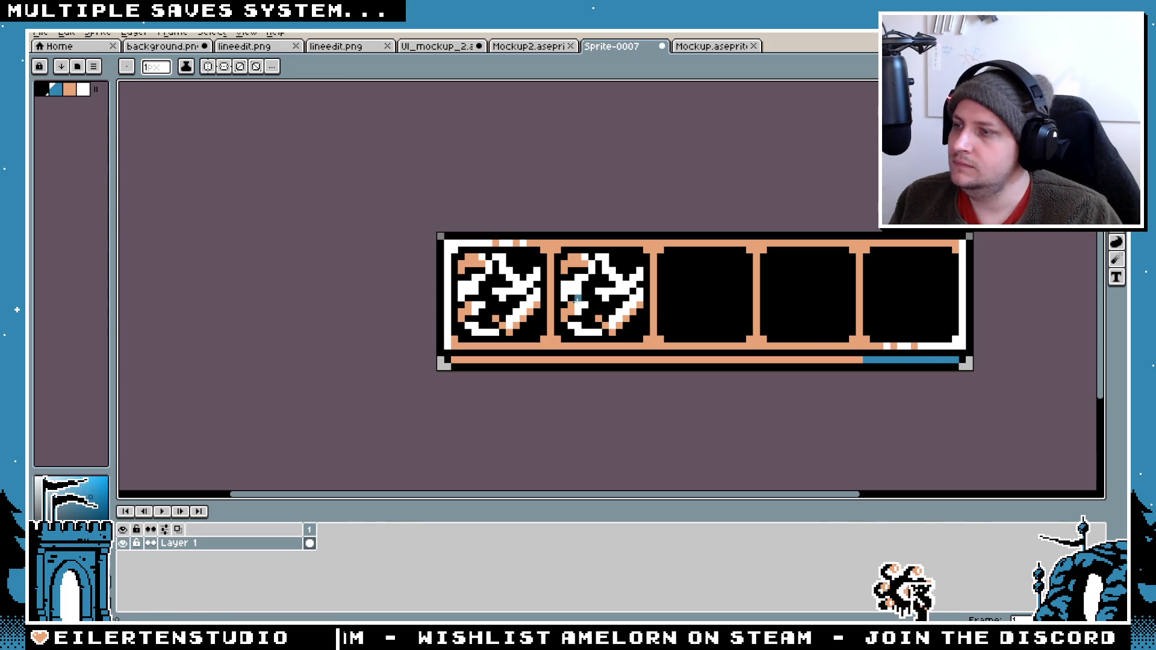
pyautogui.click(81, 91)
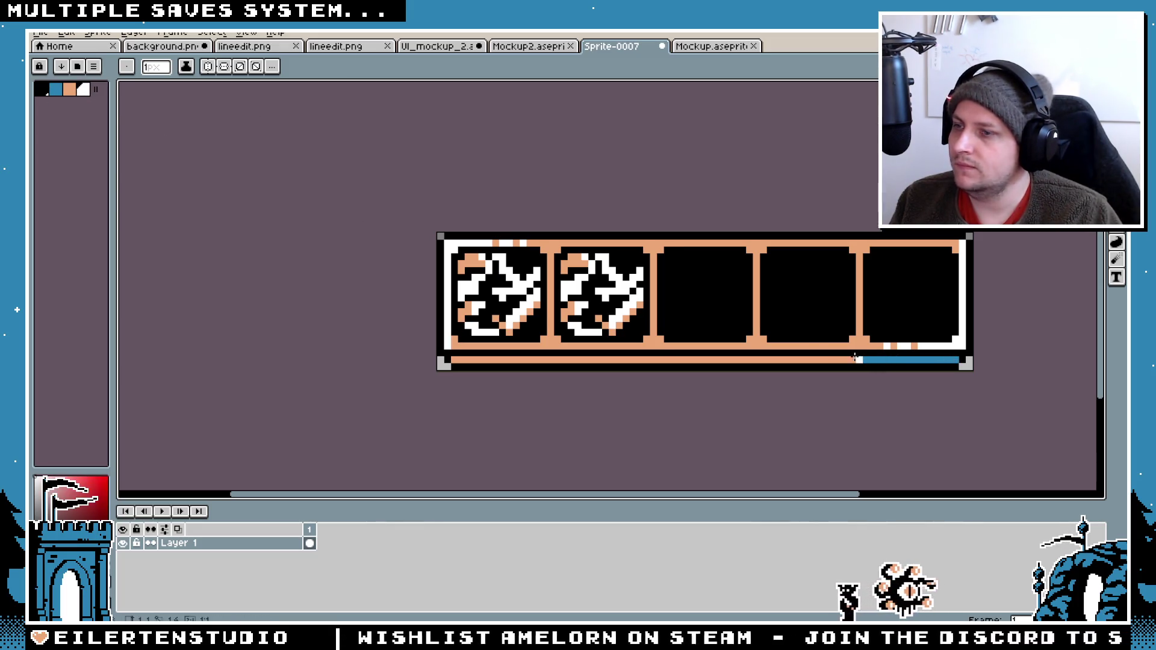
pyautogui.moveTo(863, 357); pyautogui.dragTo(439, 356)
pyautogui.scroll(-2, 650, 329)
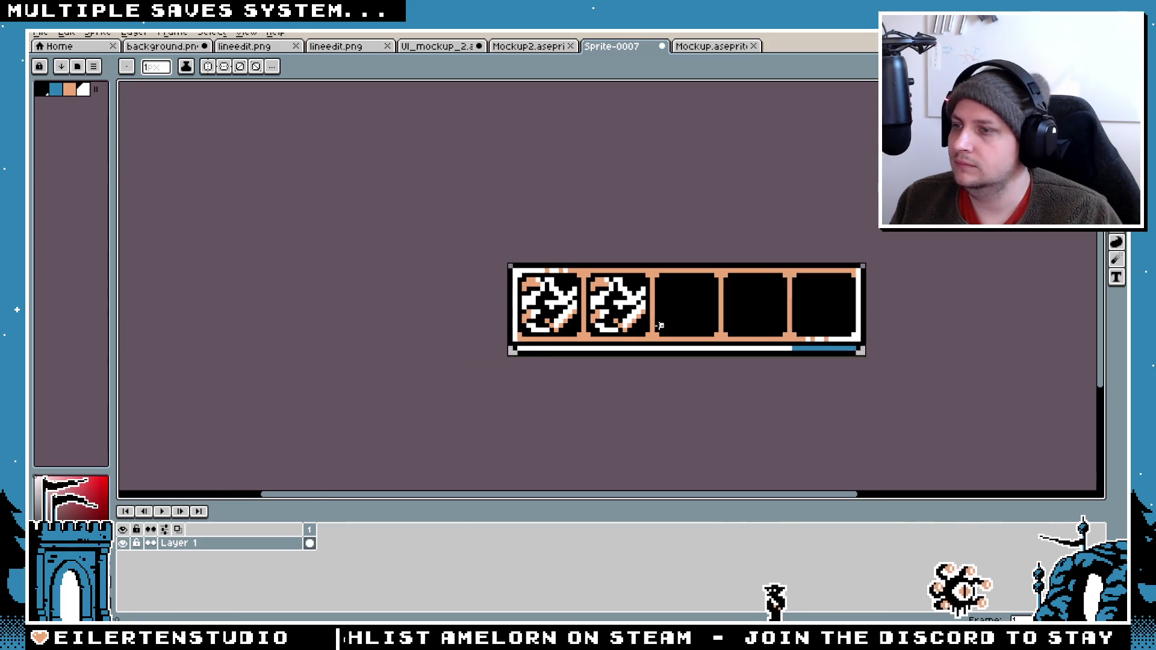
pyautogui.scroll(-3, 665, 322)
pyautogui.scroll(2, 687, 318)
pyautogui.scroll(1, 696, 316)
pyautogui.scroll(1, 669, 316)
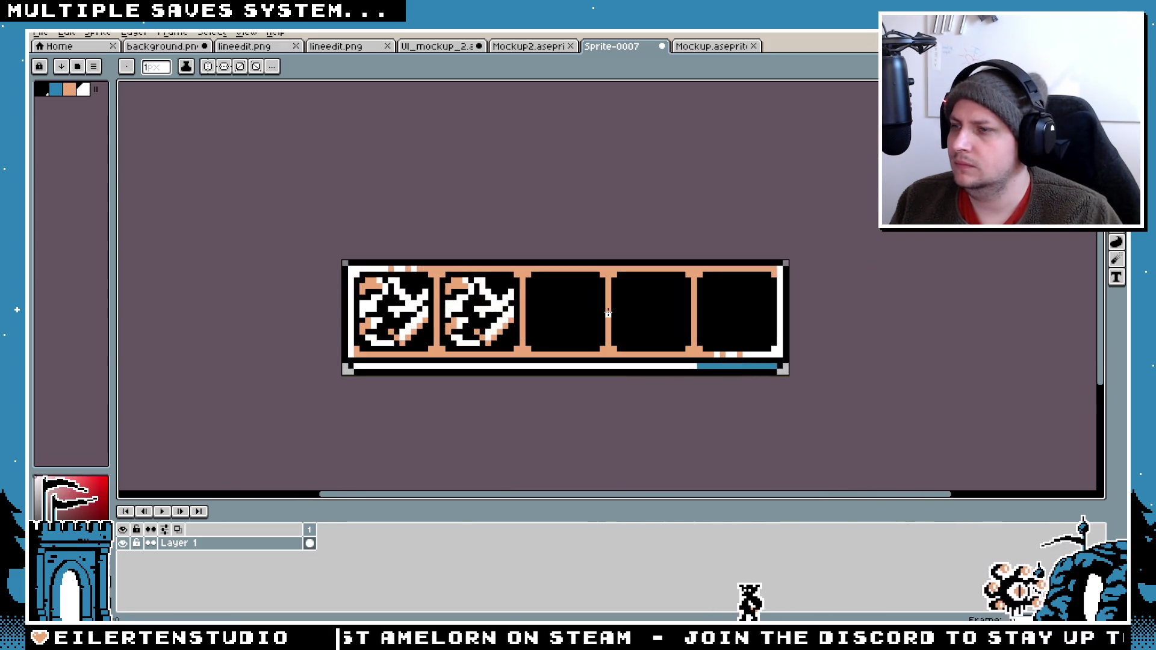
pyautogui.scroll(1, 631, 315)
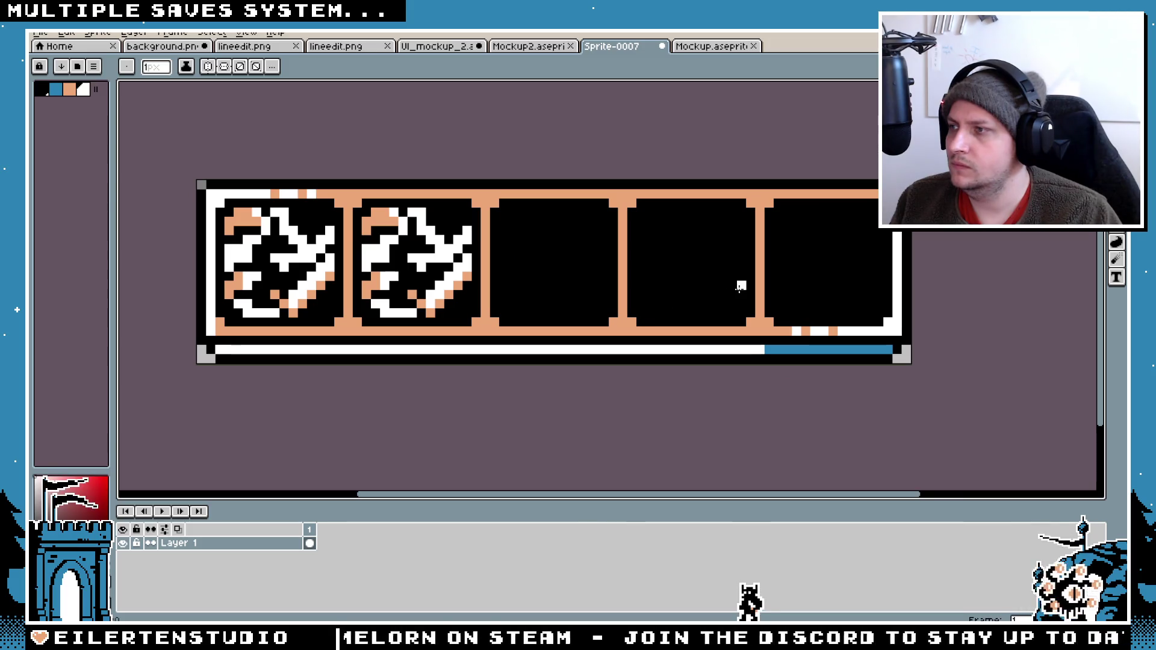
pyautogui.scroll(2, 642, 199)
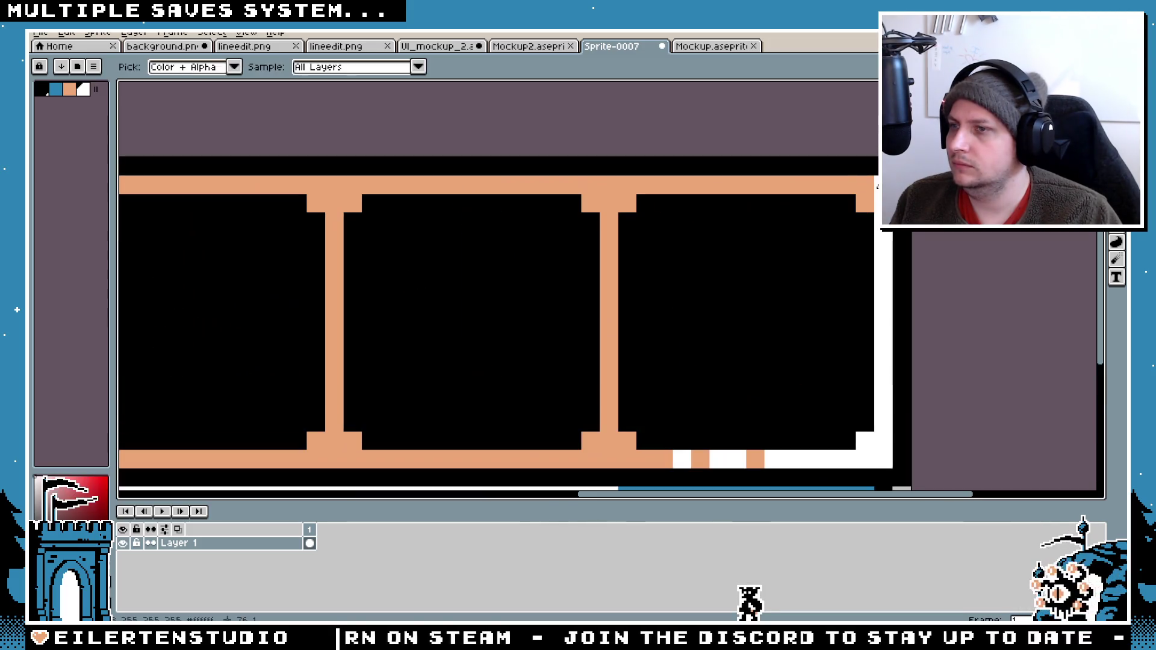
pyautogui.scroll(-3, 857, 190)
pyautogui.scroll(-1, 685, 250)
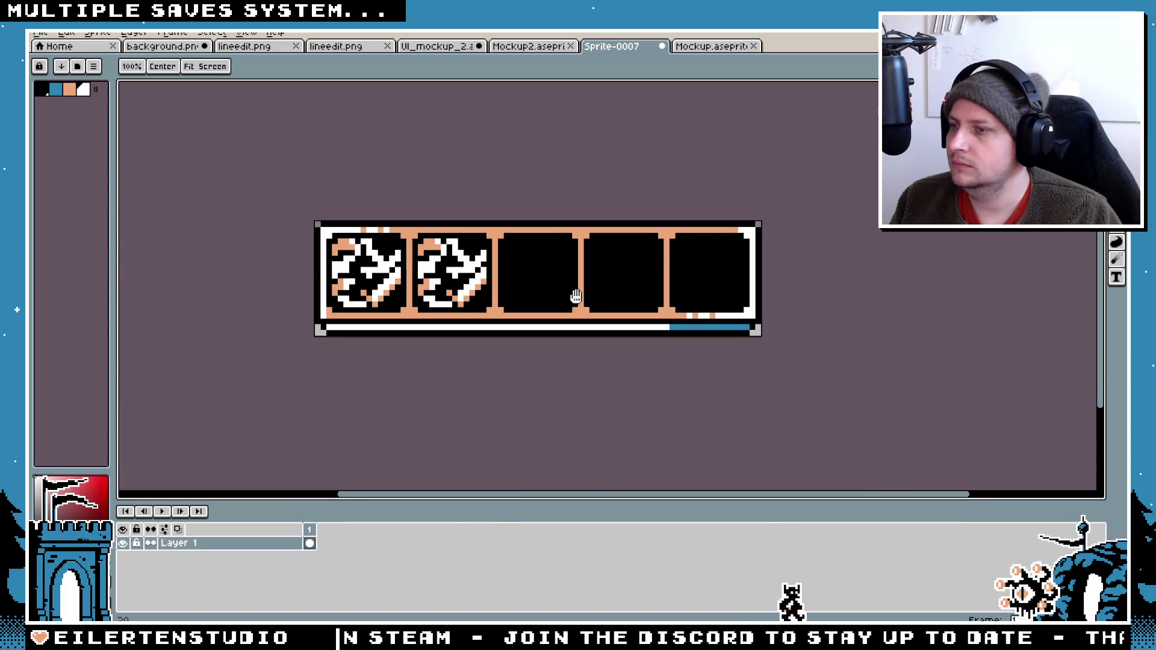
pyautogui.hscroll(-2, 572, 299)
pyautogui.scroll(1, 538, 306)
pyautogui.scroll(1, 538, 306)
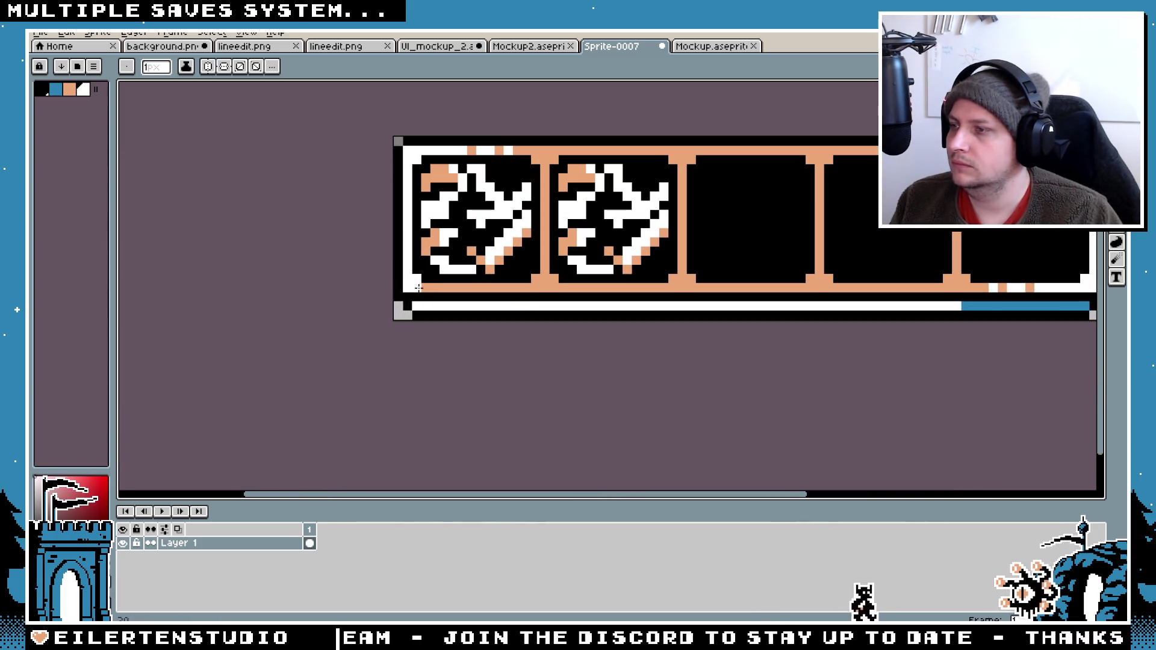
pyautogui.scroll(-1, 506, 293)
pyautogui.scroll(-1, 597, 301)
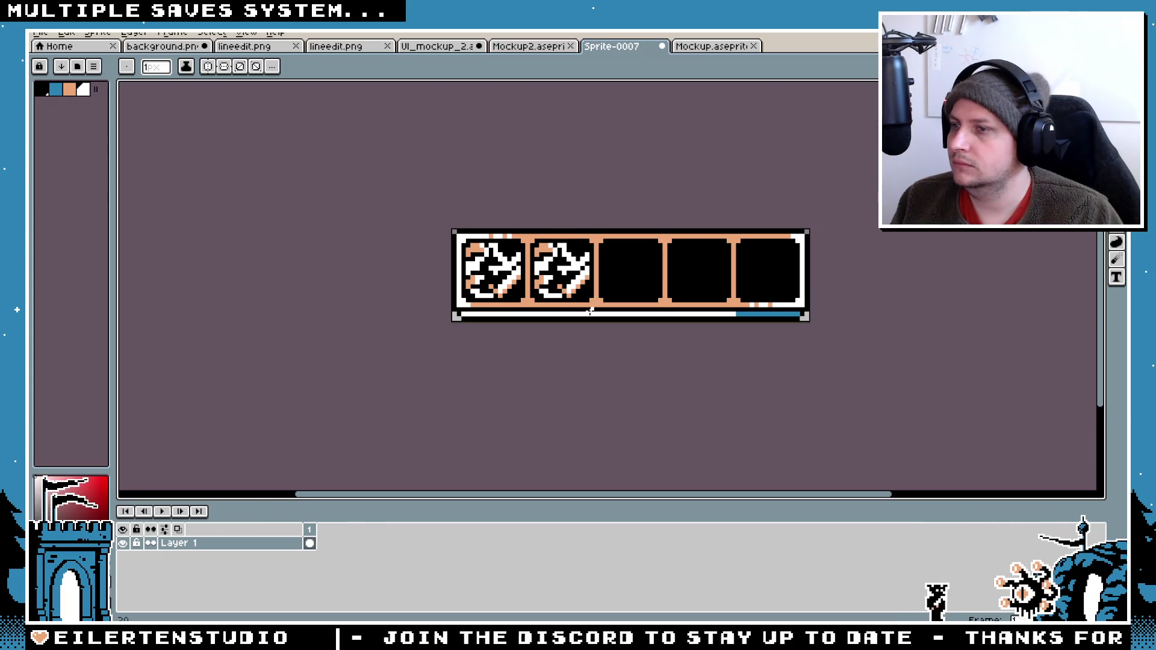
pyautogui.scroll(1, 590, 311)
pyautogui.scroll(1, 741, 319)
pyautogui.keyDown('alt'); pyautogui.click(839, 314); pyautogui.keyUp('alt')
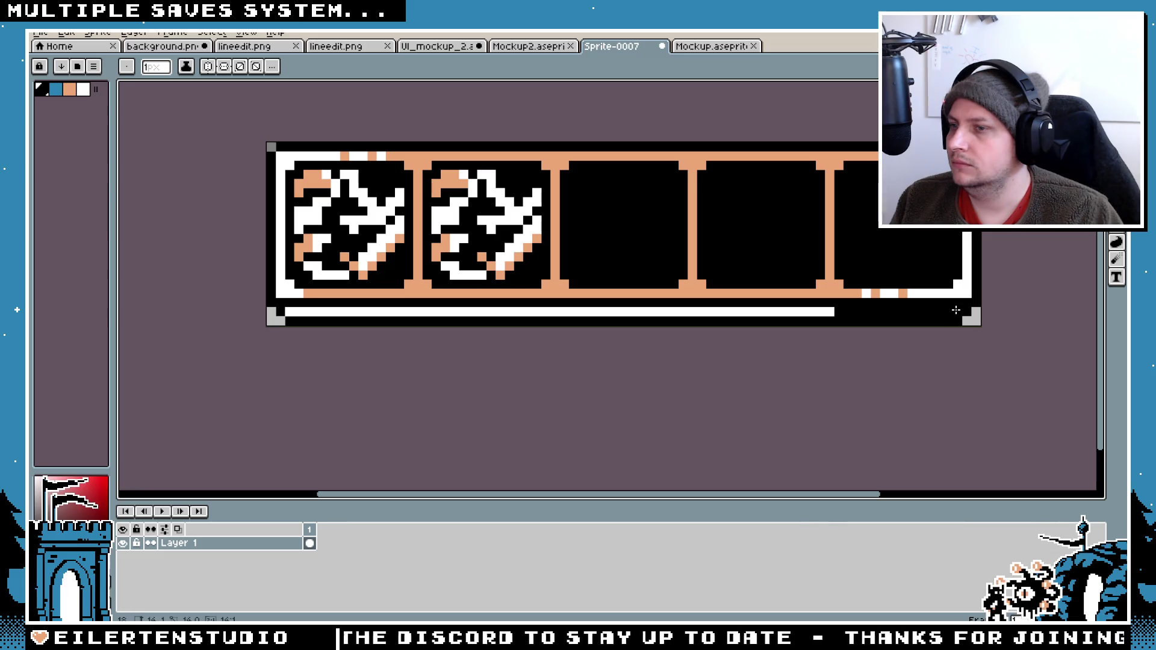
pyautogui.scroll(-2, 806, 321)
pyautogui.scroll(-1, 806, 321)
pyautogui.scroll(1, 804, 320)
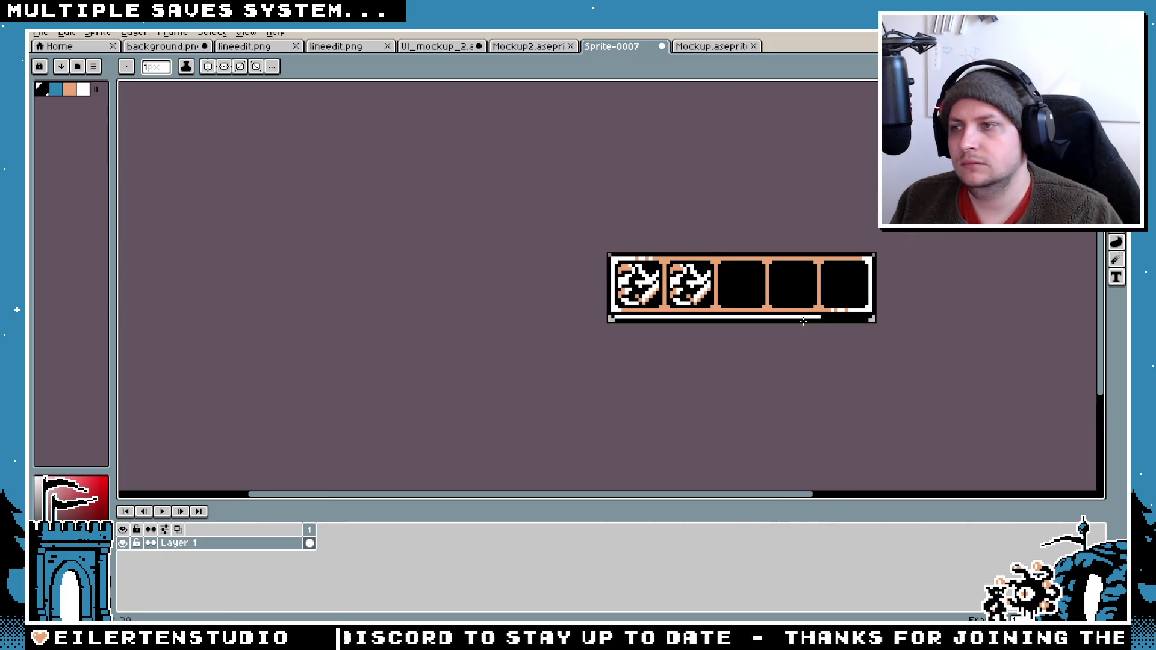
pyautogui.press('m')
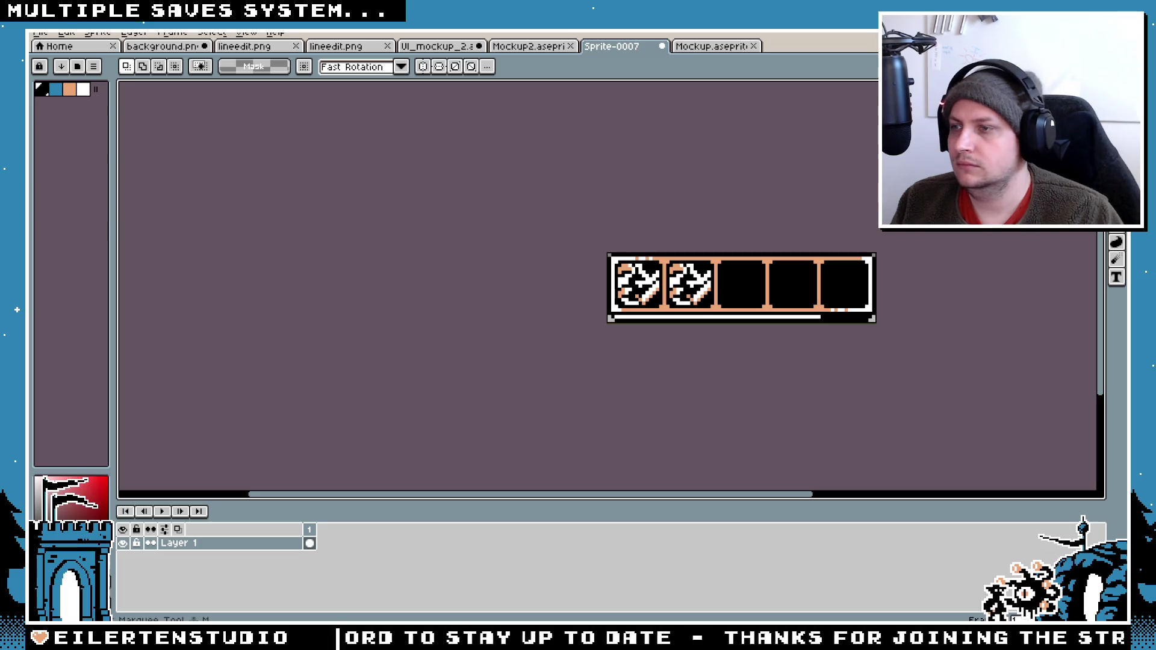
# Start a Save As, browse to the menus/game art folder and choose PNG as the format
pyautogui.hotkey('ctrl', 's')
pyautogui.click(220, 61)
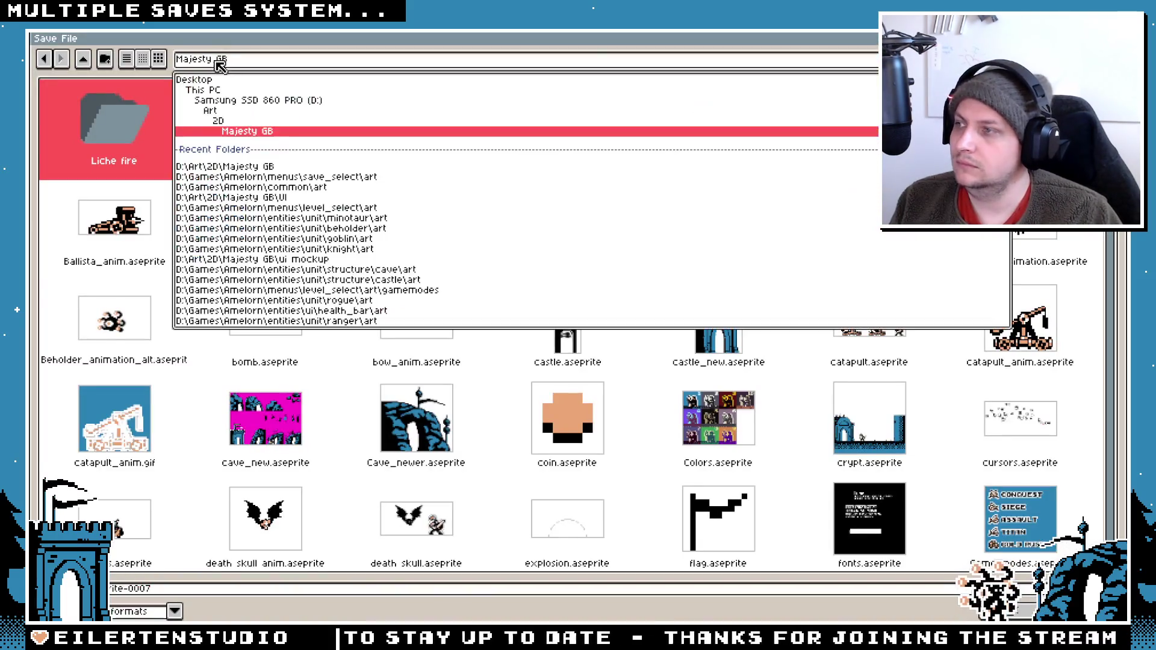
pyautogui.click(282, 209)
pyautogui.click(83, 59)
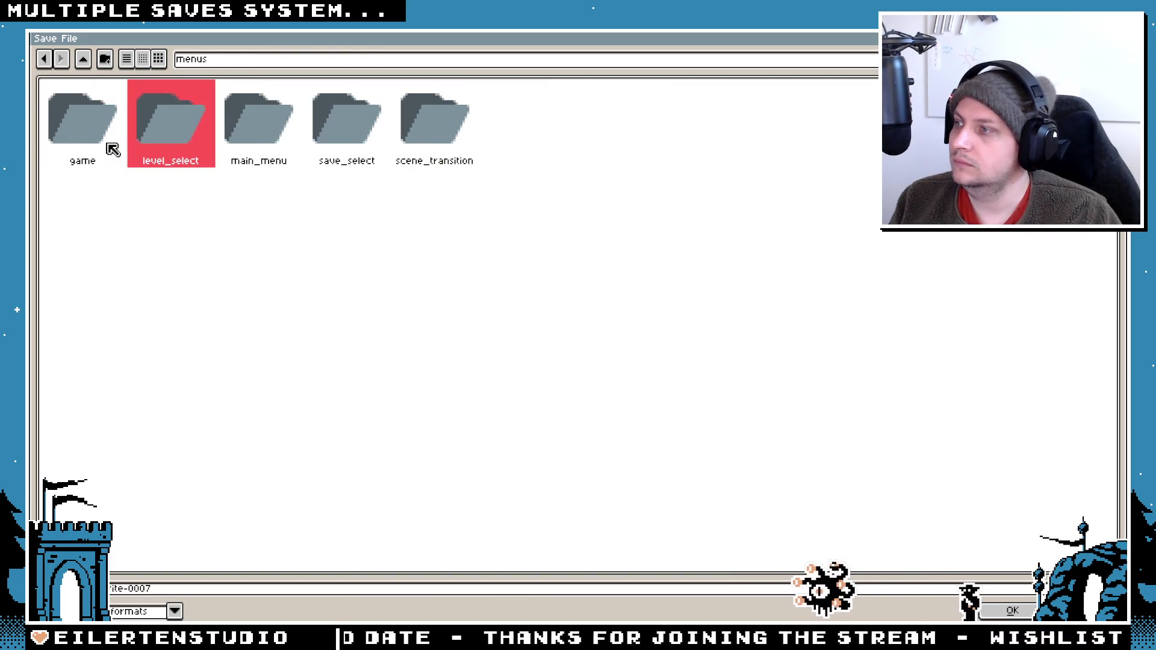
pyautogui.doubleClick(77, 136)
pyautogui.click(154, 609)
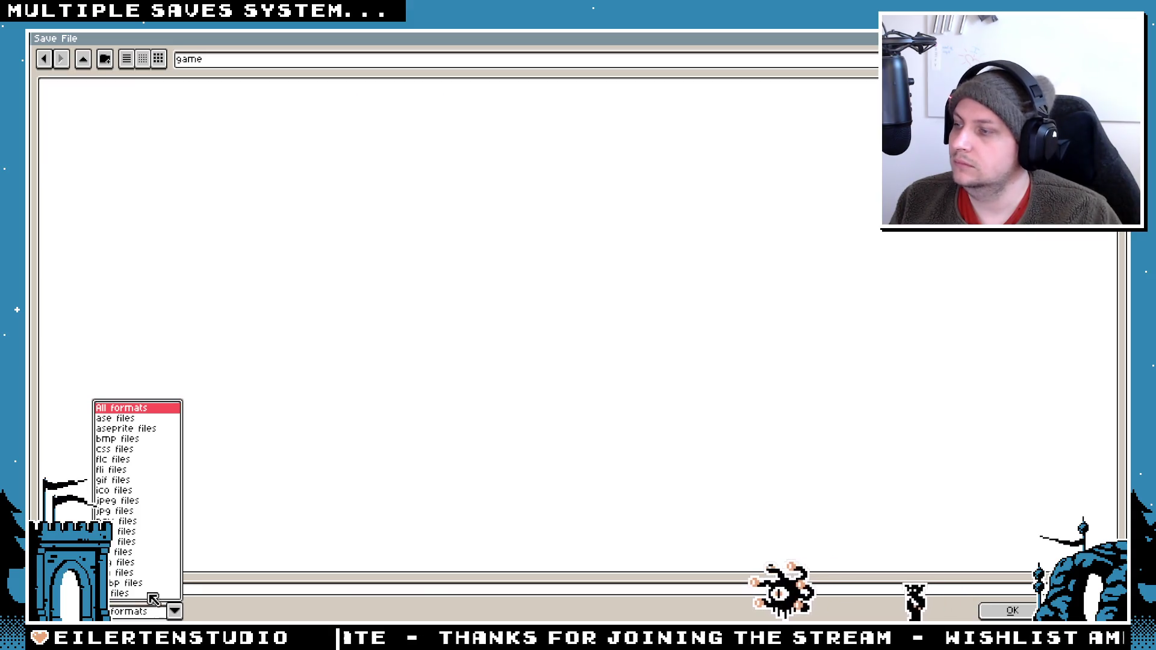
pyautogui.click(118, 554)
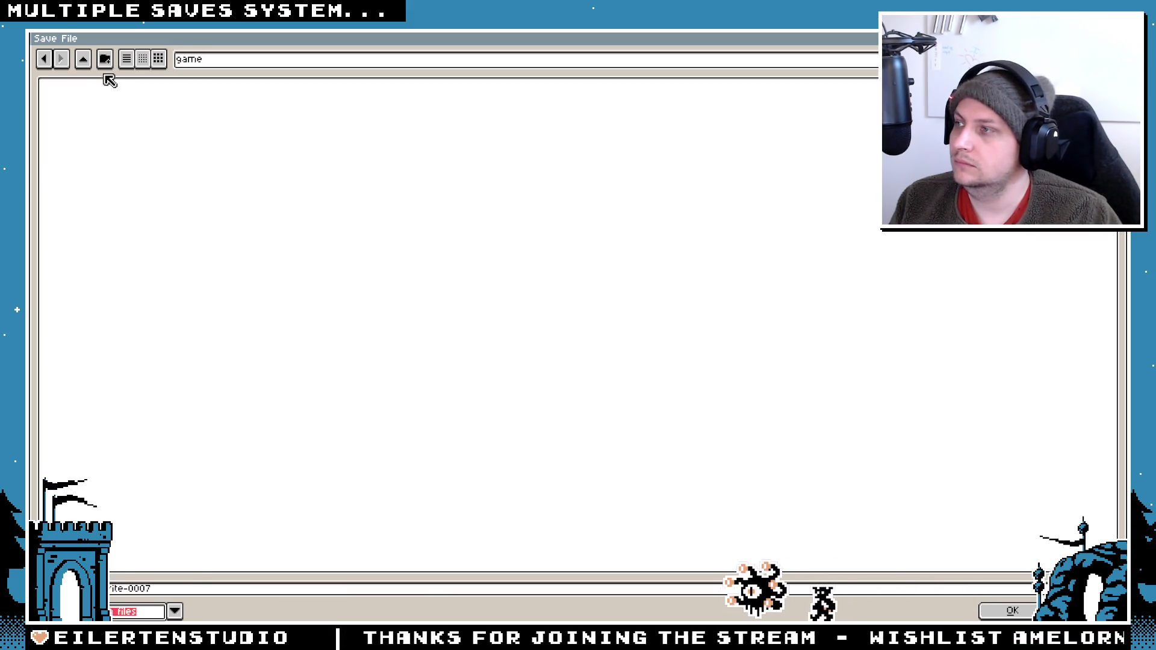
# Re-enter the game folder, name the sprite test and save it as test.png
pyautogui.click(84, 60)
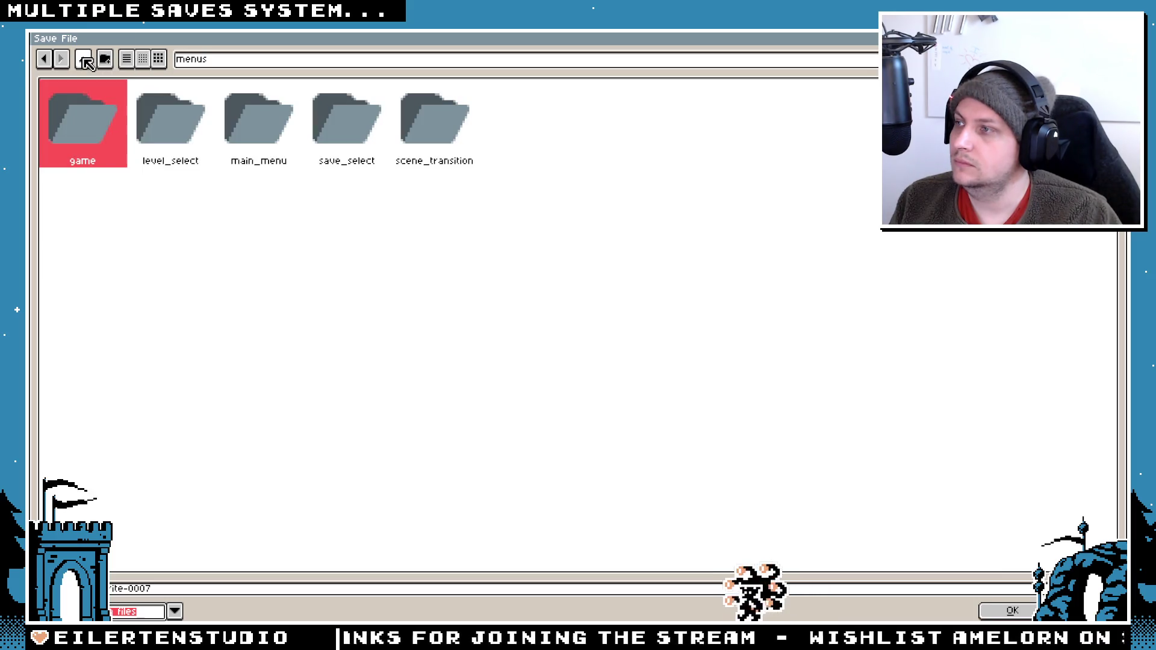
pyautogui.doubleClick(95, 116)
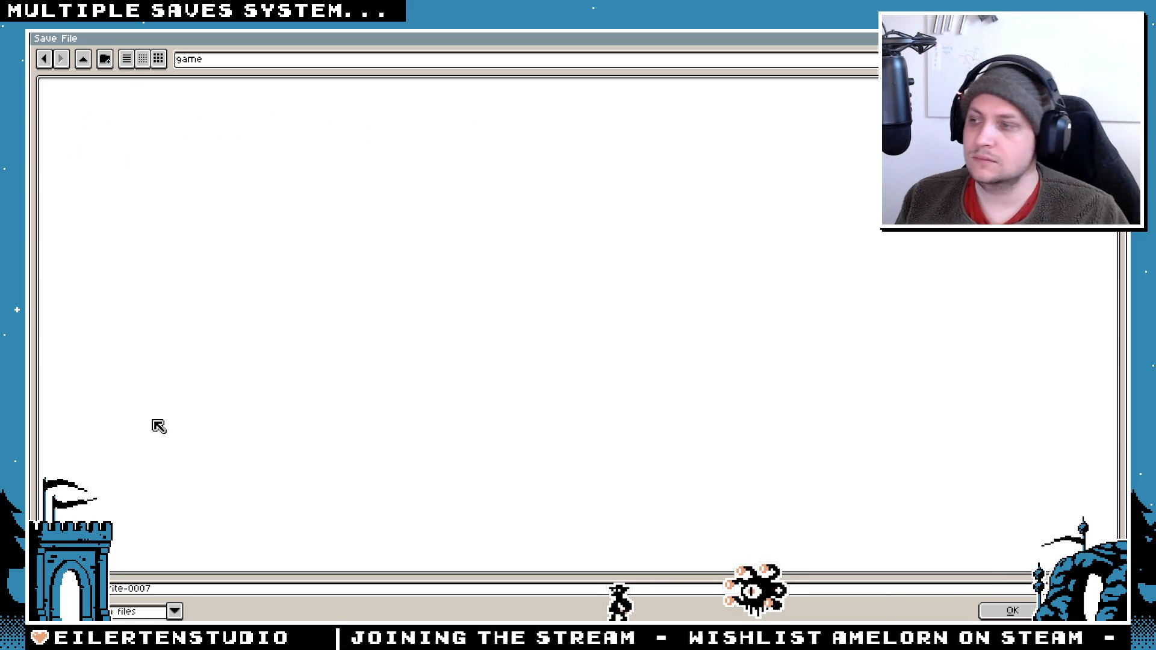
pyautogui.click(172, 589)
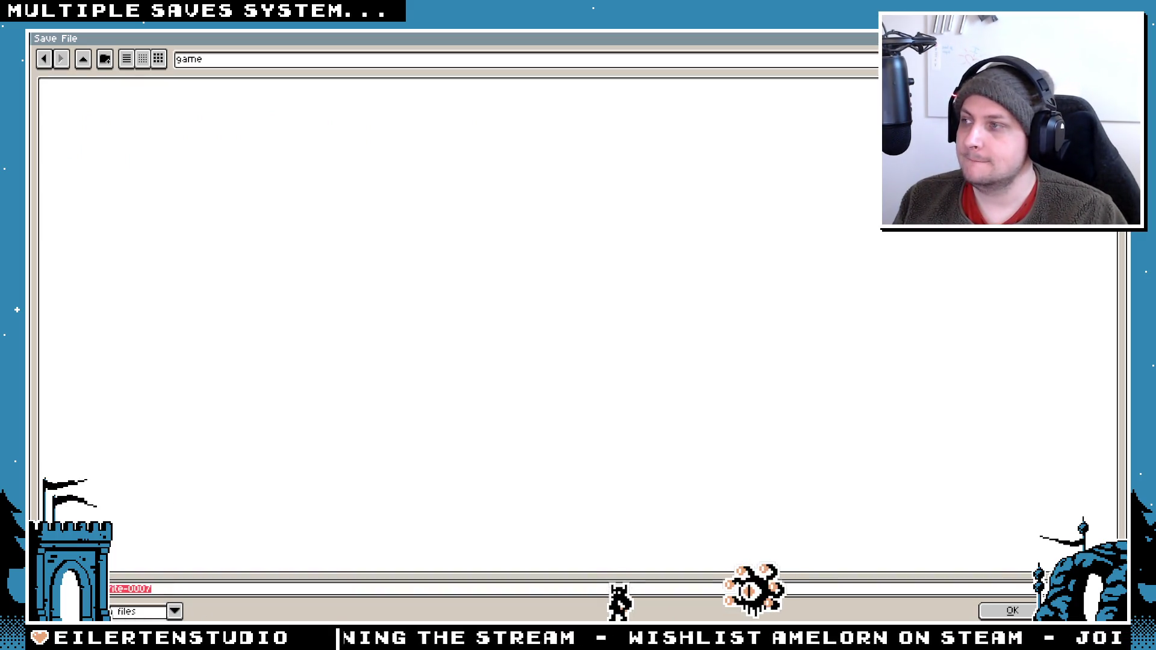
pyautogui.write('t')
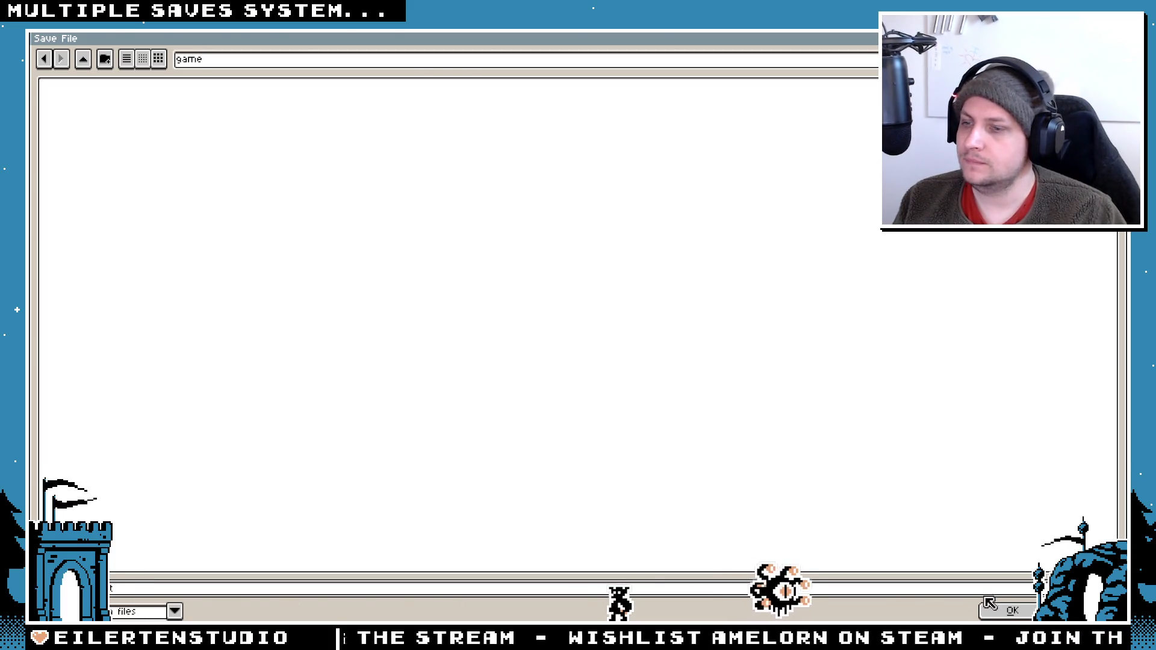
pyautogui.click(988, 604)
pyautogui.hotkey('alt', 'Tab')
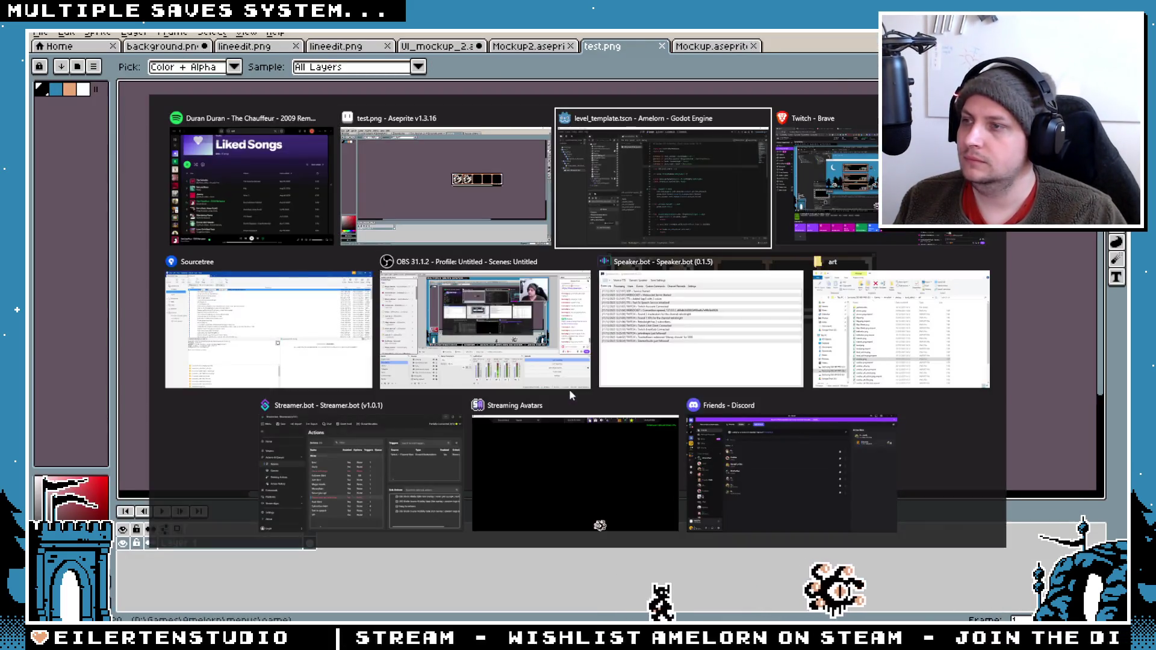
# Add a TextureRect child to GameUI and move it above GameNotification
pyautogui.click(468, 38)
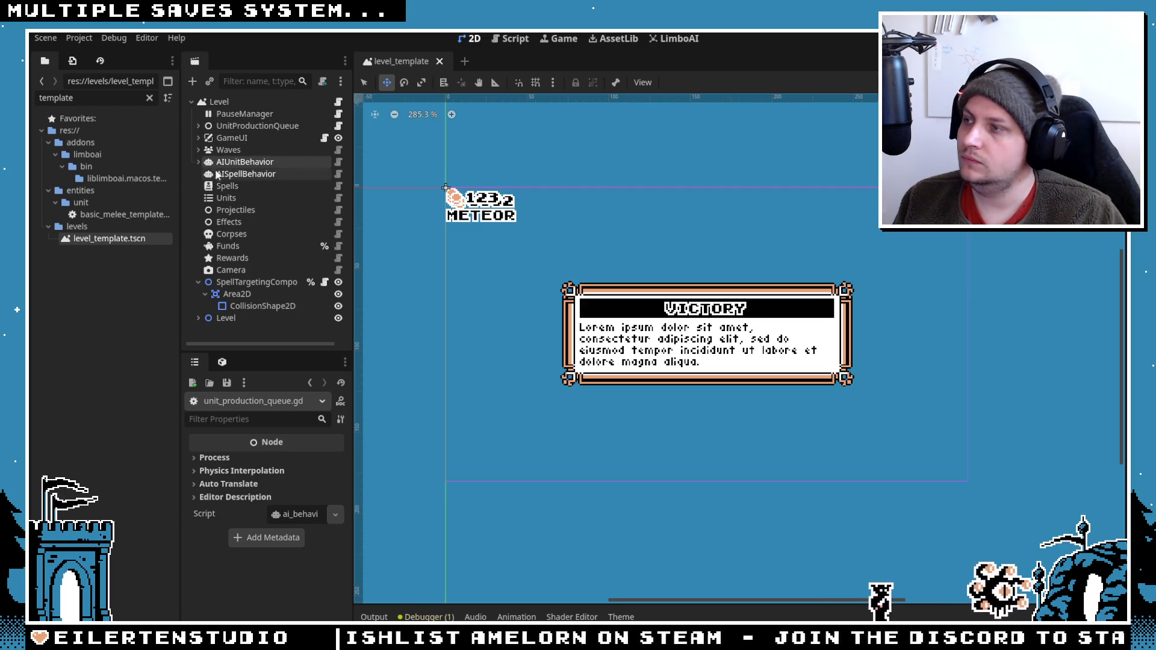
pyautogui.click(202, 138)
pyautogui.click(233, 150)
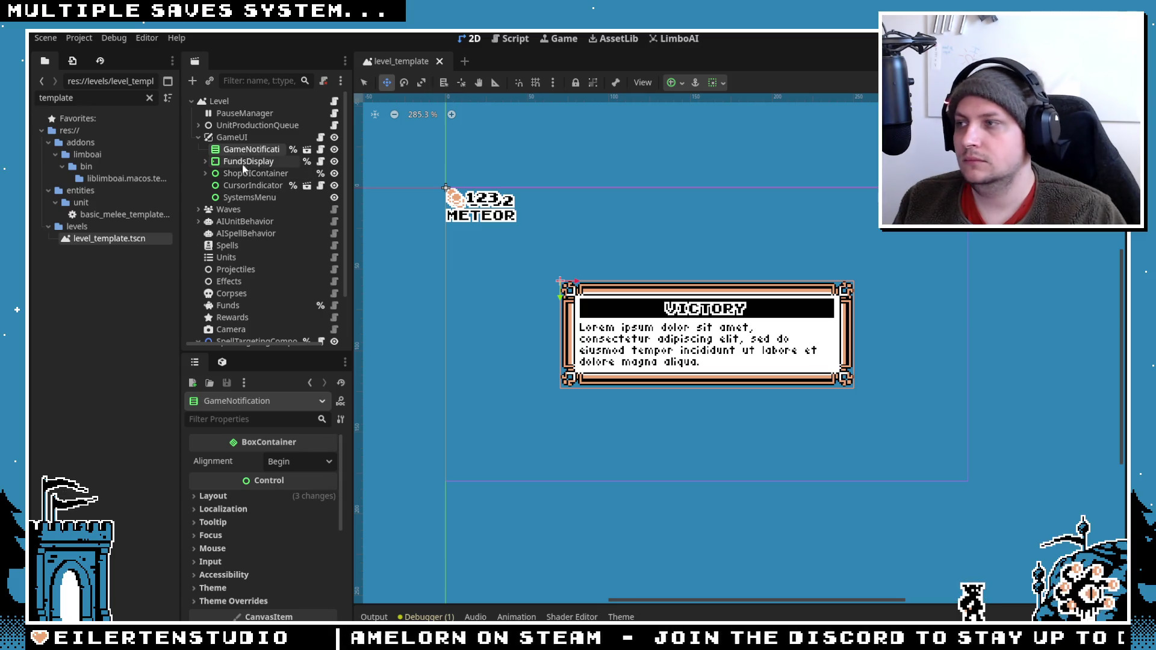
pyautogui.press('Up')
pyautogui.hotkey('ctrl', 'a')
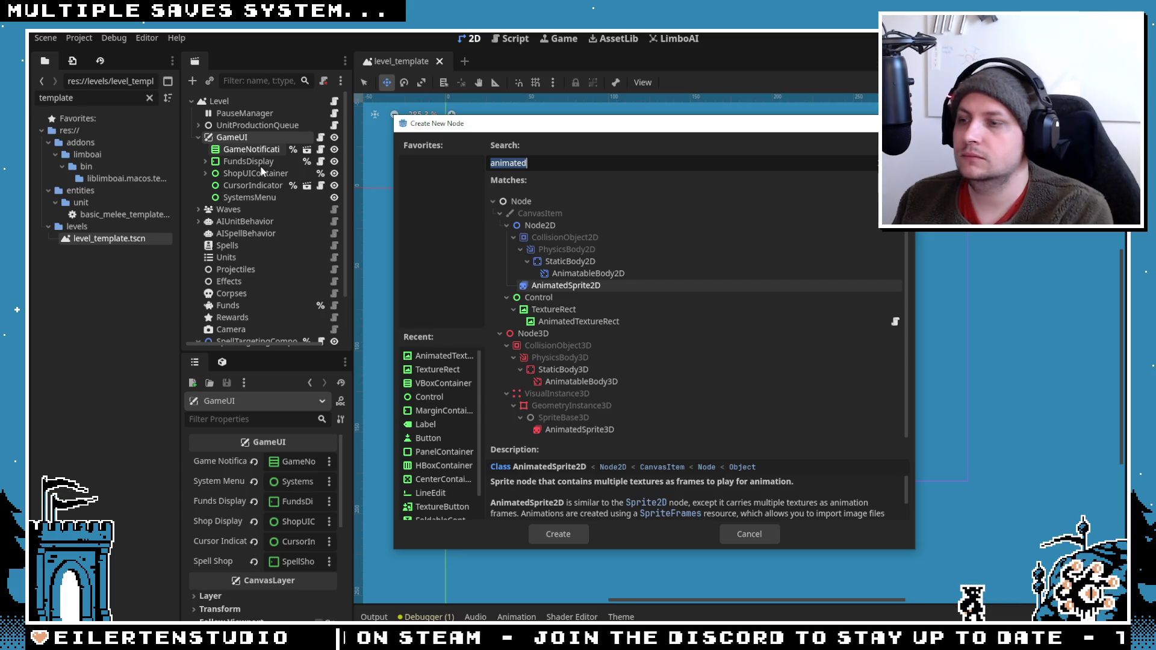
pyautogui.write('te')
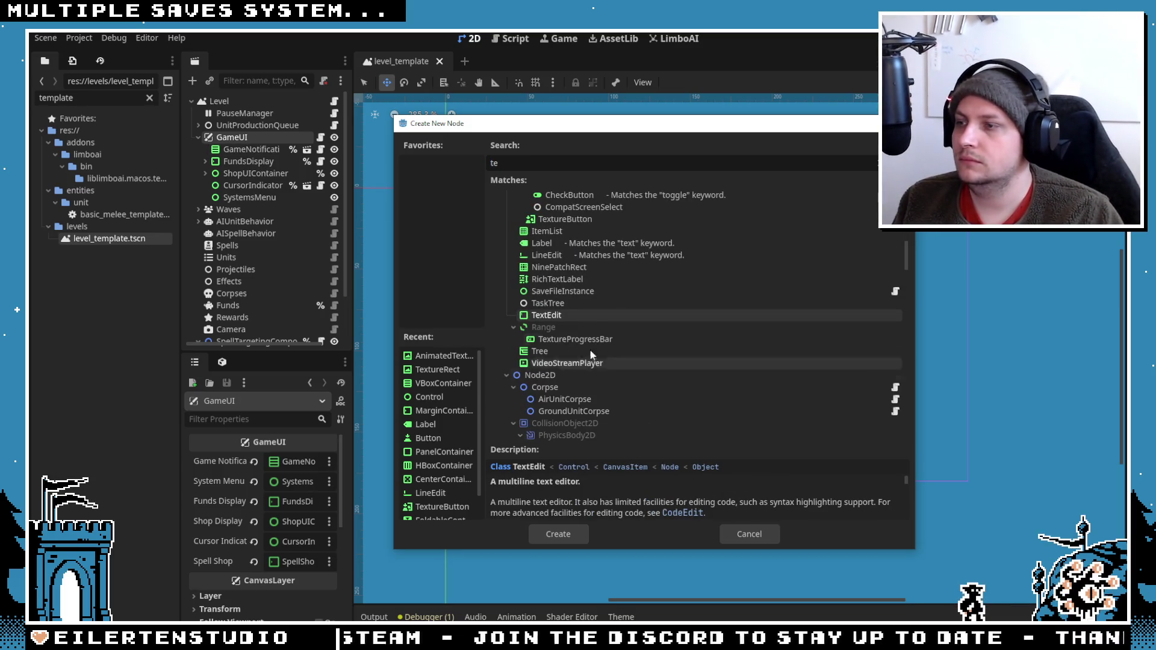
pyautogui.write('xt')
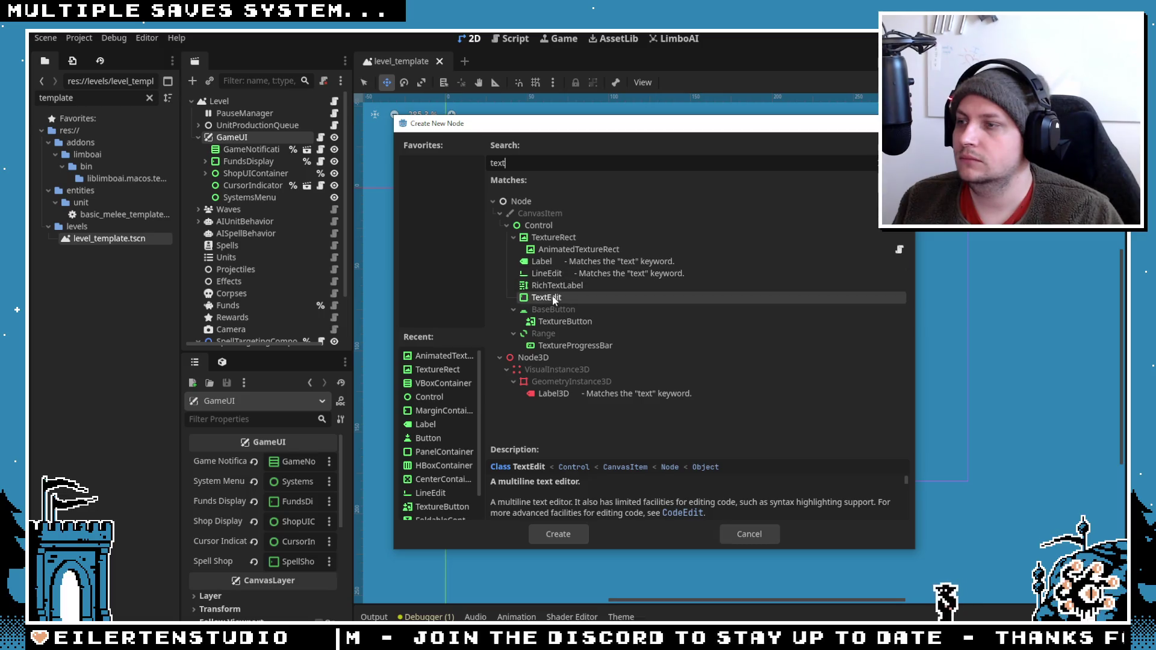
pyautogui.click(555, 239)
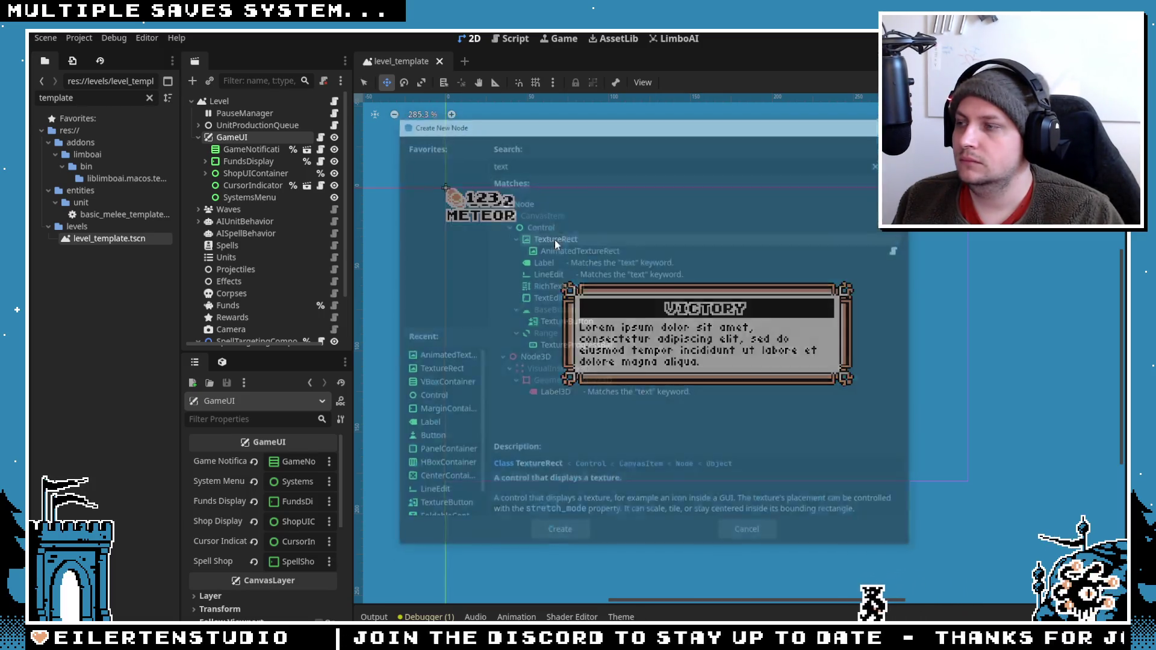
pyautogui.moveTo(251, 211); pyautogui.dragTo(248, 151)
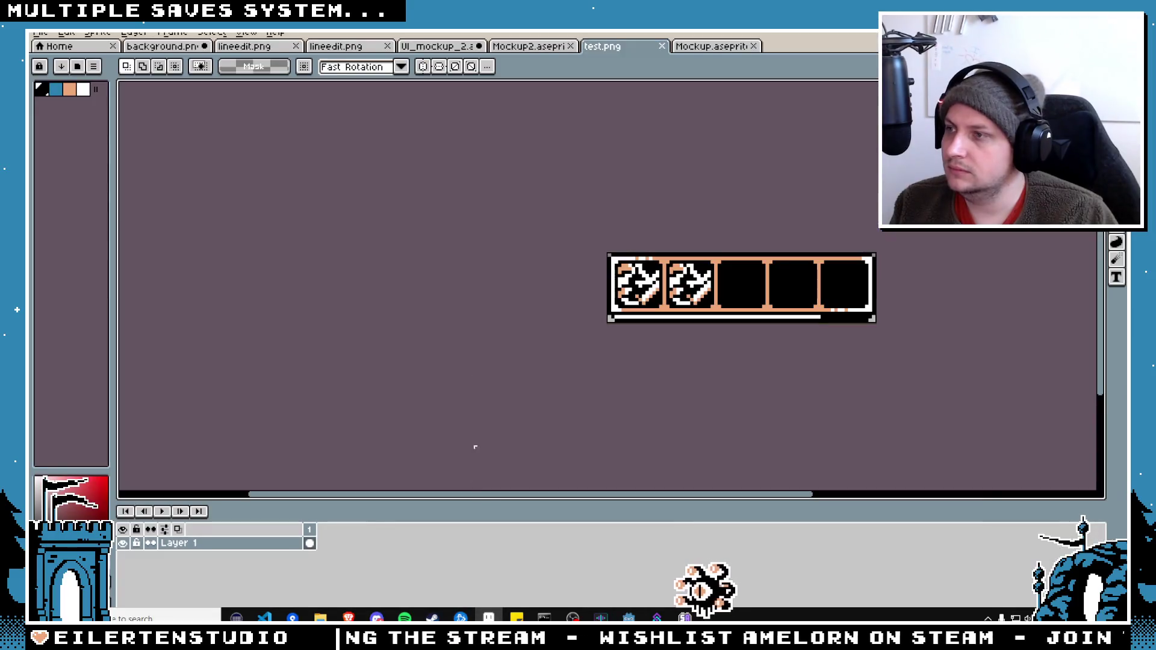
# Close test.png and Mockup.aseprite, show UI_mockup_2 and clear its selection
pyautogui.click(663, 47)
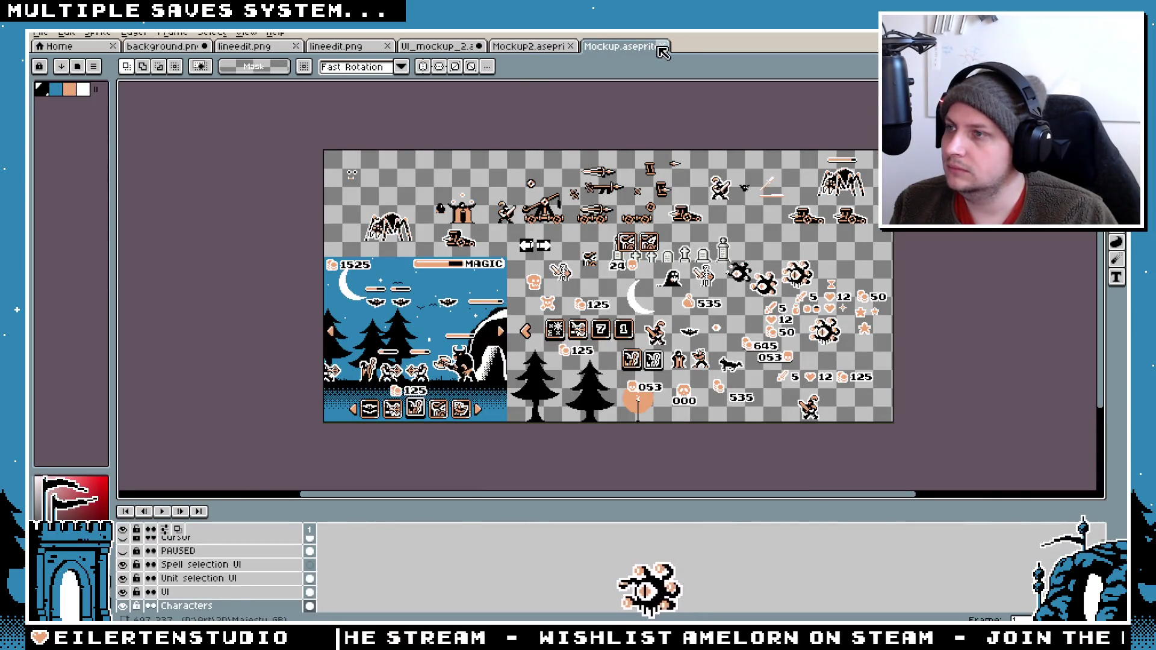
pyautogui.click(662, 46)
pyautogui.hotkey('ctrl', 'shift', 'Tab')
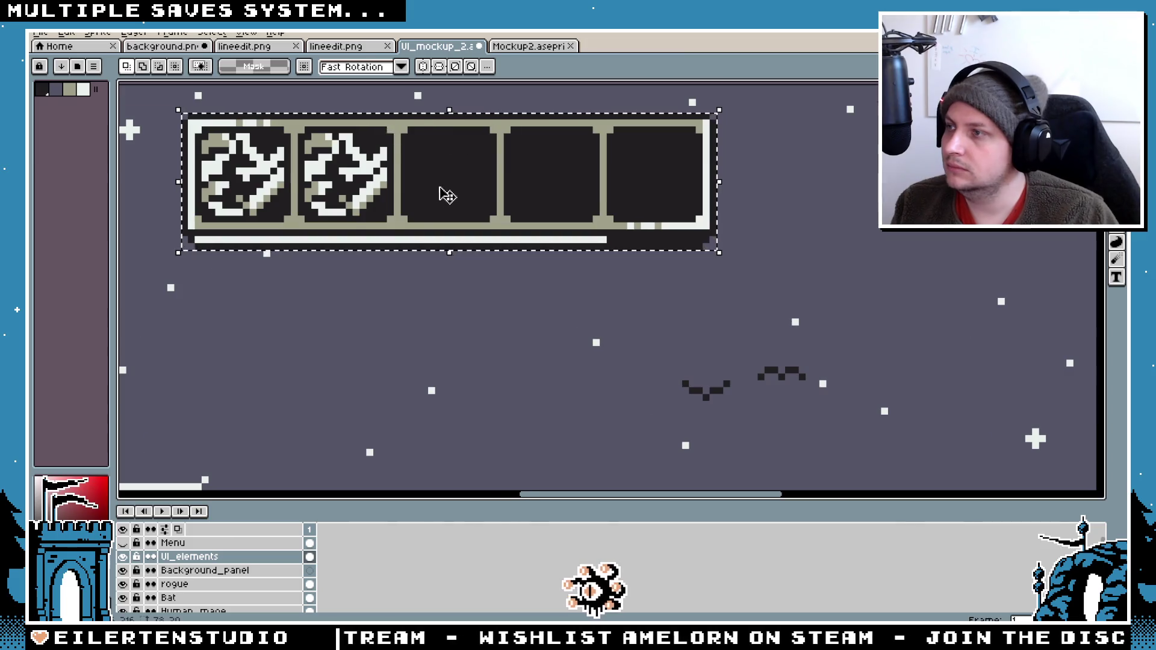
pyautogui.scroll(-2, 439, 193)
pyautogui.scroll(4, 509, 221)
pyautogui.hotkey('ctrl', 'd')
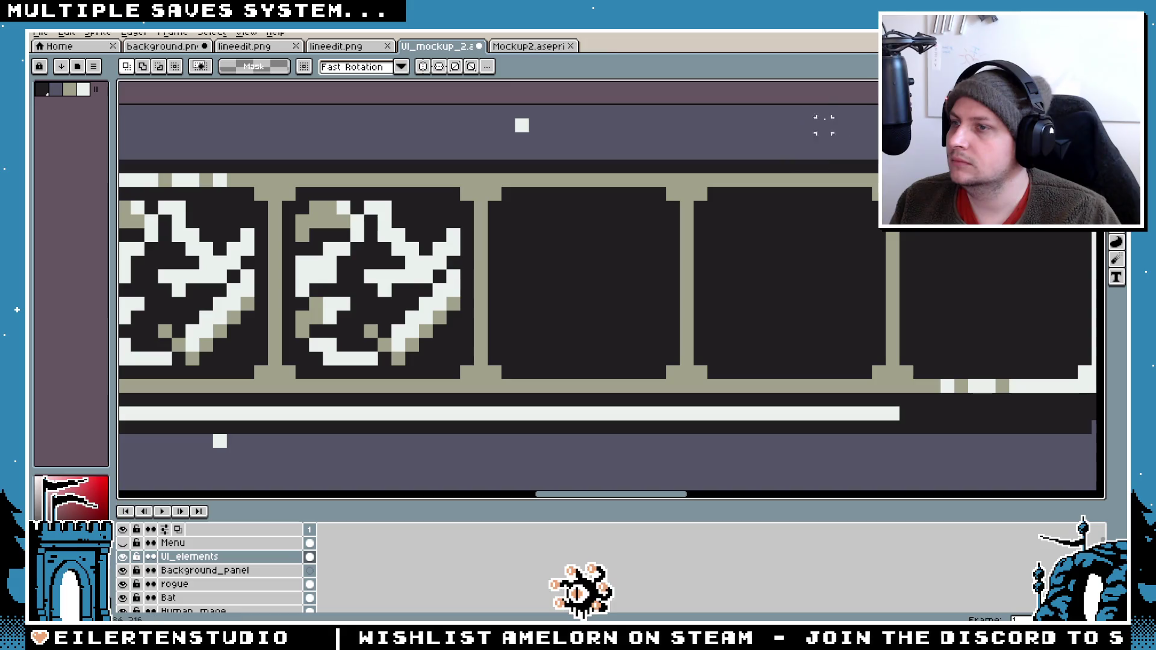
pyautogui.hotkey('alt', 'Tab')
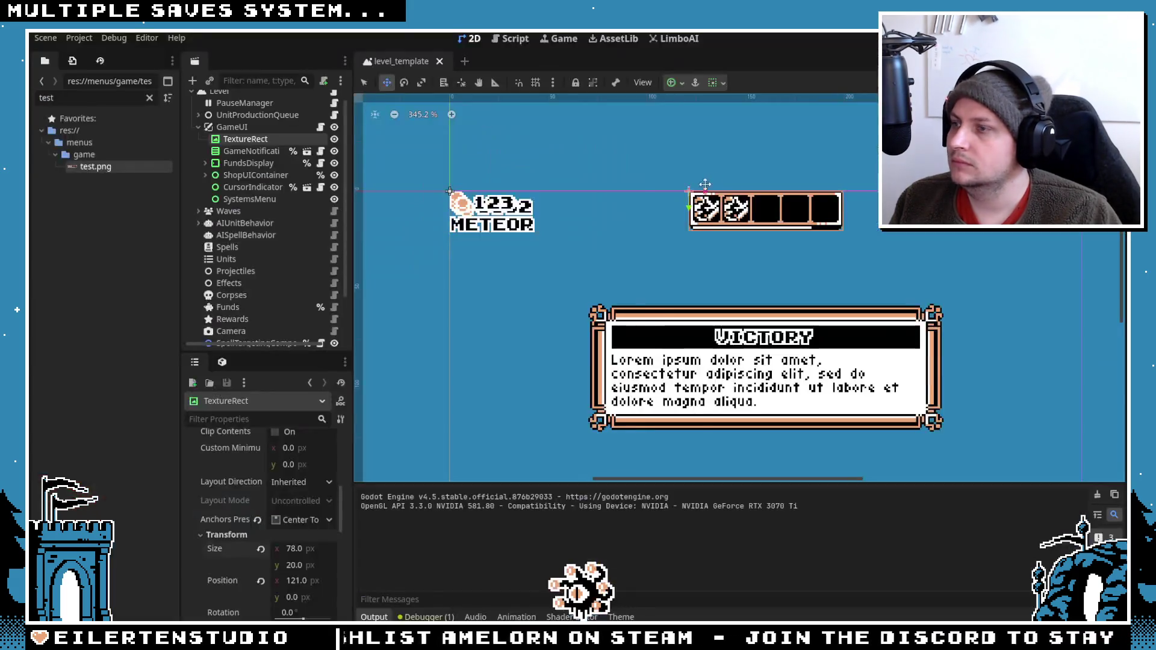
# Nudge the TextureRect down to y 4 and run the project with F5
pyautogui.press('Down')
pyautogui.press('Down')
pyautogui.press('Down')
pyautogui.press('Down')
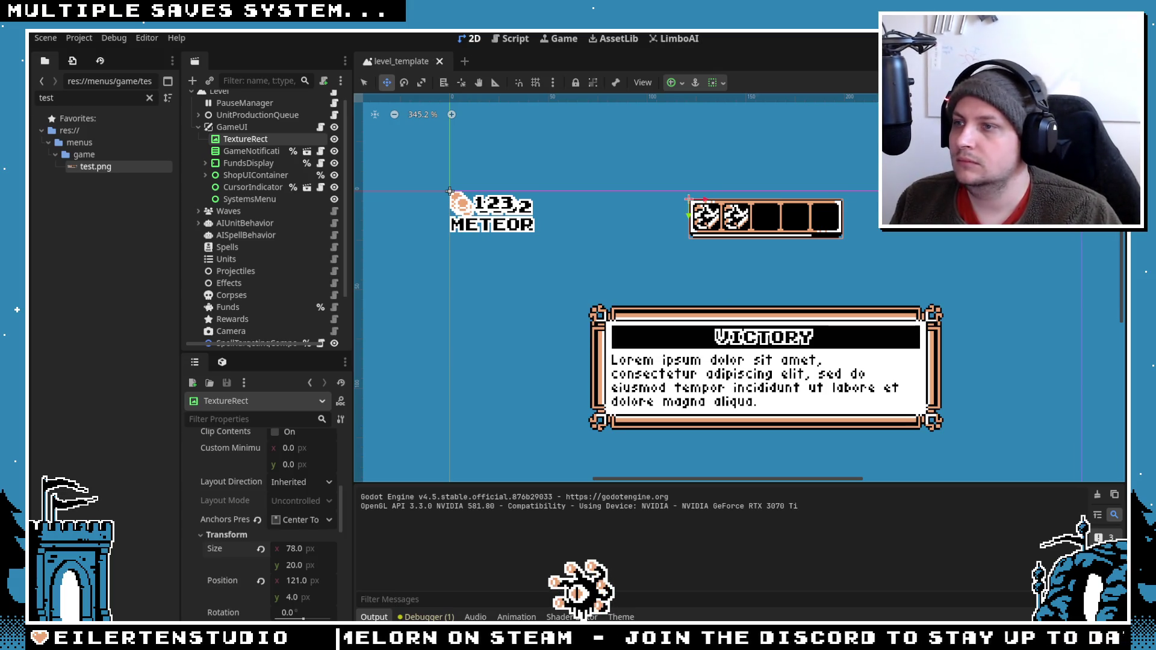
pyautogui.press('F5')
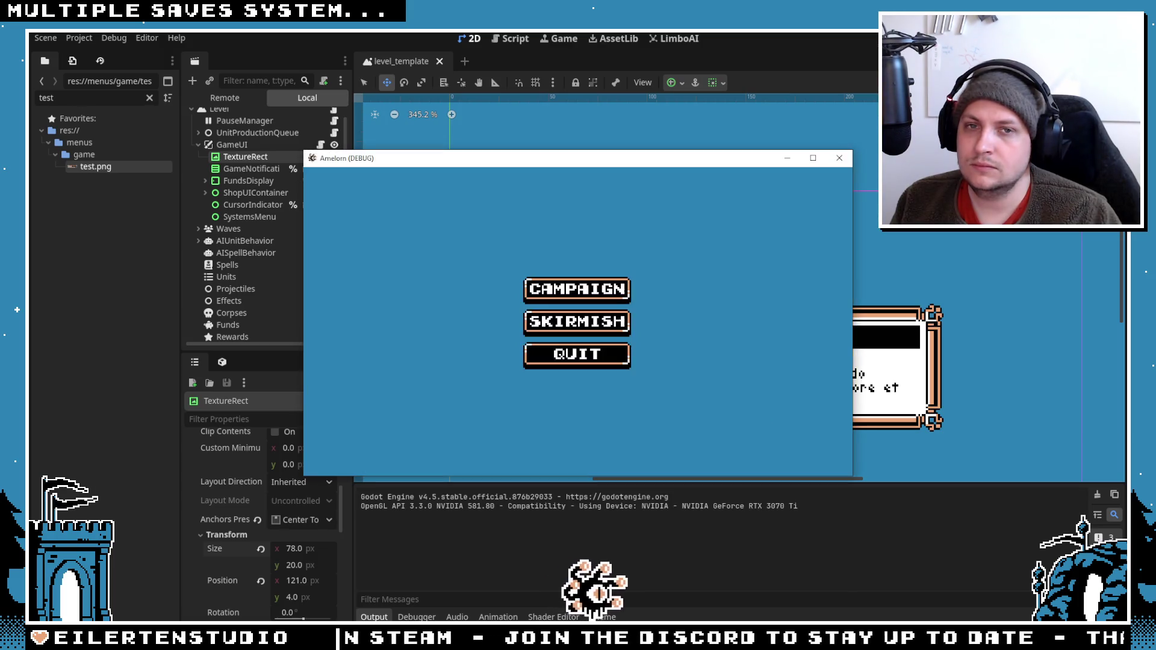
# Start the campaign from save slot one, play the Ambush level and deploy a unit
pyautogui.click(616, 290)
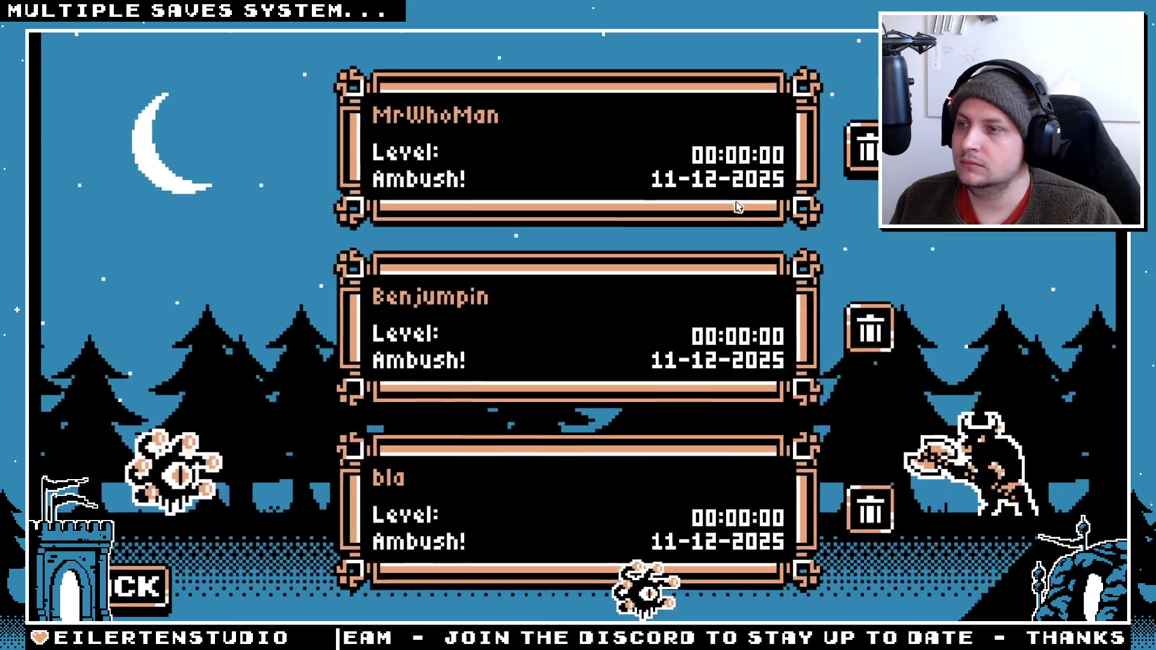
pyautogui.click(727, 209)
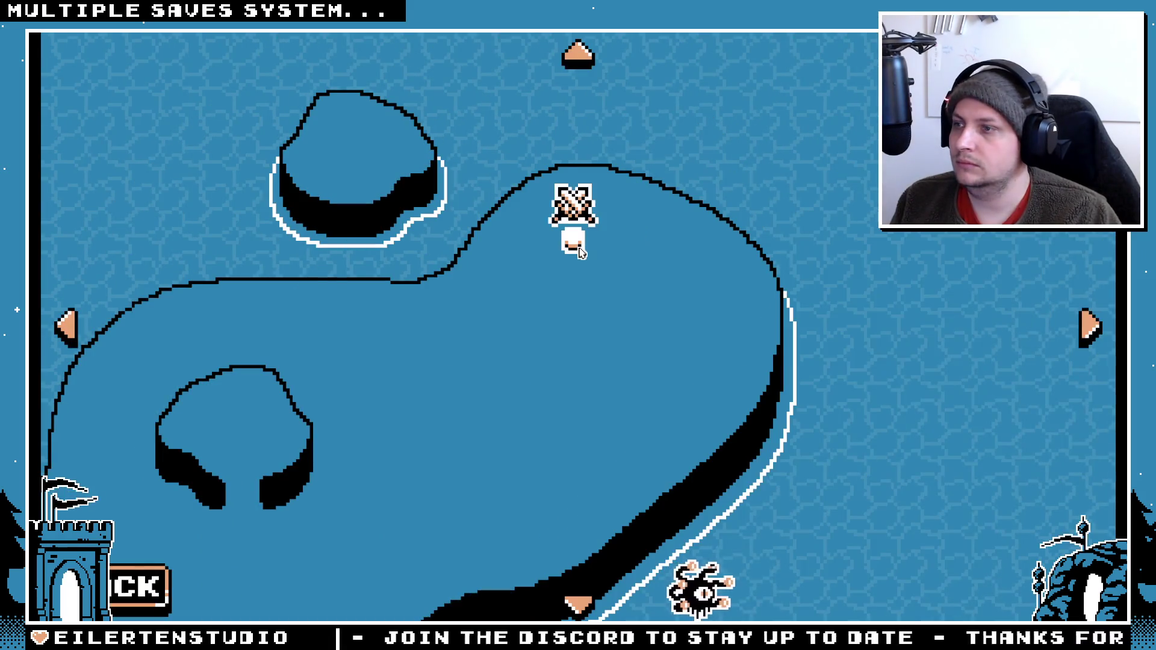
pyautogui.click(509, 469)
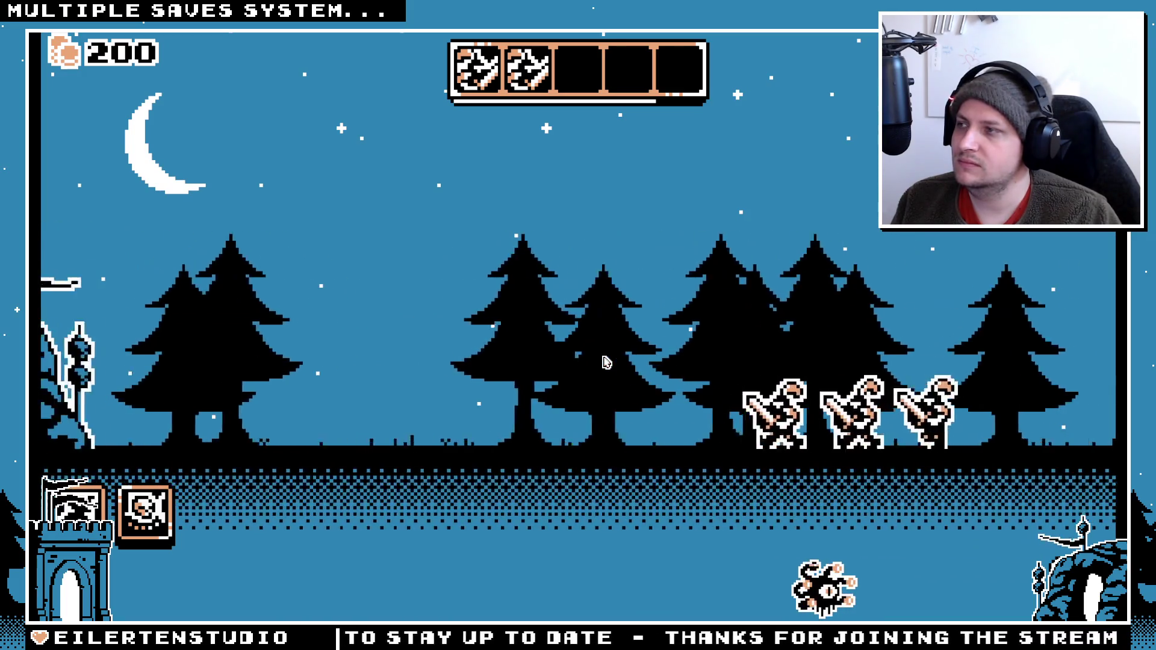
pyautogui.click(145, 508)
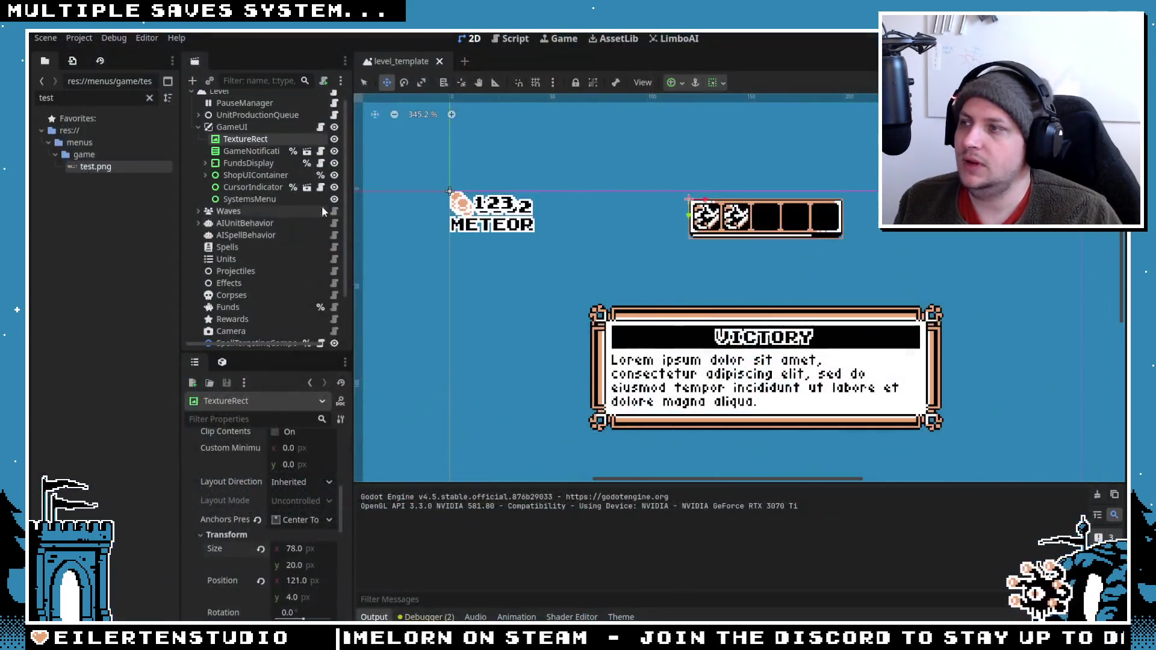
# Delete the TextureRect node from GameUI and switch over to Aseprite
pyautogui.click(231, 138)
pyautogui.press('Delete')
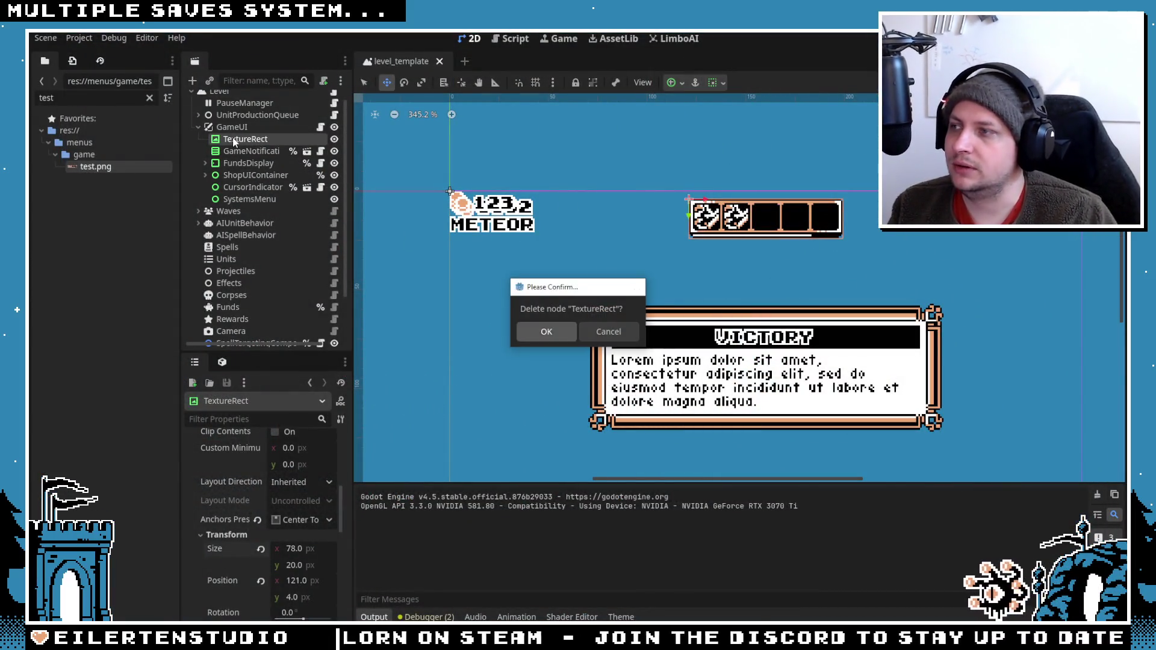
pyautogui.press('Return')
pyautogui.hotkey('alt', 'Tab')
pyautogui.scroll(-2, 276, 265)
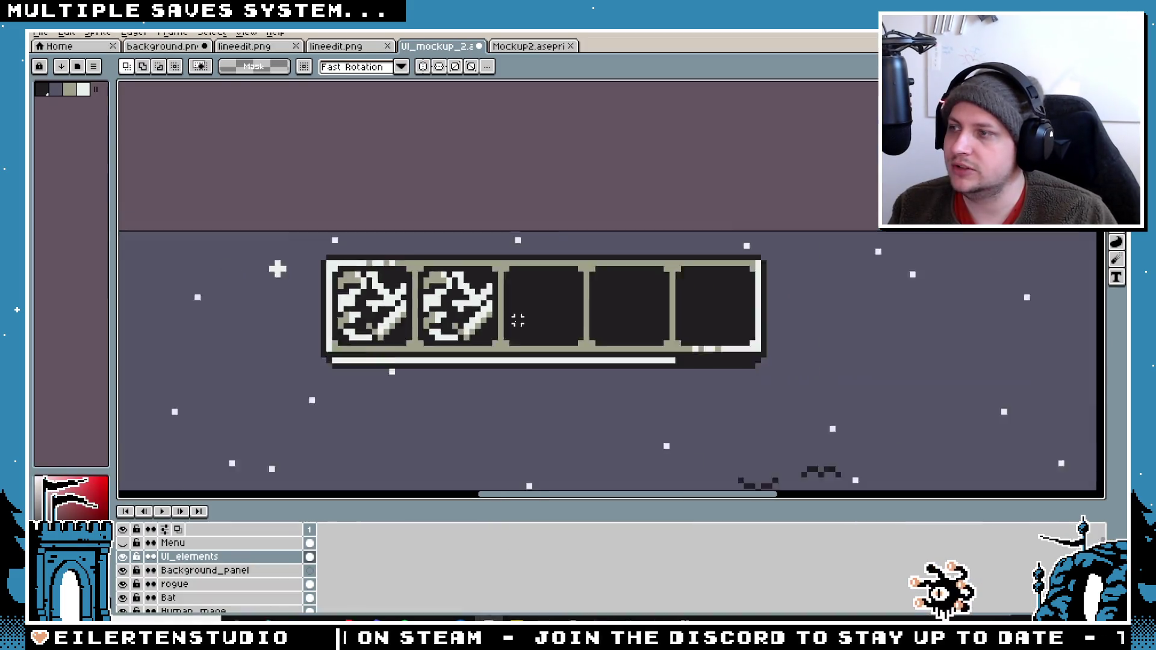
pyautogui.scroll(-2, 277, 266)
pyautogui.scroll(3, 514, 306)
pyautogui.scroll(2, 513, 306)
# Pan the UI mockup to review the Skeleton Mage units panel and battlefield, then minimise Aseprite
pyautogui.moveTo(514, 305)
pyautogui.mouseDown()
pyautogui.moveTo(552, 262)
pyautogui.moveTo(598, 367)
pyautogui.moveTo(521, 332)
pyautogui.moveTo(530, 311)
pyautogui.mouseUp()
pyautogui.scroll(-2, 551, 263)
pyautogui.scroll(2, 552, 263)
pyautogui.scroll(-2, 520, 332)
pyautogui.scroll(2, 521, 333)
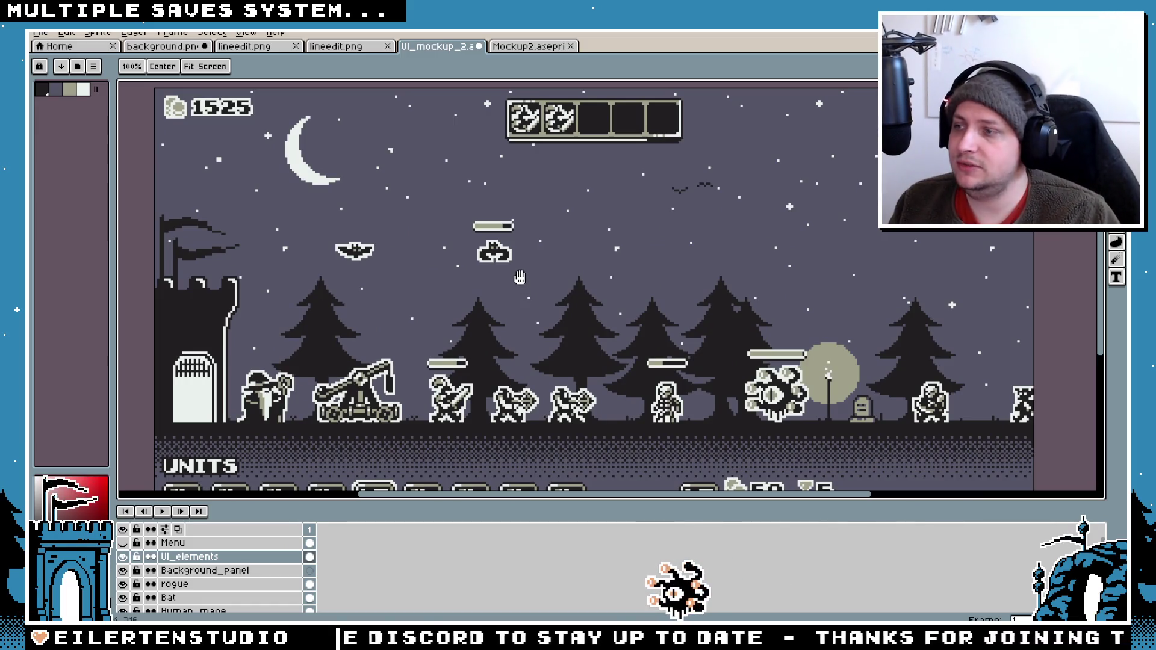
pyautogui.moveTo(411, 463); pyautogui.dragTo(532, 278)
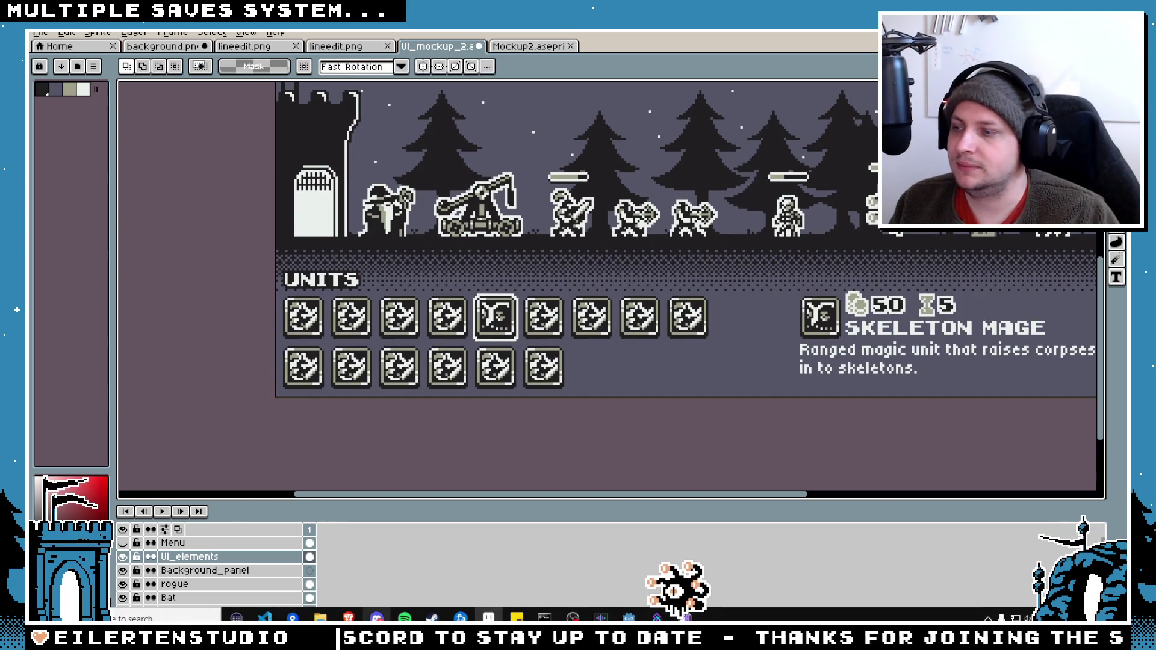
pyautogui.moveTo(489, 619)
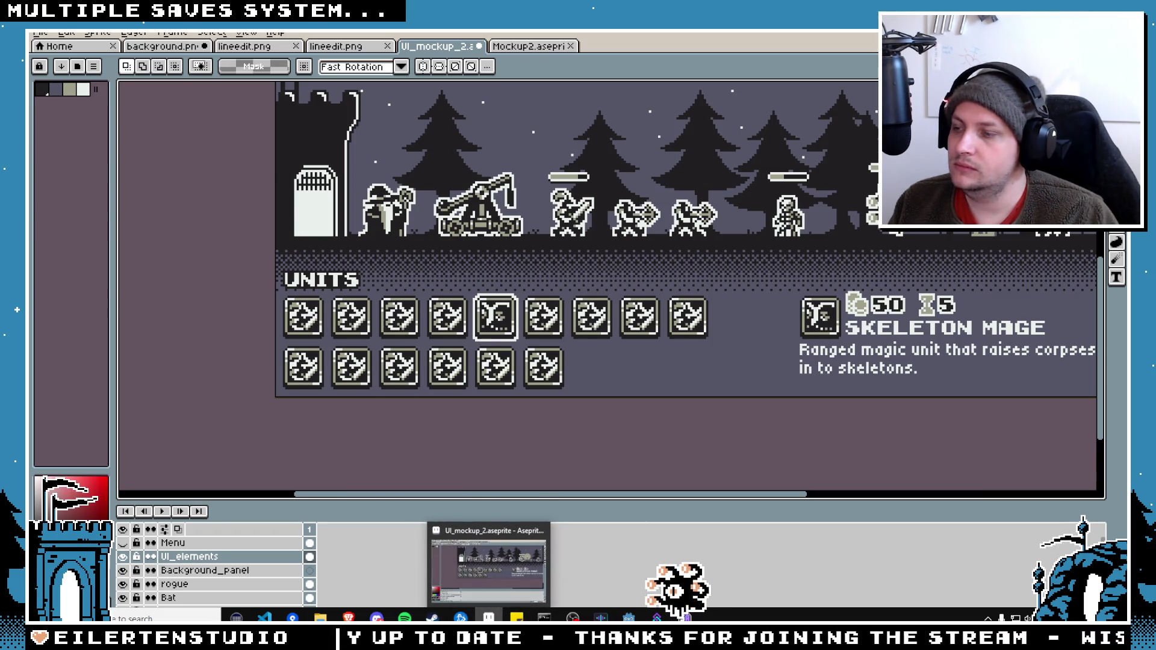
pyautogui.click(629, 618)
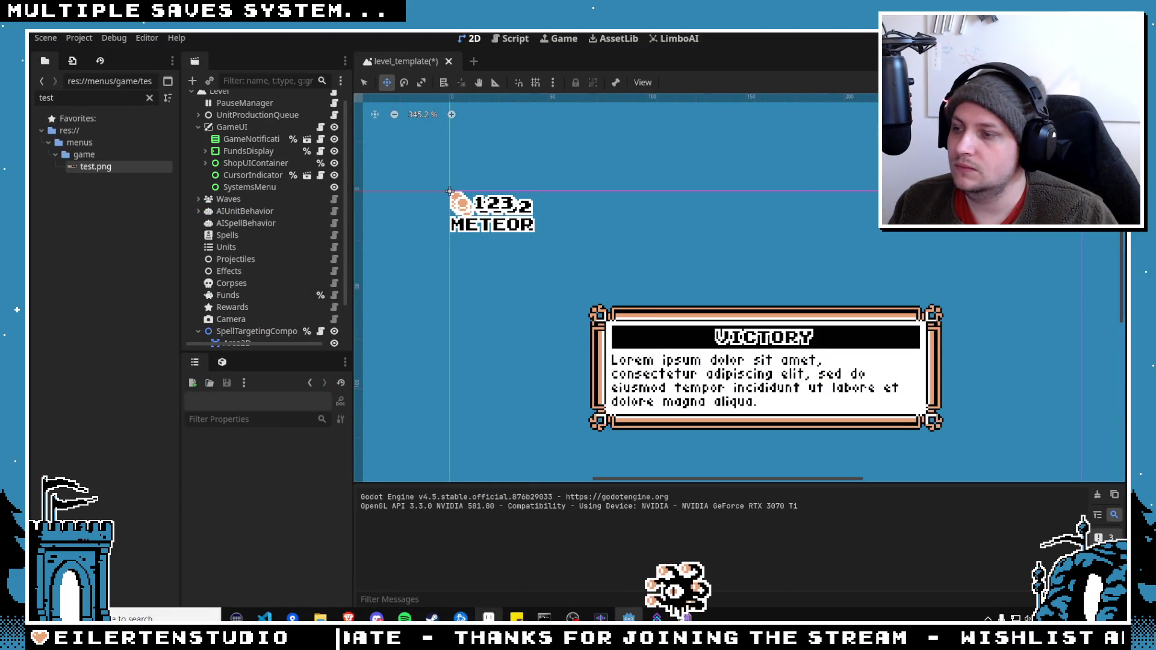
pyautogui.hotkey('alt', 'Tab')
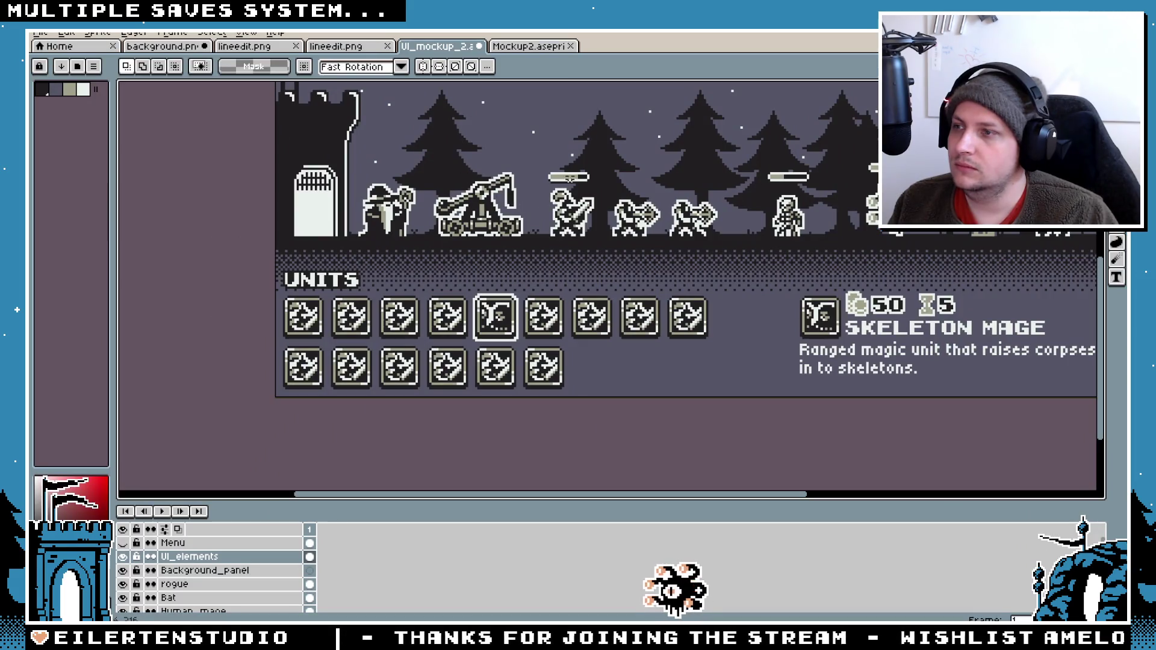
pyautogui.moveTo(580, 169); pyautogui.dragTo(597, 364)
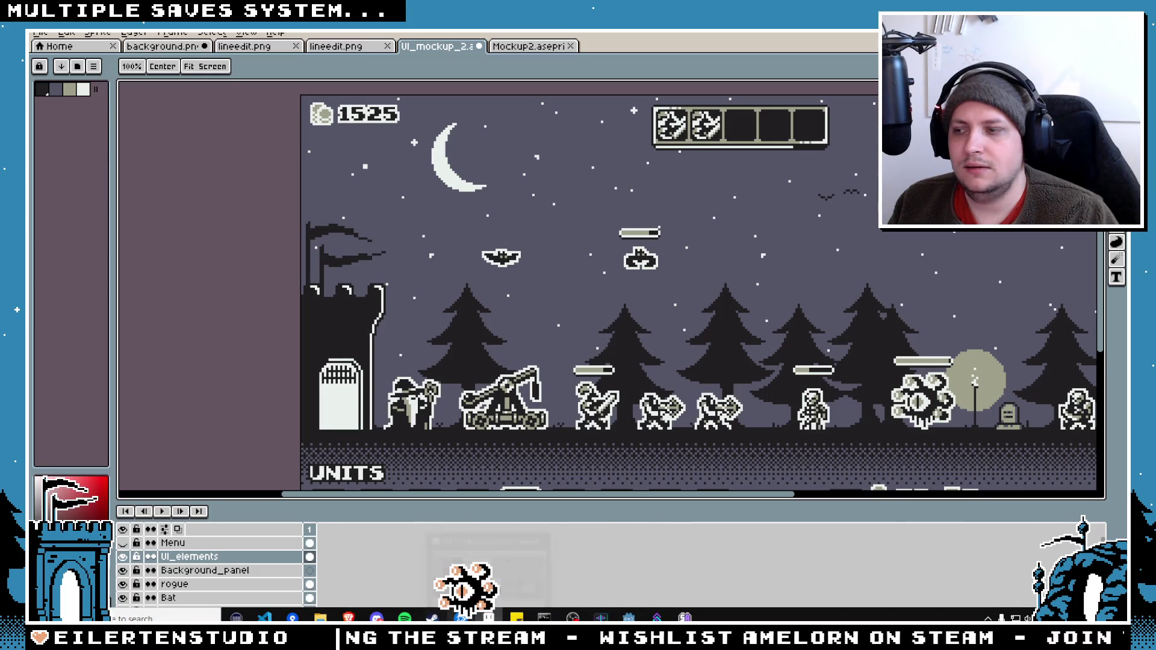
pyautogui.click(488, 619)
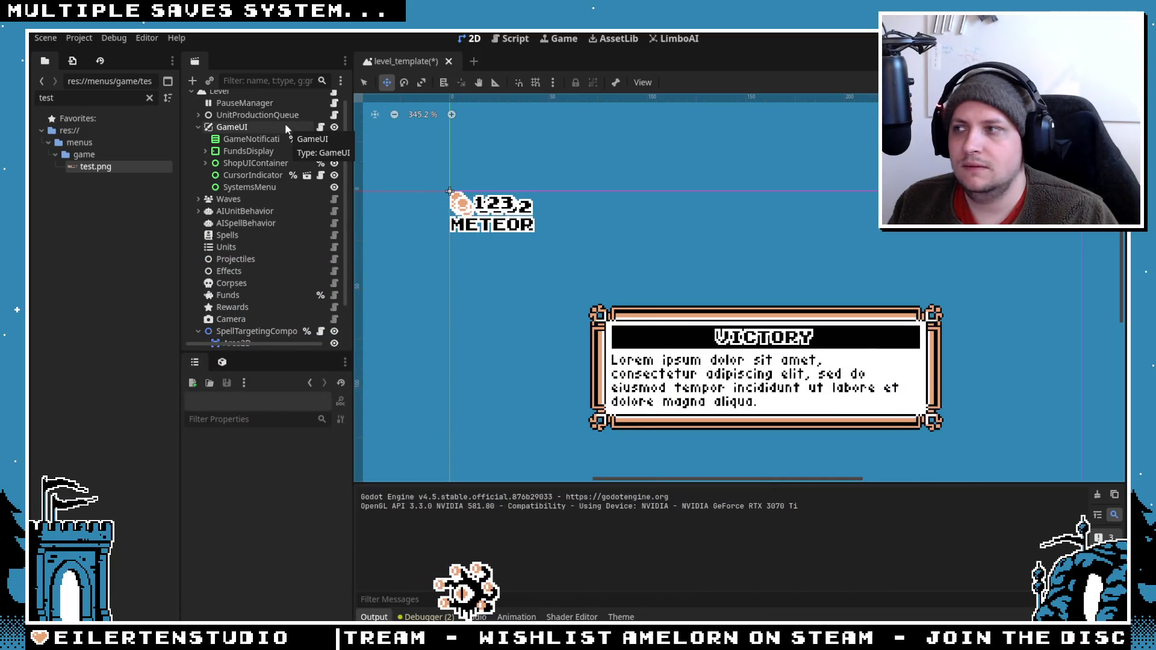
# Review the UnitProductionQueue script with the output log hidden
pyautogui.click(257, 114)
pyautogui.scroll(1, 262, 154)
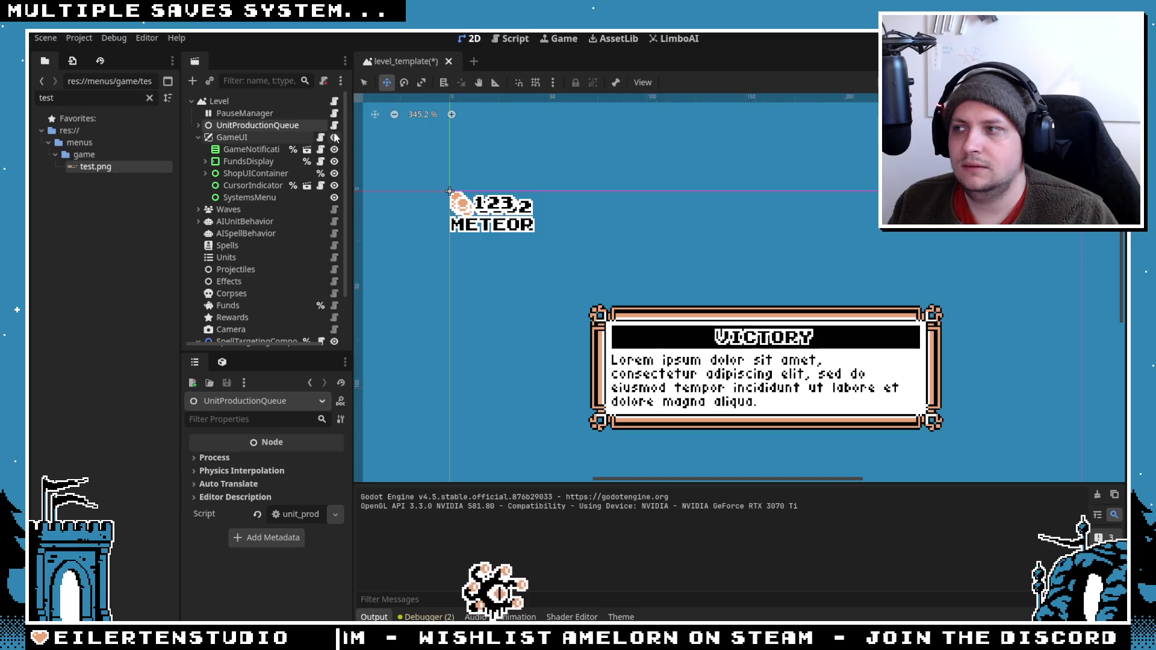
pyautogui.click(335, 125)
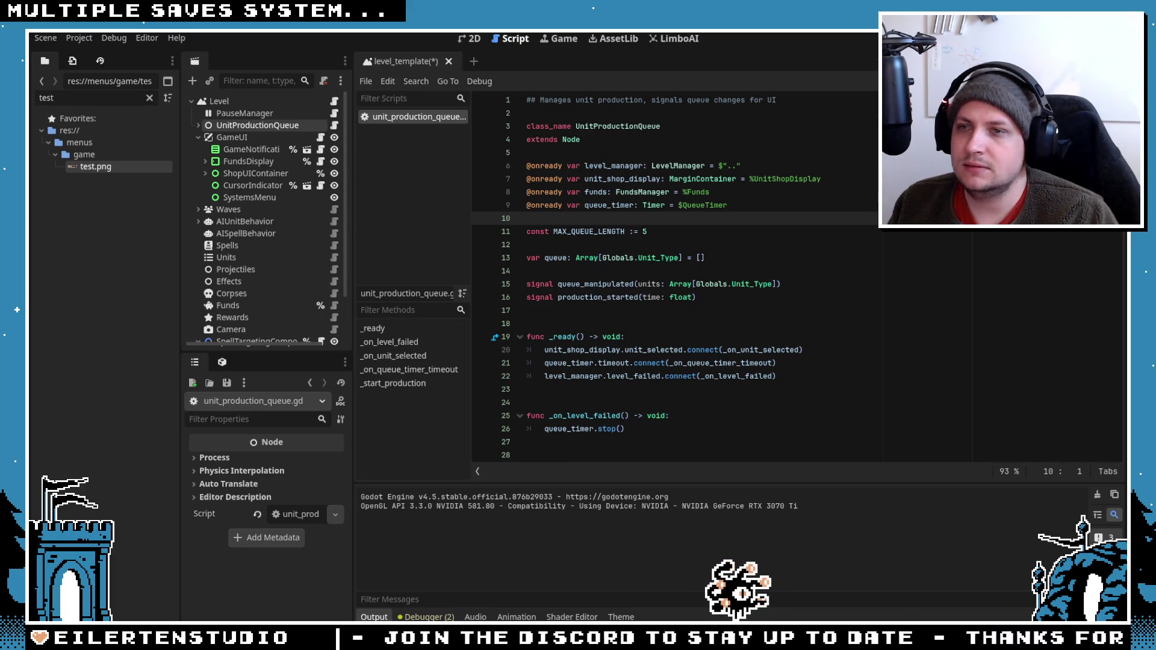
pyautogui.press('Up')
pyautogui.press('Up')
pyautogui.press('Up')
pyautogui.click(375, 617)
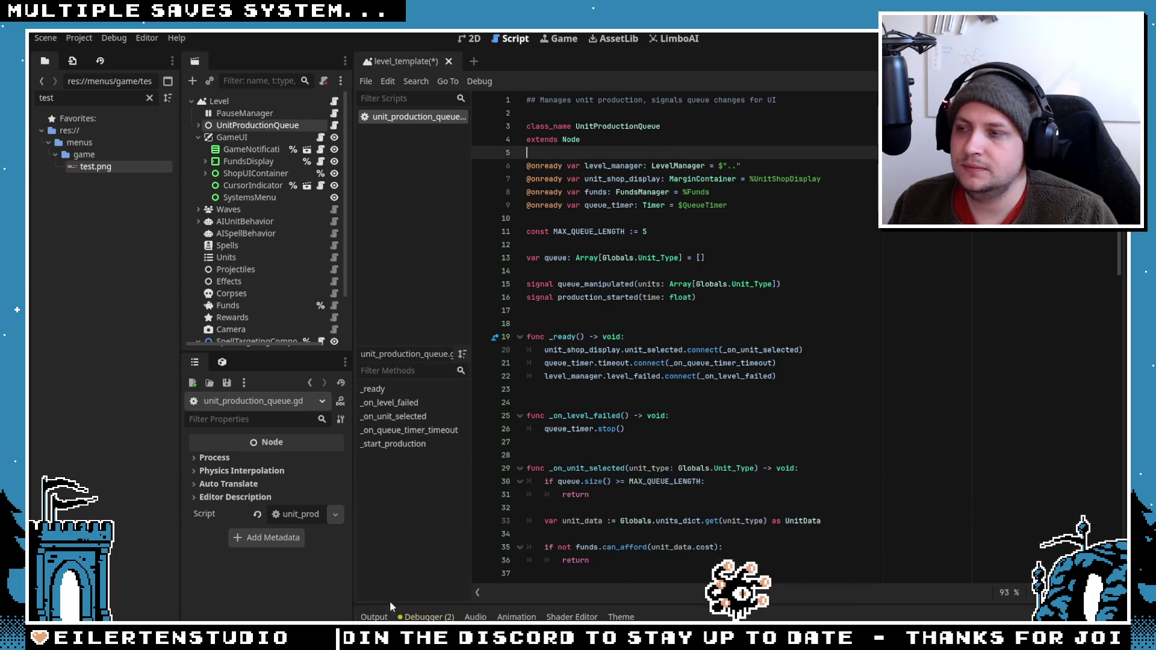
pyautogui.click(640, 284)
# Filter FileSystem to test.png and request its deletion, saving the level template scene
pyautogui.press('BackSpace')
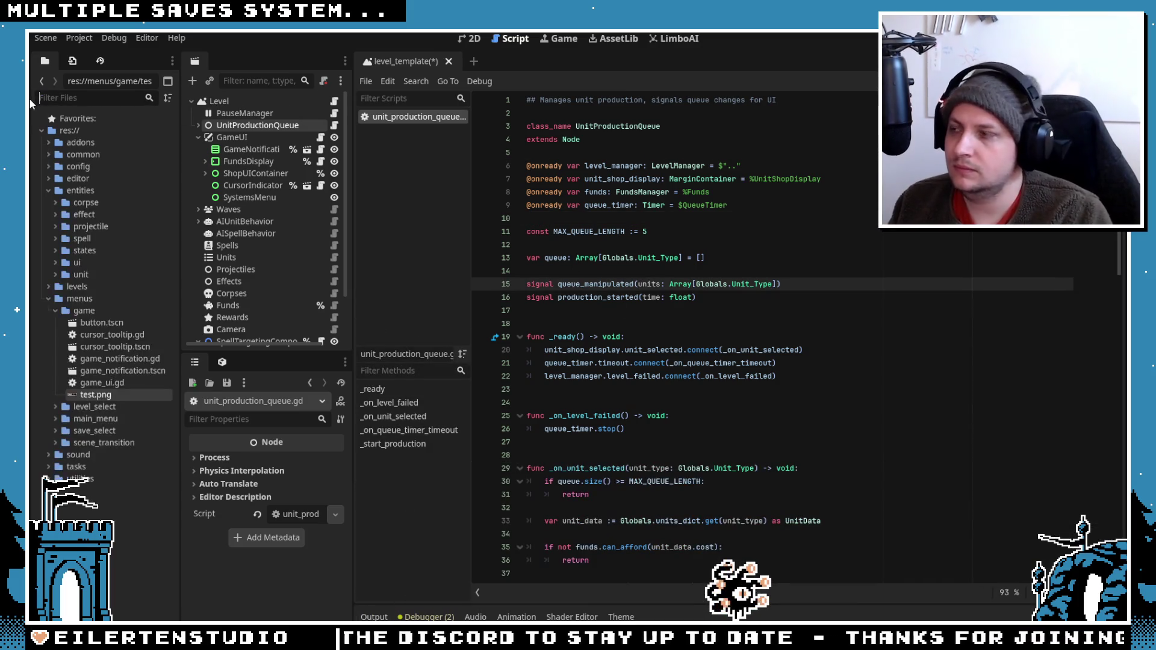
pyautogui.write('test')
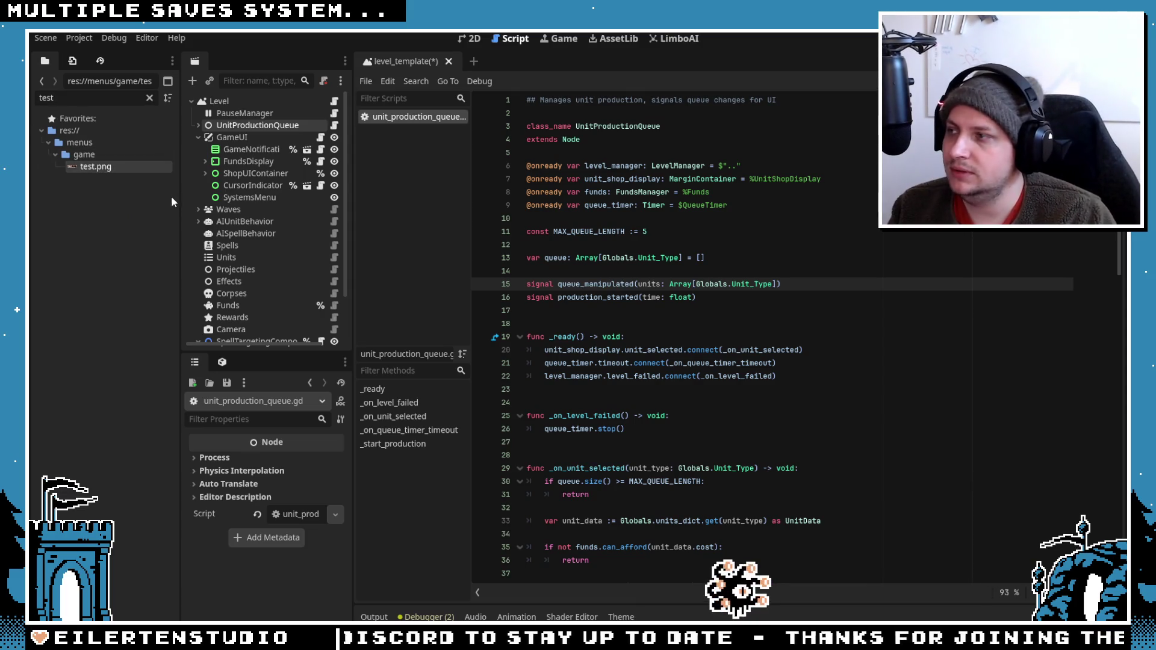
pyautogui.press('Delete')
pyautogui.click(663, 419)
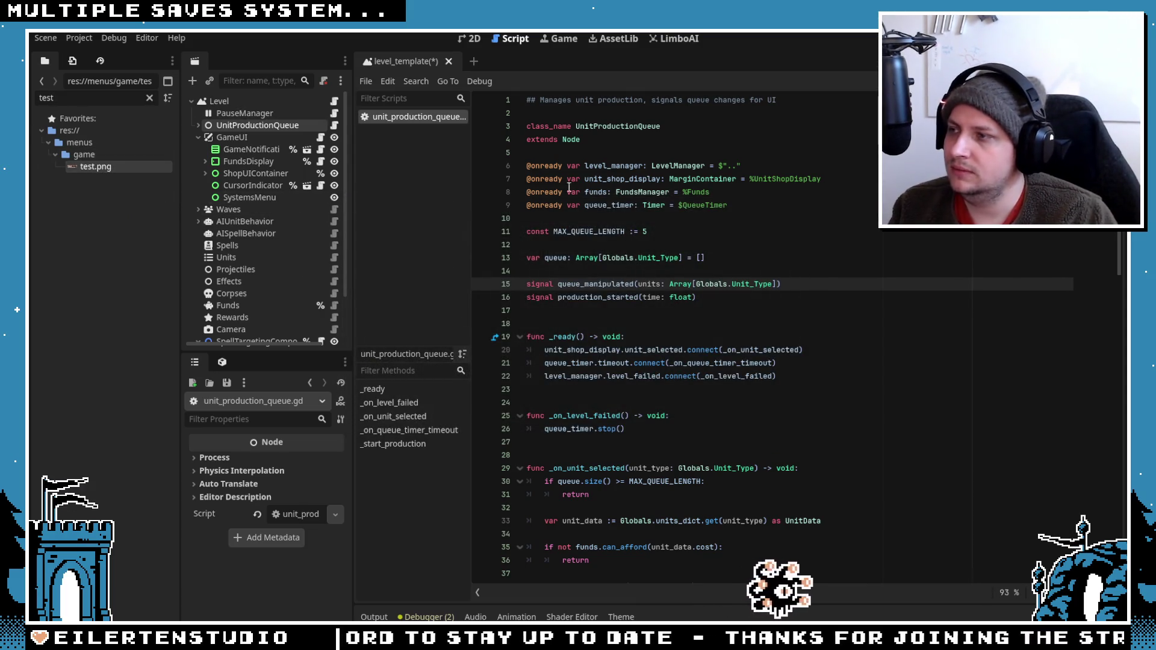
pyautogui.hotkey('ctrl', 'z')
pyautogui.press('Delete')
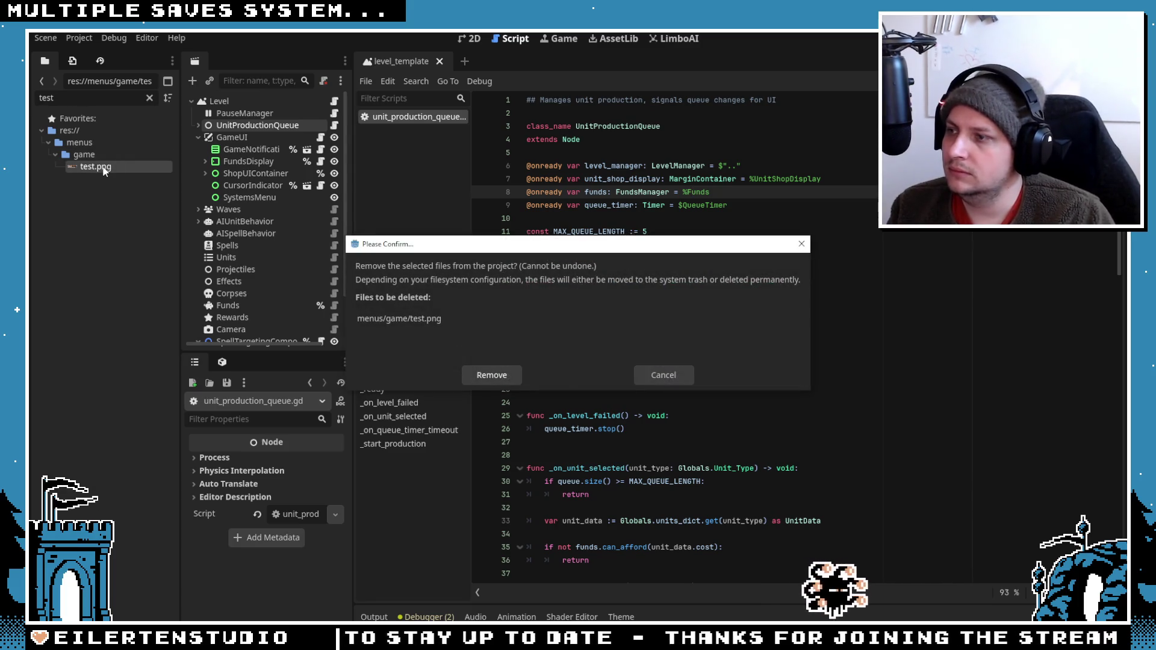
# Confirm removing test.png, then locate and open the castle.tscn scene
pyautogui.press('Return')
pyautogui.click(150, 97)
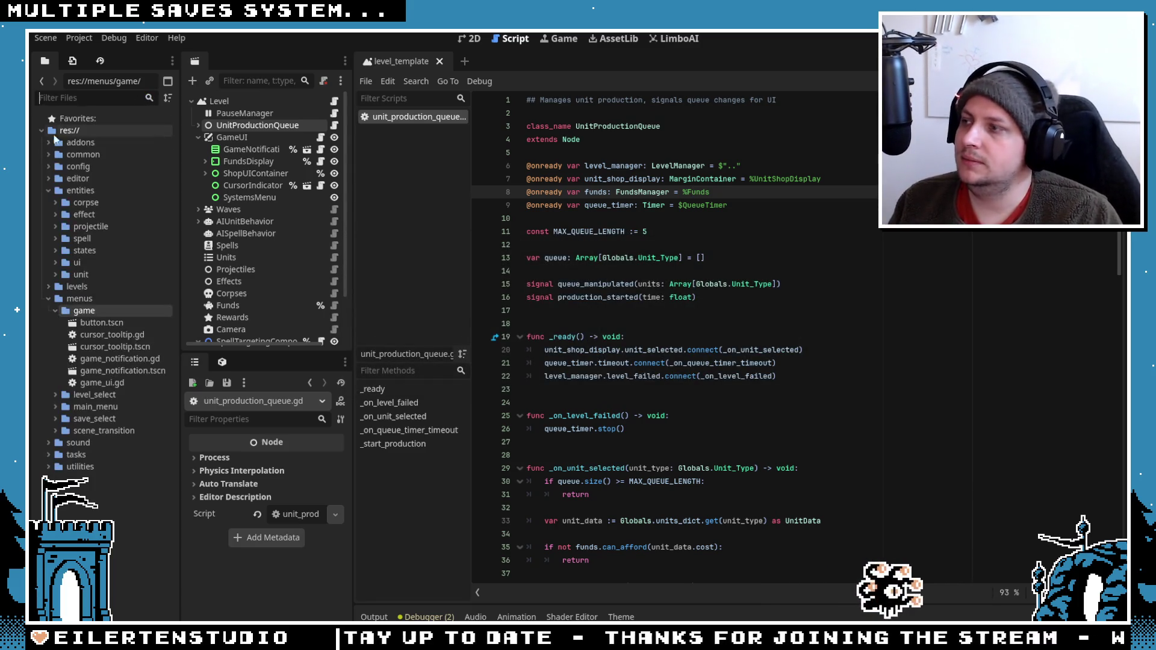
pyautogui.click(84, 97)
pyautogui.write('structure')
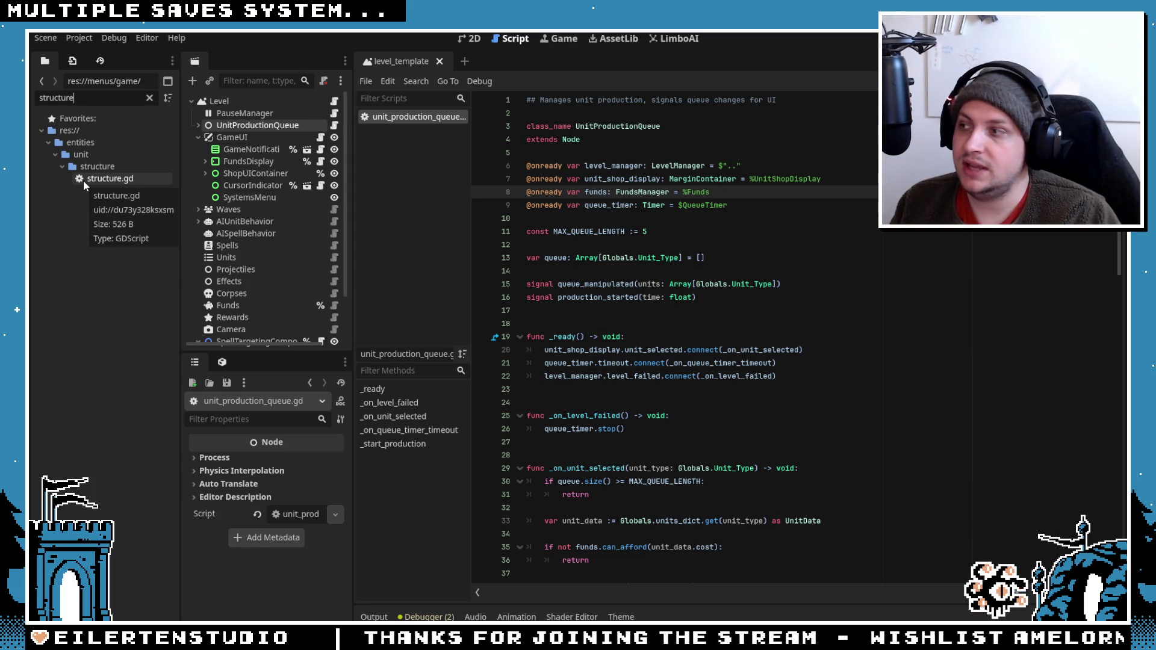
pyautogui.click(149, 98)
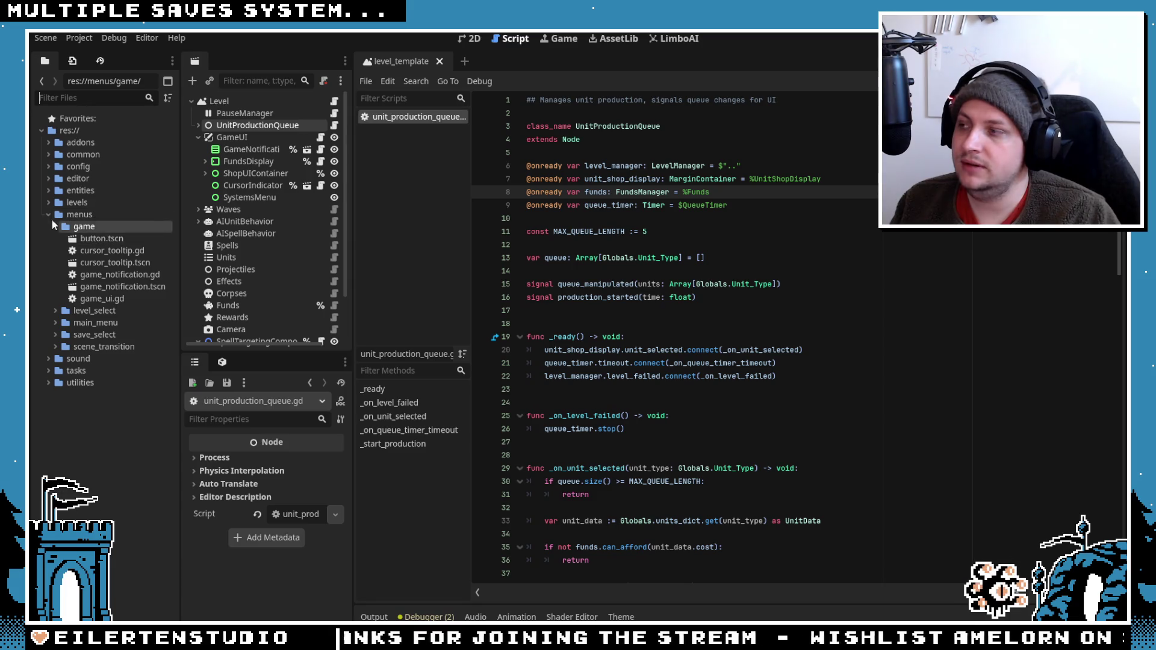
pyautogui.click(53, 226)
pyautogui.click(48, 214)
pyautogui.write('castle')
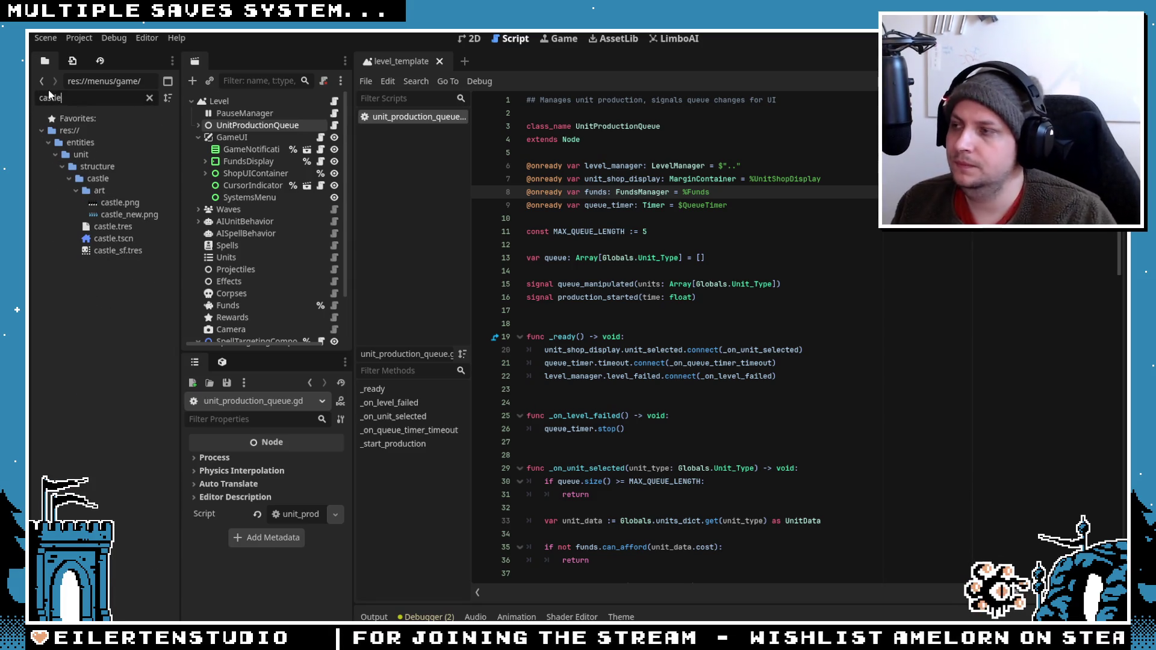
pyautogui.doubleClick(103, 239)
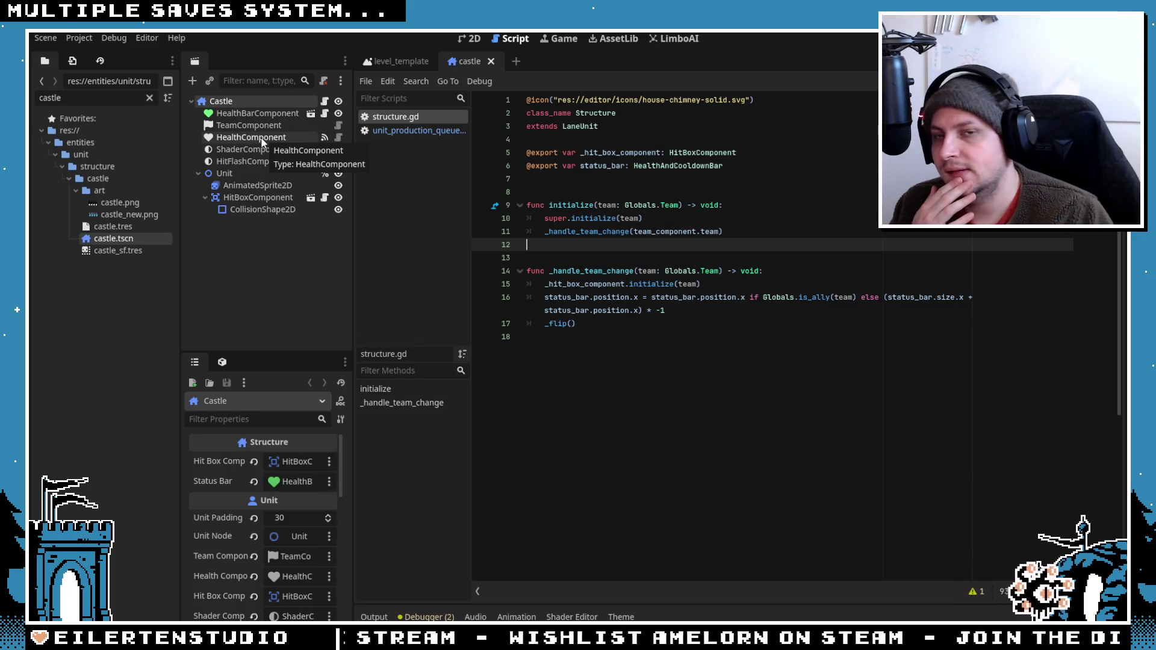
# Look over the Castle node's structure script and return to the 2D view
pyautogui.click(546, 193)
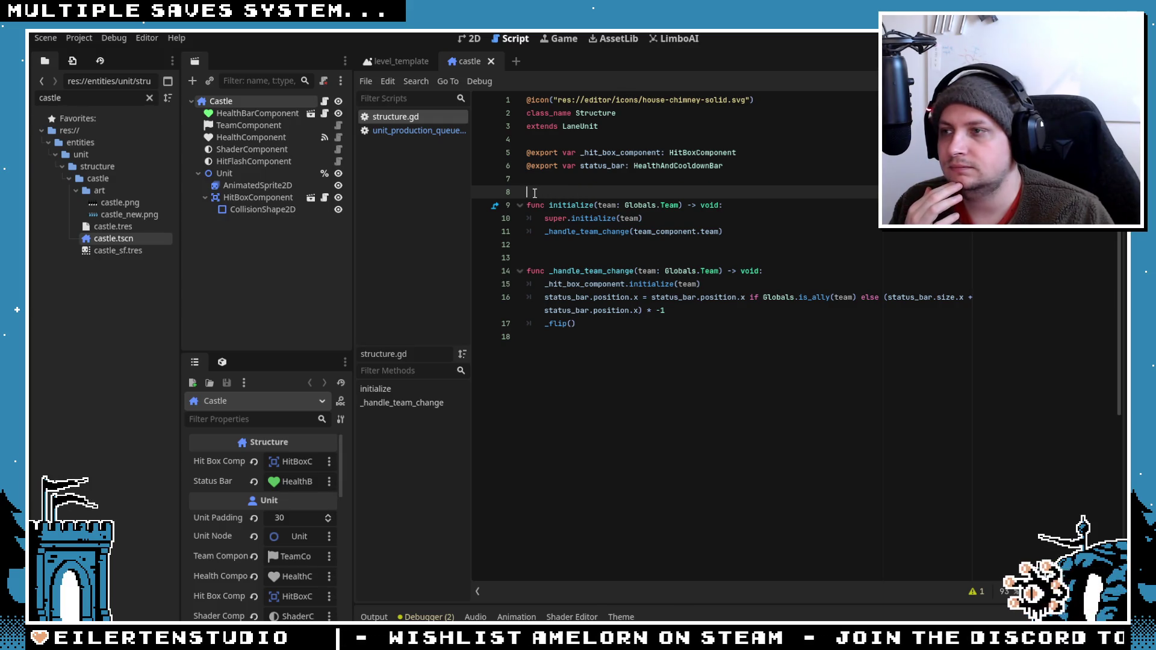
pyautogui.click(469, 39)
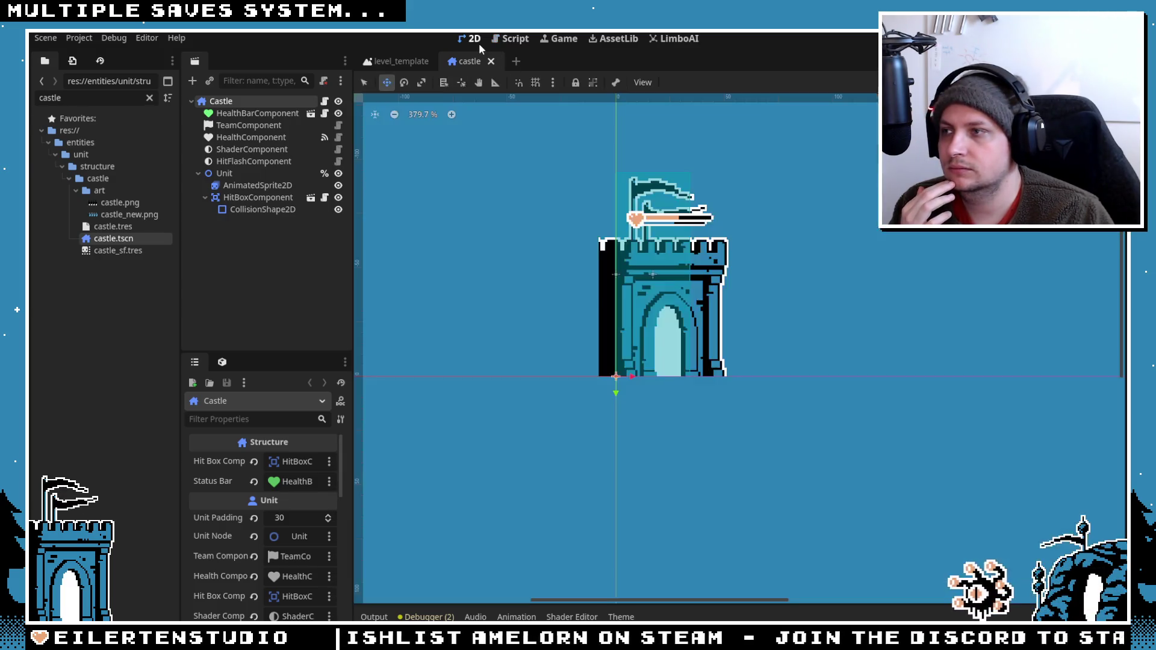
pyautogui.click(326, 102)
pyautogui.click(613, 251)
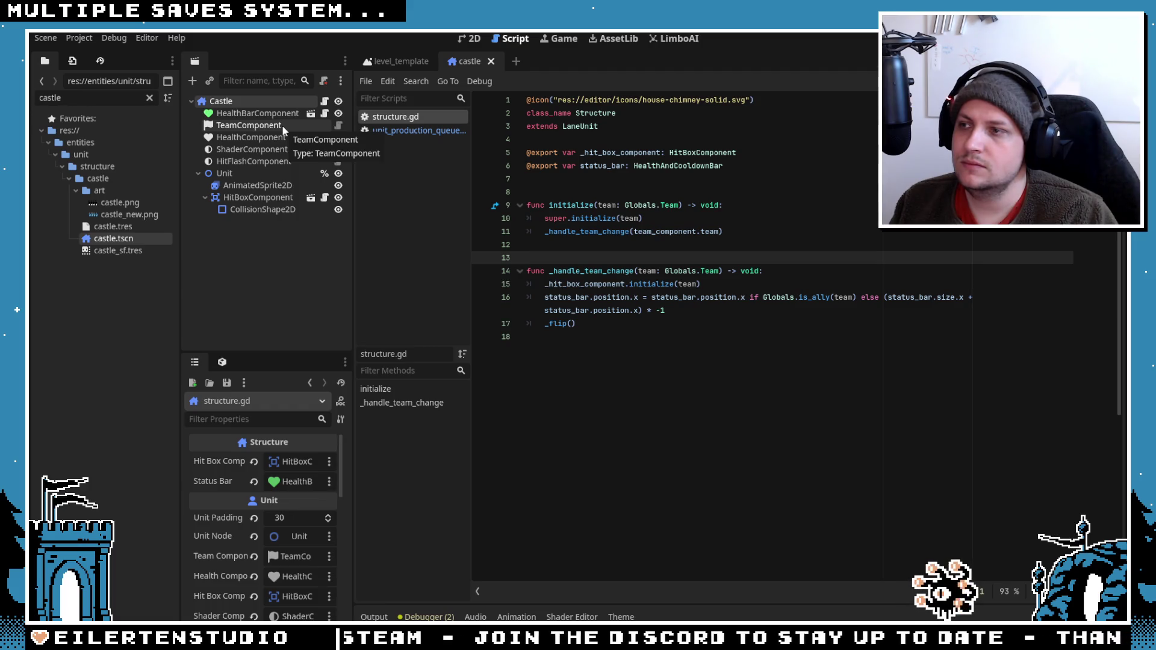
pyautogui.click(568, 138)
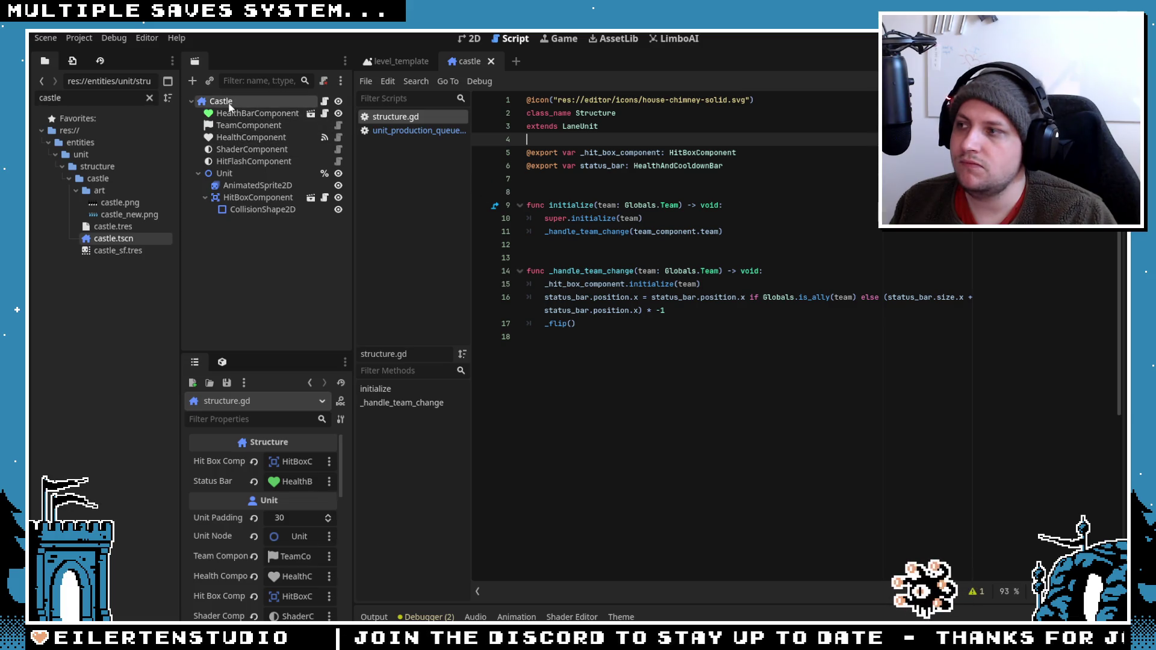
pyautogui.hotkey('ctrl', 'F1')
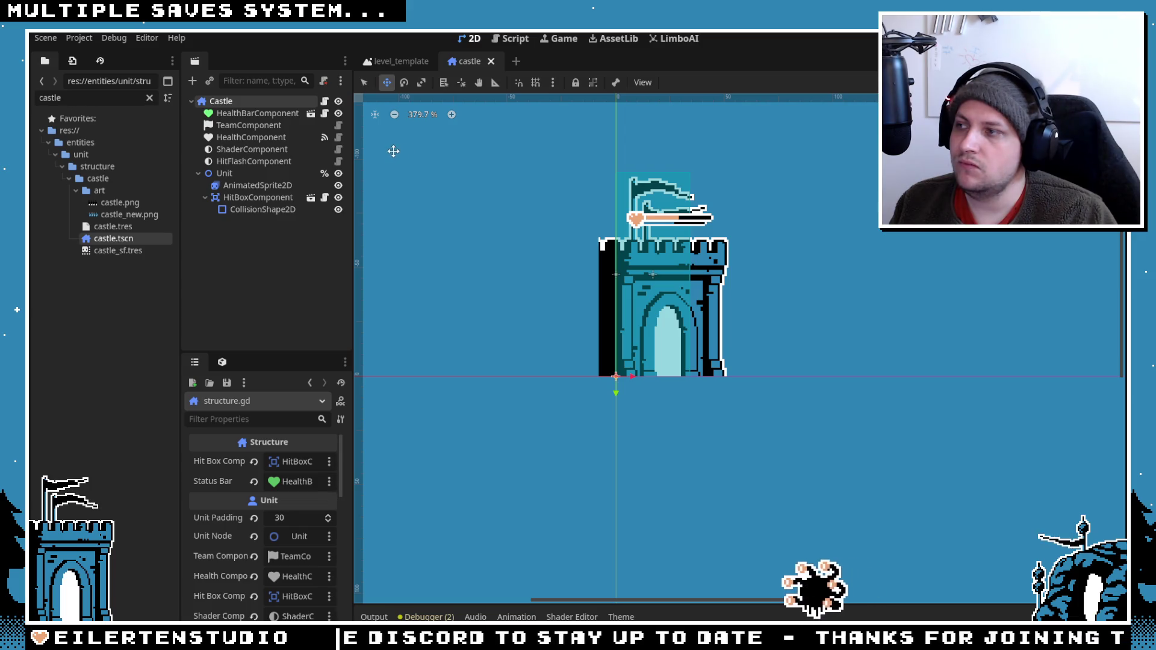
# Inspect the castle's HealthBarComponent, ShaderComponent, HitFlashComponent and Unit nodes
pyautogui.click(263, 113)
pyautogui.click(311, 114)
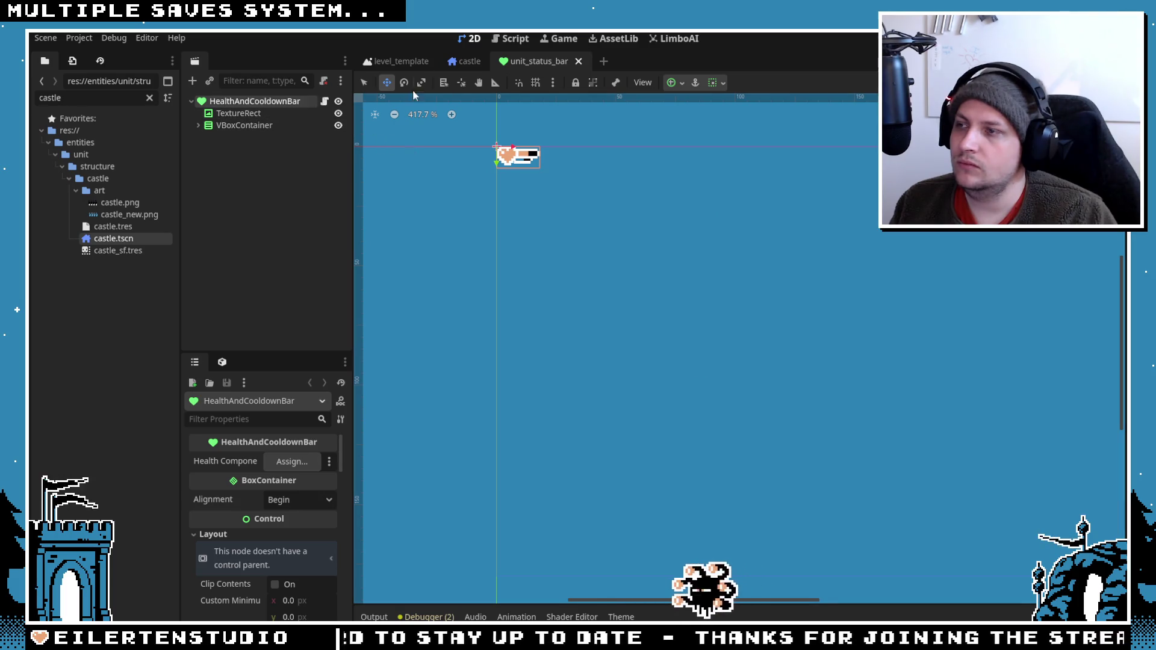
pyautogui.click(579, 62)
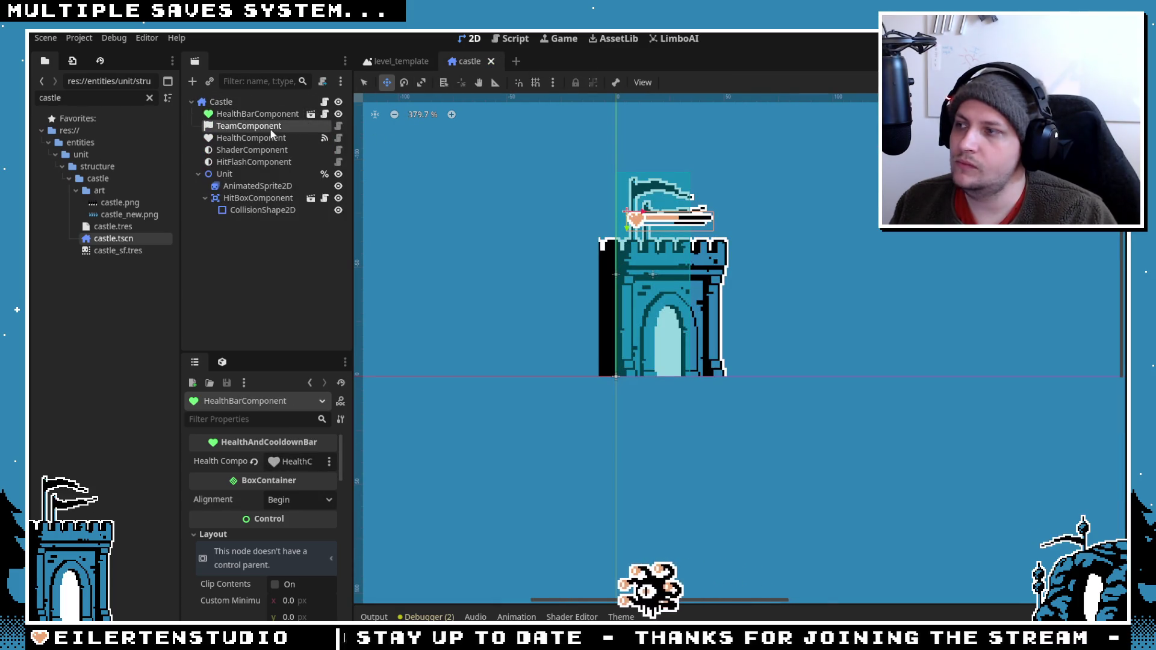
pyautogui.click(252, 137)
pyautogui.click(254, 161)
pyautogui.click(254, 151)
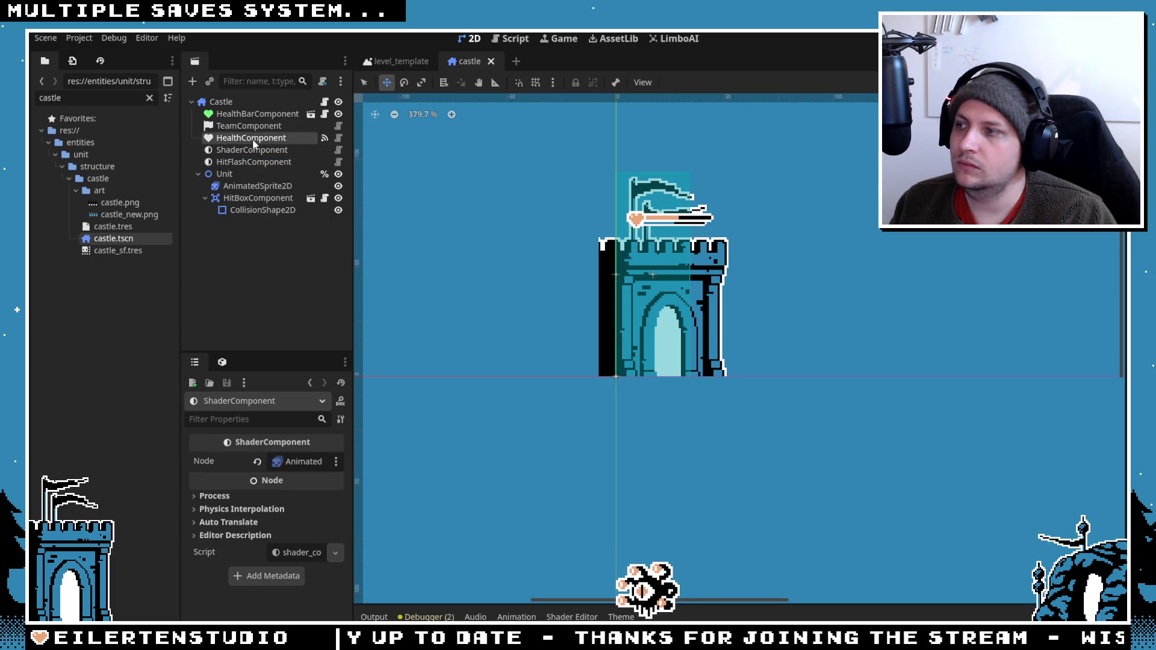
pyautogui.click(247, 170)
pyautogui.press('Up')
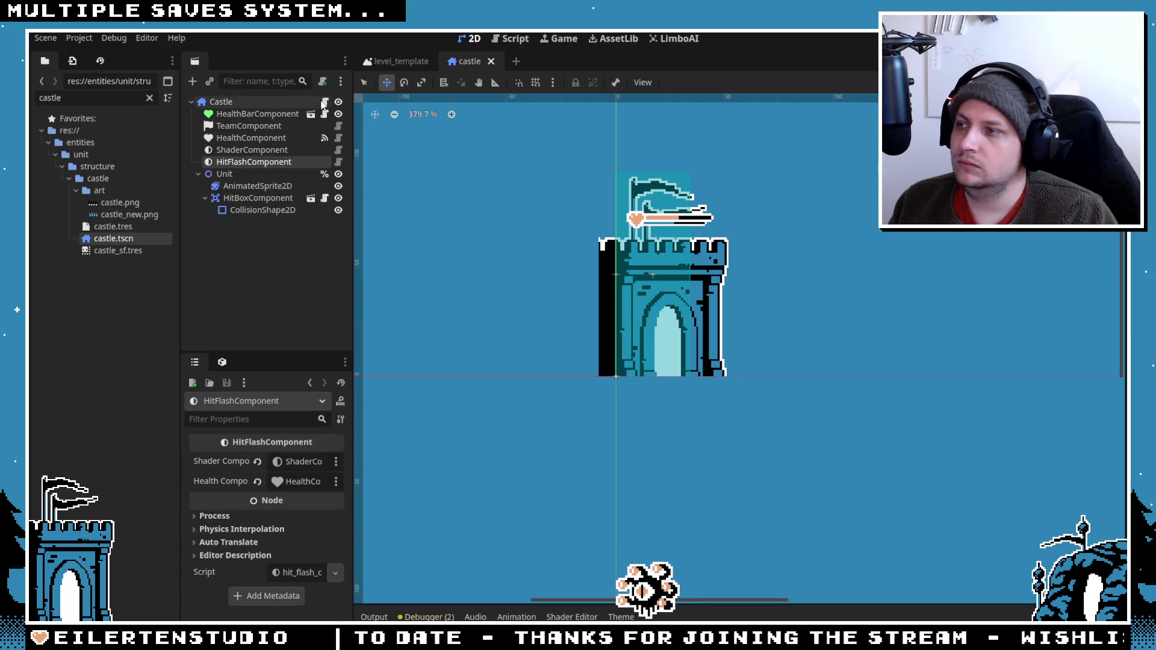
# Reopen the structure script around initialize, then switch to the level_template scene
pyautogui.click(324, 102)
pyautogui.click(622, 192)
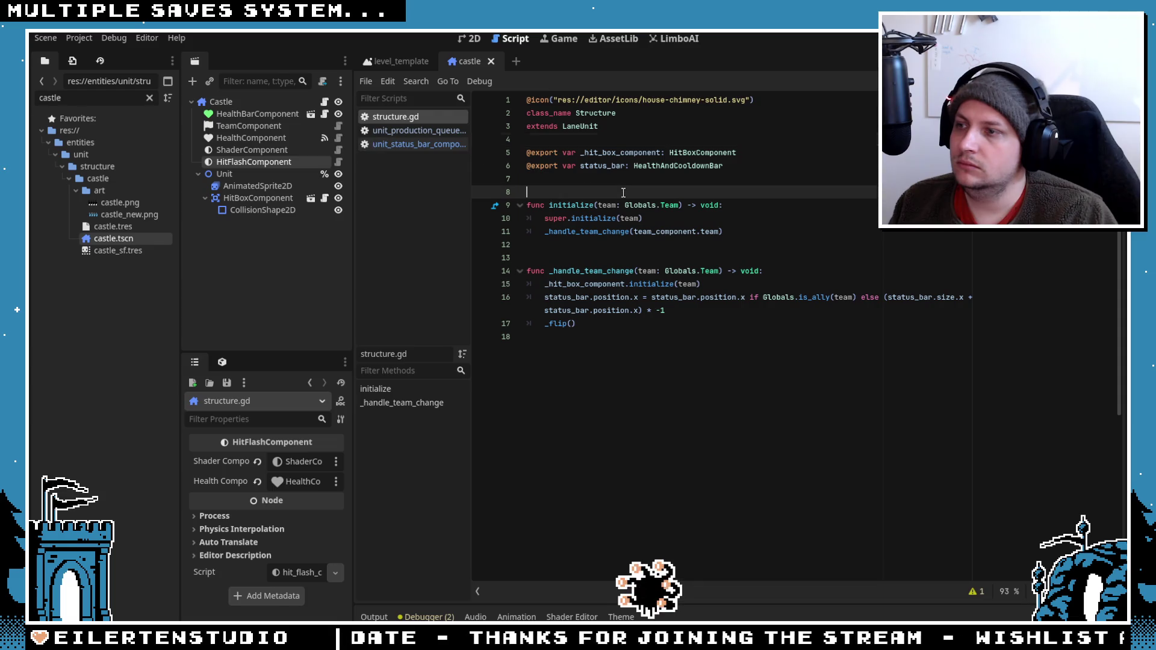
pyautogui.click(587, 244)
pyautogui.press('Down')
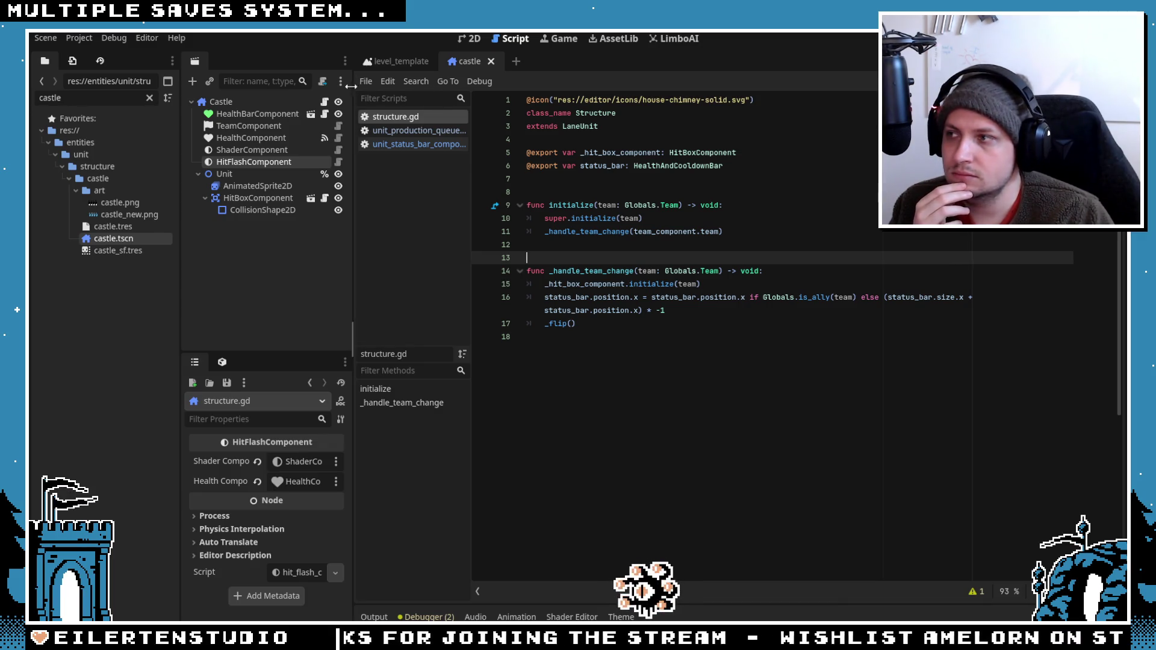
pyautogui.click(379, 66)
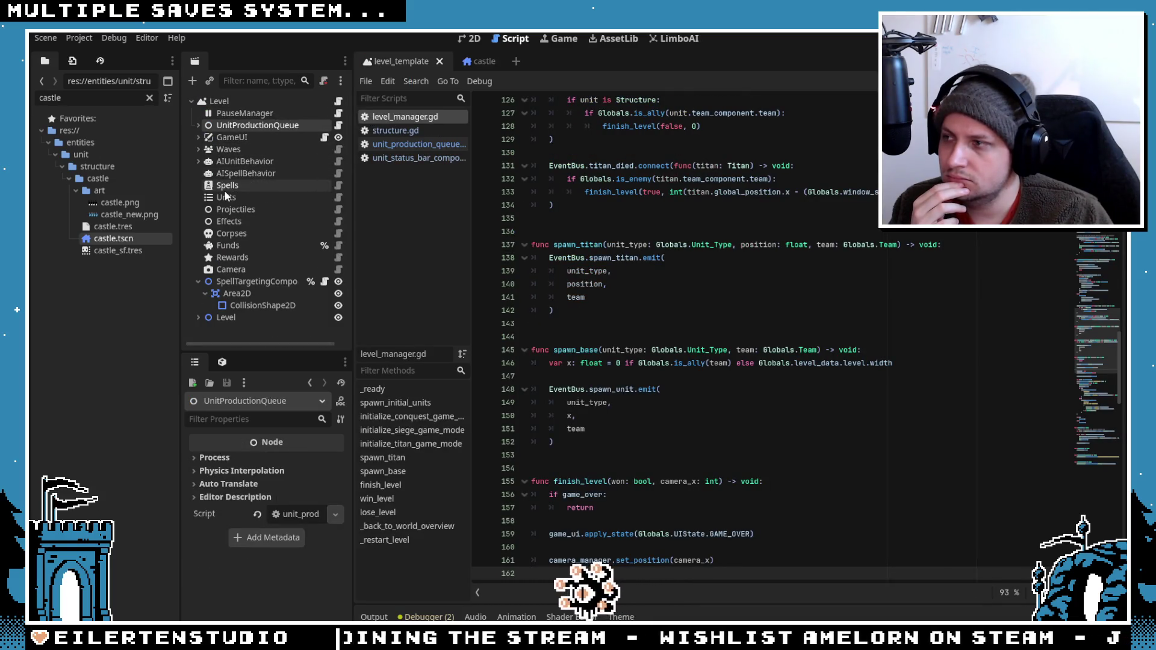
# Open units_manager.gd from the Units node and review the _on_spawn_unit code
pyautogui.click(226, 197)
pyautogui.click(338, 198)
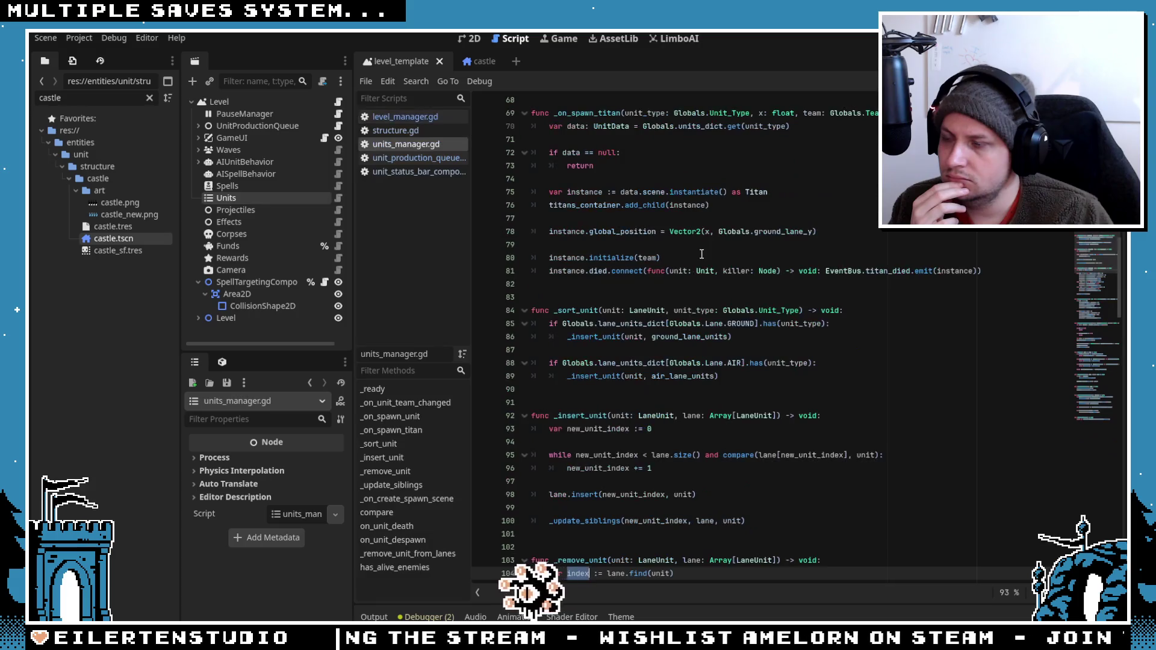
pyautogui.scroll(10, 696, 256)
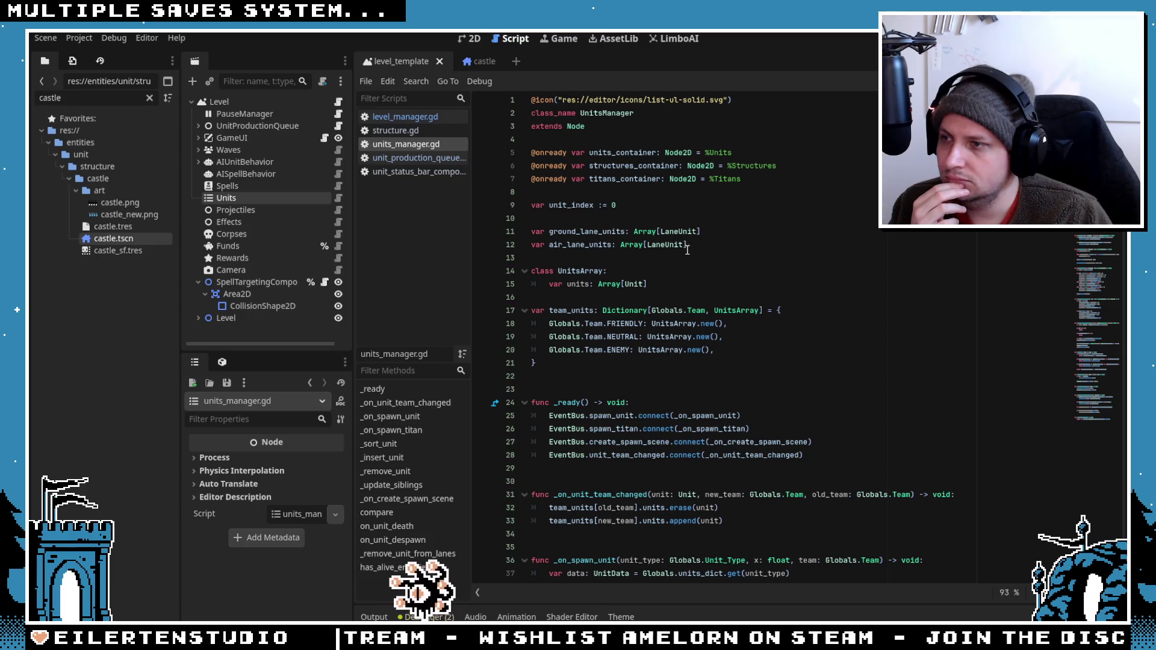
pyautogui.scroll(-2, 671, 245)
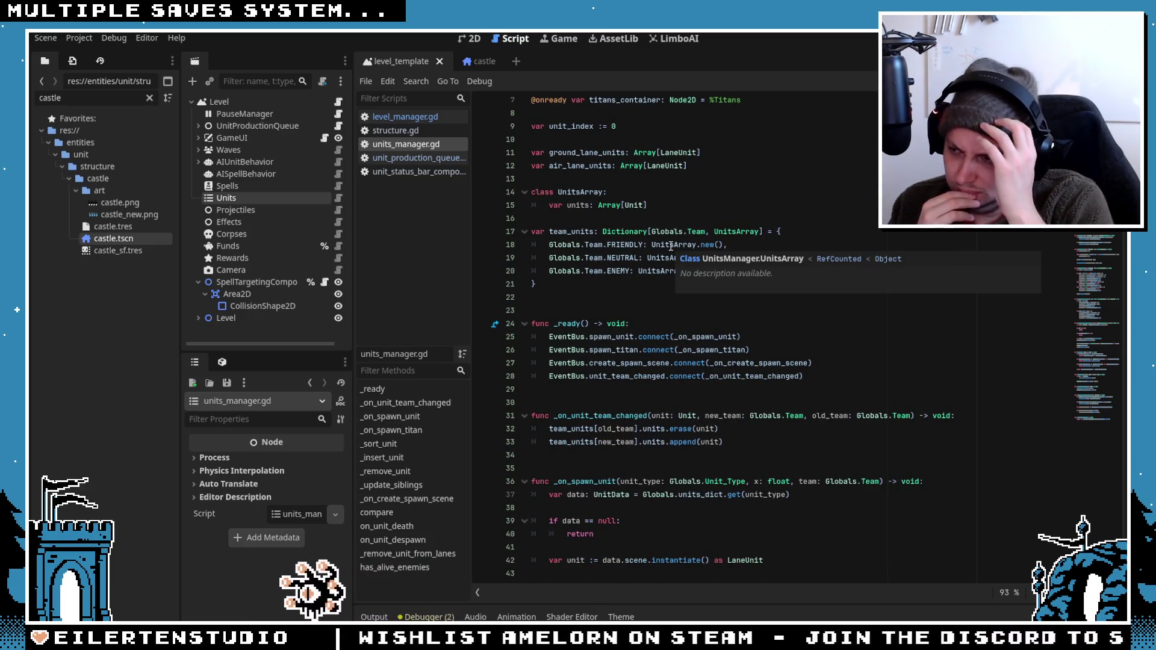
pyautogui.scroll(-4, 660, 245)
pyautogui.scroll(-5, 653, 244)
pyautogui.scroll(-2, 652, 244)
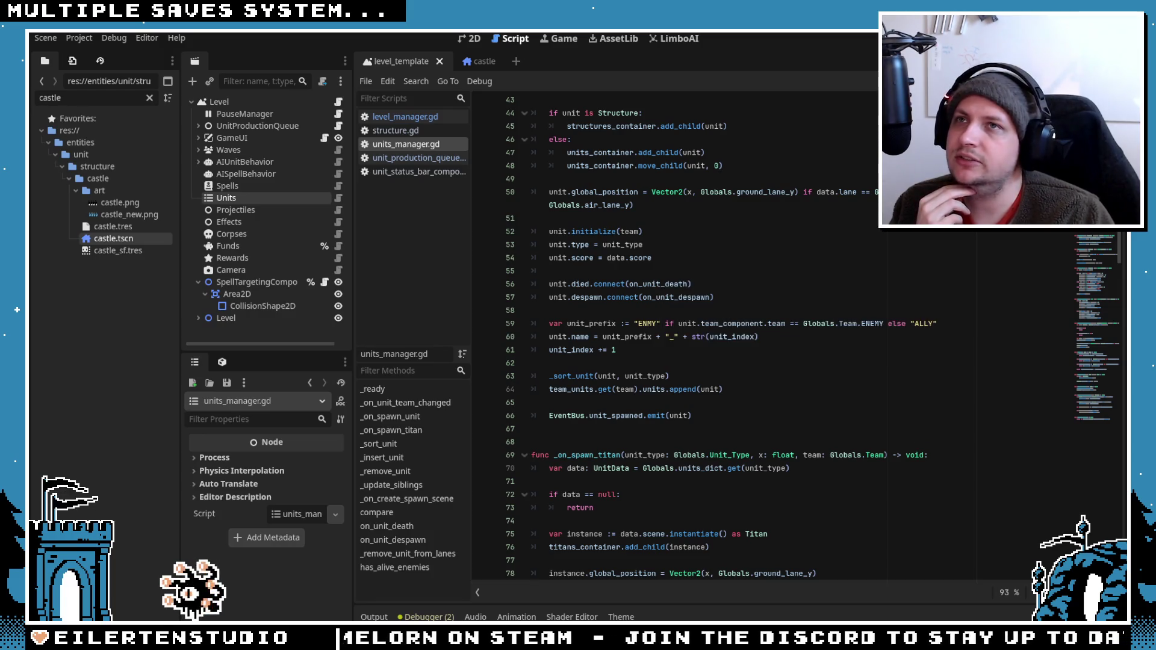
pyautogui.click(721, 242)
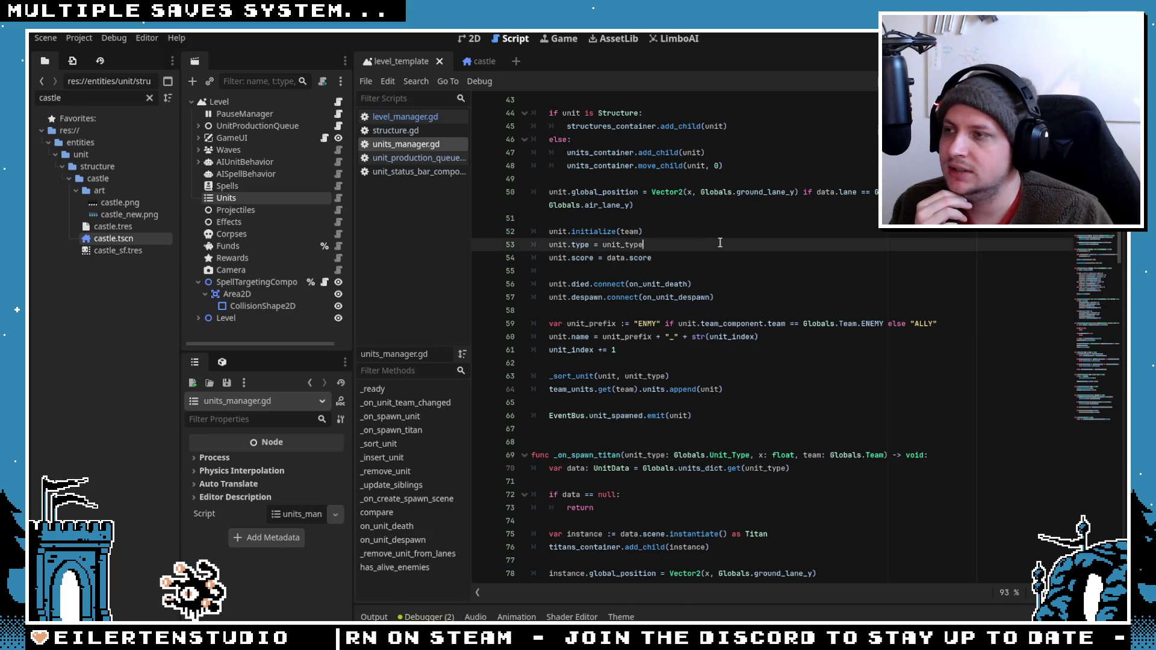
pyautogui.click(234, 136)
pyautogui.click(244, 196)
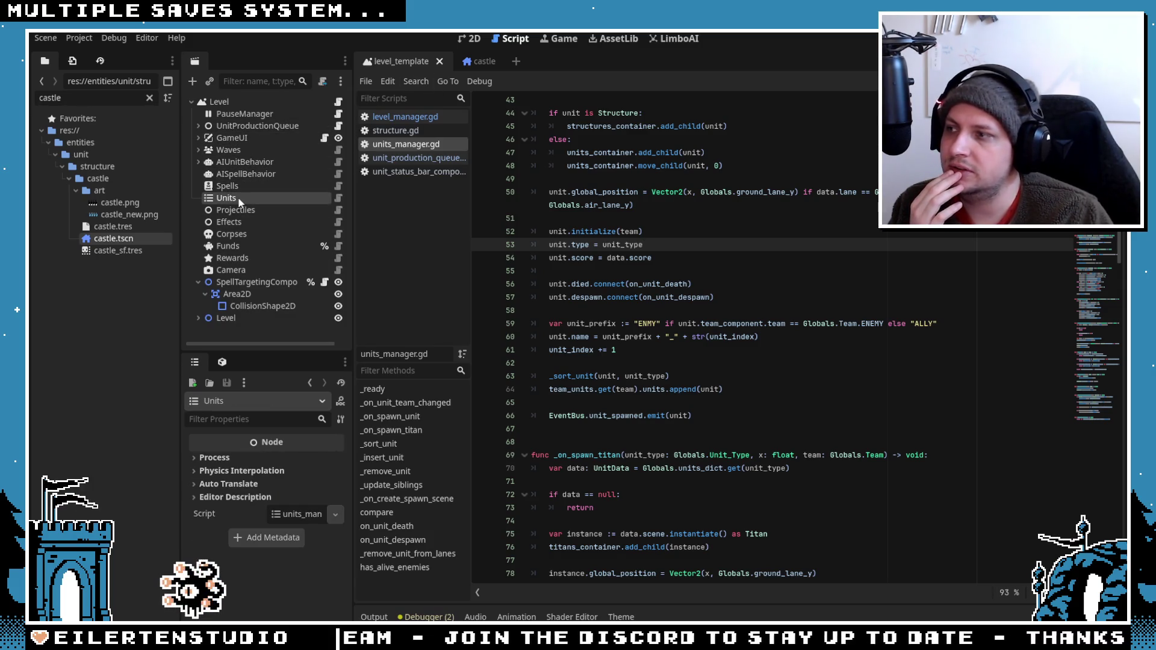
pyautogui.click(338, 198)
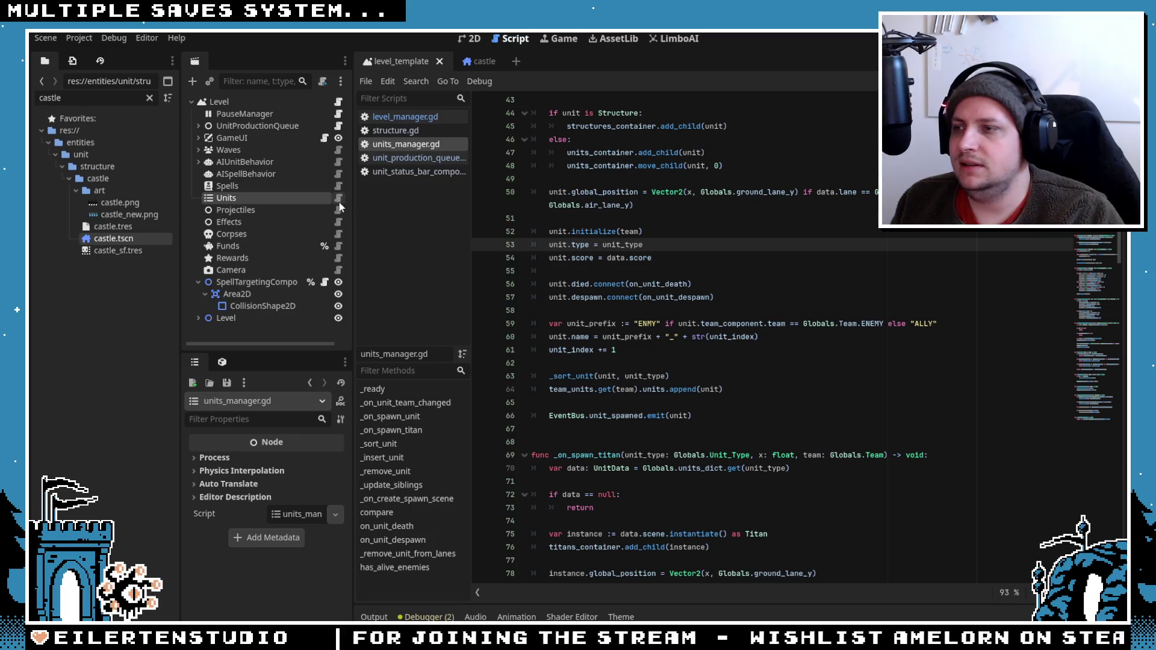
pyautogui.scroll(3, 639, 243)
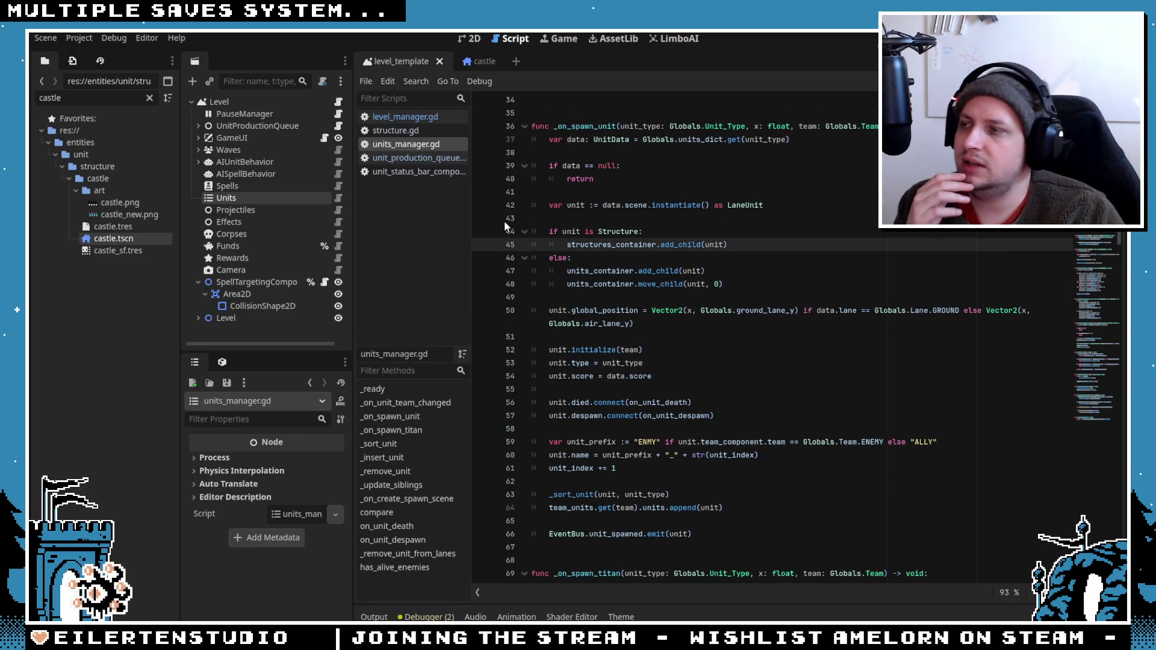
# Open castle.tscn from the FileSystem dock, showing structure.gd in the Script editor
pyautogui.doubleClick(96, 239)
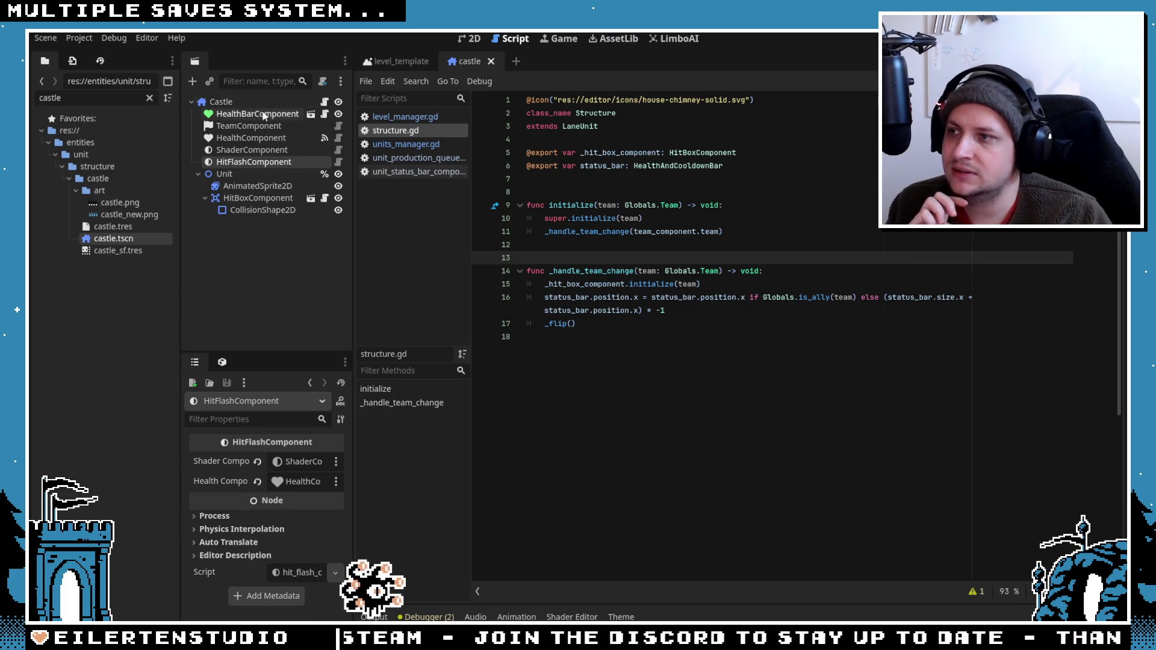
pyautogui.click(592, 284)
# Step the caret through structure.gd's team-change lines to review the status bar code
pyautogui.click(595, 232)
pyautogui.click(597, 205)
pyautogui.click(598, 179)
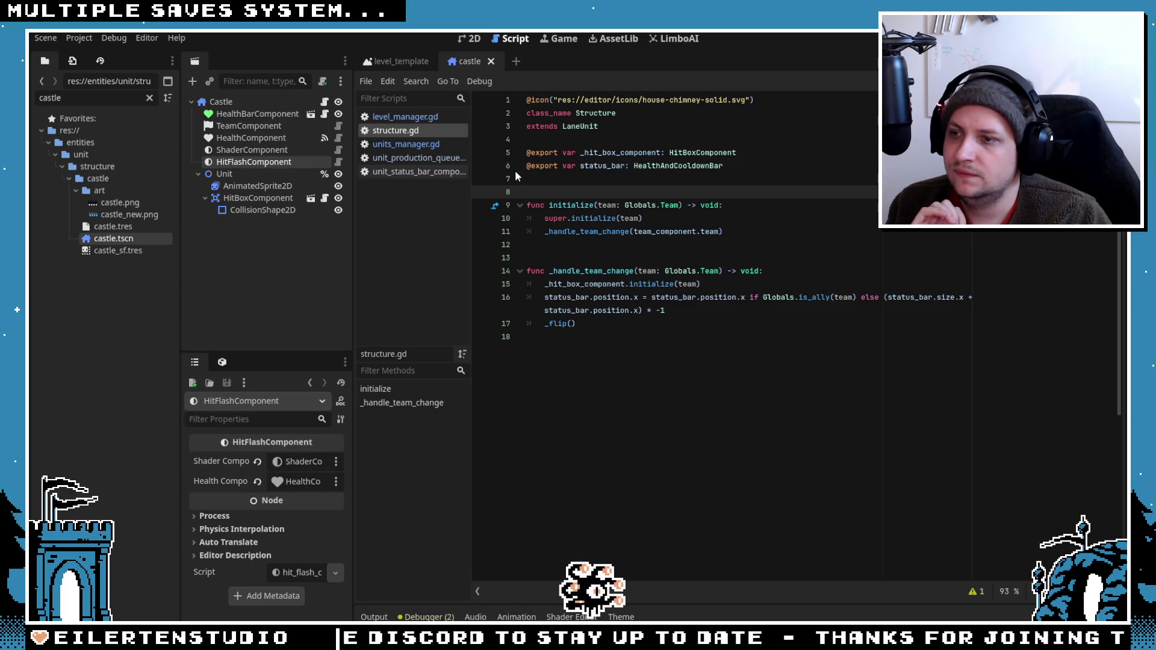
pyautogui.click(653, 303)
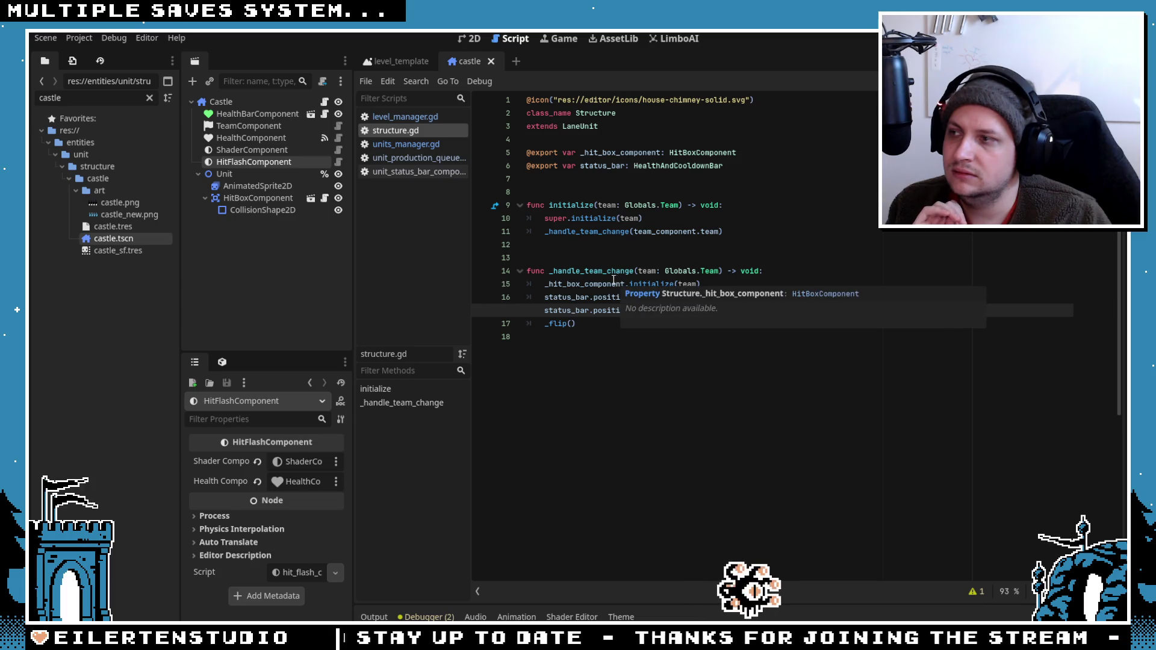
# Select the Unit node and switch the castle scene to the 2D workspace view
pyautogui.click(223, 173)
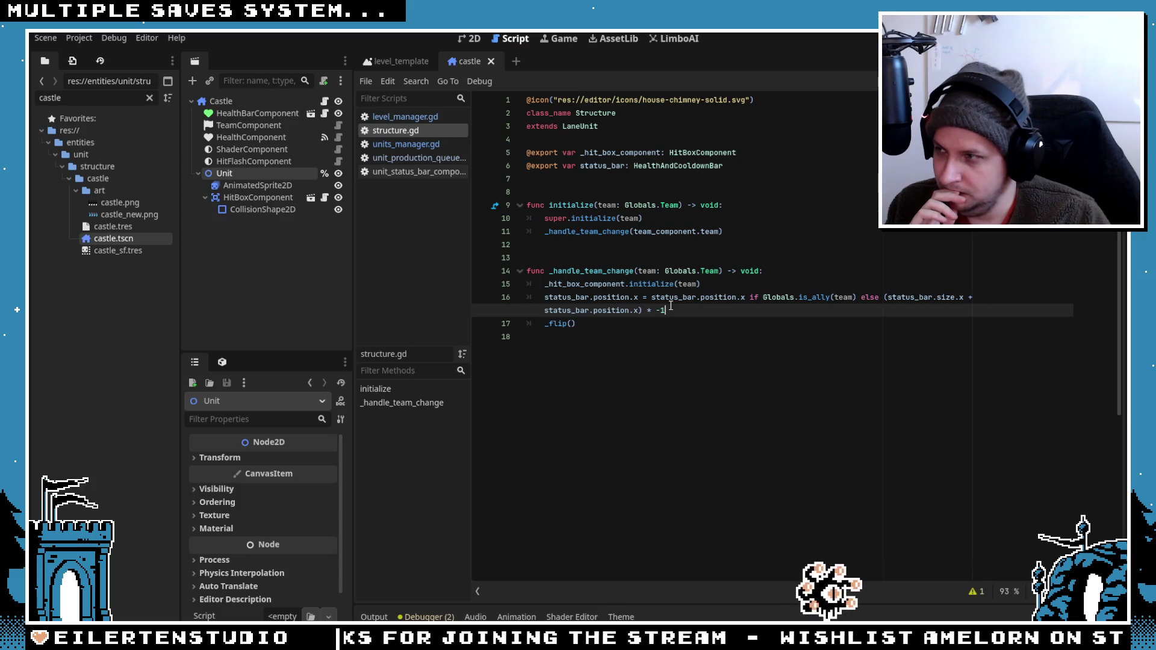
pyautogui.click(468, 38)
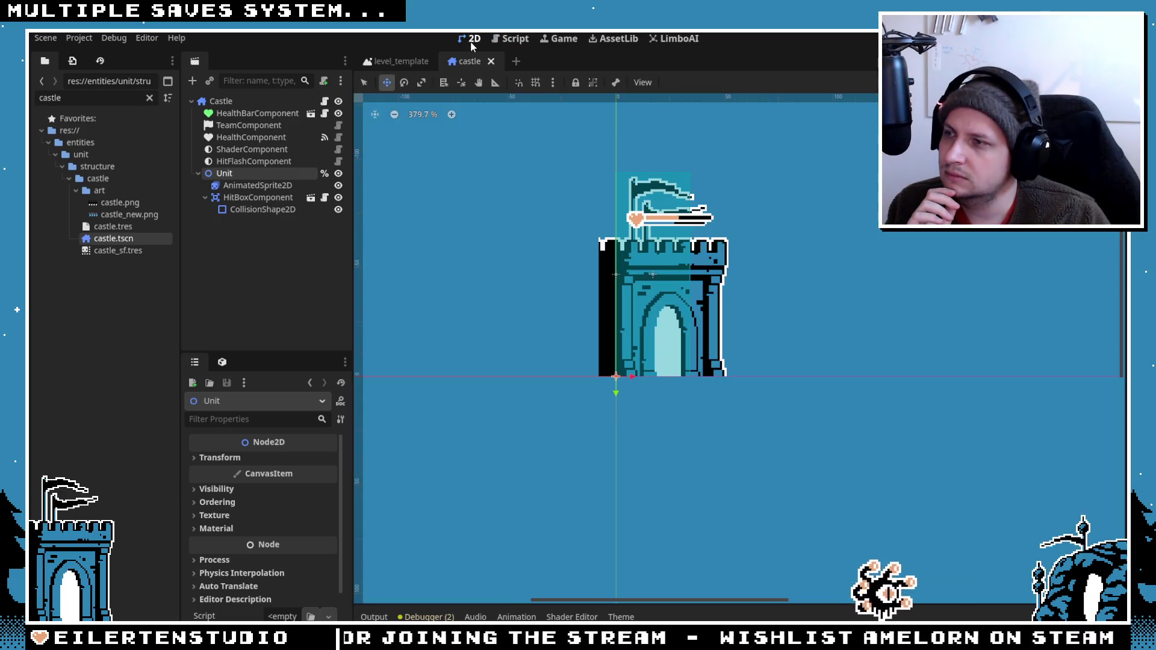
# Nest HealthBarComponent under Unit, try Scale x = -1 on Unit and reset it, returning to the structure script
pyautogui.moveTo(242, 114); pyautogui.dragTo(242, 174)
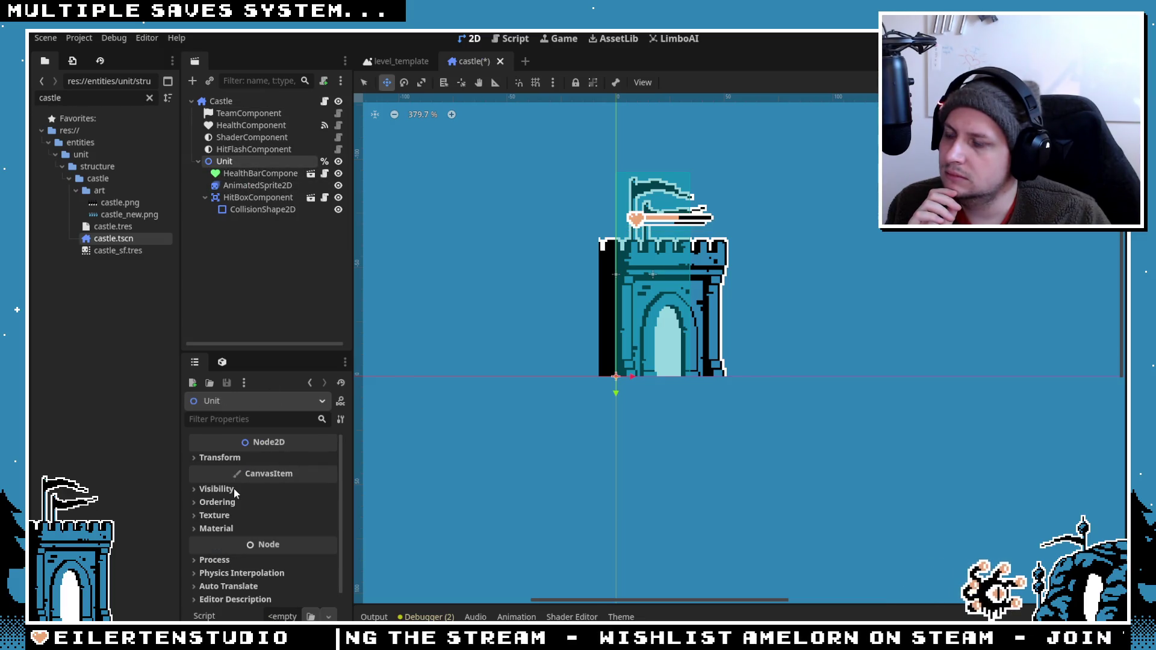
pyautogui.click(227, 458)
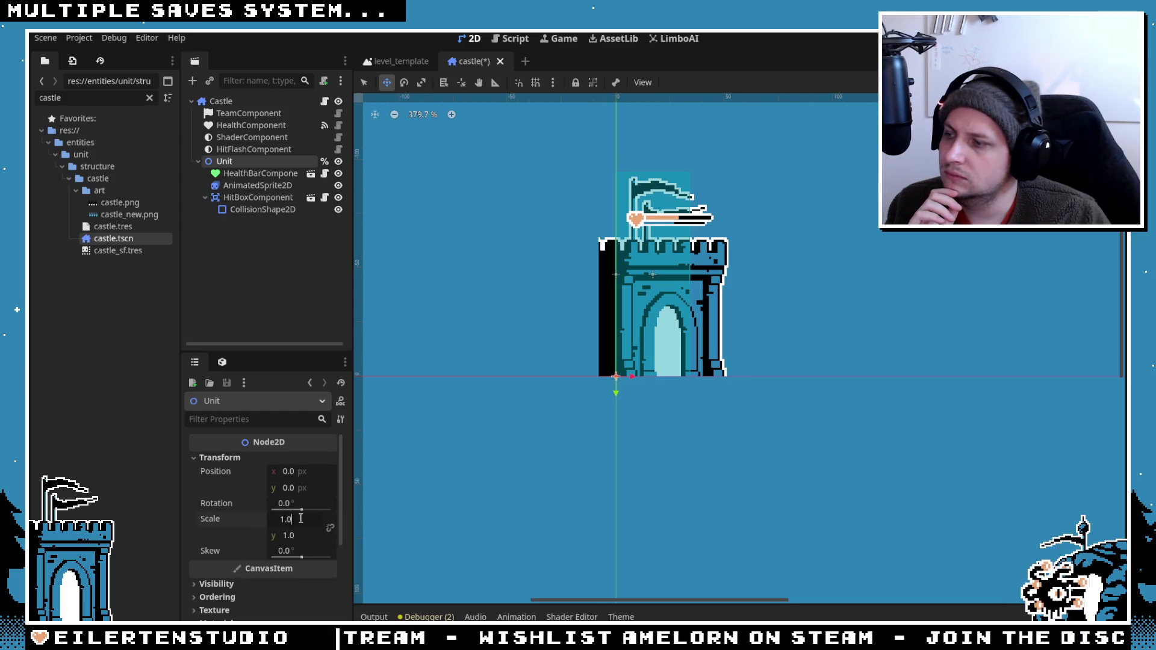
pyautogui.press('Home')
pyautogui.write('-')
pyautogui.press('Return')
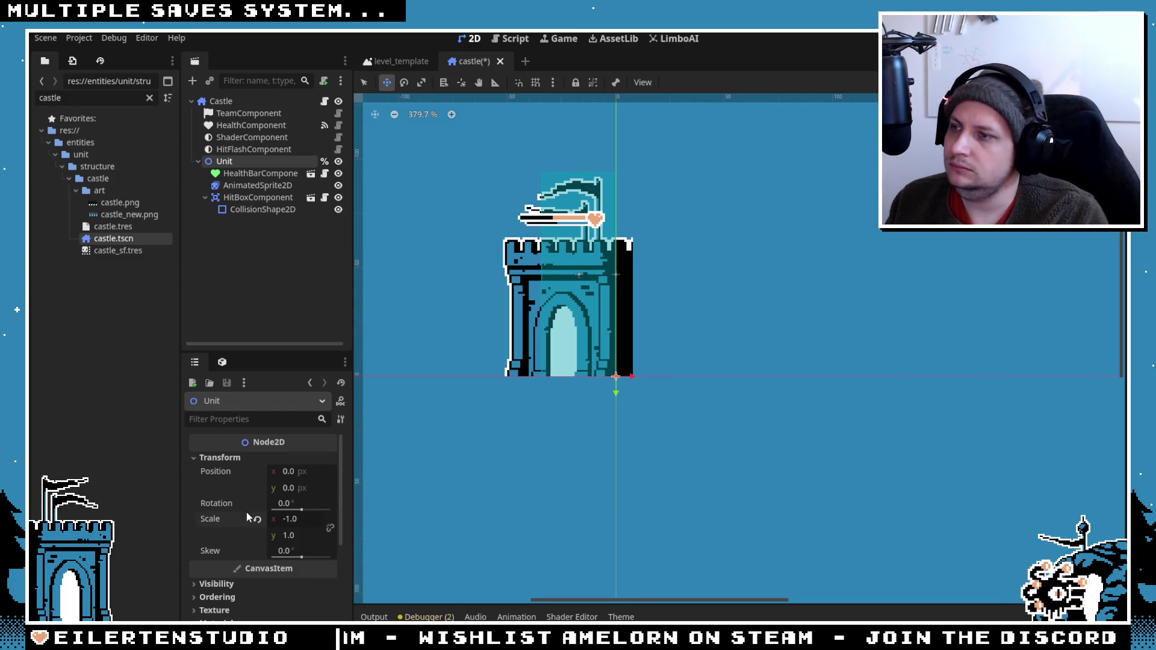
pyautogui.click(257, 519)
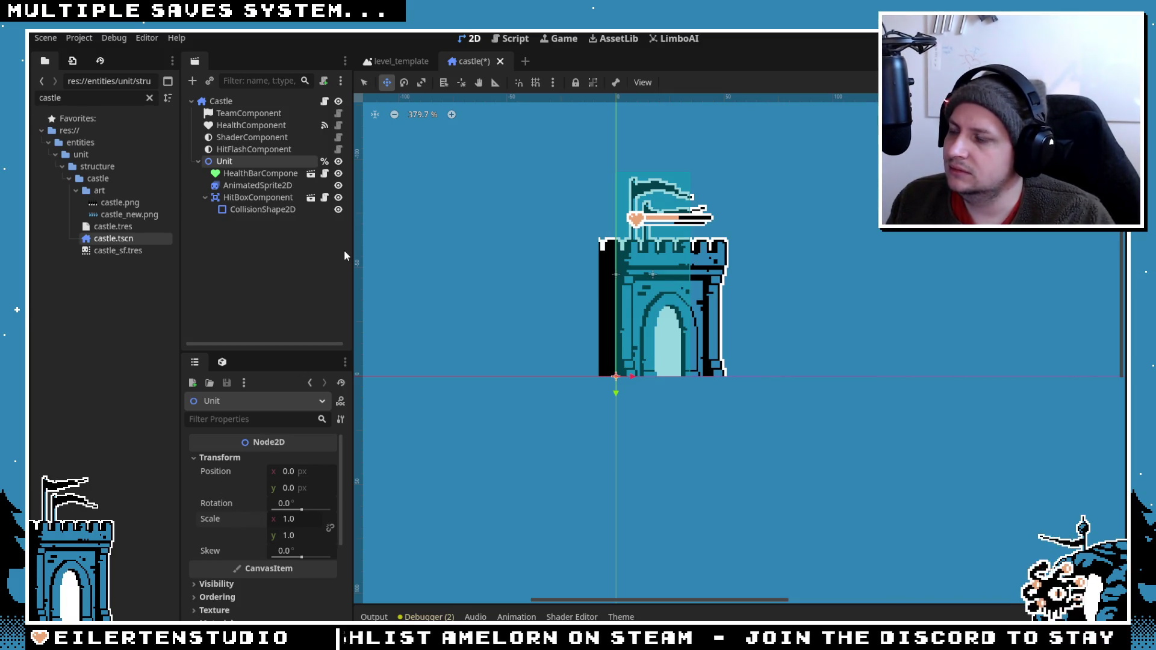
pyautogui.click(325, 101)
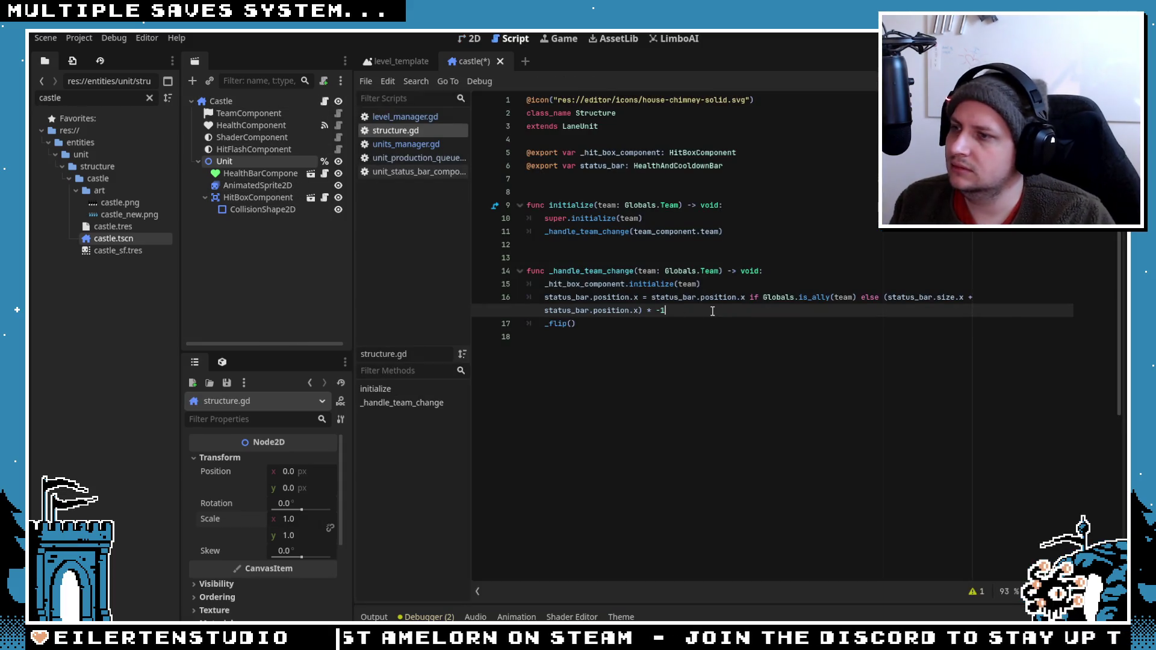
# Delete the status bar repositioning line from _handle_team_change, save the script and run the project
pyautogui.hotkey('shift', 'Home')
pyautogui.hotkey('shift', 'Left')
pyautogui.hotkey('shift', 'Left')
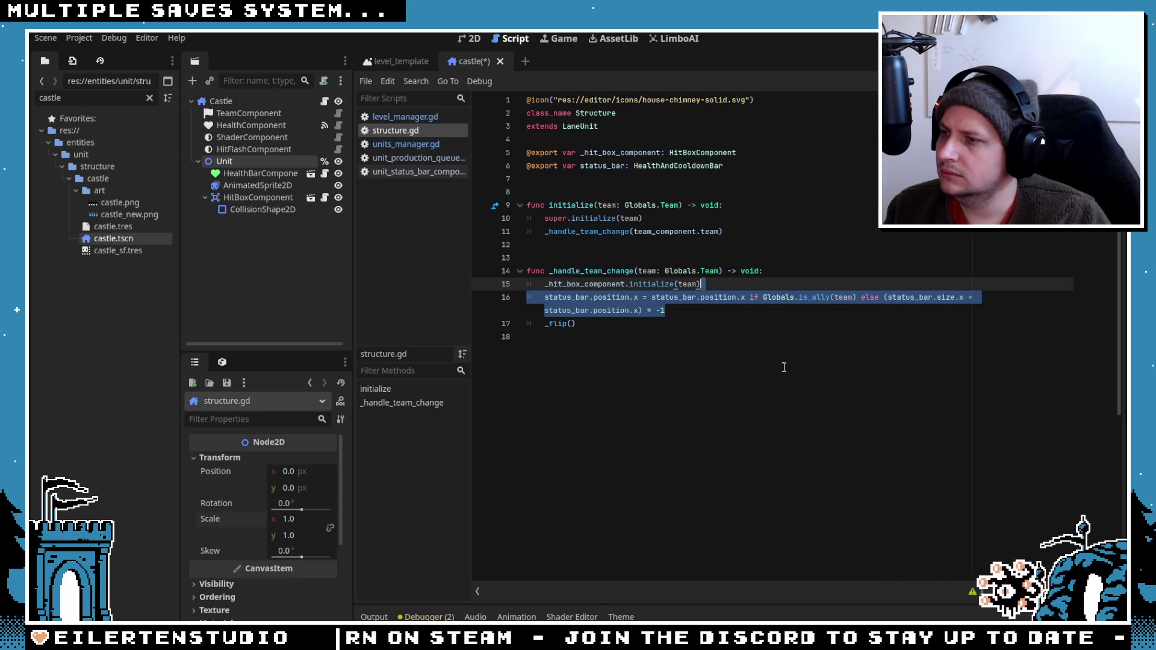
pyautogui.press('BackSpace')
pyautogui.click(611, 244)
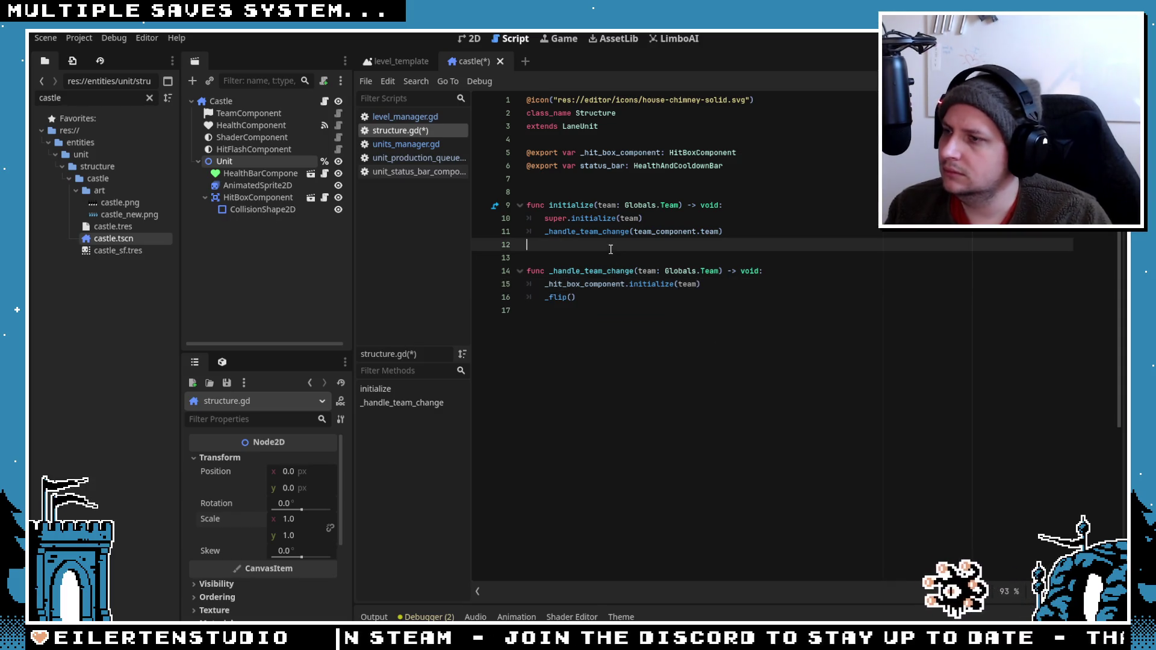
pyautogui.hotkey('ctrl', 's')
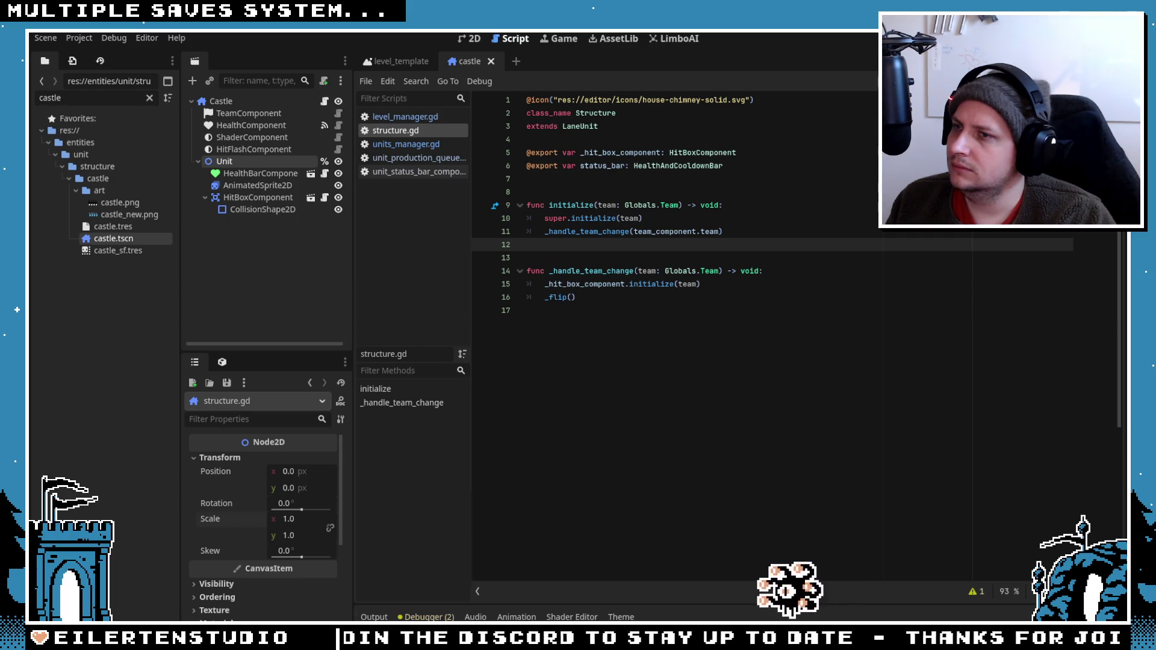
pyautogui.press('F5')
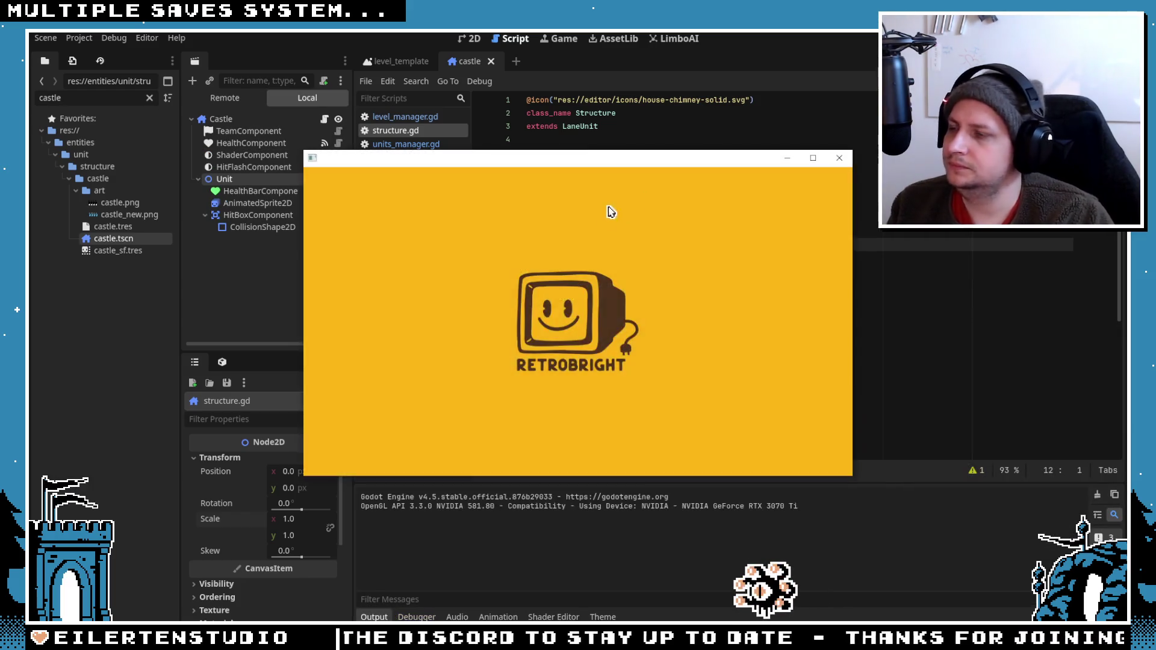
# Close the running game window and launch the project again with F5
pyautogui.click(576, 245)
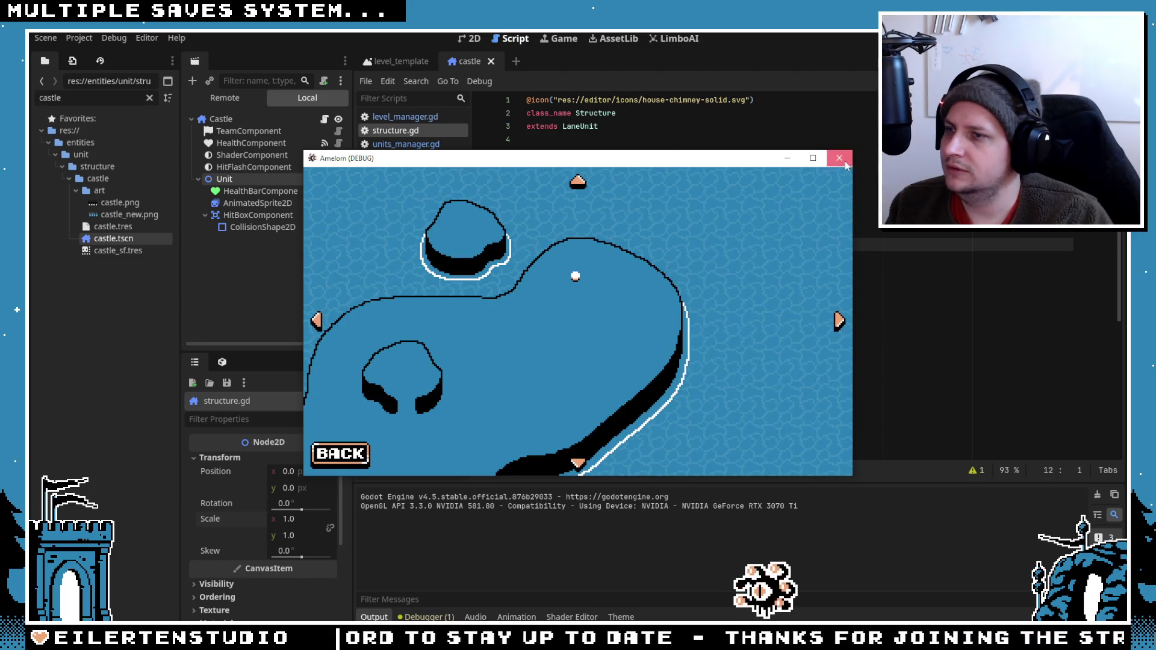
pyautogui.click(840, 159)
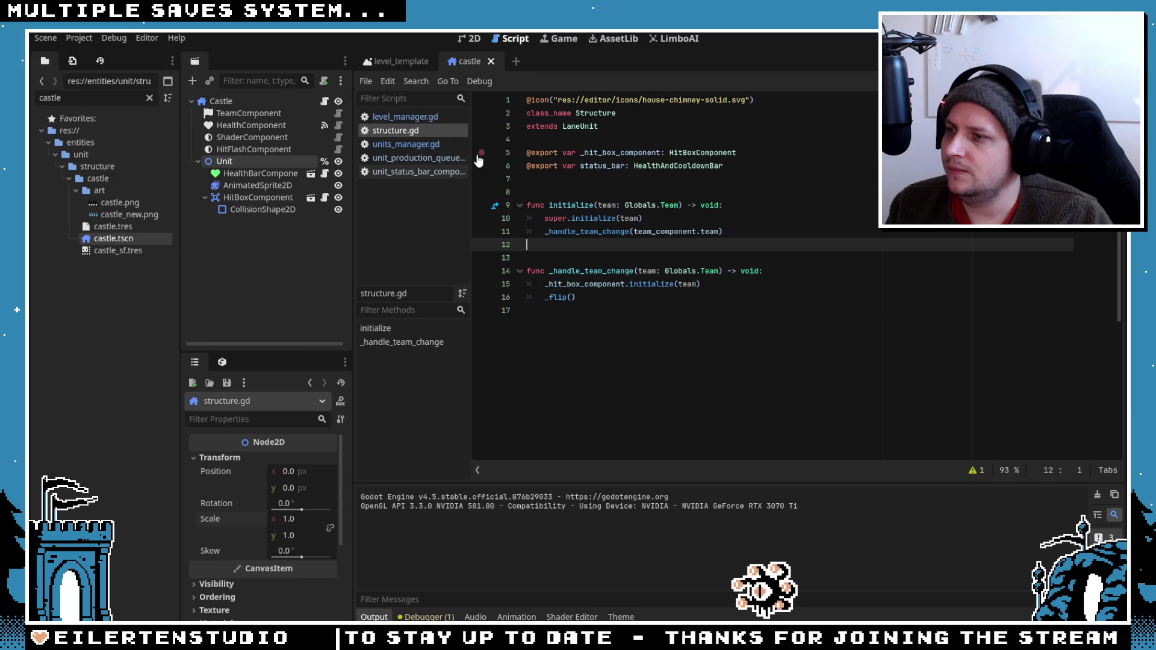
pyautogui.press('F5')
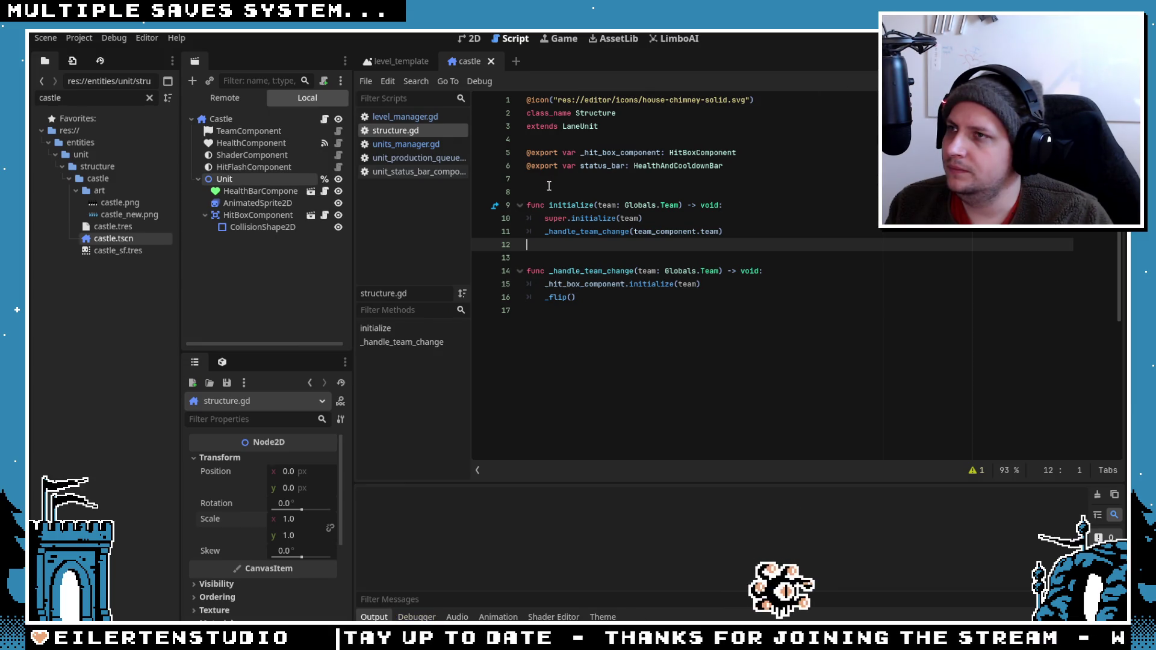
# Start the Campaign, pick a save slot, travel to the map node and play the ambush level
pyautogui.click(579, 286)
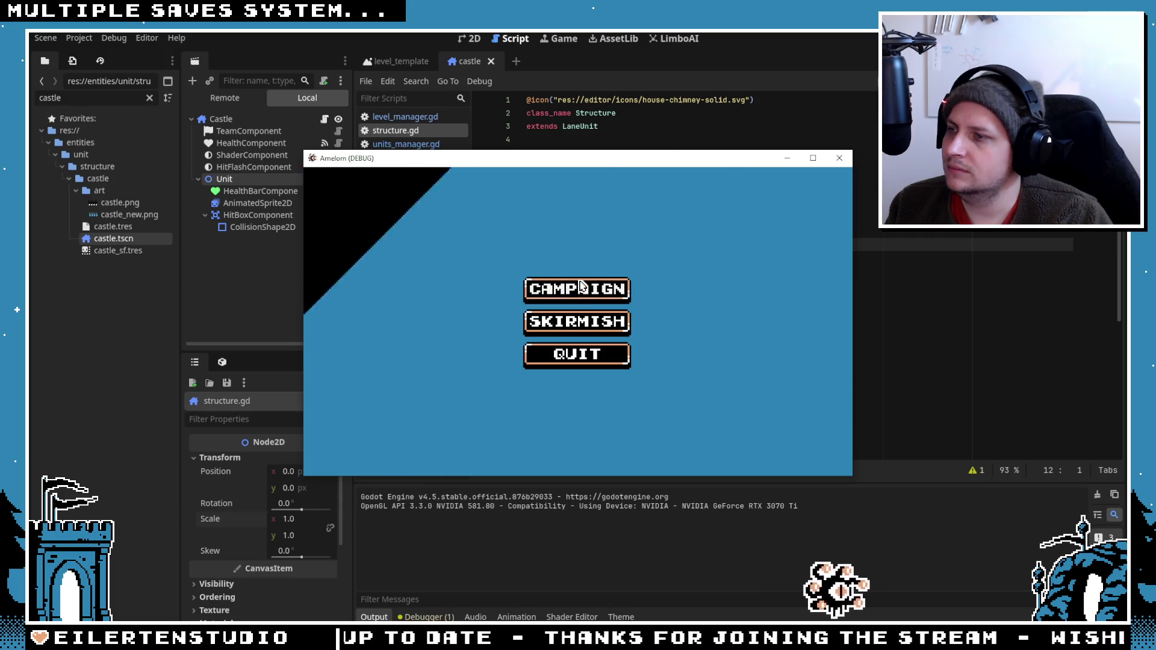
pyautogui.click(602, 243)
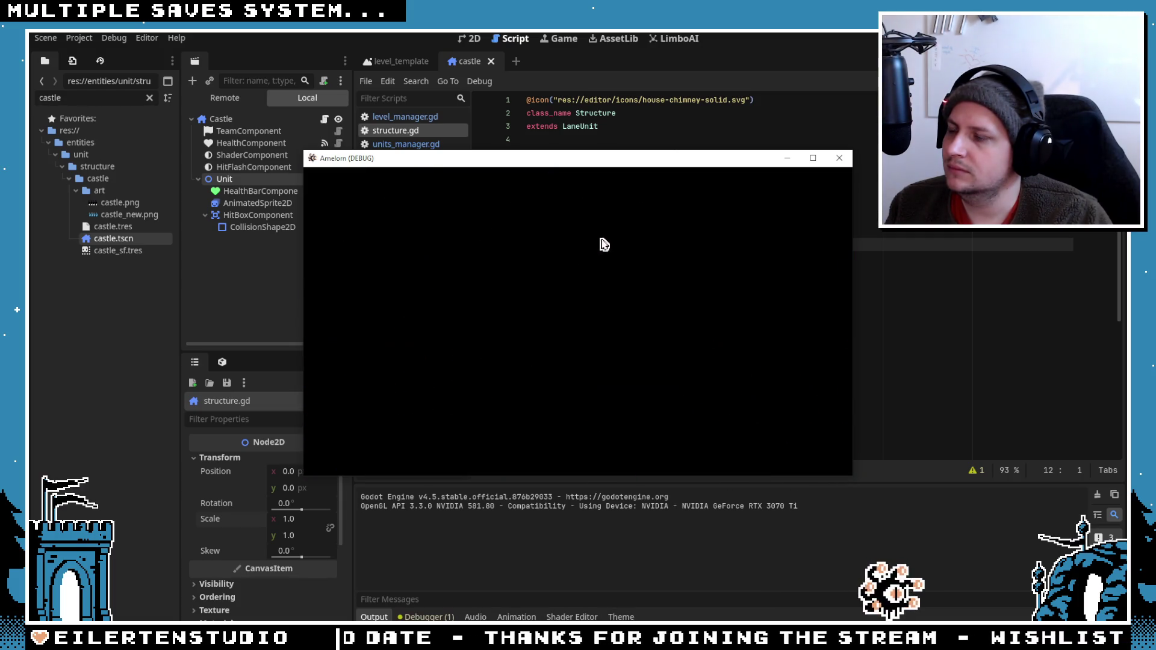
pyautogui.click(576, 276)
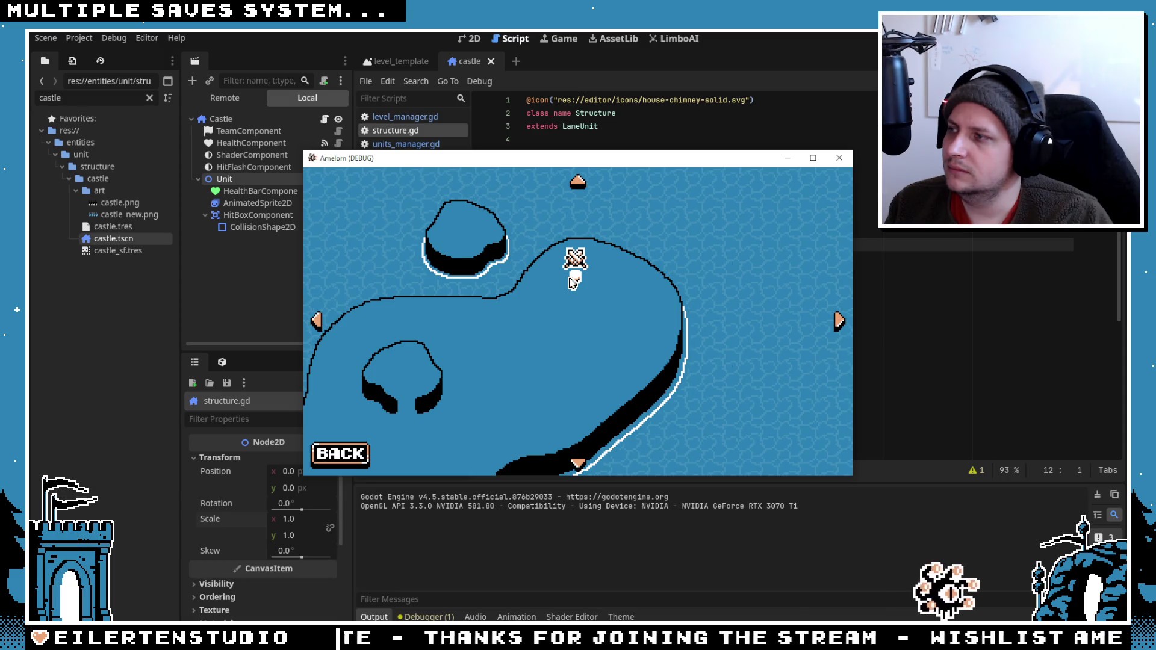
pyautogui.click(493, 395)
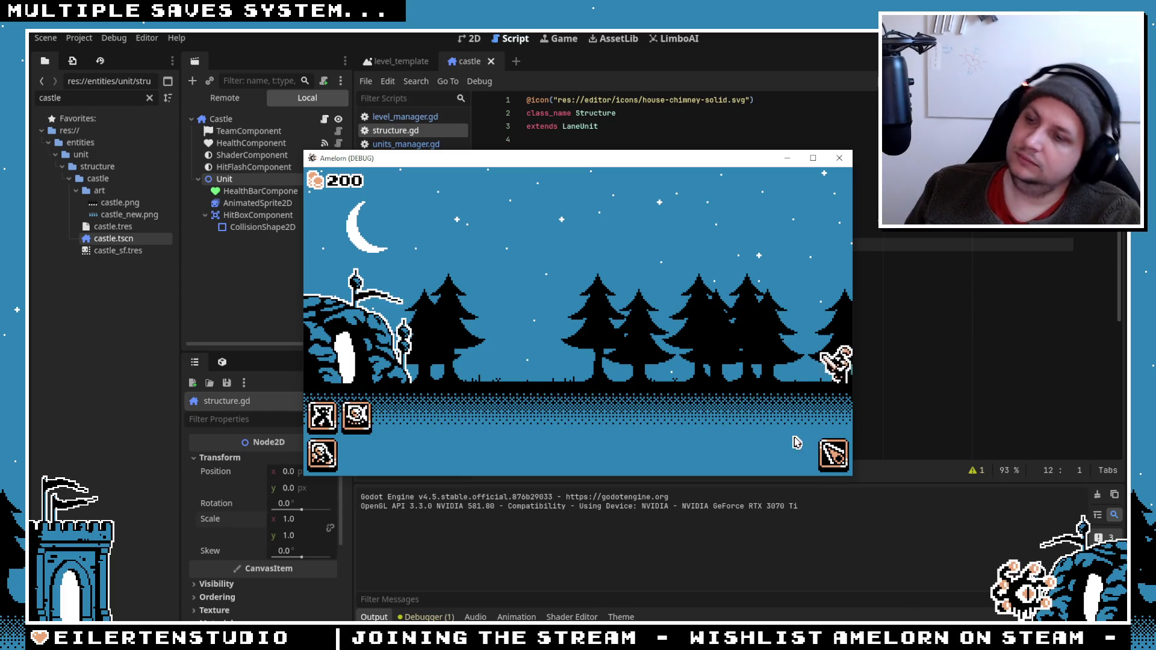
# Rain meteors on the approaching enemies until the ambush battle is won
pyautogui.click(831, 452)
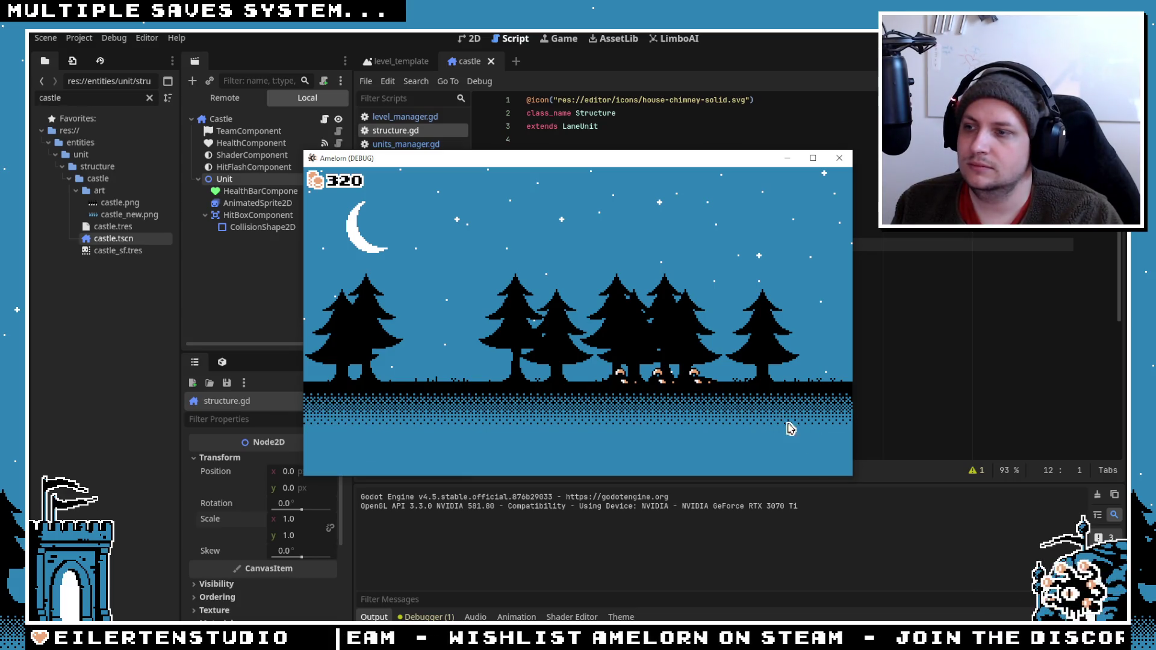
pyautogui.click(833, 449)
pyautogui.click(767, 399)
pyautogui.click(819, 450)
pyautogui.click(642, 309)
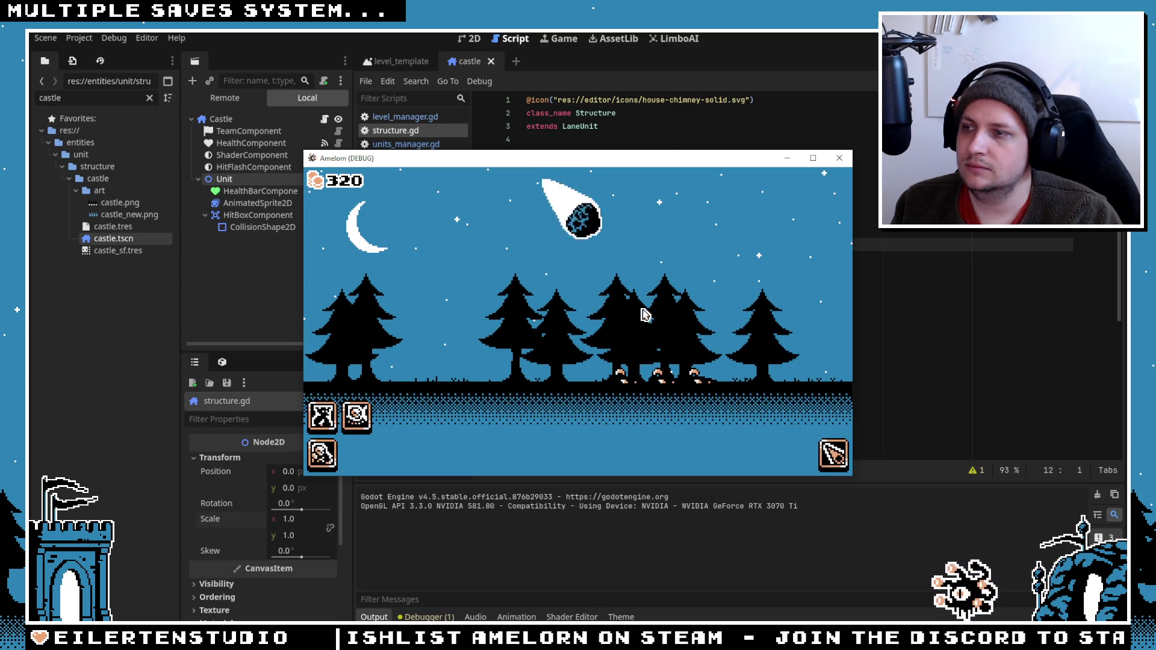
pyautogui.click(664, 300)
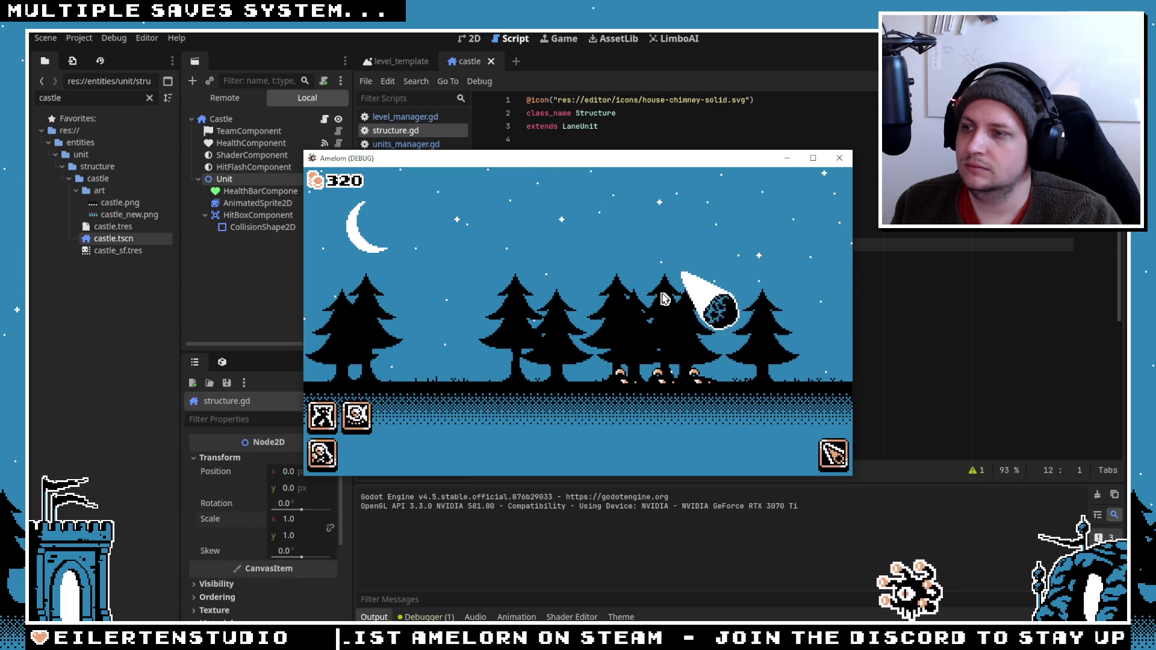
pyautogui.click(831, 452)
pyautogui.click(624, 398)
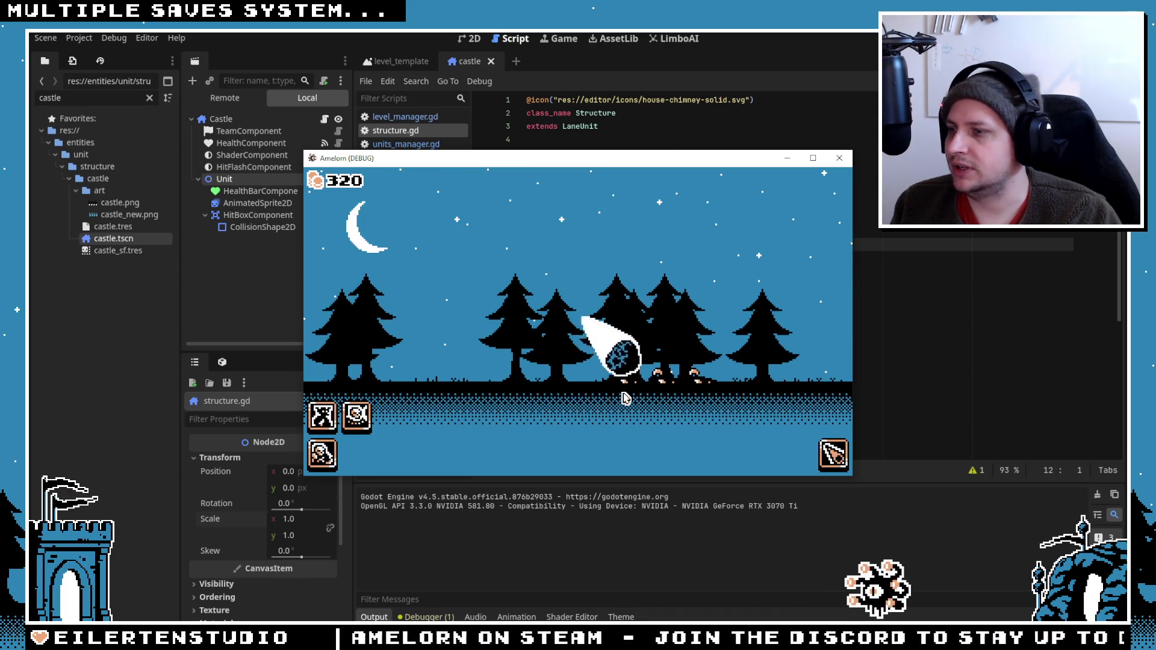
pyautogui.click(558, 389)
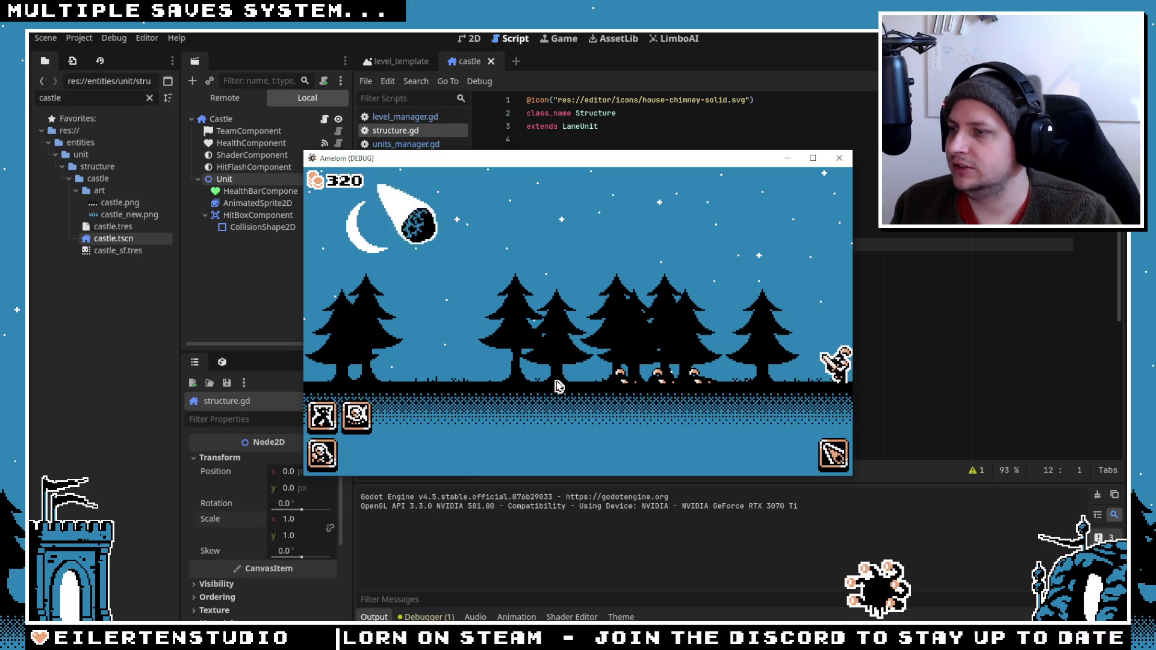
pyautogui.click(826, 452)
pyautogui.click(714, 357)
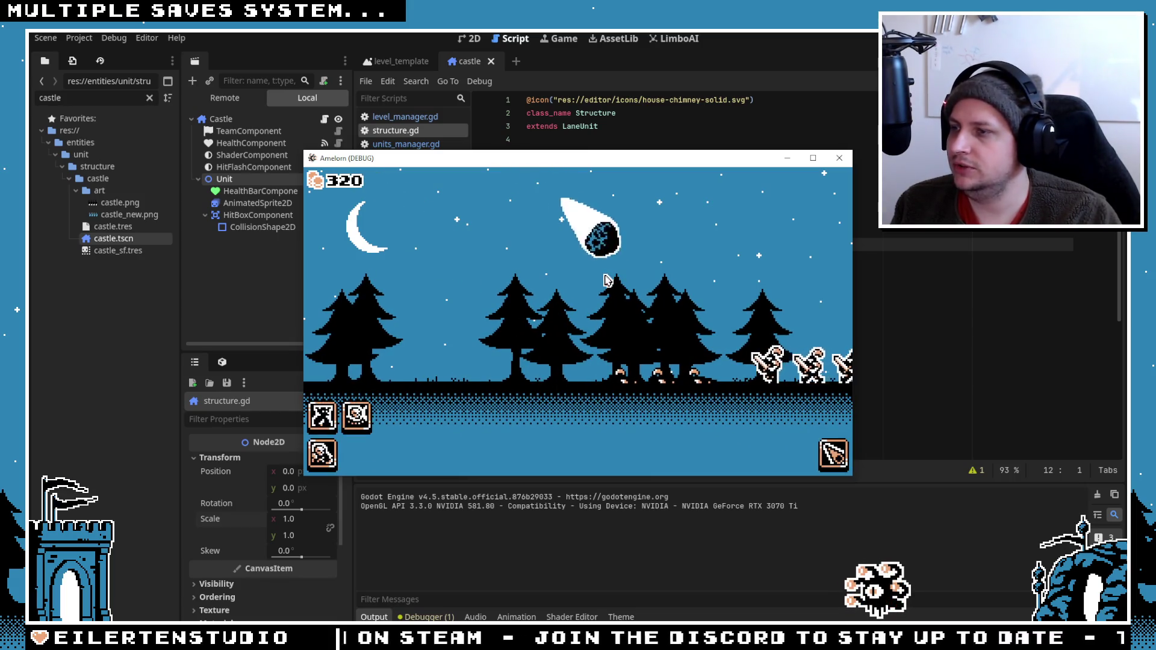
pyautogui.click(831, 454)
pyautogui.click(735, 362)
pyautogui.click(831, 454)
pyautogui.click(734, 362)
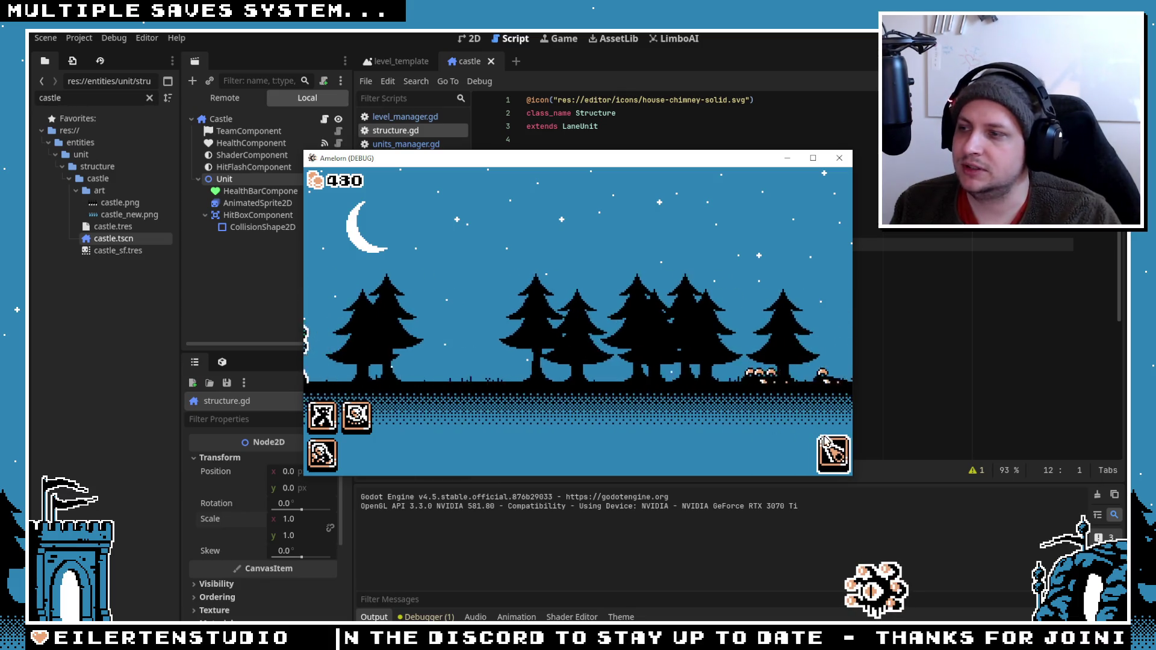
pyautogui.click(697, 341)
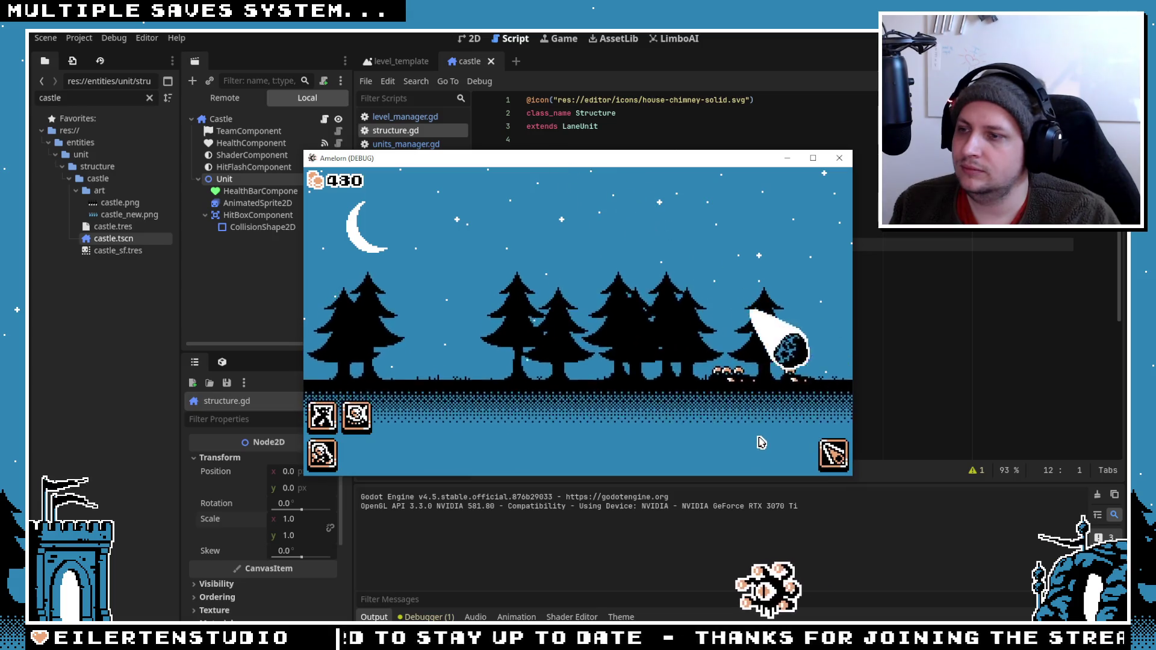
pyautogui.click(832, 458)
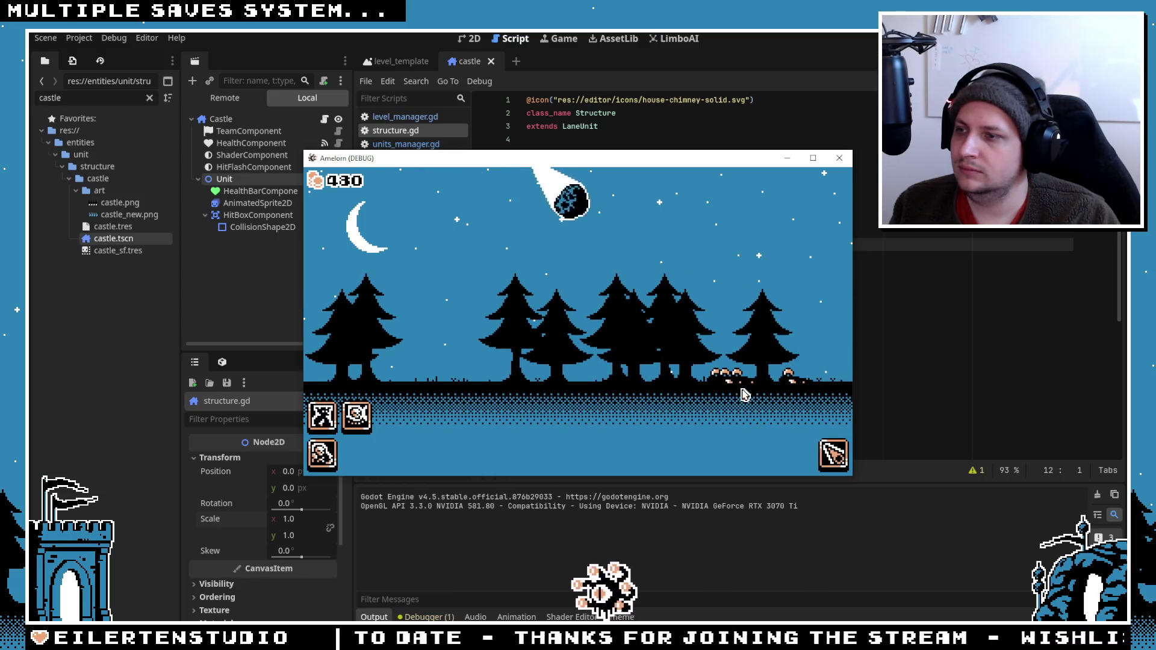
pyautogui.click(833, 457)
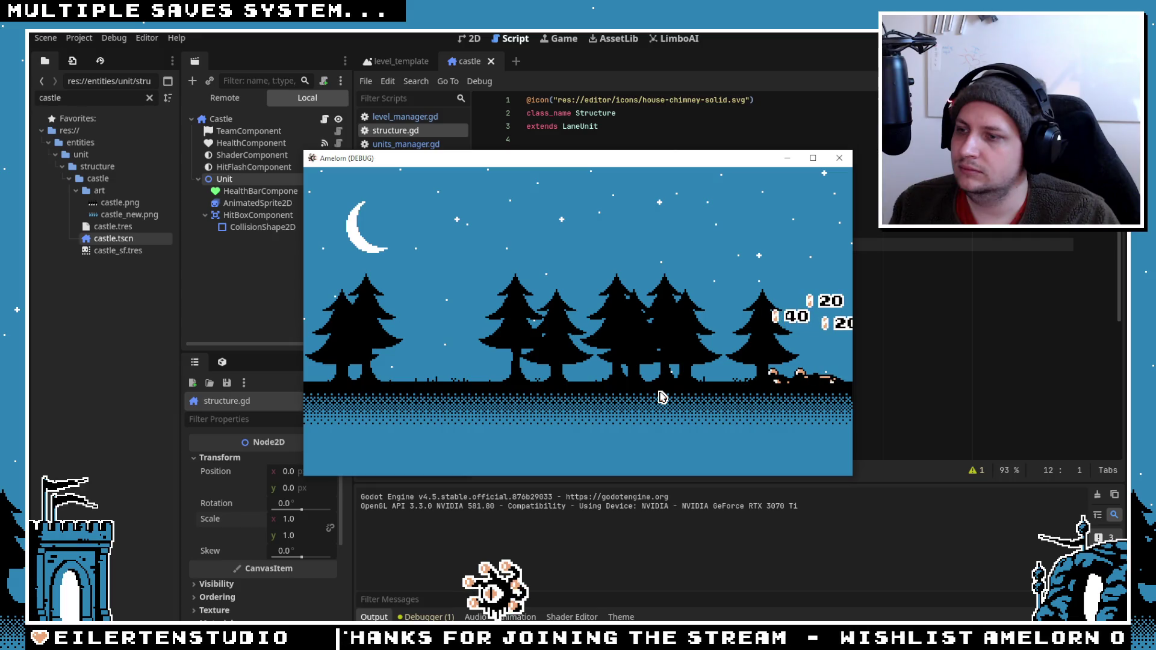
# Return to the world map, start Cavern Strike, deploy a unit, check the enemy cave and close the game
pyautogui.click(624, 369)
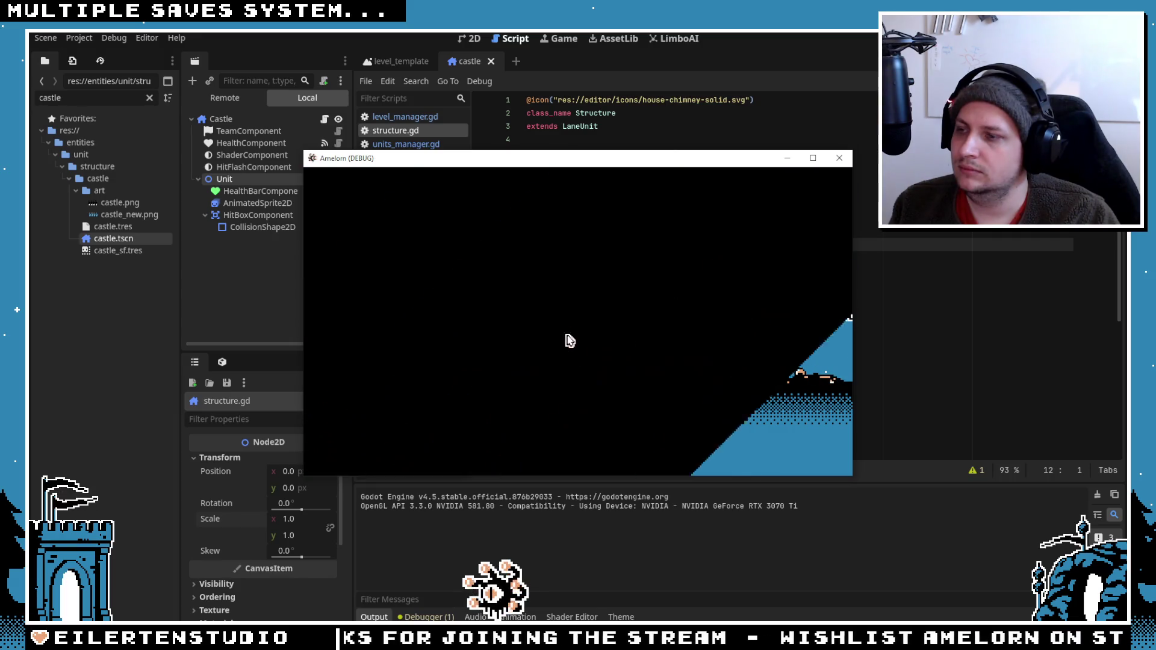
pyautogui.click(574, 271)
pyautogui.click(506, 392)
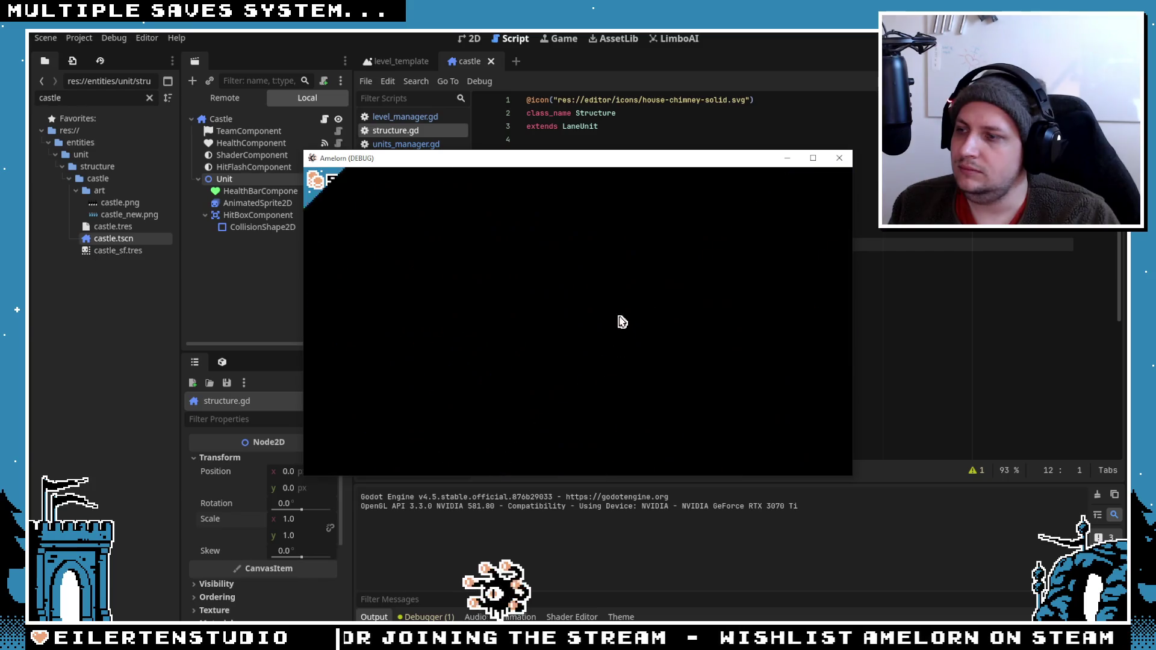
pyautogui.click(356, 415)
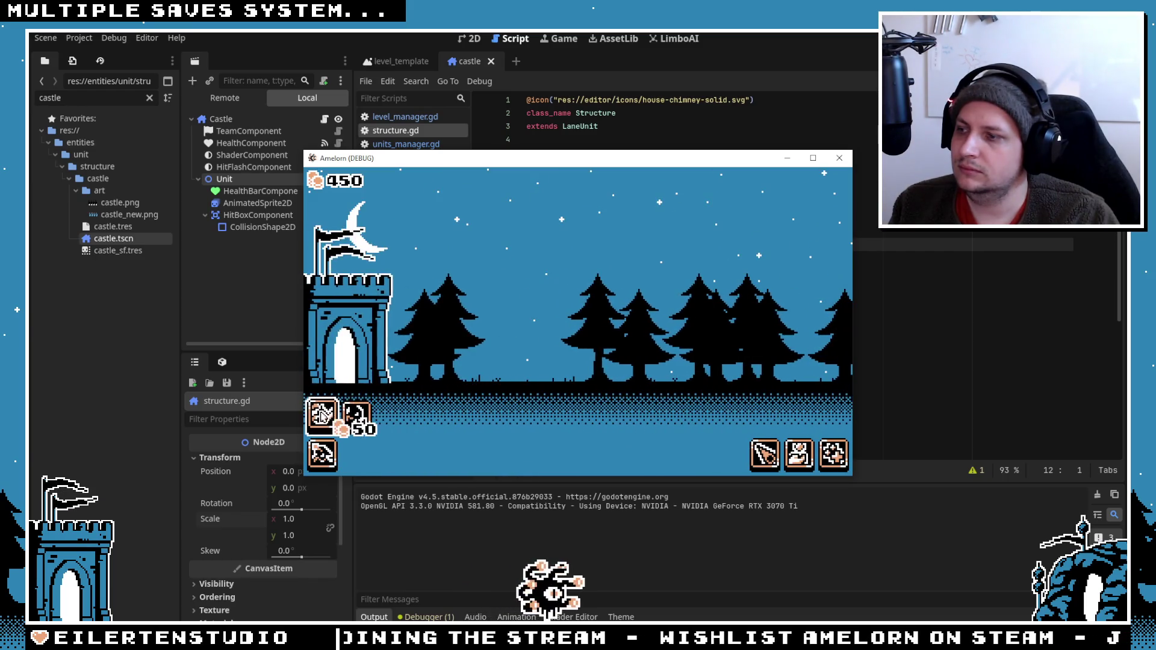
pyautogui.click(758, 373)
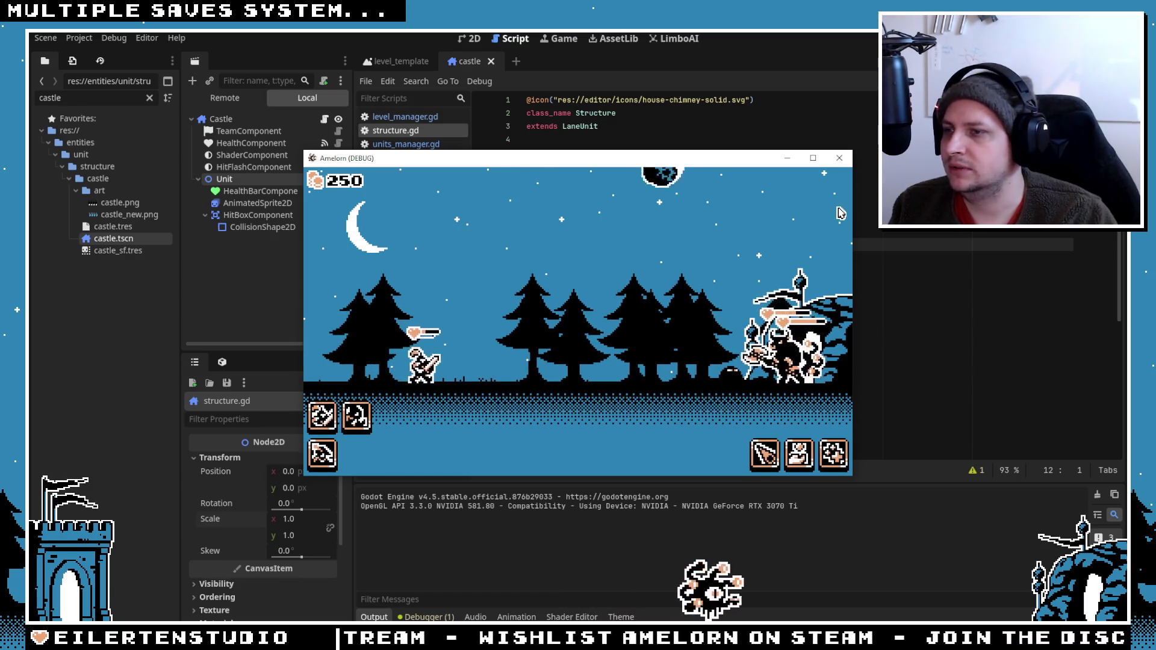
pyautogui.click(839, 158)
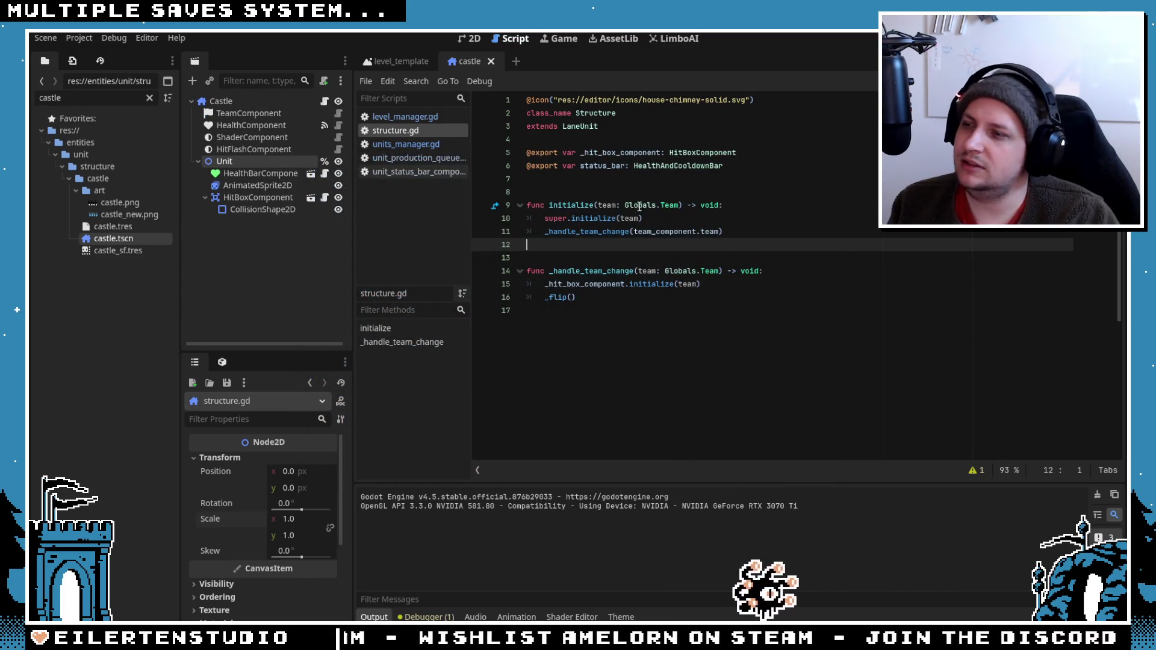
# Show the castle scene in 2D, mirror Unit's horizontal scale, select HealthBarComponent and undo the flip
pyautogui.click(583, 231)
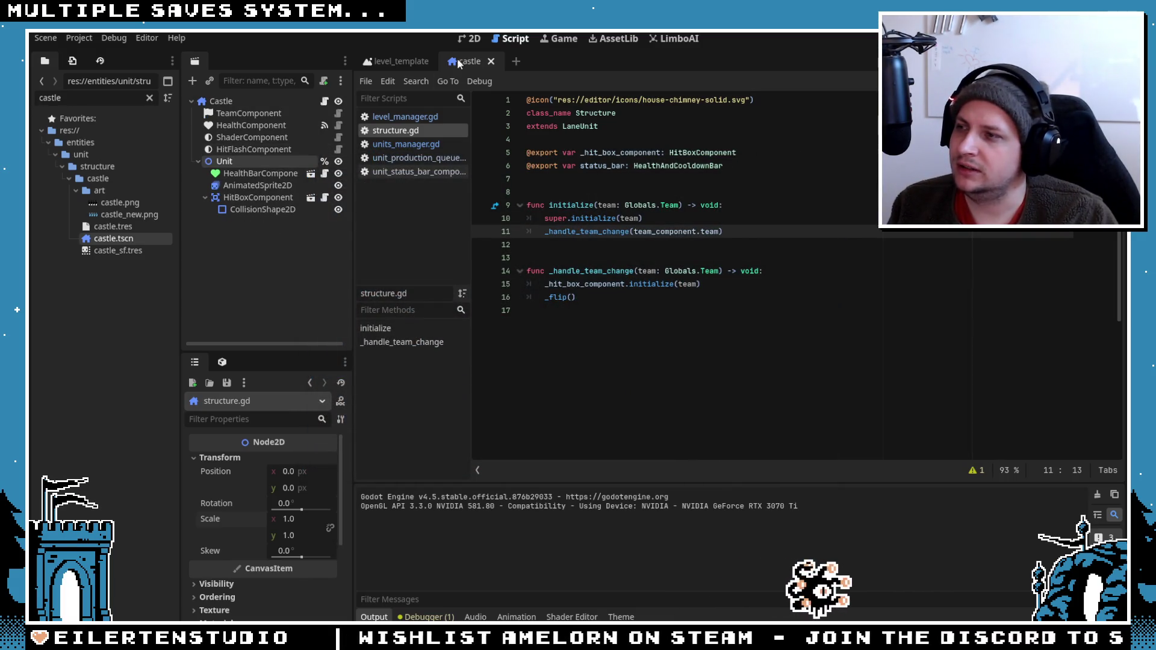
pyautogui.click(474, 39)
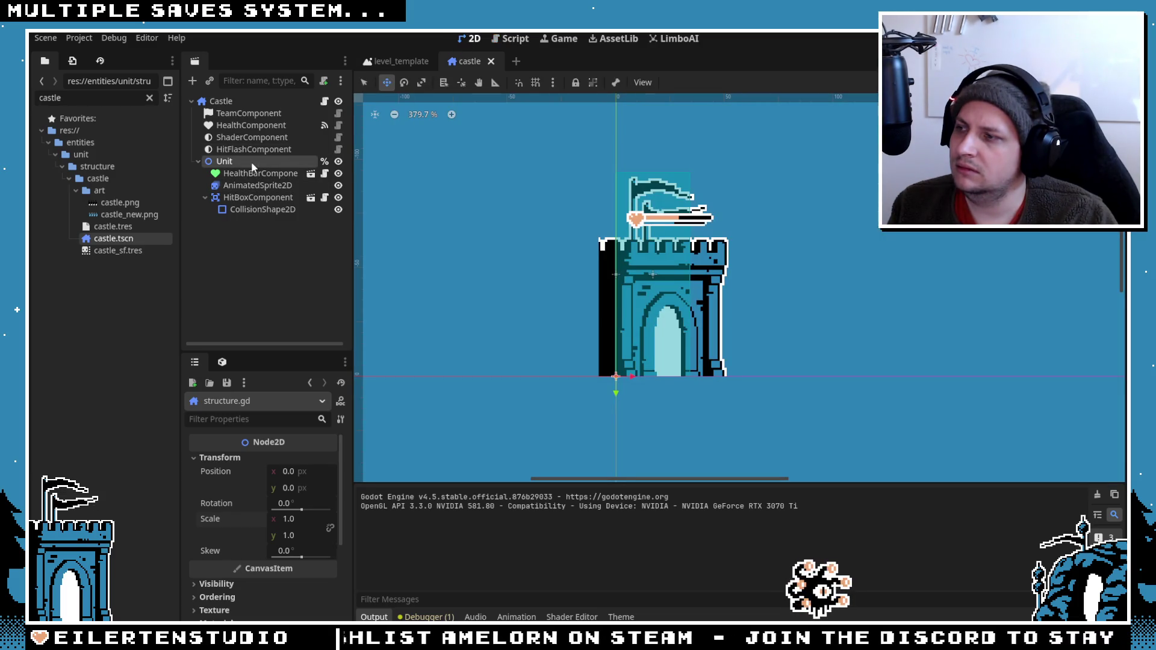
pyautogui.click(311, 519)
pyautogui.write('-1')
pyautogui.press('Return')
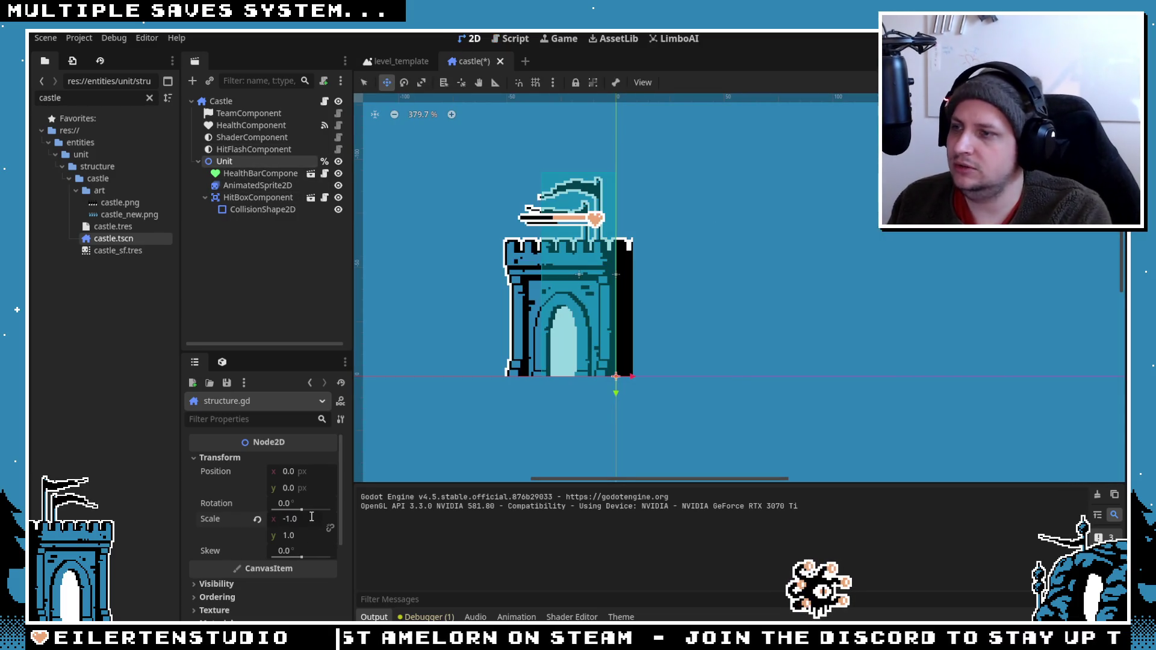
pyautogui.click(260, 173)
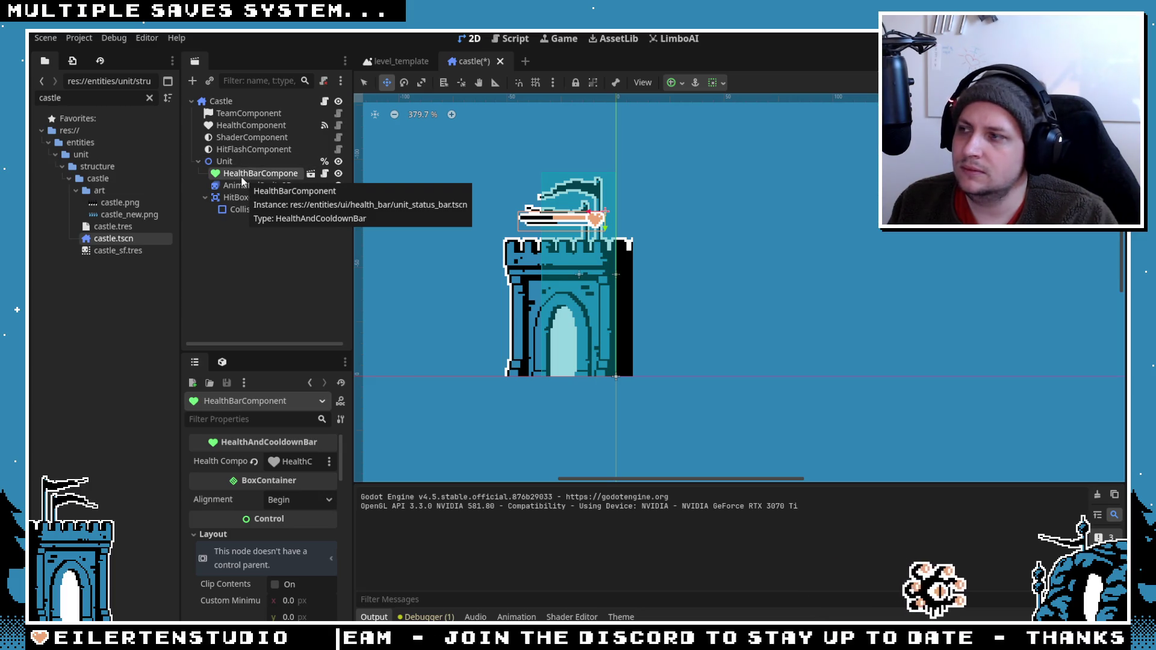
pyautogui.hotkey('ctrl', 'z')
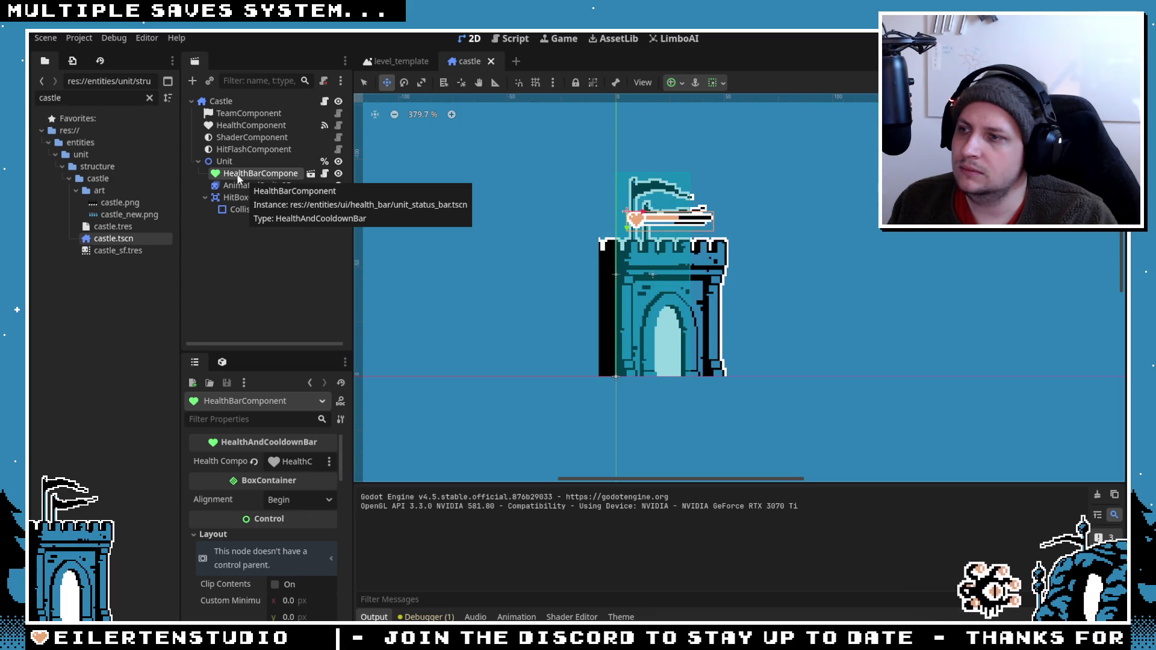
# Find and open cave.tscn, then move its HealthBarComponent under the Unit node
pyautogui.doubleClick(48, 98)
pyautogui.write('cave')
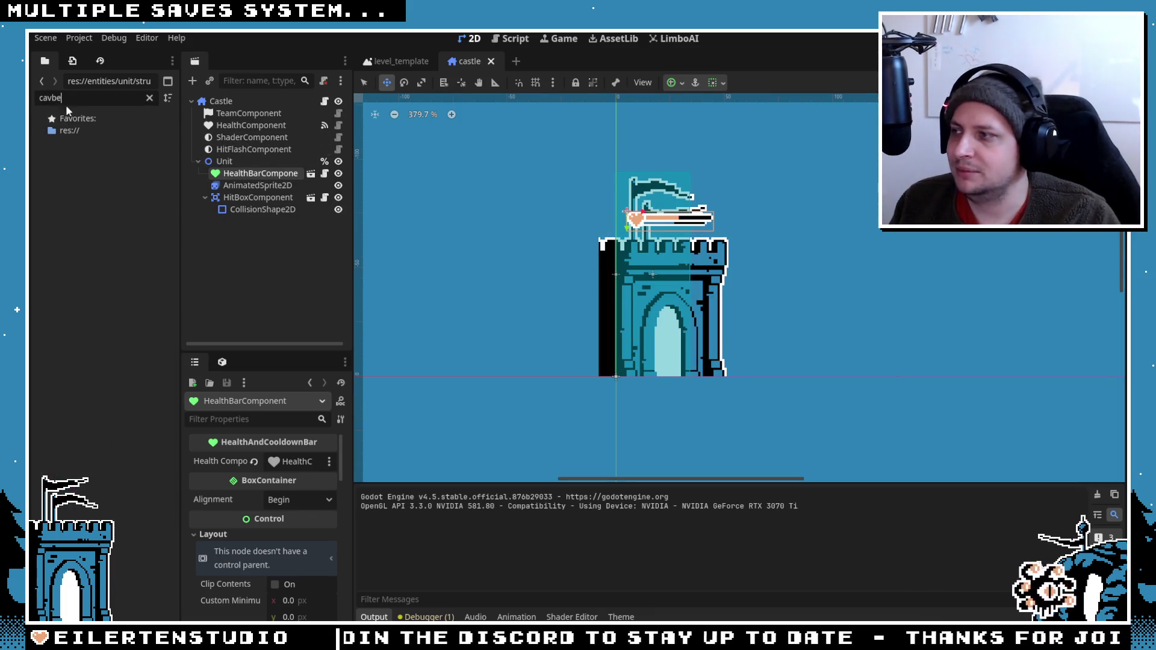
pyautogui.doubleClick(106, 228)
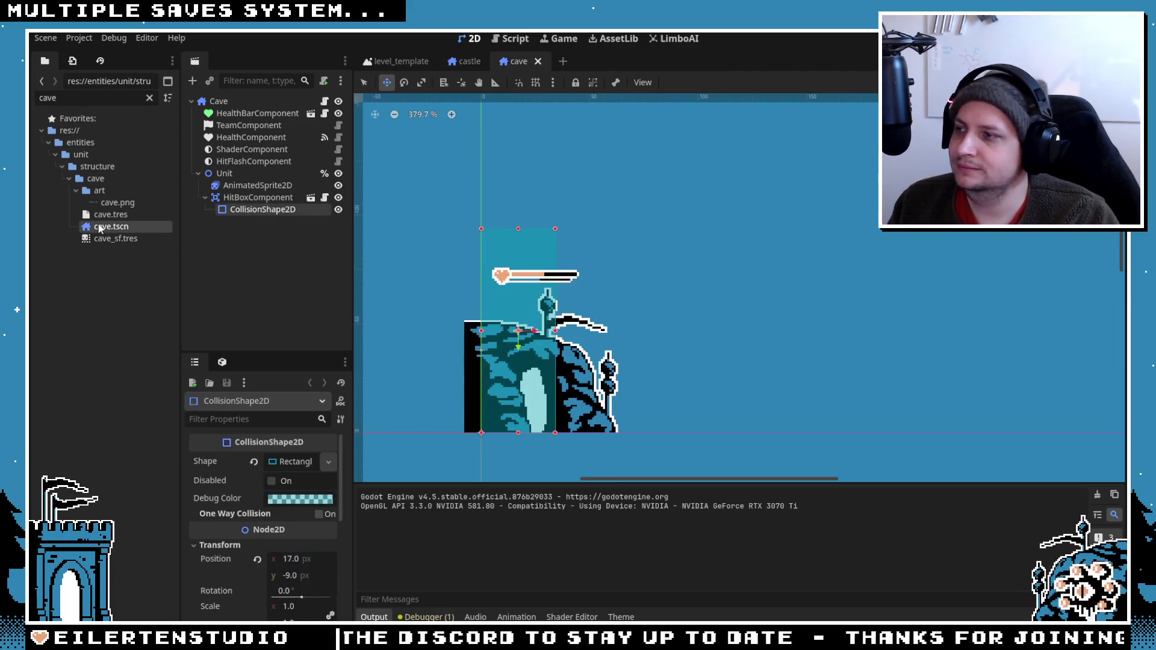
pyautogui.moveTo(240, 184); pyautogui.dragTo(233, 178)
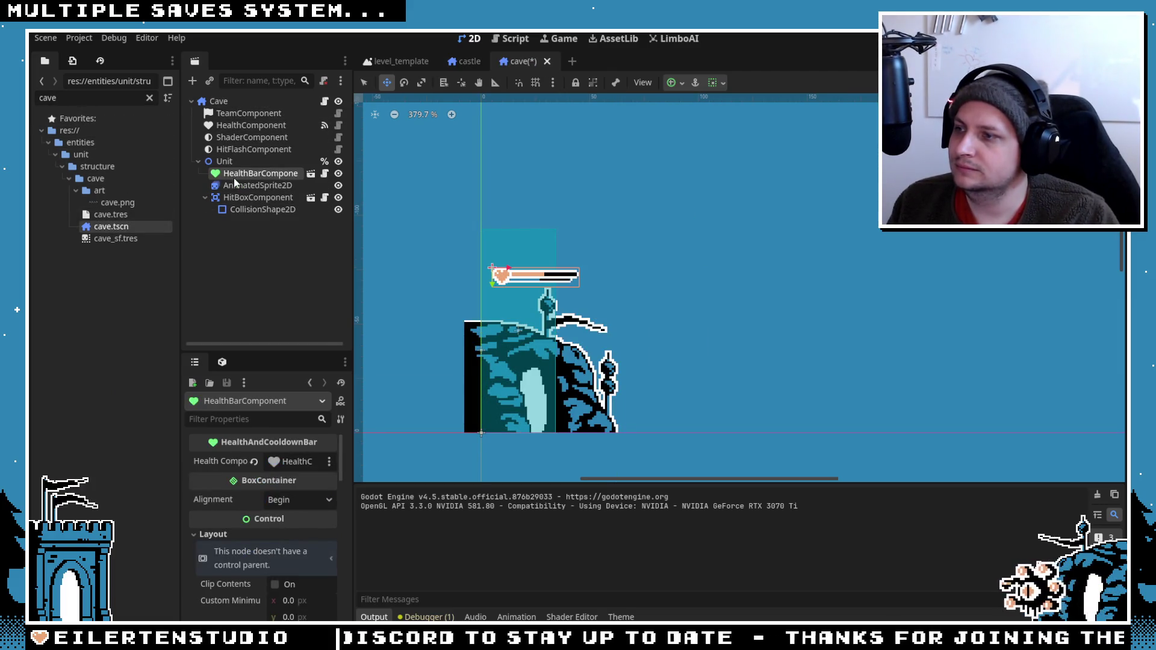
pyautogui.click(266, 163)
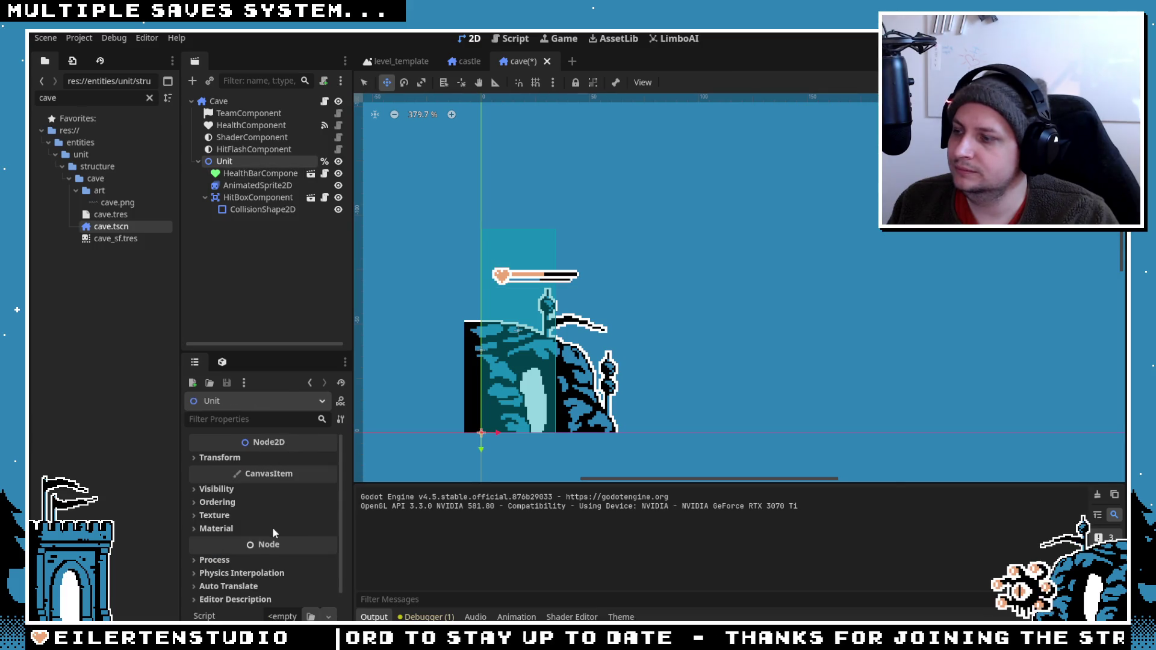
pyautogui.scroll(-1, 230, 500)
# Inspect Unit's Ordering and Transform scale leaving it at 1.0, save the cave scene and close it
pyautogui.click(227, 483)
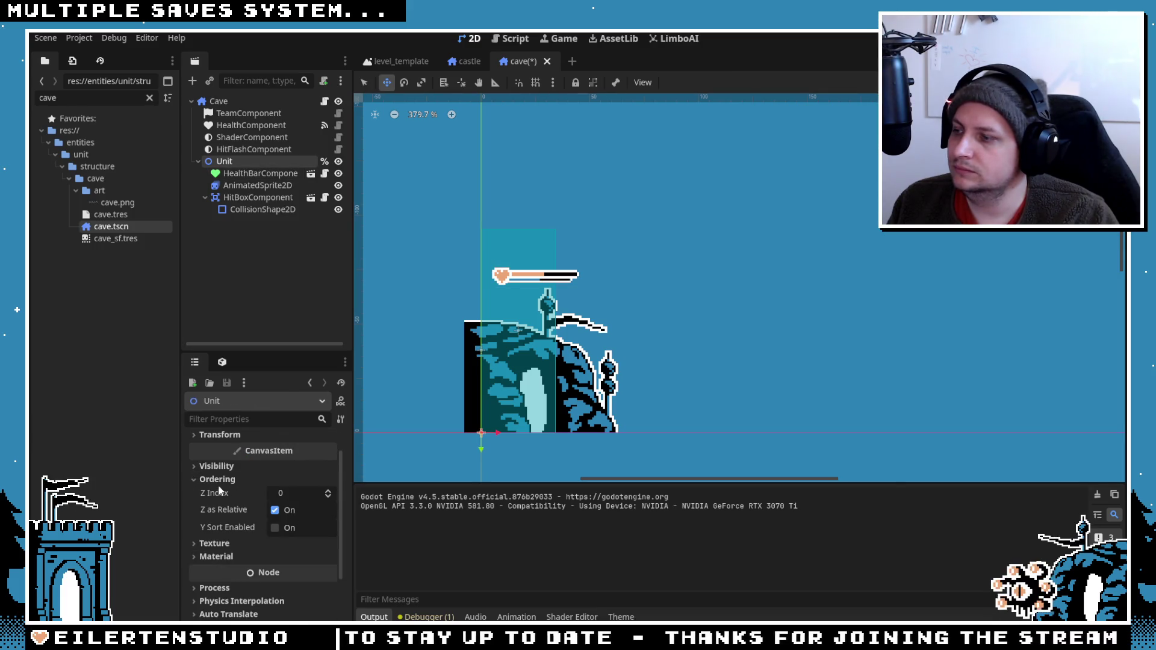
pyautogui.click(219, 484)
pyautogui.scroll(1, 230, 478)
pyautogui.click(232, 460)
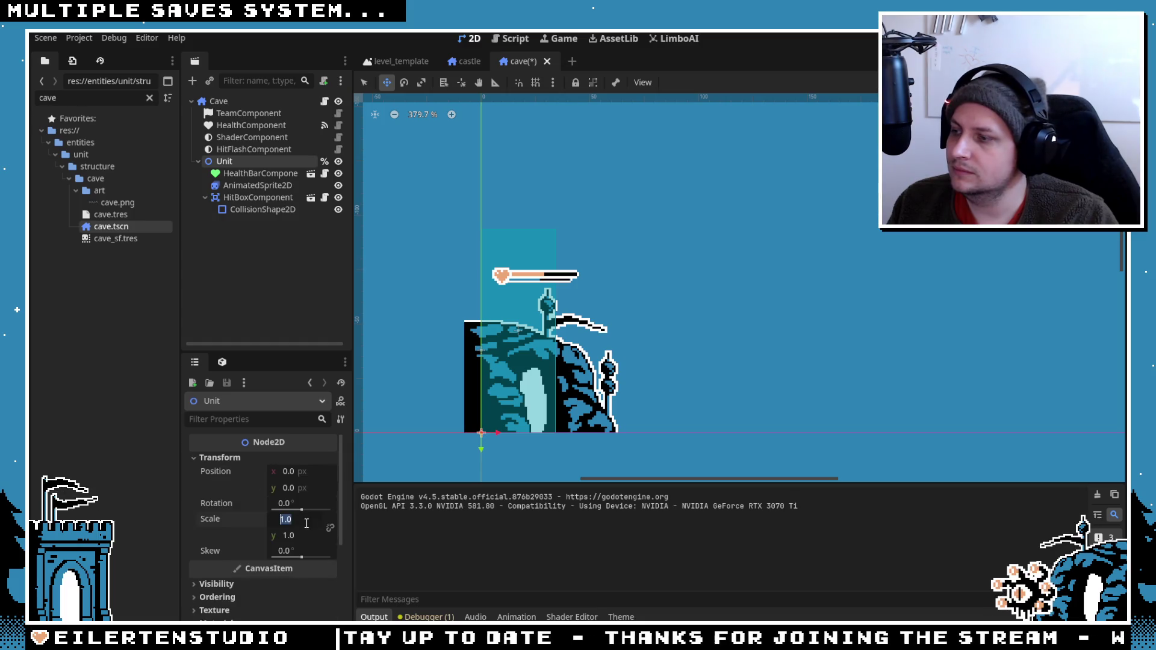
pyautogui.write('-1')
pyautogui.press('Return')
pyautogui.hotkey('ctrl', 'z')
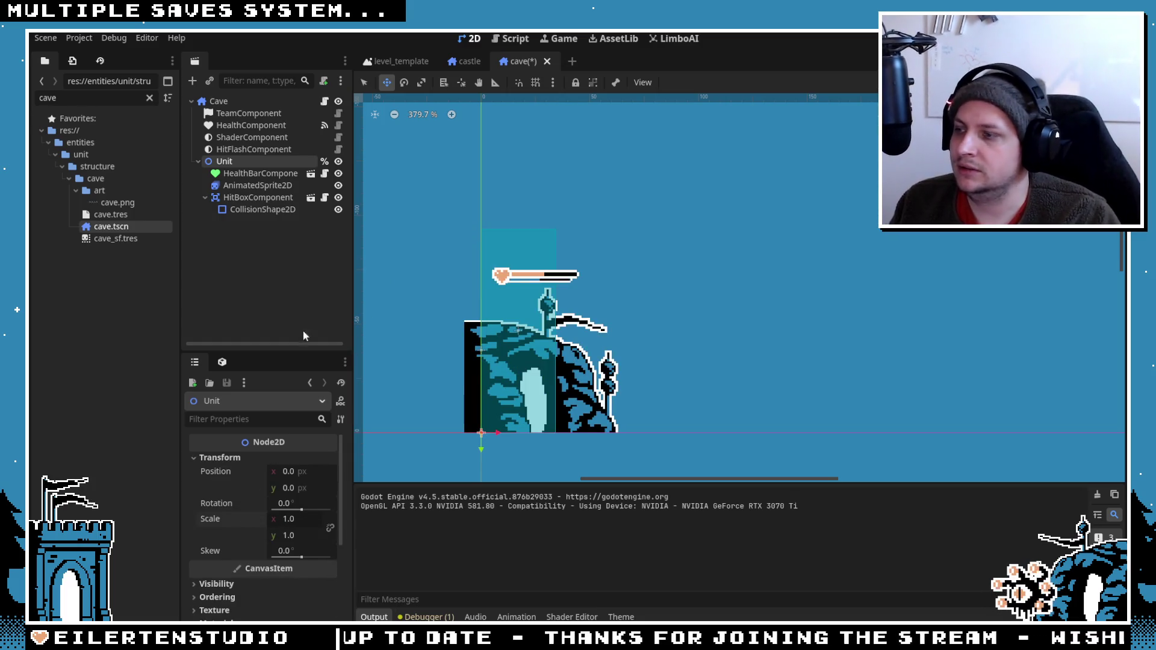
pyautogui.hotkey('ctrl', 's')
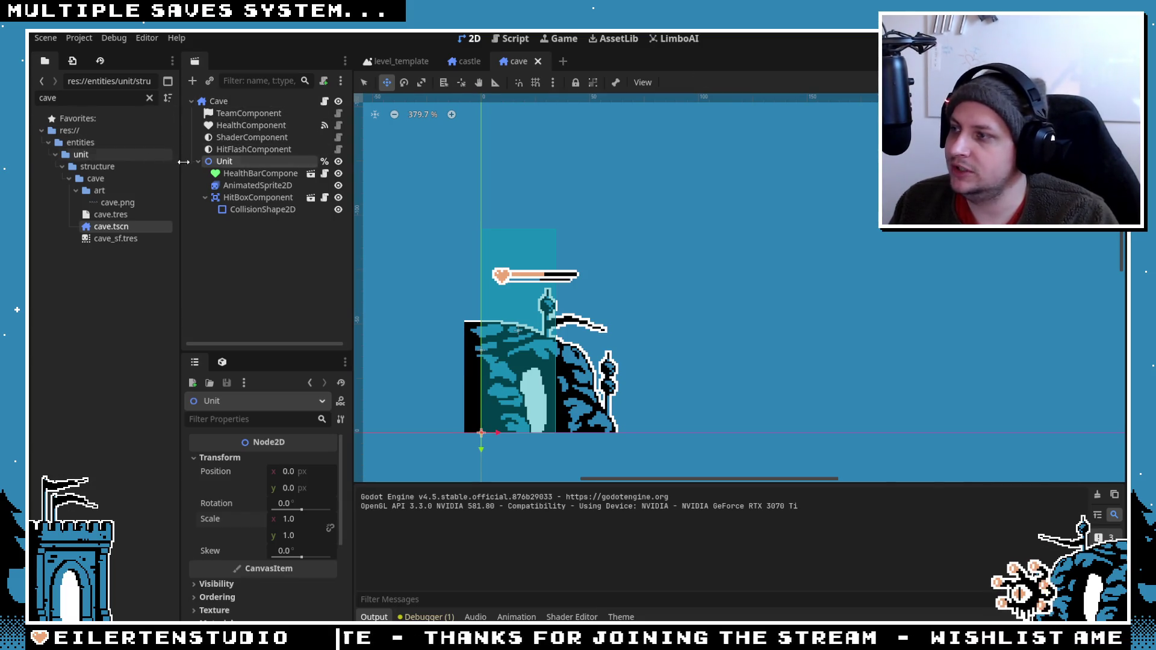
pyautogui.click(537, 61)
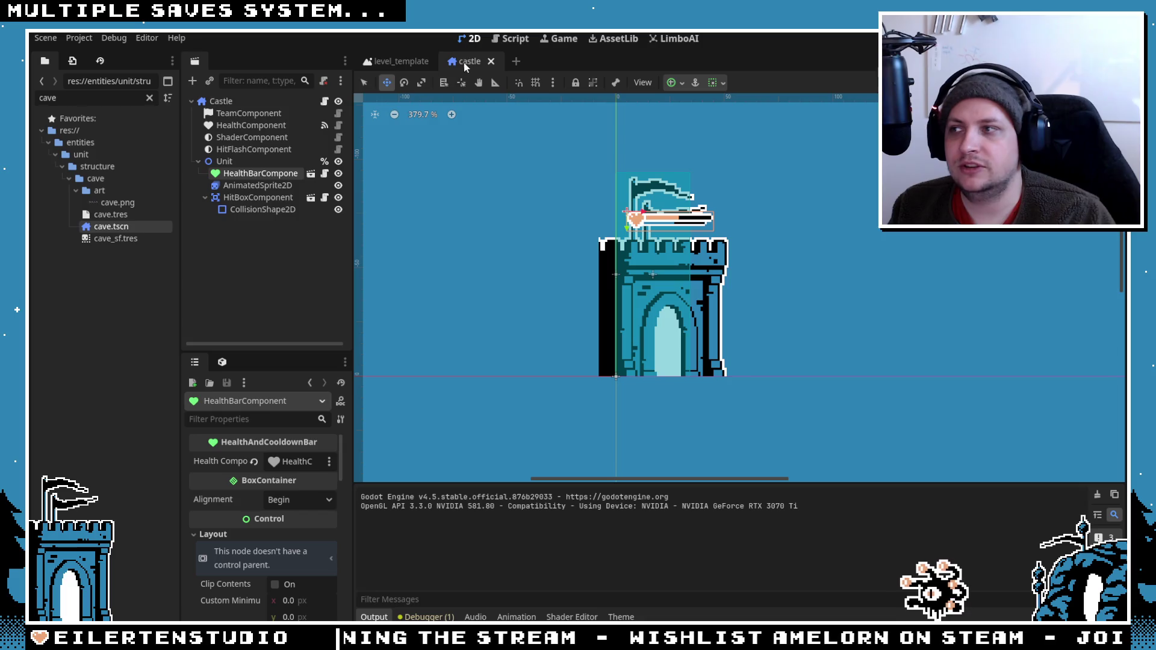
# In structure.gd undo the deletion to restore the status bar repositioning line
pyautogui.click(272, 113)
pyautogui.click(322, 102)
pyautogui.click(690, 257)
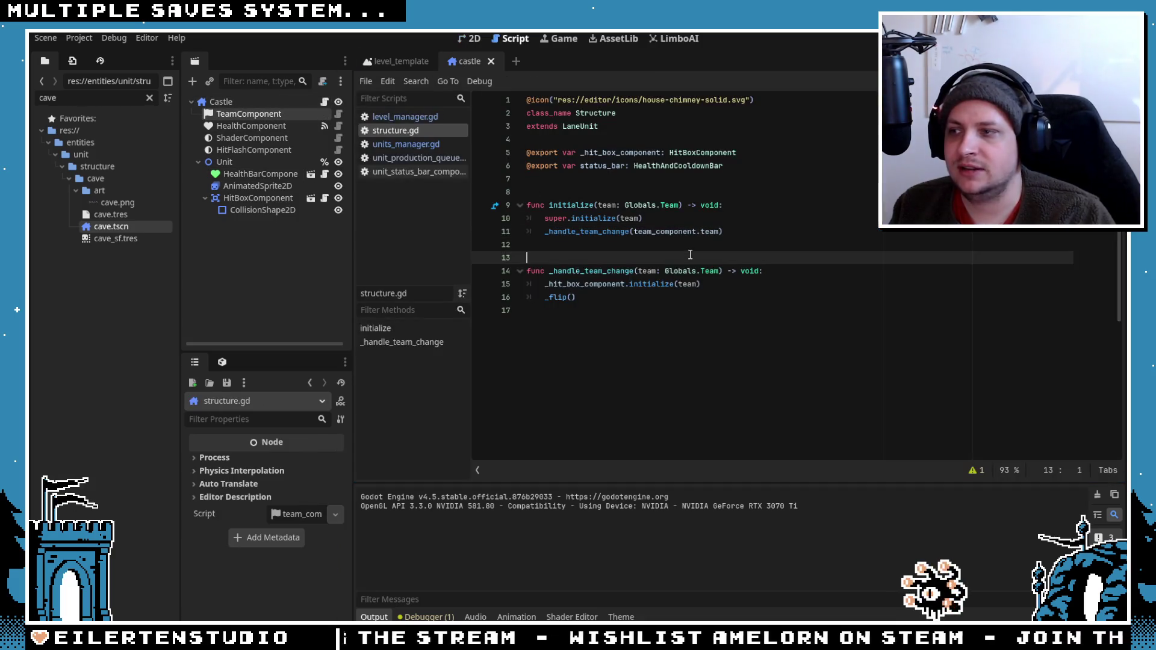
pyautogui.hotkey('ctrl', 'z')
pyautogui.click(677, 248)
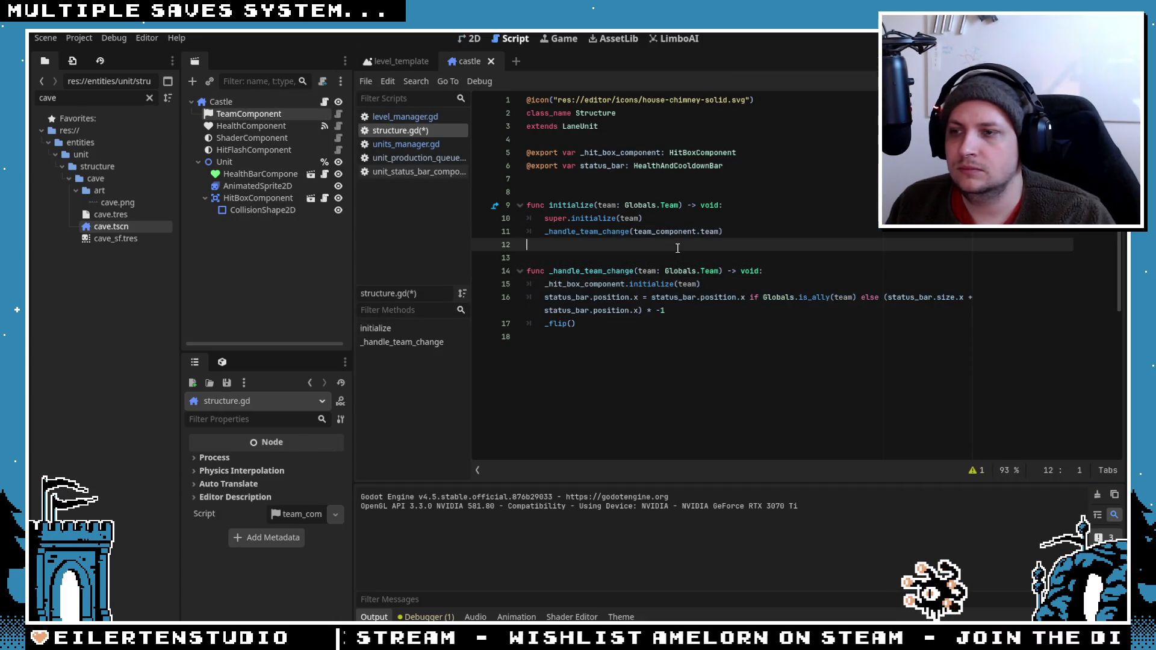
pyautogui.click(682, 312)
# Move HealthBarComponent back to top level in castle and cave scenes, saving the cave scene
pyautogui.moveTo(248, 174); pyautogui.dragTo(213, 109)
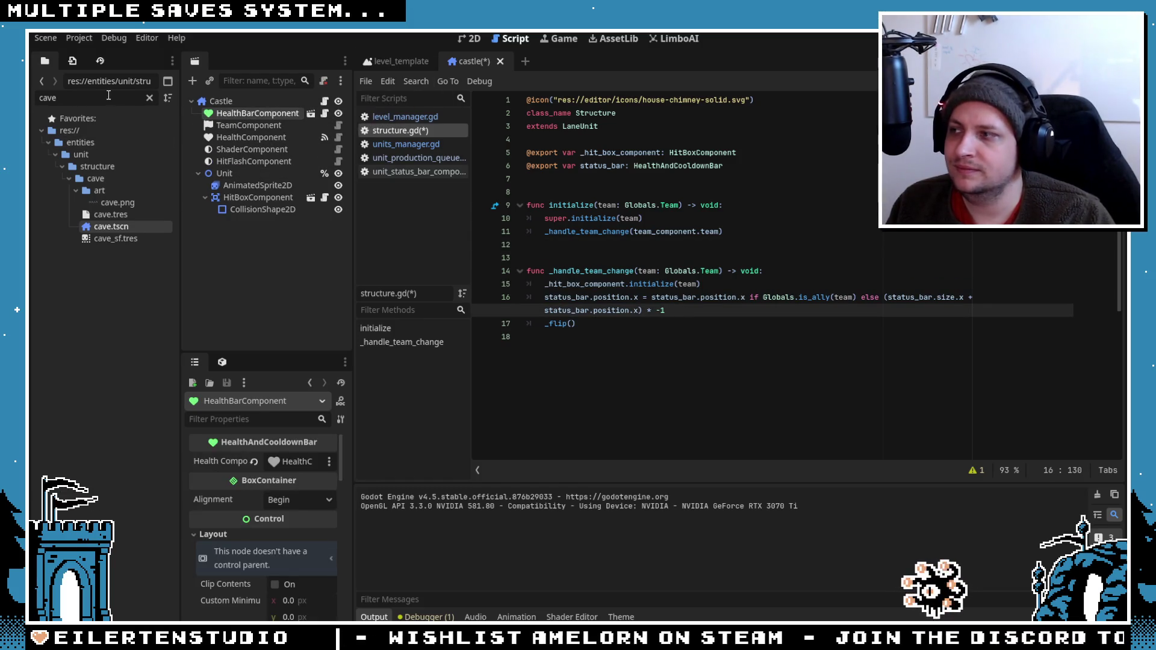
pyautogui.doubleClick(99, 228)
pyautogui.moveTo(235, 172); pyautogui.dragTo(226, 113)
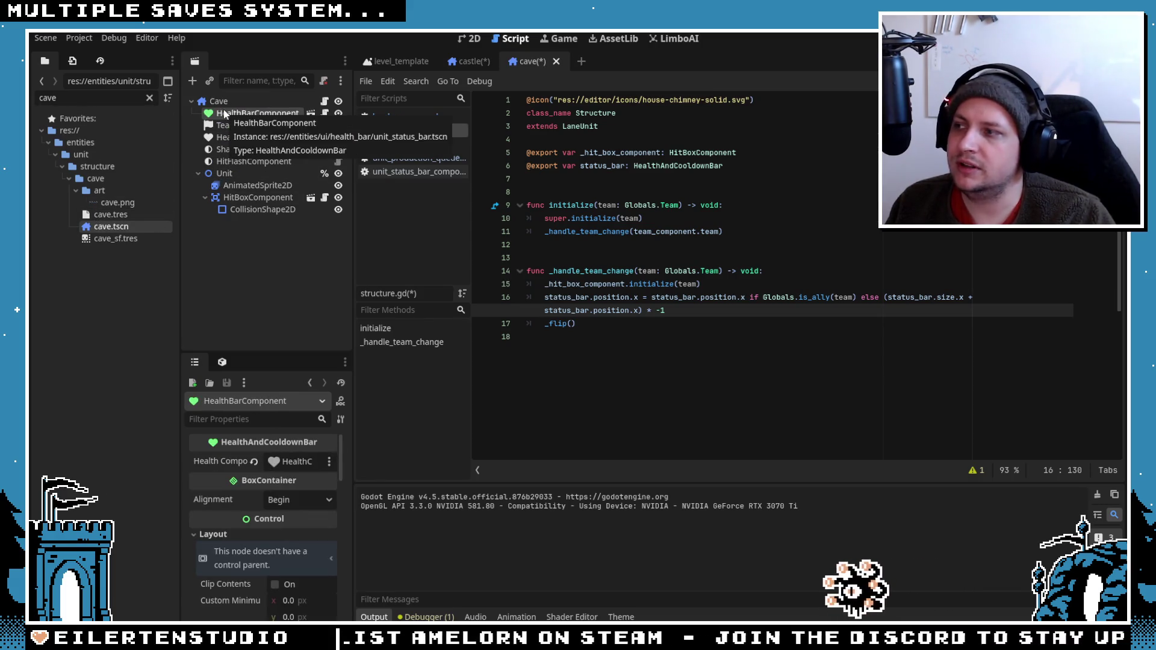
pyautogui.click(218, 102)
pyautogui.hotkey('ctrl', 's')
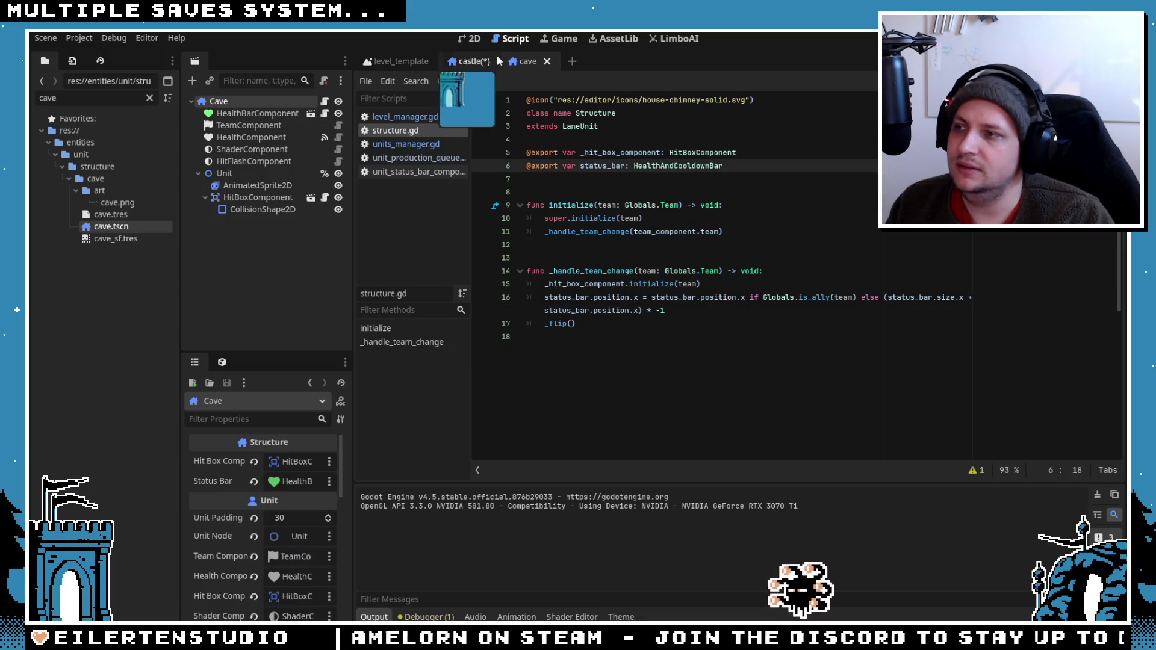
# In the 2D canvas select HealthBarComponent, nudge the health bar left and undo the move
pyautogui.click(467, 38)
pyautogui.click(244, 113)
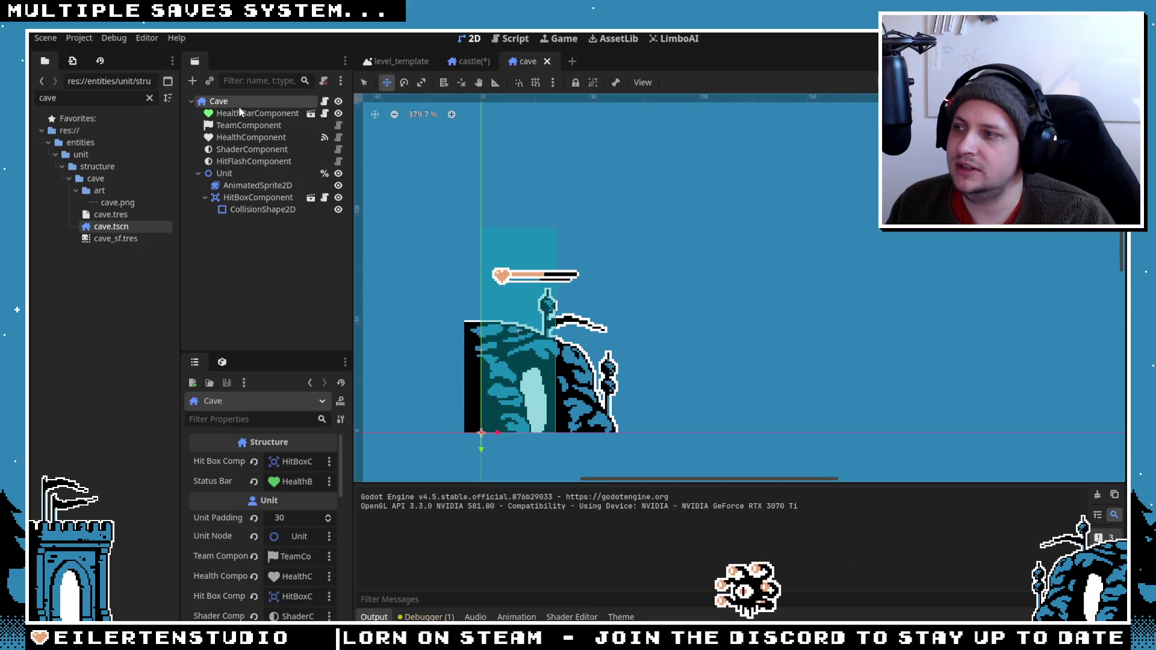
pyautogui.hscroll(-5, 724, 260)
pyautogui.hscroll(-1, 724, 259)
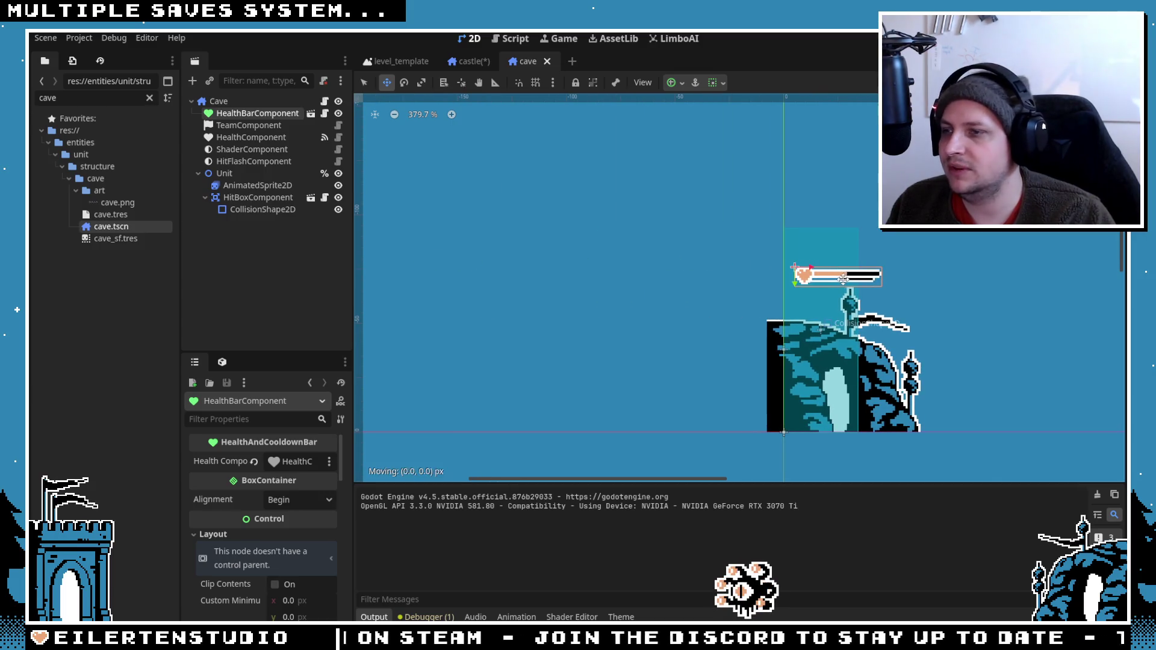
pyautogui.moveTo(843, 280); pyautogui.dragTo(727, 278)
pyautogui.hotkey('ctrl', 'z')
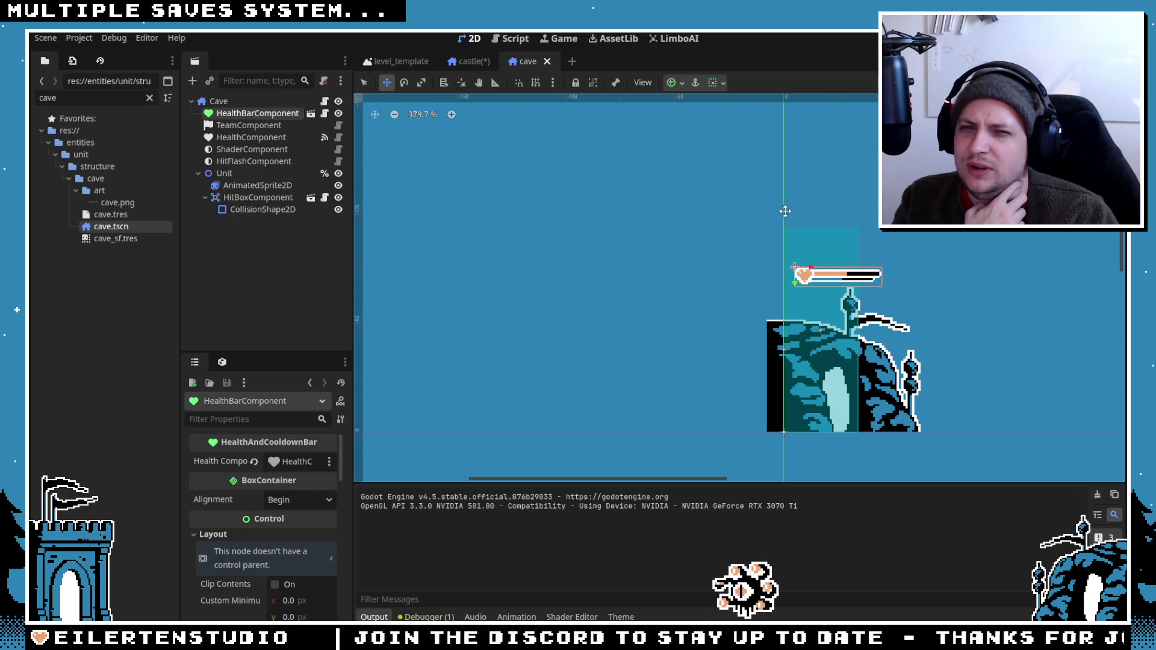
# Review structure.gd's position formula, highlighting size on its line
pyautogui.click(324, 101)
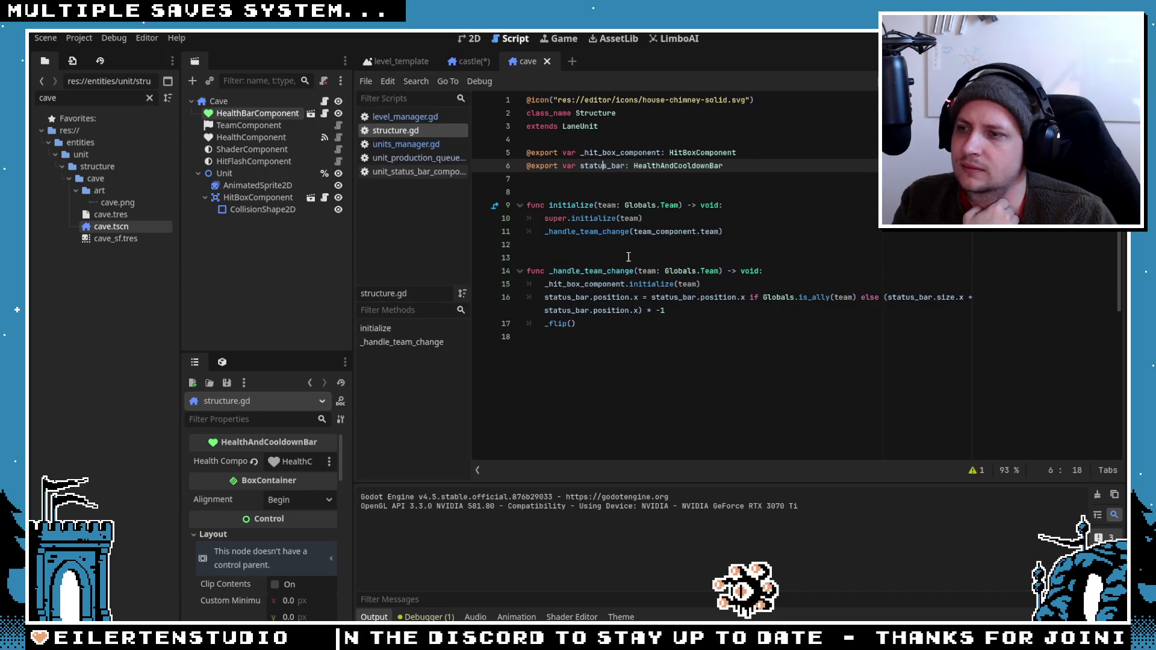
pyautogui.doubleClick(945, 297)
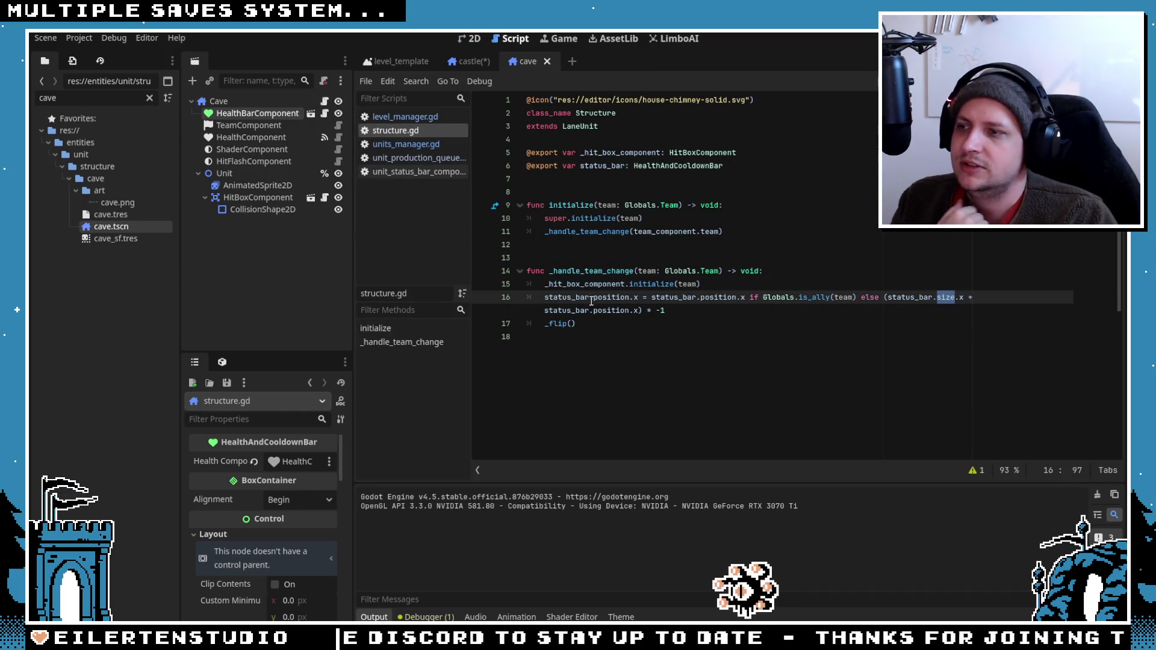
pyautogui.click(648, 271)
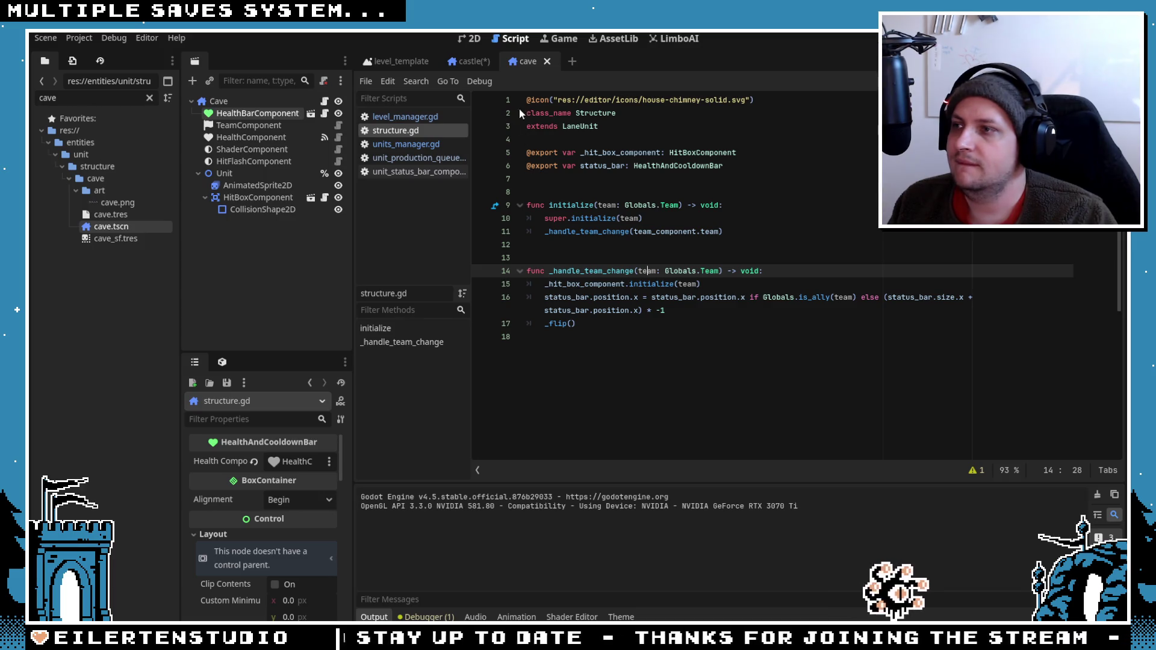
# Close the cave scene tab, then close the unsaved castle tab to bring up the save prompt
pyautogui.click(592, 139)
pyautogui.click(545, 61)
pyautogui.click(500, 61)
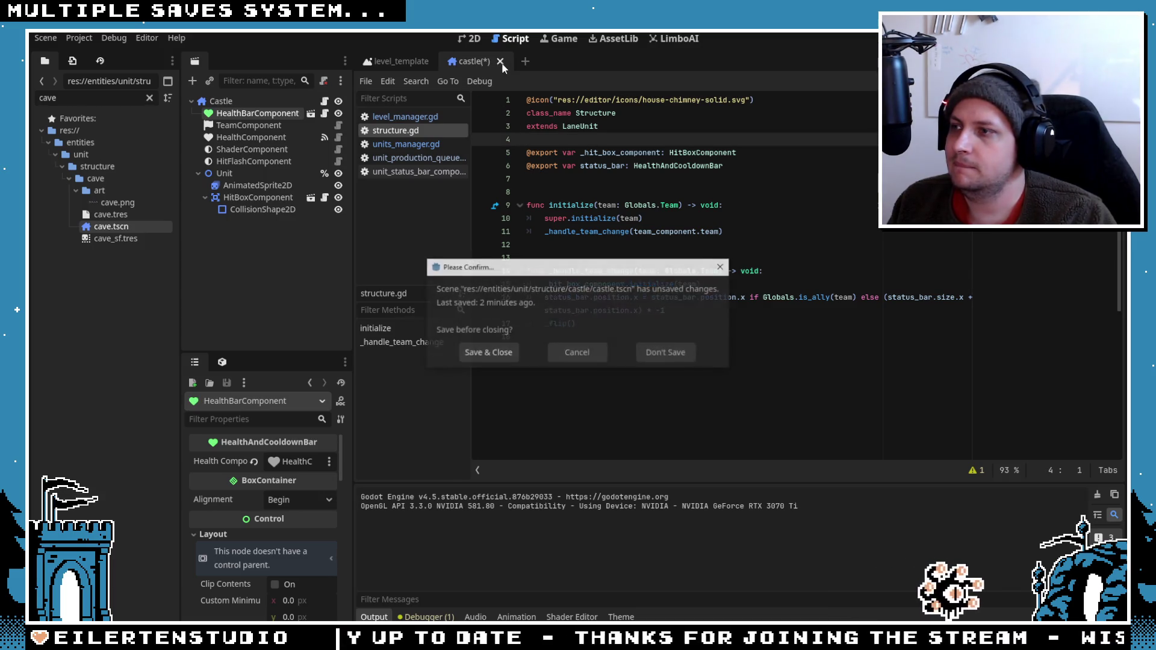
# Save and close the castle scene, then reopen cave.tscn without renaming its root
pyautogui.click(492, 351)
pyautogui.click(469, 44)
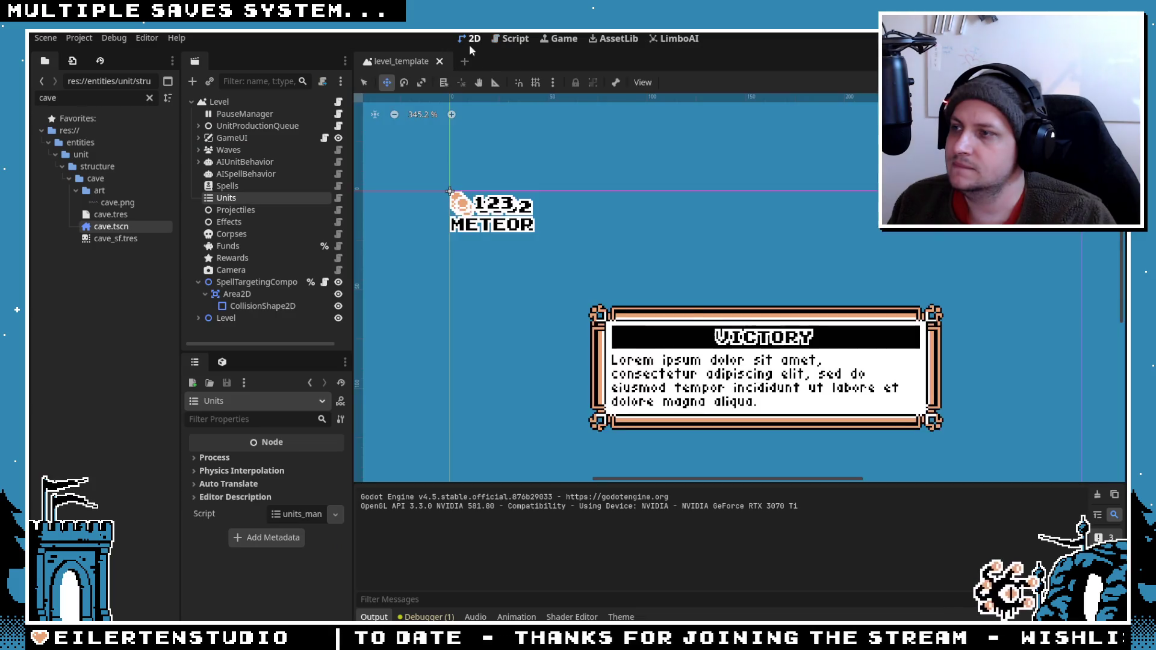
pyautogui.doubleClick(91, 229)
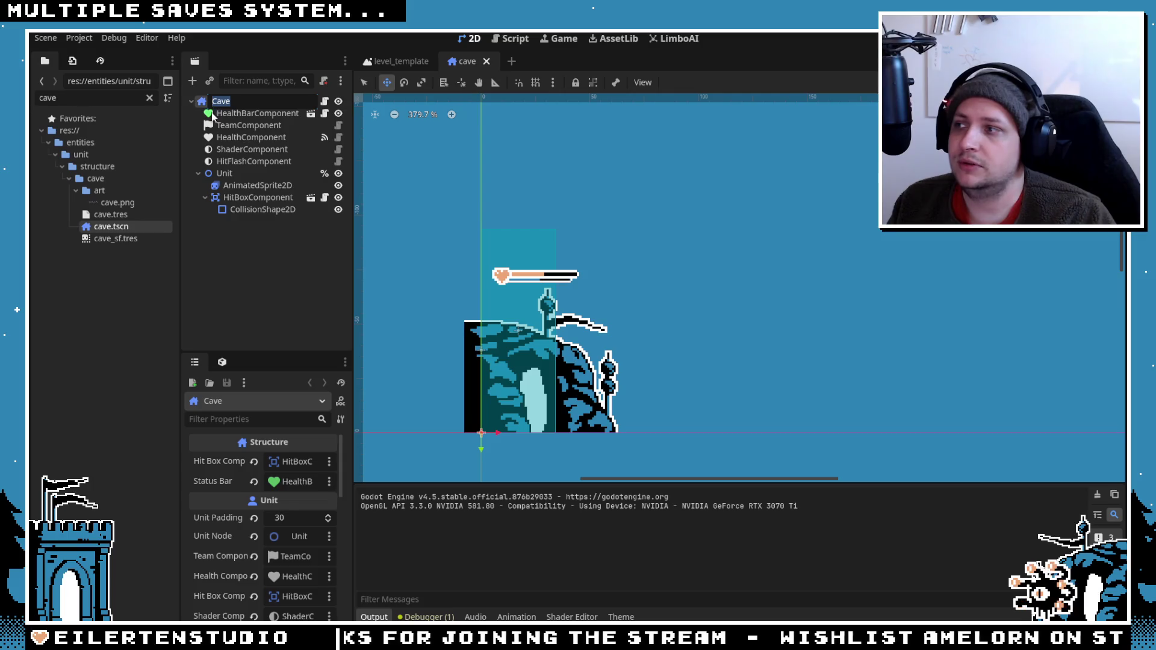
pyautogui.press('Escape')
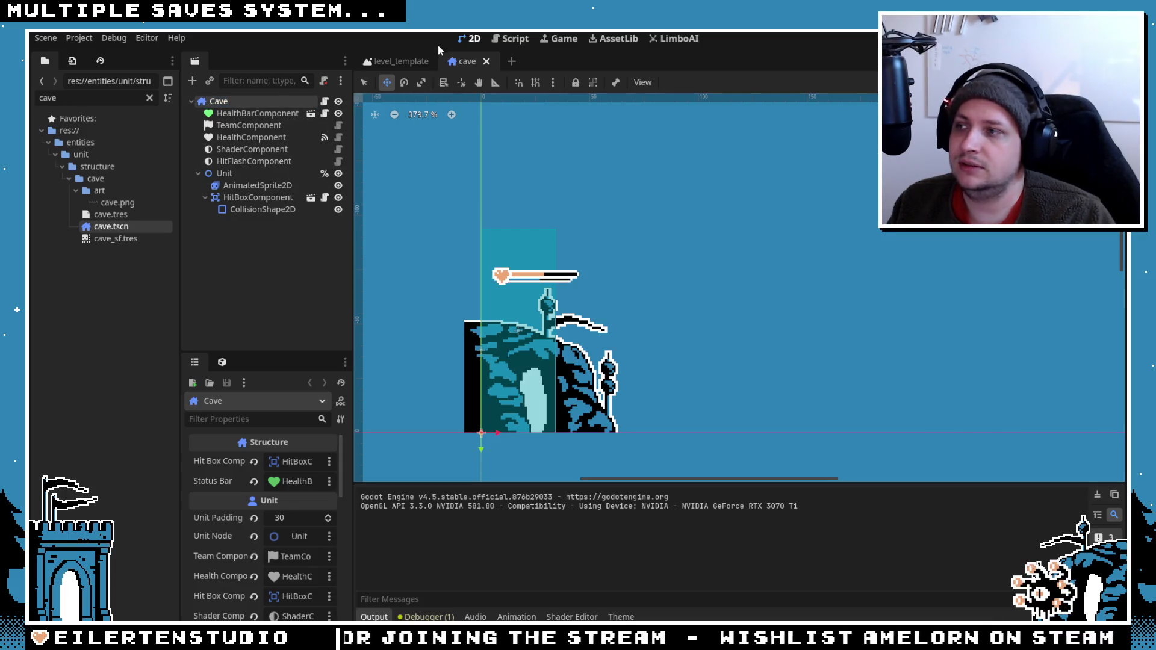
# Return to the level_template scene and bring up the Units node's script
pyautogui.click(397, 60)
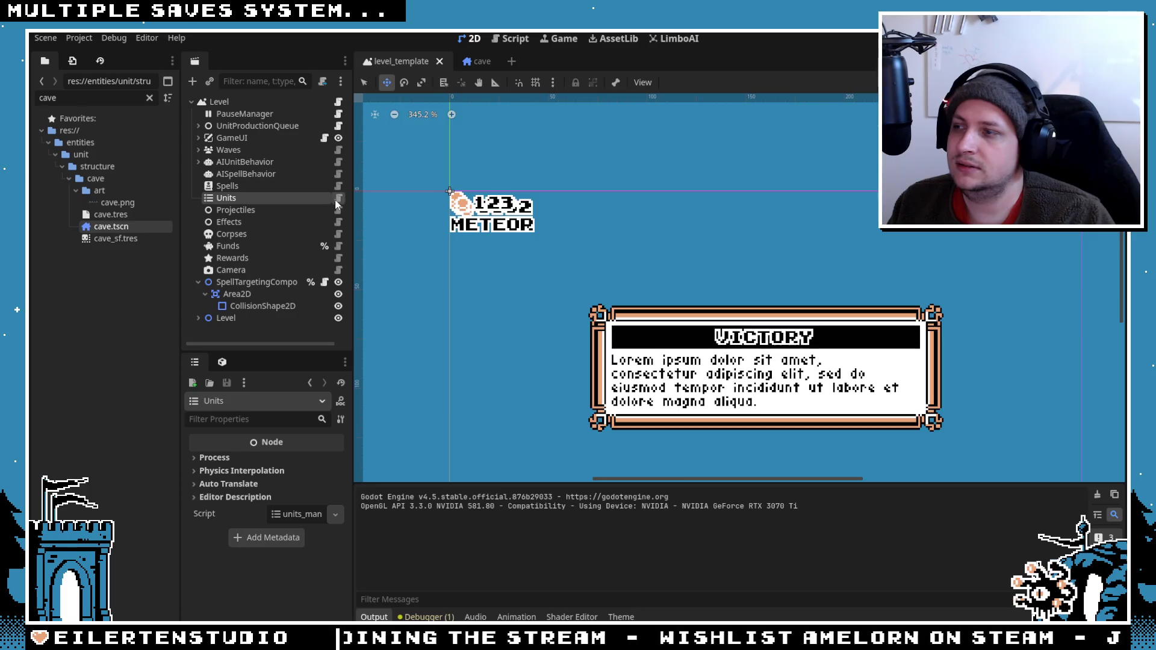
pyautogui.click(339, 199)
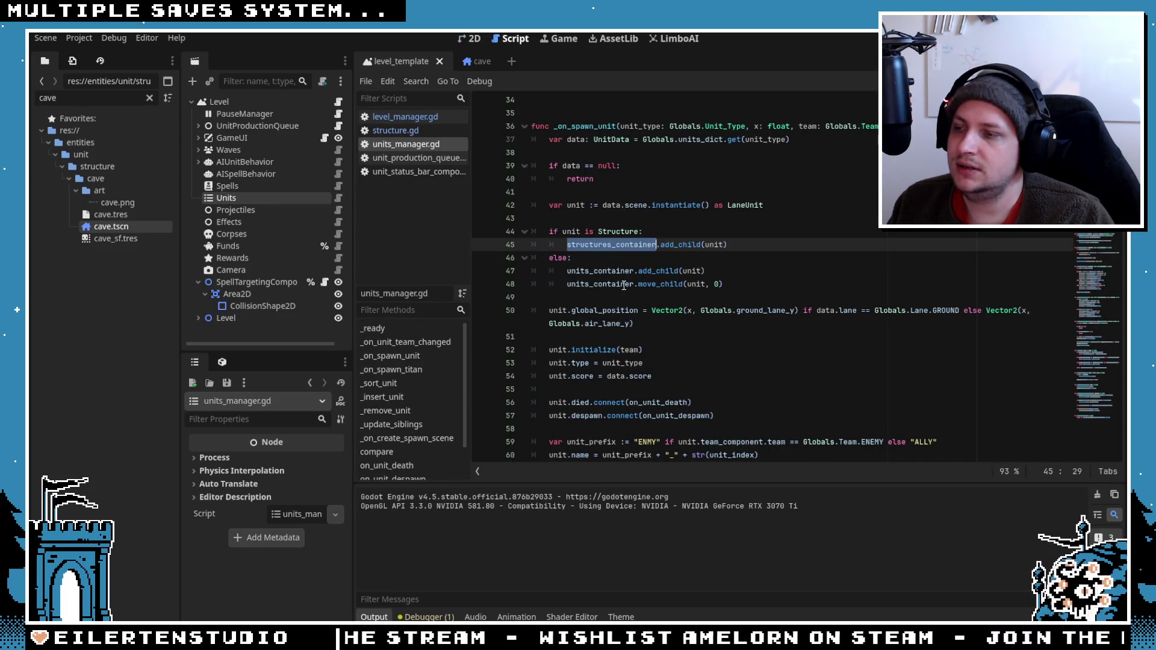
pyautogui.scroll(3, 624, 285)
pyautogui.scroll(6, 615, 276)
pyautogui.scroll(2, 605, 265)
# Review units_container and air_lane_units (LaneUnit) declarations down to the spawn function, collapsing the Output log for room
pyautogui.doubleClick(614, 167)
pyautogui.doubleClick(587, 244)
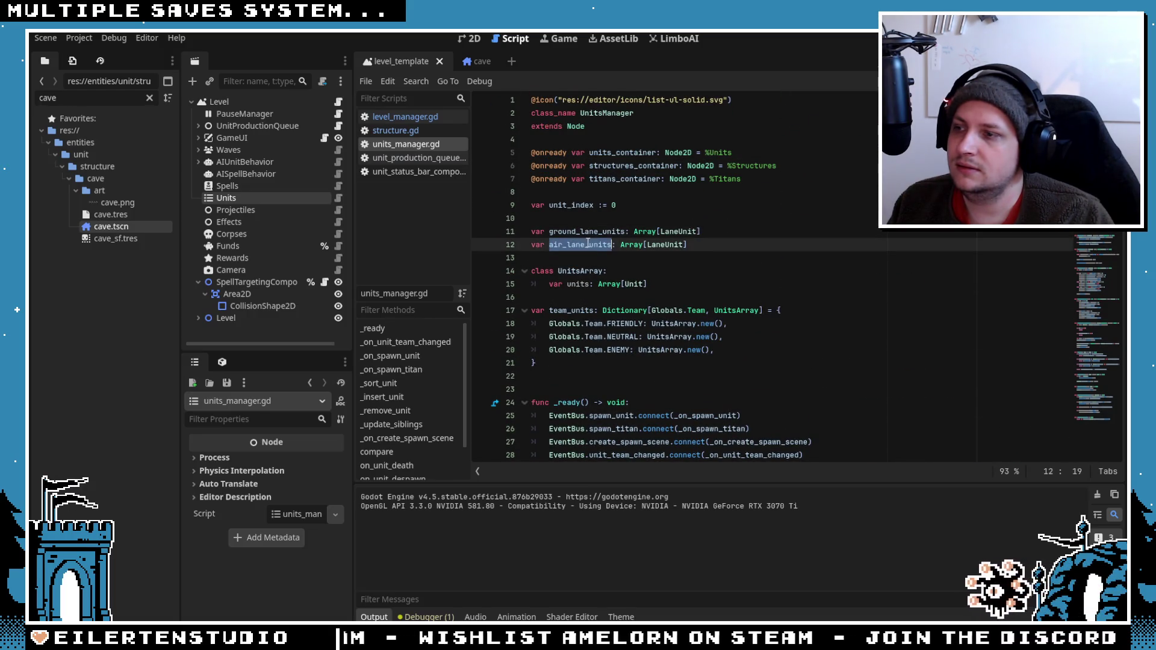
pyautogui.click(693, 245)
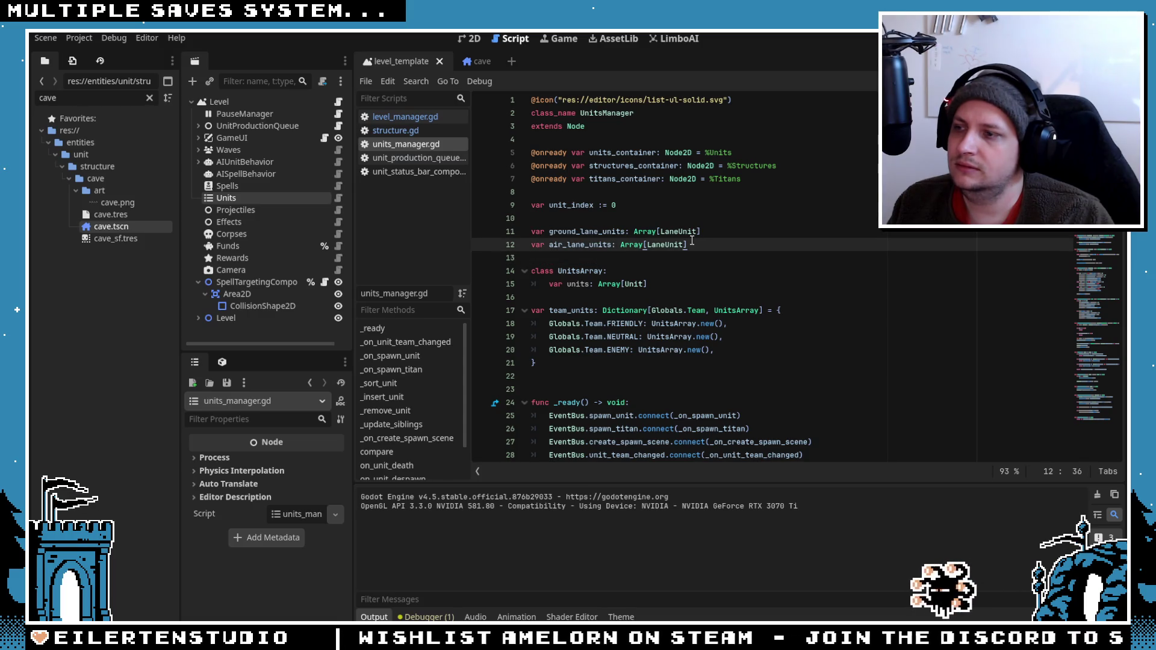
pyautogui.doubleClick(653, 244)
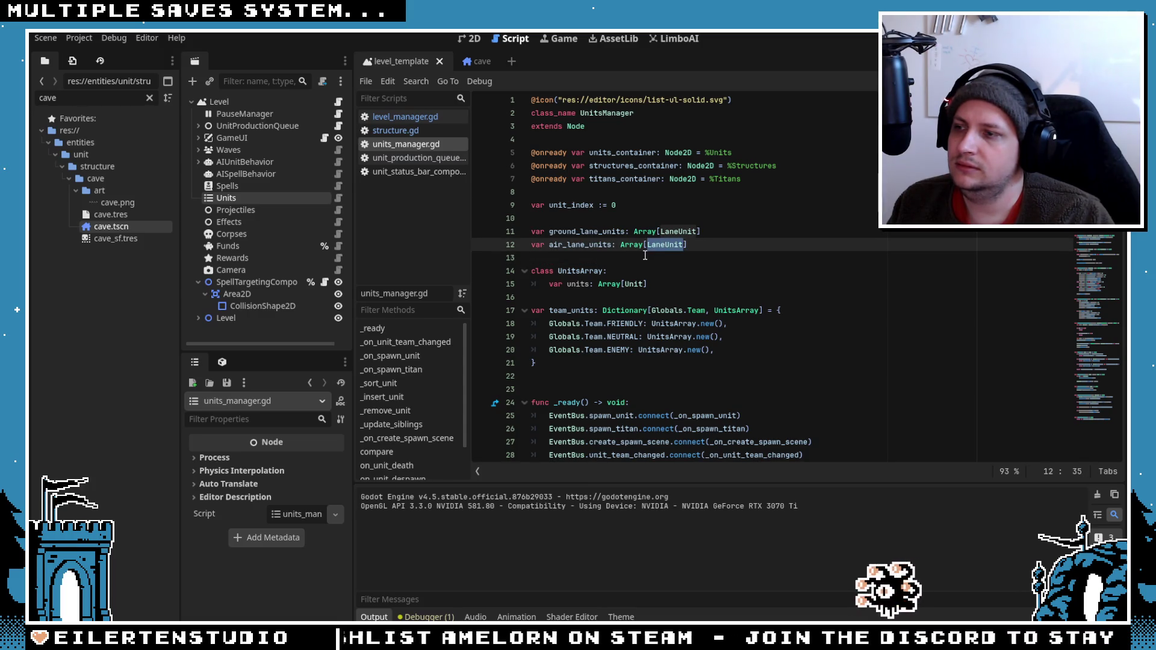
pyautogui.scroll(-1, 646, 257)
pyautogui.click(572, 258)
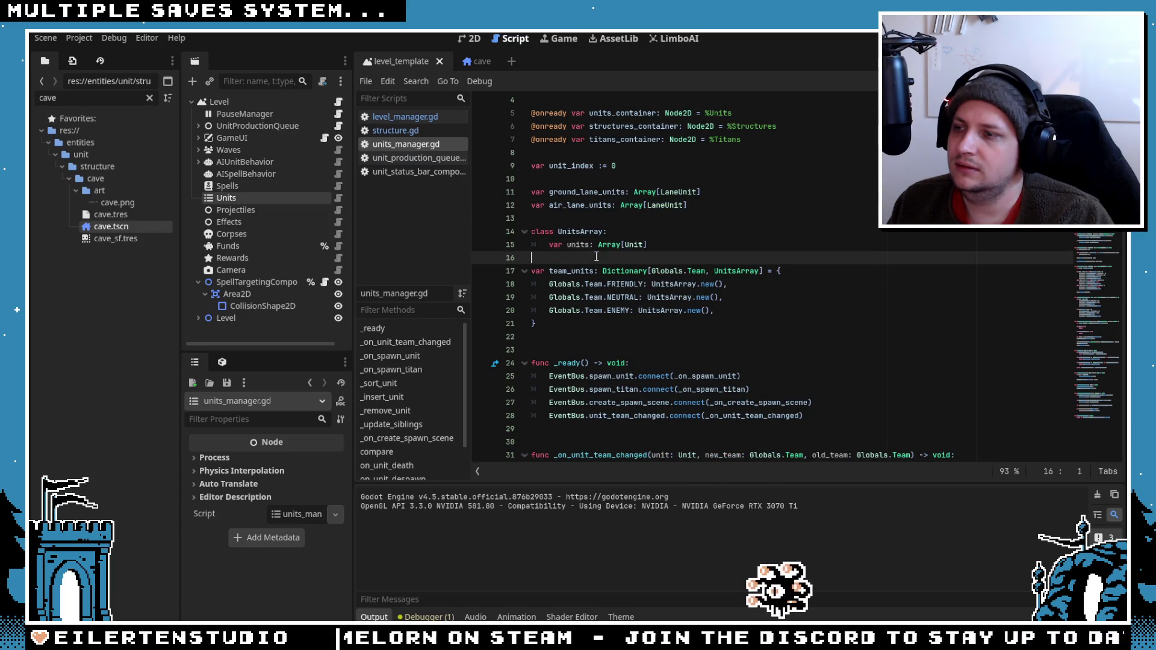
pyautogui.scroll(-1, 597, 256)
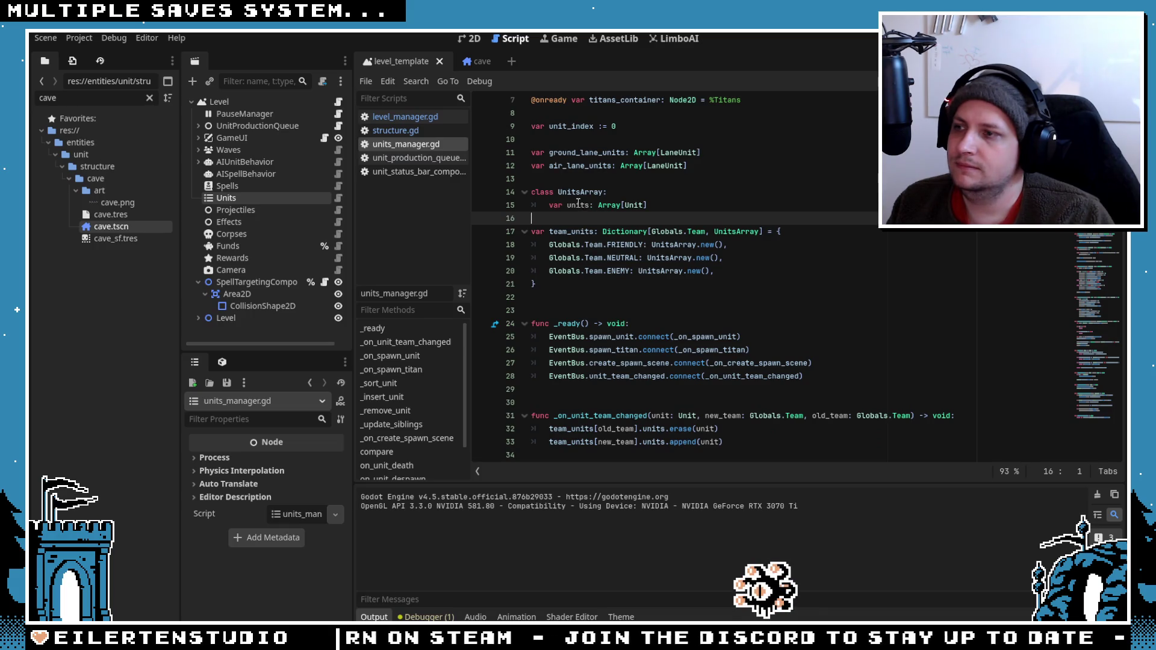
pyautogui.scroll(-1, 578, 204)
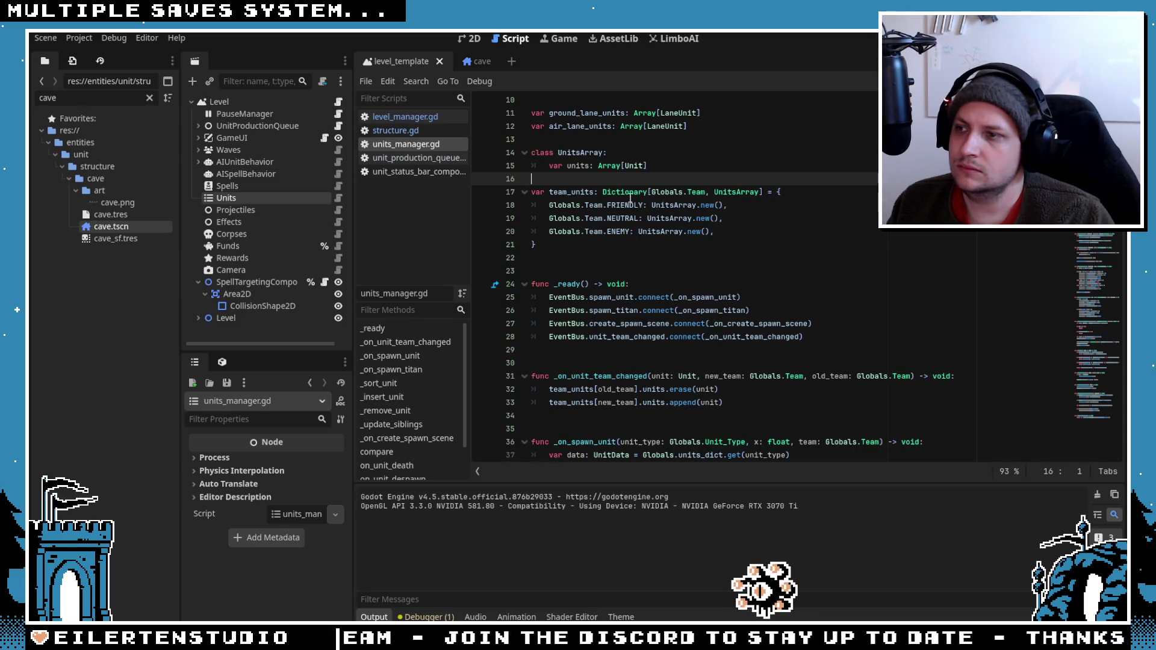
pyautogui.click(632, 258)
pyautogui.scroll(2, 634, 260)
pyautogui.scroll(1, 635, 259)
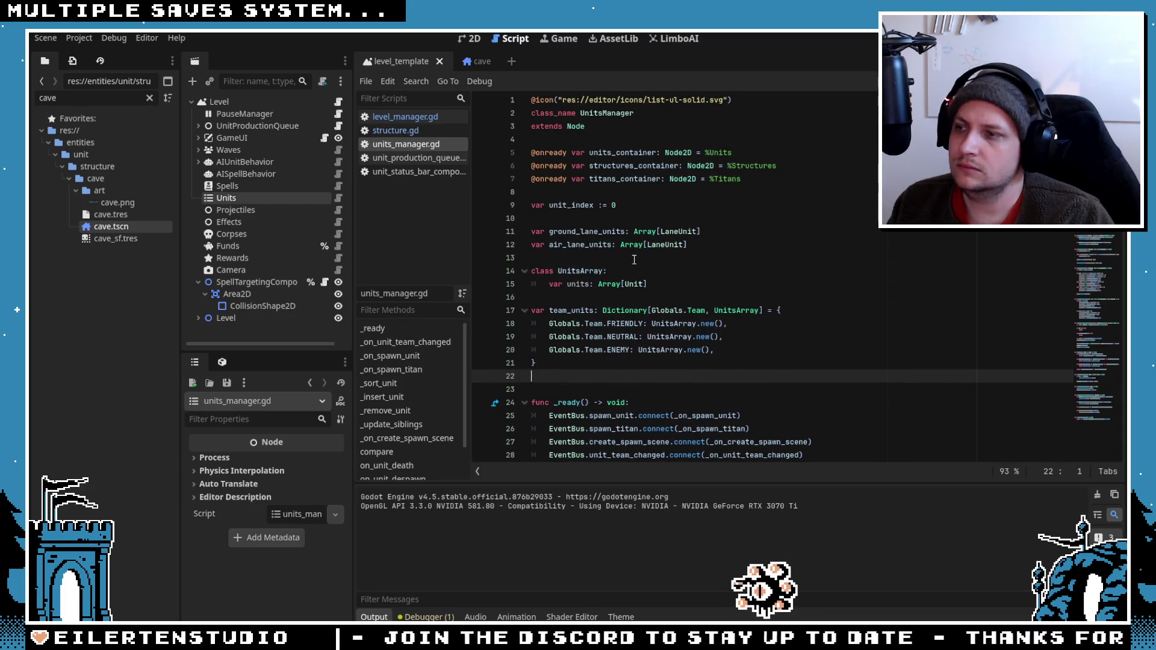
pyautogui.scroll(-2, 622, 254)
pyautogui.scroll(-1, 618, 252)
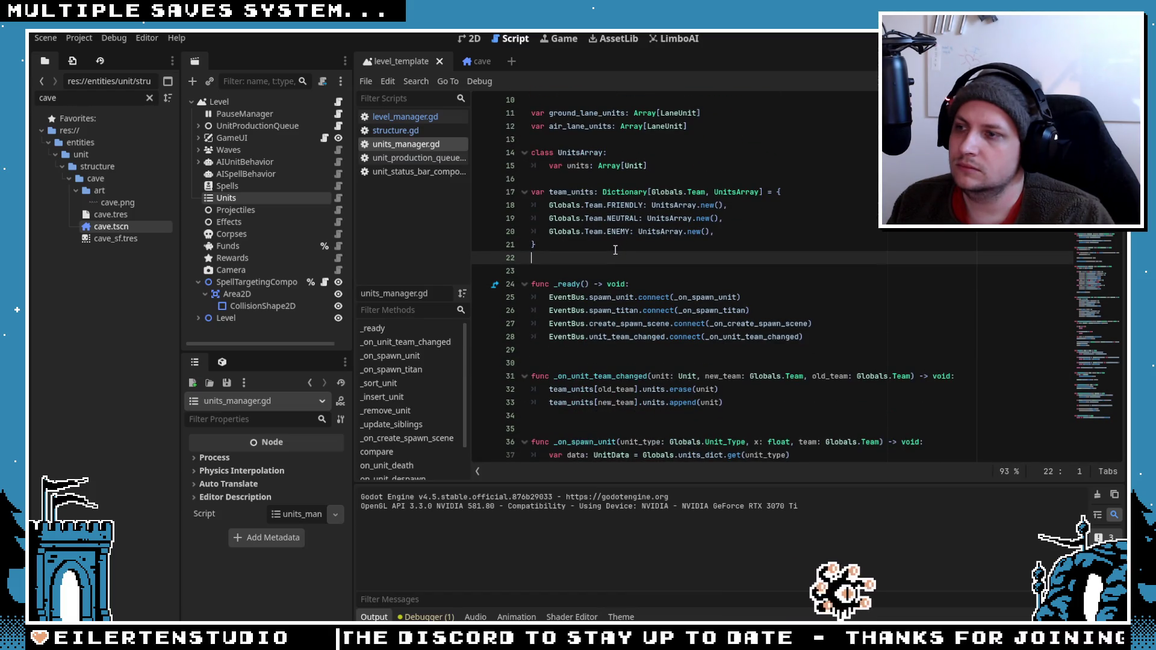
pyautogui.click(374, 617)
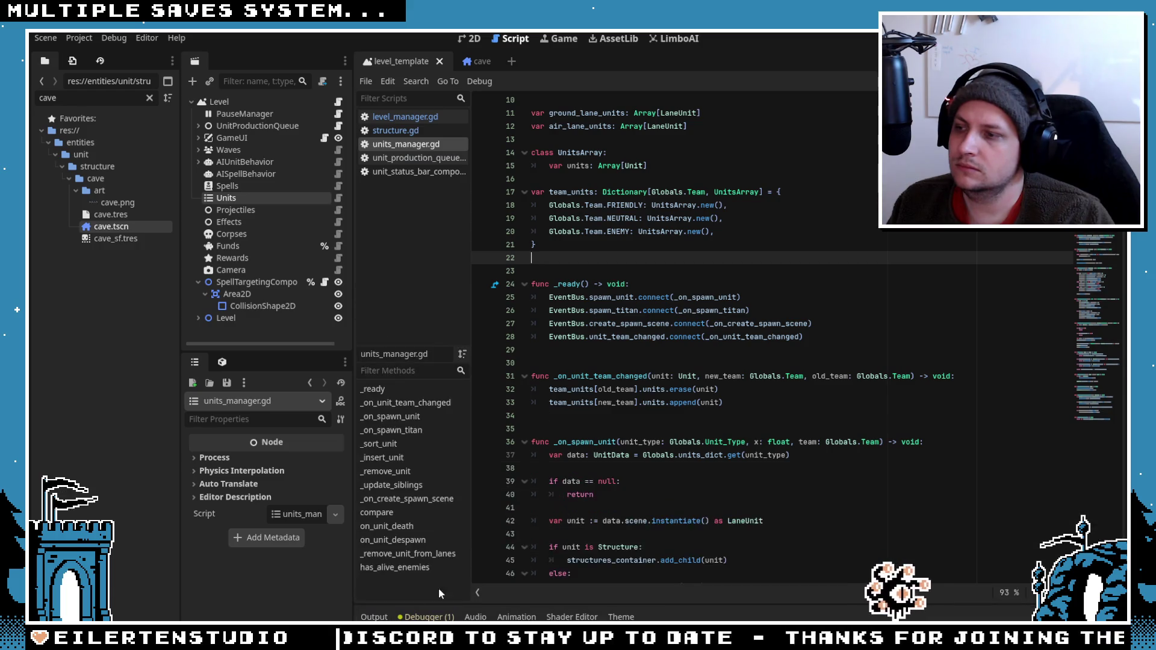
pyautogui.scroll(-3, 659, 402)
pyautogui.scroll(-2, 660, 401)
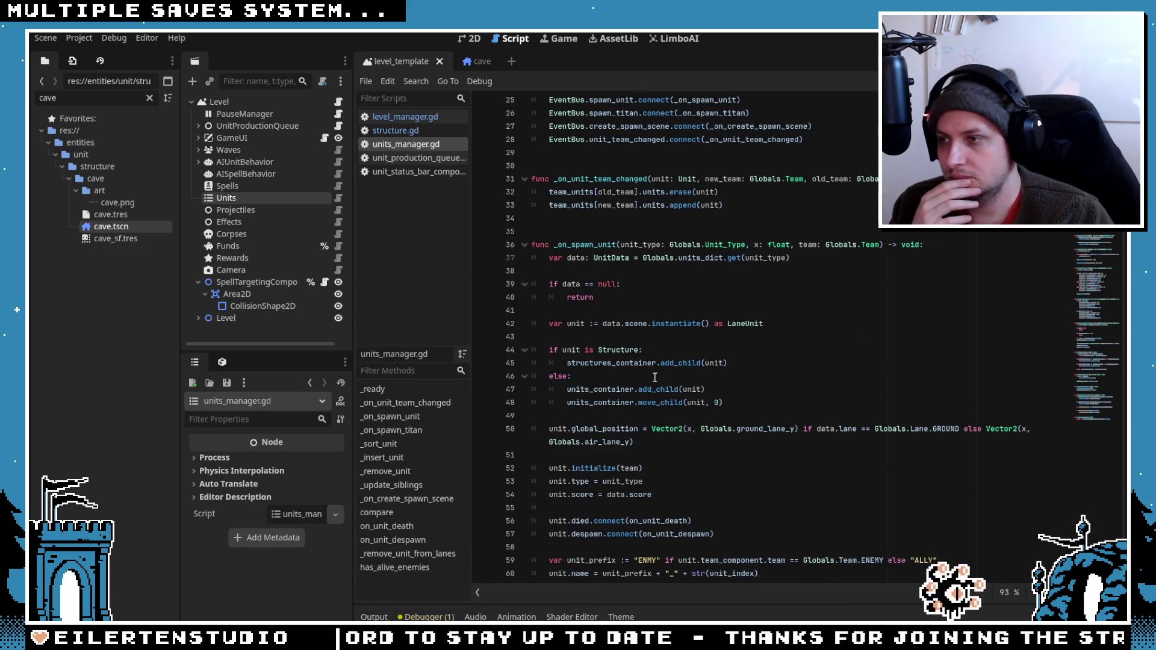
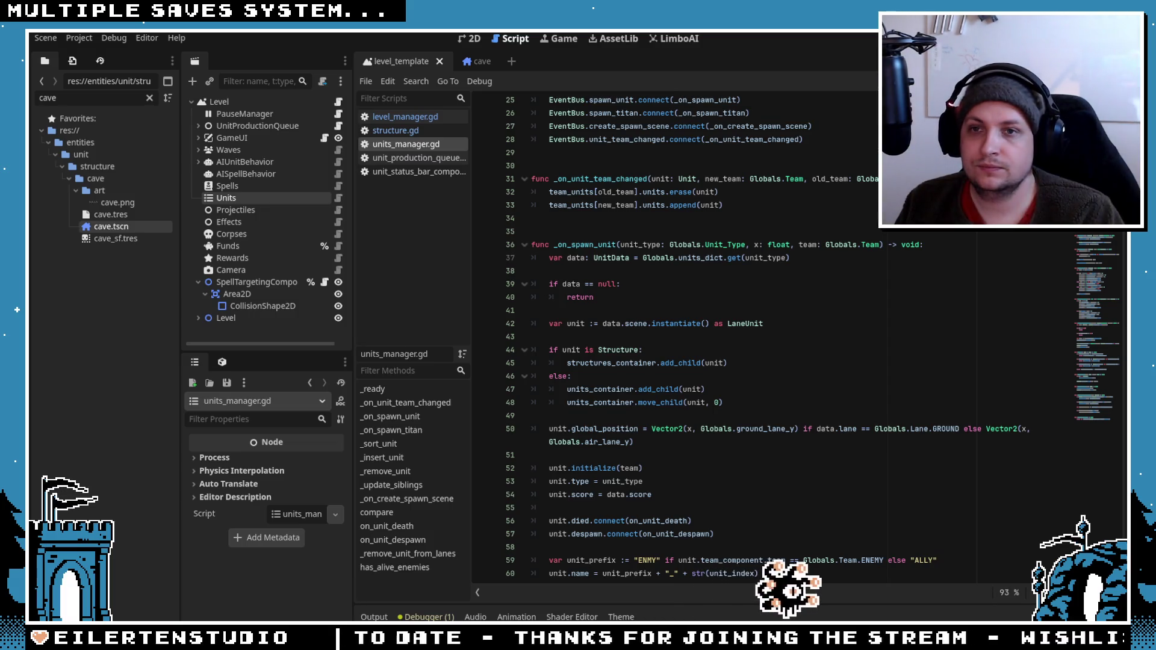
# Review the units_dict lookup and add_child lines, then inspect the cave scene before returning to level_template
pyautogui.click(701, 259)
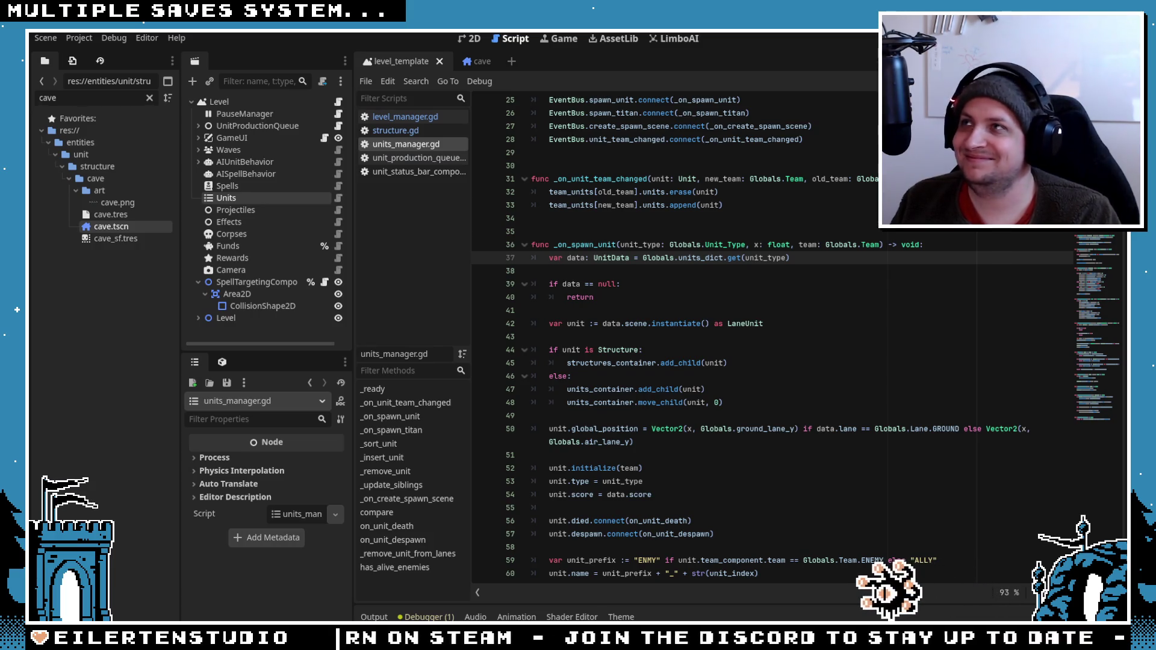
pyautogui.click(702, 363)
pyautogui.moveTo(679, 362)
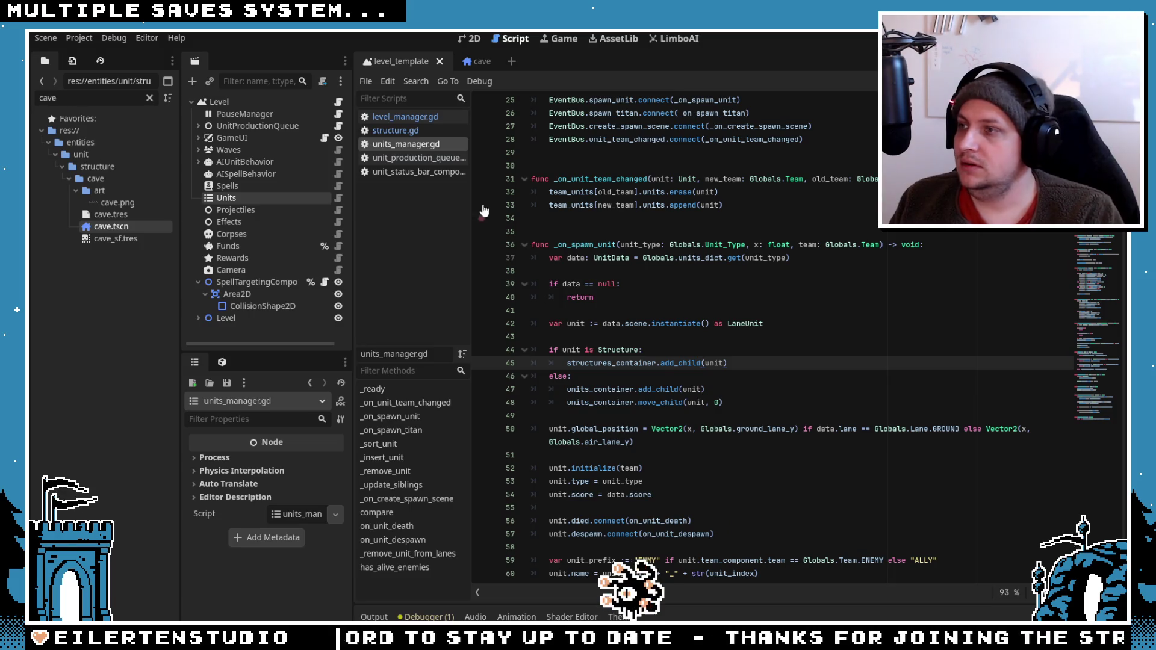
pyautogui.click(486, 62)
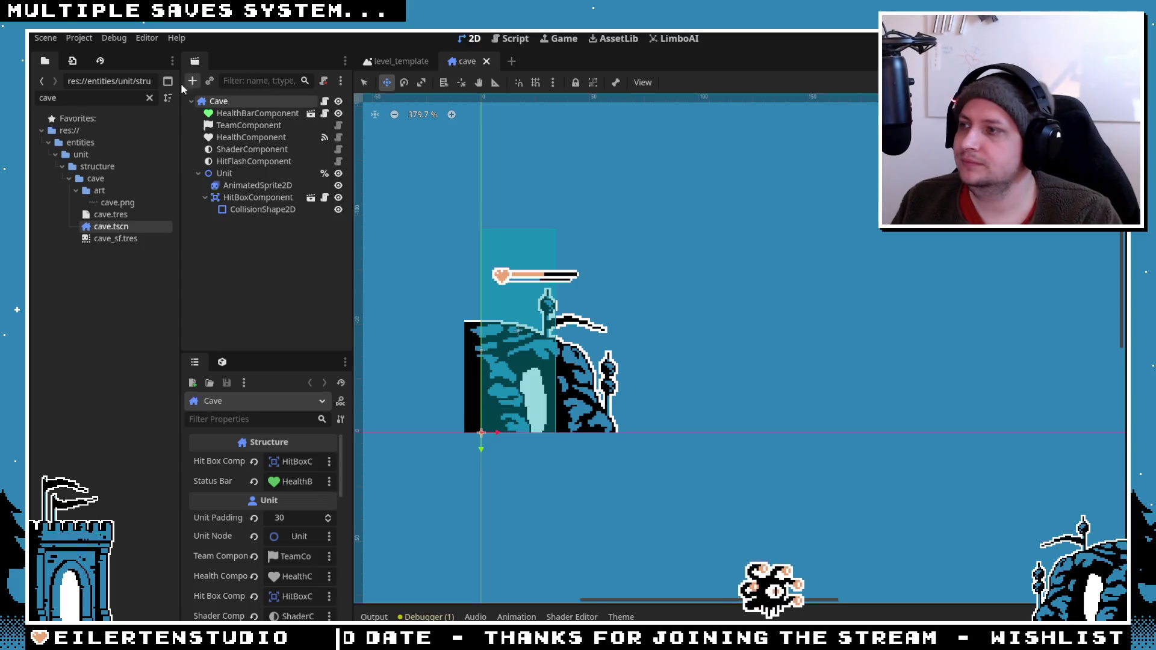
pyautogui.click(380, 62)
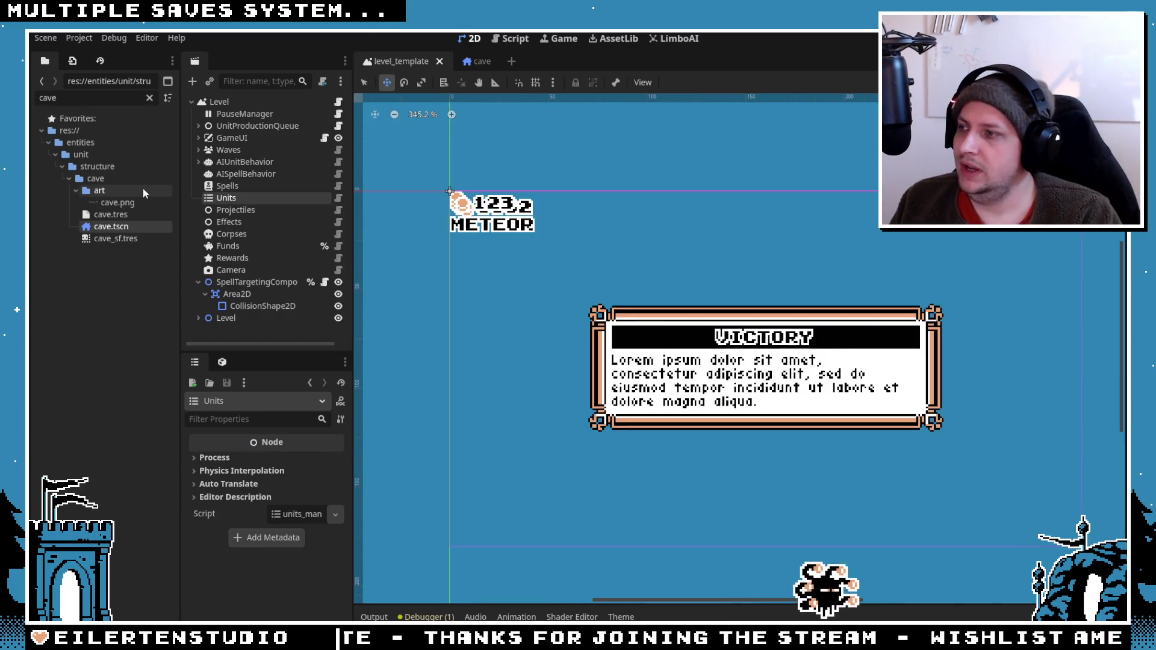
# Clear the FileSystem filter and bring up unit_production_queue.gd in the Script editor
pyautogui.click(150, 97)
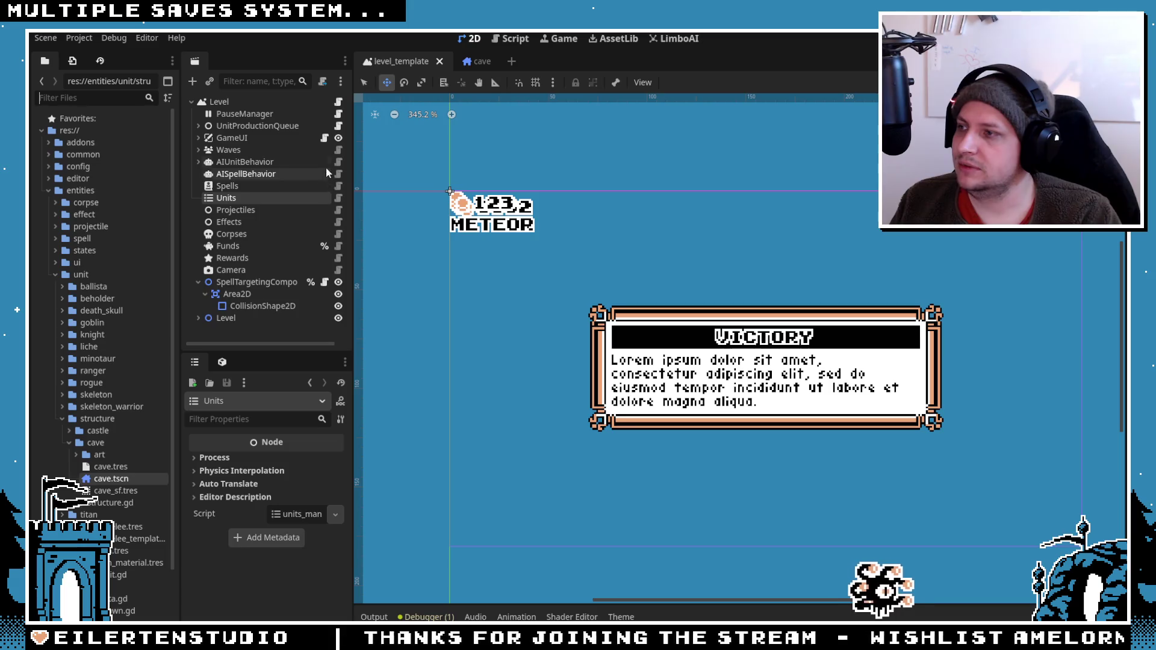
pyautogui.click(338, 126)
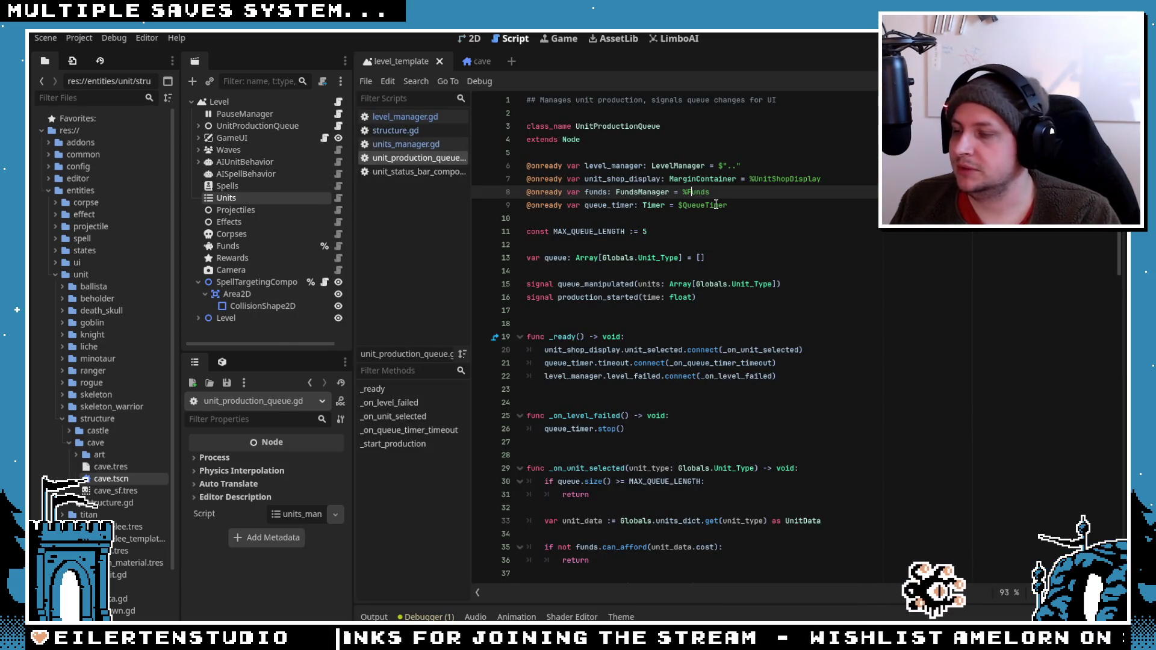
pyautogui.scroll(-2, 723, 205)
pyautogui.scroll(-1, 714, 206)
pyautogui.scroll(3, 712, 205)
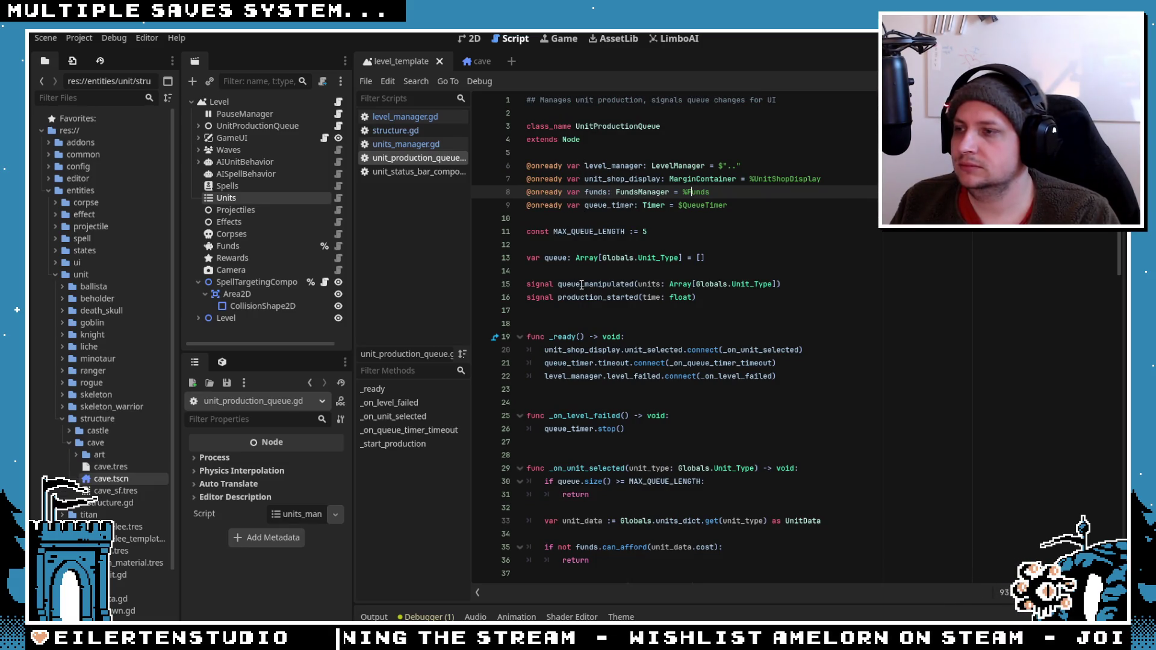
pyautogui.doubleClick(623, 297)
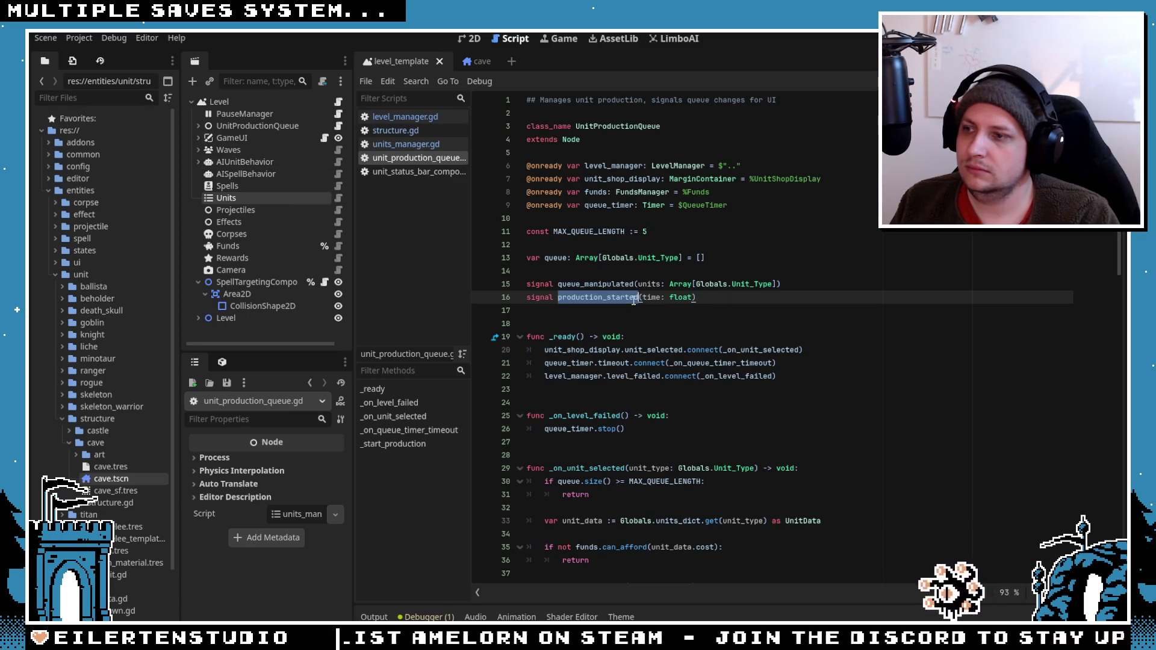
pyautogui.scroll(-1, 615, 272)
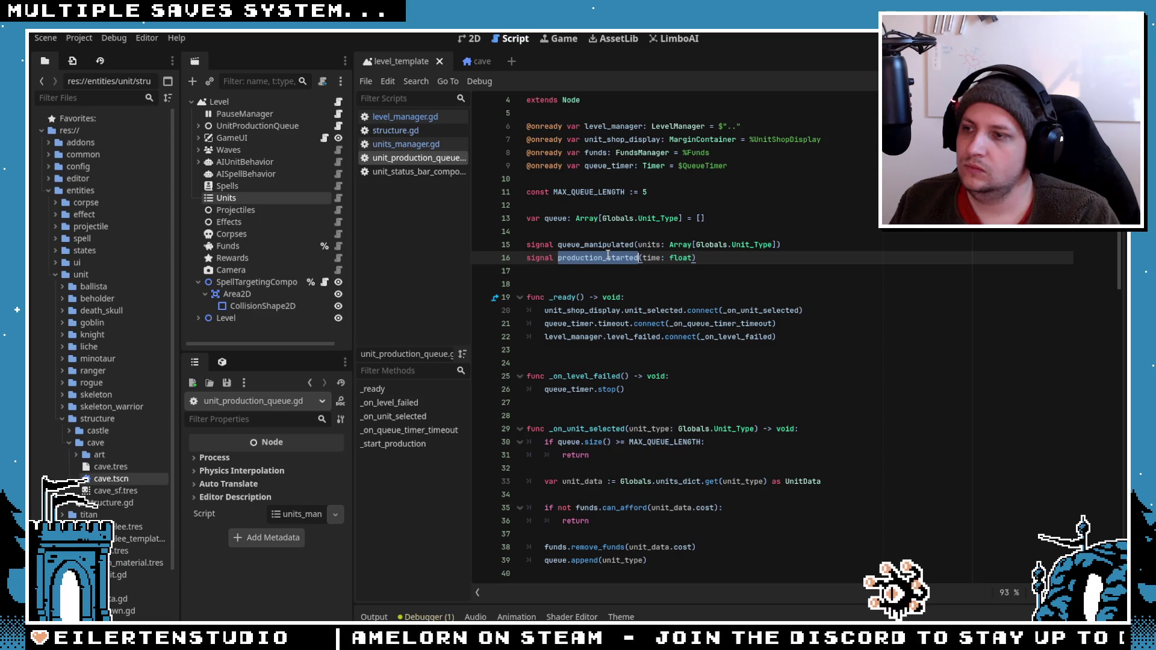
pyautogui.click(416, 81)
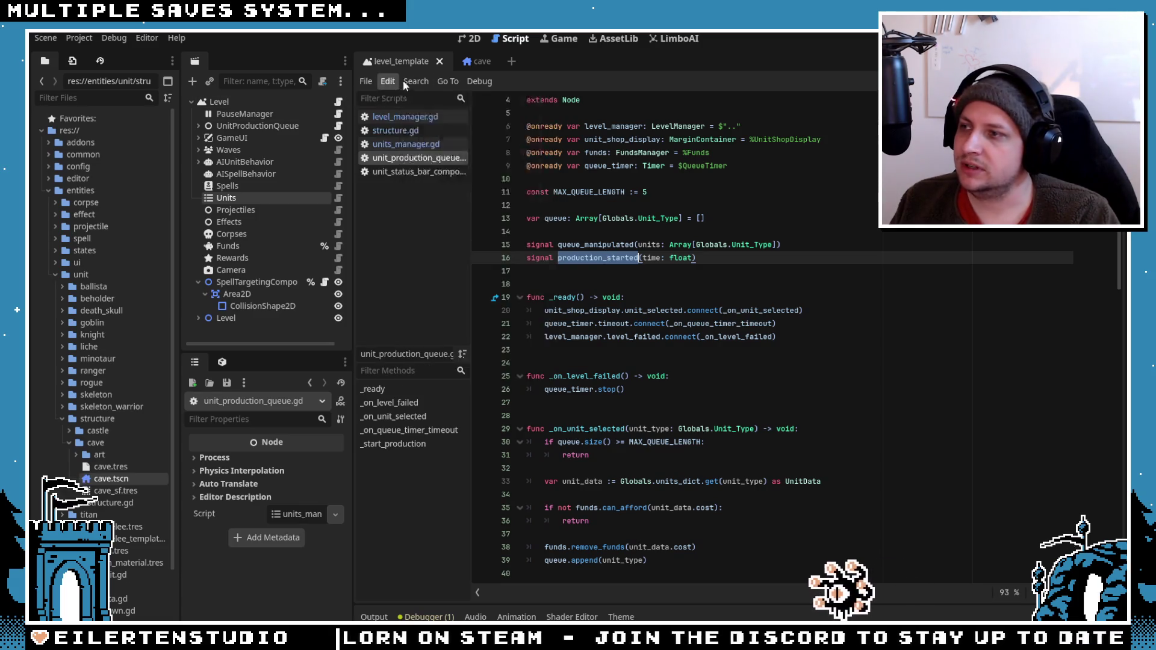
pyautogui.click(434, 164)
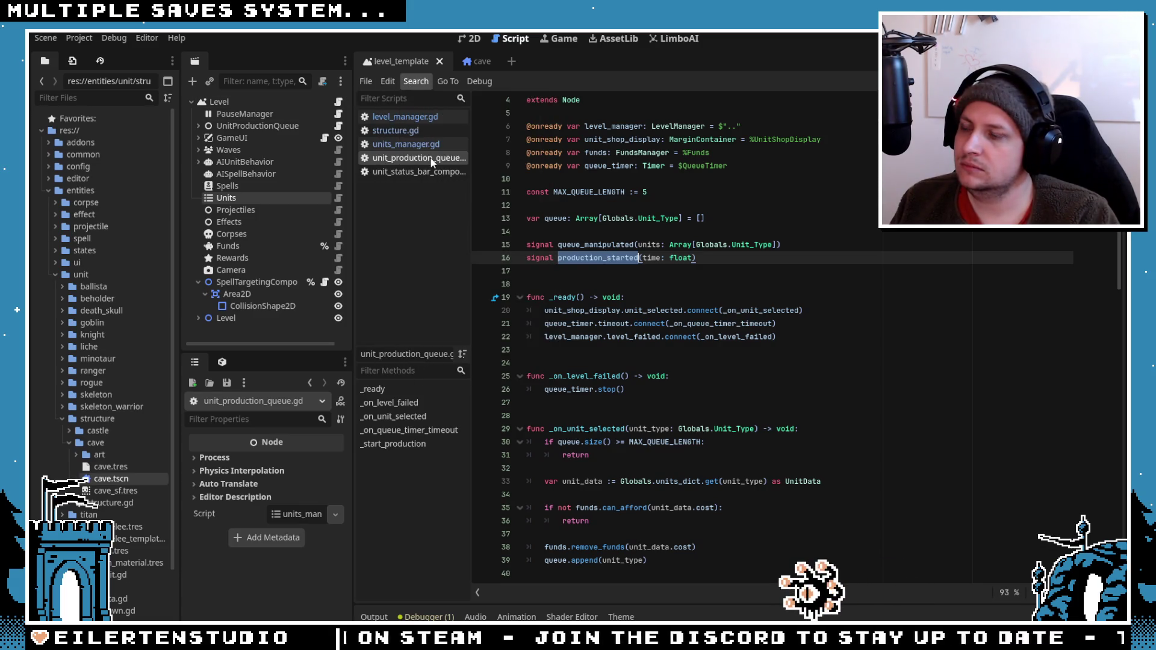
pyautogui.click(568, 381)
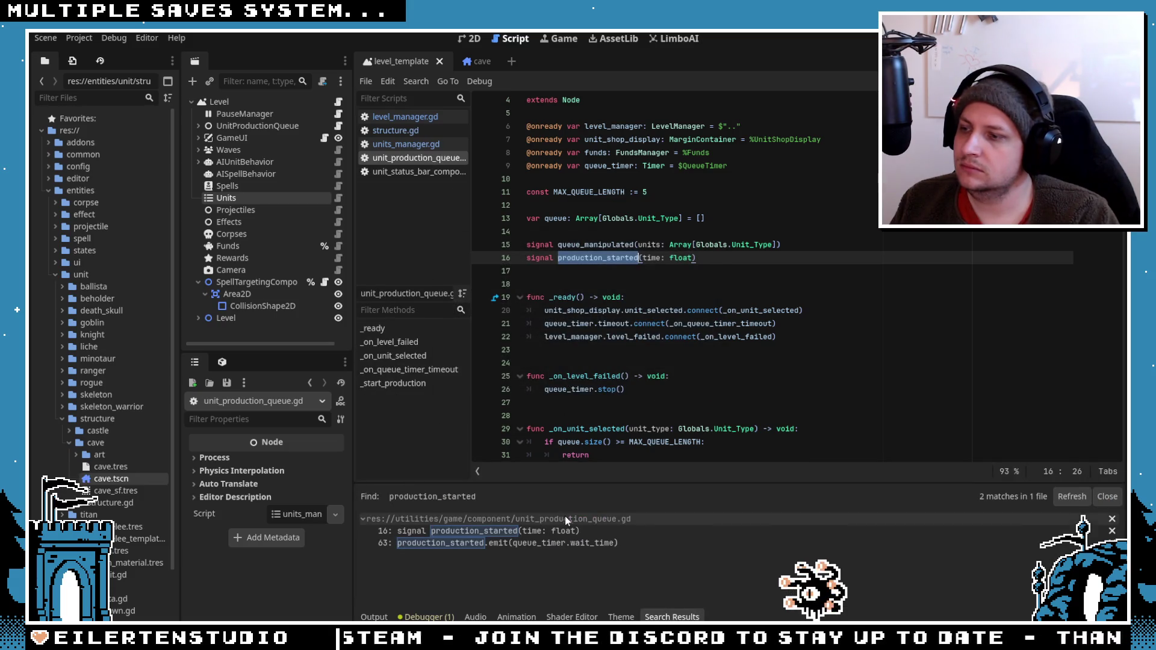
pyautogui.click(569, 532)
pyautogui.click(574, 543)
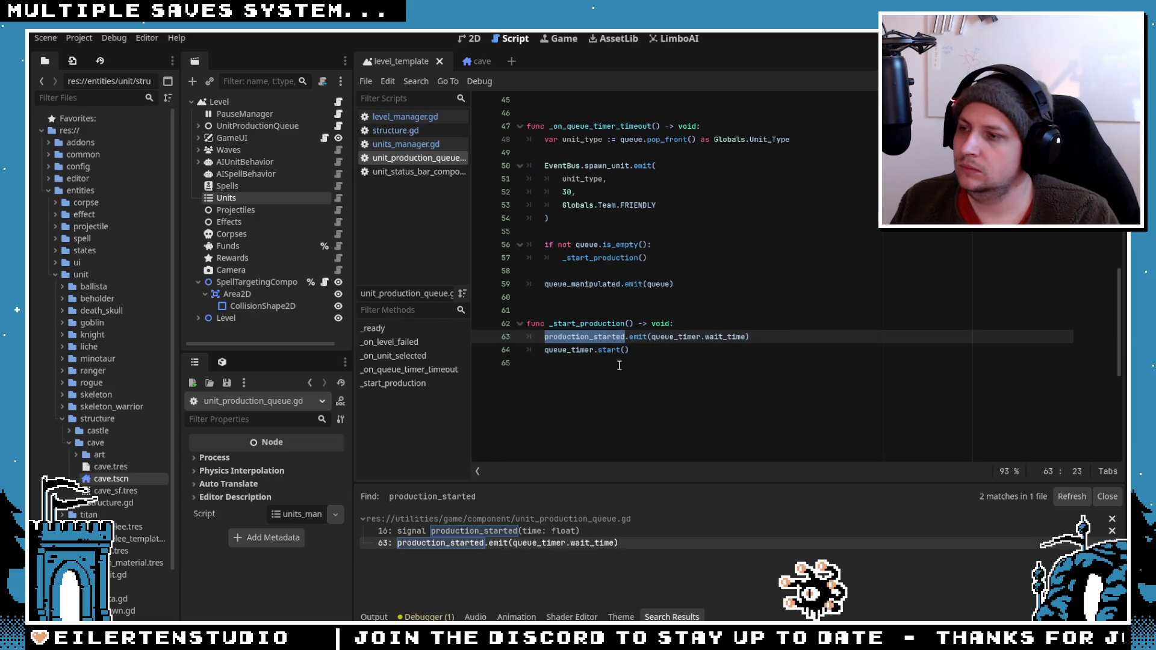
pyautogui.click(1109, 498)
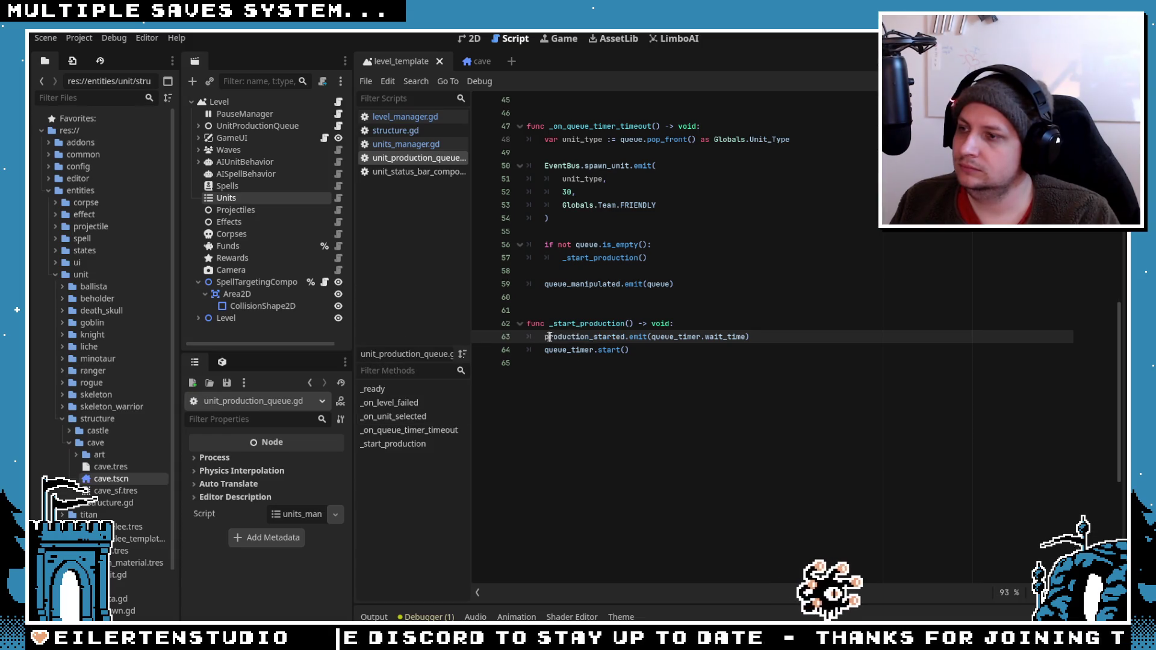
pyautogui.scroll(8, 651, 340)
pyautogui.scroll(6, 696, 334)
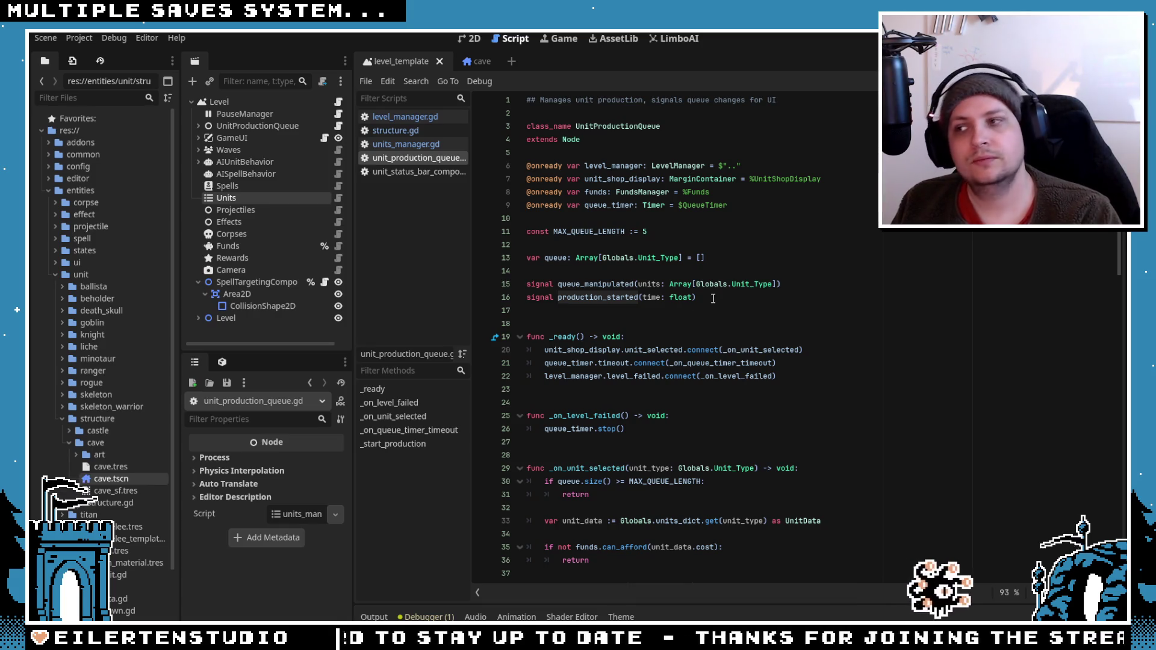
pyautogui.scroll(-19, 633, 307)
pyautogui.scroll(3, 565, 322)
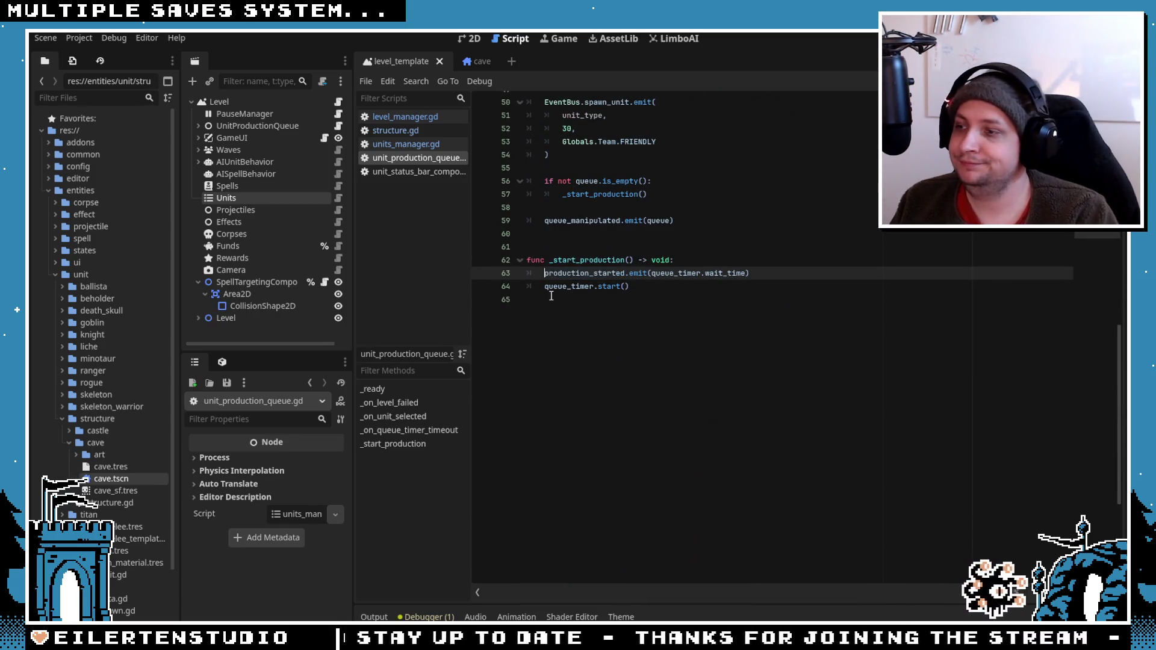
pyautogui.write('EventB')
# Make line 63 emit EventBus.unit_production_started via autocompletion
pyautogui.press('Return')
pyautogui.write('.')
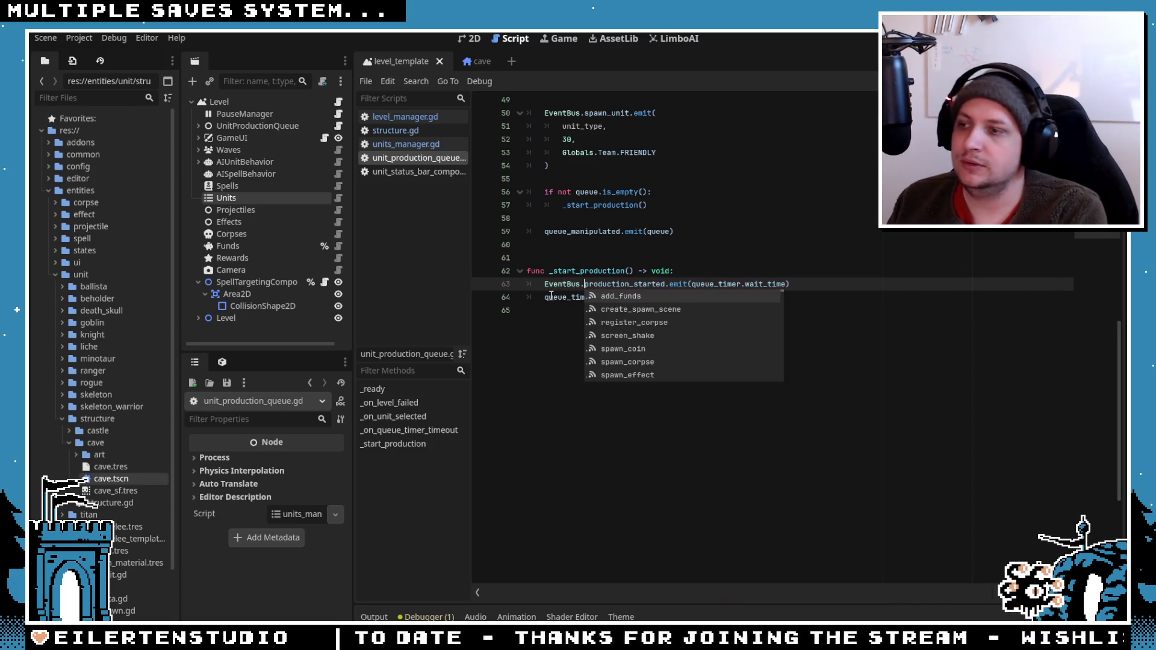
pyautogui.write('yn')
pyautogui.press('BackSpace')
pyautogui.write('unit_')
pyautogui.doubleClick(641, 284)
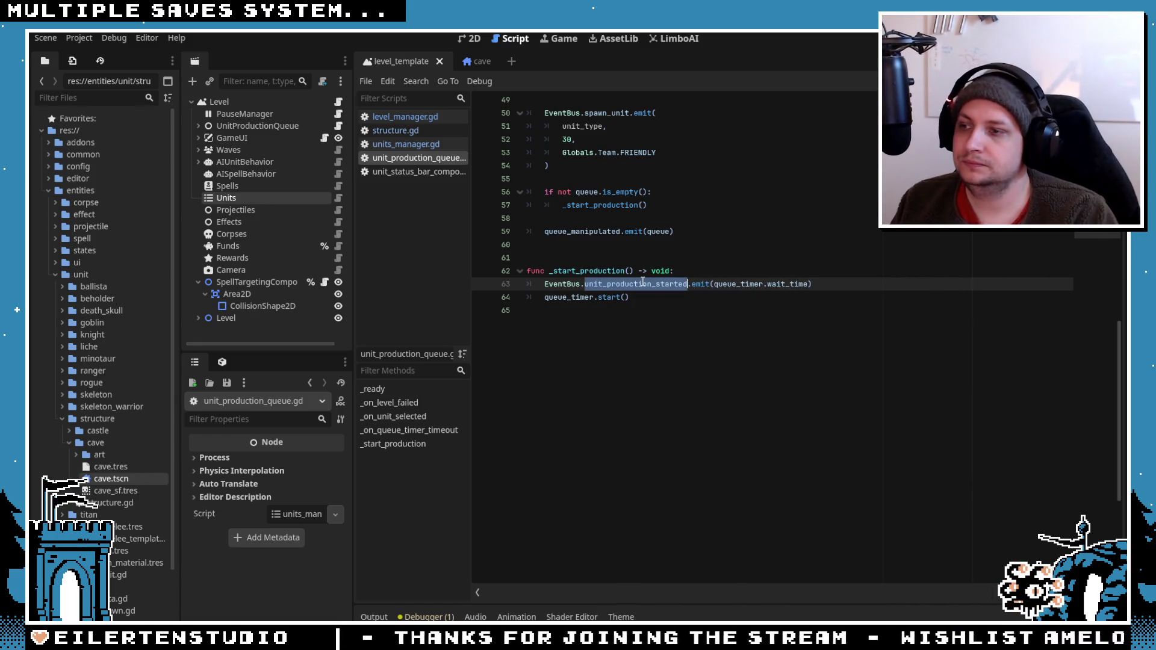
pyautogui.scroll(1, 685, 309)
pyautogui.scroll(2, 686, 311)
pyautogui.click(686, 298)
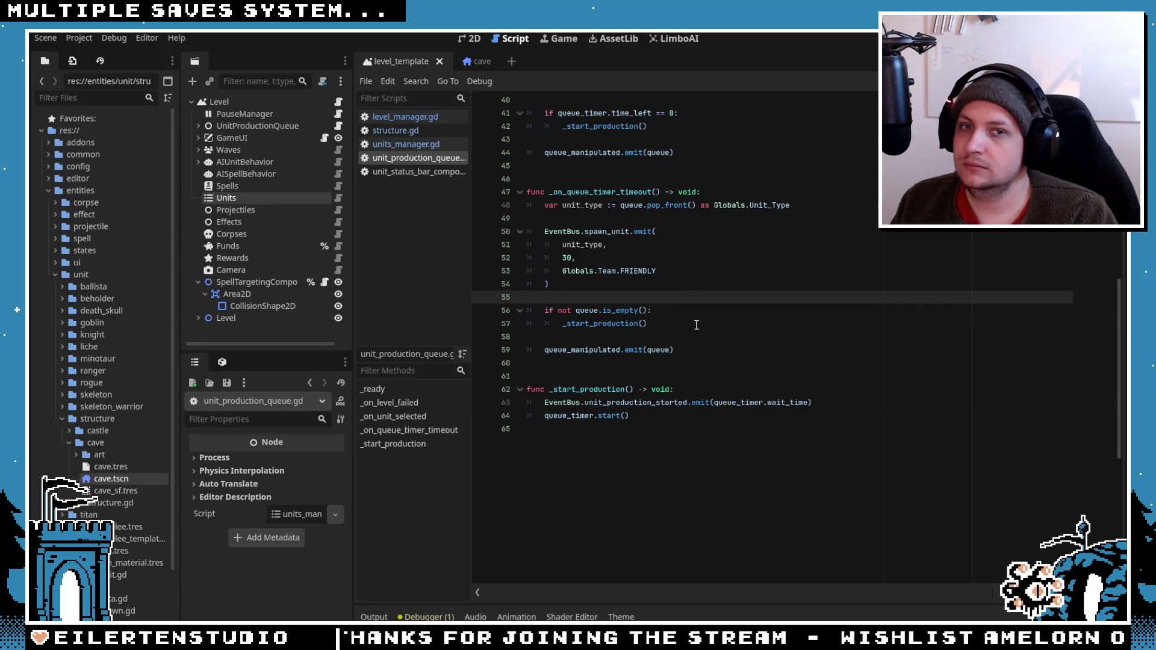
pyautogui.scroll(2, 697, 324)
pyautogui.scroll(3, 696, 324)
pyautogui.scroll(-5, 697, 325)
pyautogui.scroll(-1, 697, 324)
# Select the unit_production_started name and jump to event_bus.gd's signal list from its reference
pyautogui.doubleClick(609, 363)
pyautogui.hotkey('ctrl', 'c')
pyautogui.scroll(1, 606, 379)
pyautogui.scroll(1, 597, 416)
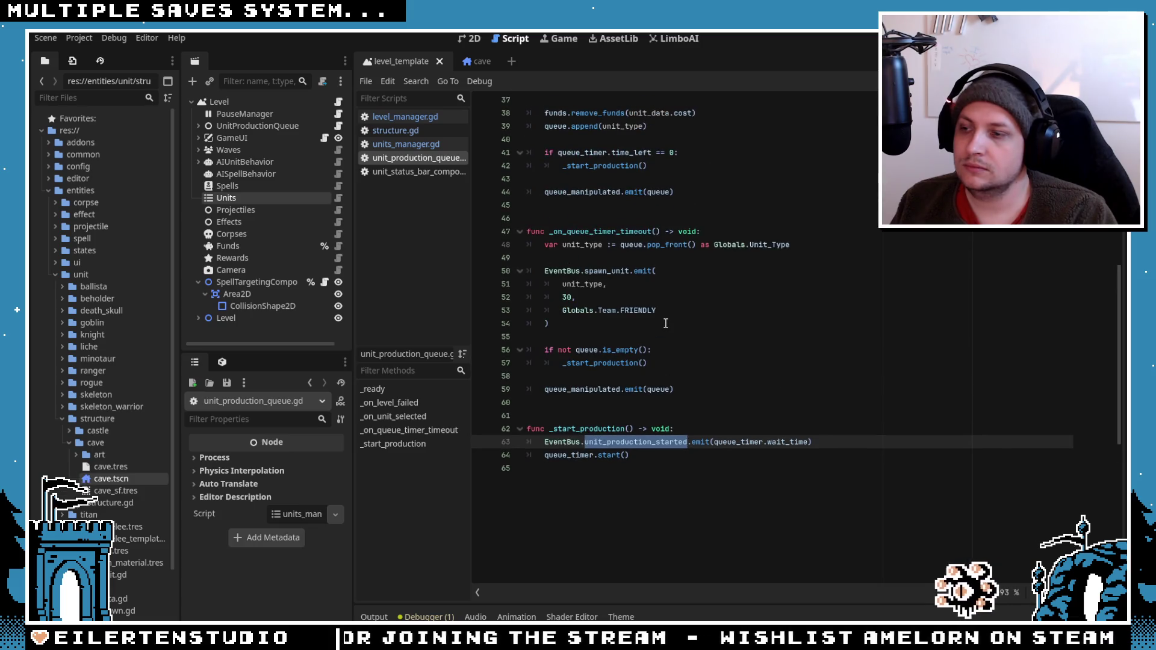
pyautogui.scroll(3, 550, 540)
pyautogui.keyDown('ctrl'); pyautogui.click(561, 560); pyautogui.keyUp('ctrl')
pyautogui.click(741, 353)
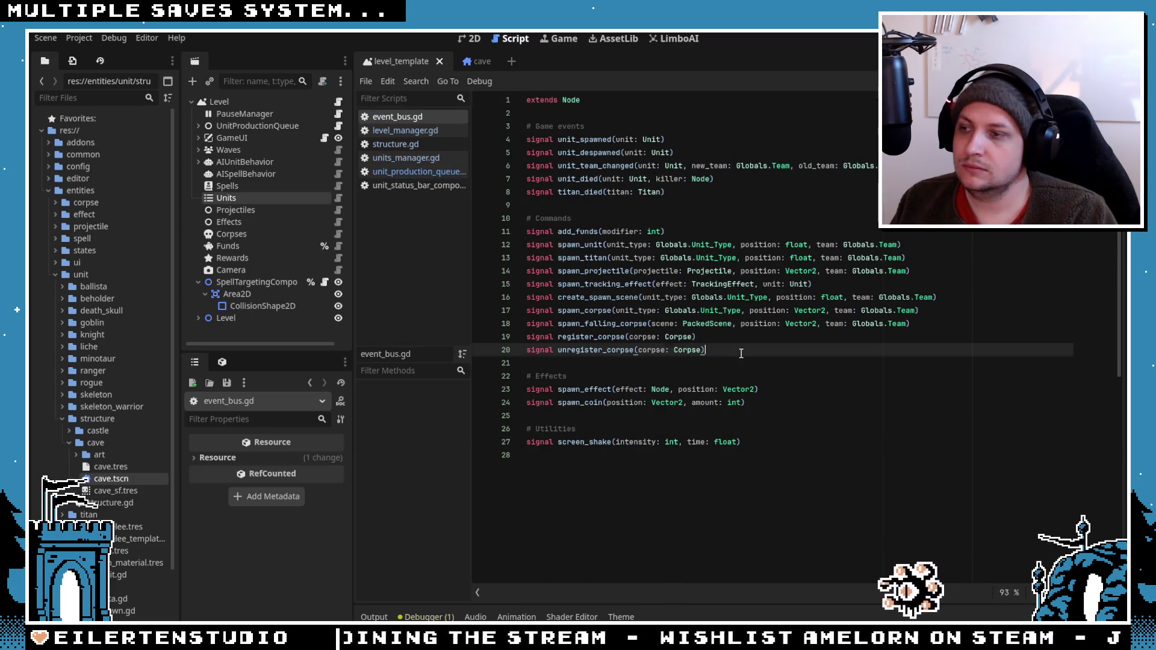
# Declare a new unit_production_started signal below titan_died in the event bus
pyautogui.click(700, 195)
pyautogui.press('Return')
pyautogui.write('signal')
pyautogui.hotkey('ctrl', 'v')
pyautogui.write('()')
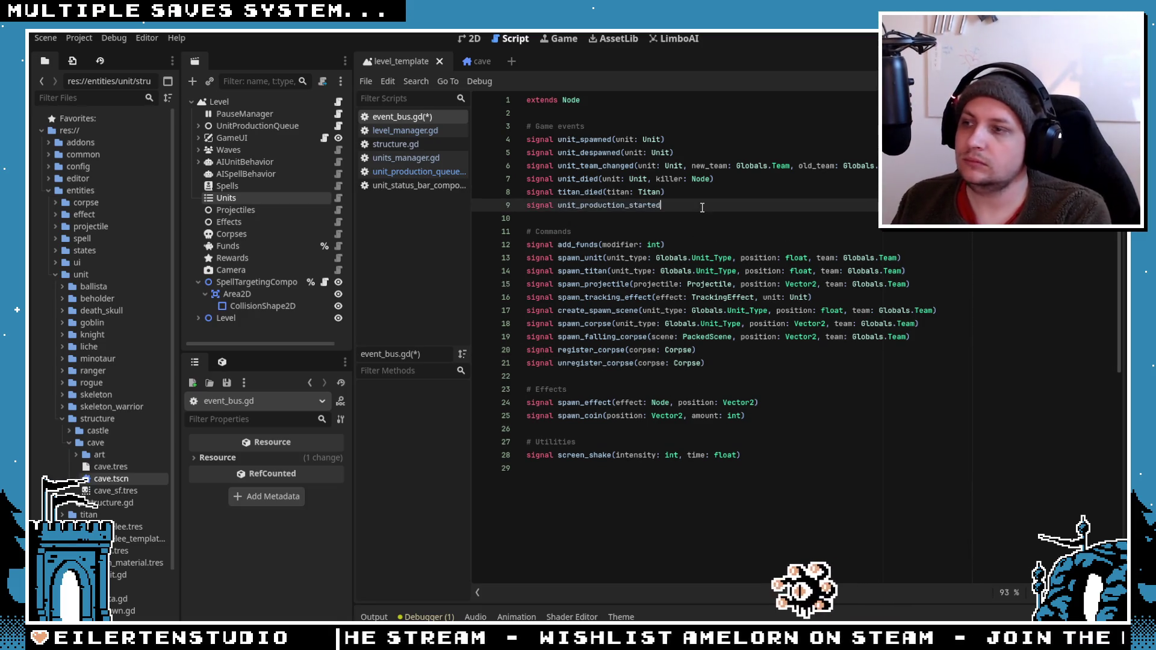
pyautogui.write('time: float')
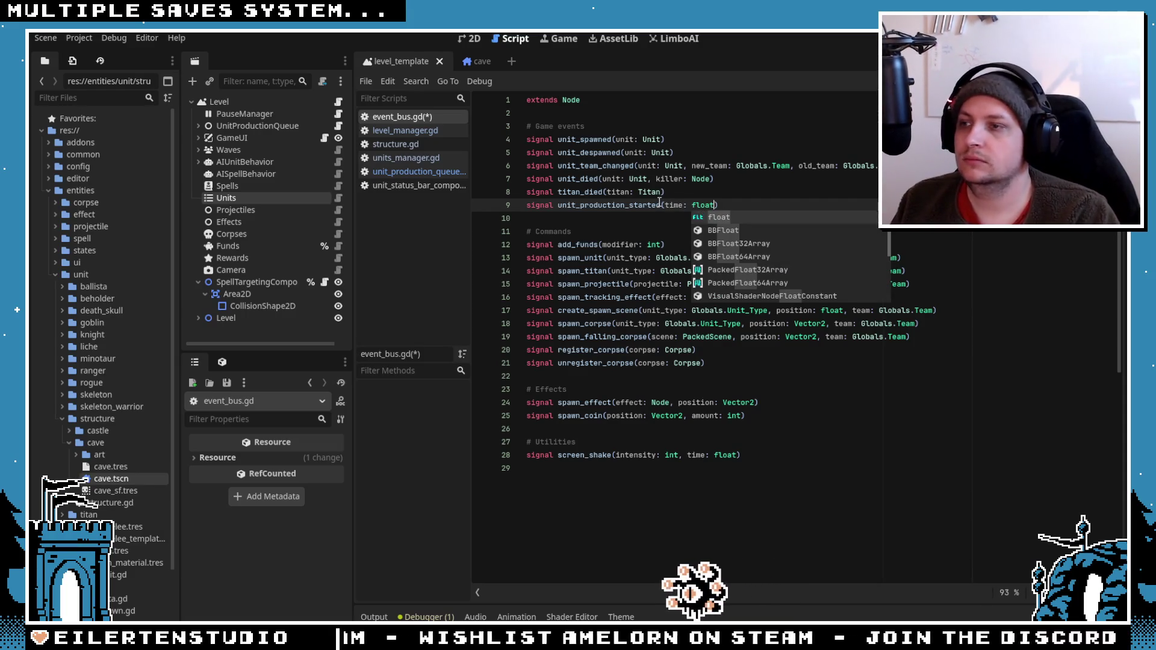
pyautogui.press('Left')
pyautogui.press('Left')
pyautogui.press('Left')
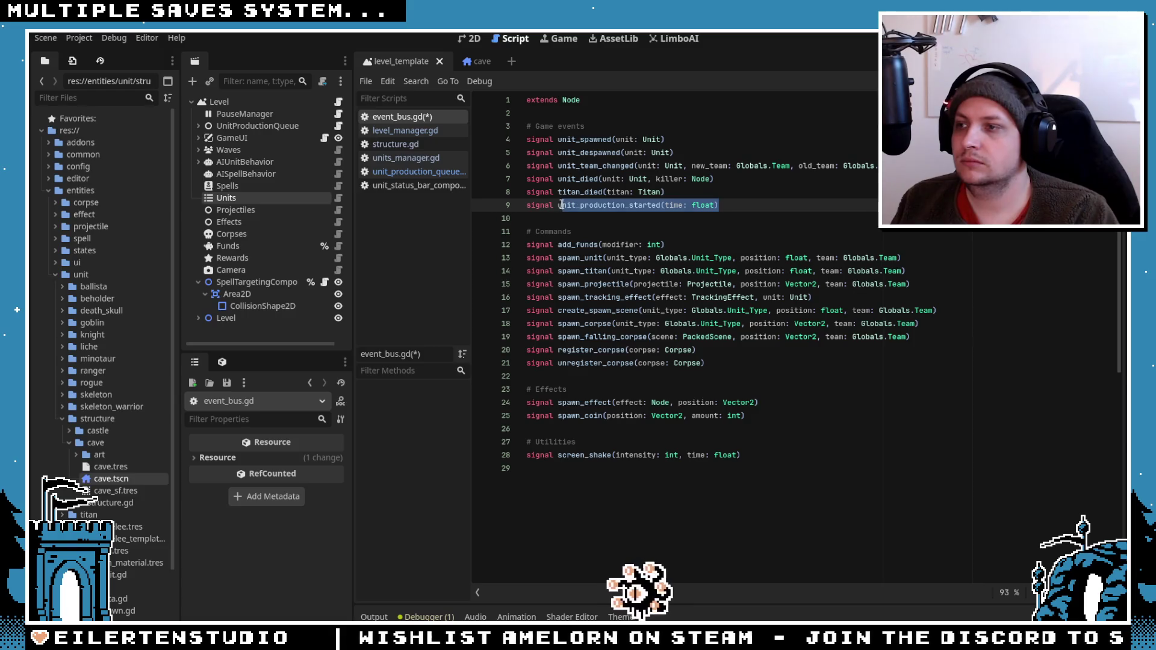
pyautogui.doubleClick(606, 205)
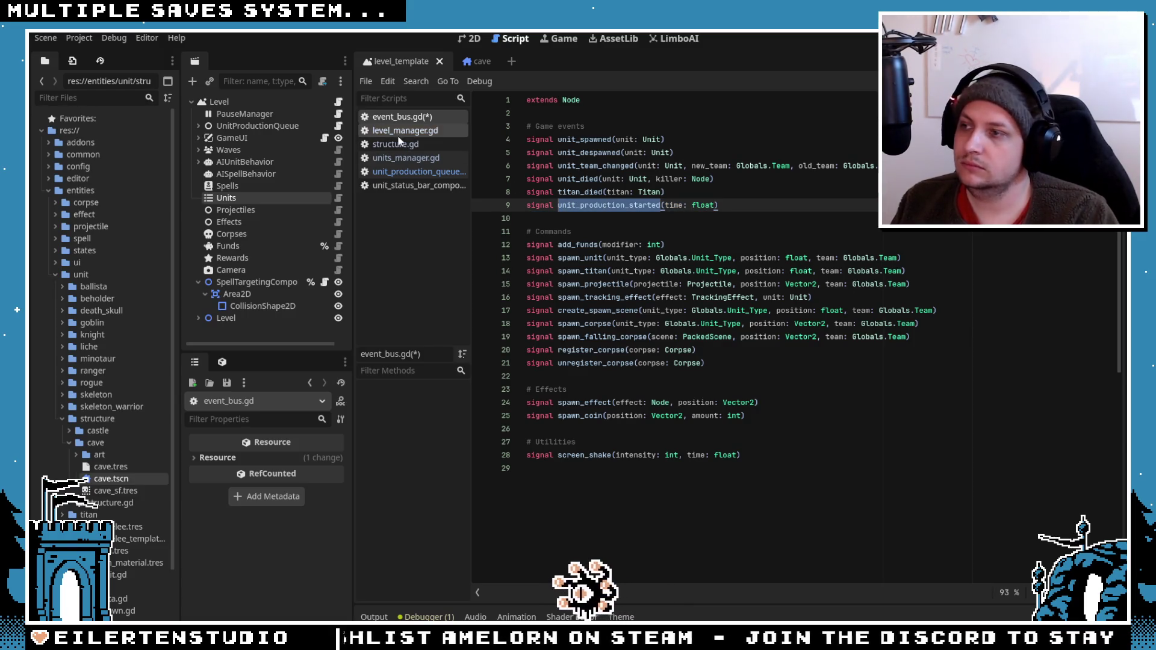
# Delete the queue script's old production_started signal declaration and save the scripts
pyautogui.click(410, 159)
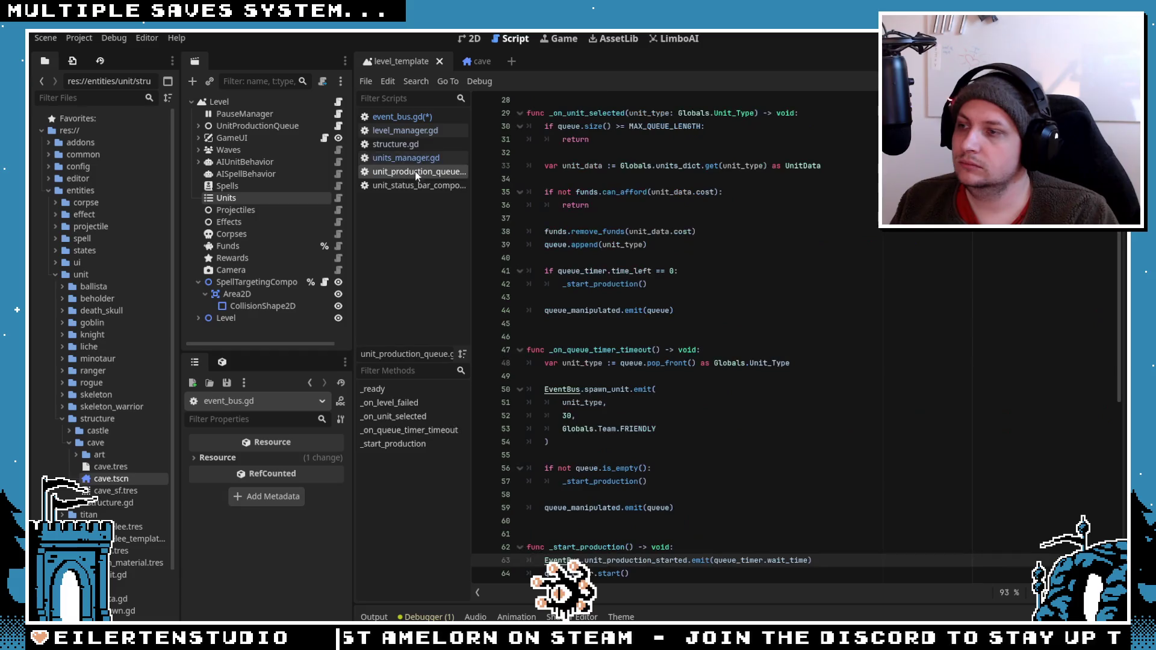
pyautogui.scroll(6, 715, 443)
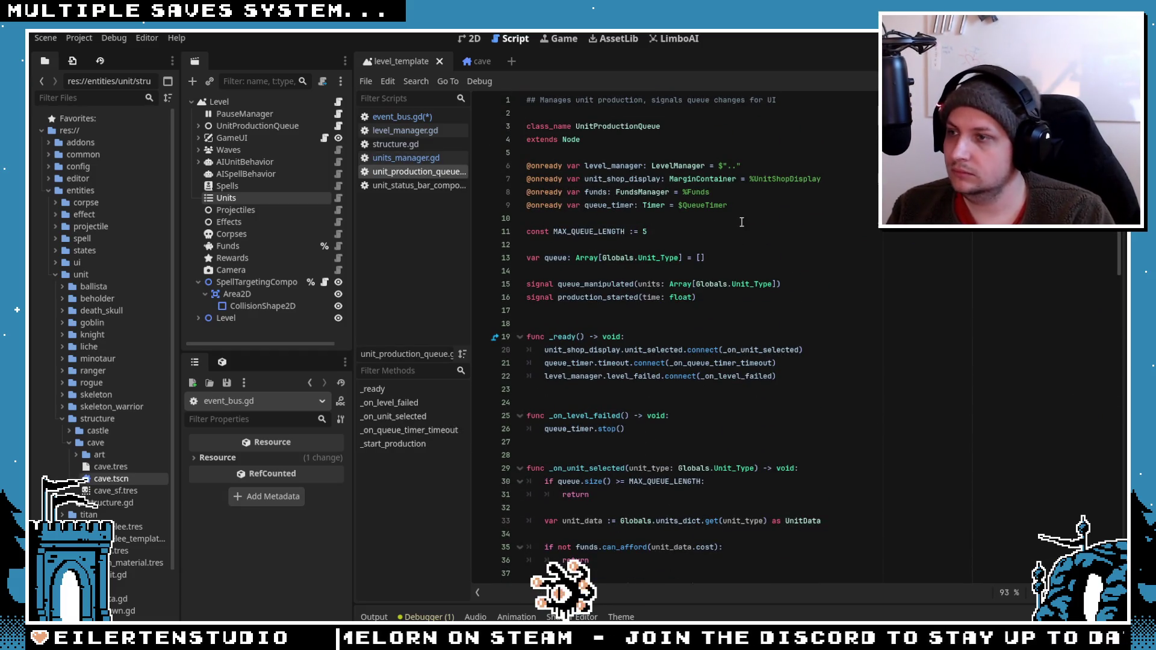
pyautogui.moveTo(725, 295); pyautogui.dragTo(822, 288)
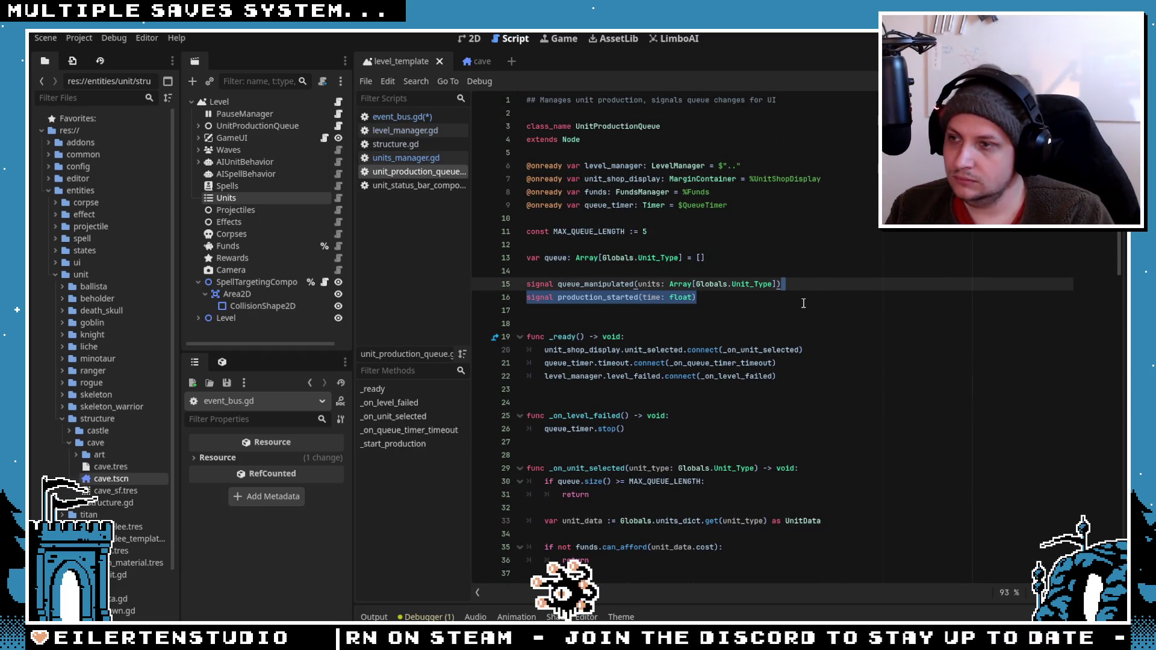
pyautogui.press('BackSpace')
pyautogui.press('Up')
pyautogui.press('Up')
pyautogui.hotkey('ctrl', 's')
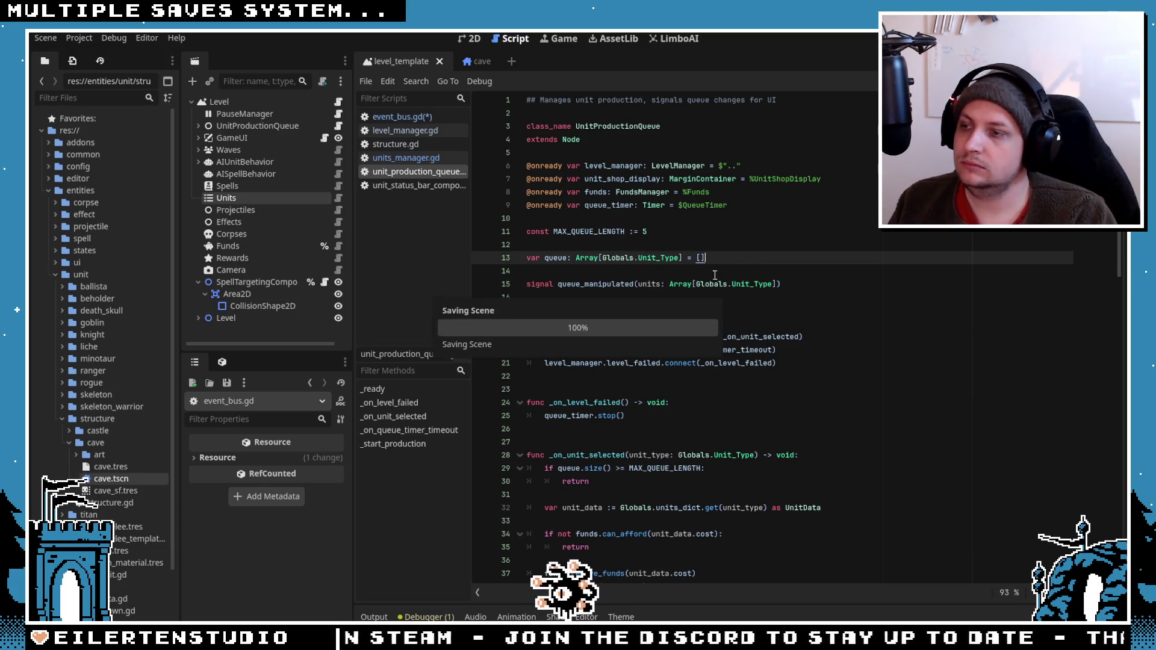
pyautogui.click(609, 302)
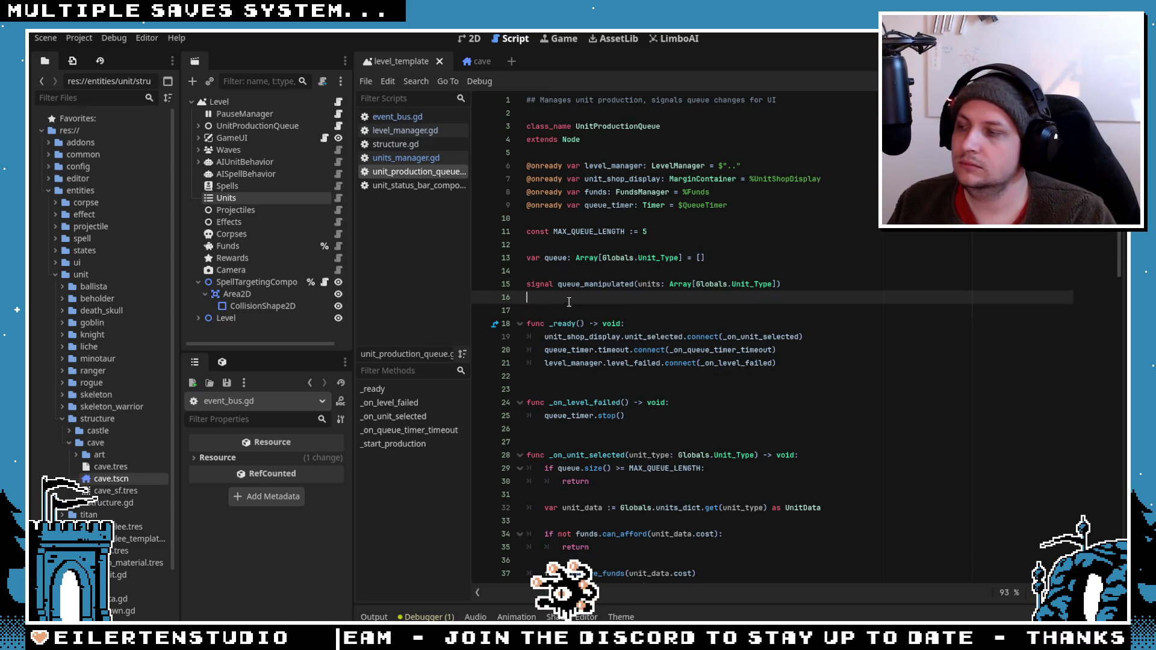
pyautogui.press('Up')
pyautogui.press('Up')
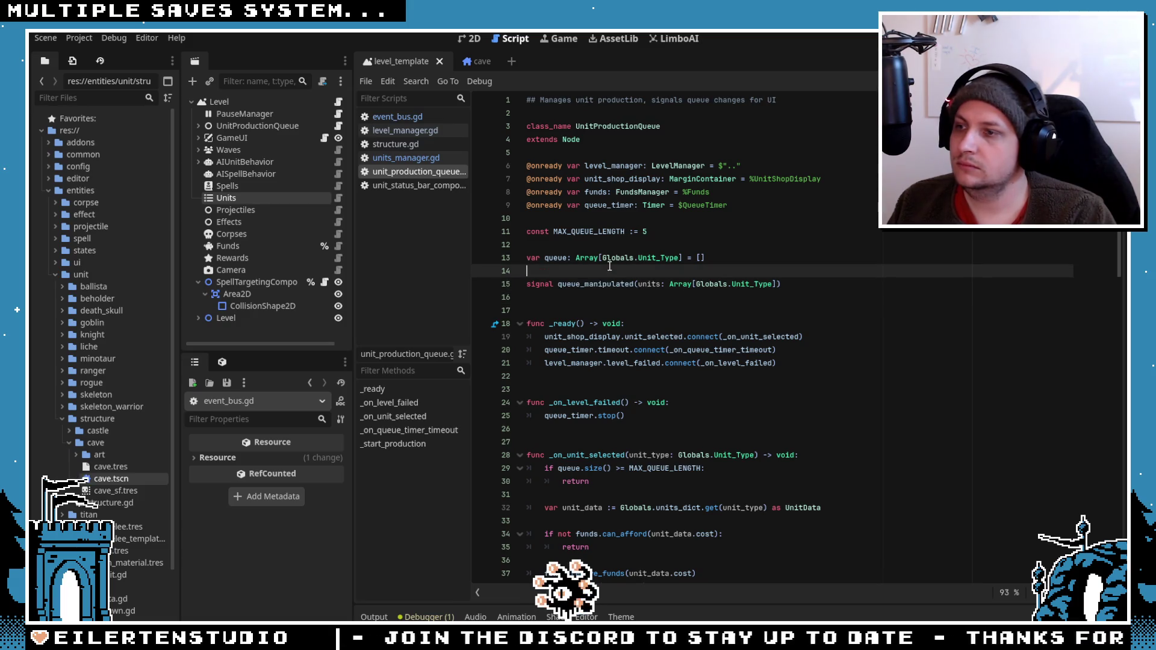
# Check queue_manipulated's usages, then bring up the cave scene
pyautogui.doubleClick(593, 286)
pyautogui.scroll(-8, 597, 293)
pyautogui.scroll(-5, 599, 299)
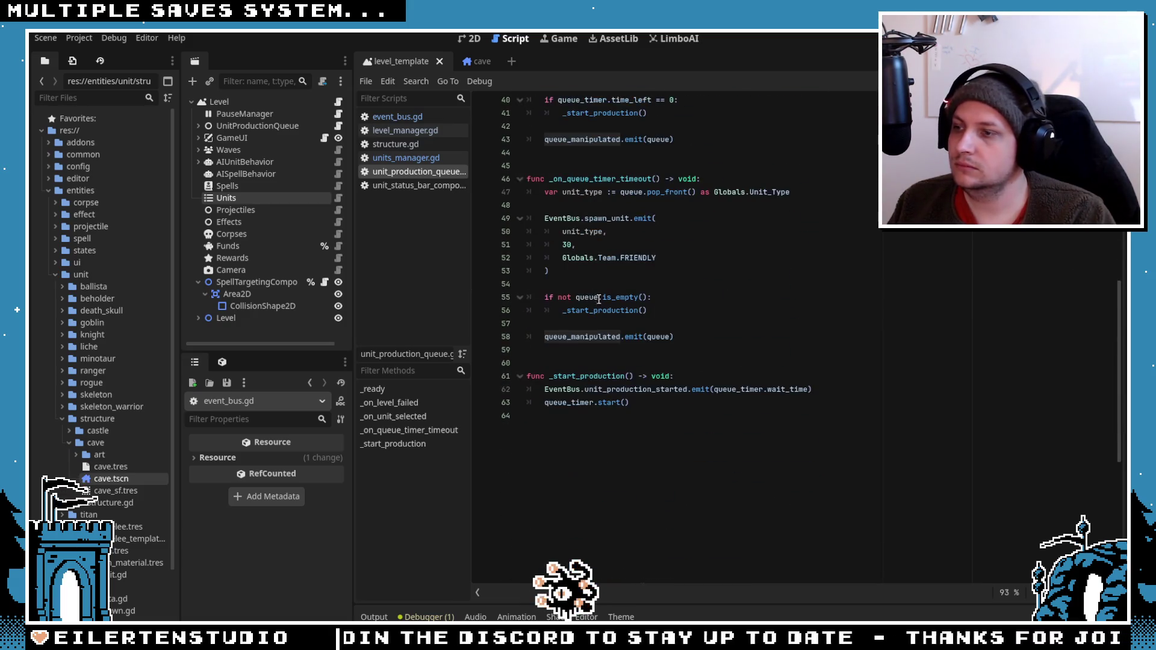
pyautogui.scroll(1, 610, 311)
pyautogui.scroll(8, 615, 312)
pyautogui.scroll(4, 622, 312)
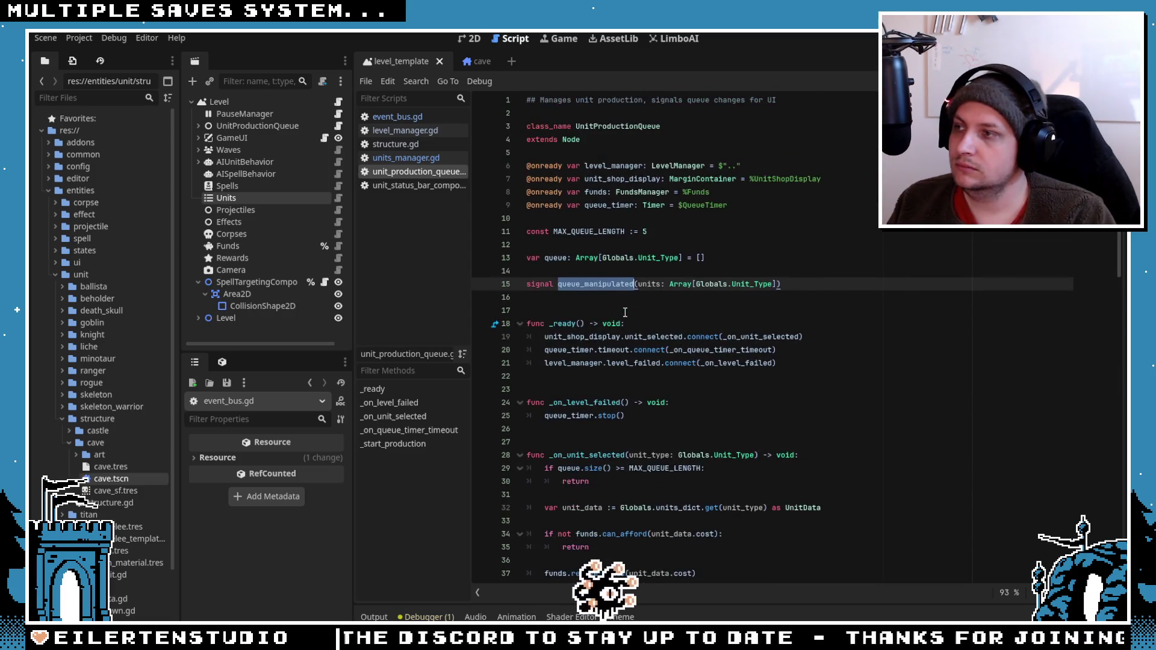
pyautogui.click(473, 62)
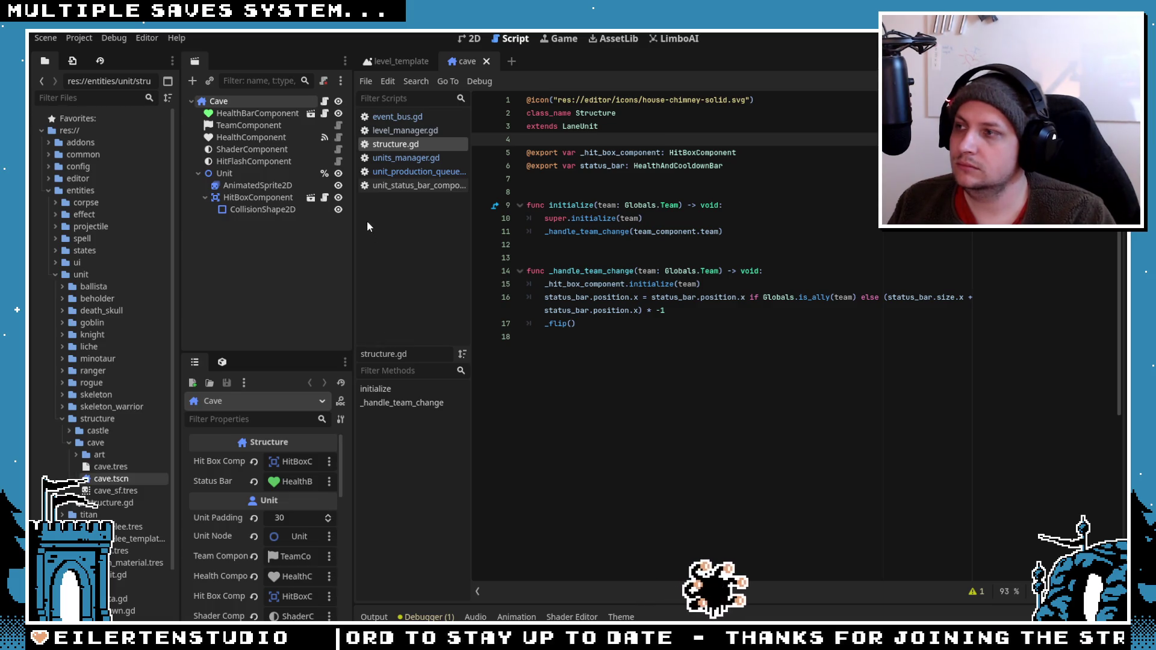
# Add a plain Node above Unit in the cave scene and name it UnitProductionListener
pyautogui.click(322, 197)
pyautogui.hotkey('ctrl', 'a')
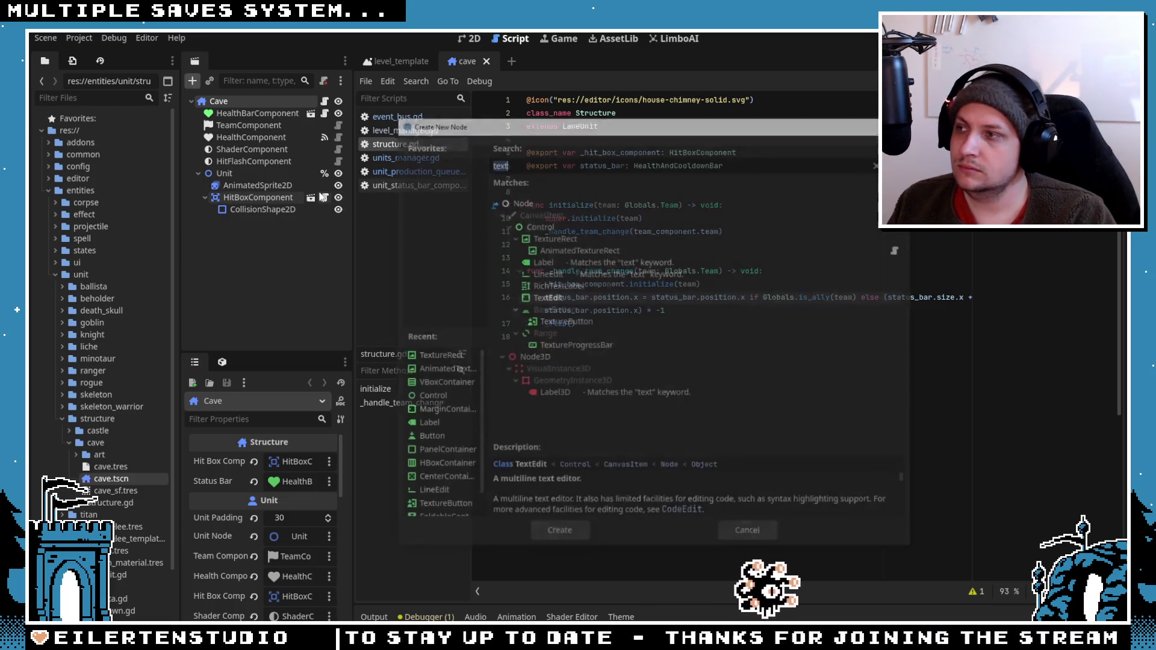
pyautogui.write('node')
pyautogui.press('Return')
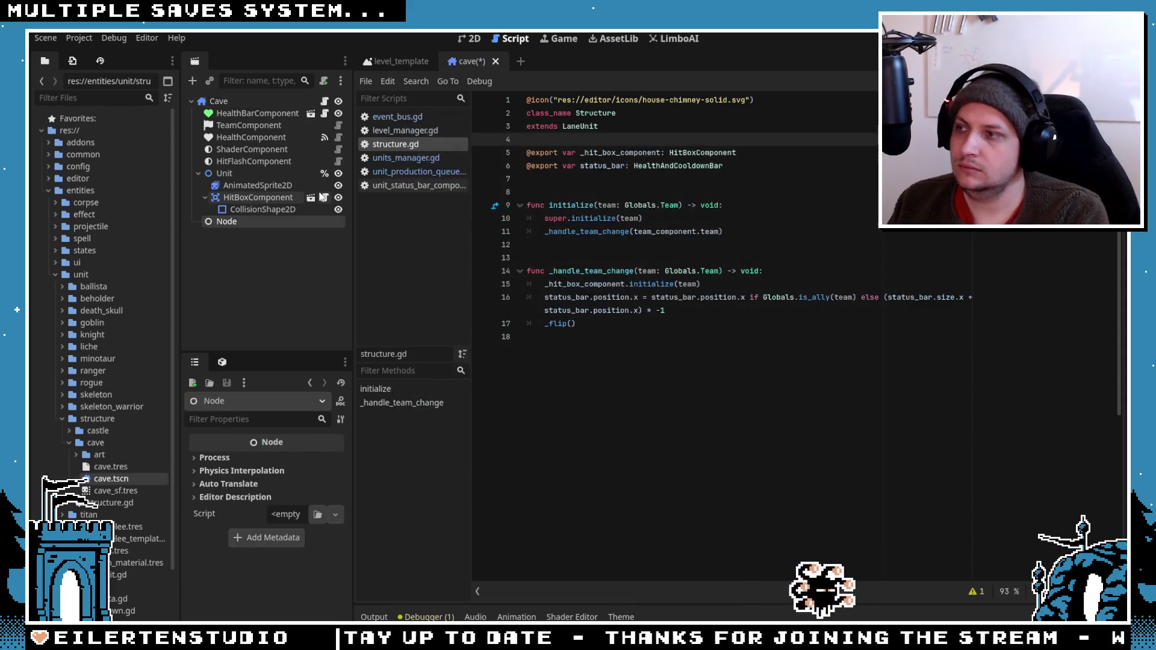
pyautogui.moveTo(227, 221); pyautogui.dragTo(233, 169)
pyautogui.press('F2')
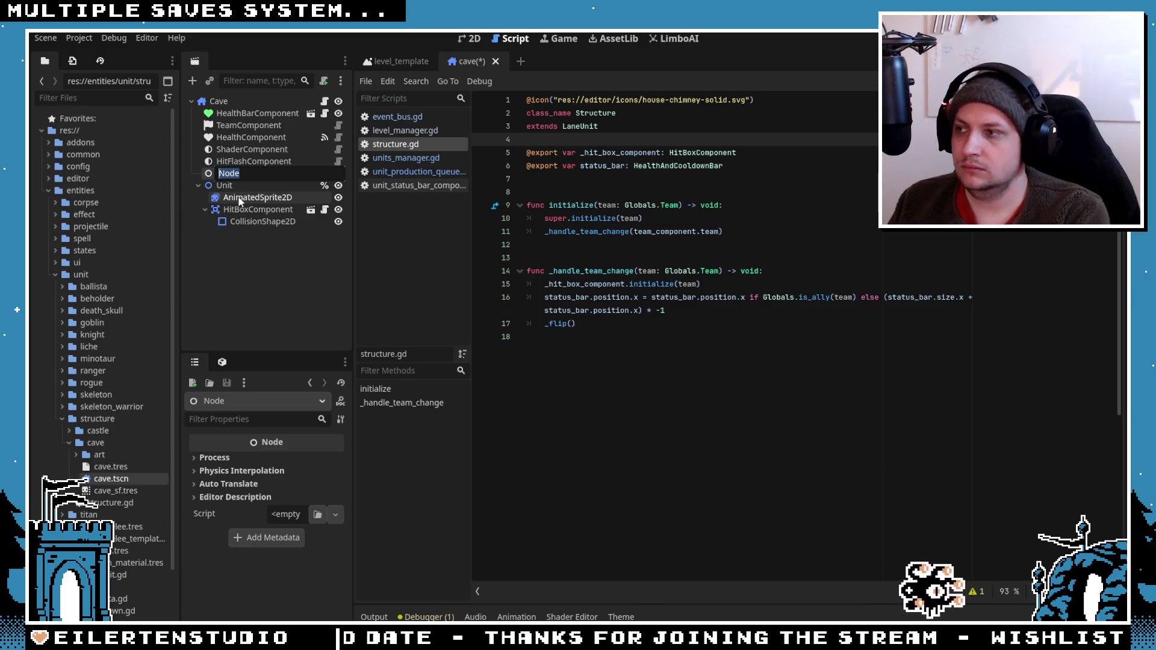
pyautogui.write('UnitQe')
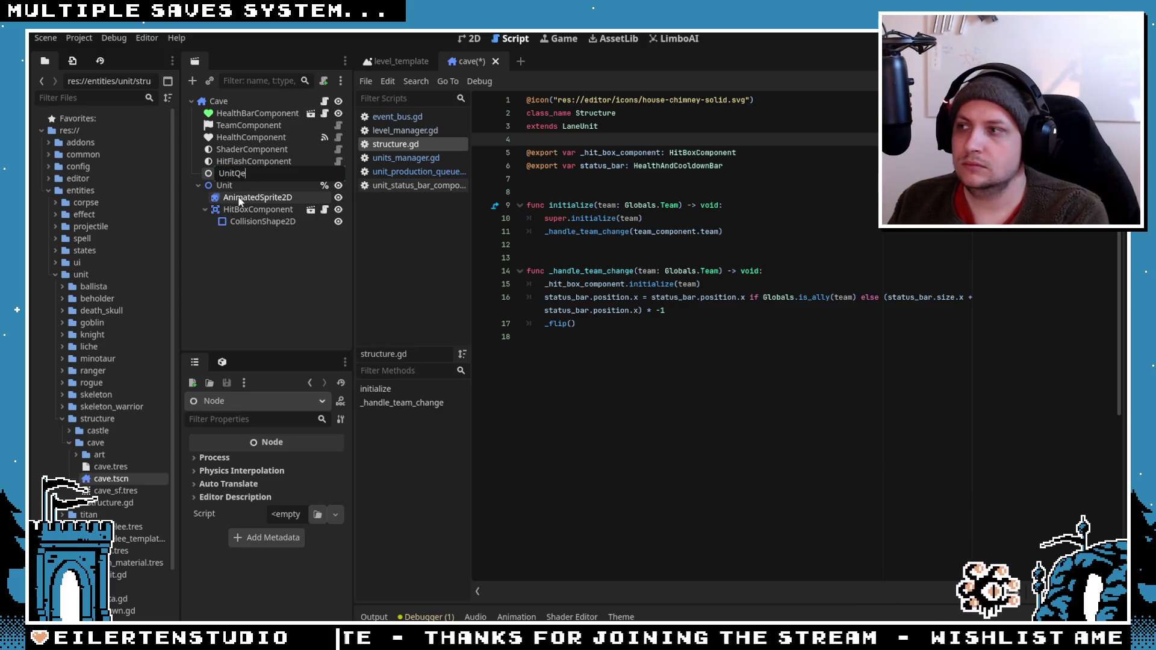
pyautogui.press('BackSpace')
pyautogui.press('BackSpace')
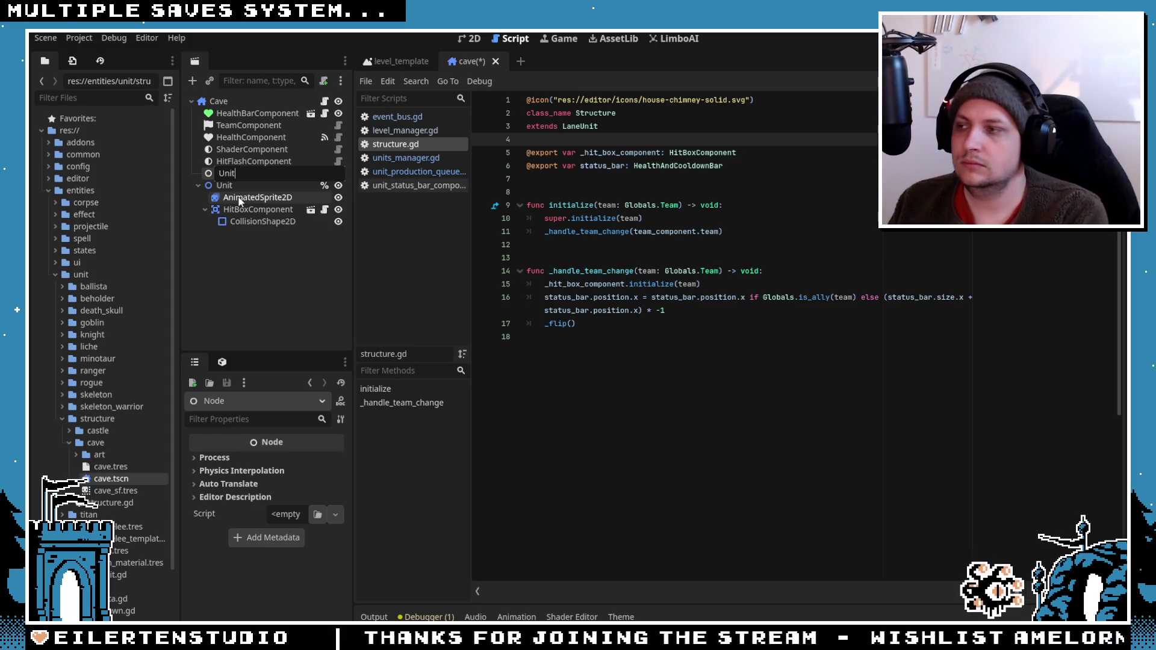
pyautogui.write('List')
pyautogui.press('Return')
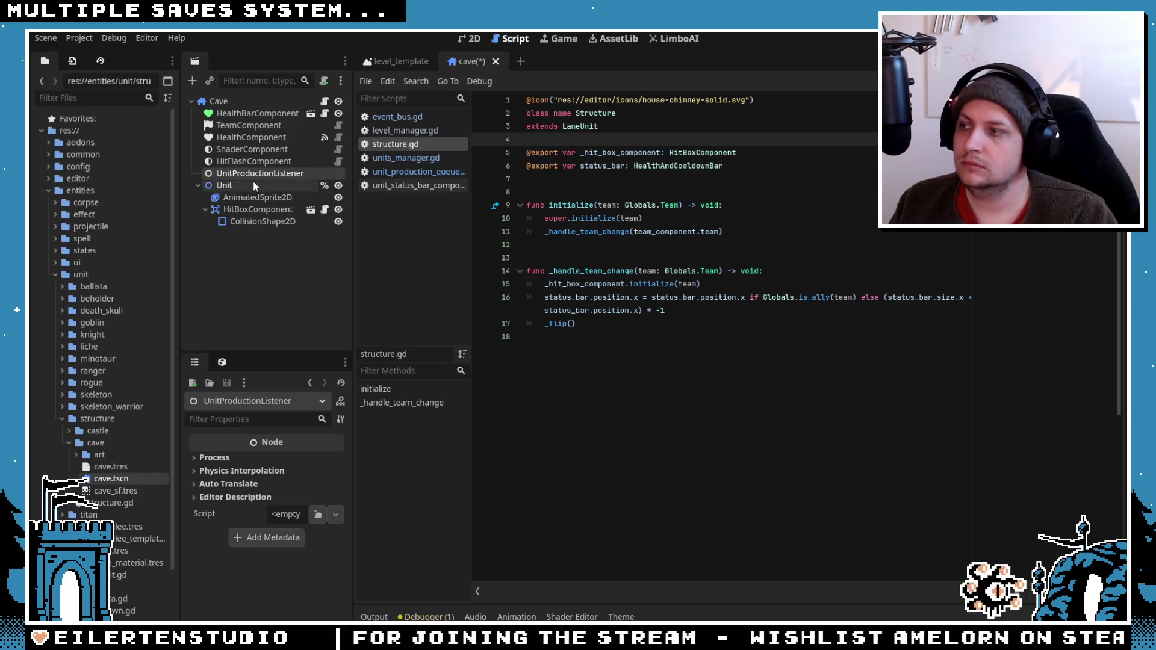
# Attach a new unit_production_listener.gd script saved in the structure folder to the listener node
pyautogui.rightClick(266, 174)
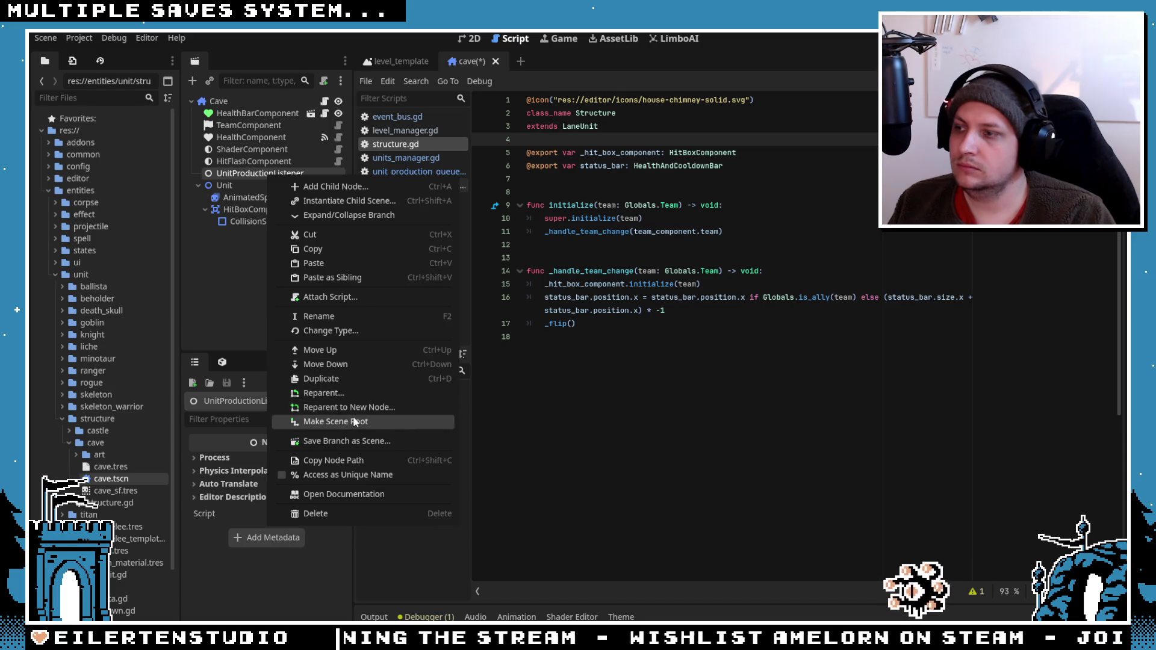
pyautogui.click(345, 295)
pyautogui.click(700, 311)
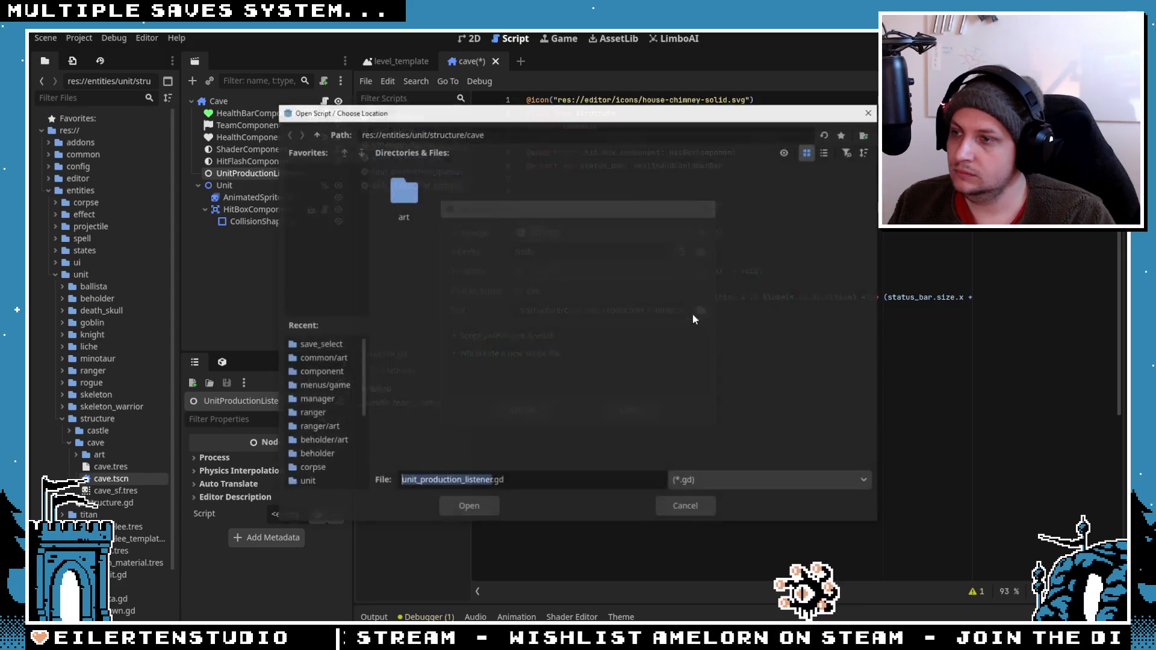
pyautogui.click(316, 135)
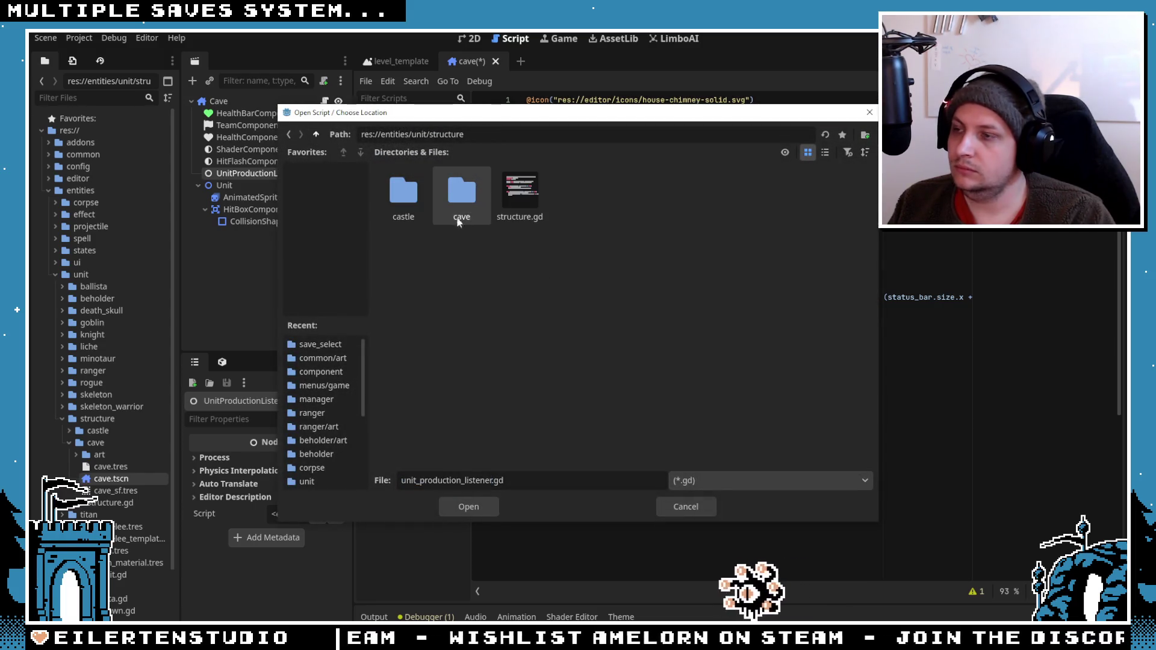
pyautogui.click(471, 507)
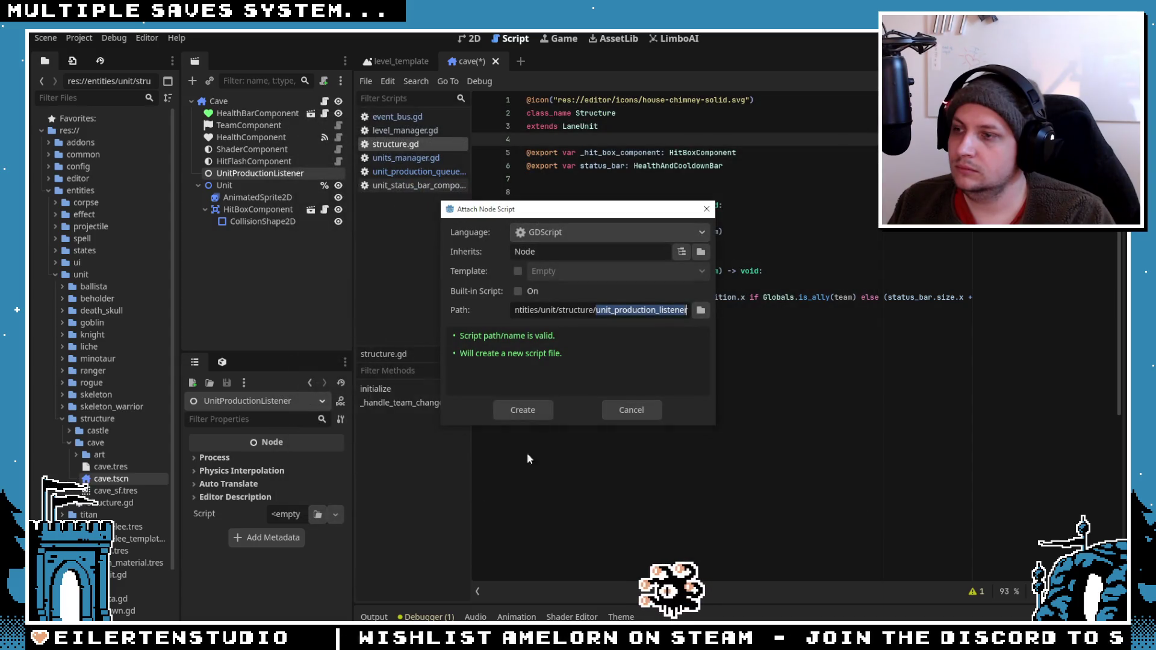
pyautogui.click(533, 414)
pyautogui.press('Down')
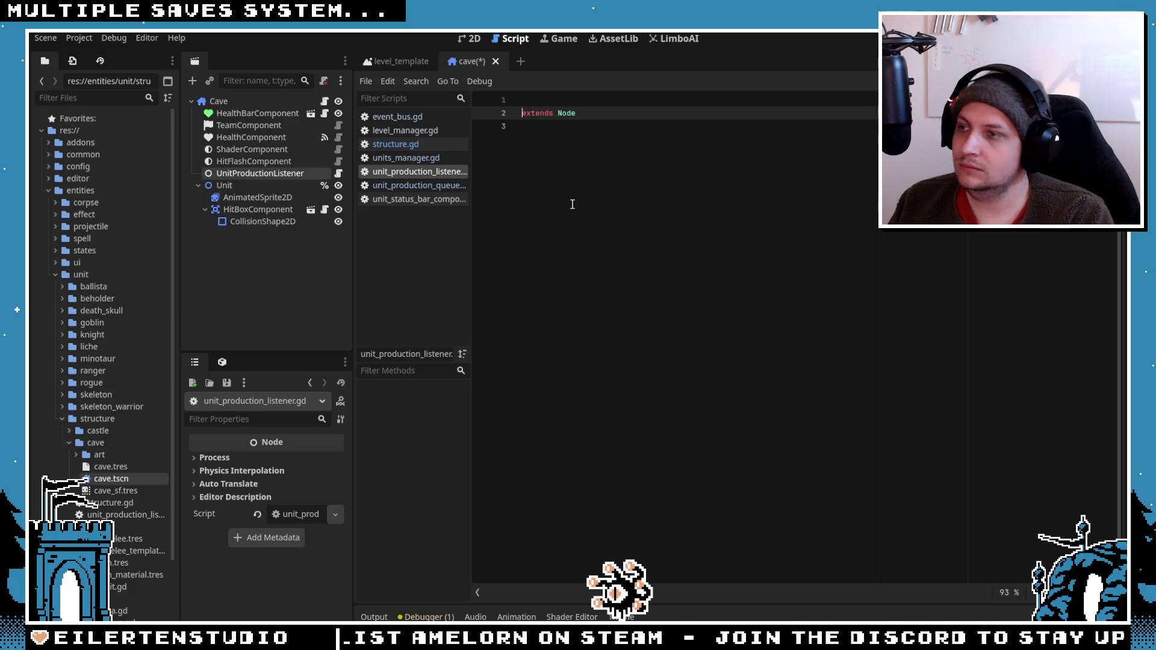
pyautogui.press('Return')
pyautogui.press('Return')
pyautogui.press('BackSpace')
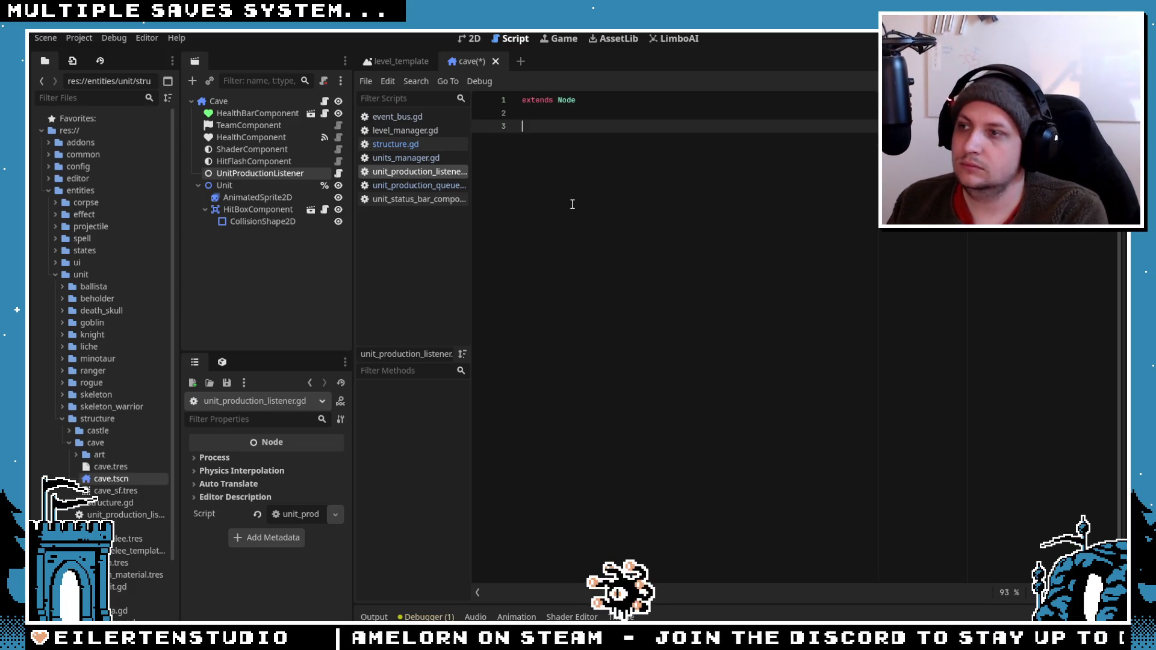
pyautogui.write('r ')
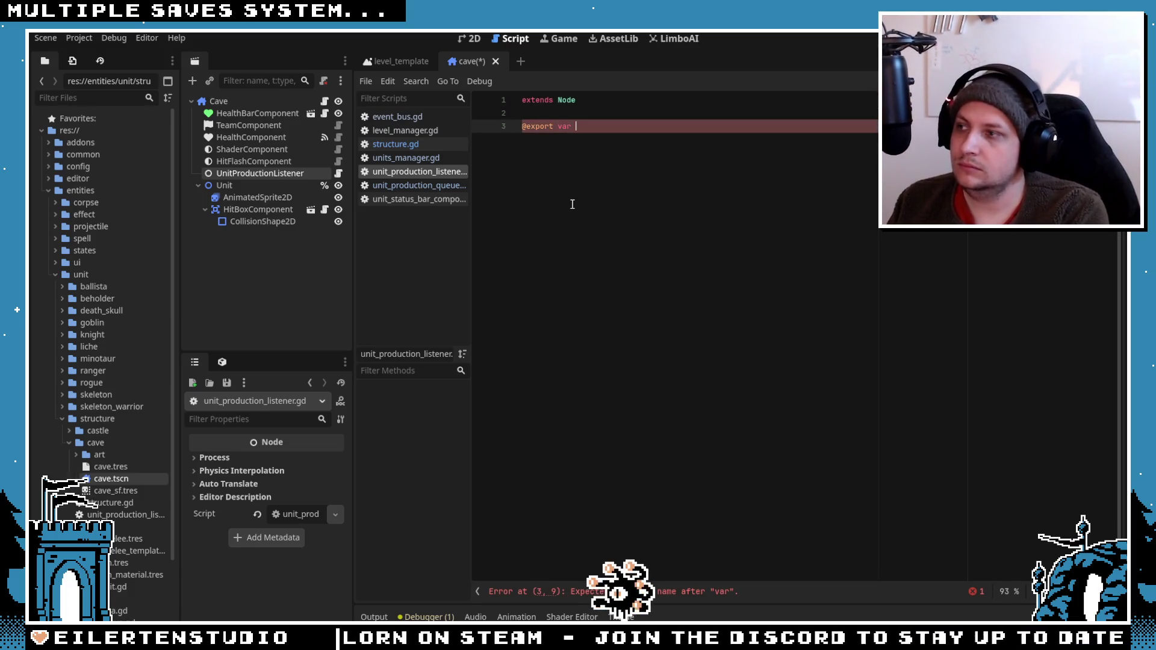
pyautogui.write('status_bar_component')
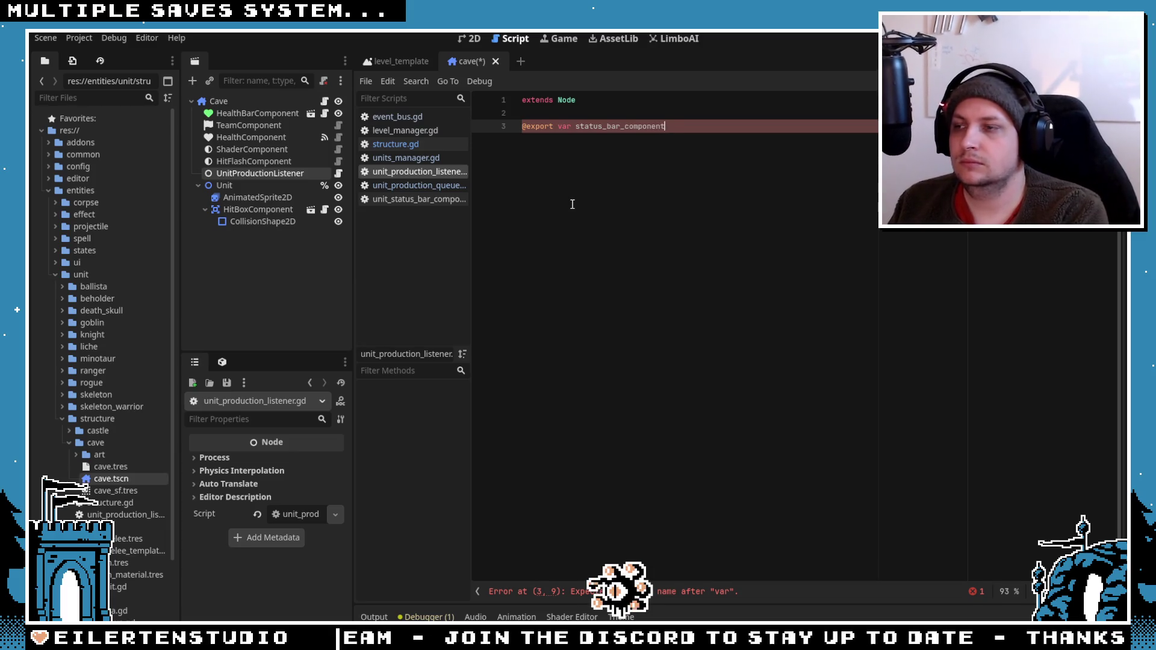
pyautogui.press('BackSpace')
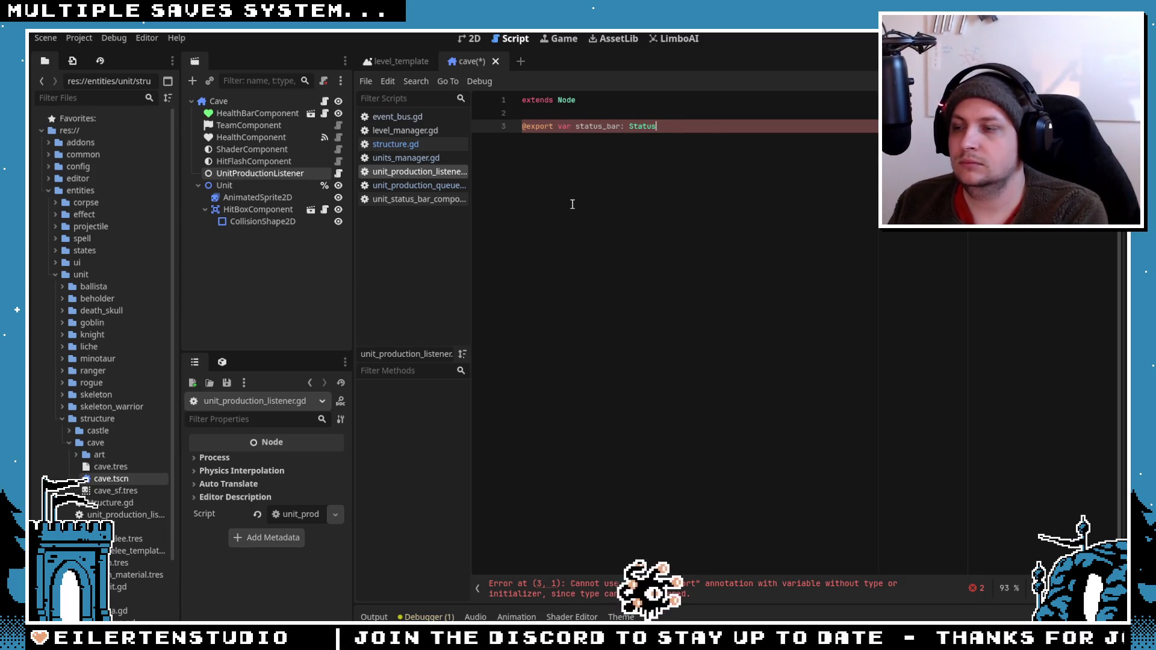
pyautogui.press('Return')
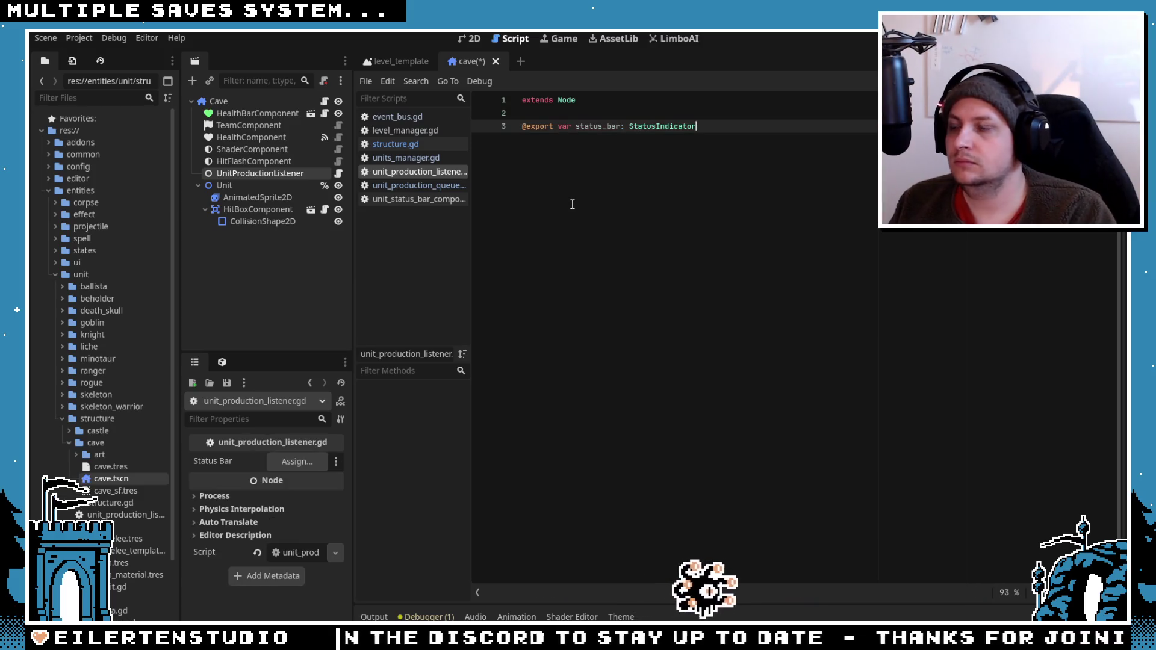
pyautogui.click(311, 114)
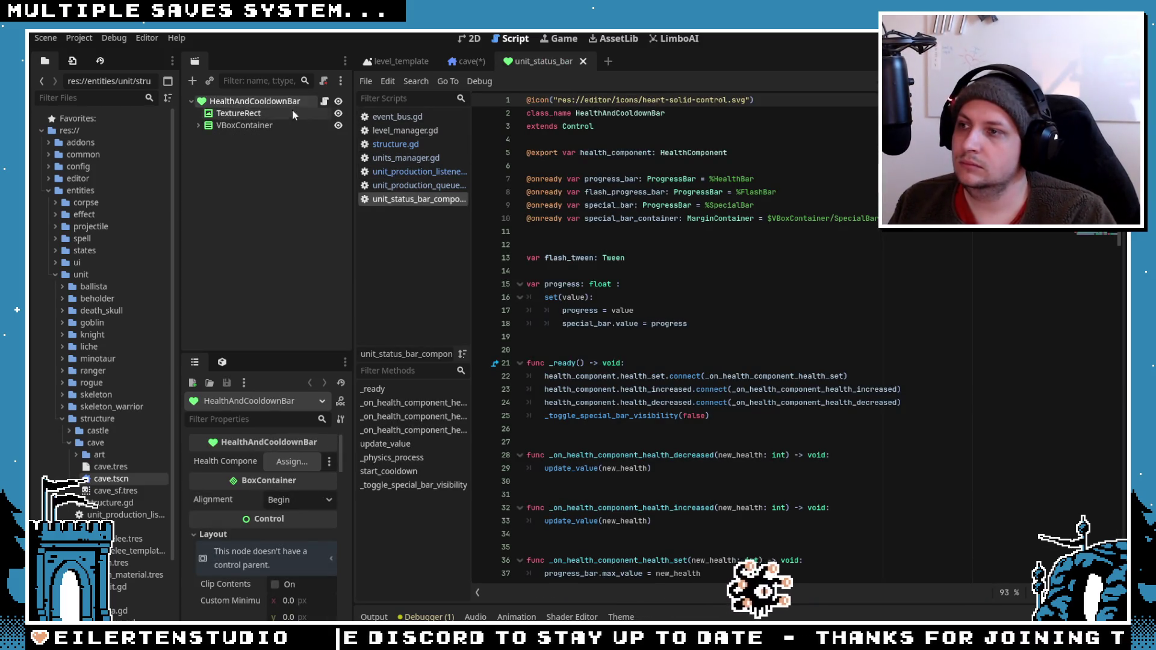
pyautogui.doubleClick(609, 113)
pyautogui.hotkey('ctrl', 'c')
pyautogui.hotkey('ctrl', 'w')
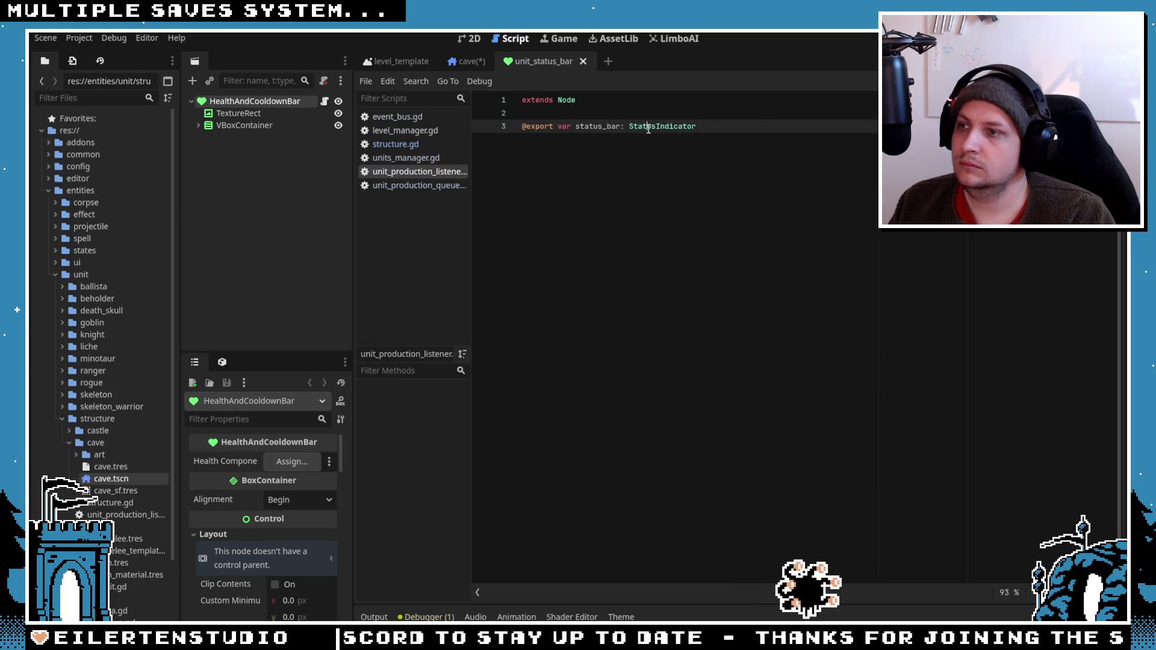
pyautogui.doubleClick(648, 128)
pyautogui.hotkey('ctrl', 'v')
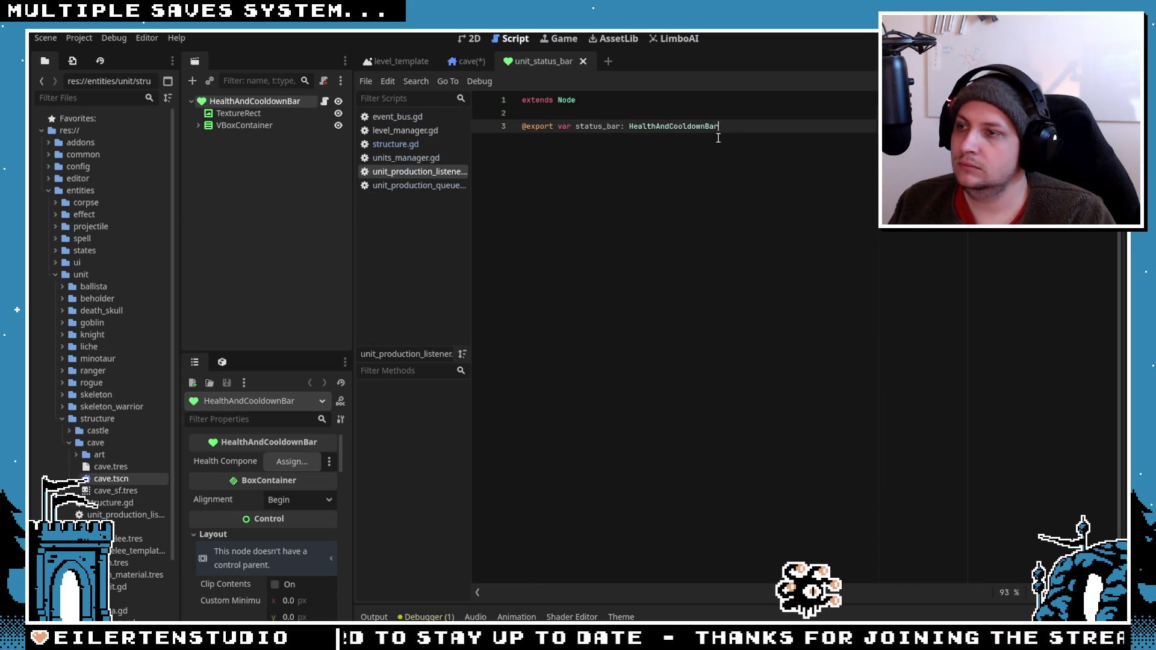
pyautogui.click(583, 62)
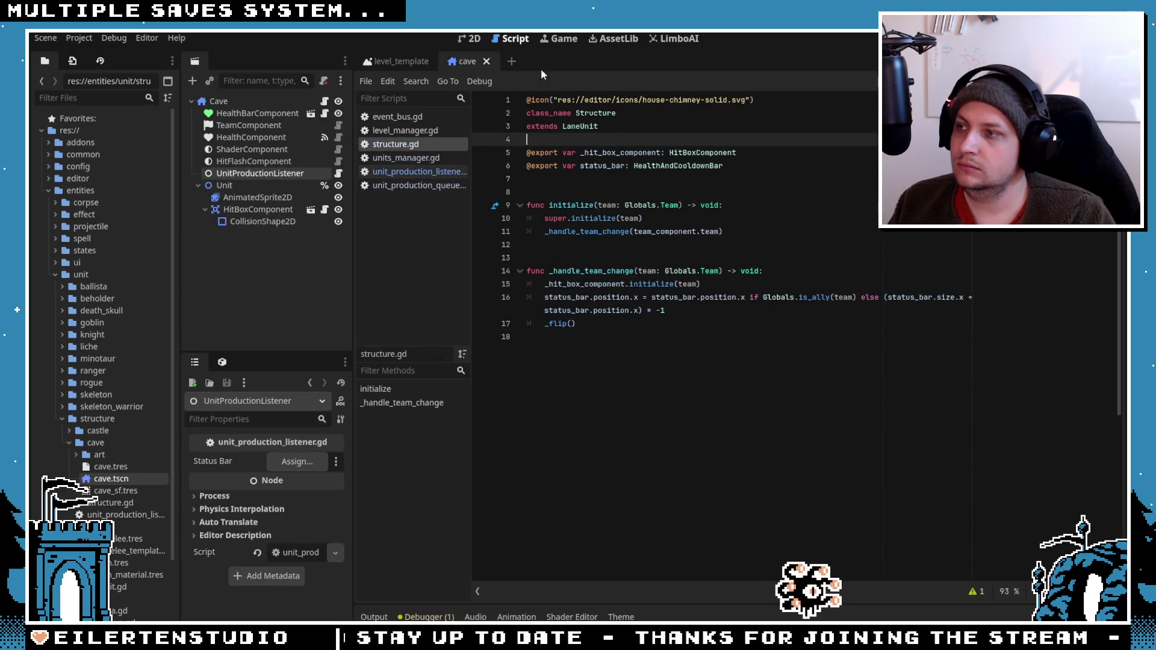
# Assign HealthBarComponent to the listener's Status Bar property in the Inspector
pyautogui.click(297, 462)
pyautogui.doubleClick(549, 189)
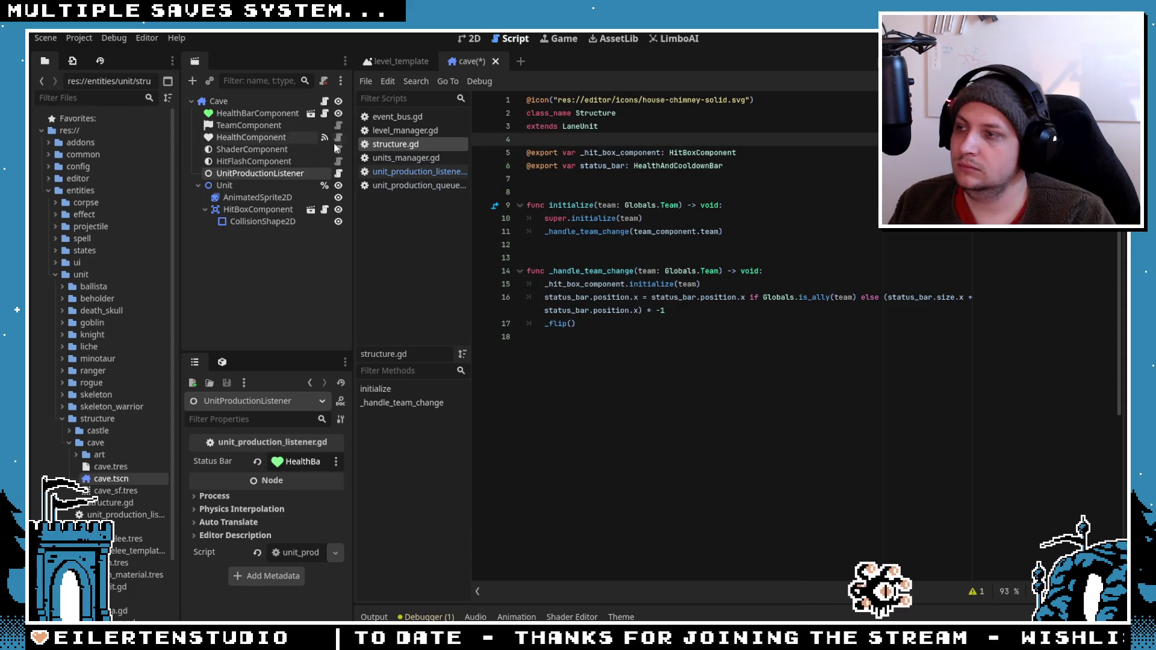
pyautogui.press('Return')
pyautogui.press('Return')
pyautogui.press('Return')
pyautogui.press('Up')
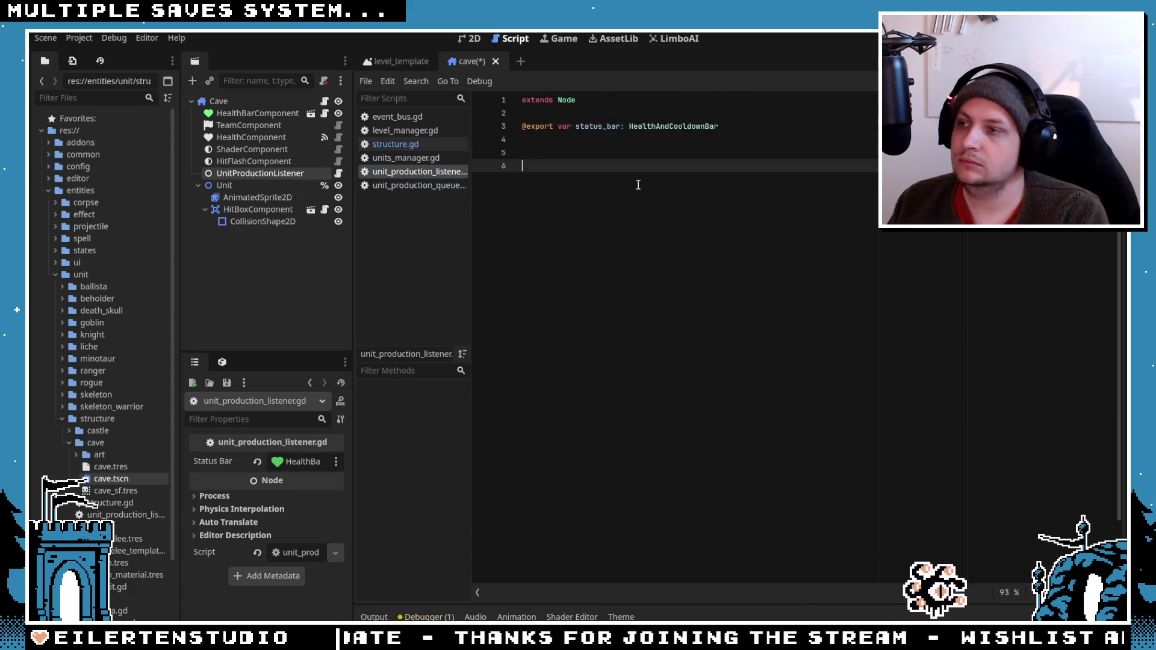
pyautogui.write('func _ready()')
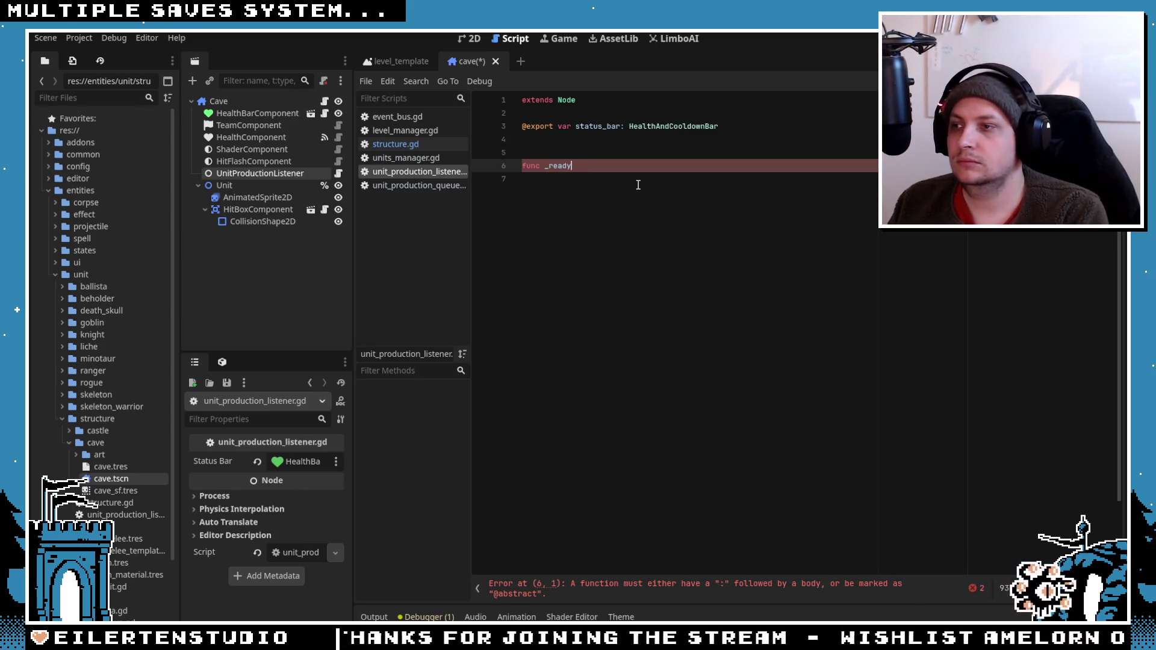
# Write _ready connecting EventBus.unit_production_started to a handler
pyautogui.hotkey('ctrl', 'space')
pyautogui.press('Return')
pyautogui.press('Return')
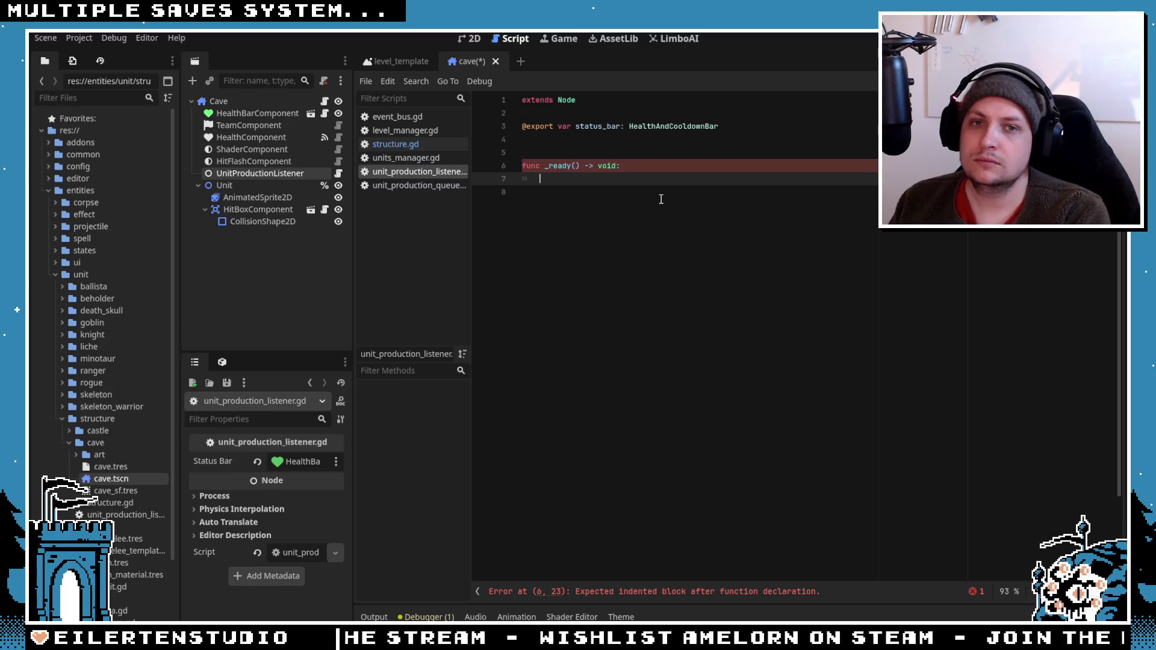
pyautogui.press('Return')
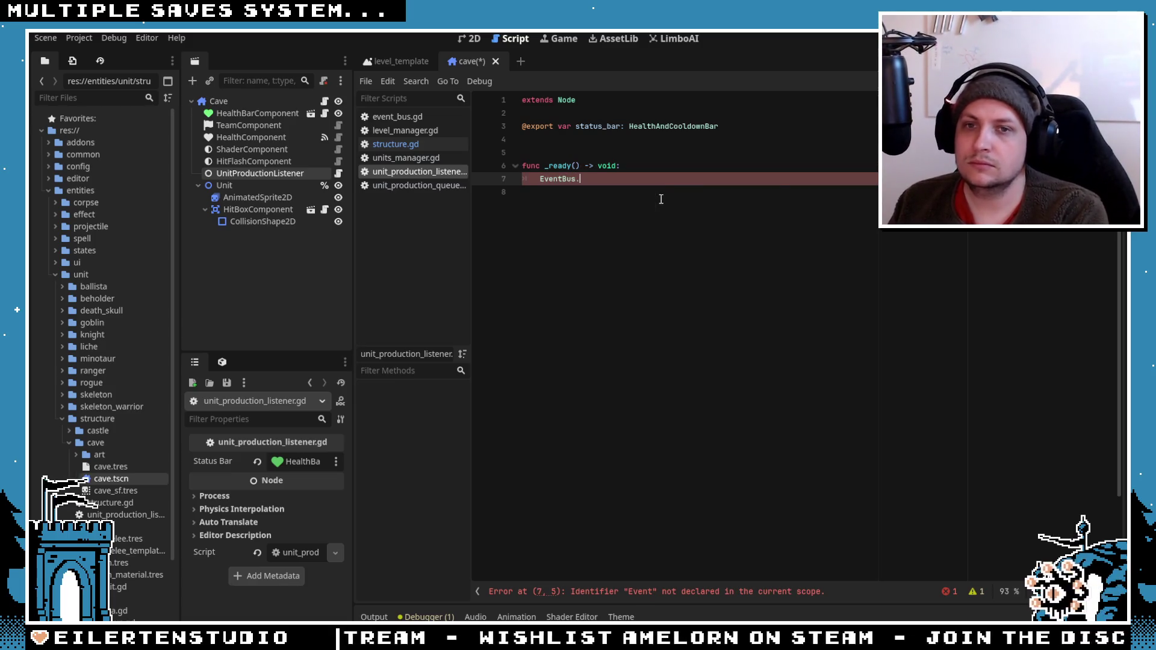
pyautogui.write('.unit')
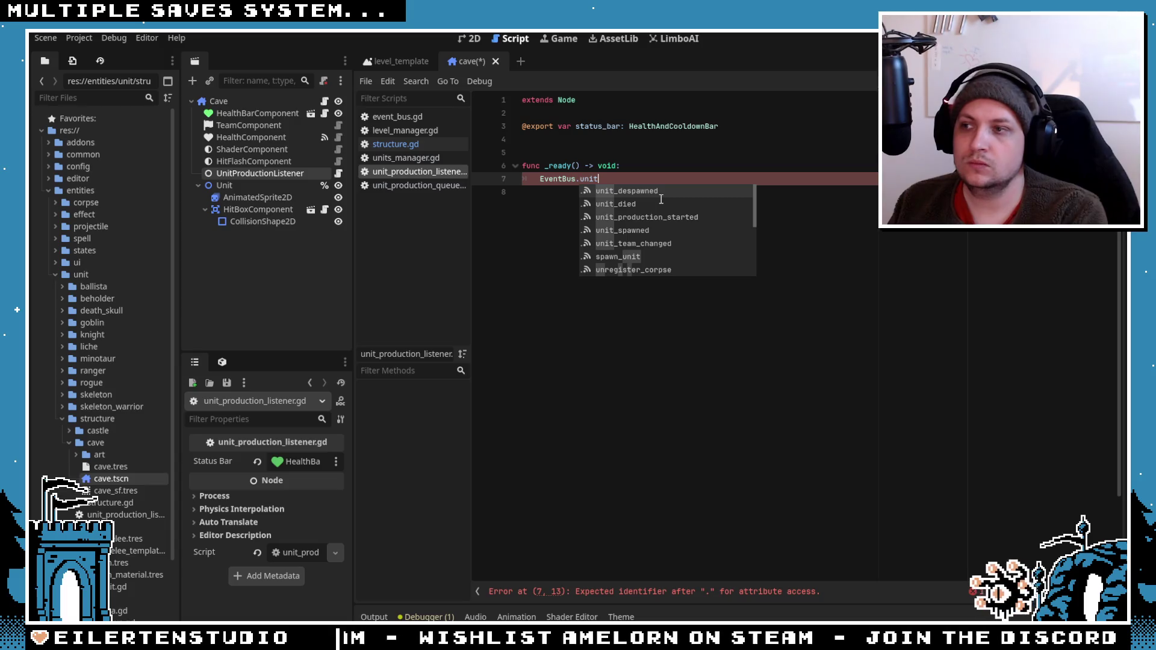
pyautogui.press('Down')
pyautogui.press('Return')
pyautogui.write('.connect(')
pyautogui.write('n_unit_rpo')
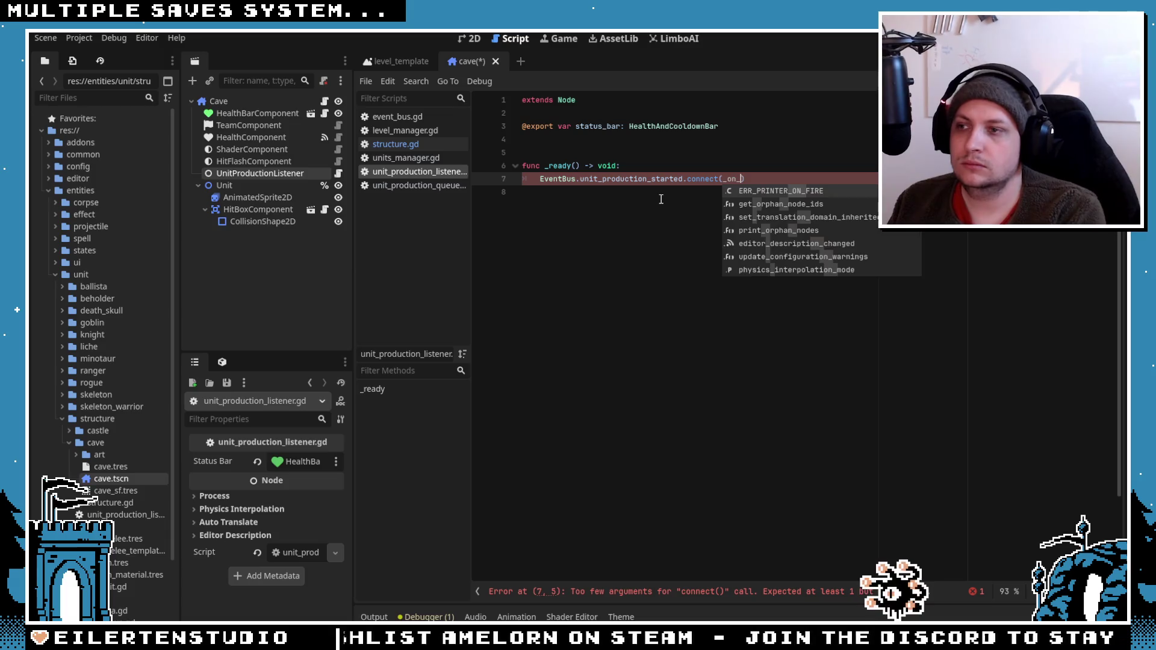
pyautogui.write('production_s')
pyautogui.write('_started')
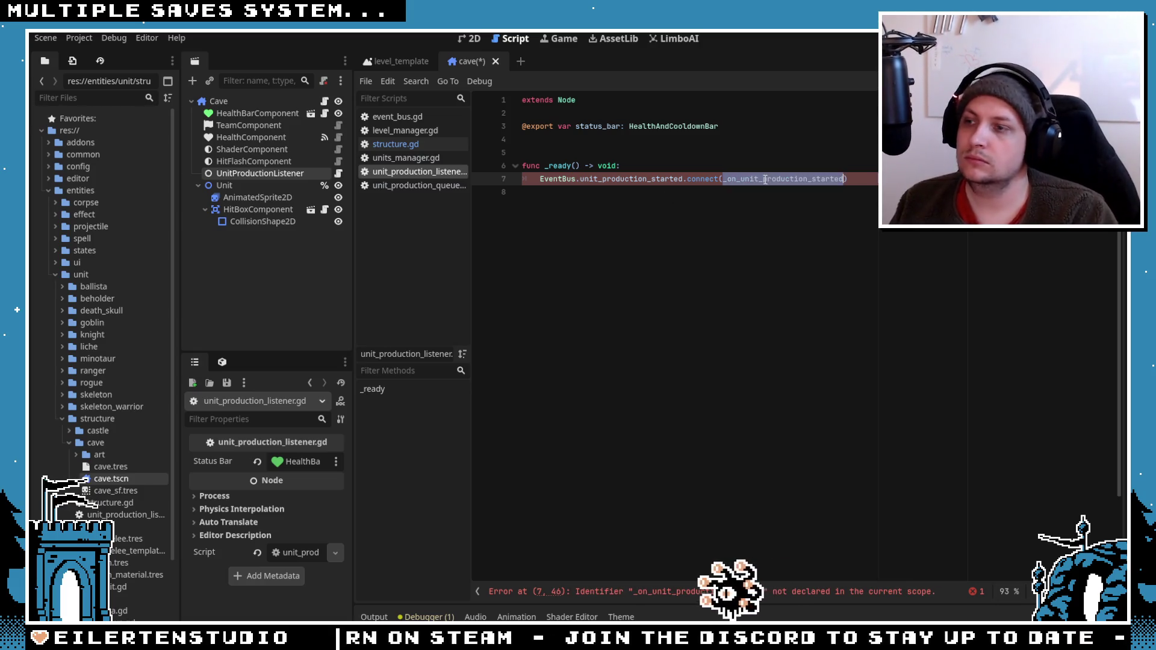
# Add _on_unit_production_started(time: float) calling status_bar.start_cooldown(time), and save
pyautogui.press('End')
pyautogui.press('Return')
pyautogui.press('Return')
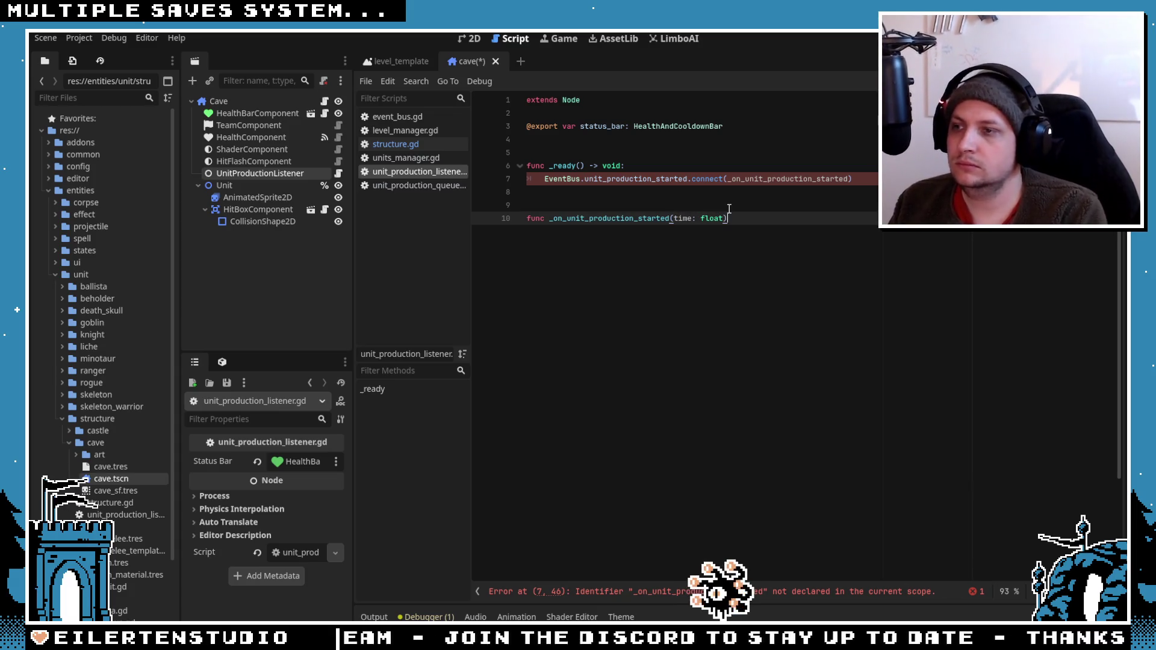
pyautogui.press('Return')
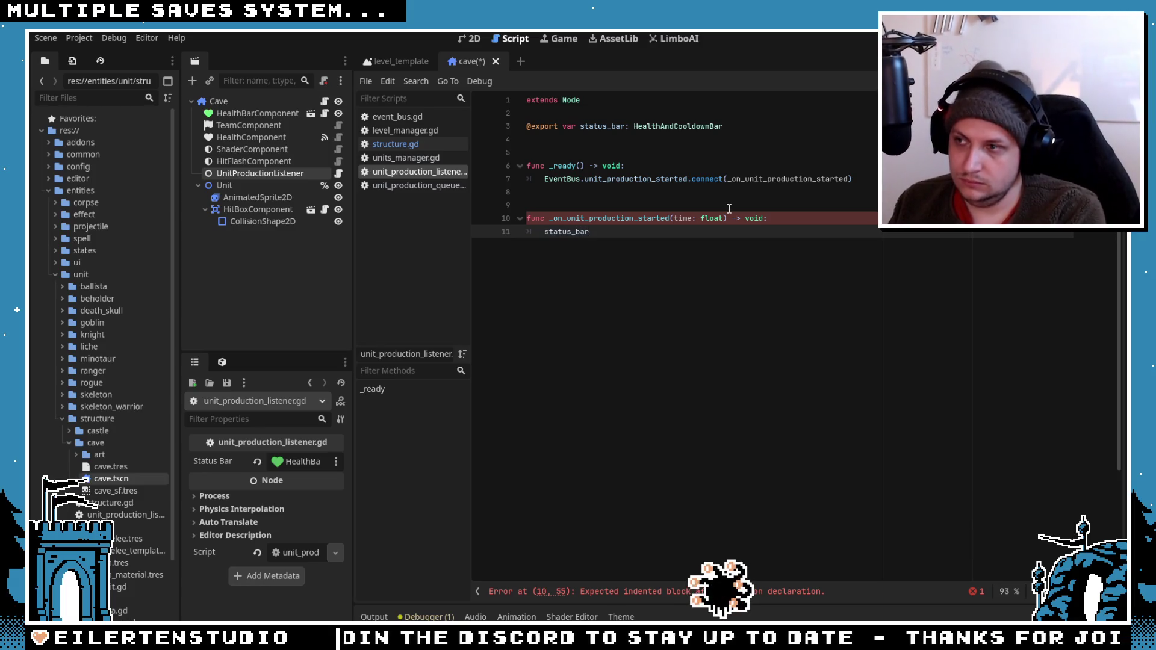
pyautogui.write('.start_c')
pyautogui.press('Return')
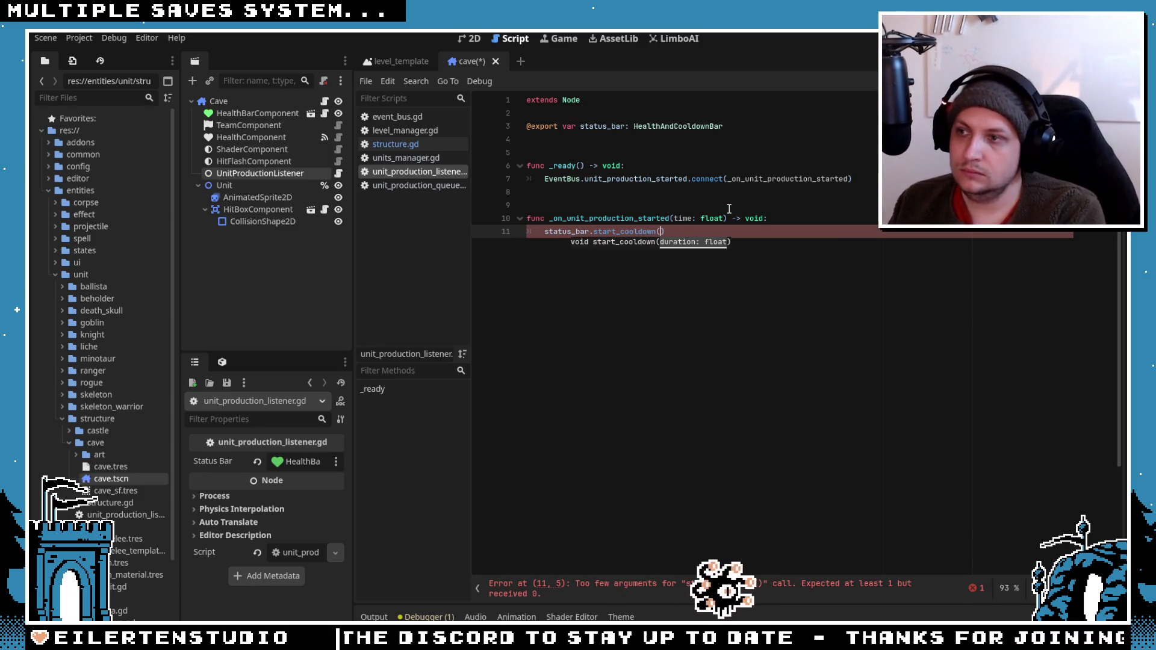
pyautogui.click(729, 209)
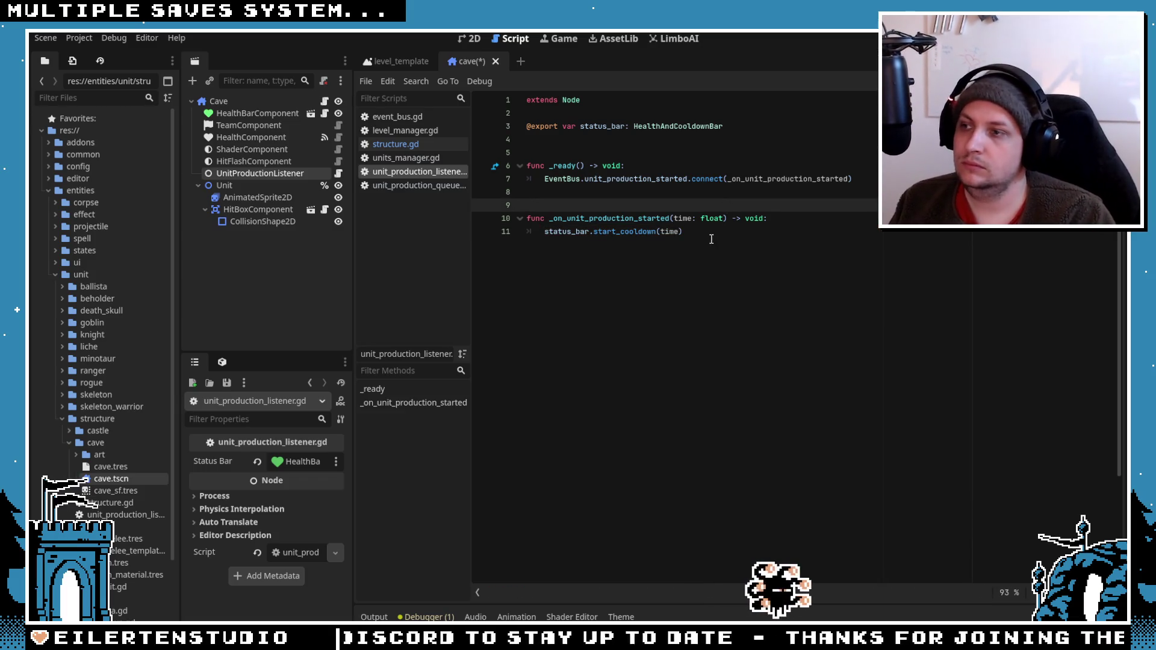
pyautogui.hotkey('ctrl', 's')
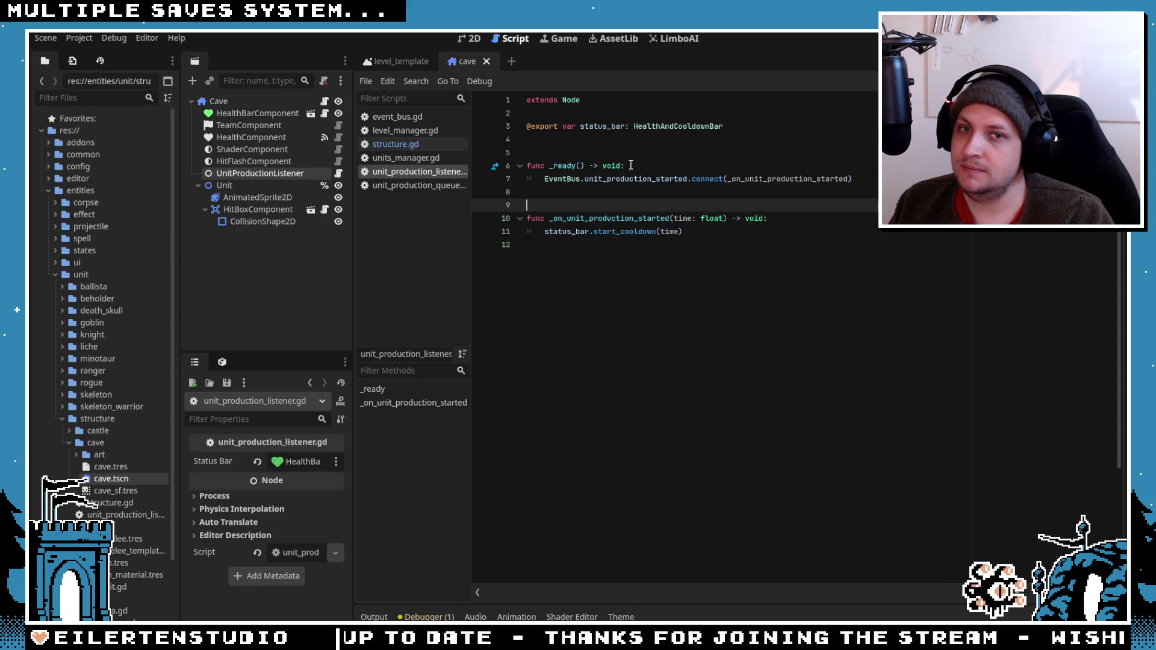
pyautogui.click(741, 127)
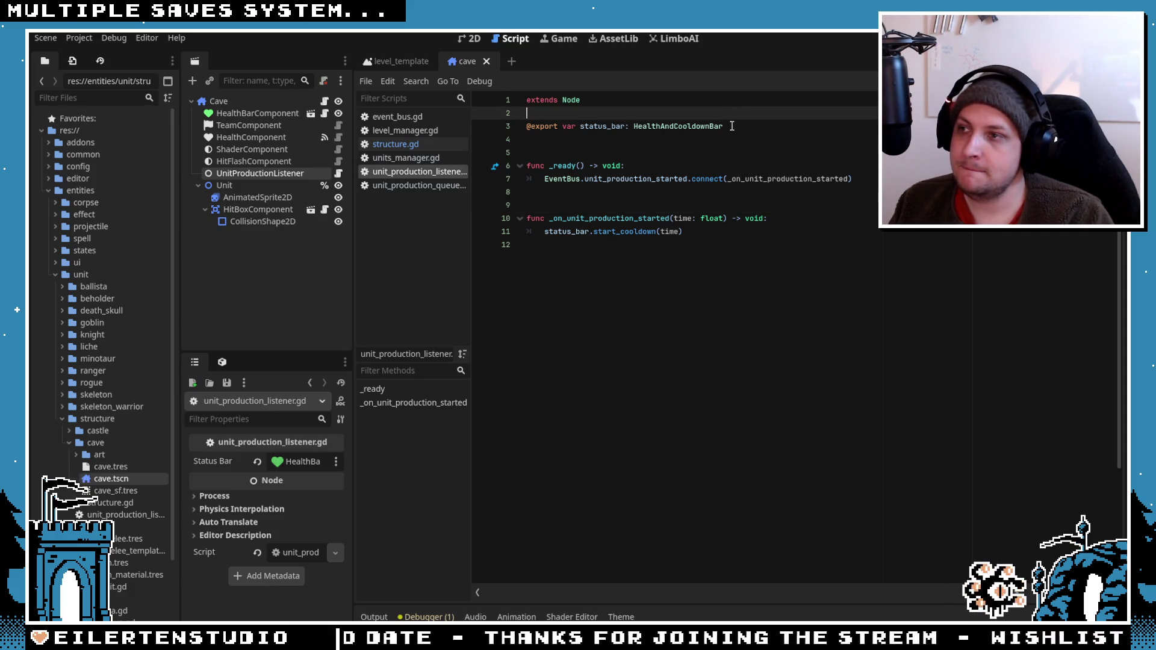
pyautogui.press('Return')
pyautogui.write('@export var')
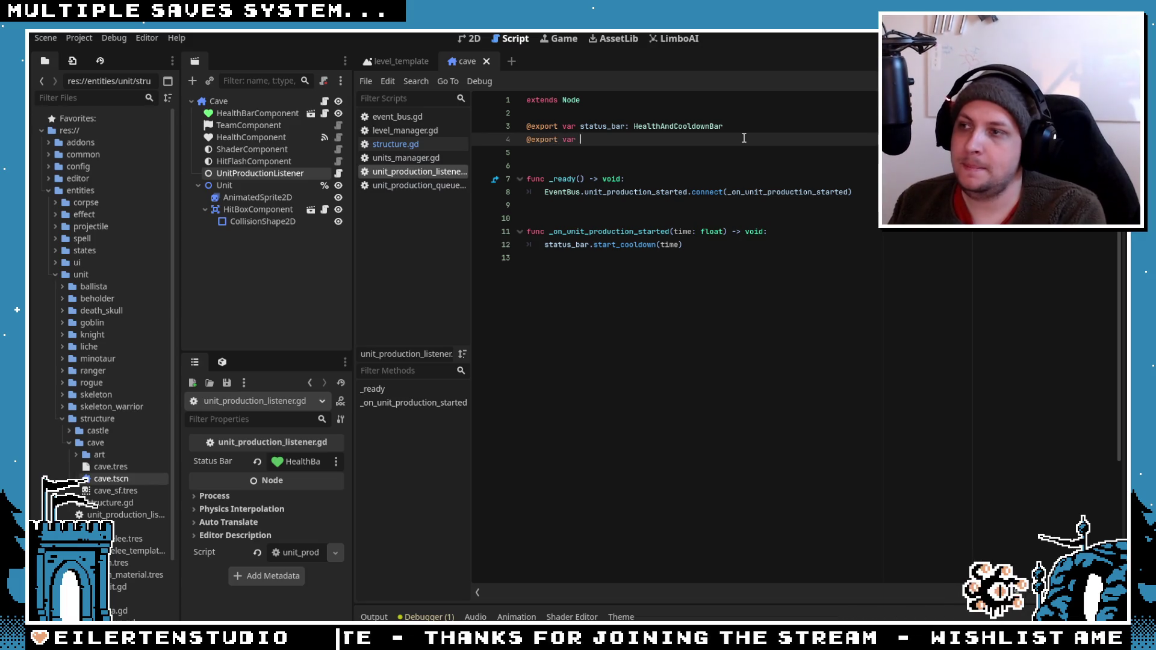
pyautogui.press('BackSpace')
pyautogui.press('BackSpace')
pyautogui.press('BackSpace')
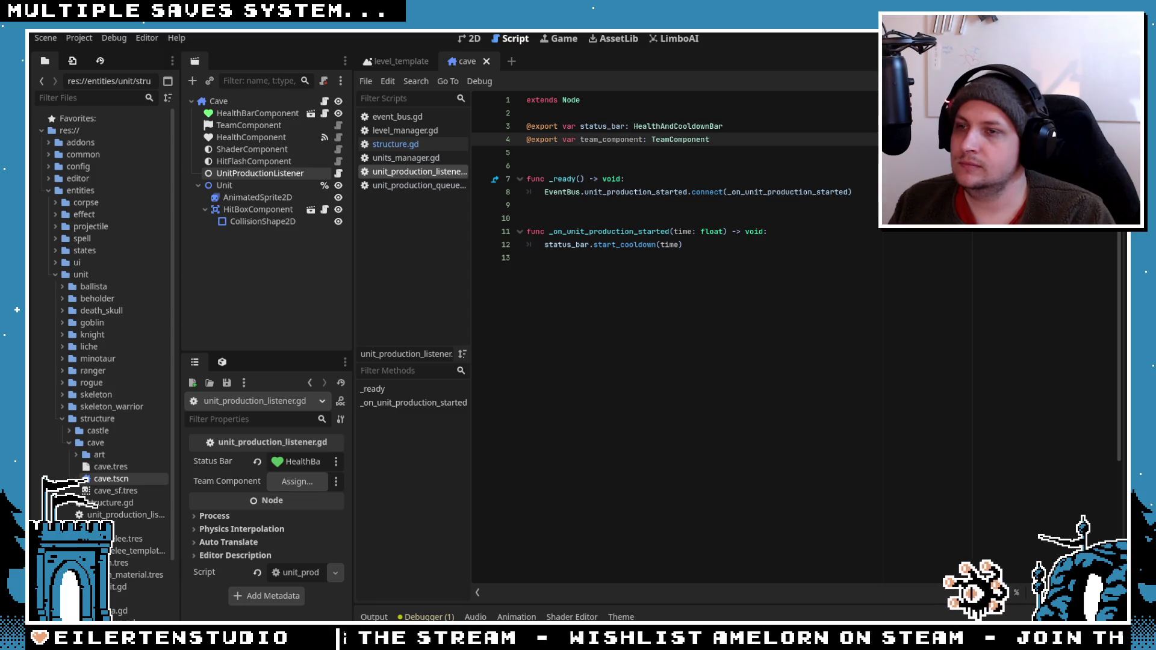
pyautogui.press('Down')
pyautogui.press('Down')
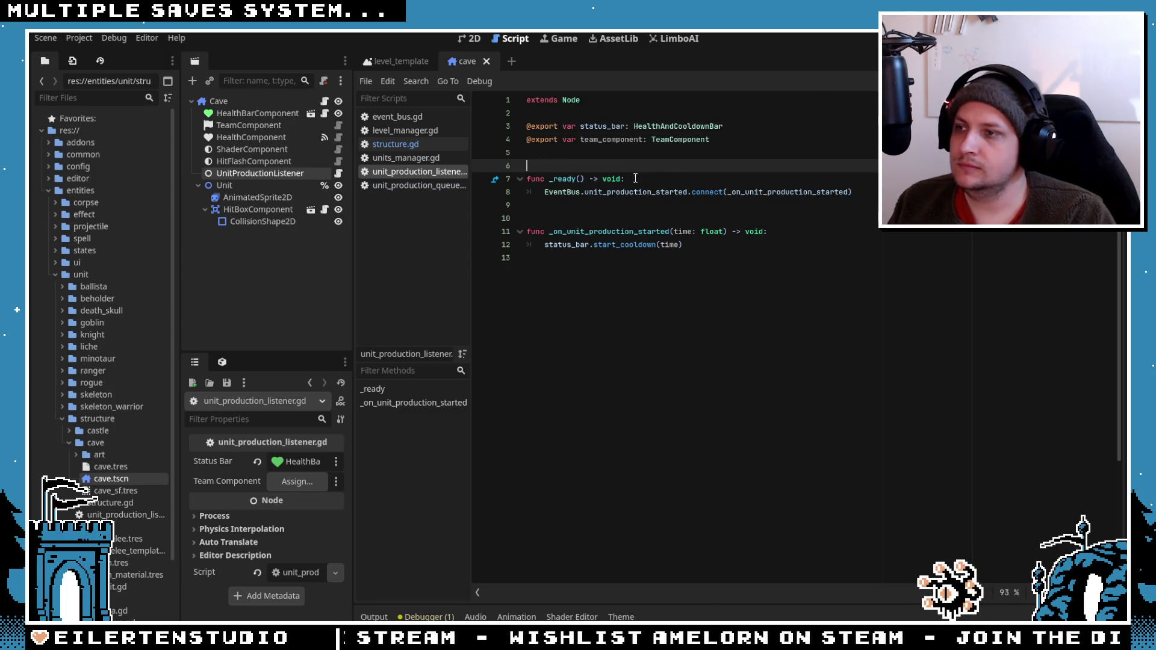
pyautogui.click(713, 192)
pyautogui.press('Down')
pyautogui.press('Down')
pyautogui.press('Down')
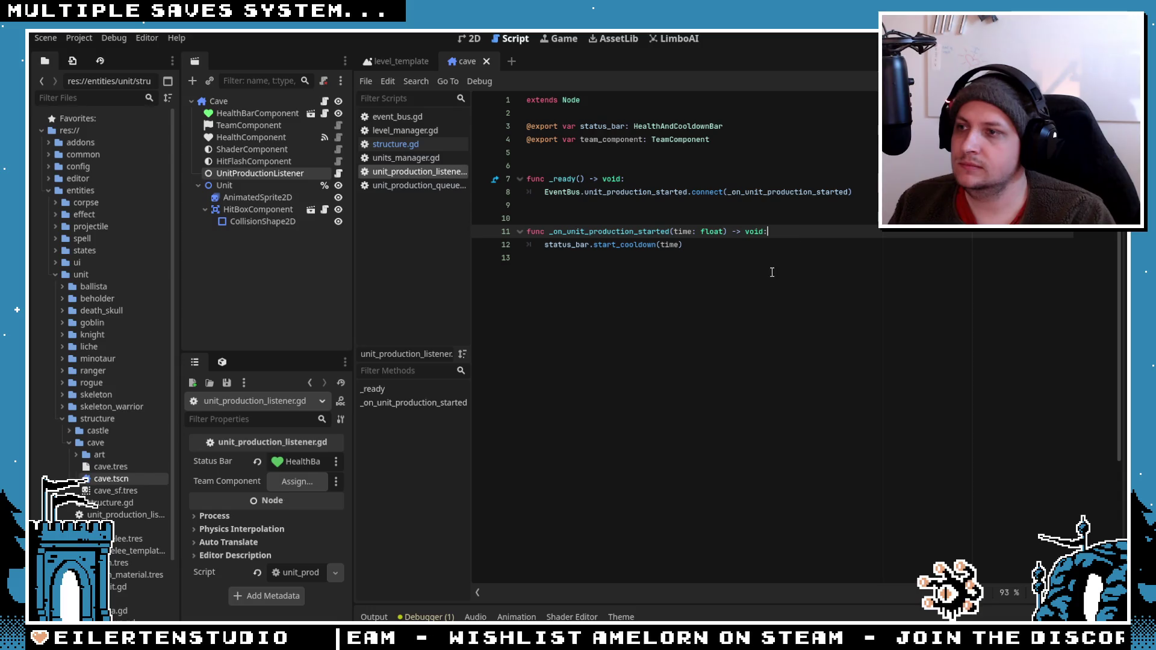
pyautogui.click(703, 192)
# Wrap the connect call in if Globals.is_ally(team_component.team): and start assigning Team Component
pyautogui.press('Up')
pyautogui.press('Return')
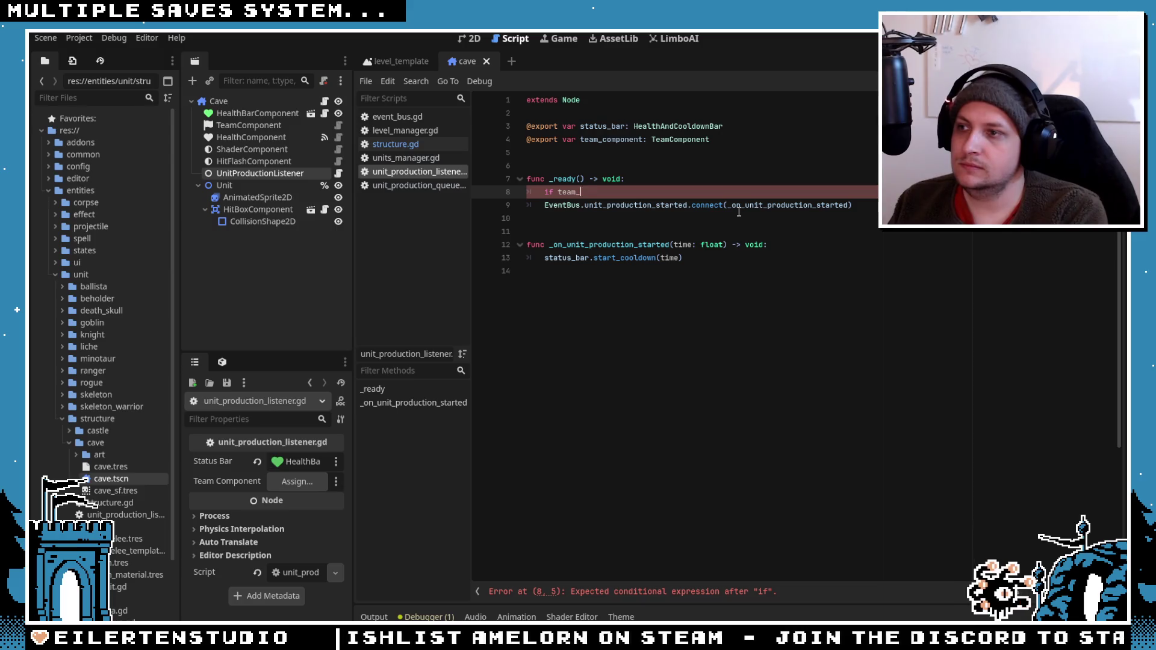
pyautogui.press('BackSpace')
pyautogui.press('BackSpace')
pyautogui.press('BackSpace')
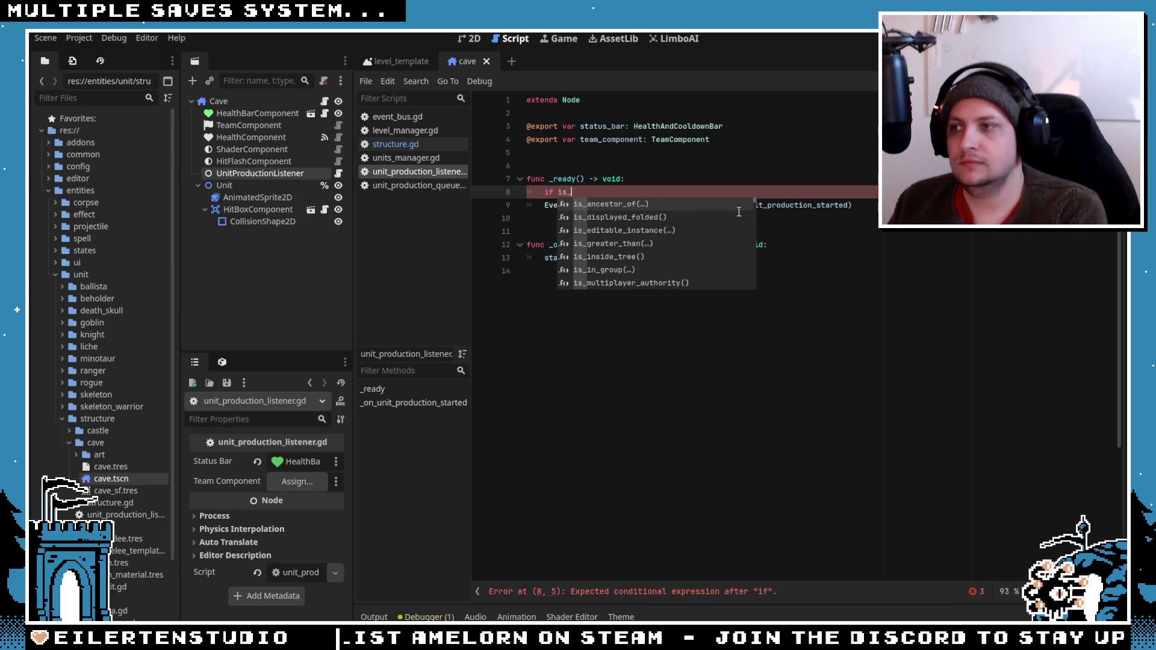
pyautogui.write('is_ally')
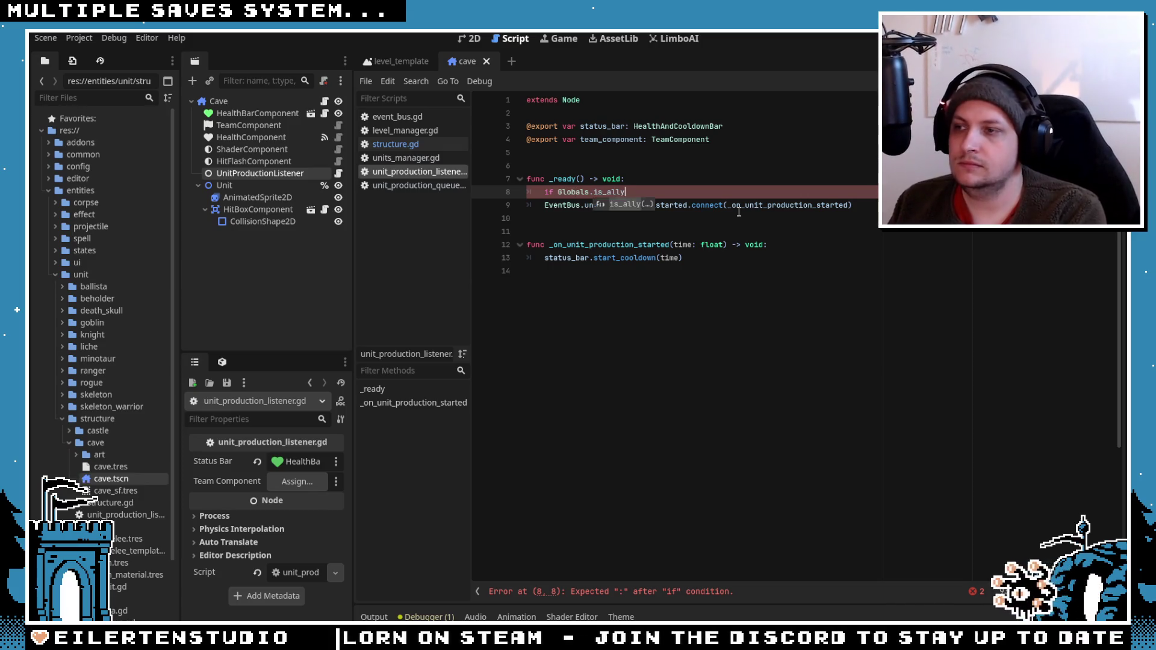
pyautogui.write('(team')
pyautogui.write('_component.tea')
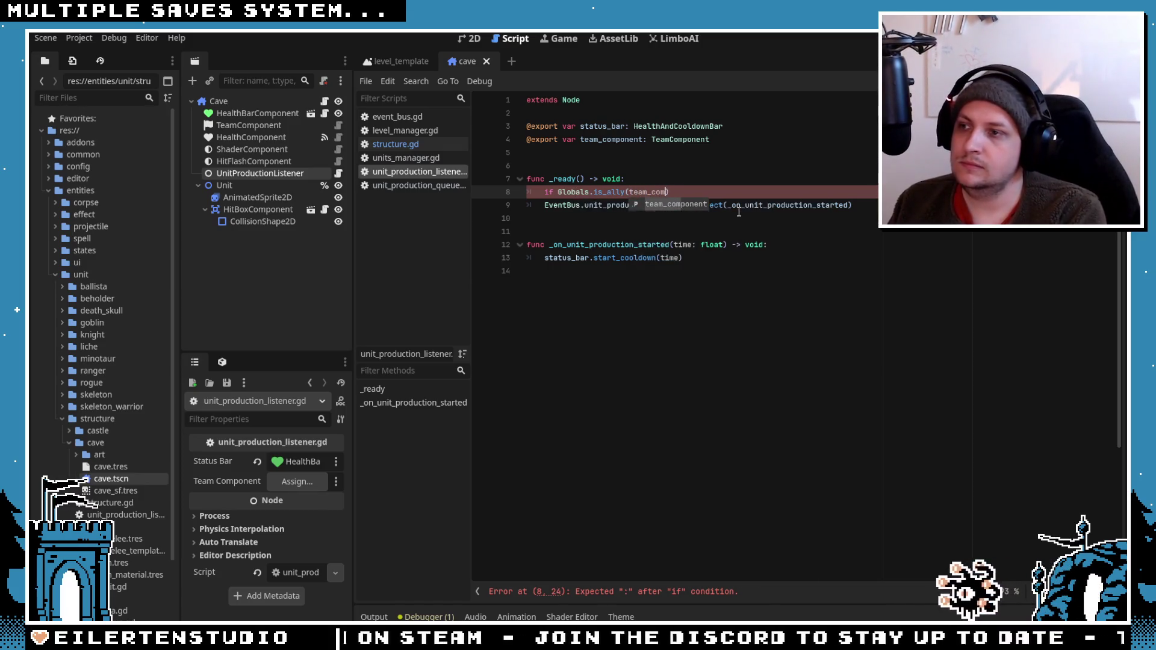
pyautogui.write('m)')
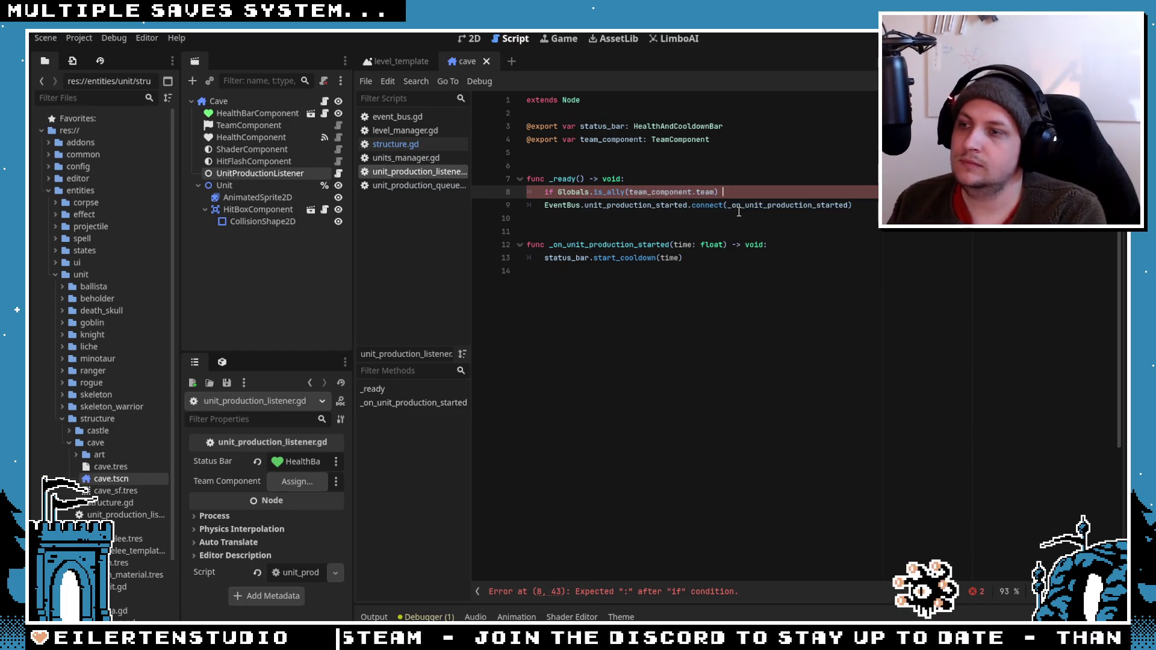
pyautogui.press('Return')
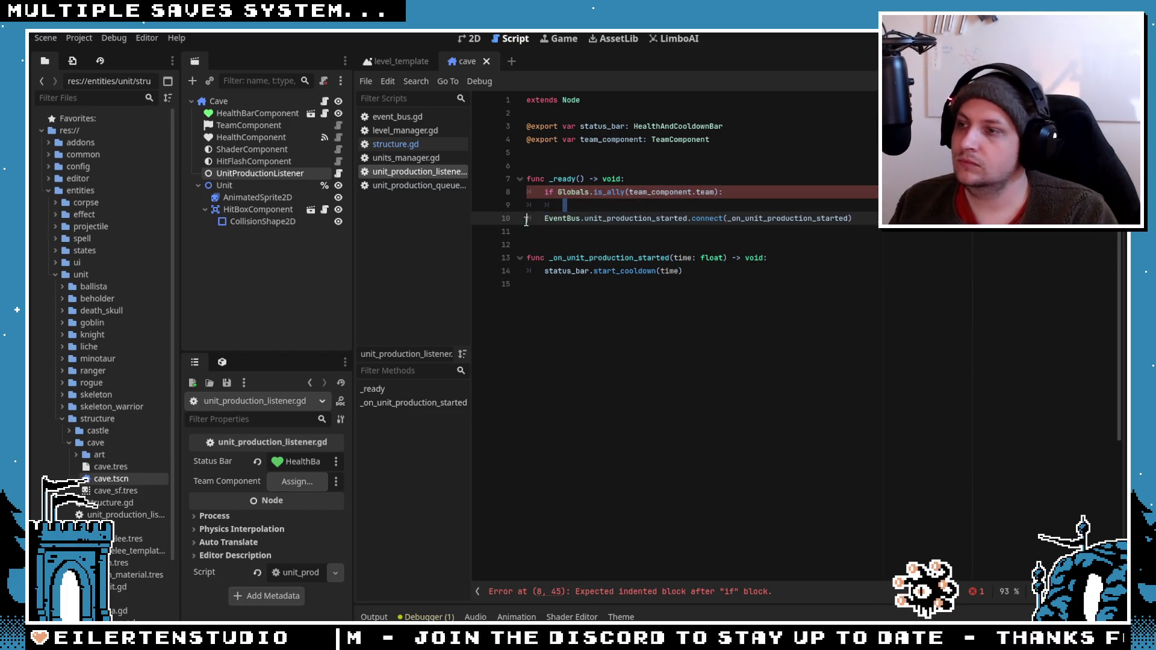
pyautogui.hotkey('ctrl', 'shift', 'k')
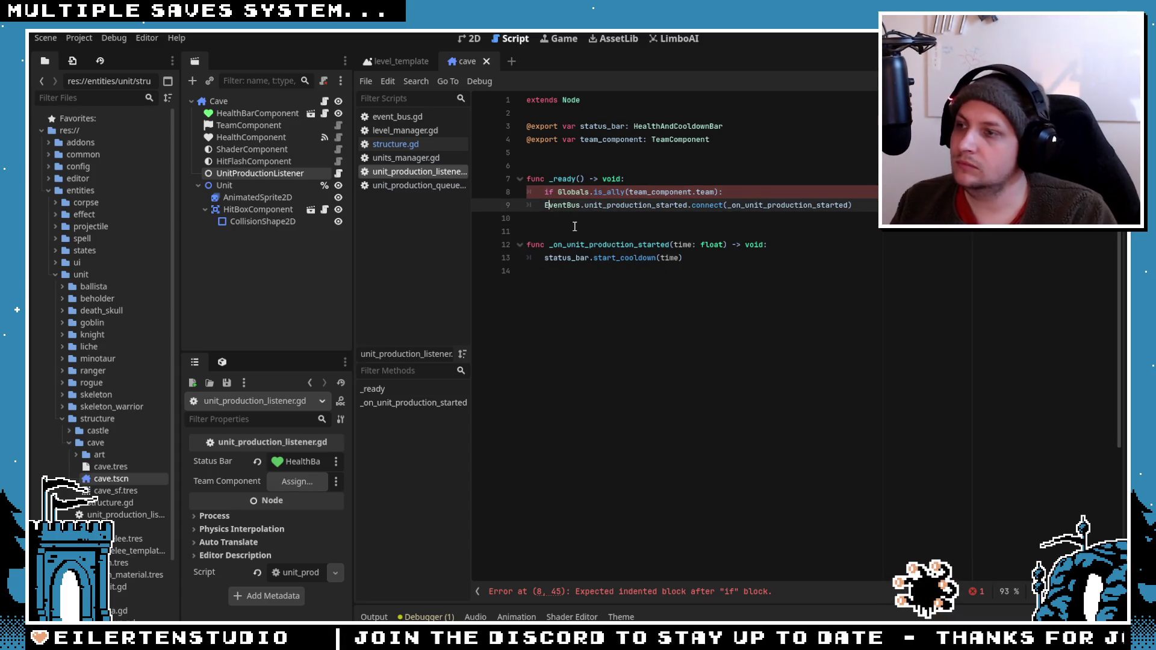
pyautogui.click(720, 154)
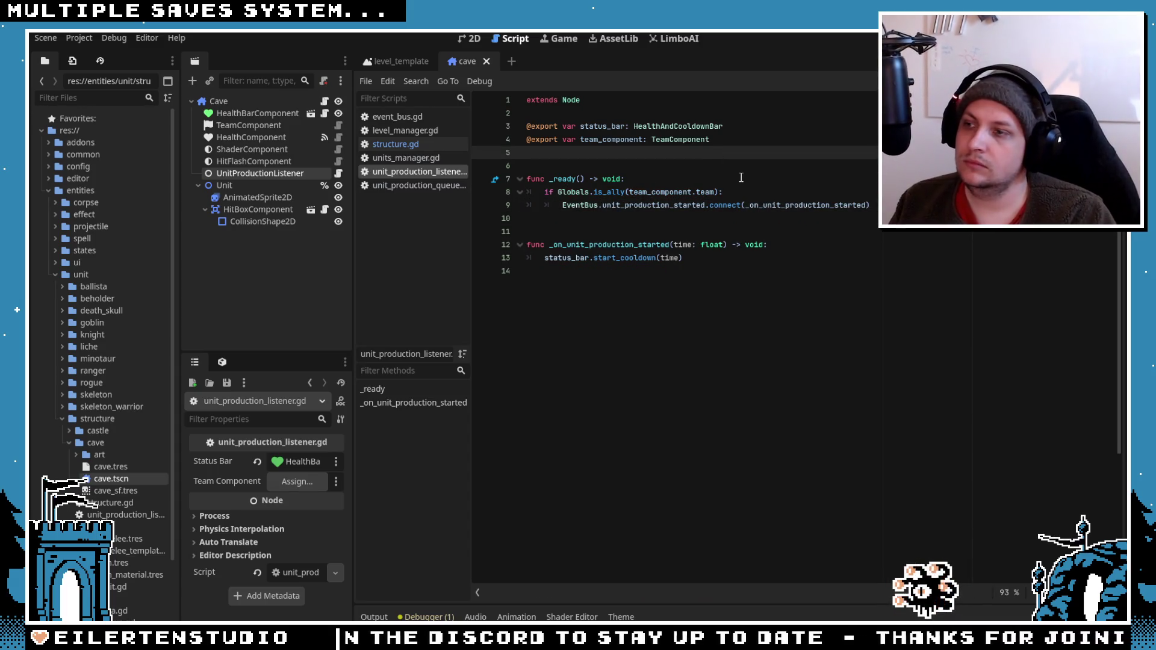
pyautogui.click(648, 163)
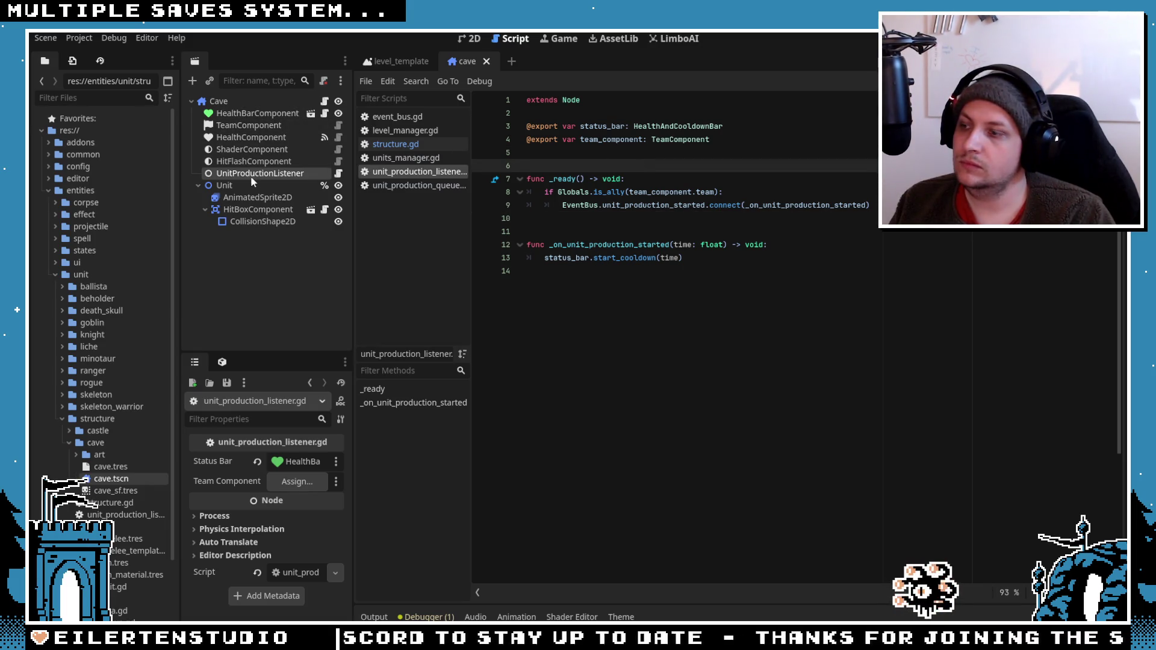
pyautogui.click(296, 482)
# Assign TeamComponent to Team Component, declare class_name UnitProductionListener on line 1, and save
pyautogui.doubleClick(544, 189)
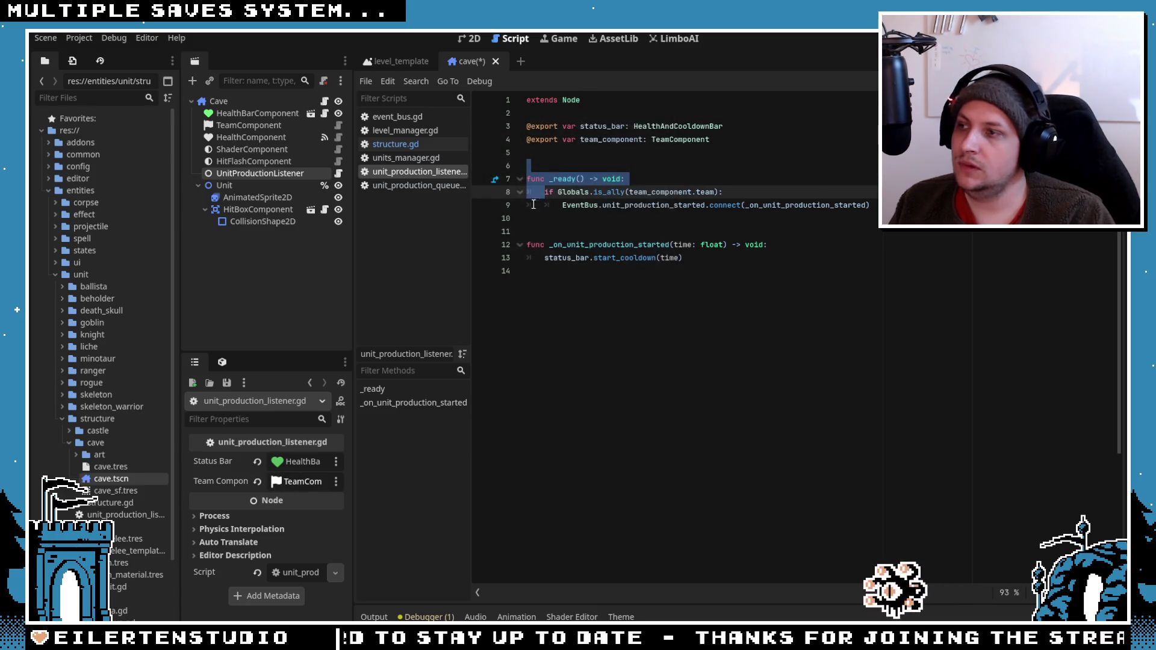
pyautogui.click(533, 99)
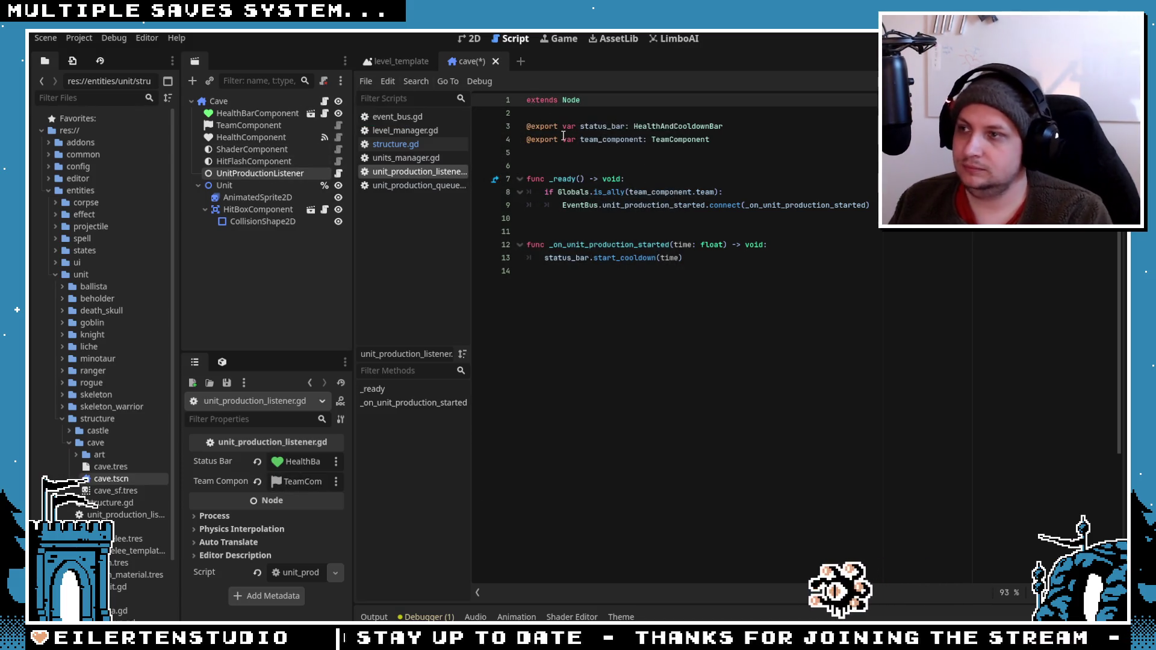
pyautogui.press('Return')
pyautogui.press('Up')
pyautogui.write('ss')
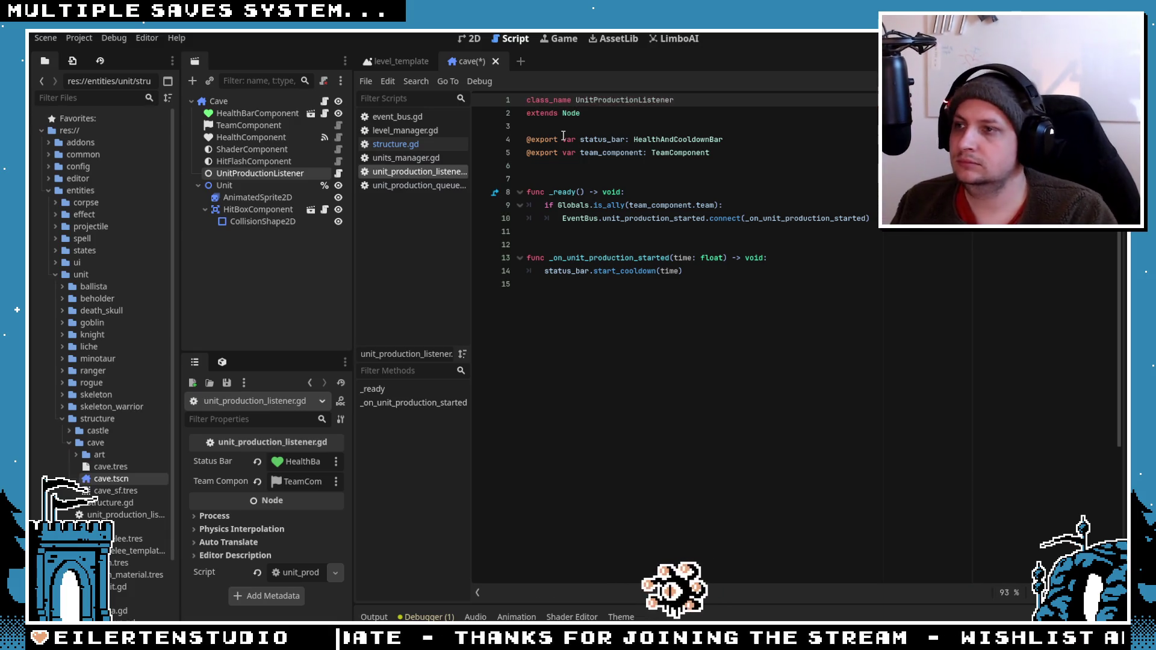
pyautogui.click(611, 228)
pyautogui.click(551, 192)
pyautogui.hotkey('ctrl', 's')
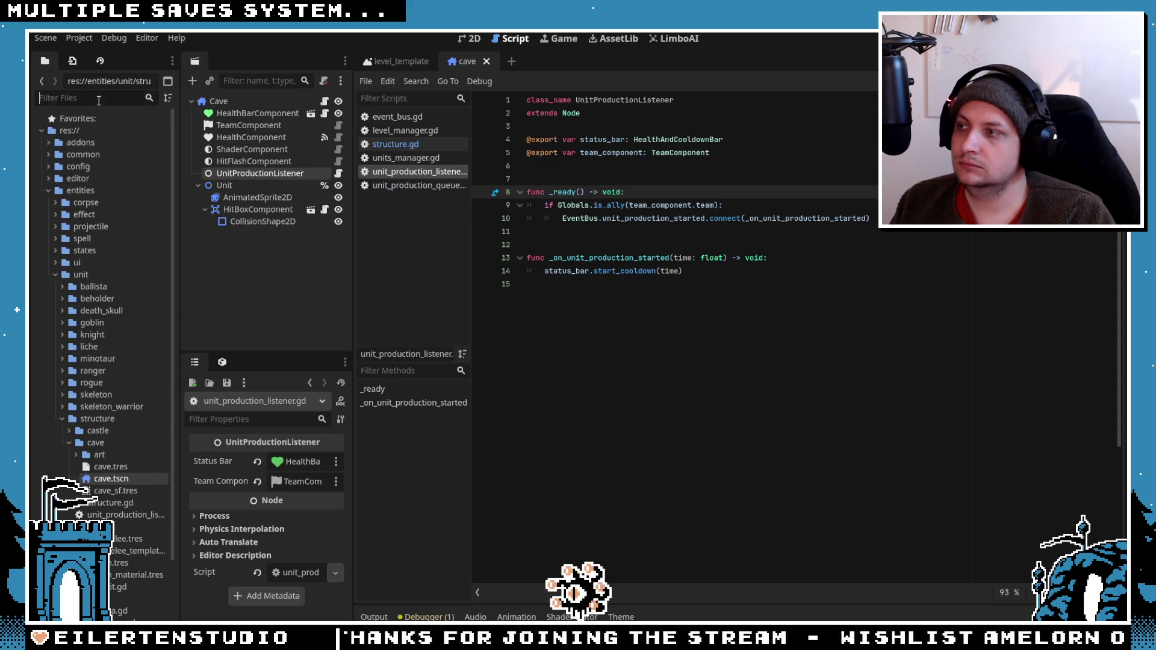
pyautogui.write('cast')
# In castle.tscn, add a UnitProductionListener node (undoing a mistaken UnitProductionQueue) and move it above Unit
pyautogui.doubleClick(99, 263)
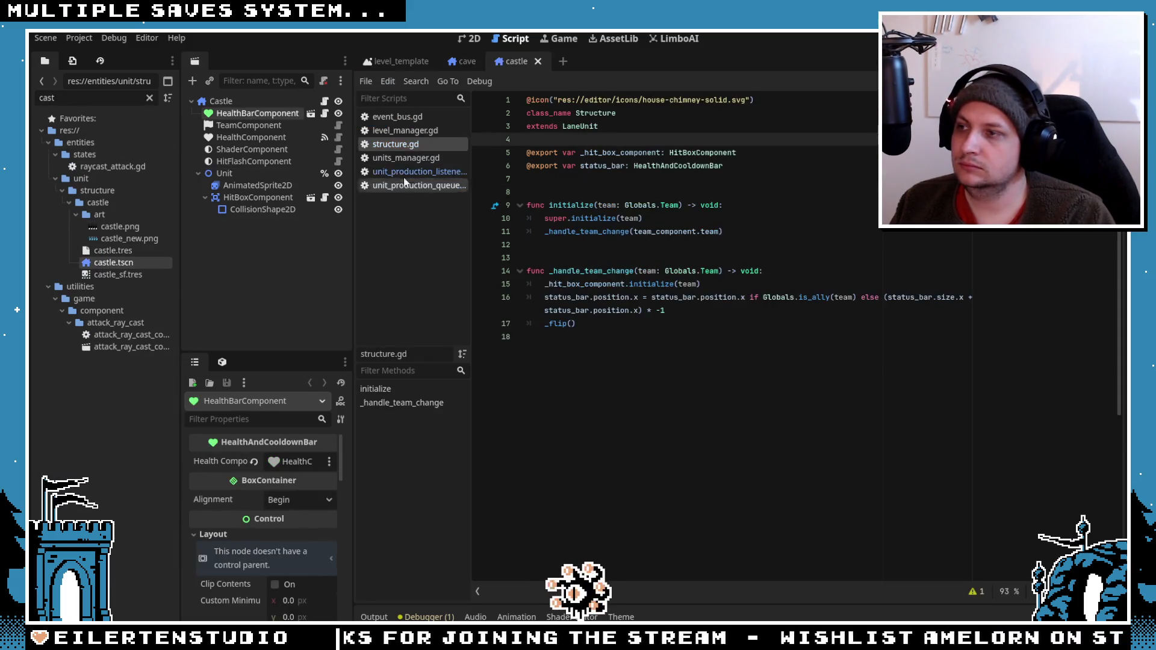
pyautogui.click(220, 106)
pyautogui.hotkey('ctrl', 'a')
pyautogui.write('unitprod')
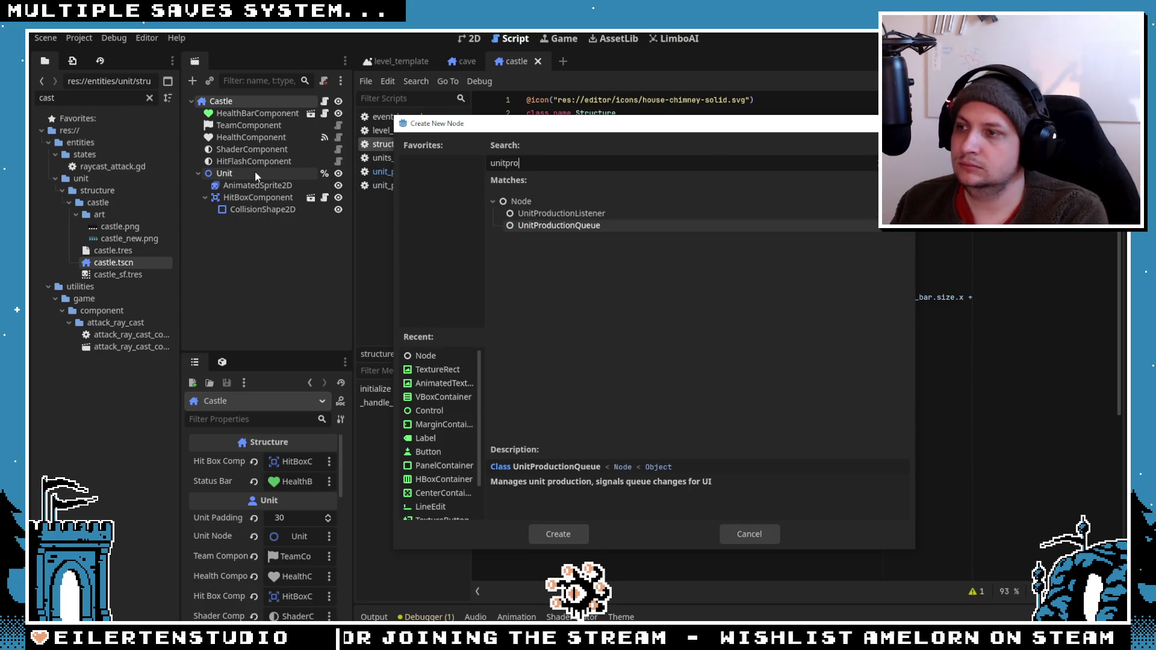
pyautogui.press('Return')
pyautogui.hotkey('ctrl', 'z')
pyautogui.click(249, 106)
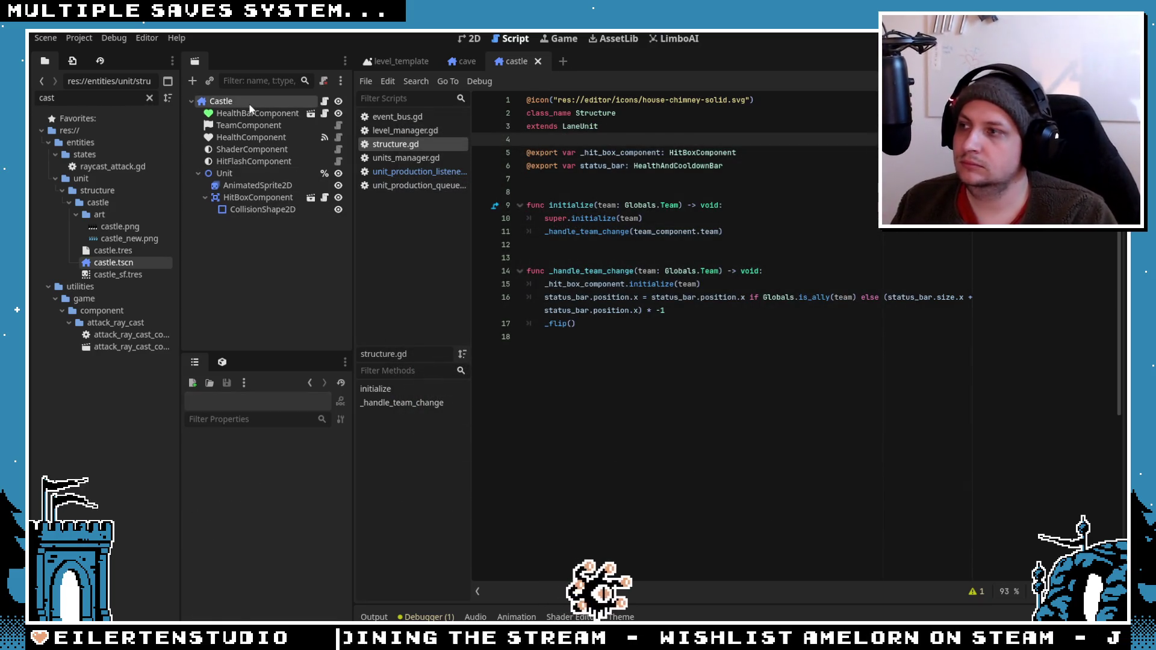
pyautogui.hotkey('ctrl', 'a')
pyautogui.press('Up')
pyautogui.press('Return')
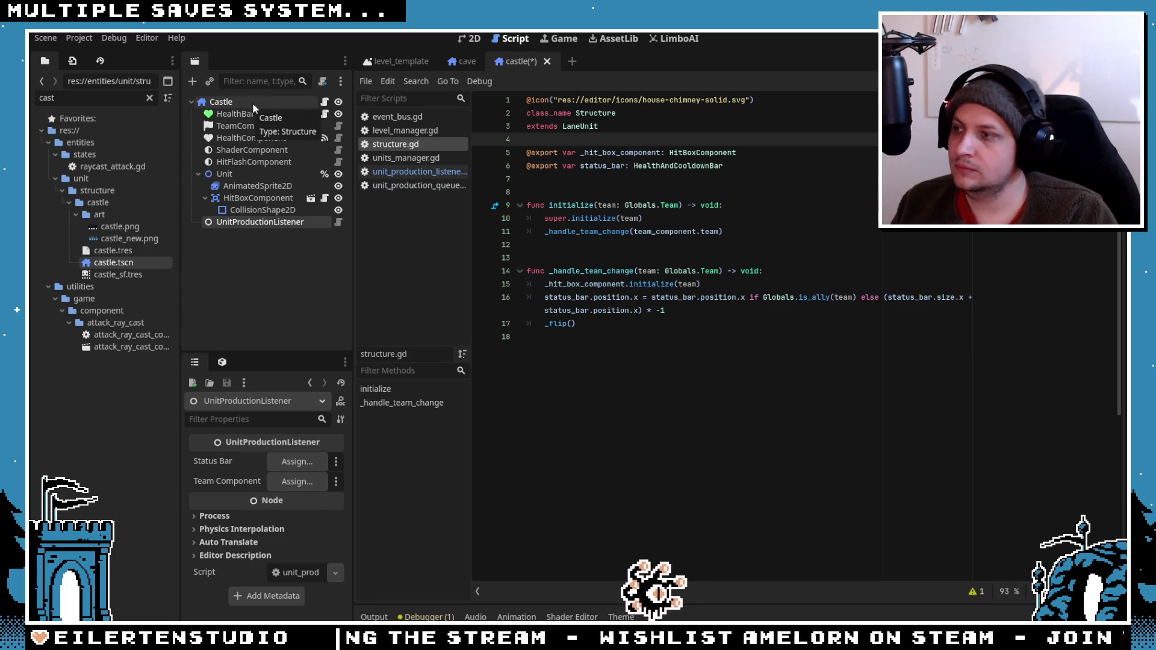
pyautogui.moveTo(265, 225); pyautogui.dragTo(262, 175)
# Assign HealthBarComponent and TeamComponent to the castle listener, save, and bring up its script
pyautogui.click(295, 463)
pyautogui.doubleClick(560, 186)
pyautogui.click(296, 481)
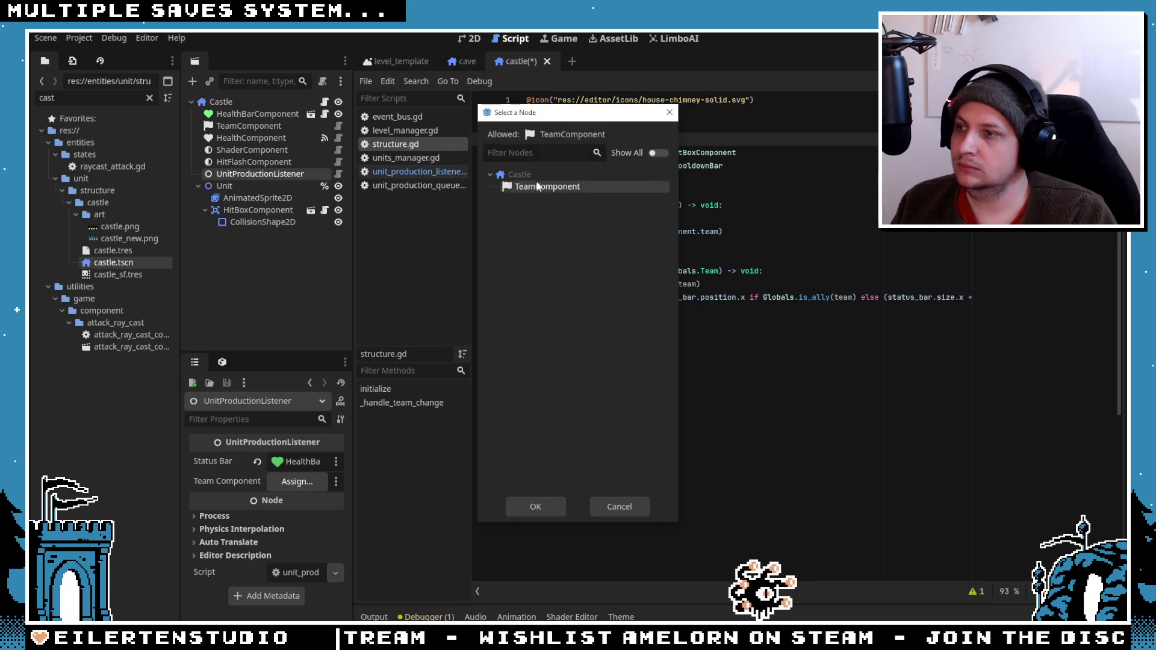
pyautogui.doubleClick(536, 186)
pyautogui.hotkey('ctrl', 's')
pyautogui.click(699, 192)
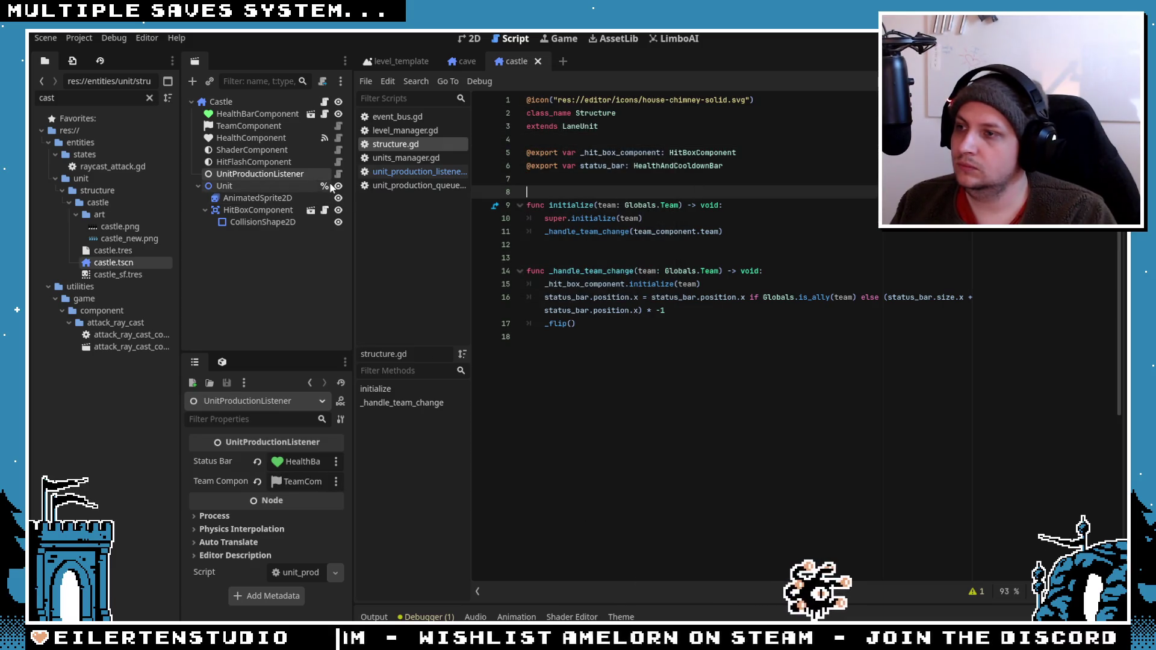
pyautogui.click(411, 172)
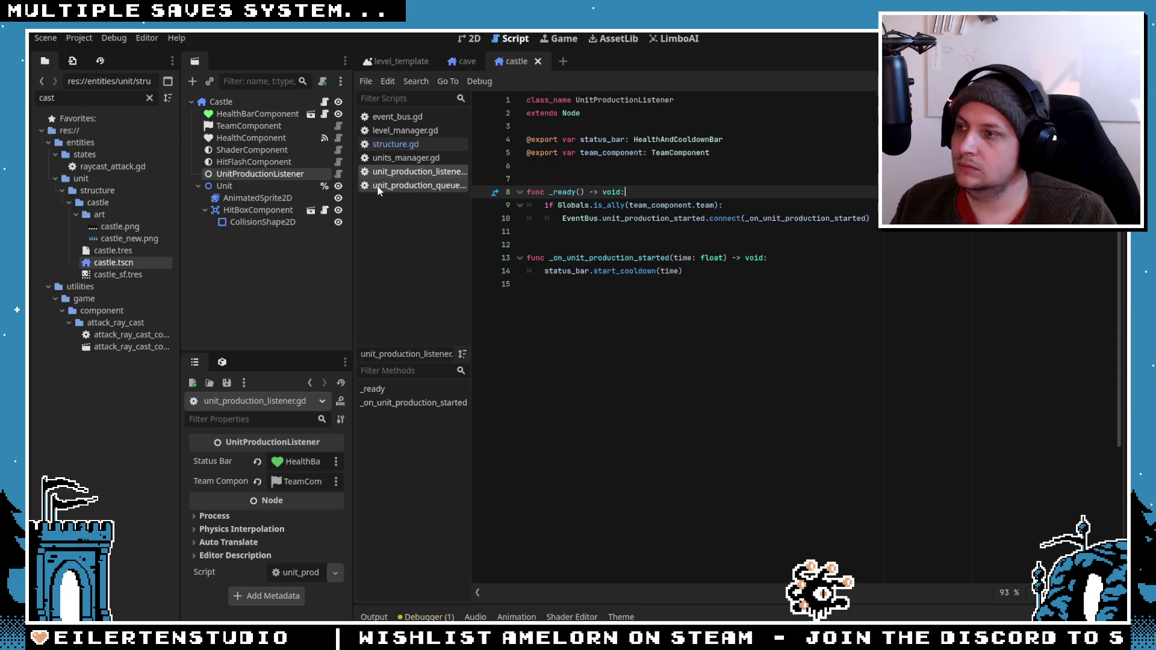
# Replace the cave's old listener with a fresh UnitProductionListener node under Cave
pyautogui.click(463, 61)
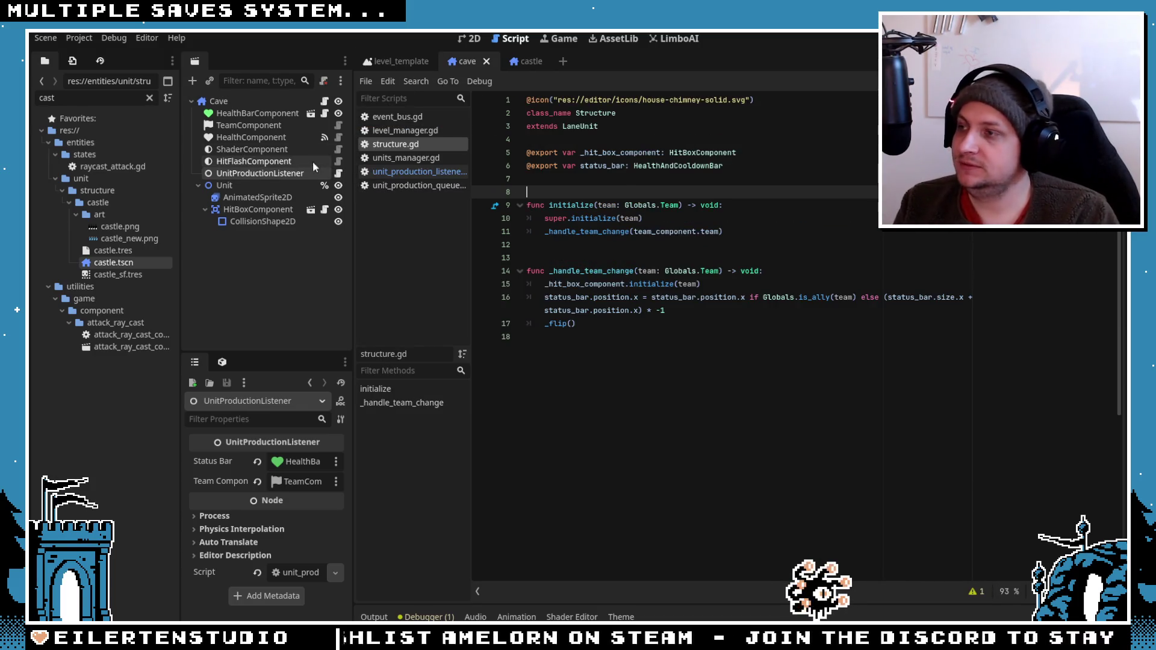
pyautogui.press('Delete')
pyautogui.press('Return')
pyautogui.click(258, 105)
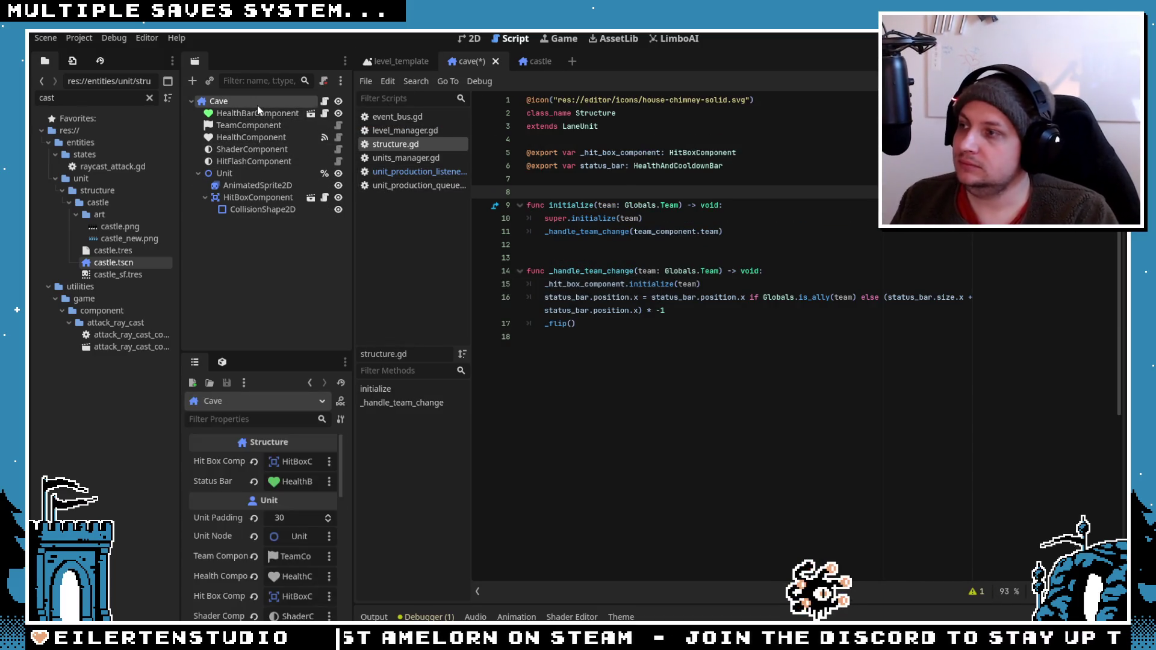
pyautogui.hotkey('ctrl', 'a')
pyautogui.press('Up')
pyautogui.press('Down')
pyautogui.press('Up')
pyautogui.press('Return')
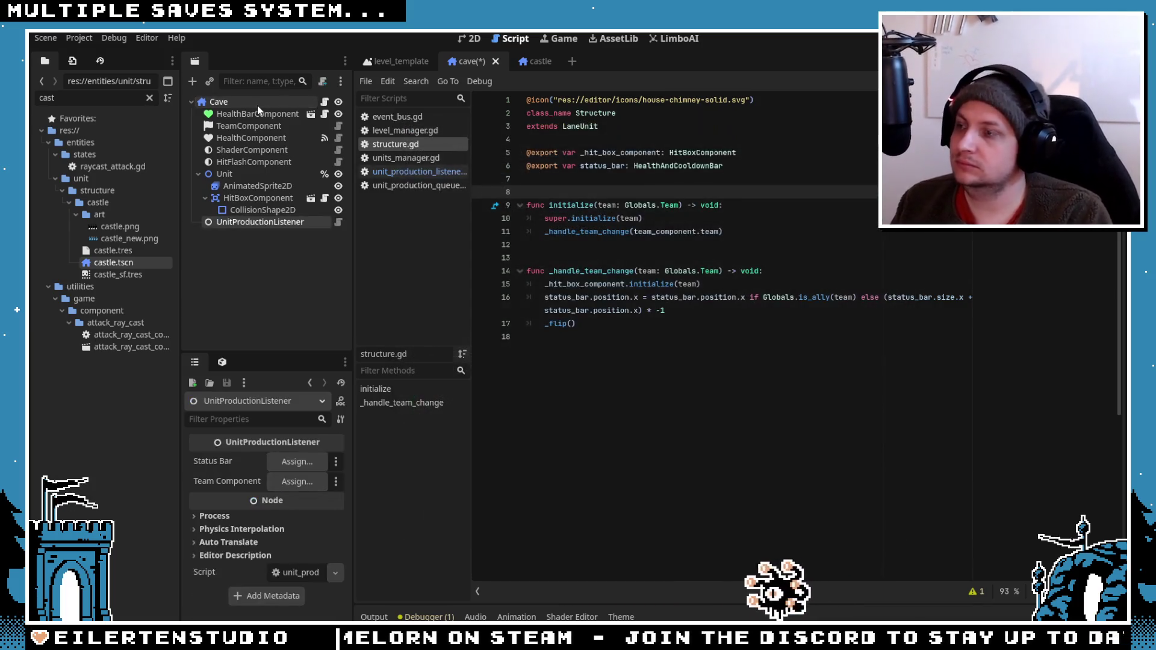
# Wire it to HealthBarComponent and TeamComponent, move it above Unit, save, and return to level_template
pyautogui.click(296, 462)
pyautogui.doubleClick(551, 187)
pyautogui.click(296, 481)
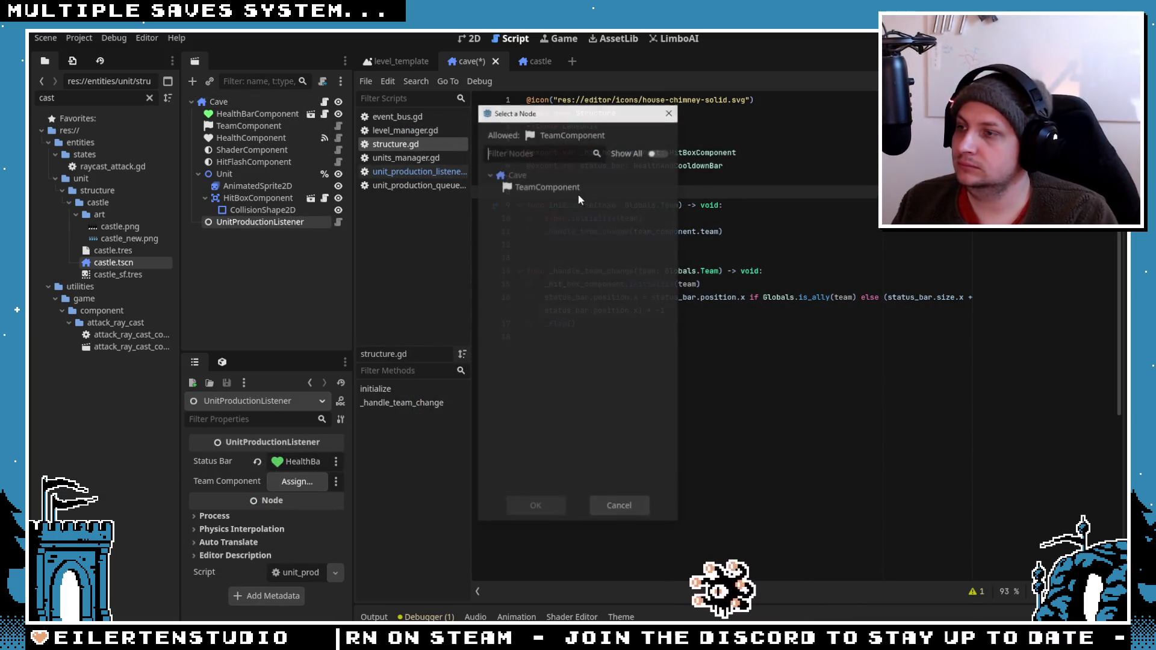
pyautogui.doubleClick(583, 186)
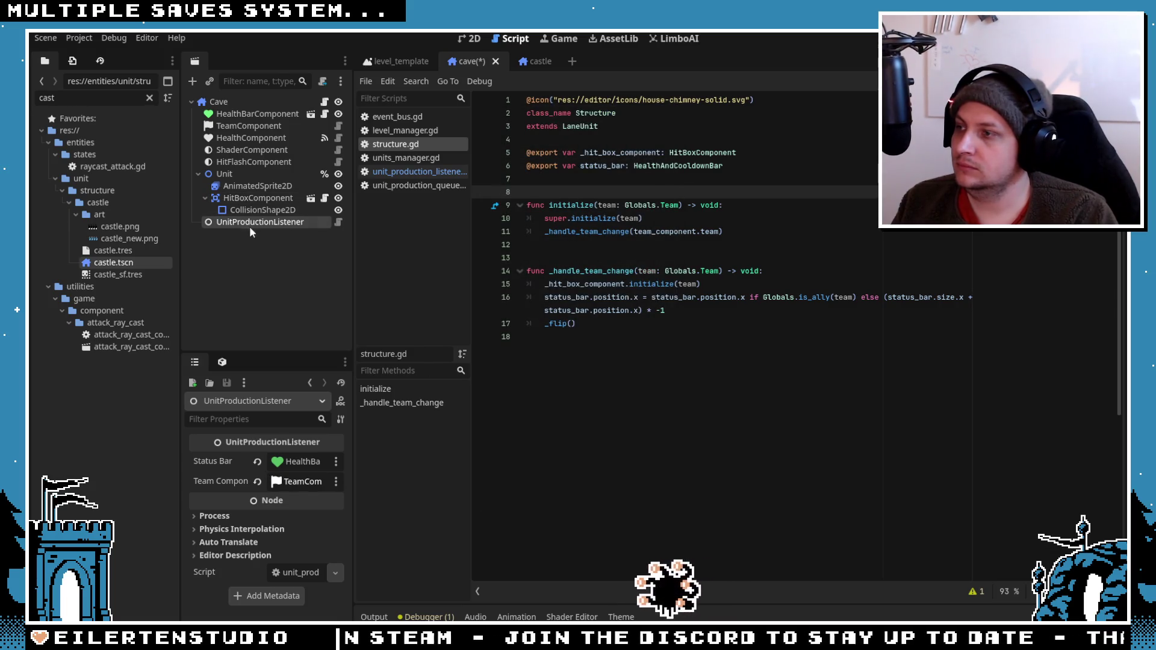
pyautogui.moveTo(250, 227); pyautogui.dragTo(255, 166)
pyautogui.click(516, 223)
pyautogui.hotkey('ctrl', 's')
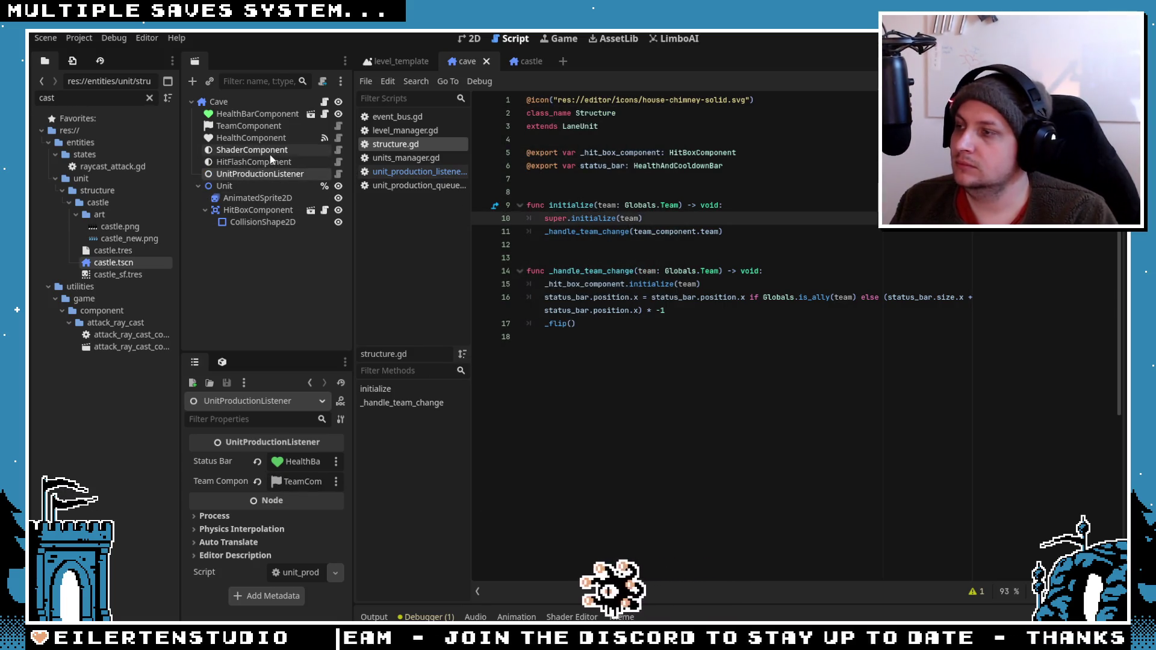
pyautogui.scroll(-2, 623, 166)
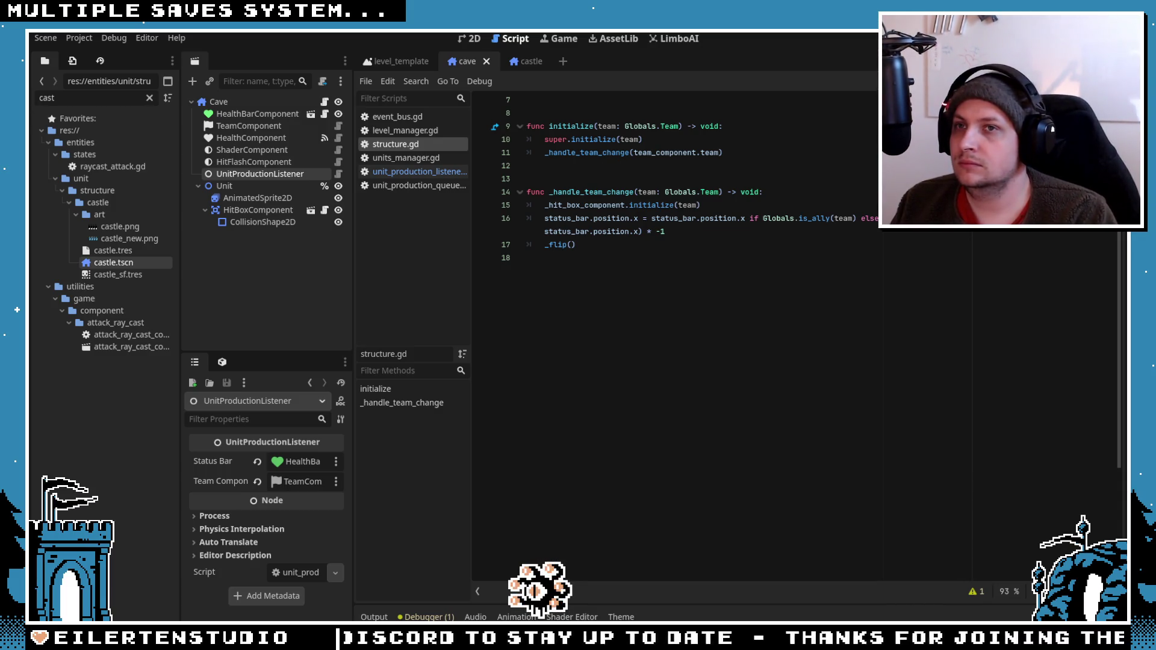
pyautogui.scroll(2, 638, 178)
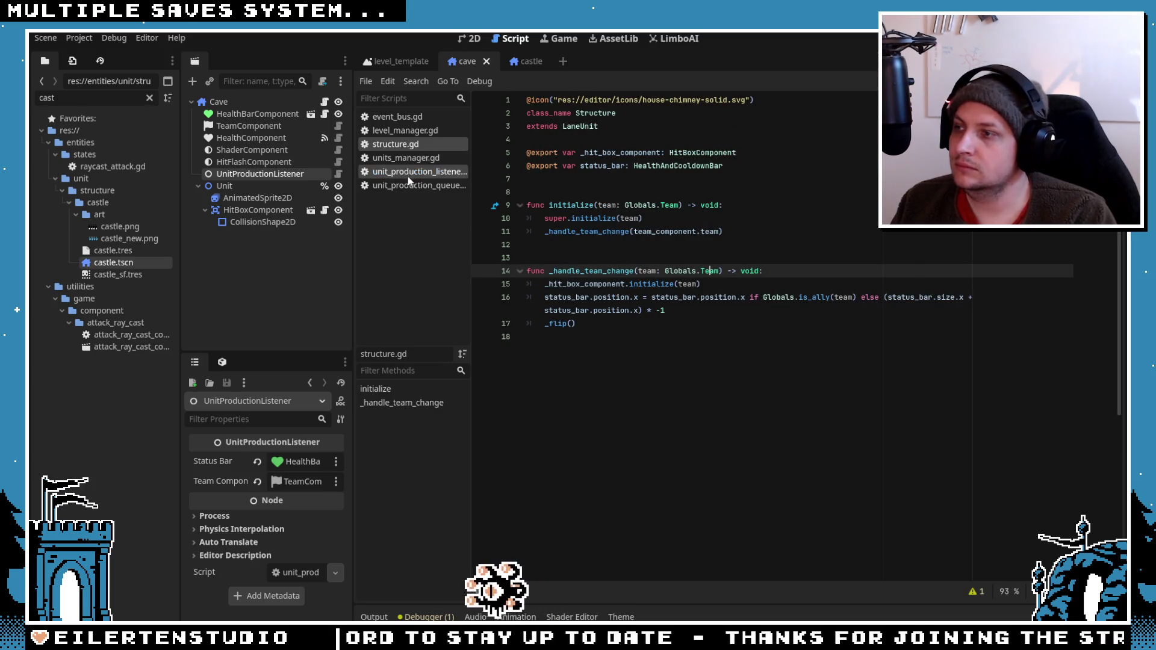
pyautogui.click(299, 102)
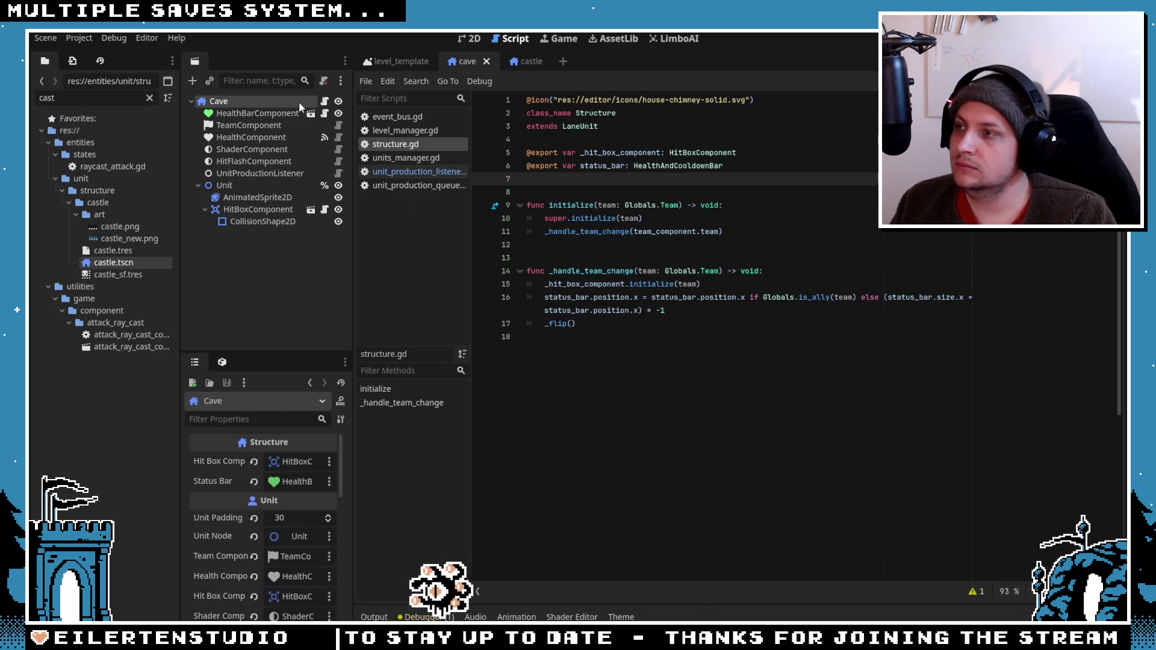
pyautogui.click(425, 61)
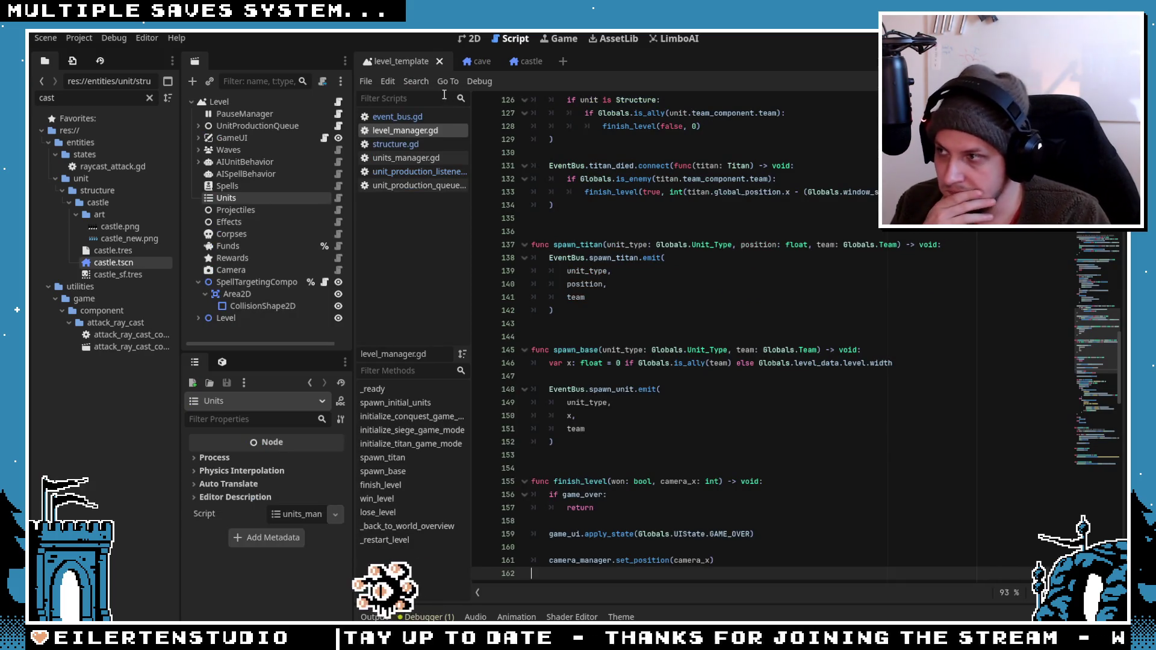
# Run the project (F5) from level_manager.gd so the game's main menu appears
pyautogui.click(613, 178)
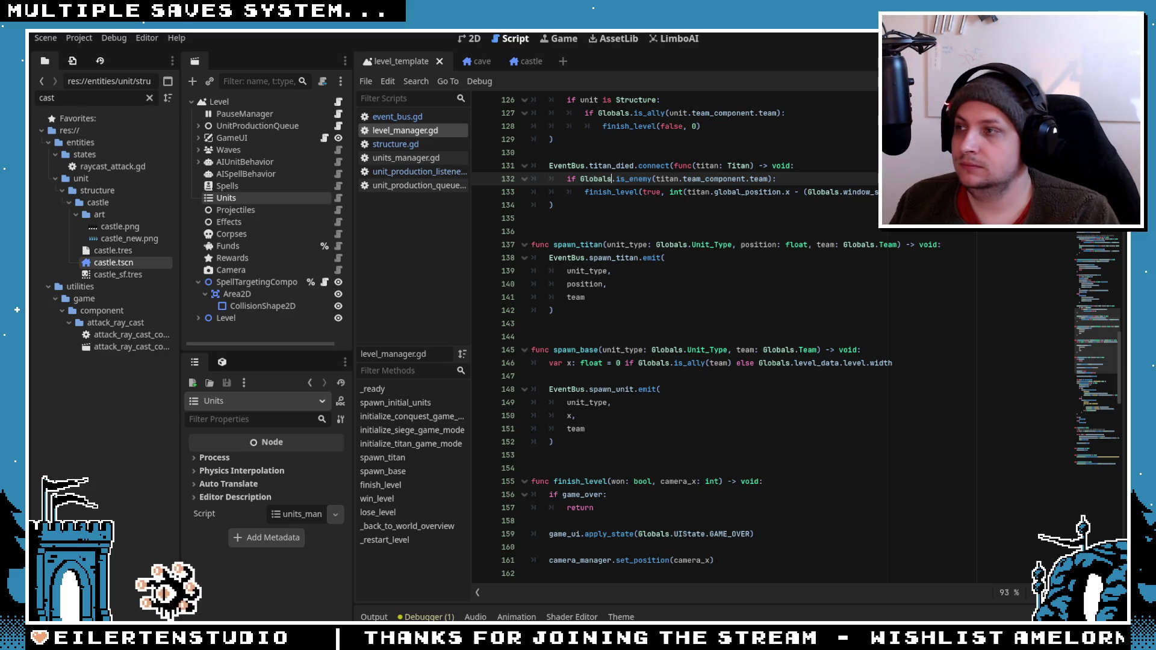
pyautogui.press('F5')
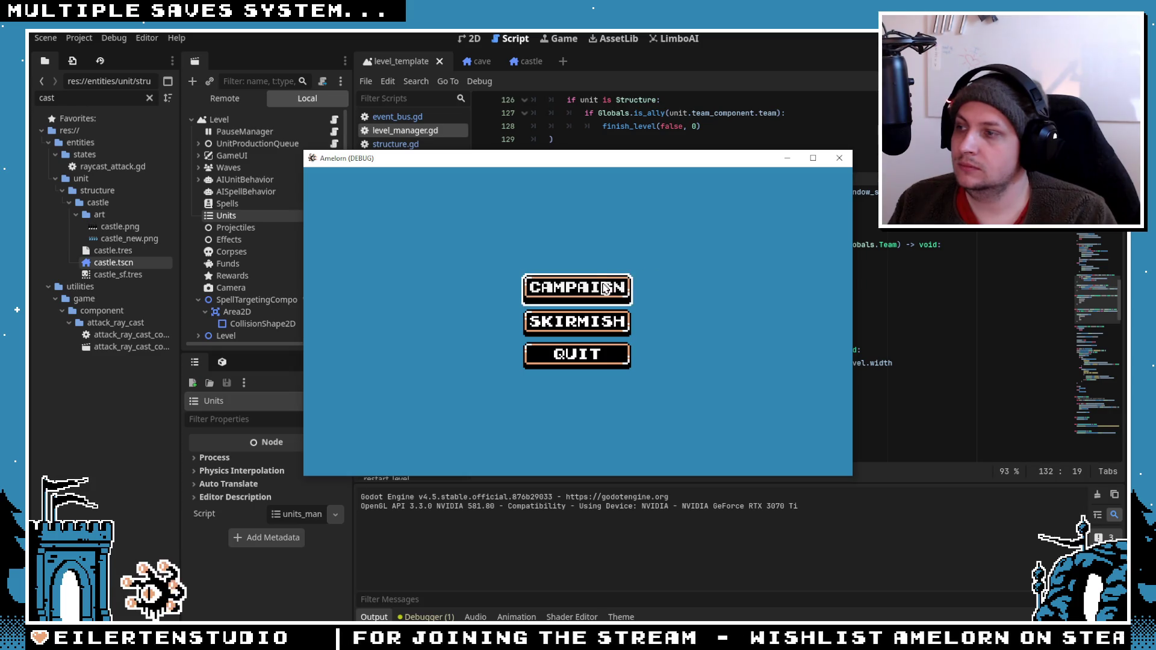
# Start the campaign from the existing save and launch the Cavern Strike level
pyautogui.click(602, 287)
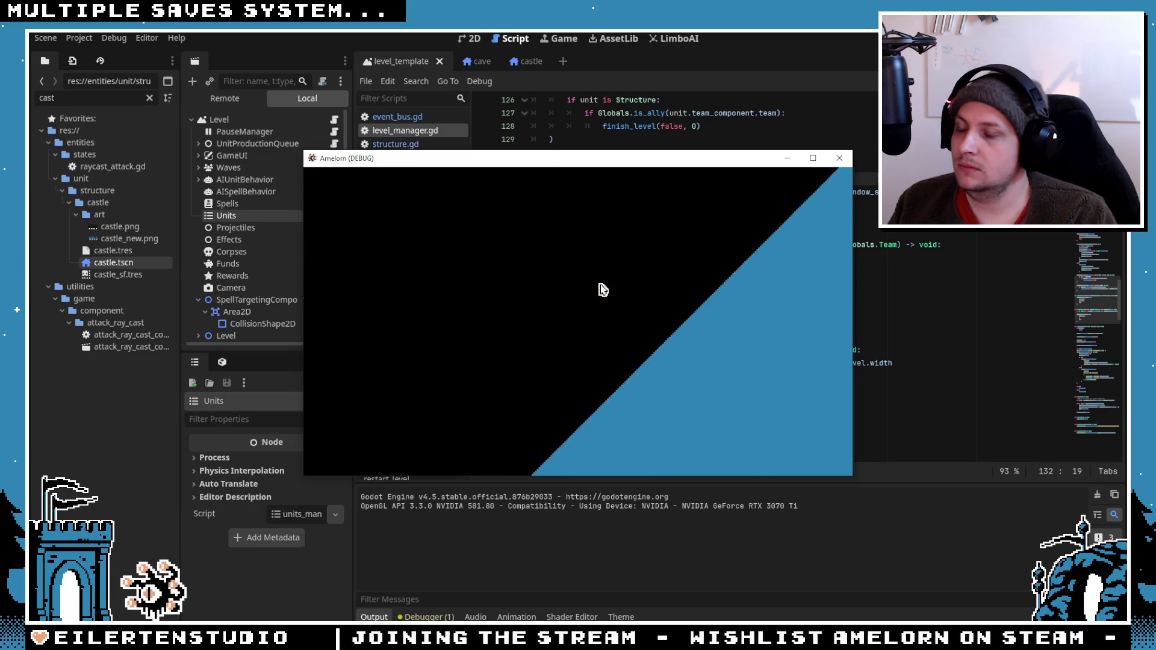
pyautogui.click(600, 261)
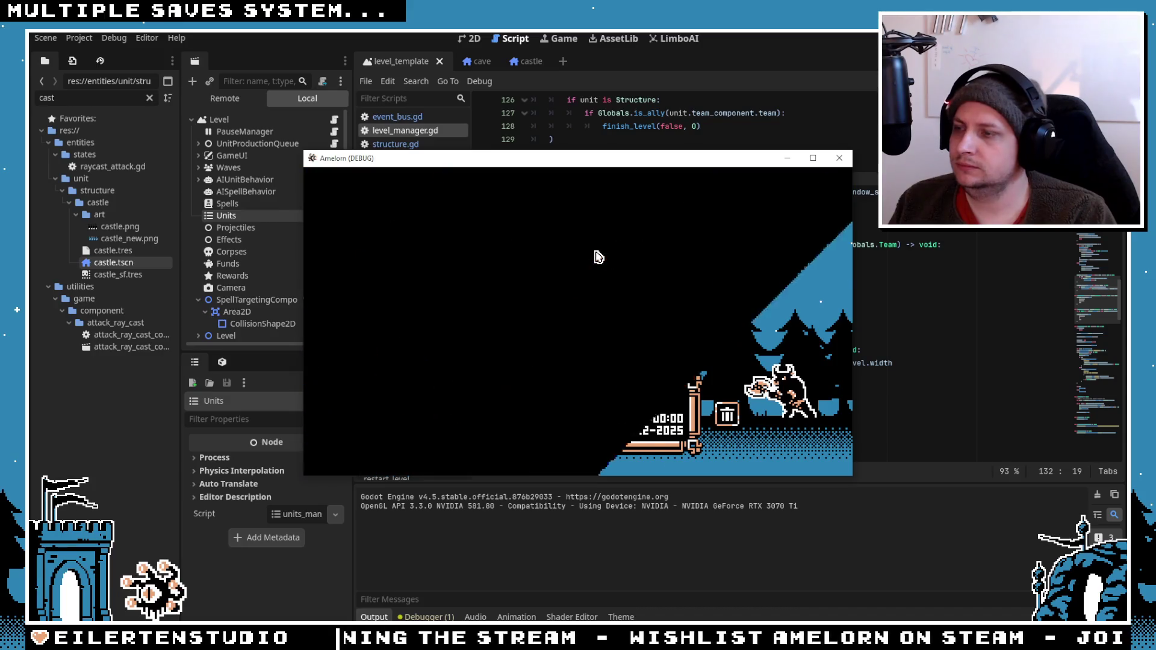
pyautogui.click(598, 310)
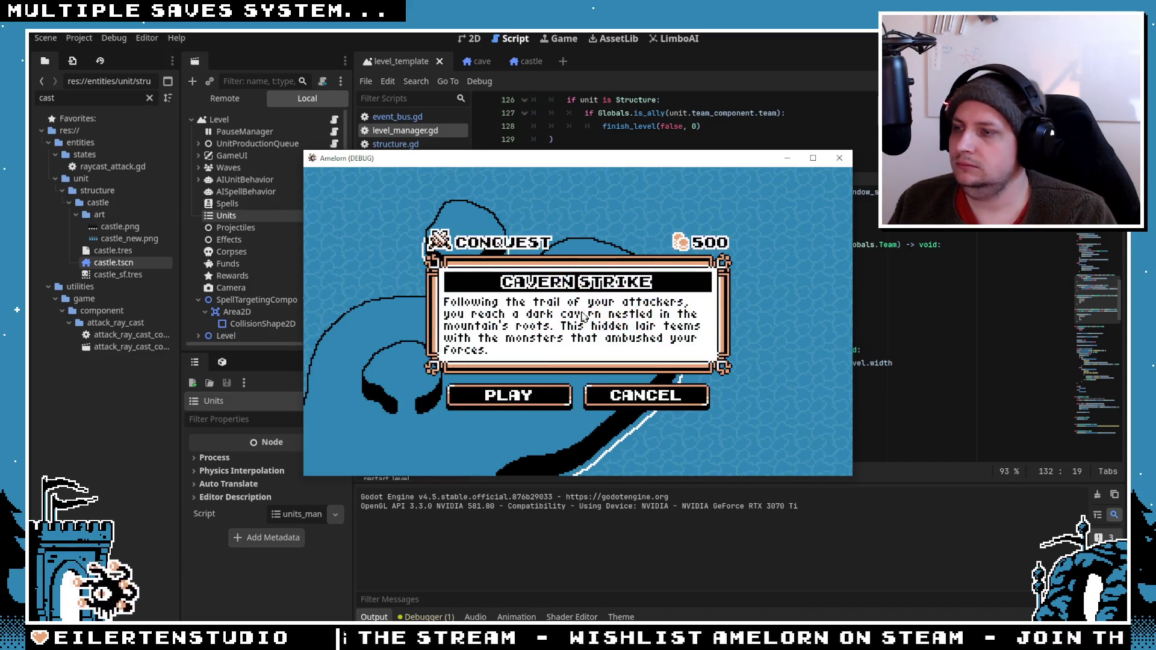
pyautogui.click(503, 398)
# Spawn a wave of sword units at the castle while going fullscreen and panning the battlefield
pyautogui.click(321, 417)
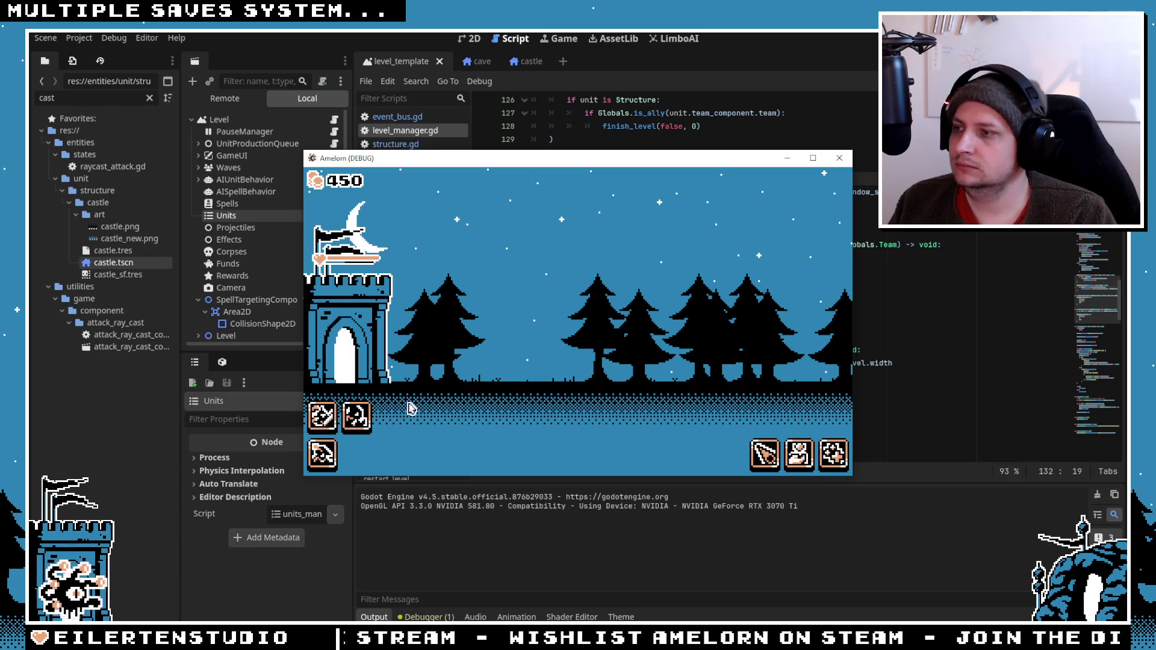
pyautogui.click(331, 417)
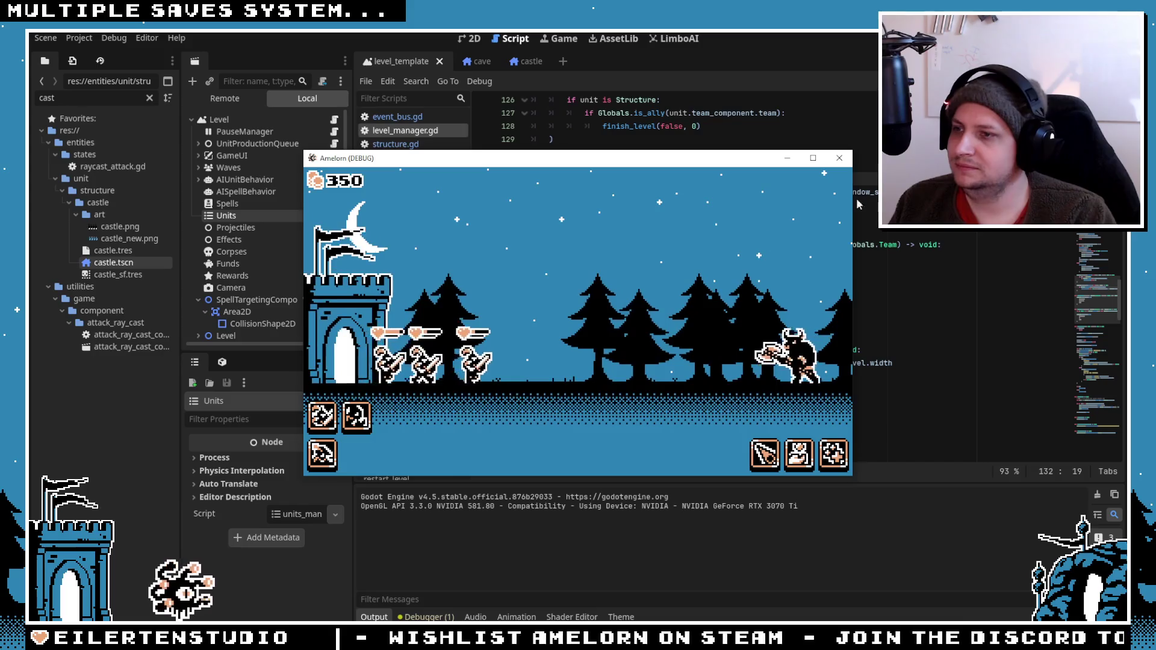
pyautogui.press('F11')
pyautogui.click(77, 507)
pyautogui.click(154, 515)
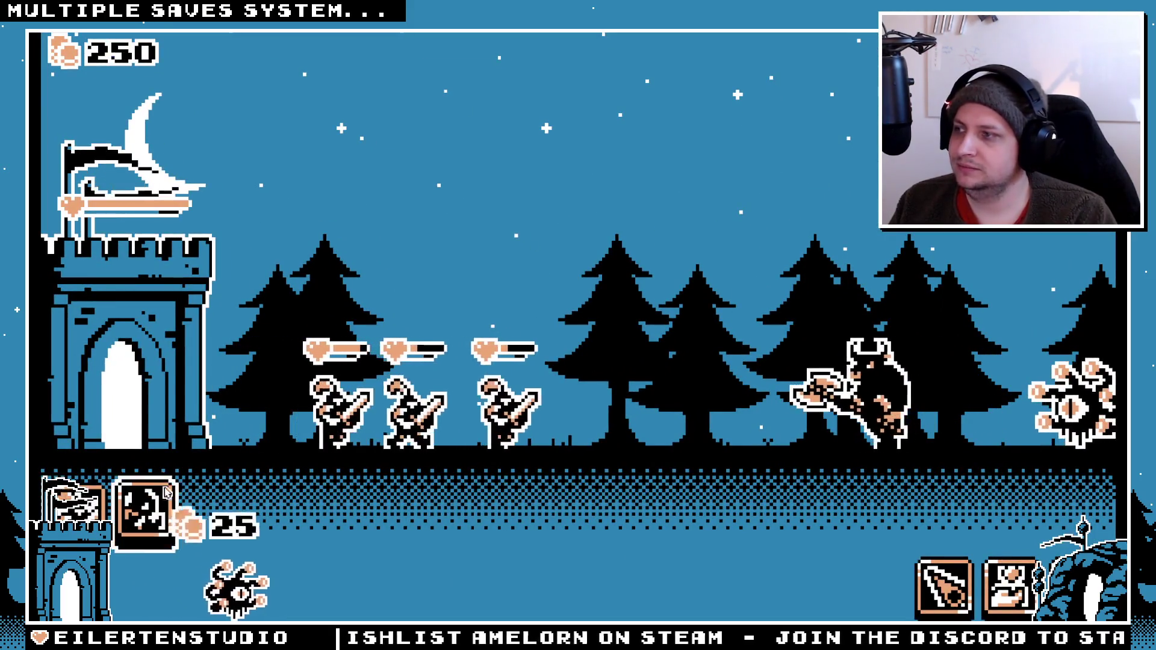
pyautogui.moveTo(287, 469); pyautogui.dragTo(149, 502)
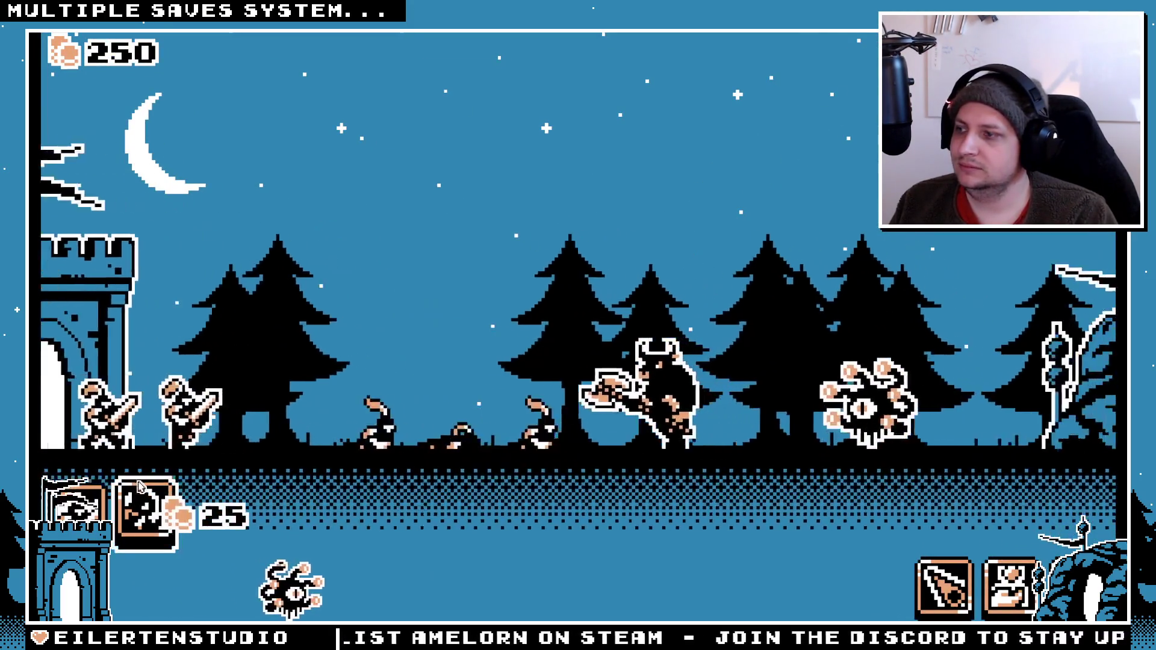
pyautogui.click(145, 511)
pyautogui.click(144, 511)
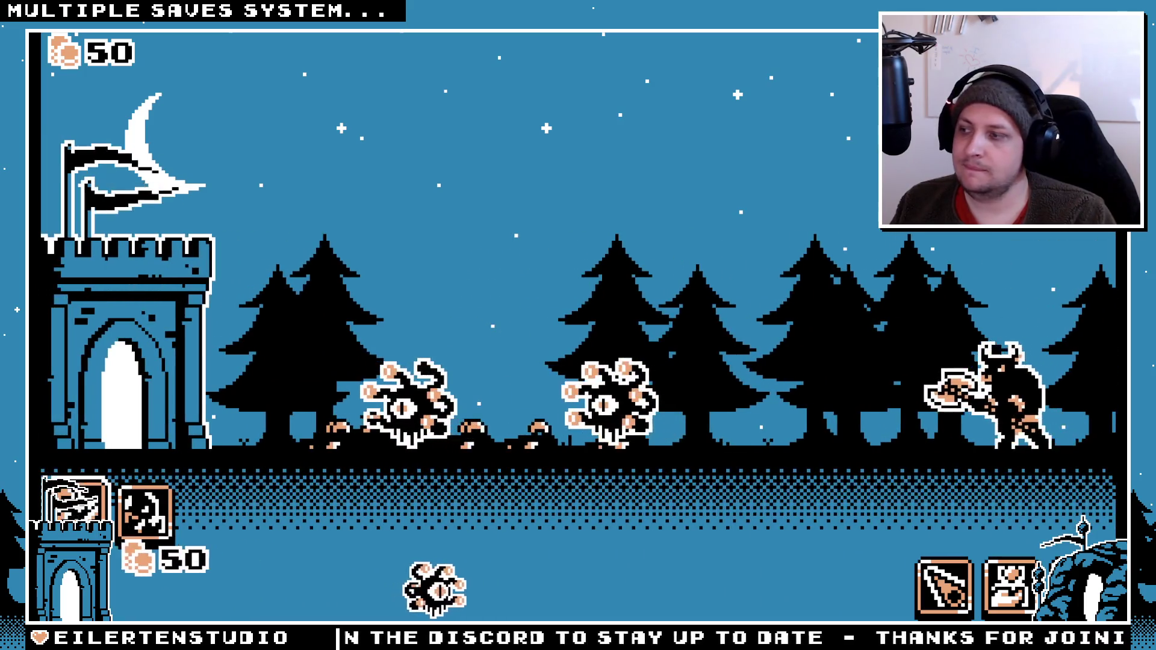
pyautogui.click(145, 513)
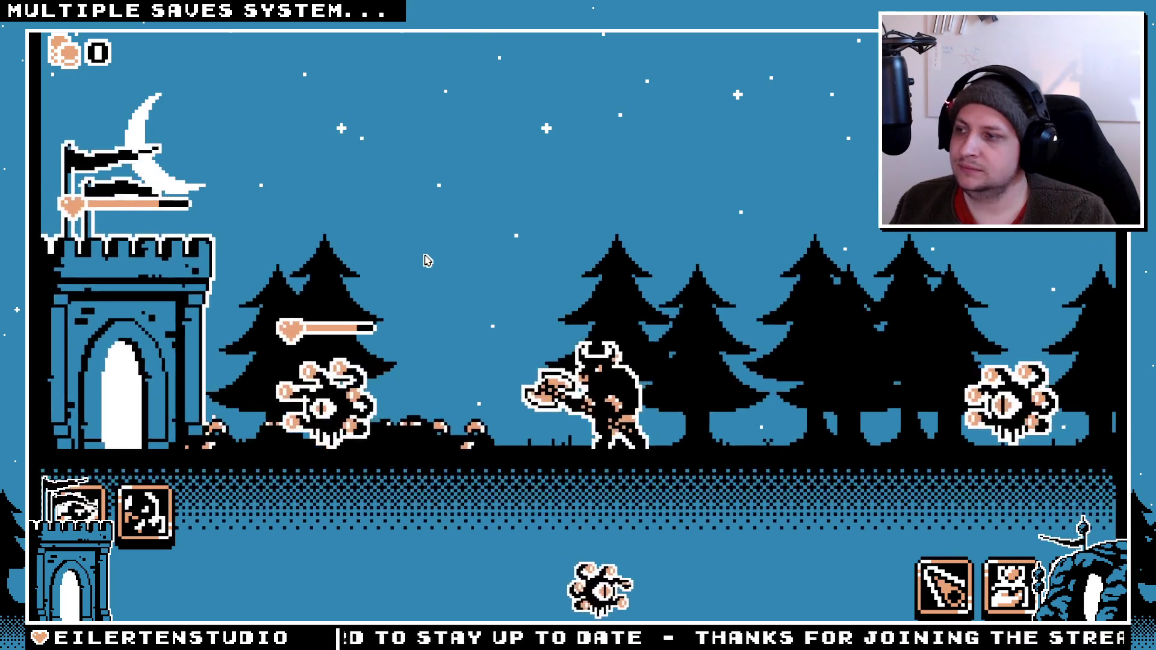
# Watch the advance, drop a meteor on the enemies, spawn archers, then close the game (F8)
pyautogui.press('d')
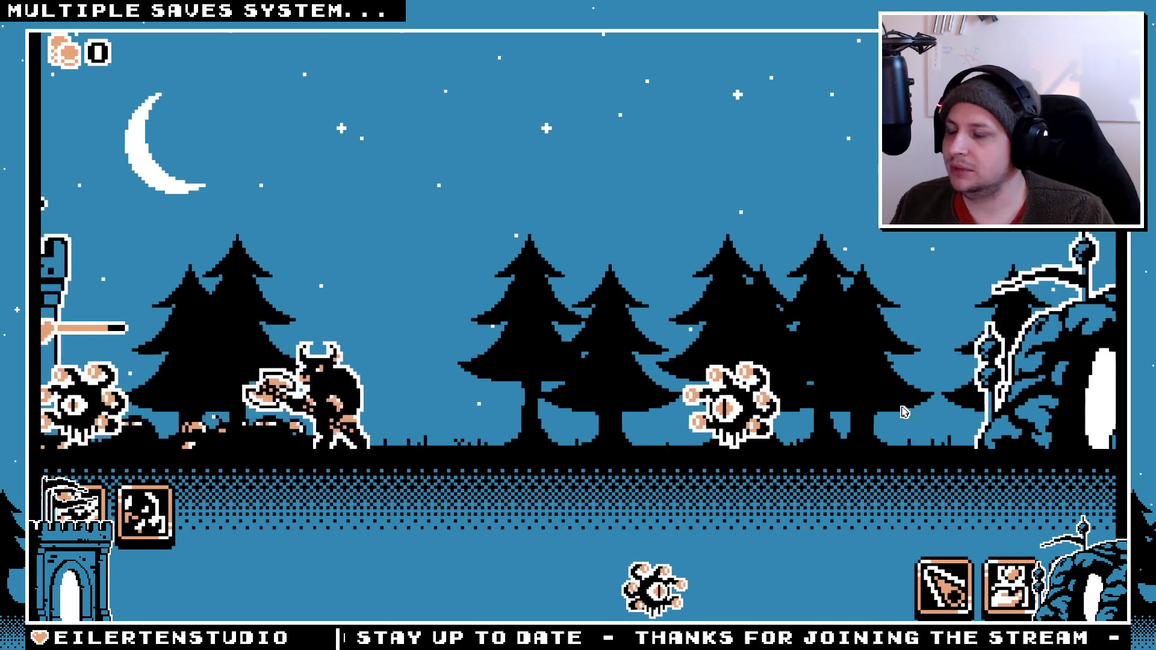
pyautogui.press('a')
pyautogui.press('d')
pyautogui.press('a')
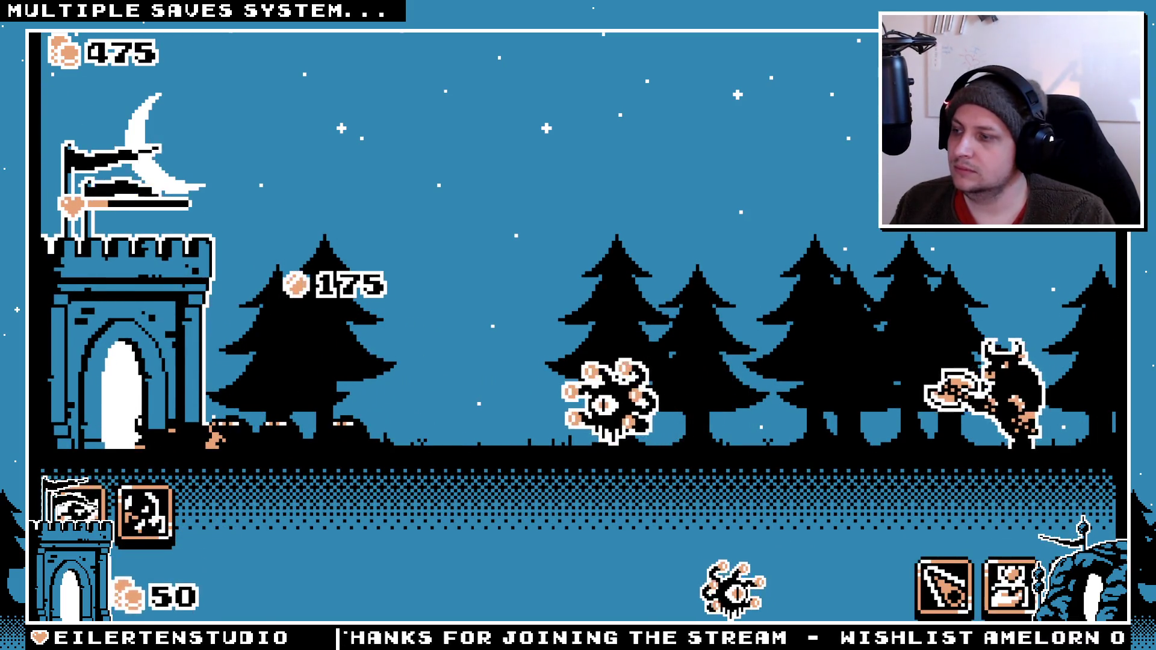
pyautogui.click(333, 417)
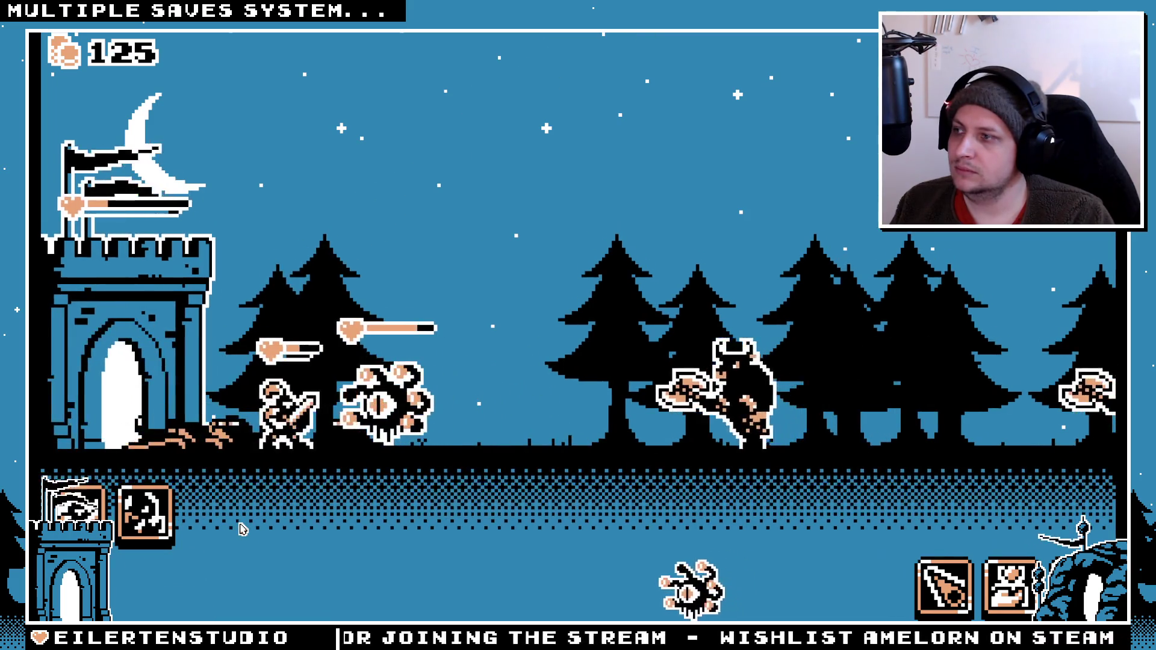
pyautogui.press('2')
pyautogui.press('2')
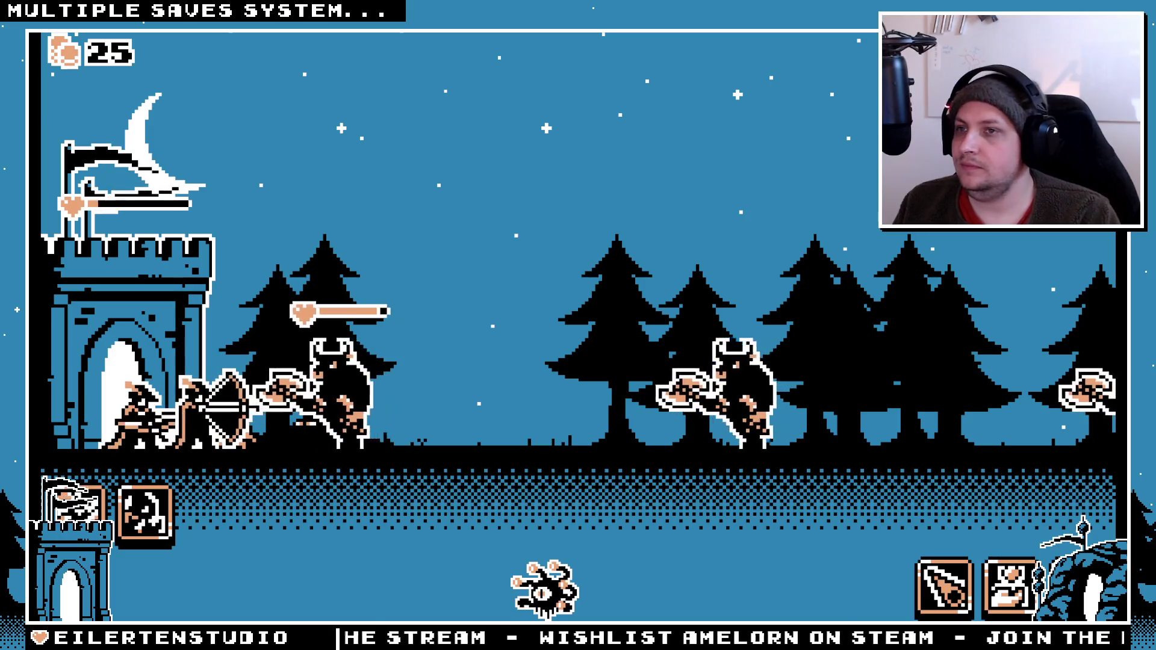
pyautogui.press('F8')
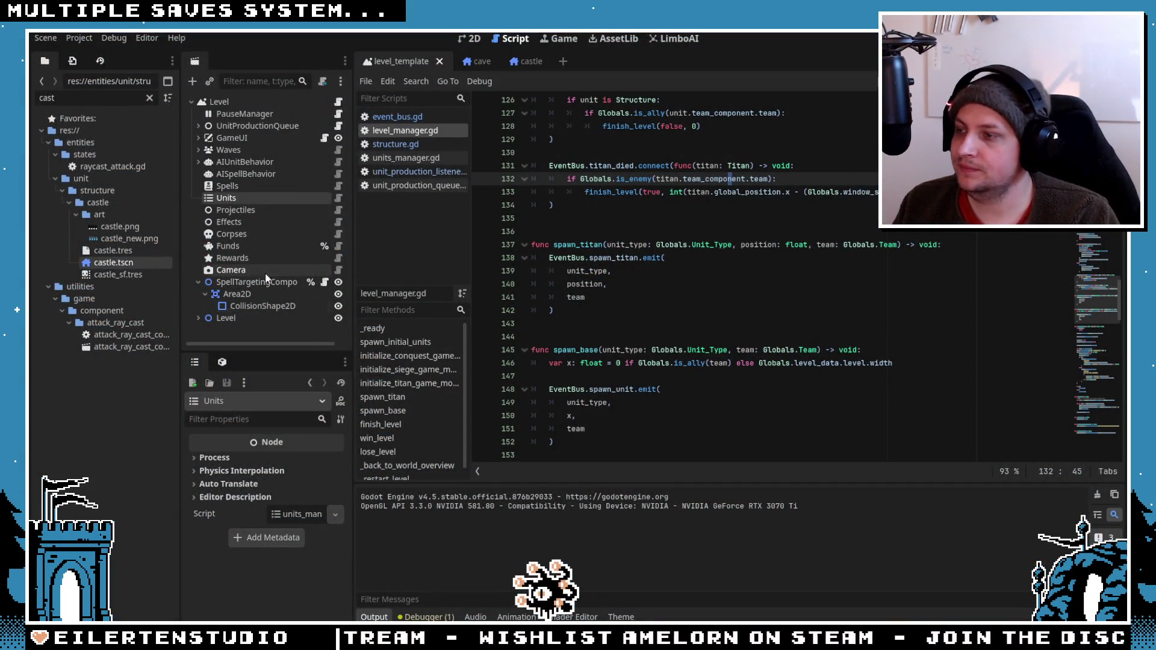
# Review level_manager.gd around line 104 and collapse the Output panel
pyautogui.click(572, 150)
pyautogui.scroll(4, 572, 150)
pyautogui.scroll(5, 578, 163)
pyautogui.scroll(2, 585, 181)
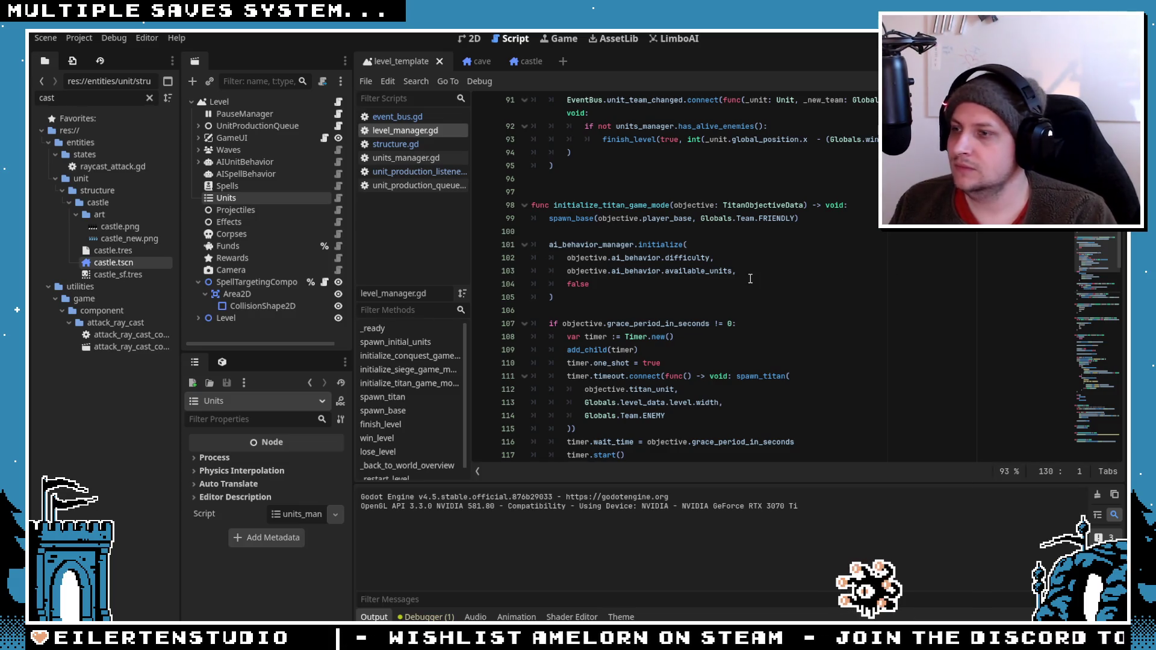
pyautogui.click(904, 282)
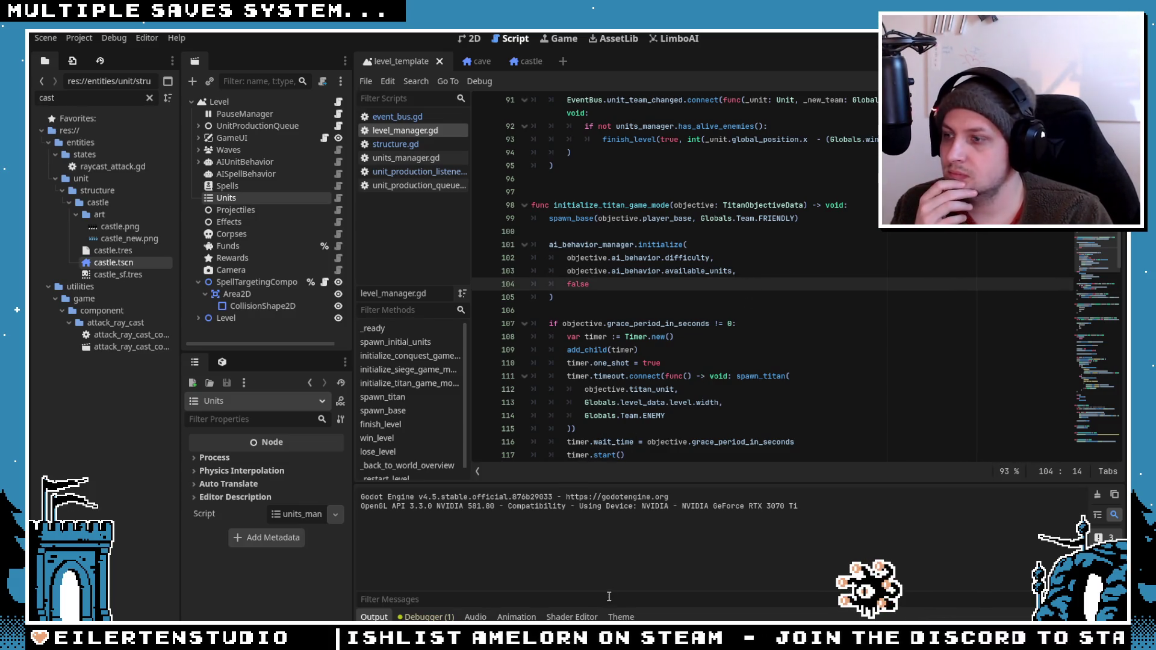
pyautogui.click(374, 616)
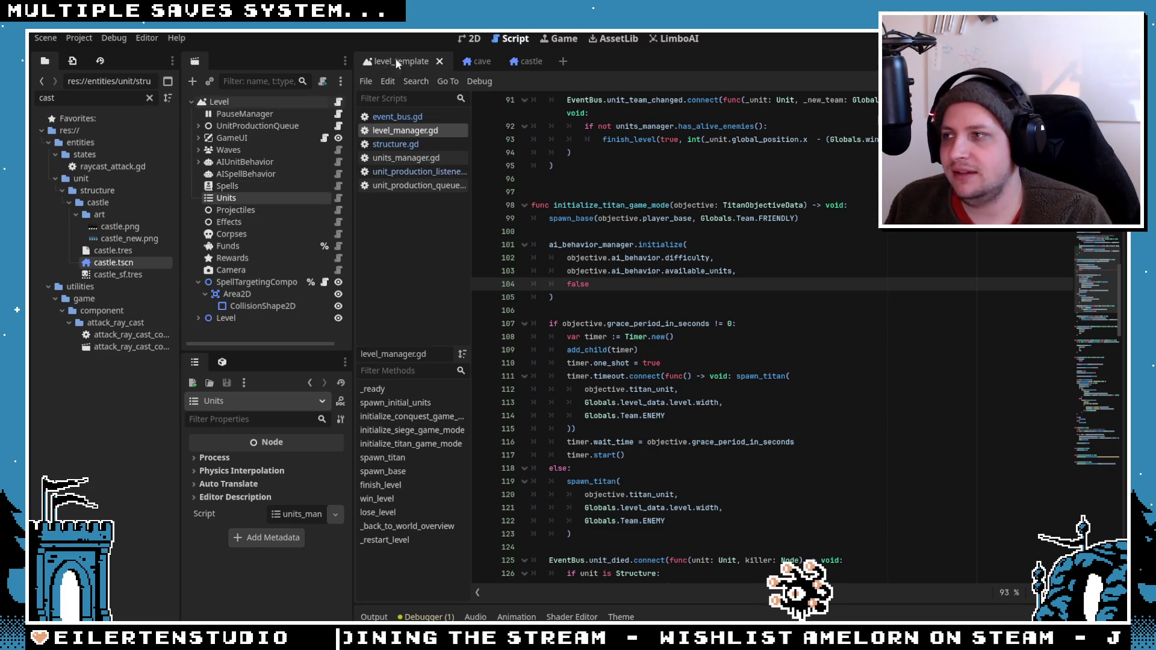
# Switch to the cave scene and select the UnitProductionListener node
pyautogui.click(469, 65)
pyautogui.click(264, 174)
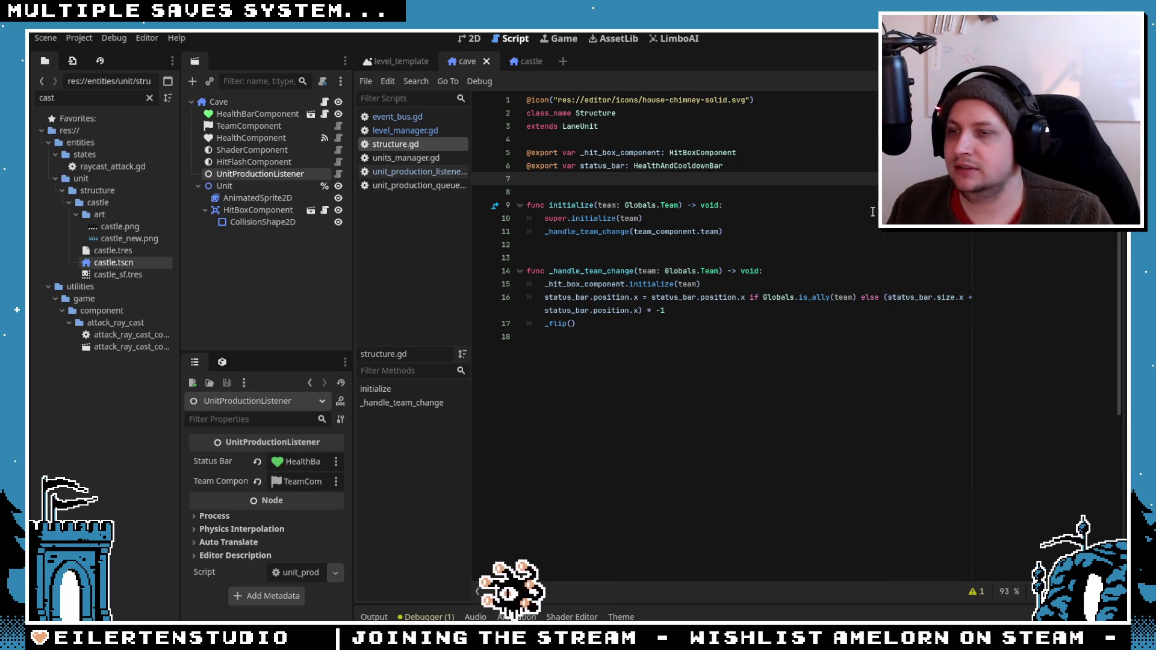
# In Aseprite, browse to the Majesty GB folder and open crypt.aseprite
pyautogui.click(461, 618)
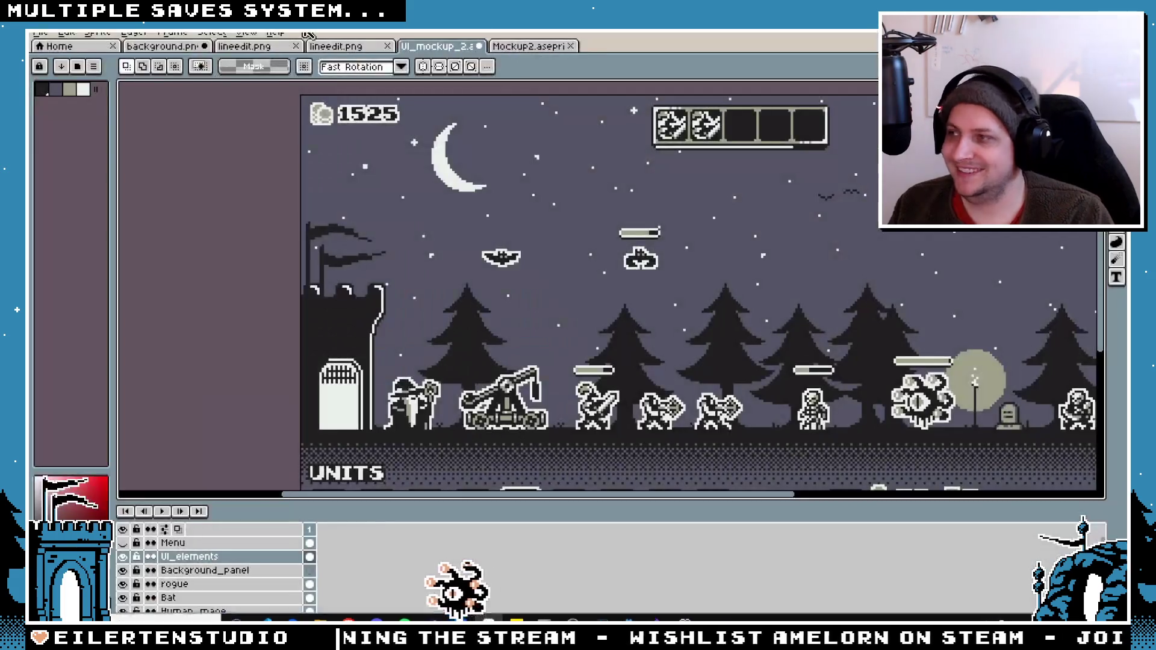
pyautogui.click(40, 33)
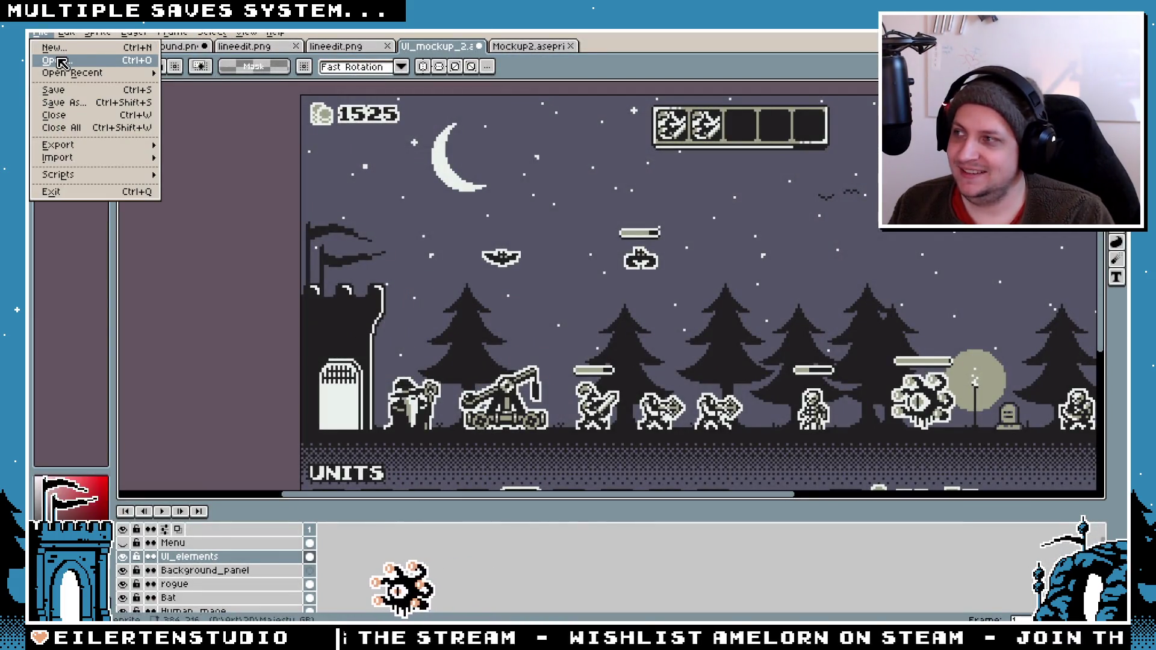
pyautogui.click(59, 60)
pyautogui.click(231, 60)
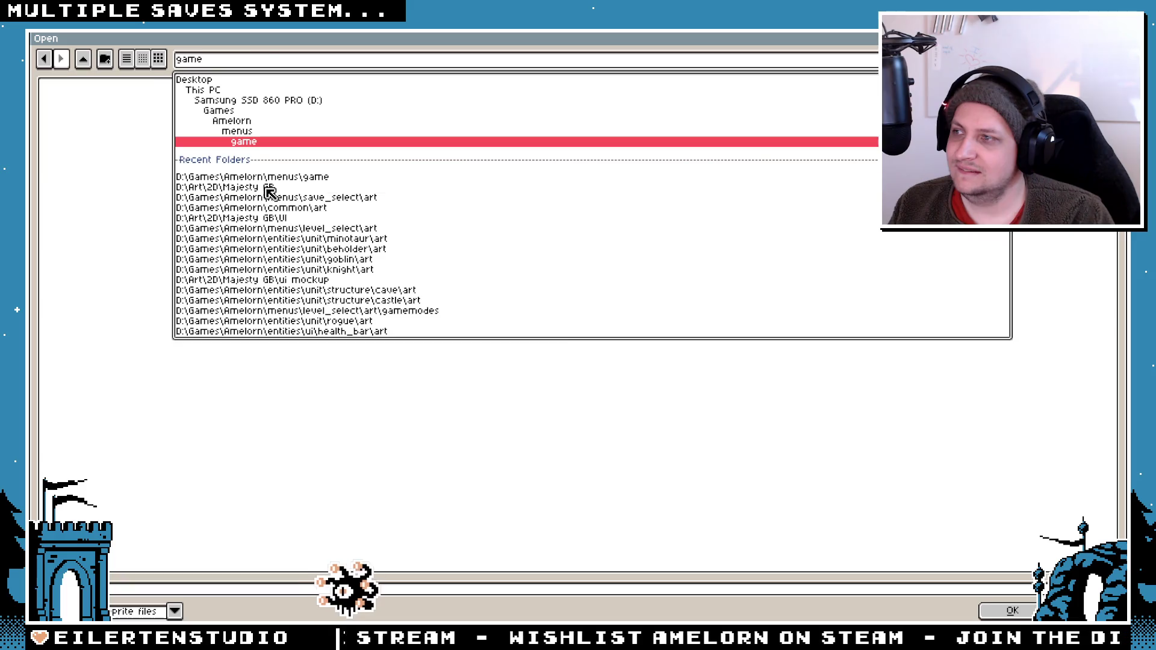
pyautogui.click(267, 187)
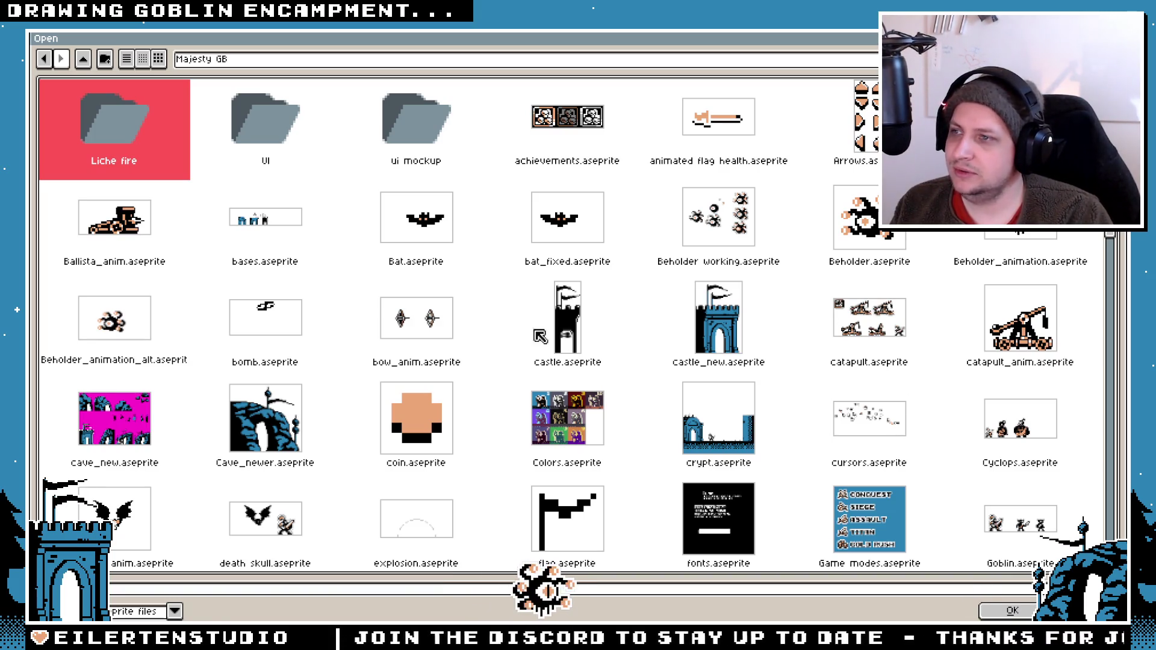
pyautogui.scroll(-3, 451, 200)
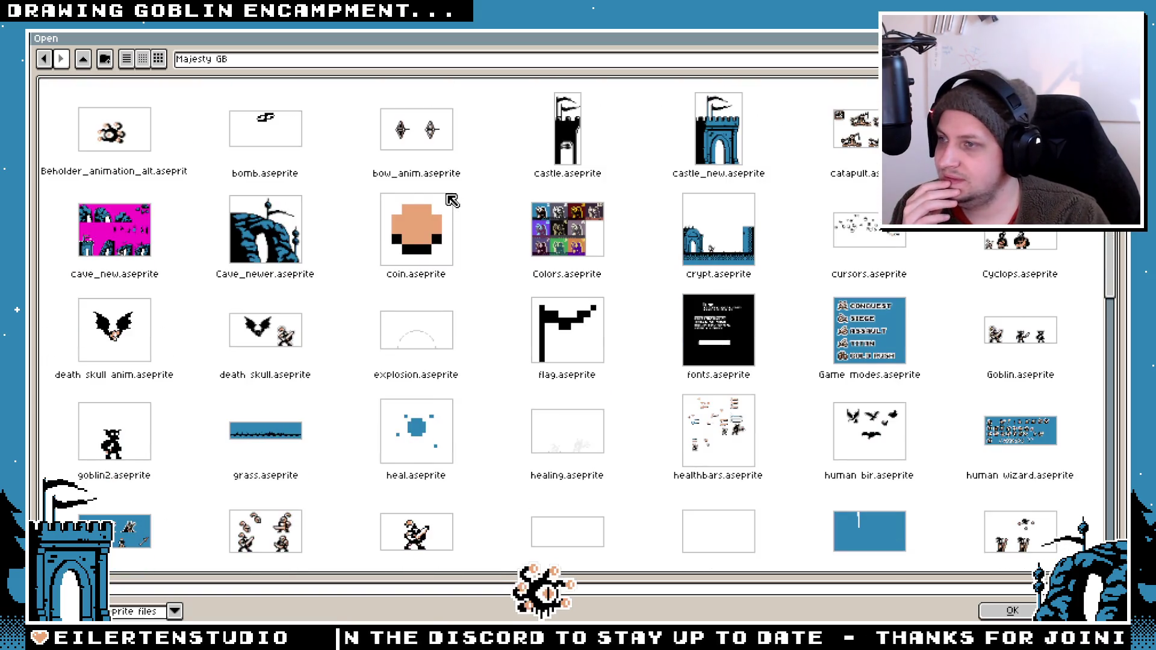
pyautogui.scroll(3, 384, 201)
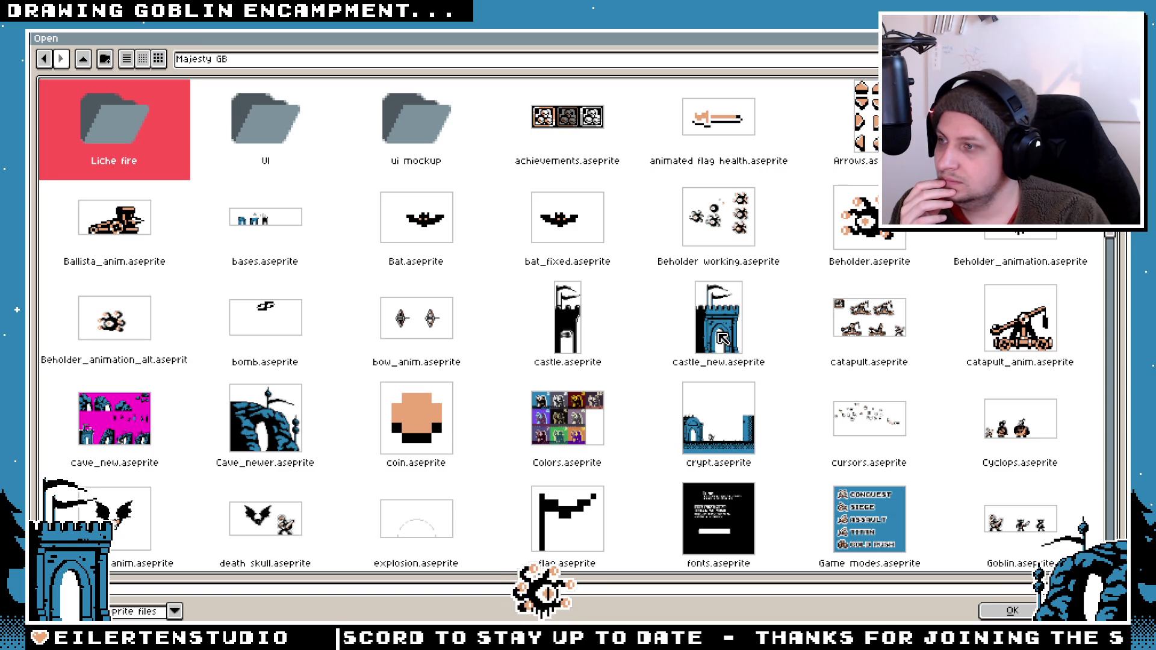
pyautogui.scroll(-1, 578, 371)
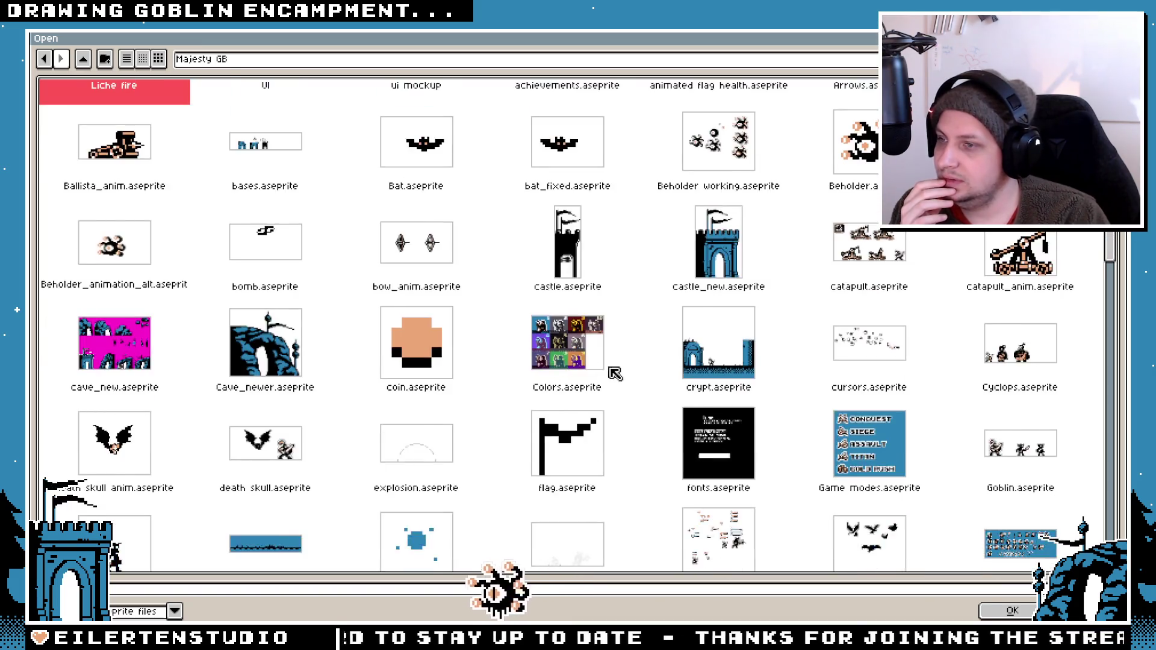
pyautogui.doubleClick(694, 373)
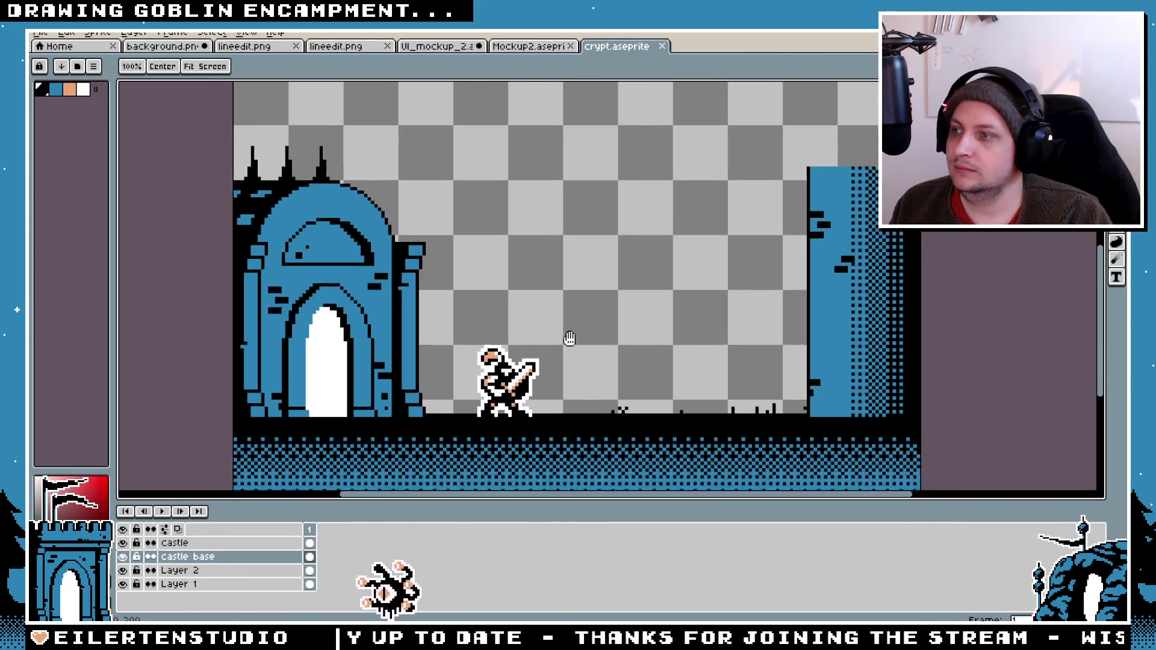
pyautogui.scroll(-2, 588, 320)
pyautogui.scroll(1, 586, 327)
pyautogui.scroll(1, 575, 336)
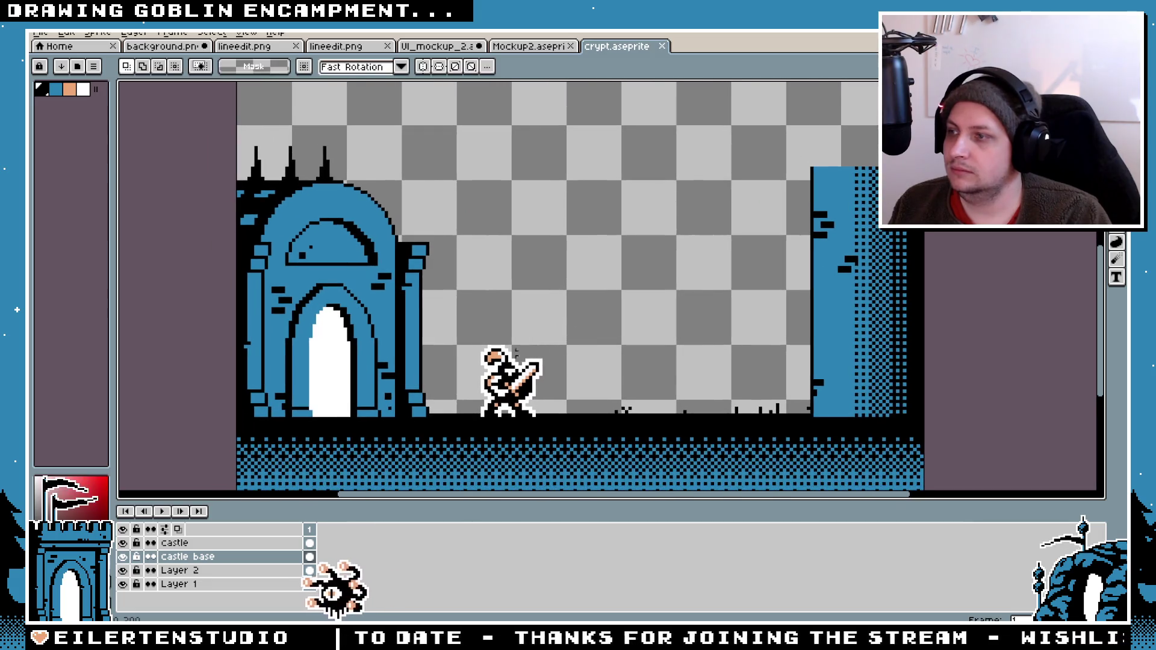
# Hide the castle and castle base layers in the crypt scene
pyautogui.click(127, 559)
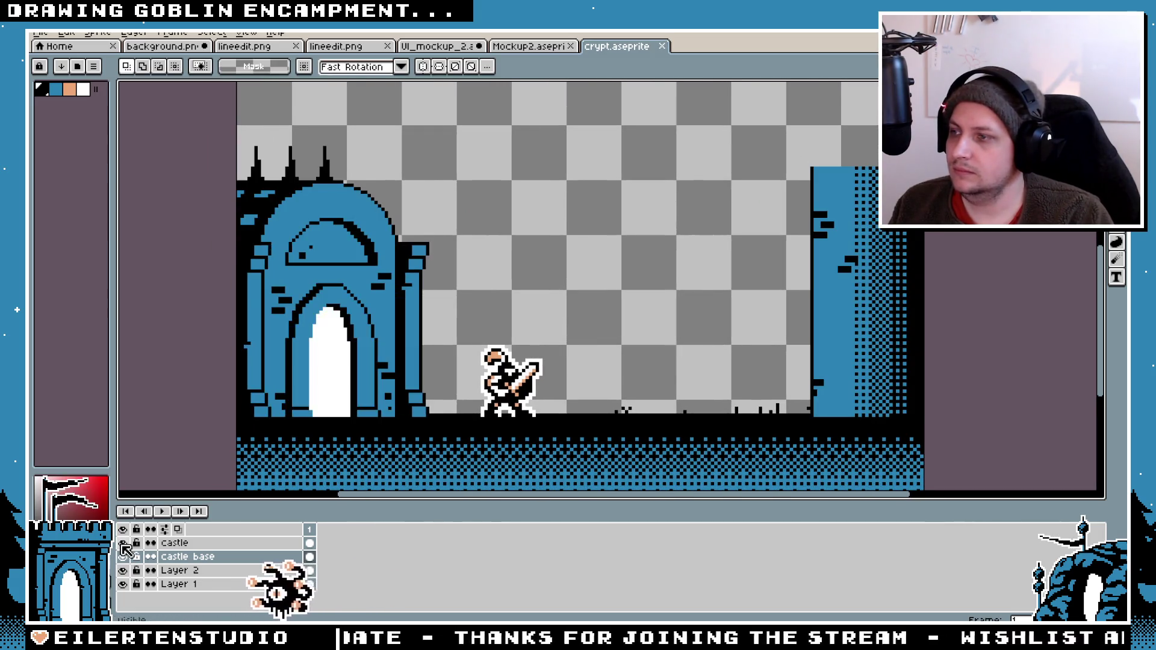
pyautogui.scroll(-1, 507, 239)
pyautogui.moveTo(506, 238); pyautogui.dragTo(589, 220)
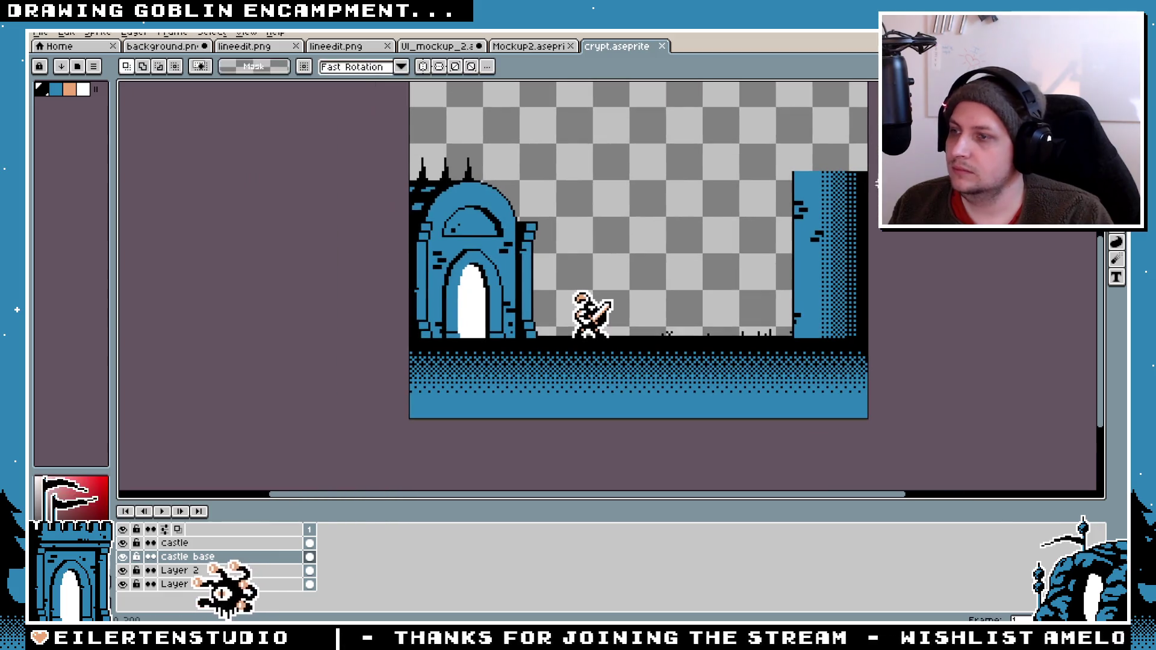
pyautogui.click(123, 543)
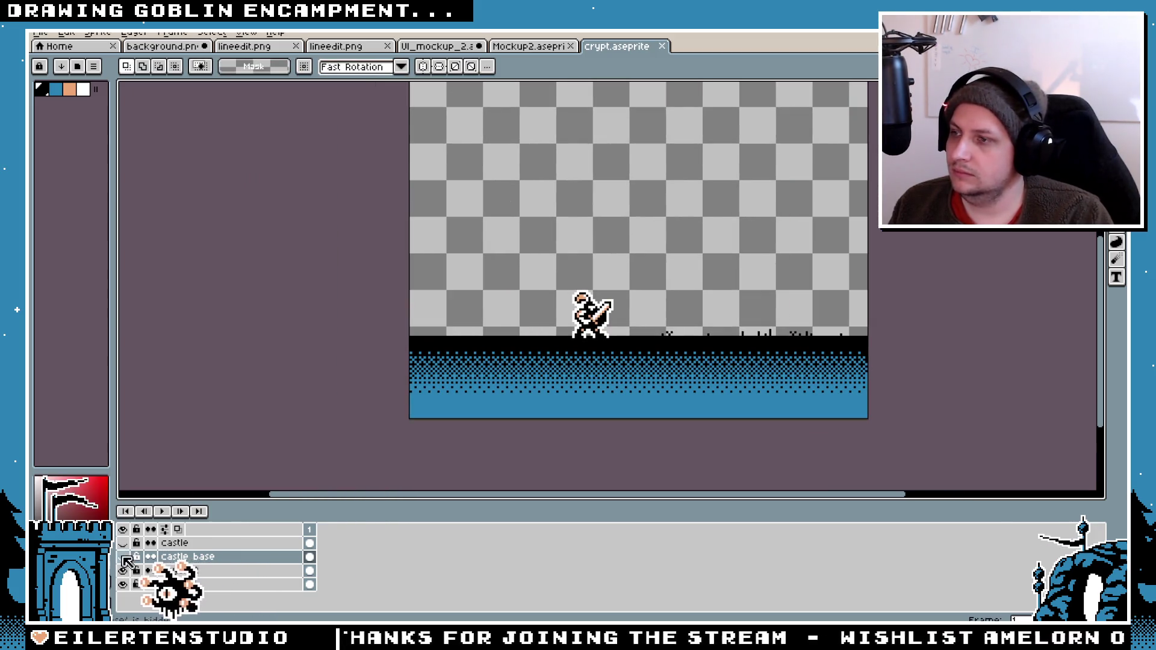
pyautogui.moveTo(551, 382); pyautogui.dragTo(442, 403)
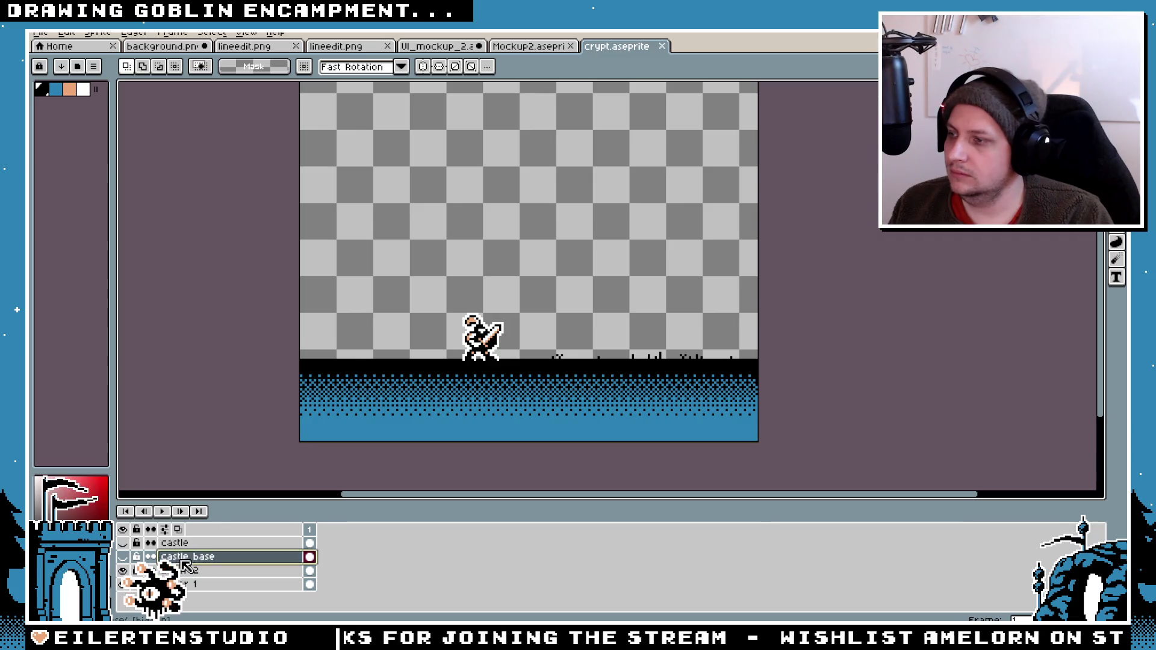
# Add a new layer above castle base and name it Encampment
pyautogui.hotkey('shift', 'n')
pyautogui.hotkey('shift', 'p')
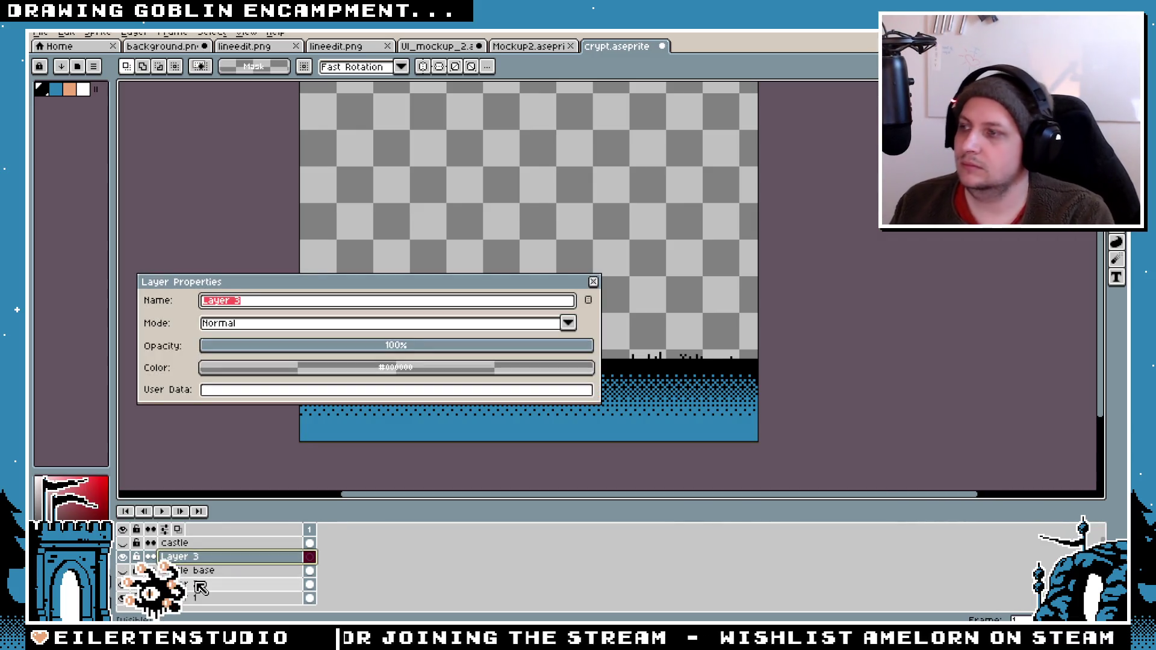
pyautogui.write('Encampm')
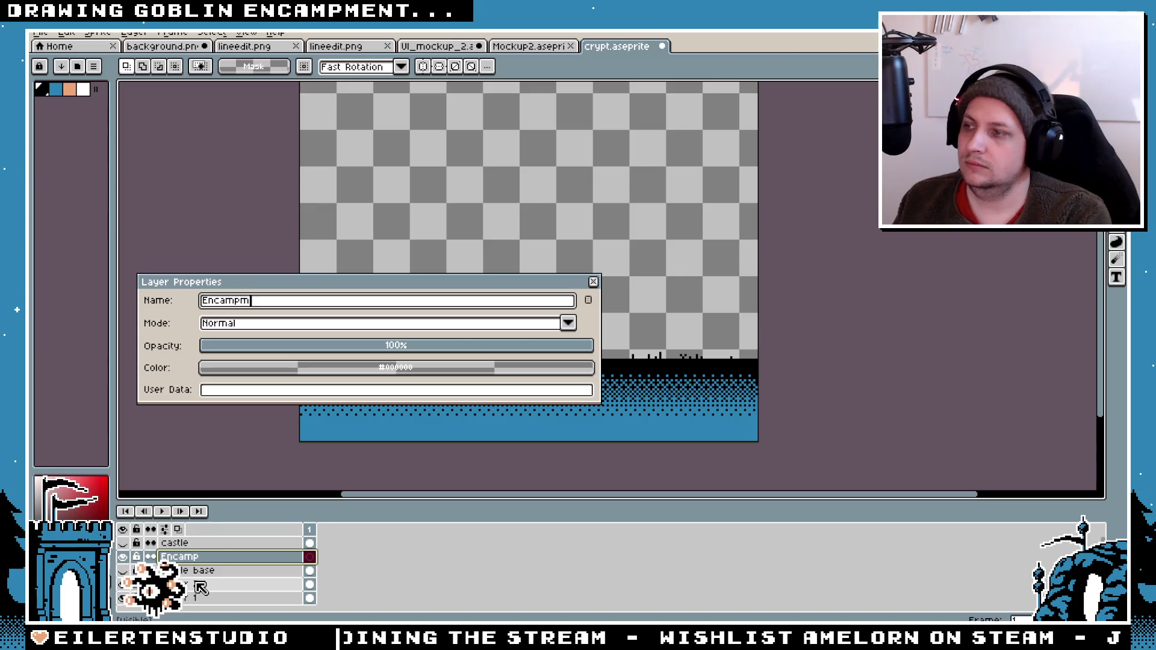
pyautogui.write('ent')
pyautogui.press('Return')
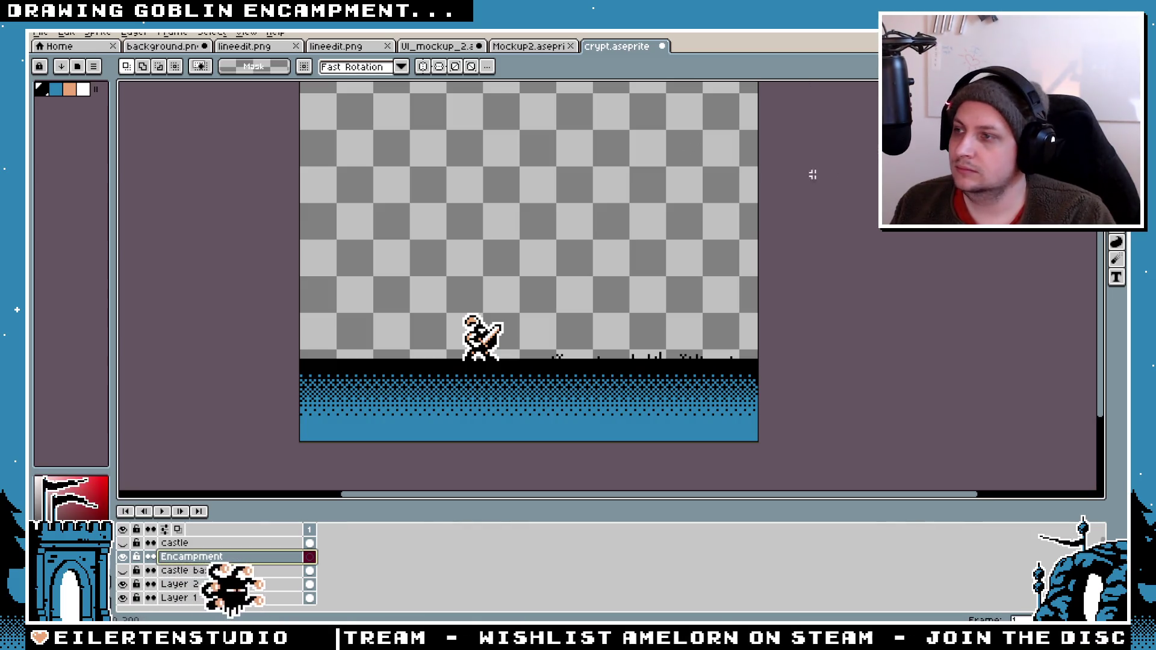
# Open the castle_new.aseprite sprite
pyautogui.click(41, 32)
pyautogui.click(46, 58)
pyautogui.scroll(-1, 682, 339)
pyautogui.doubleClick(695, 289)
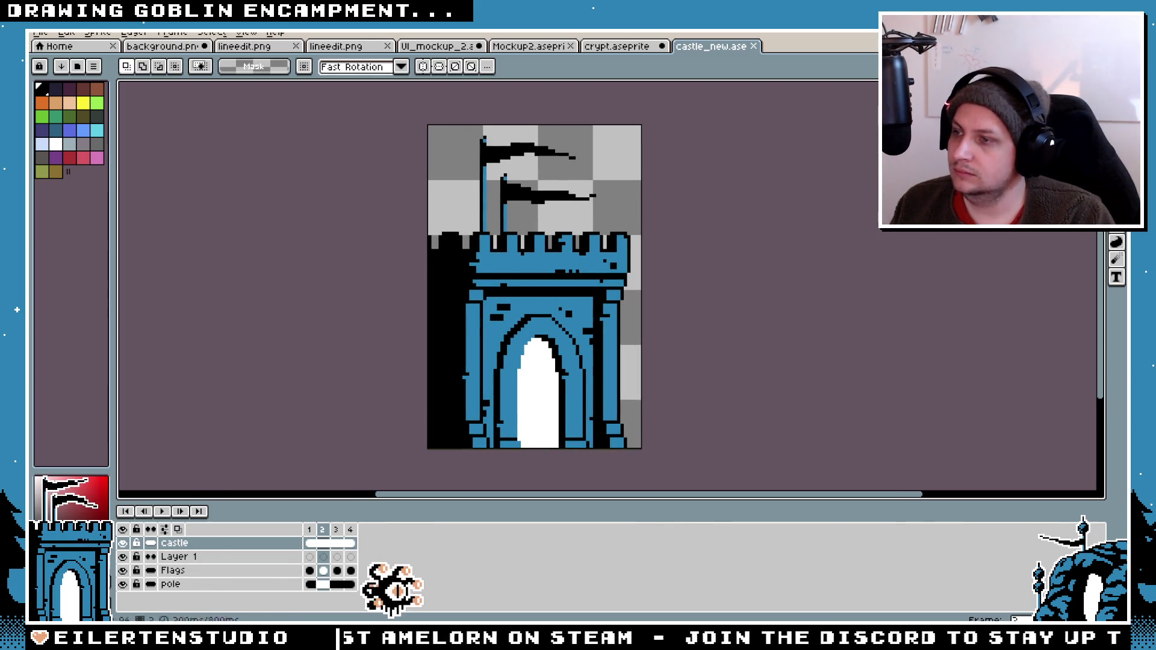
# Close castle_new.aseprite and start a new Open dialog at the Amelorn project folder
pyautogui.click(754, 46)
pyautogui.click(41, 34)
pyautogui.click(54, 63)
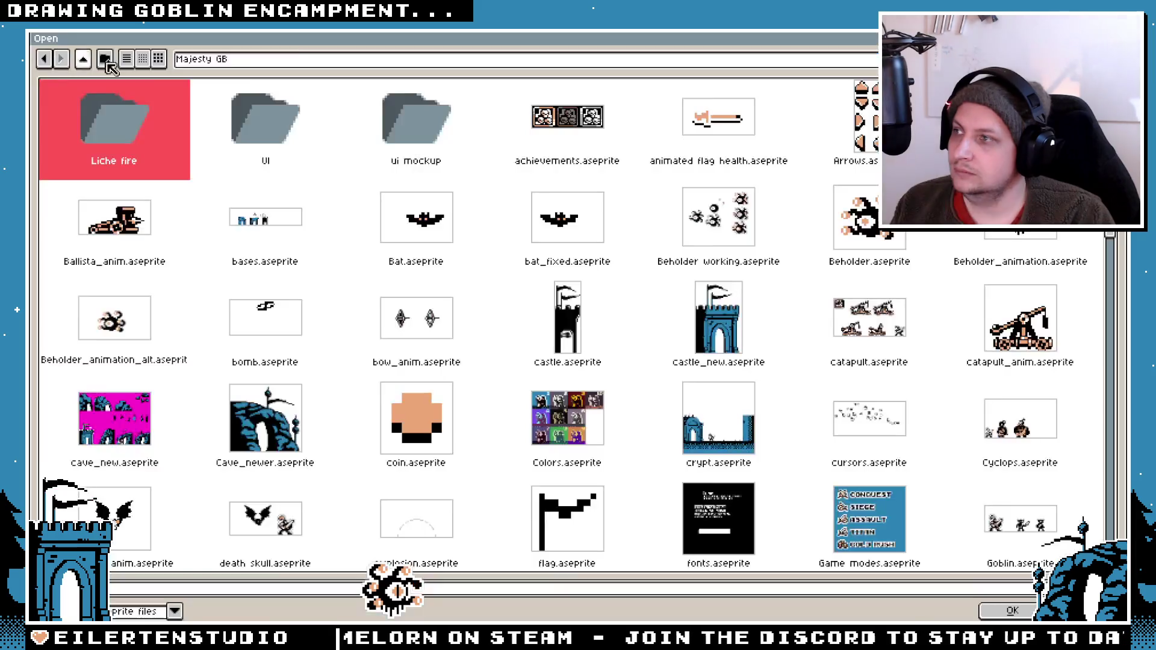
pyautogui.click(292, 61)
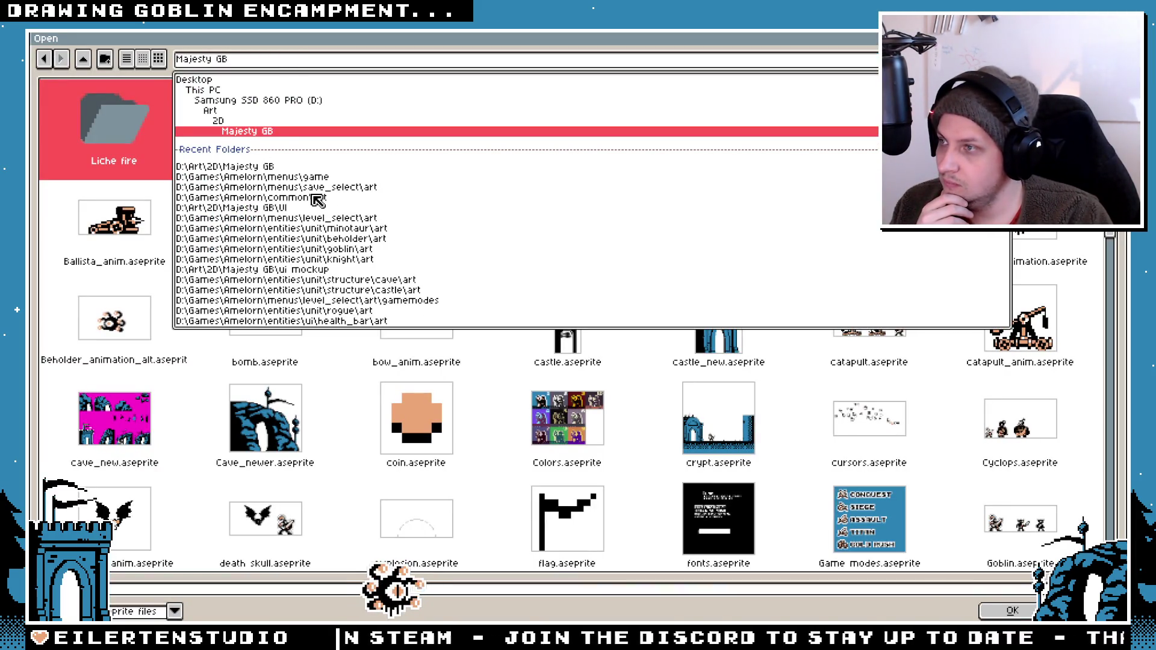
pyautogui.click(324, 221)
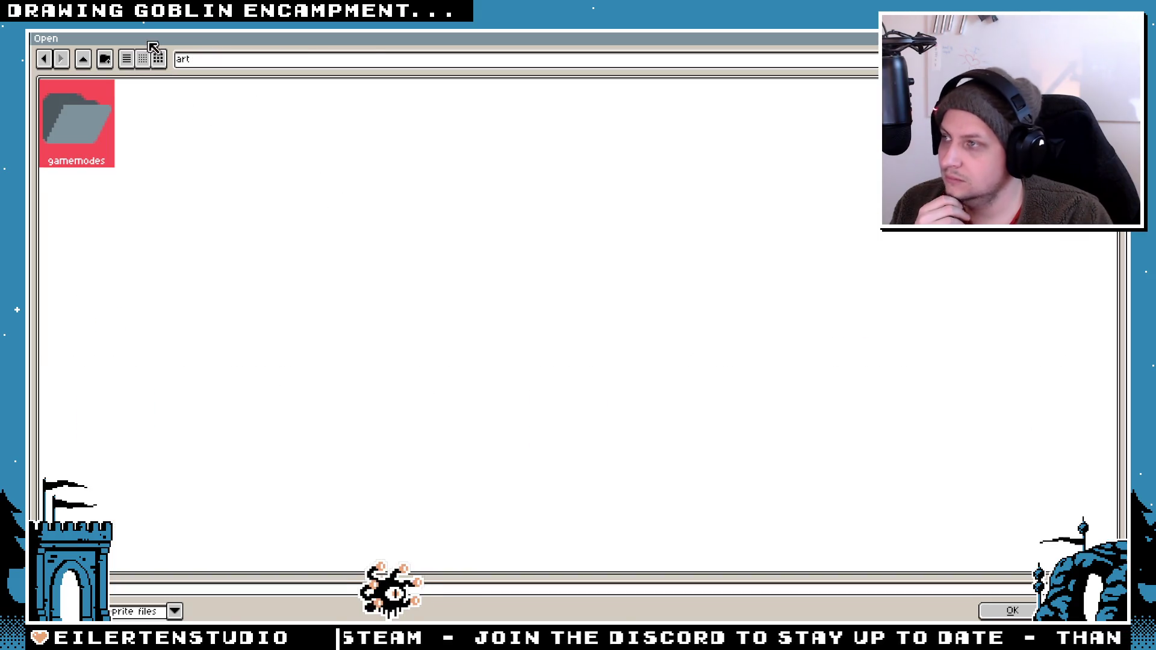
pyautogui.click(88, 65)
pyautogui.click(86, 61)
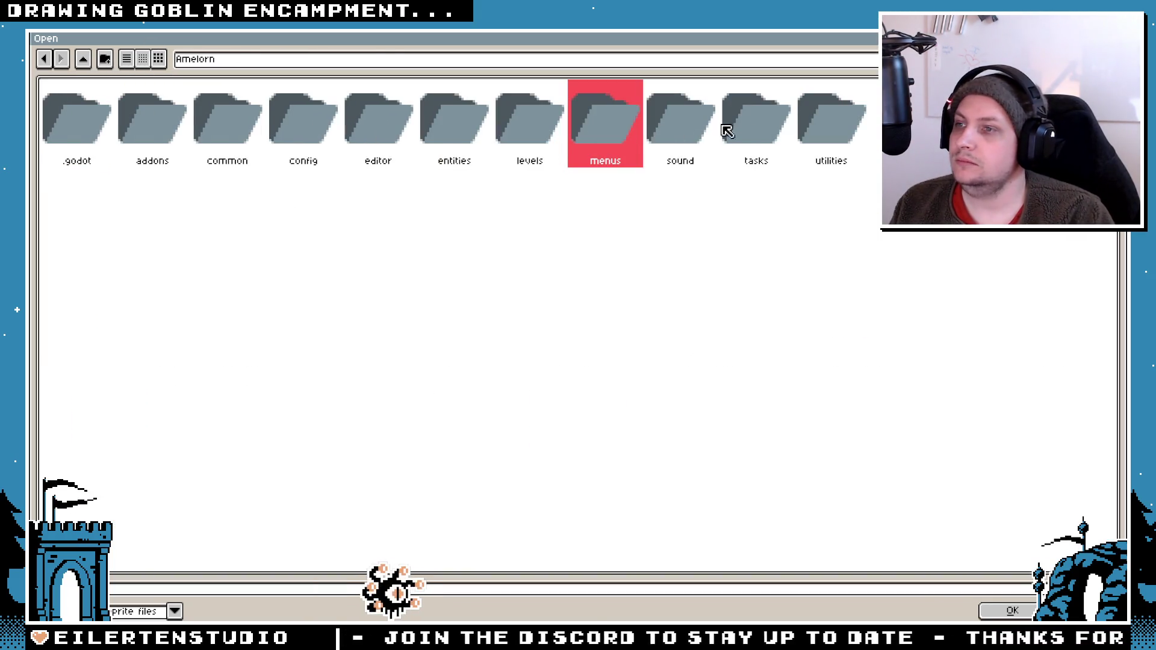
# Browse entities/unit/structure/castle/art, show all formats and open castle_new.png
pyautogui.doubleClick(455, 133)
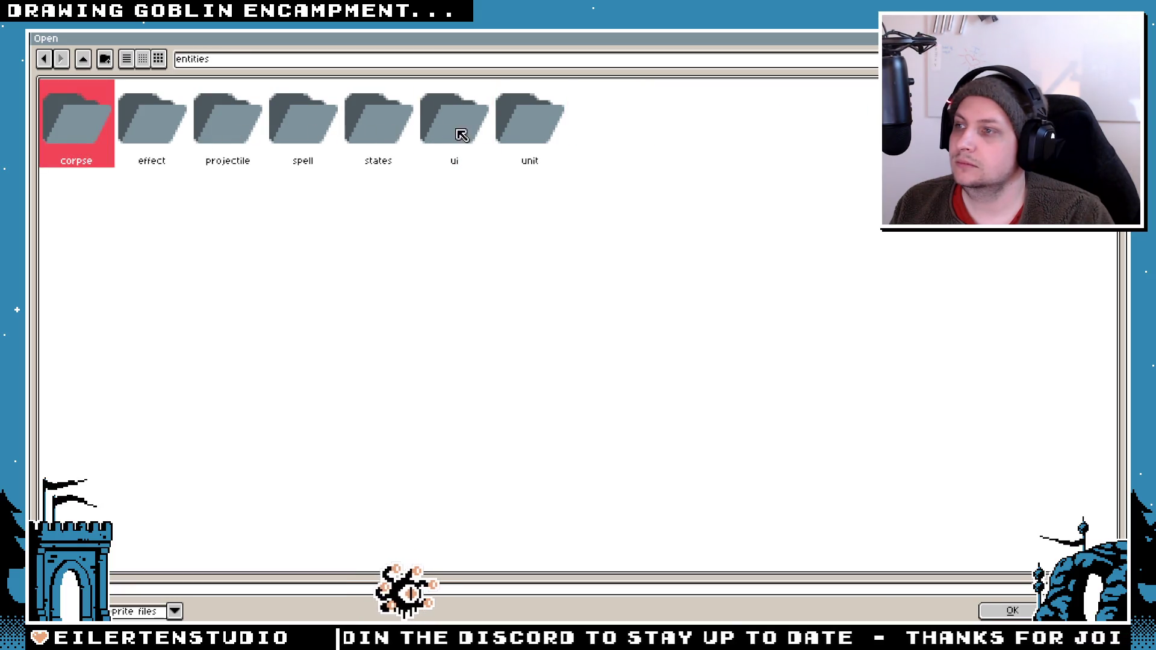
pyautogui.doubleClick(522, 125)
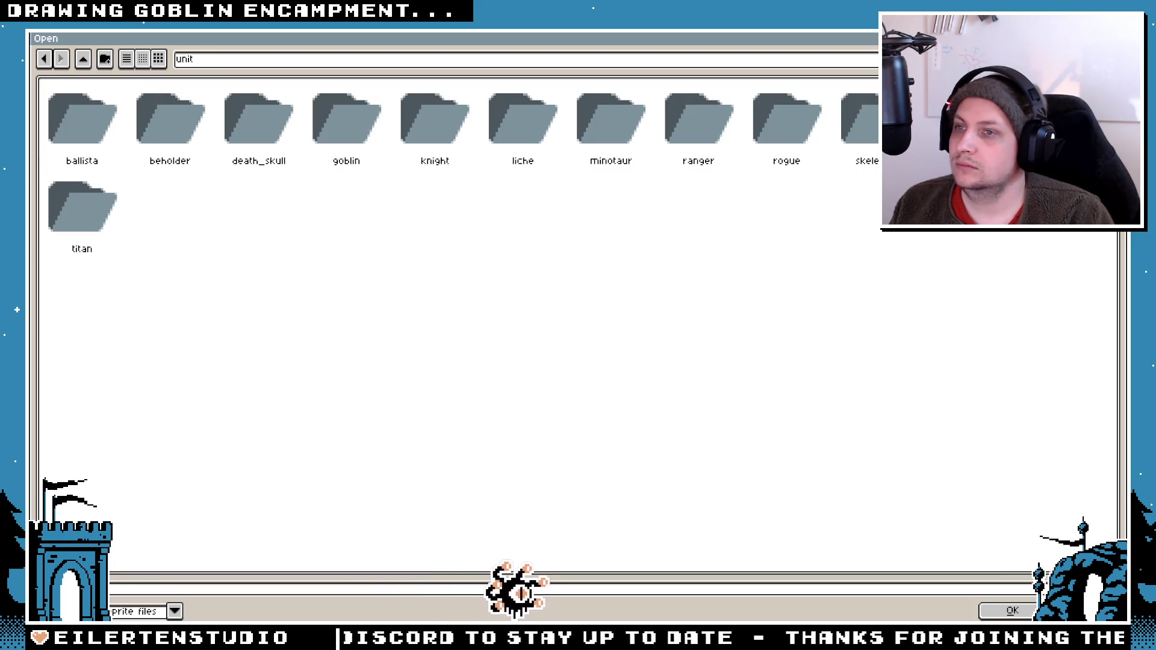
pyautogui.press('BackSpace')
pyautogui.doubleClick(841, 115)
pyautogui.doubleClick(93, 124)
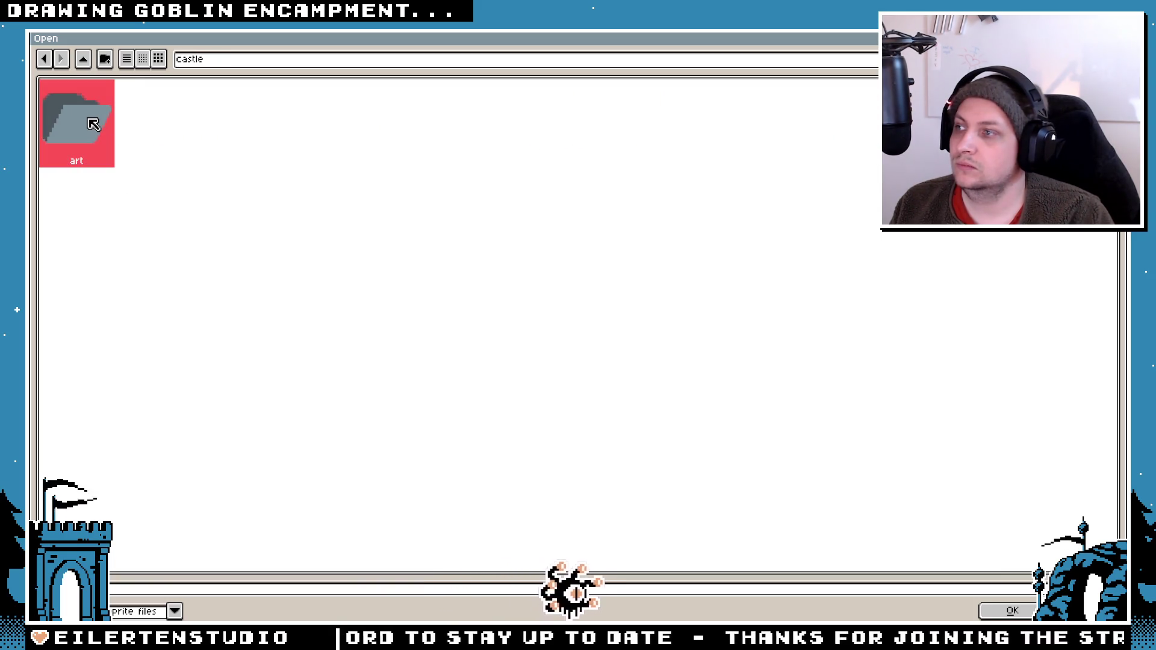
pyautogui.click(174, 610)
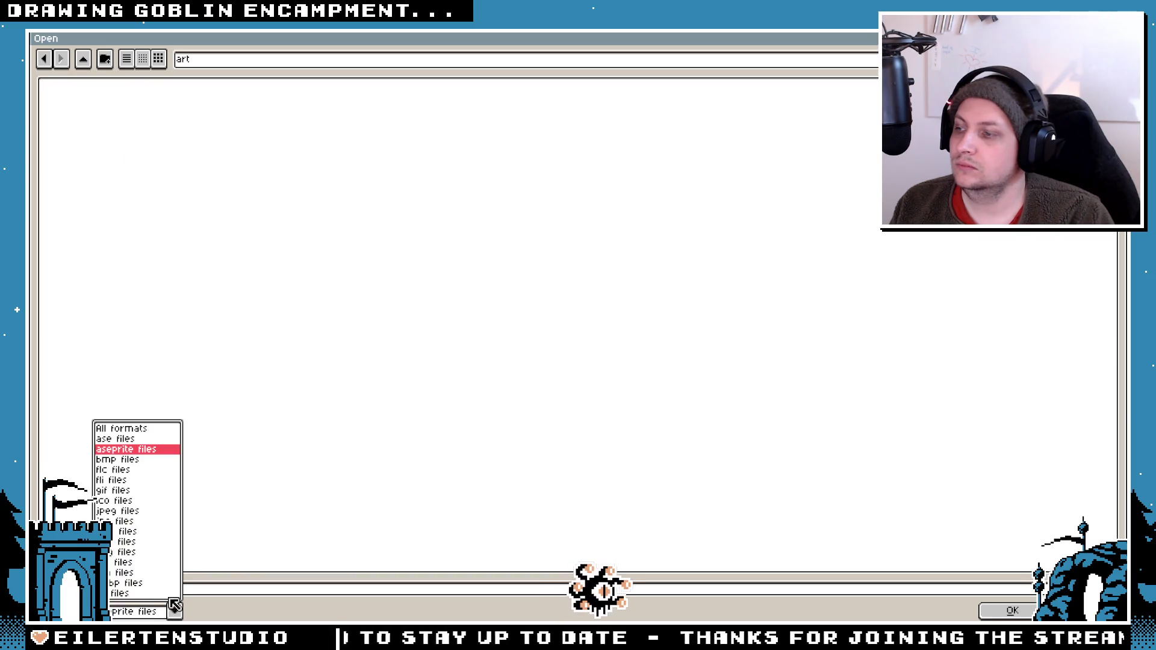
pyautogui.click(128, 430)
pyautogui.doubleClick(155, 127)
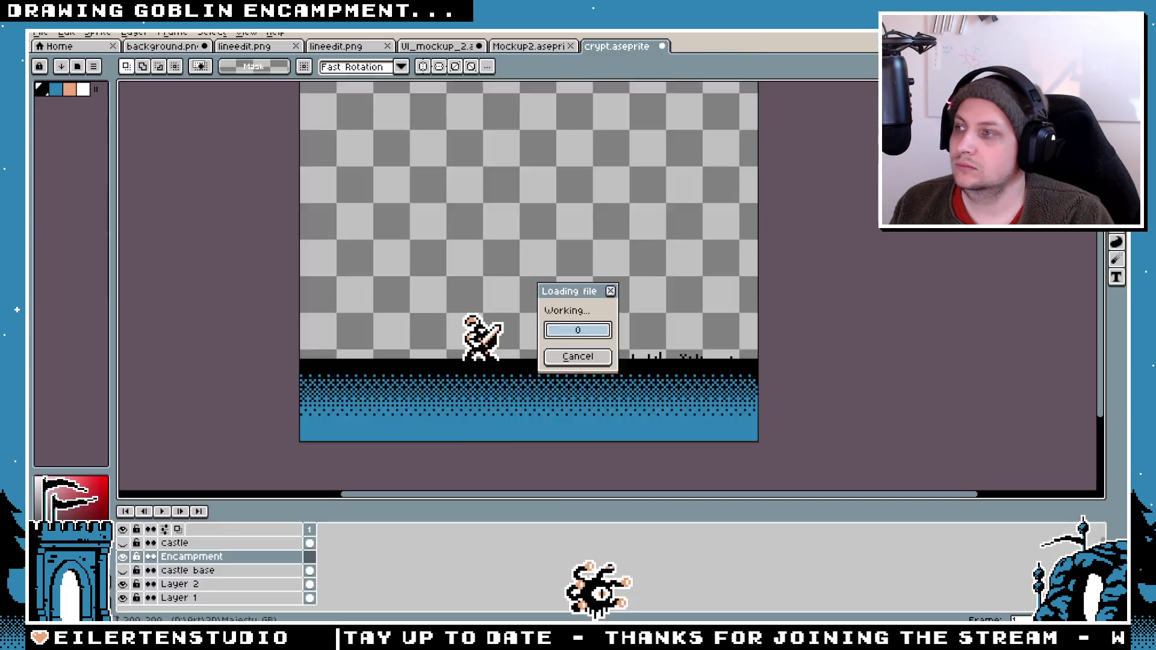
pyautogui.scroll(2, 478, 262)
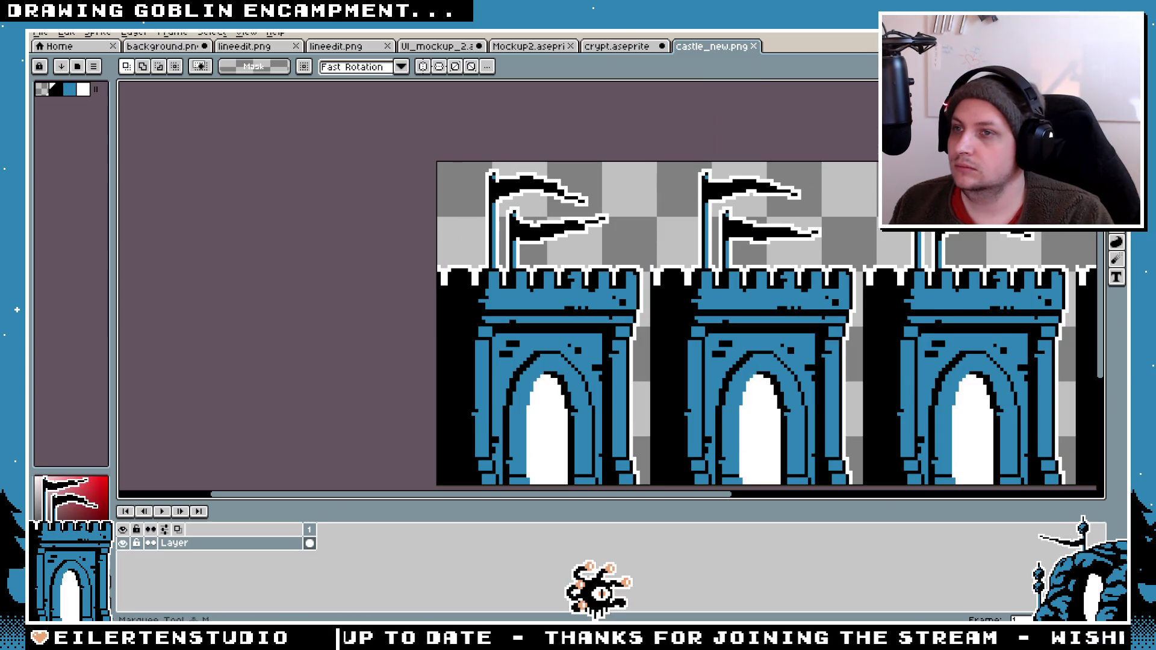
pyautogui.moveTo(575, 264); pyautogui.dragTo(478, 219)
# Copy the leftmost castle tile and paste it on a new layer above Encampment in the crypt scene
pyautogui.moveTo(312, 112); pyautogui.dragTo(549, 467)
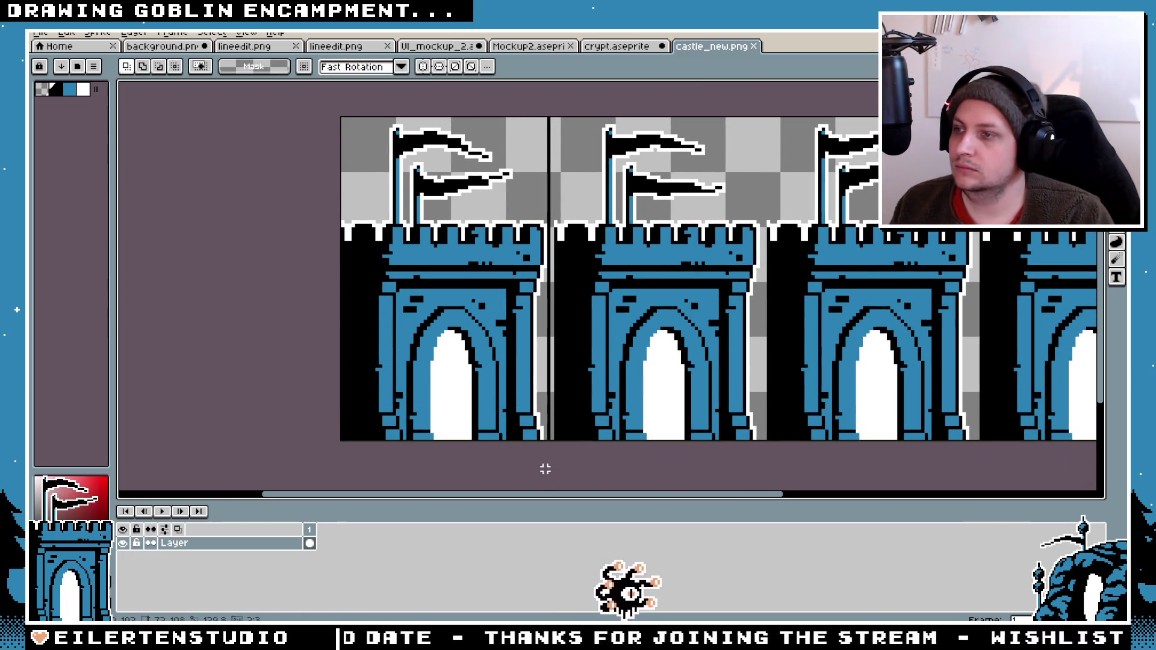
pyautogui.click(641, 52)
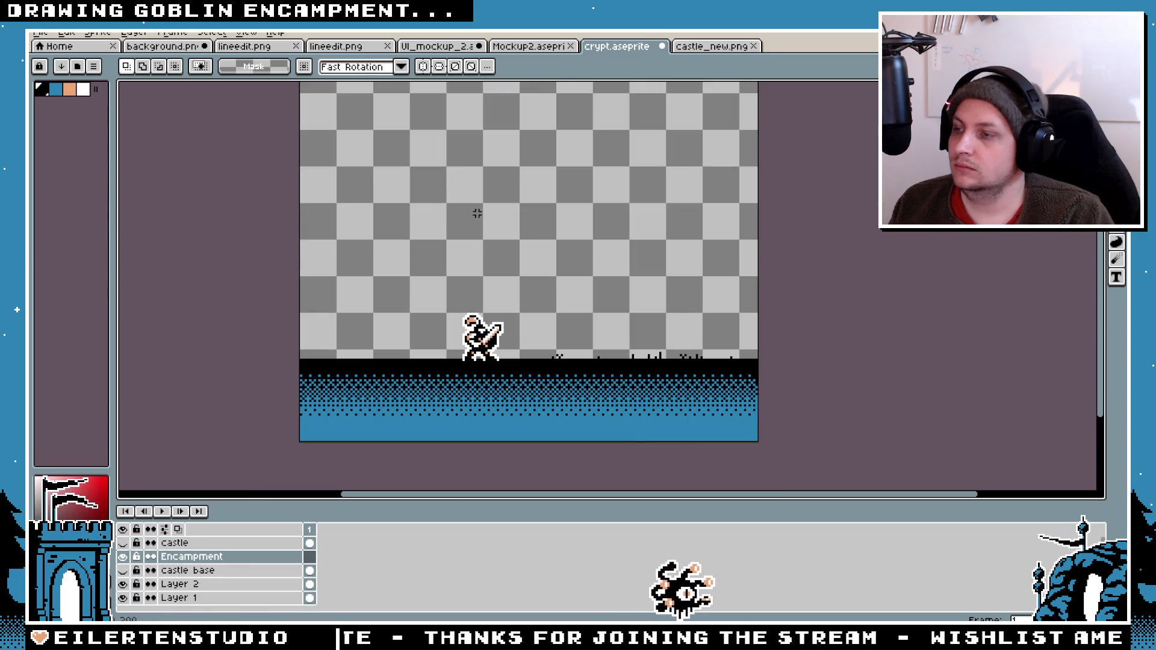
pyautogui.click(219, 571)
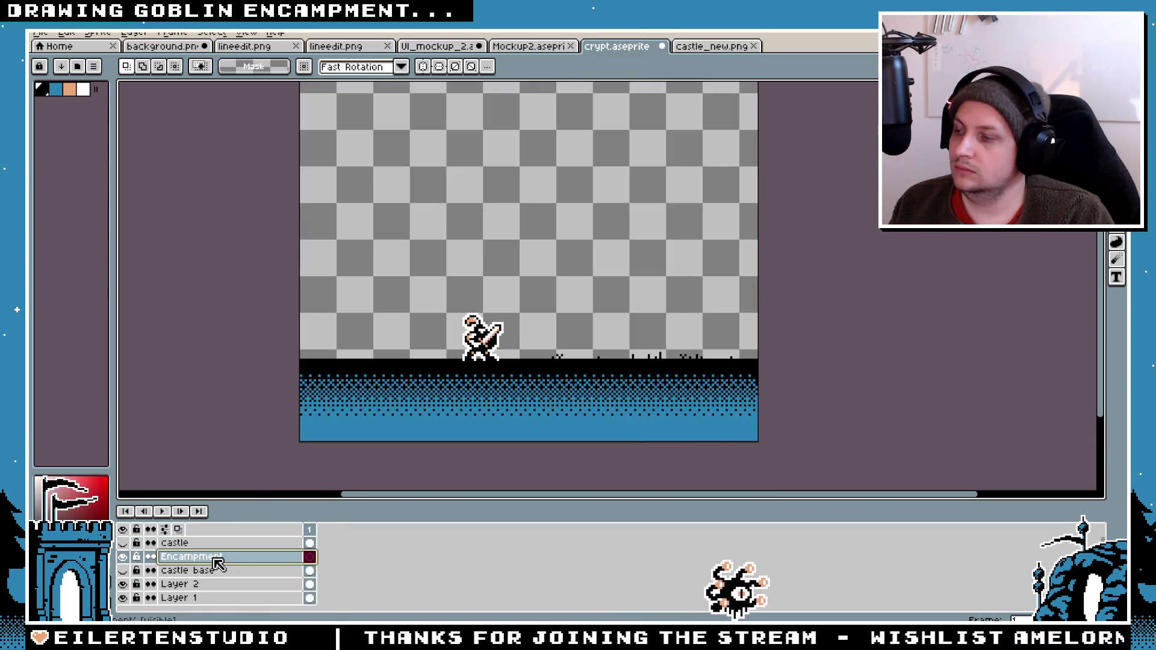
pyautogui.hotkey('shift', 'n')
pyautogui.hotkey('ctrl', 'v')
pyautogui.moveTo(417, 150); pyautogui.dragTo(644, 303)
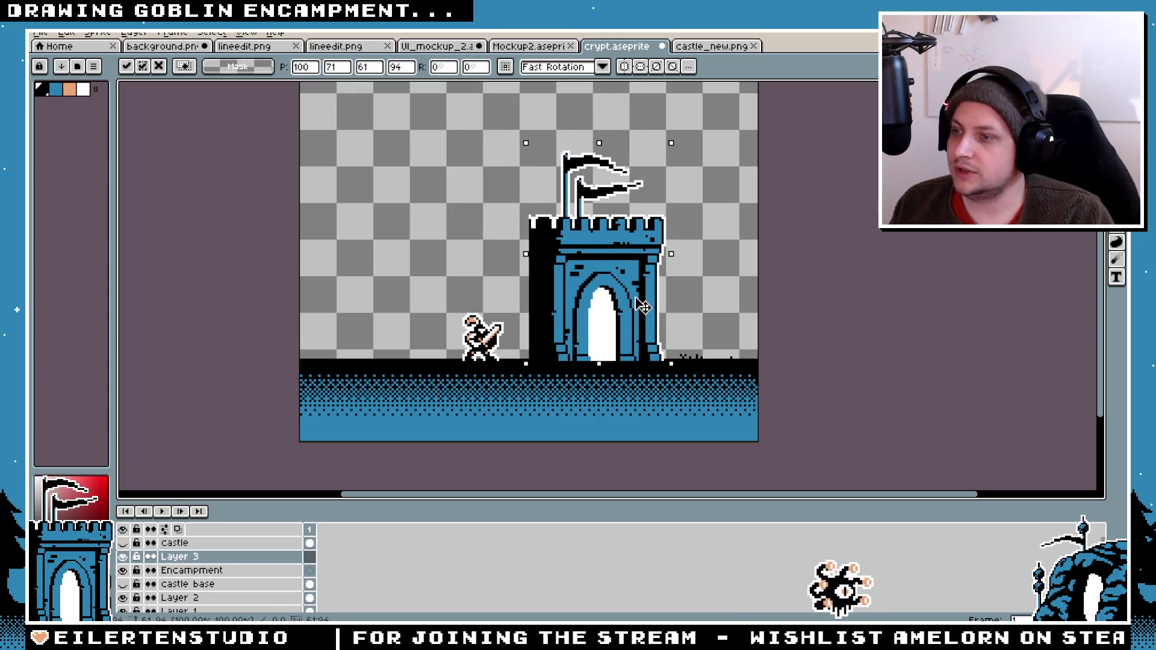
pyautogui.scroll(2, 647, 304)
pyautogui.scroll(1, 647, 305)
pyautogui.scroll(-3, 660, 355)
# Nudge the castle down, flip it horizontally and place it on the right side of the canvas
pyautogui.press('Down')
pyautogui.press('Down')
pyautogui.press('Down')
pyautogui.hotkey('shift', 'h')
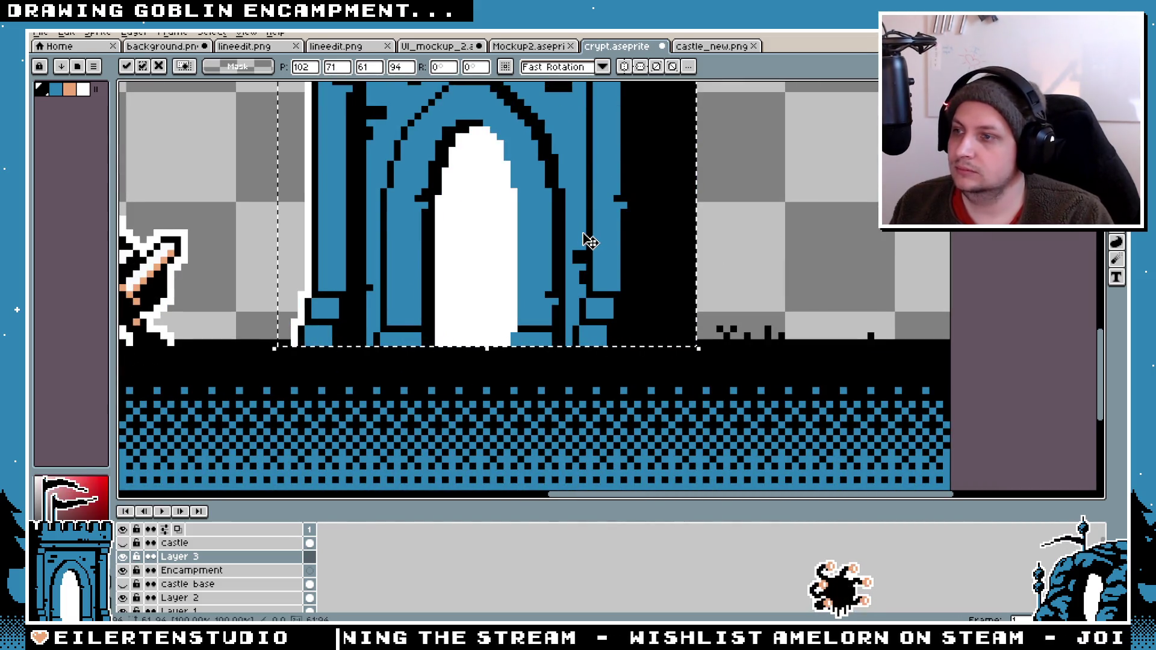
pyautogui.scroll(-3, 588, 242)
pyautogui.scroll(1, 587, 243)
pyautogui.moveTo(623, 316); pyautogui.dragTo(790, 316)
pyautogui.click(462, 216)
pyautogui.scroll(-1, 483, 235)
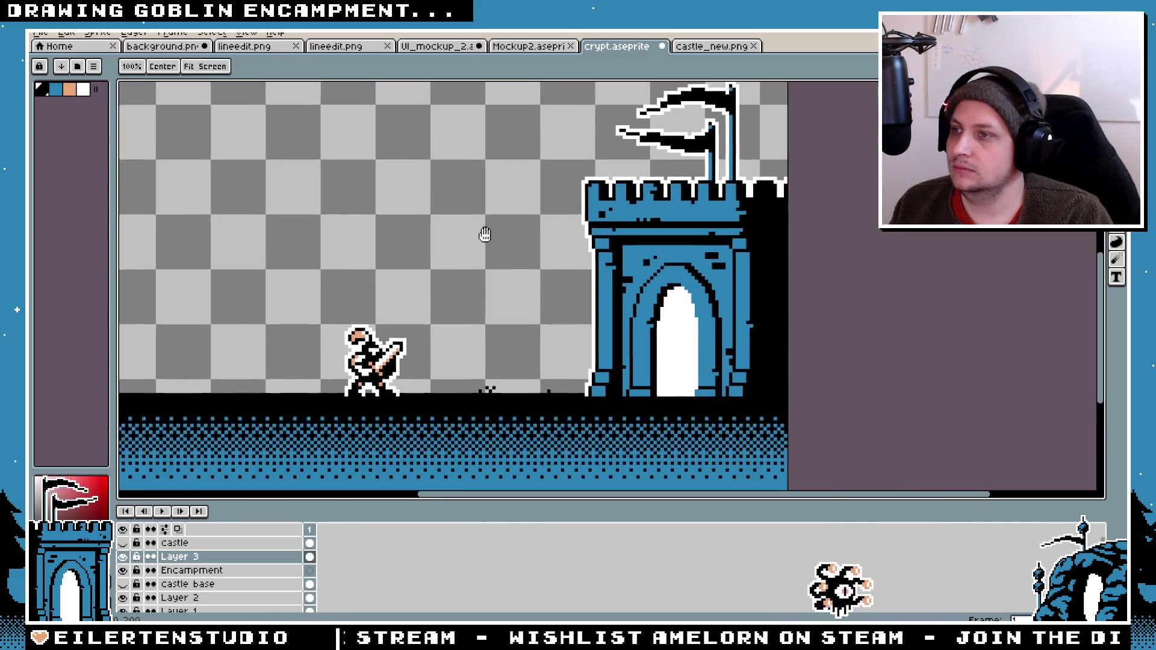
# Lower Layer 3's opacity to about 20% and move the Encampment layer above it
pyautogui.rightClick(251, 555)
pyautogui.click(248, 522)
pyautogui.moveTo(284, 347); pyautogui.dragTo(266, 354)
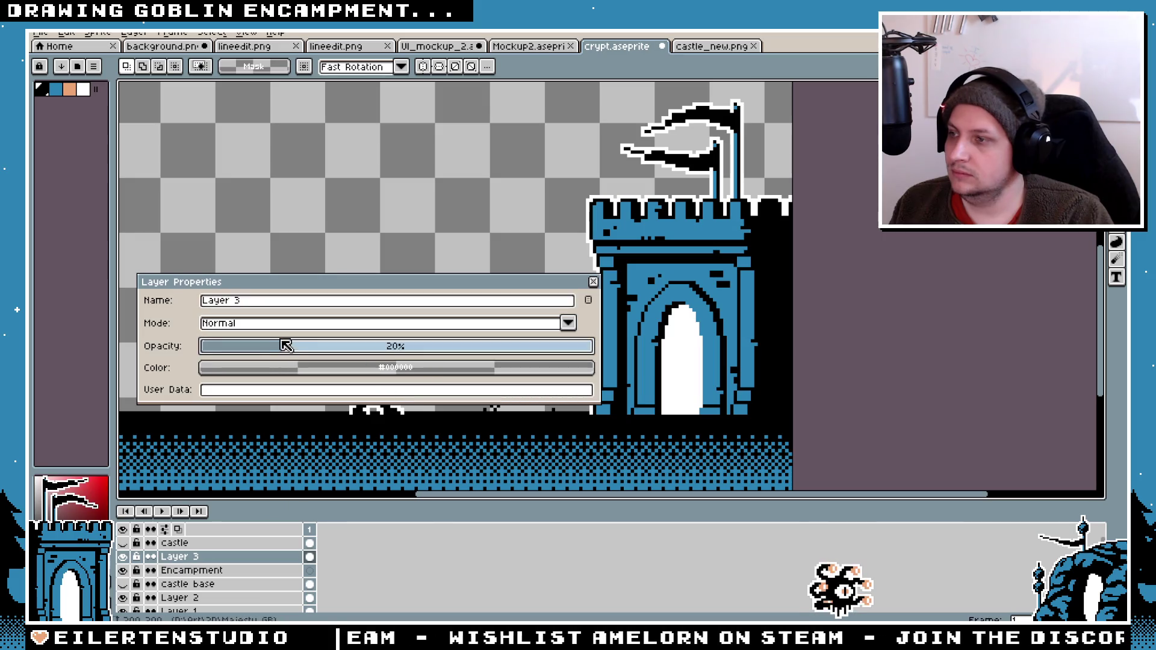
pyautogui.click(593, 282)
pyautogui.click(194, 570)
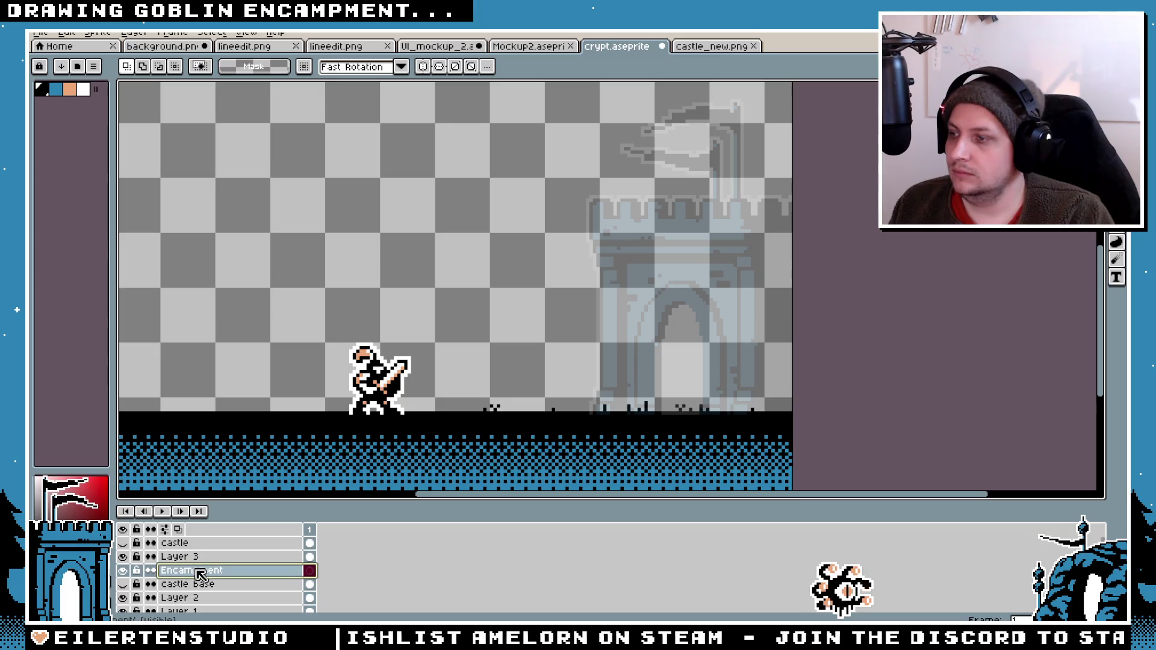
pyautogui.moveTo(206, 571); pyautogui.dragTo(206, 555)
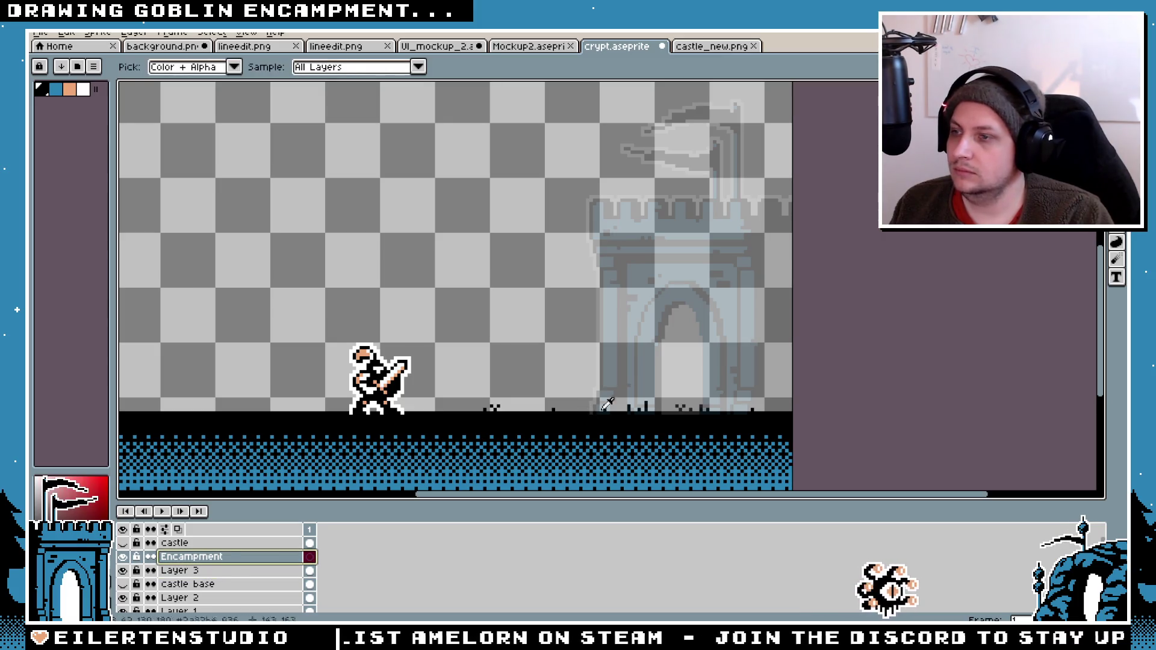
# Create a new blank sprite with the default size
pyautogui.press('b')
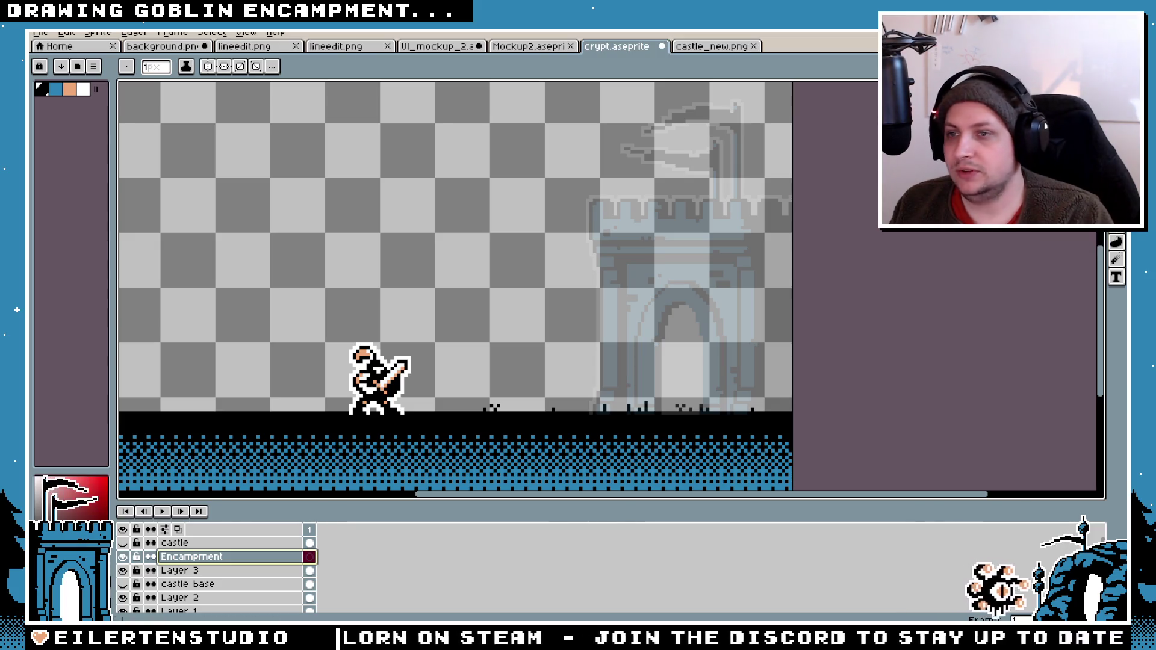
pyautogui.scroll(-1, 555, 241)
pyautogui.hscroll(-2, 545, 259)
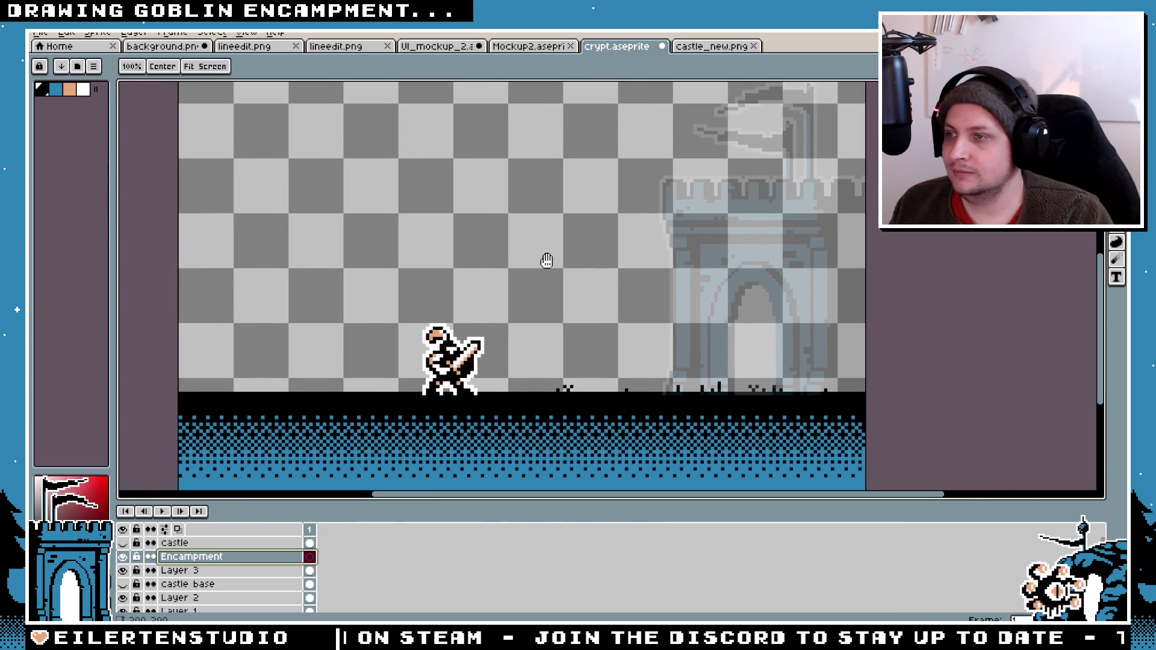
pyautogui.click(41, 34)
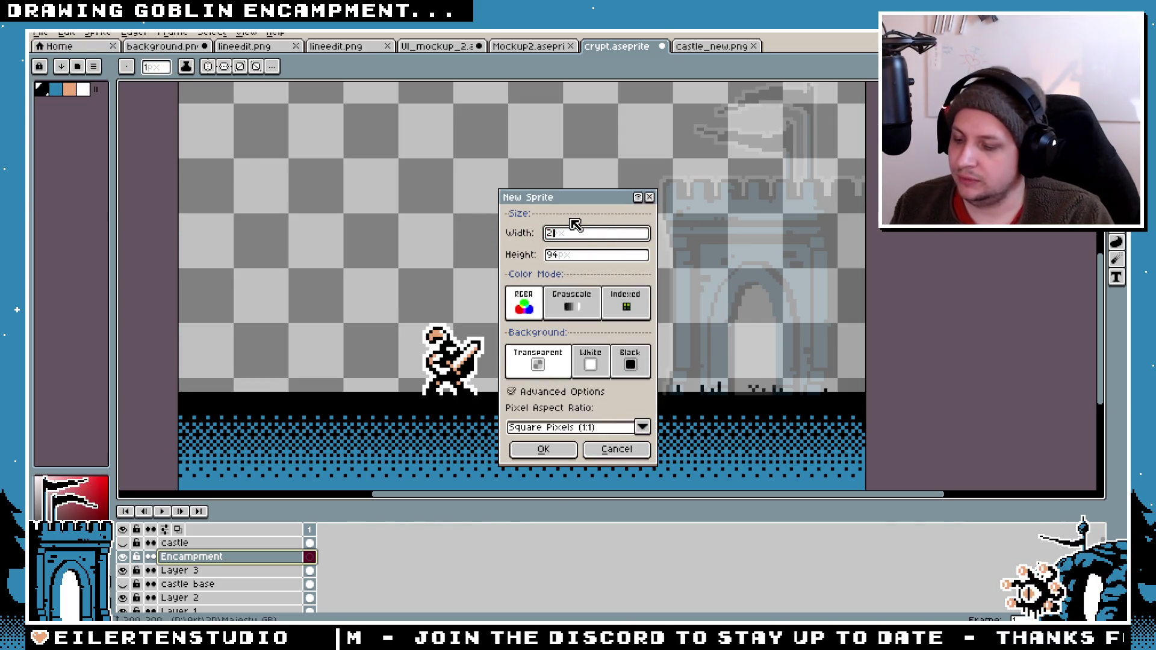
pyautogui.click(537, 448)
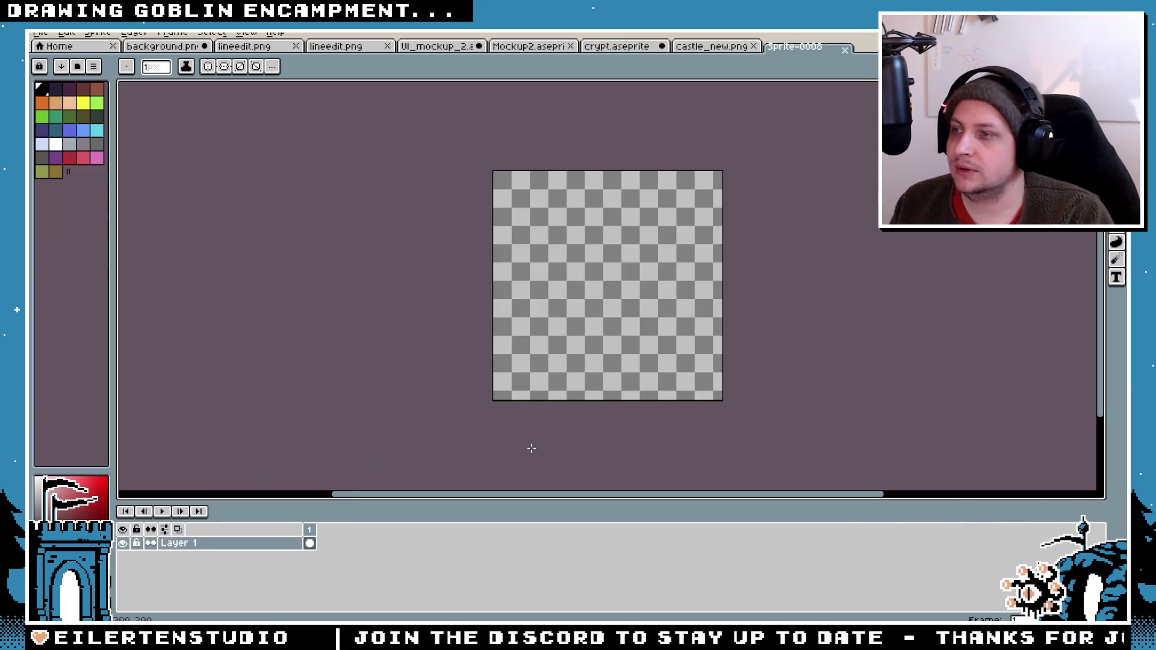
pyautogui.scroll(2, 573, 359)
pyautogui.scroll(1, 510, 261)
pyautogui.scroll(-1, 510, 261)
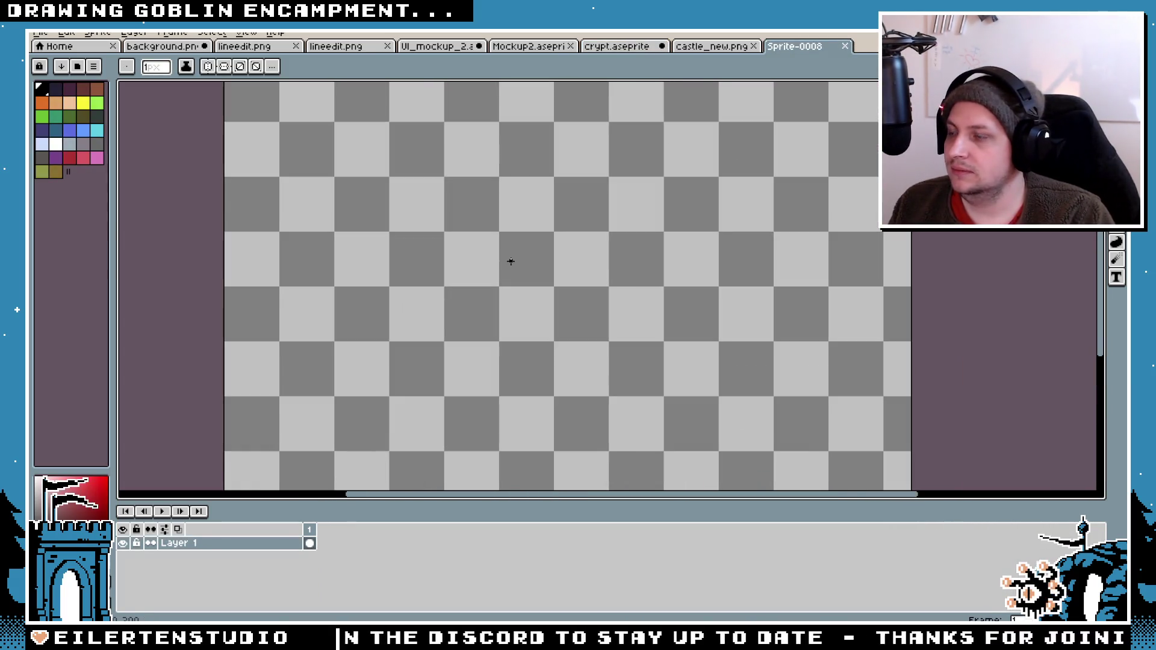
# Paste the faded castle into Sprite-0008 as a new layer
pyautogui.hotkey('ctrl', 'shift', 'Tab')
pyautogui.click(595, 50)
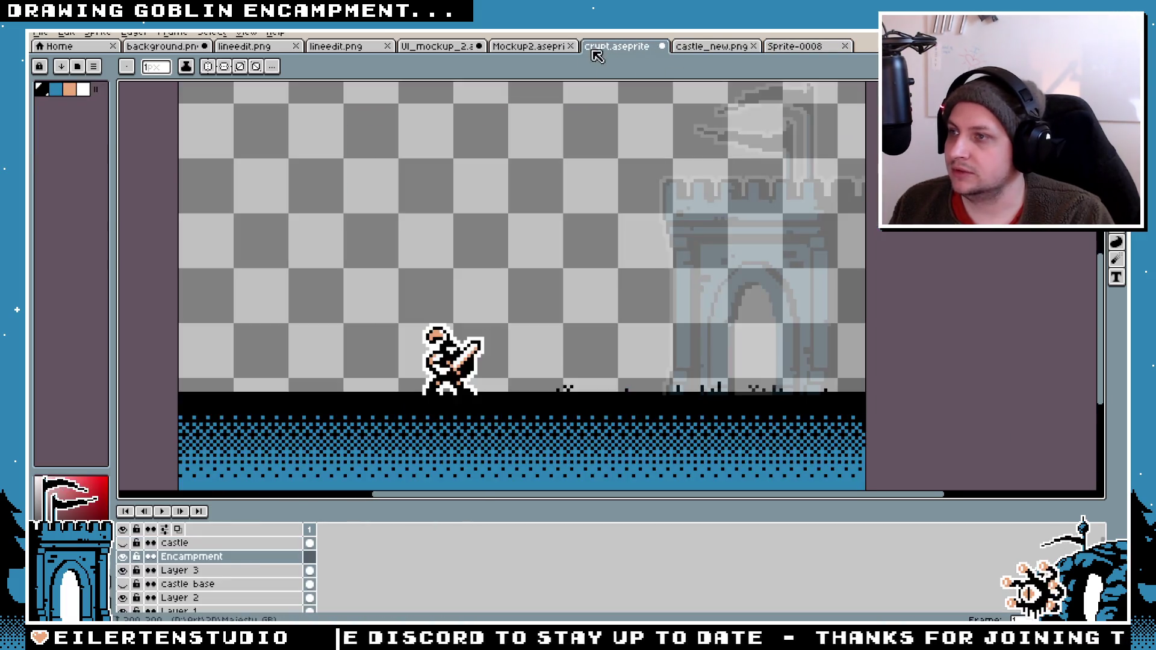
pyautogui.click(800, 47)
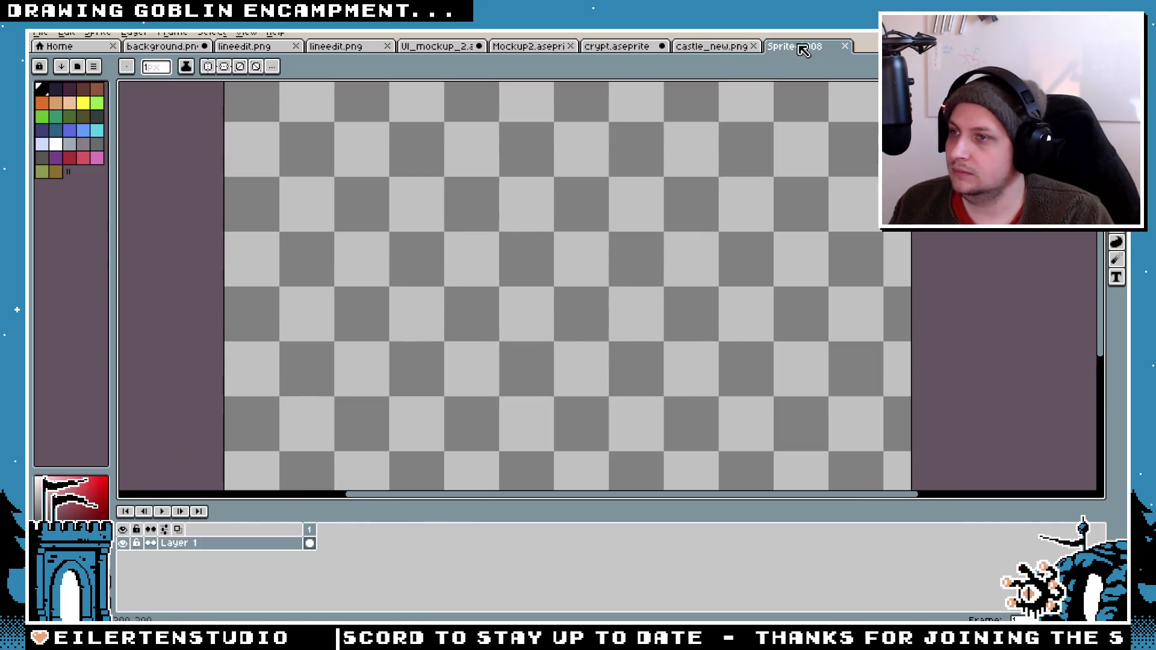
pyautogui.hotkey('shift', 'n')
pyautogui.hotkey('ctrl', 'v')
pyautogui.scroll(-1, 515, 280)
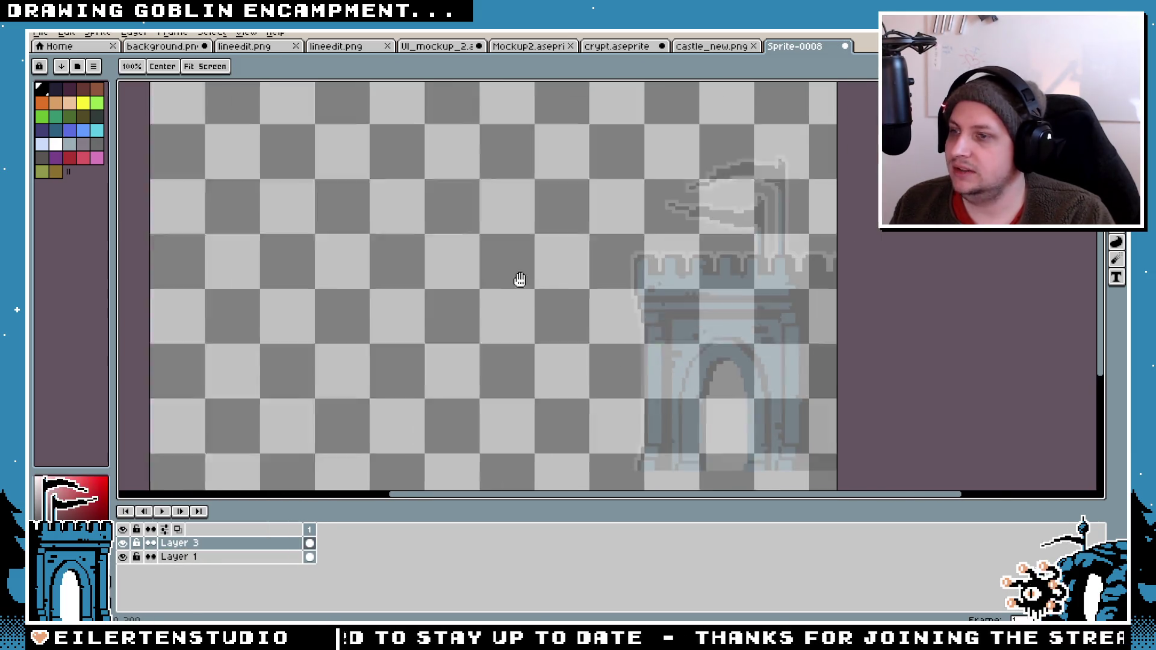
pyautogui.scroll(-1, 488, 248)
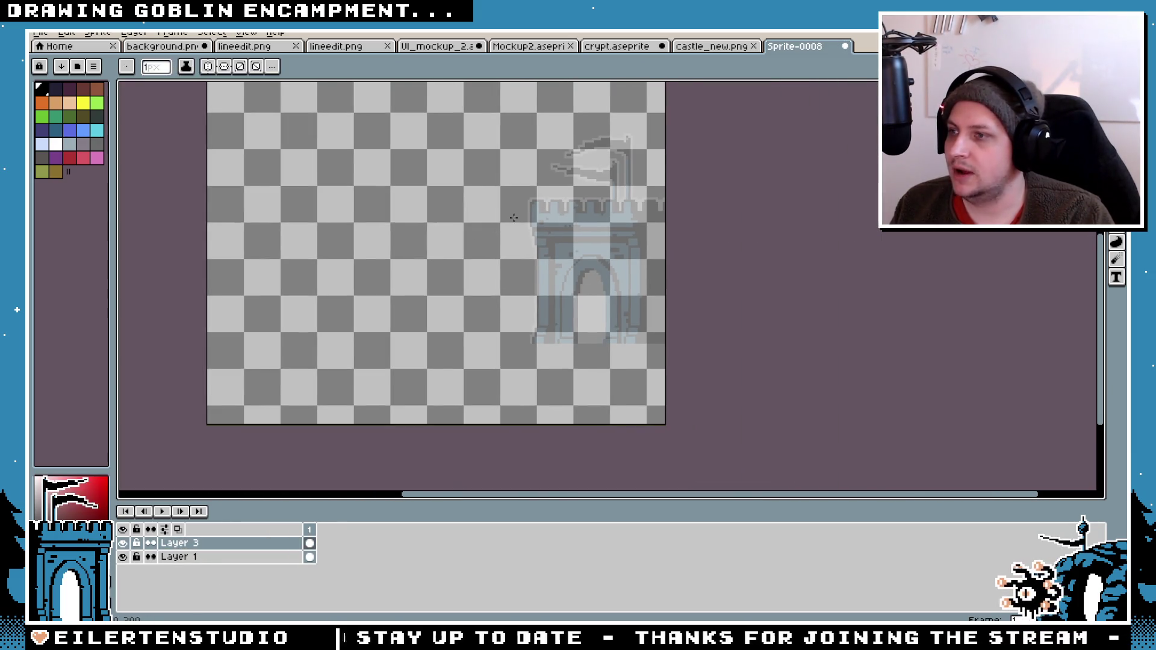
pyautogui.scroll(1, 490, 216)
pyautogui.hscroll(-2, 441, 251)
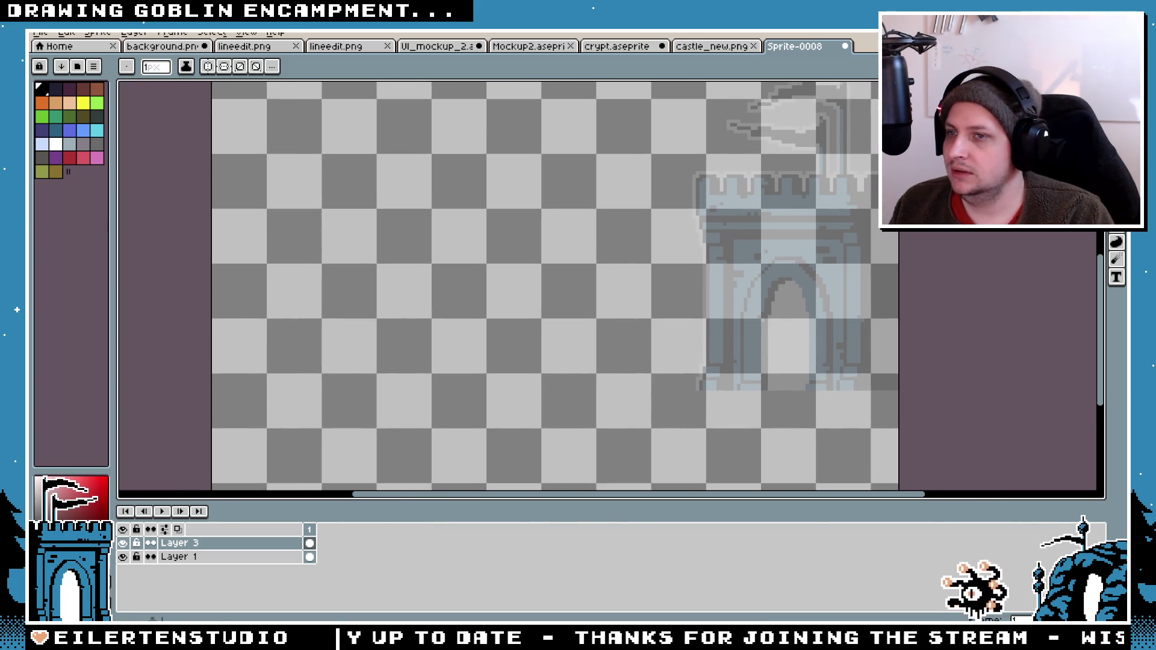
pyautogui.click(40, 32)
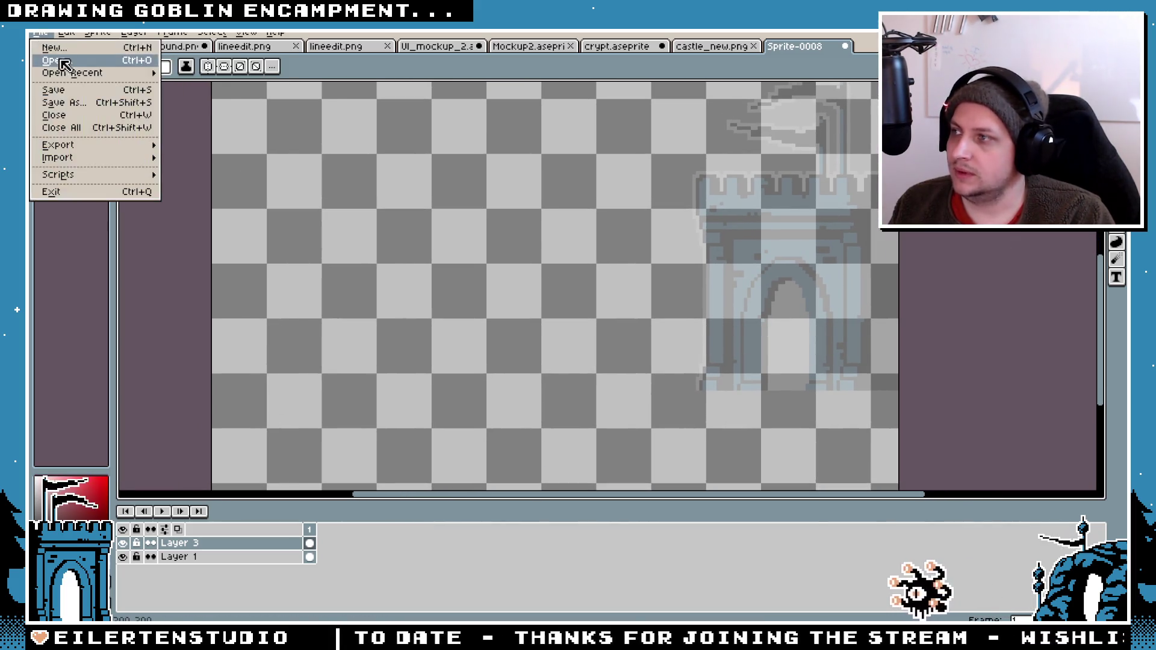
# Open the Mockup sprite from the Majesty GB folder, then return to Sprite-0008
pyautogui.click(54, 69)
pyautogui.click(192, 66)
pyautogui.click(267, 228)
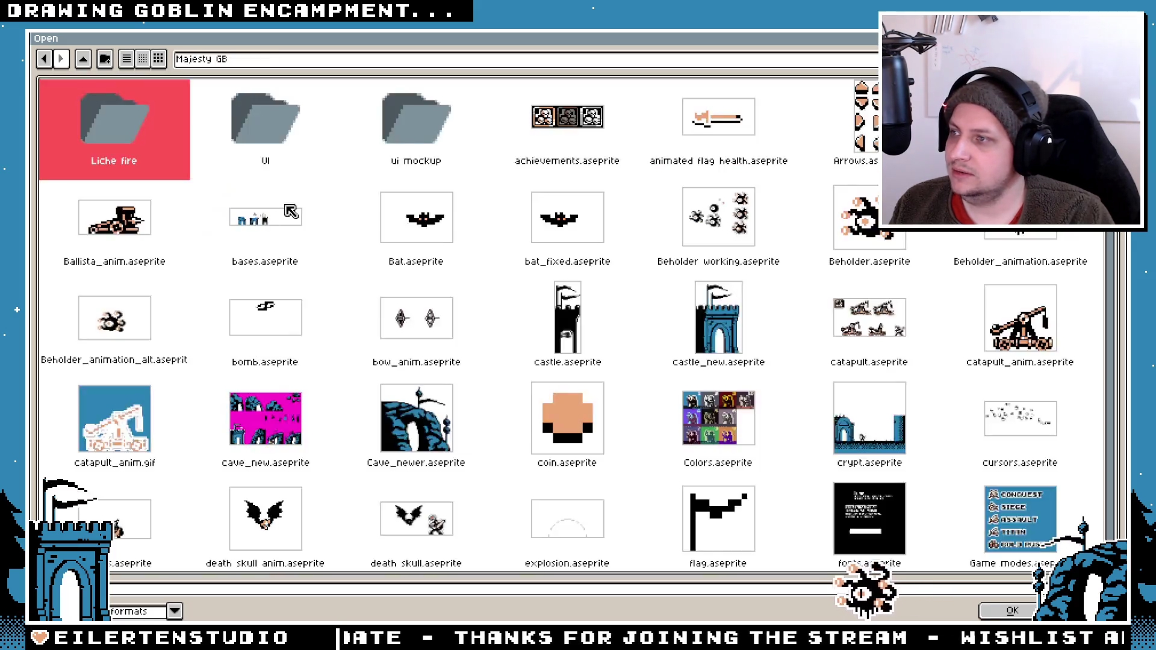
pyautogui.scroll(-5, 536, 296)
pyautogui.scroll(-3, 542, 298)
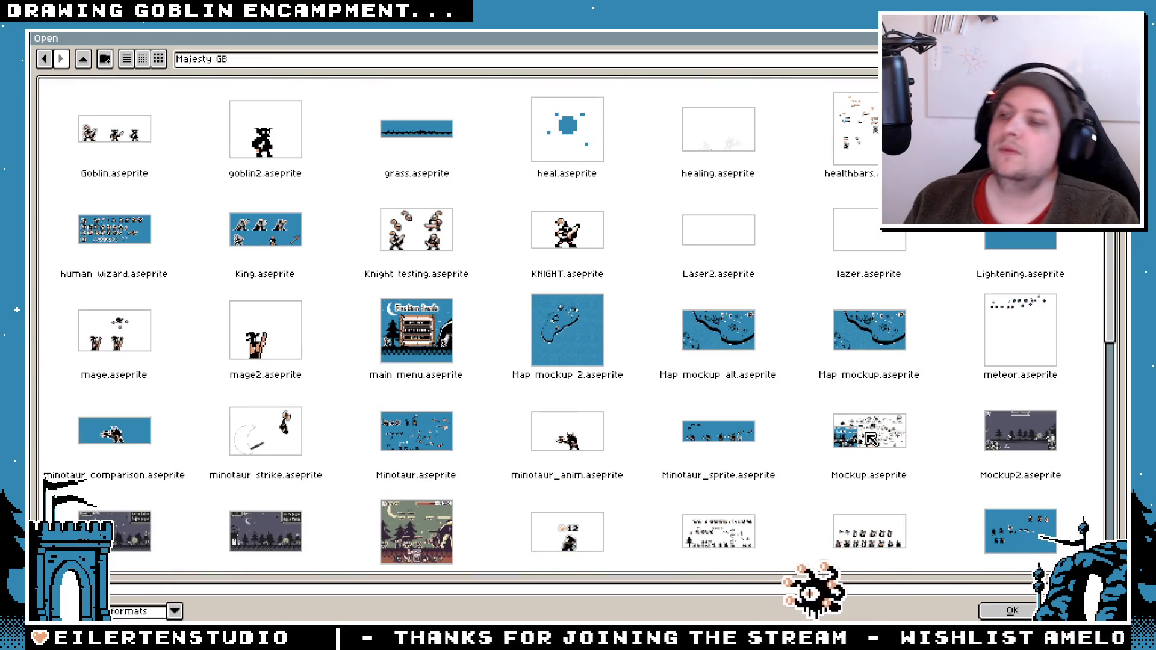
pyautogui.doubleClick(854, 436)
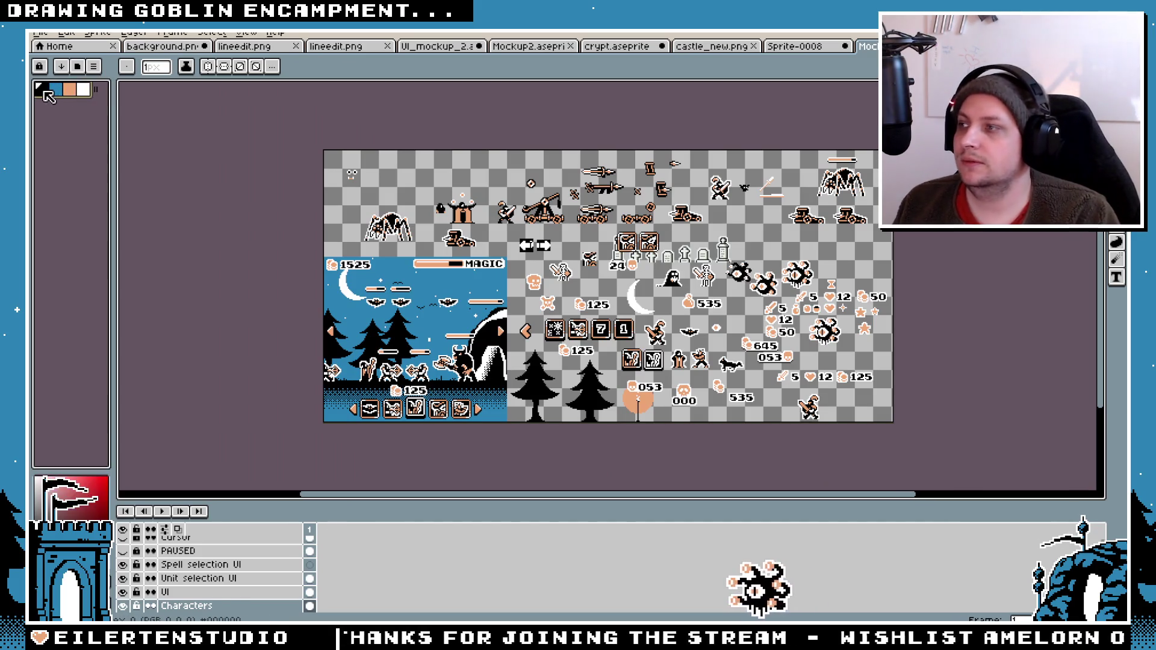
pyautogui.click(819, 47)
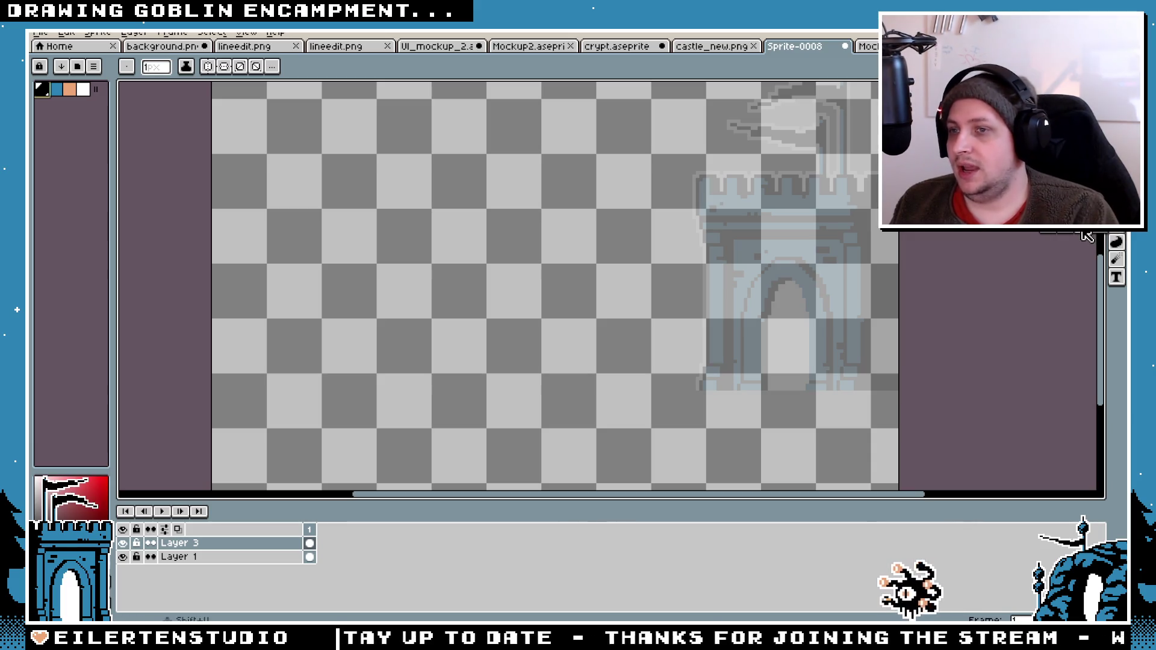
# Move Layer 1 above the castle's Layer 3, undoing a stray circle
pyautogui.click(224, 561)
pyautogui.doubleClick(188, 561)
pyautogui.moveTo(190, 561); pyautogui.dragTo(284, 503)
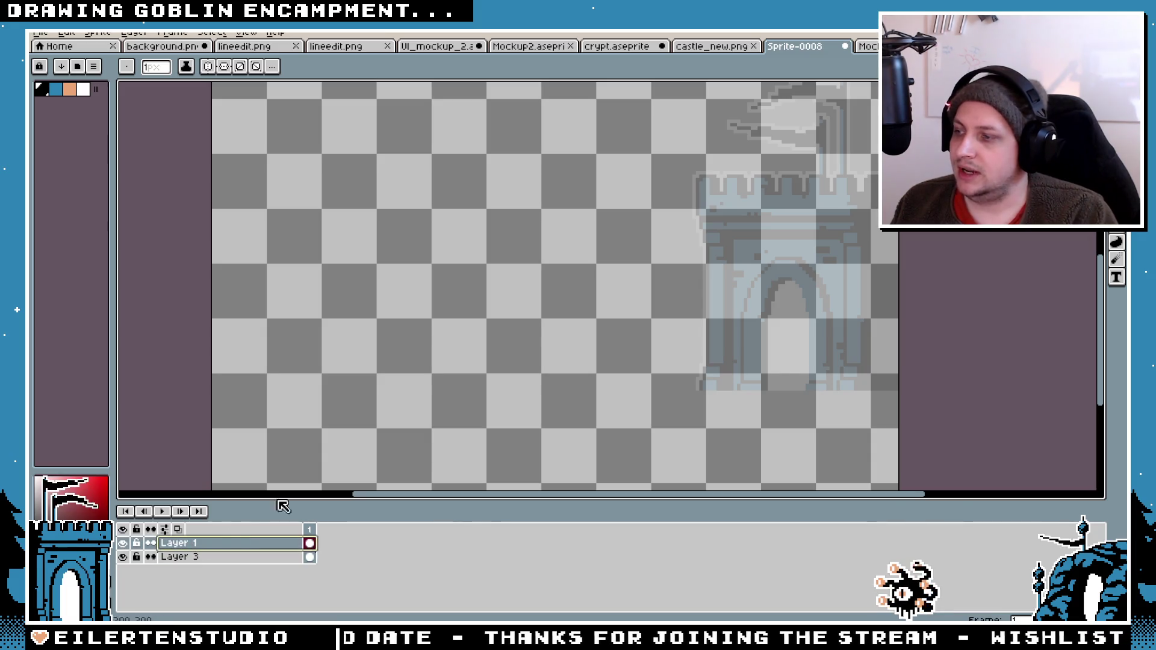
pyautogui.moveTo(383, 174); pyautogui.dragTo(552, 375)
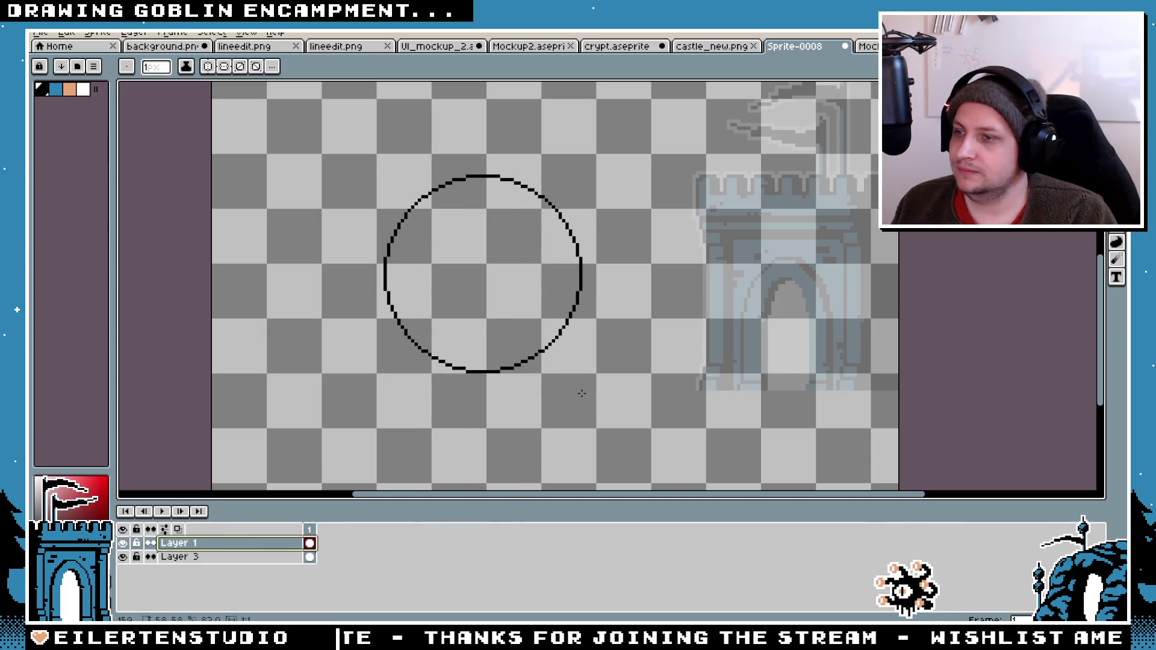
pyautogui.hotkey('ctrl', 'z')
# Nudge the faint castle on Layer 3 down slightly and drop it in place
pyautogui.hotkey('shift', 'q')
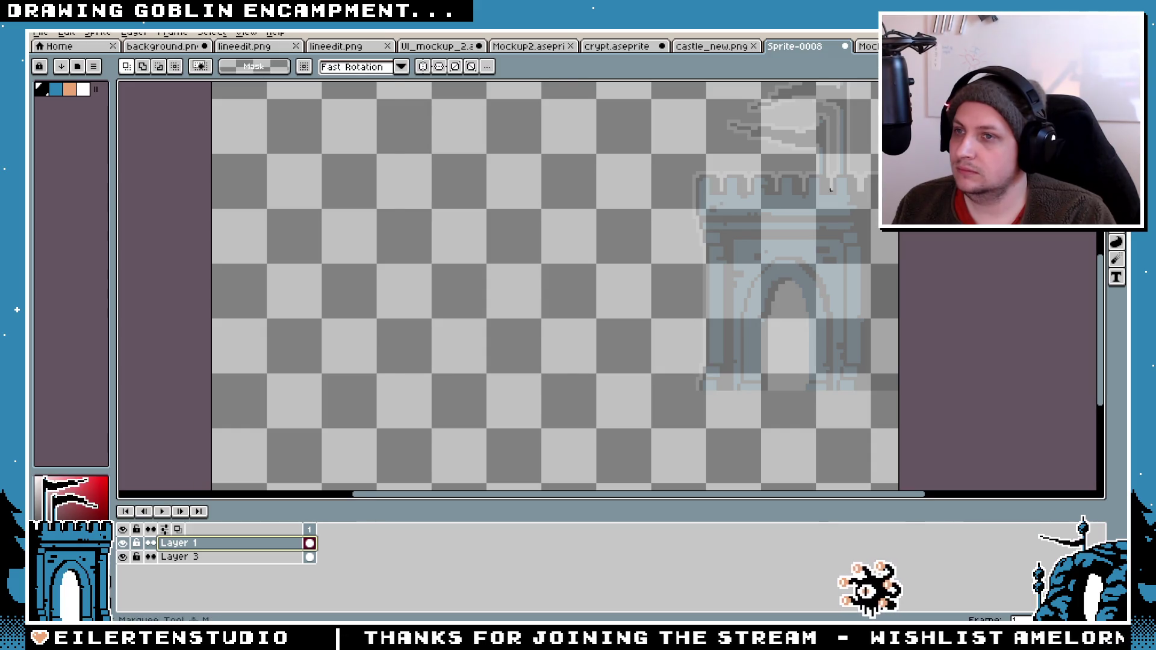
pyautogui.scroll(-1, 830, 188)
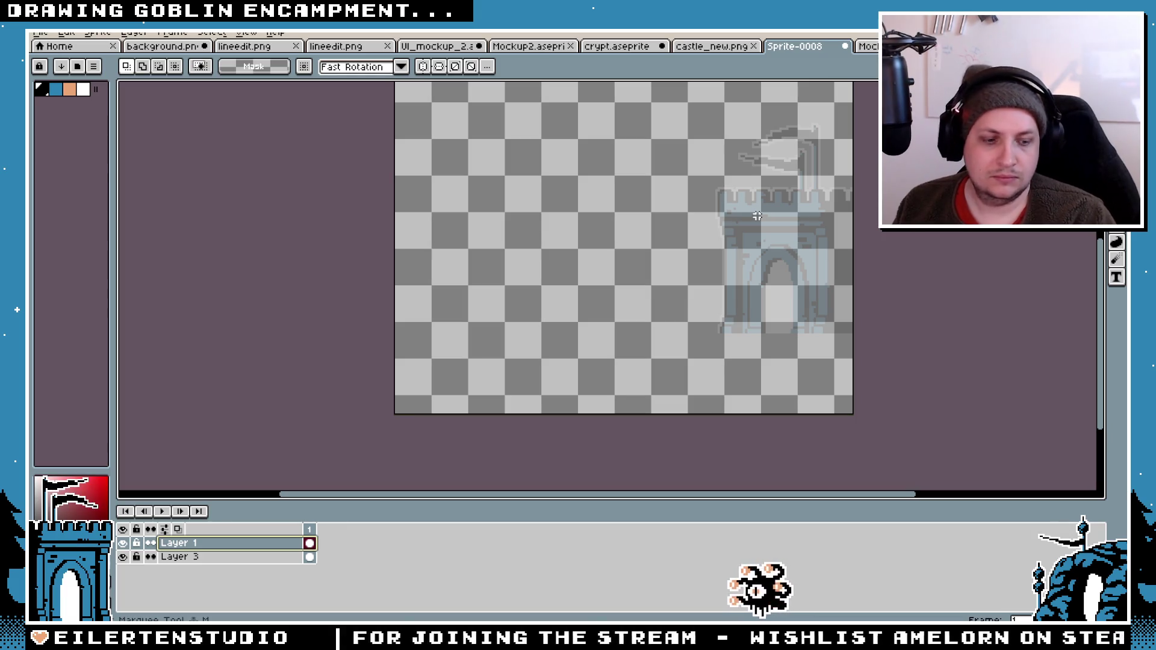
pyautogui.click(213, 557)
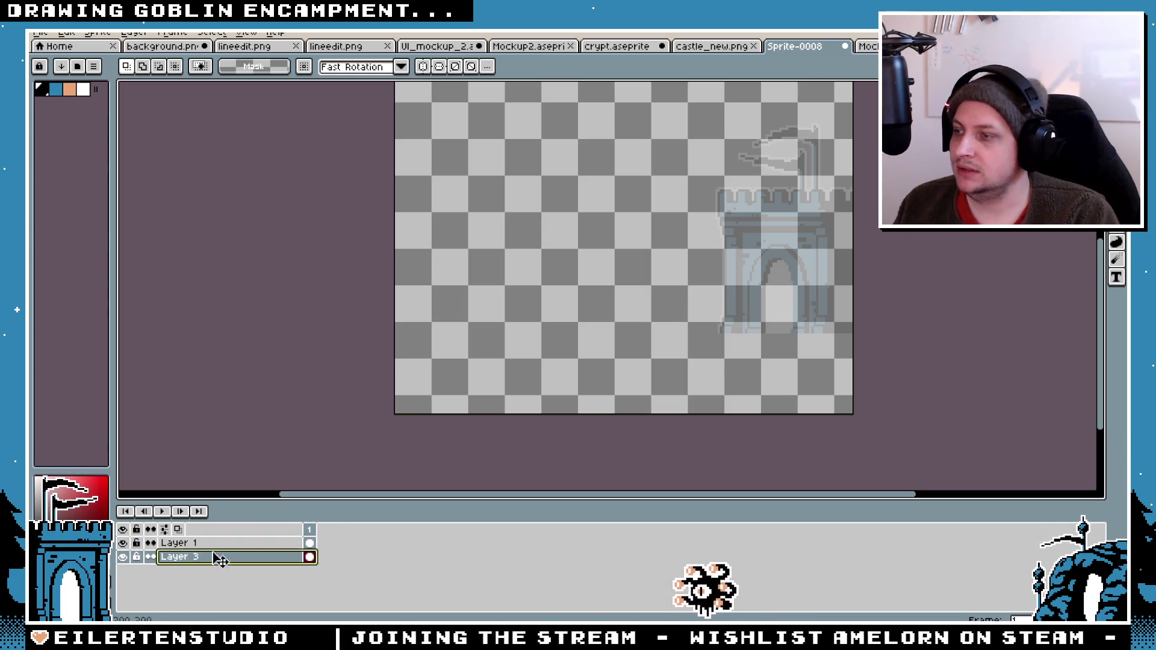
pyautogui.moveTo(692, 300); pyautogui.dragTo(475, 305)
pyautogui.moveTo(489, 97); pyautogui.dragTo(683, 415)
pyautogui.moveTo(648, 269); pyautogui.dragTo(647, 296)
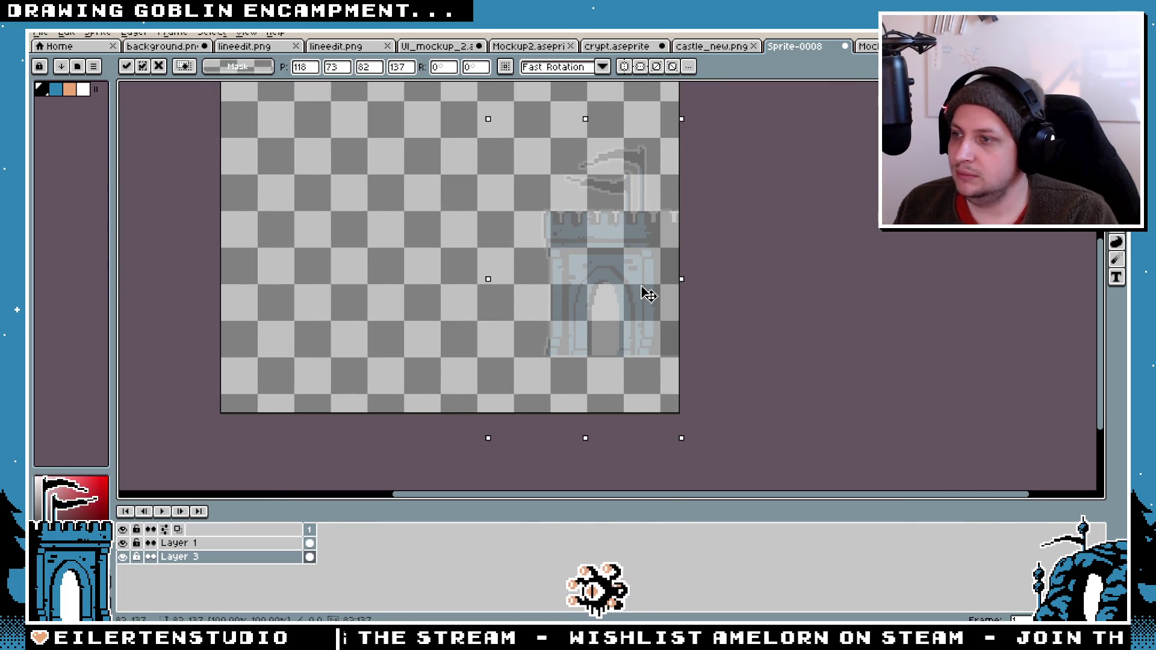
pyautogui.hotkey('ctrl', 'd')
pyautogui.moveTo(407, 318)
pyautogui.mouseDown()
pyautogui.moveTo(476, 292)
pyautogui.moveTo(527, 292)
pyautogui.mouseUp()
pyautogui.scroll(1, 475, 292)
# Try a first black circle outline on Layer 1, reposition it, then discard it
pyautogui.click(249, 543)
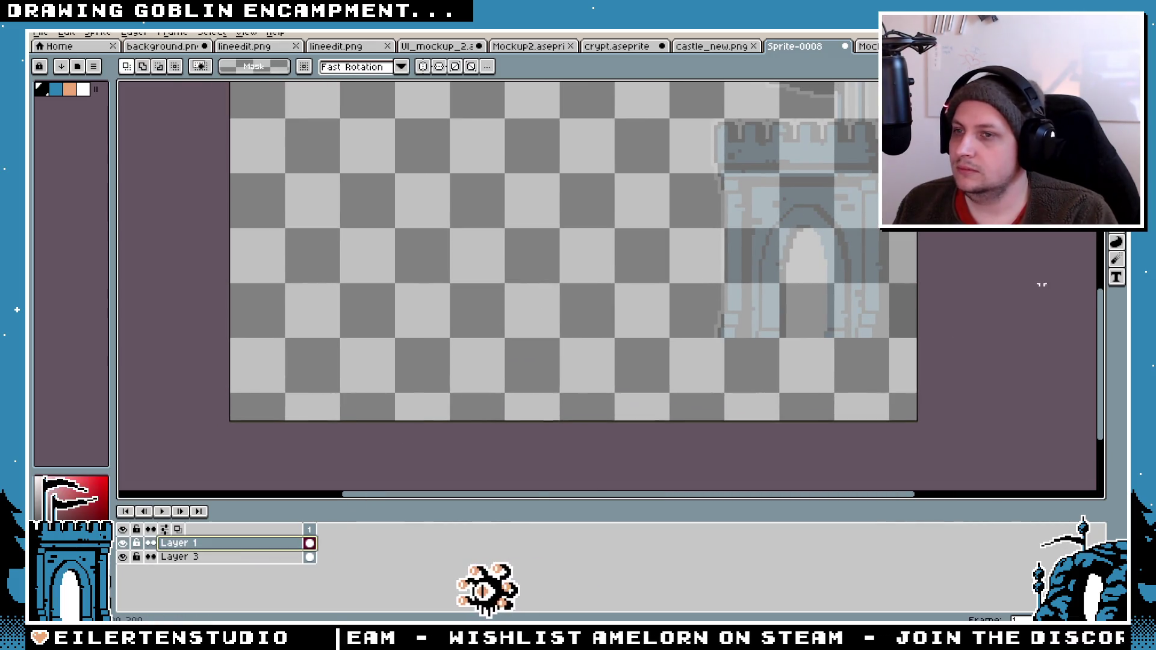
pyautogui.click(1116, 242)
pyautogui.scroll(2, 549, 323)
pyautogui.scroll(-1, 578, 280)
pyautogui.scroll(-1, 630, 286)
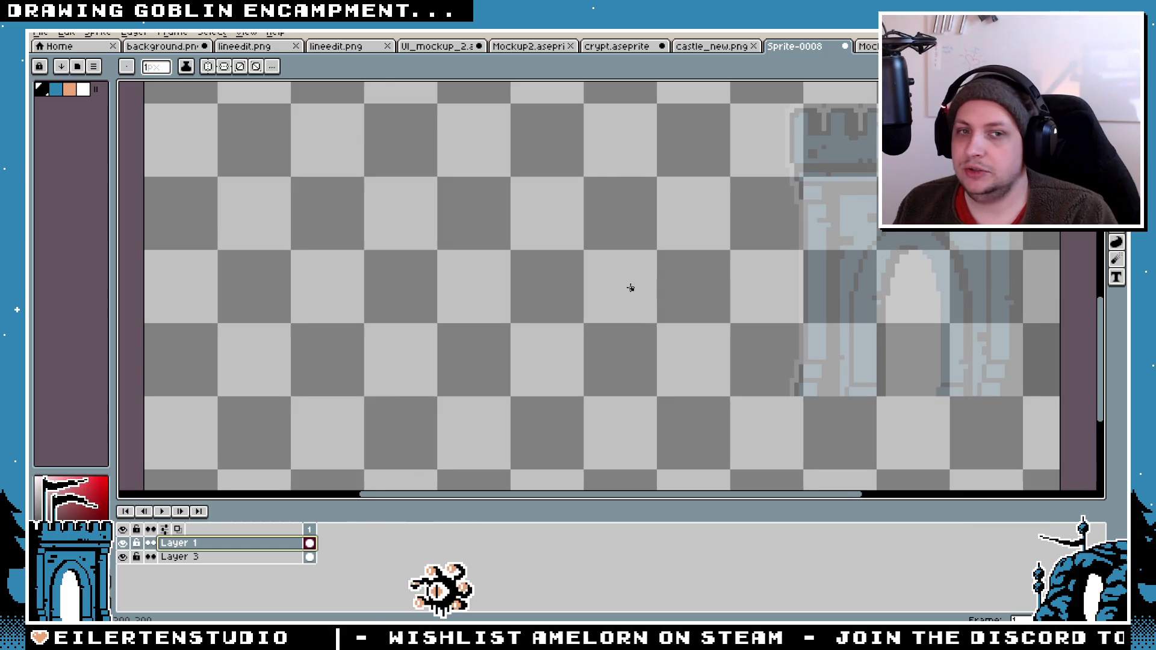
pyautogui.scroll(2, 637, 338)
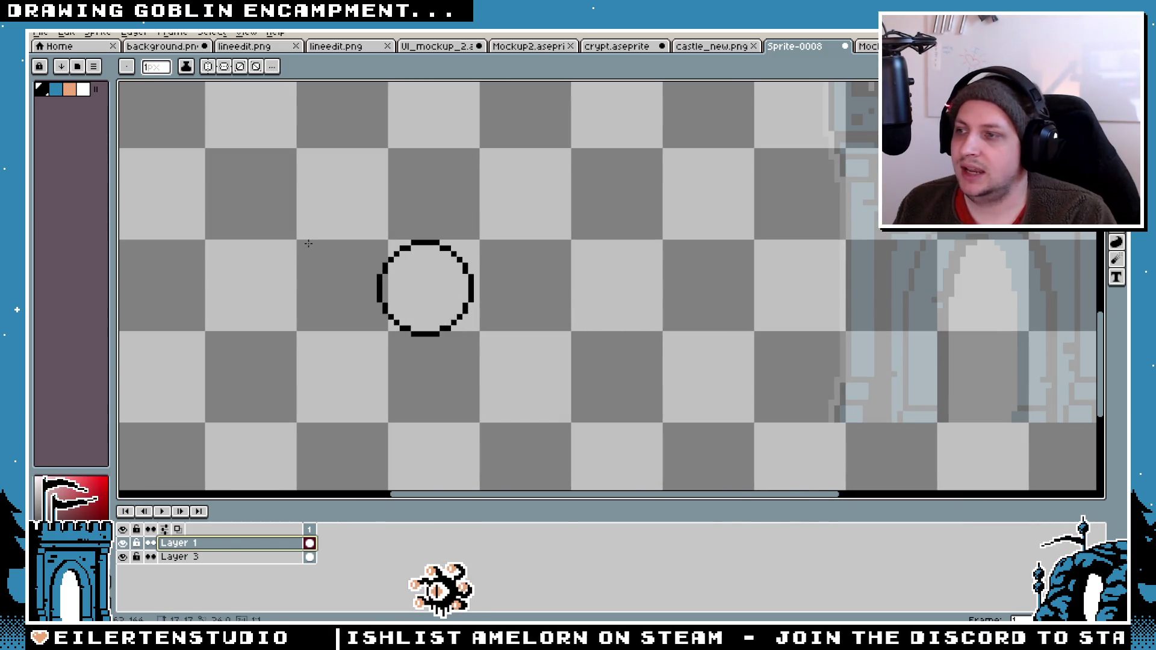
pyautogui.moveTo(611, 390); pyautogui.dragTo(371, 166)
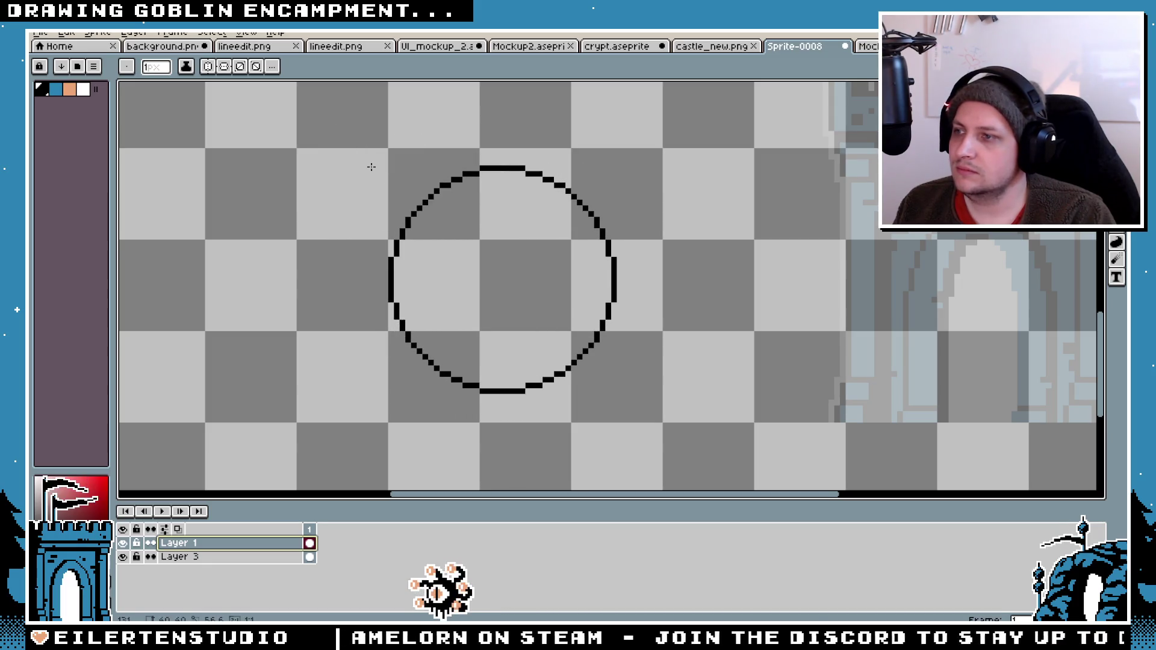
pyautogui.press('m')
pyautogui.moveTo(672, 161); pyautogui.dragTo(310, 406)
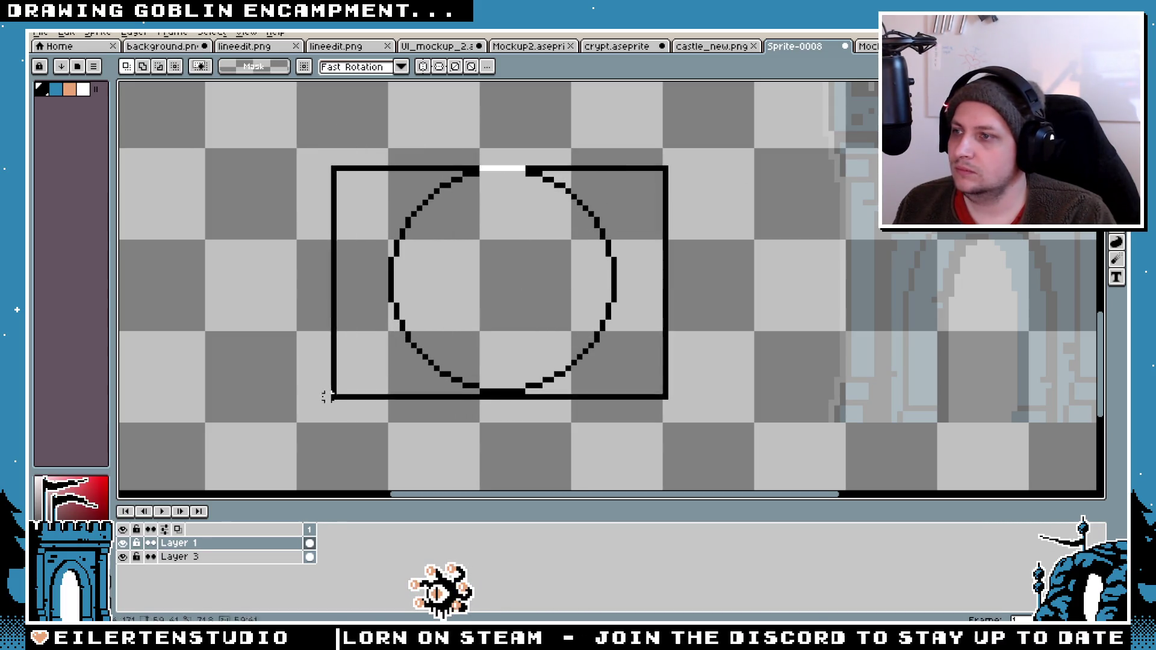
pyautogui.moveTo(509, 310); pyautogui.dragTo(512, 341)
pyautogui.hotkey('ctrl', 'd')
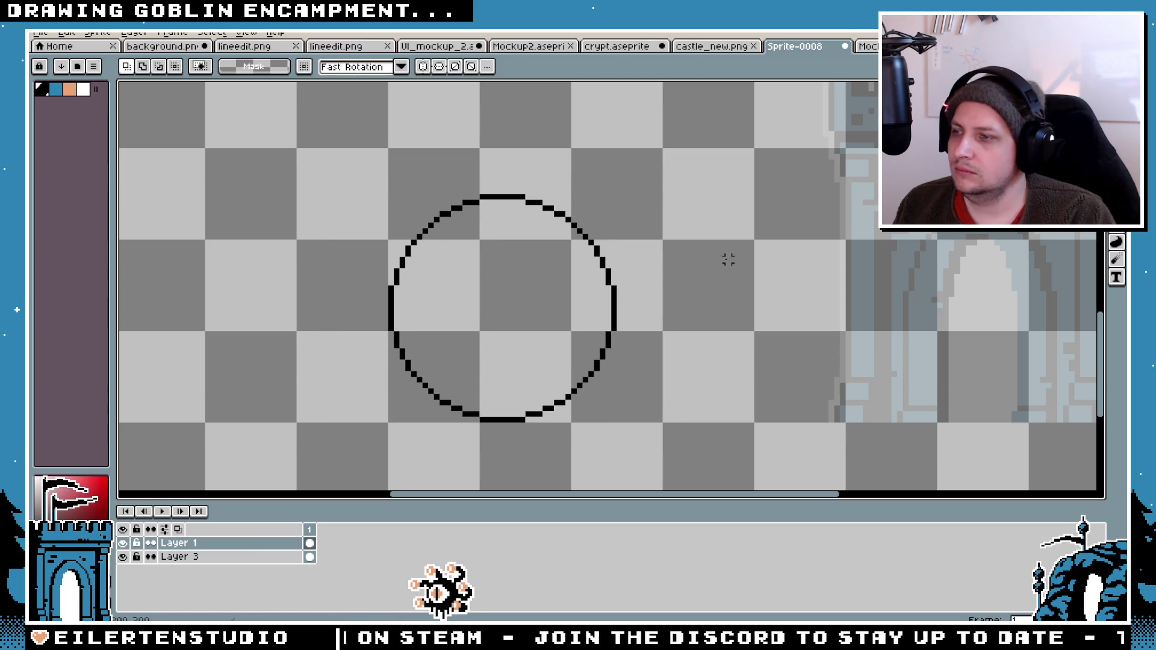
pyautogui.scroll(-6, 656, 283)
pyautogui.scroll(5, 660, 257)
pyautogui.hotkey('ctrl', 'z')
pyautogui.hotkey('ctrl', 'z')
pyautogui.hotkey('ctrl', 'z')
pyautogui.press('b')
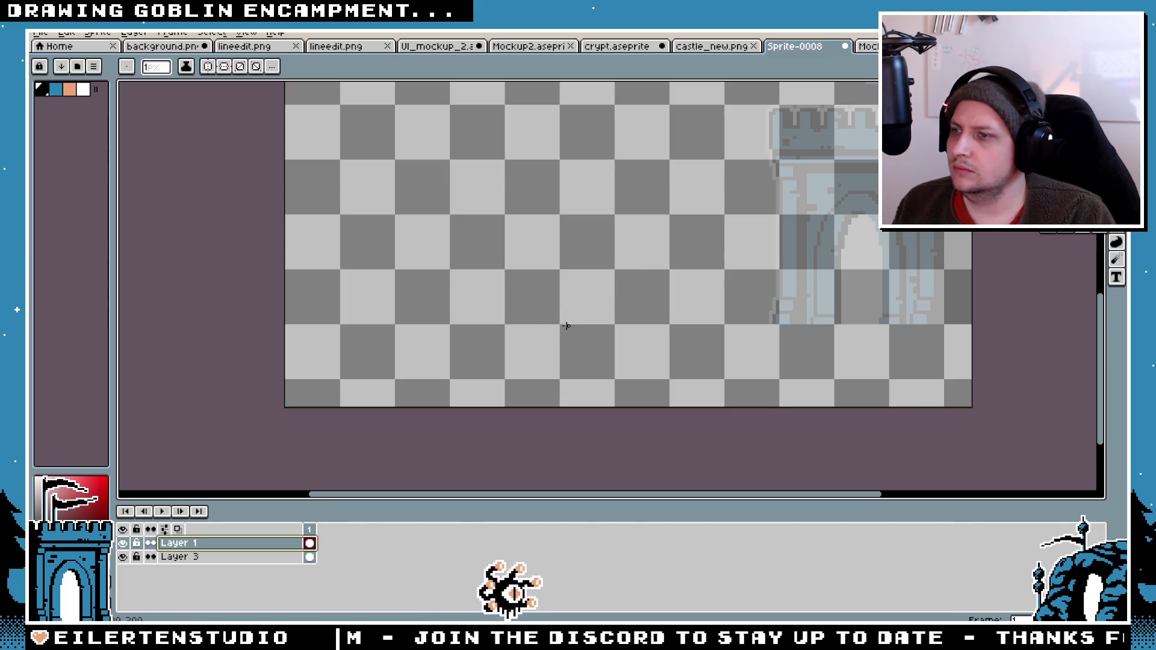
# Trim a second circle to its left arc, mirror a copy, then undo back to an empty layer
pyautogui.moveTo(600, 323)
pyautogui.mouseDown()
pyautogui.moveTo(457, 163)
pyautogui.moveTo(381, 117)
pyautogui.mouseUp()
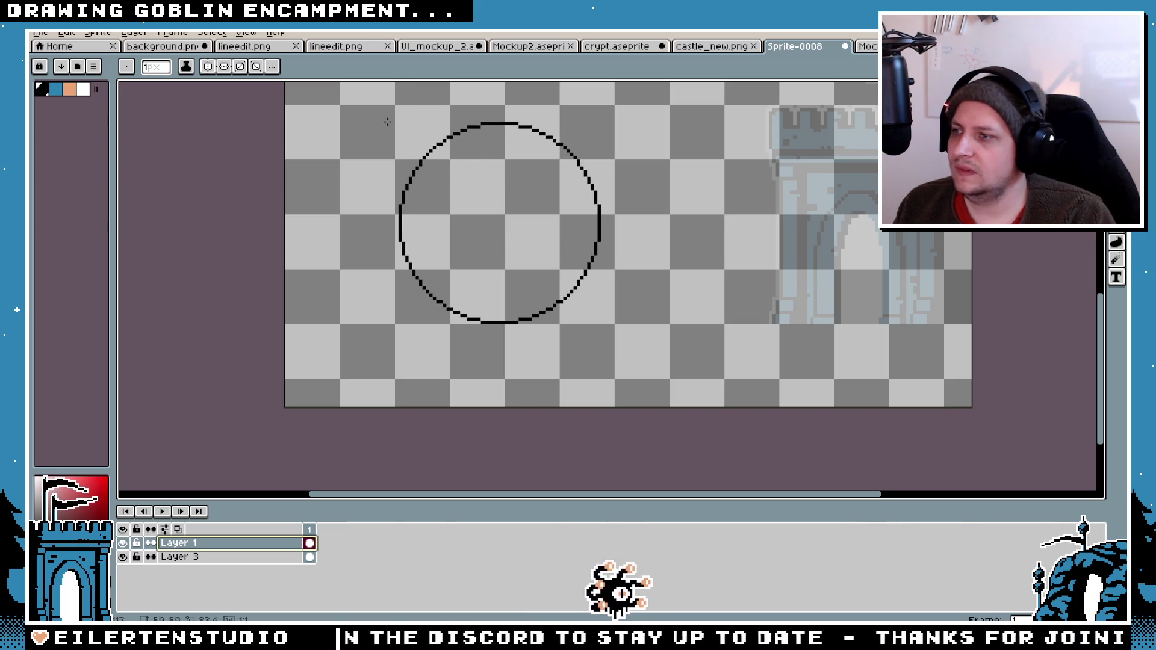
pyautogui.moveTo(381, 118); pyautogui.dragTo(401, 129)
pyautogui.press('m')
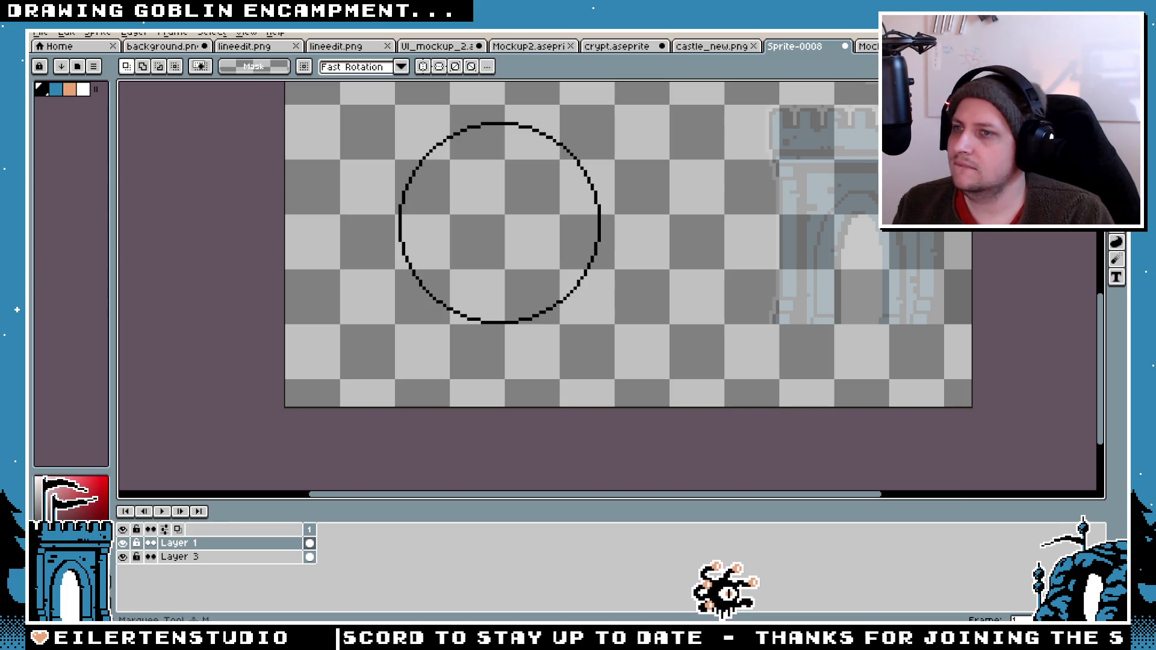
pyautogui.moveTo(671, 117)
pyautogui.mouseDown()
pyautogui.moveTo(747, 156)
pyautogui.moveTo(376, 268)
pyautogui.mouseUp()
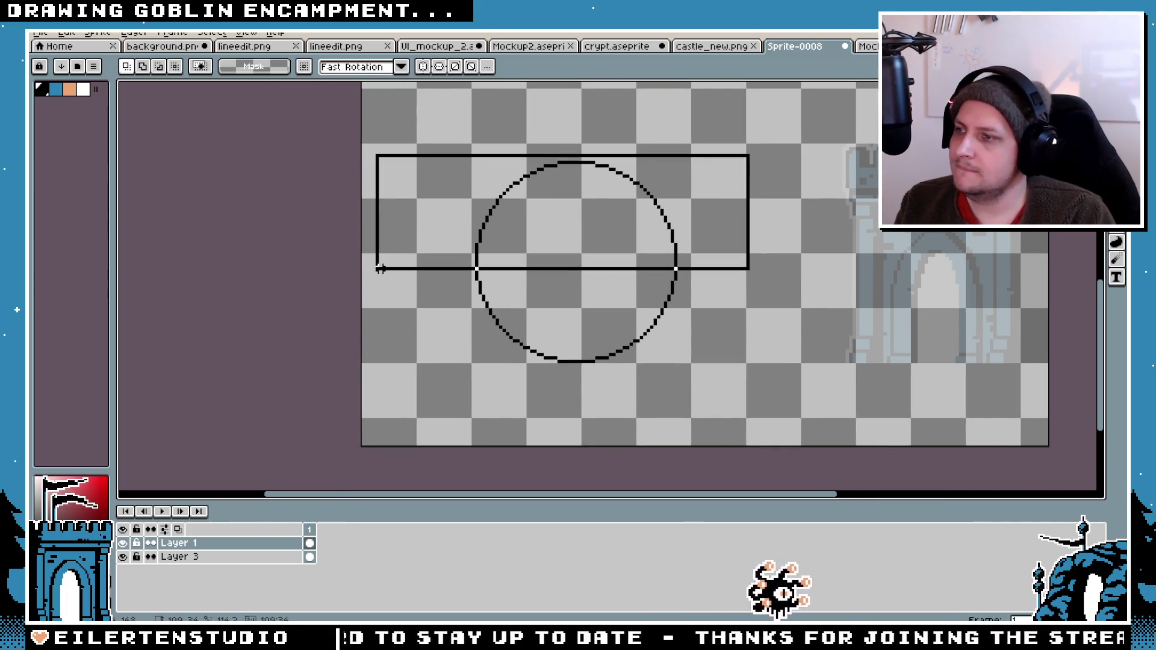
pyautogui.press('Delete')
pyautogui.moveTo(744, 241); pyautogui.dragTo(573, 454)
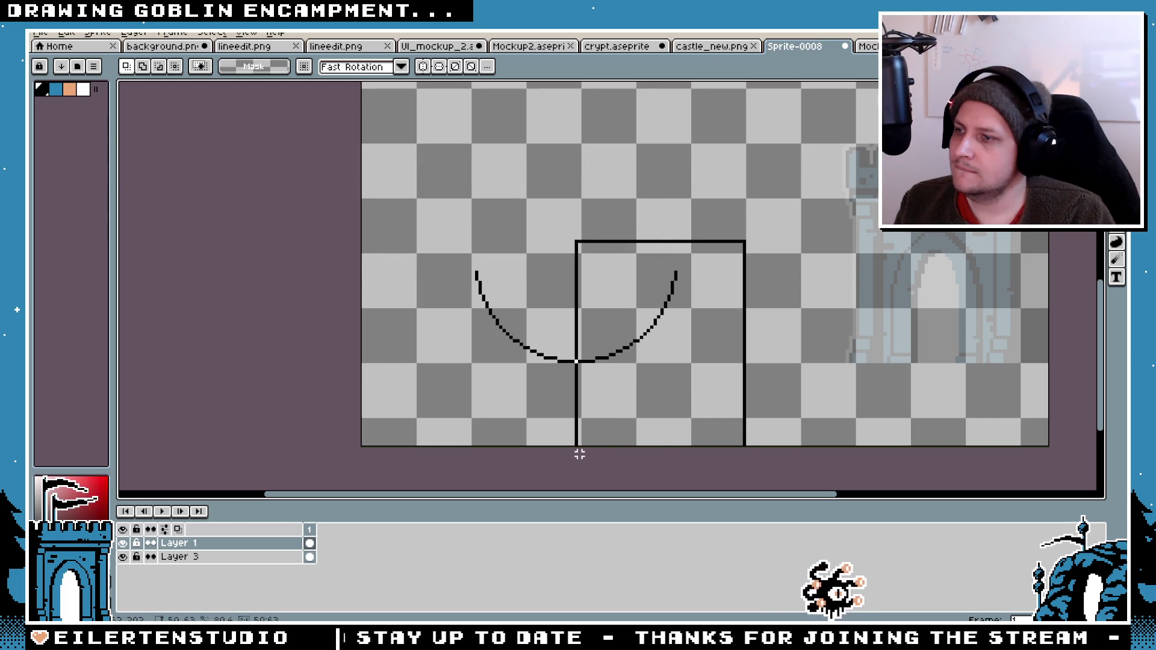
pyautogui.press('Delete')
pyautogui.moveTo(641, 232); pyautogui.dragTo(391, 440)
pyautogui.click(530, 368)
pyautogui.moveTo(530, 367)
pyautogui.mouseDown()
pyautogui.moveTo(660, 368)
pyautogui.moveTo(441, 366)
pyautogui.mouseUp()
pyautogui.hotkey('shift', 'h')
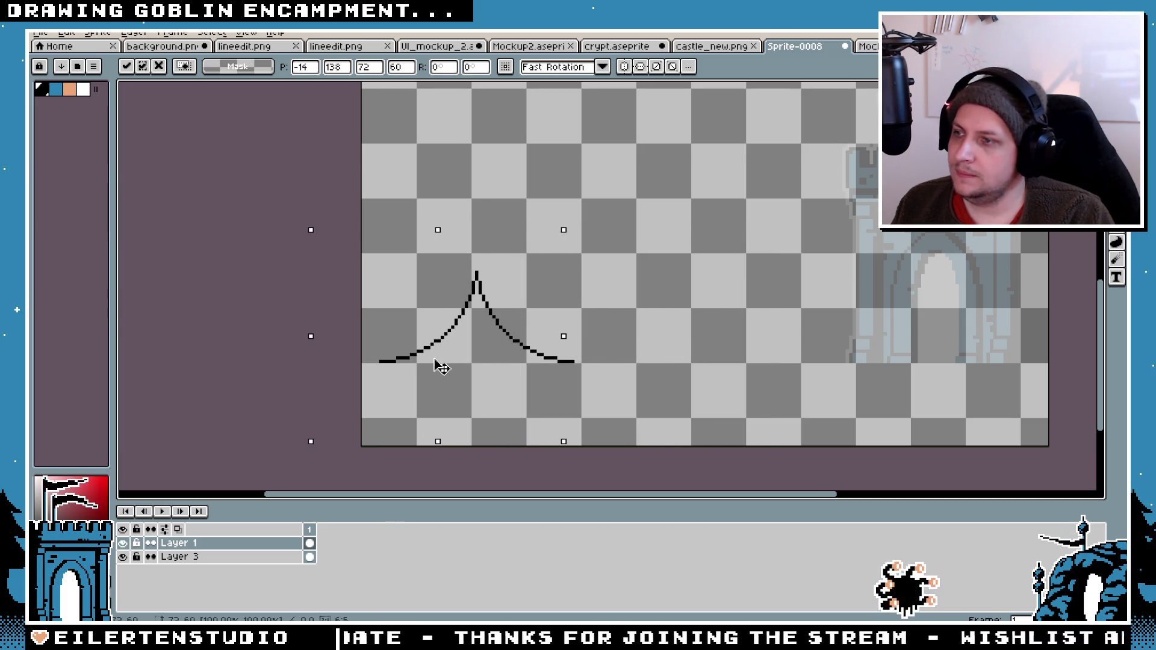
pyautogui.hotkey('ctrl', 'z')
pyautogui.hotkey('ctrl', 'z')
pyautogui.hotkey('ctrl', 'z')
pyautogui.hotkey('ctrl', 'z')
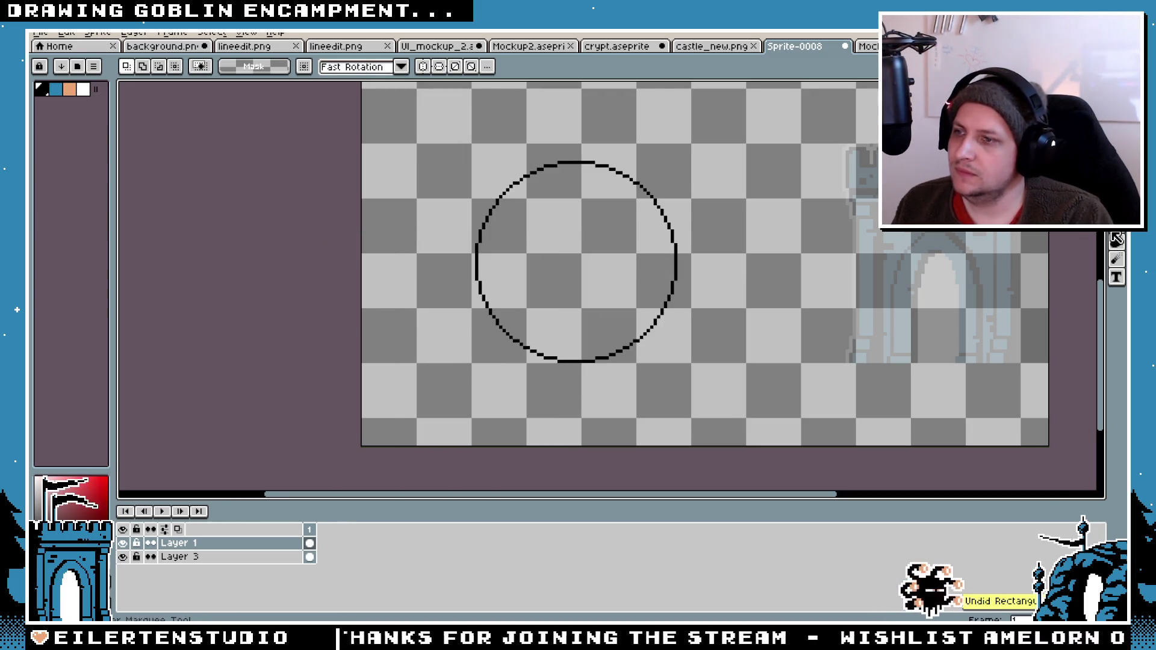
pyautogui.hotkey('ctrl', 'z')
# Draw a tall black ellipse outline with the Ellipse tool
pyautogui.click(1119, 233)
pyautogui.moveTo(648, 361); pyautogui.dragTo(529, 236)
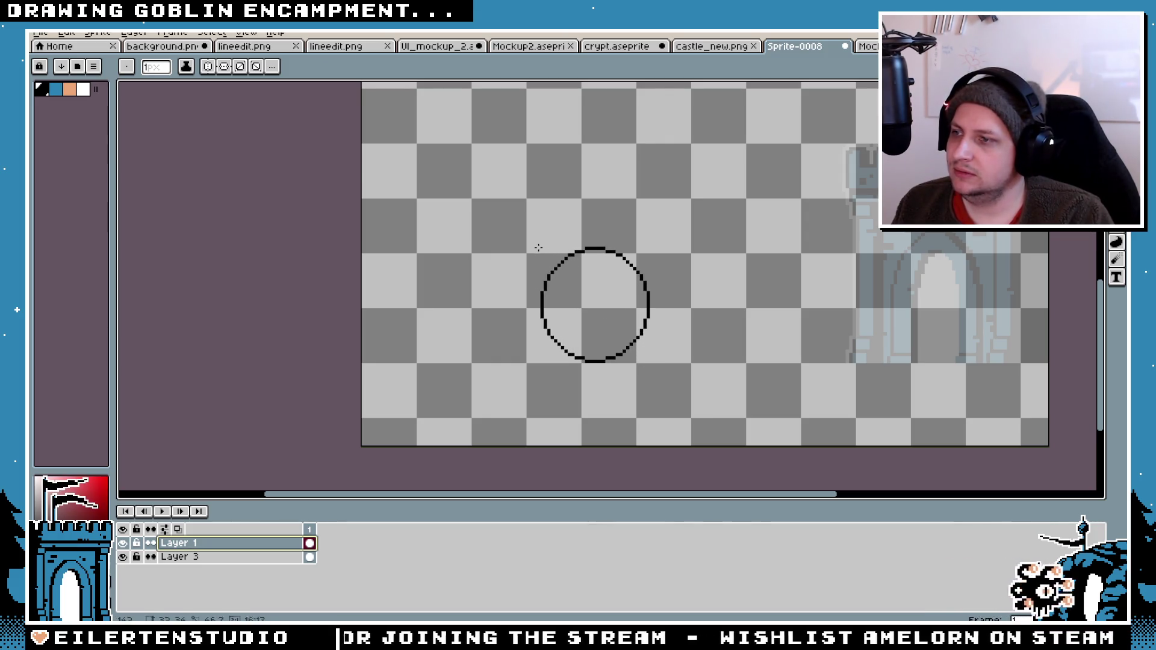
pyautogui.moveTo(528, 236); pyautogui.dragTo(522, 185)
pyautogui.hotkey('ctrl', 'z')
pyautogui.moveTo(529, 232); pyautogui.dragTo(499, 203)
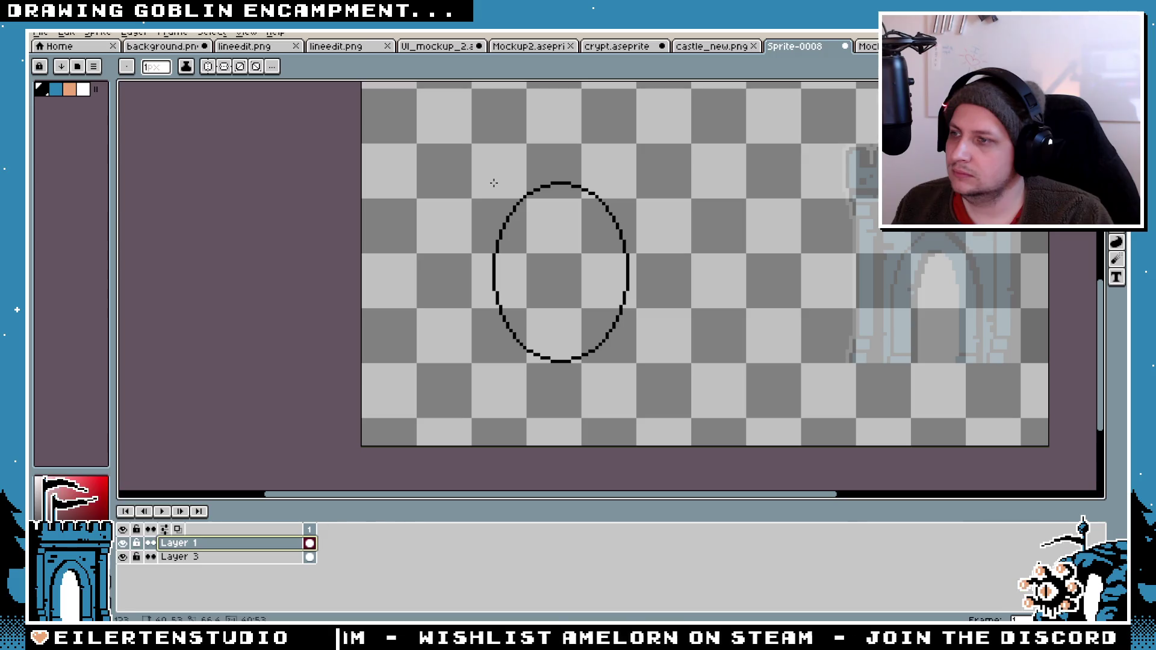
# Delete the ellipse's top and right halves, then mirror a copy of the left curve into a peak
pyautogui.click(1117, 90)
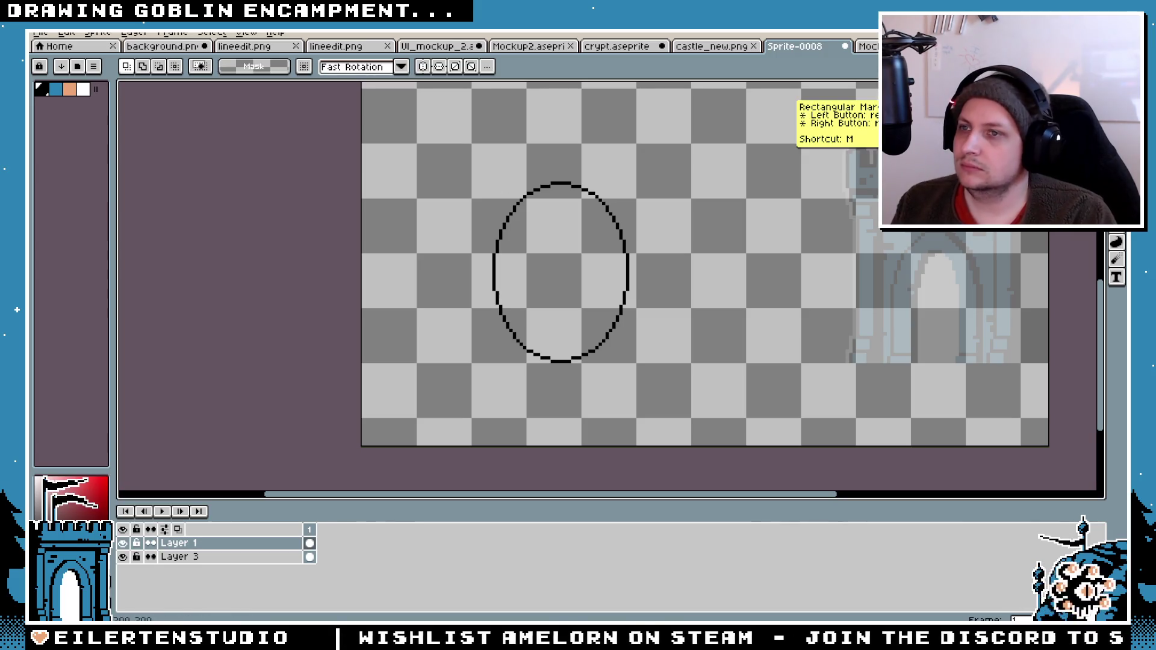
pyautogui.moveTo(716, 143); pyautogui.dragTo(396, 280)
pyautogui.press('Delete')
pyautogui.moveTo(776, 434); pyautogui.dragTo(561, 218)
pyautogui.press('Delete')
pyautogui.moveTo(483, 229); pyautogui.dragTo(597, 440)
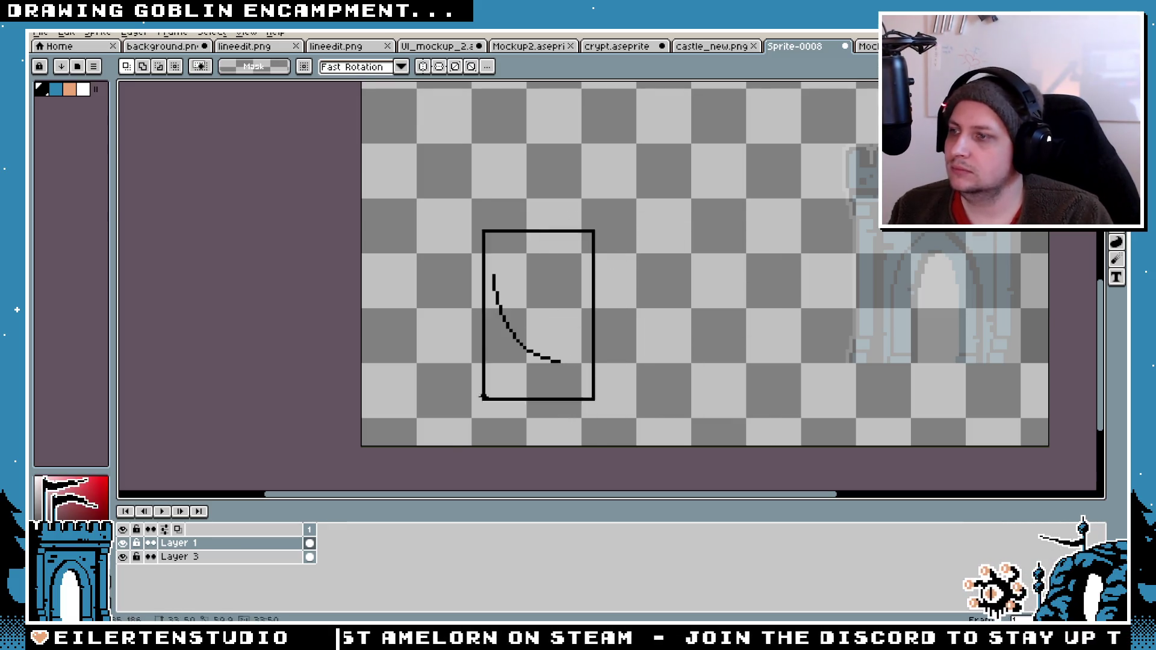
pyautogui.moveTo(529, 353)
pyautogui.mouseDown()
pyautogui.moveTo(591, 352)
pyautogui.moveTo(534, 357)
pyautogui.mouseUp()
pyautogui.hotkey('ctrl', 'c')
pyautogui.hotkey('ctrl', 'v')
pyautogui.hotkey('shift', 'h')
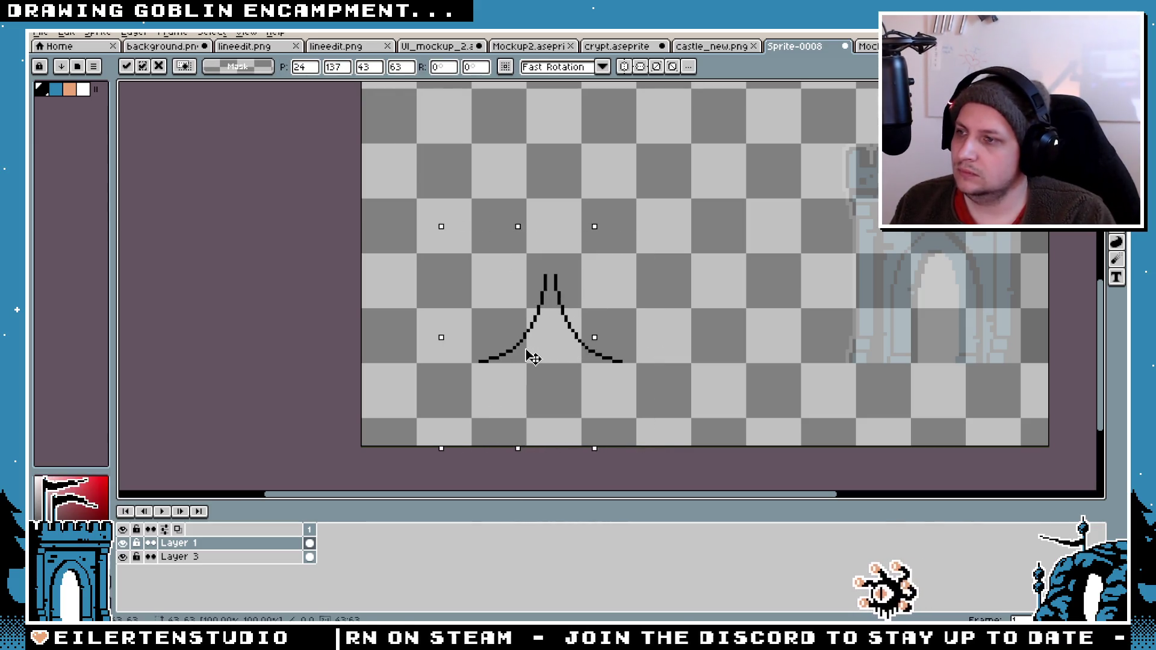
pyautogui.hotkey('ctrl', 'd')
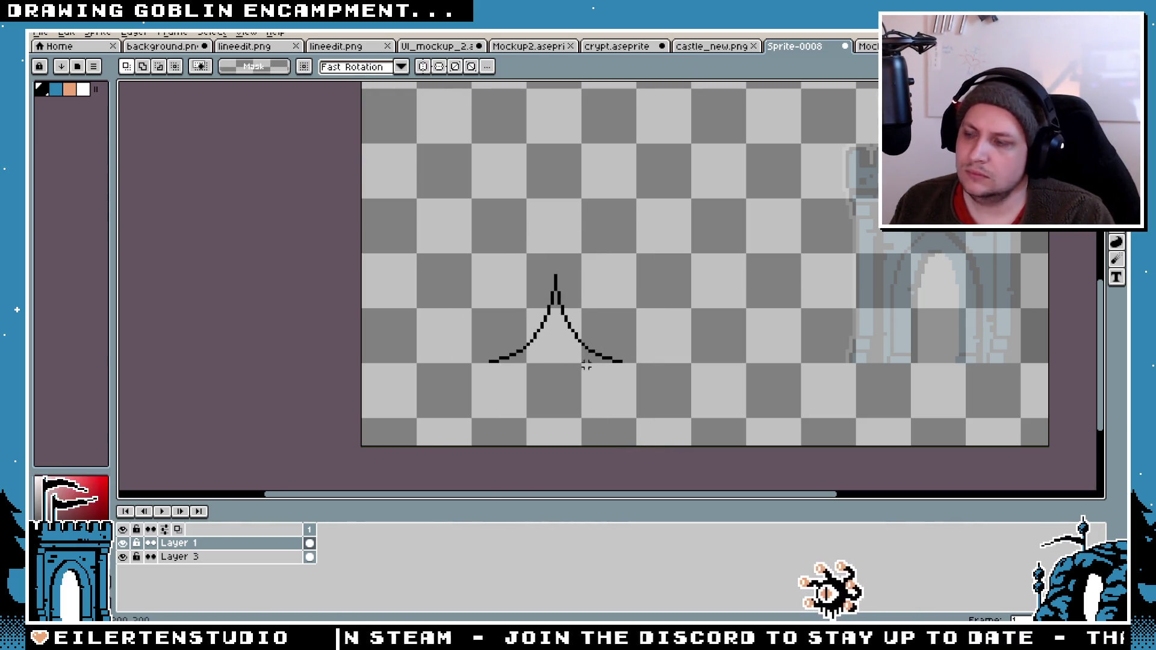
# Squash the whole peak narrower and make room beside it on the canvas
pyautogui.moveTo(441, 262); pyautogui.dragTo(701, 417)
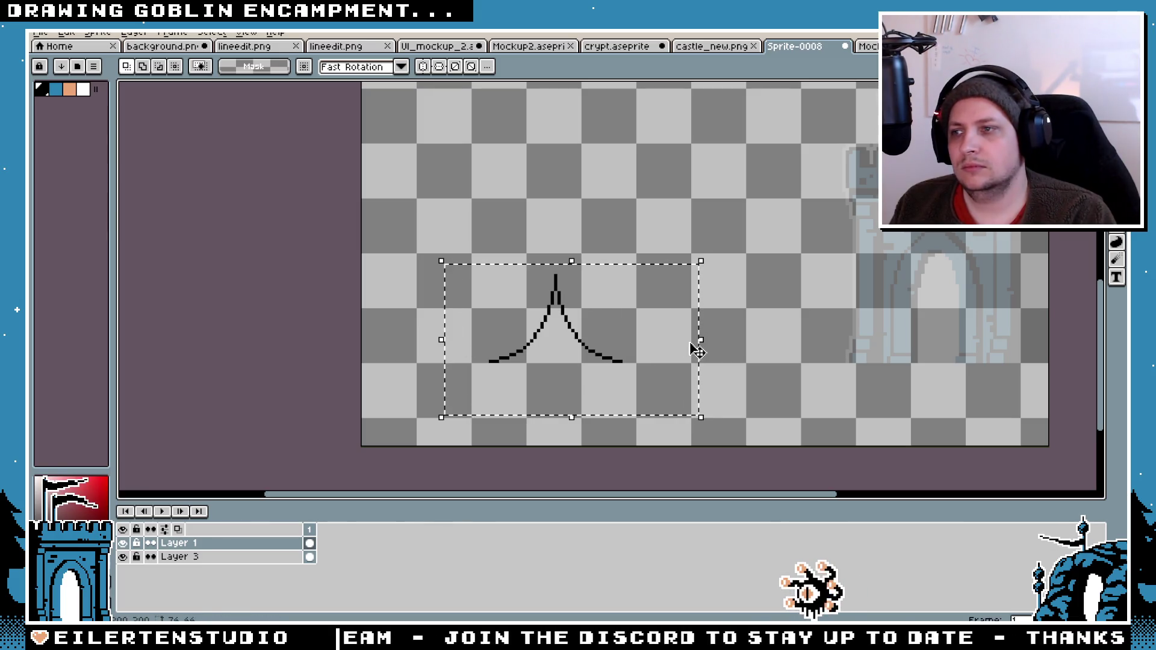
pyautogui.moveTo(700, 341)
pyautogui.mouseDown()
pyautogui.moveTo(614, 349)
pyautogui.moveTo(706, 357)
pyautogui.mouseUp()
pyautogui.press('Return')
pyautogui.scroll(1, 583, 366)
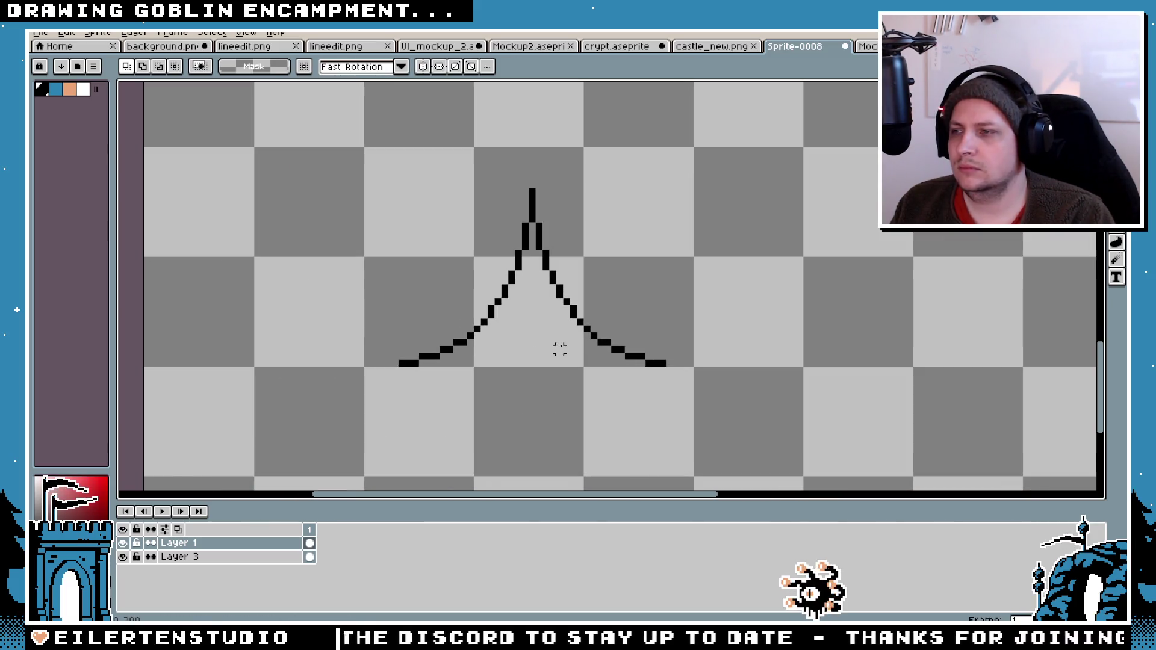
pyautogui.moveTo(503, 315); pyautogui.dragTo(563, 327)
pyautogui.scroll(-1, 576, 344)
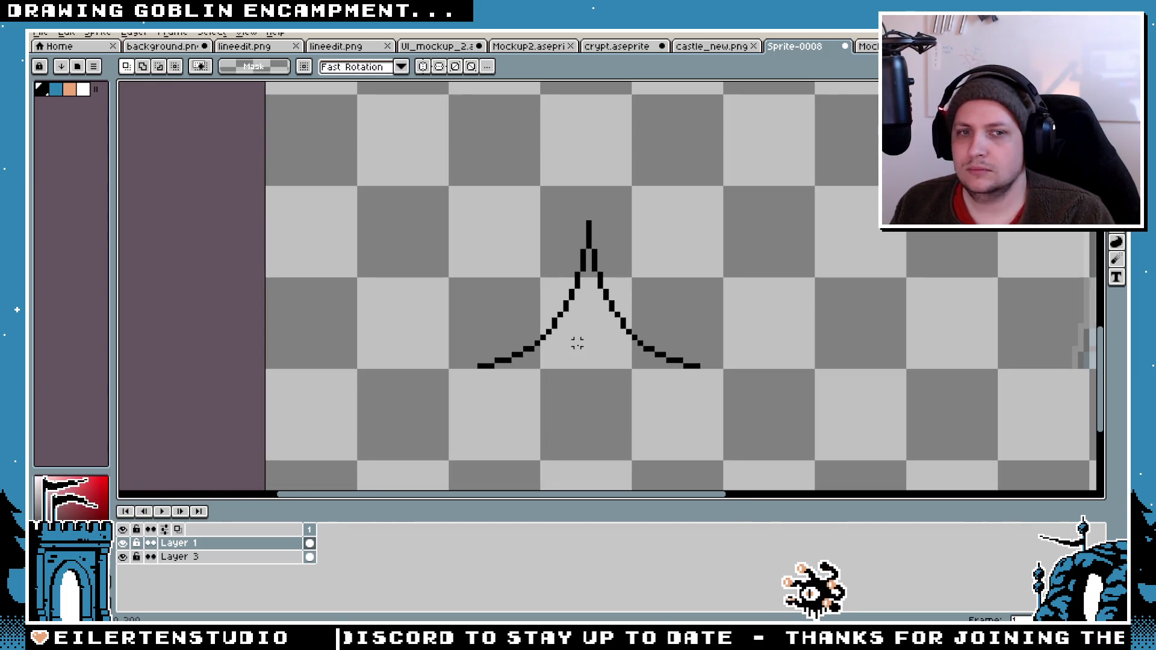
pyautogui.press('b')
pyautogui.moveTo(858, 255); pyautogui.dragTo(498, 323)
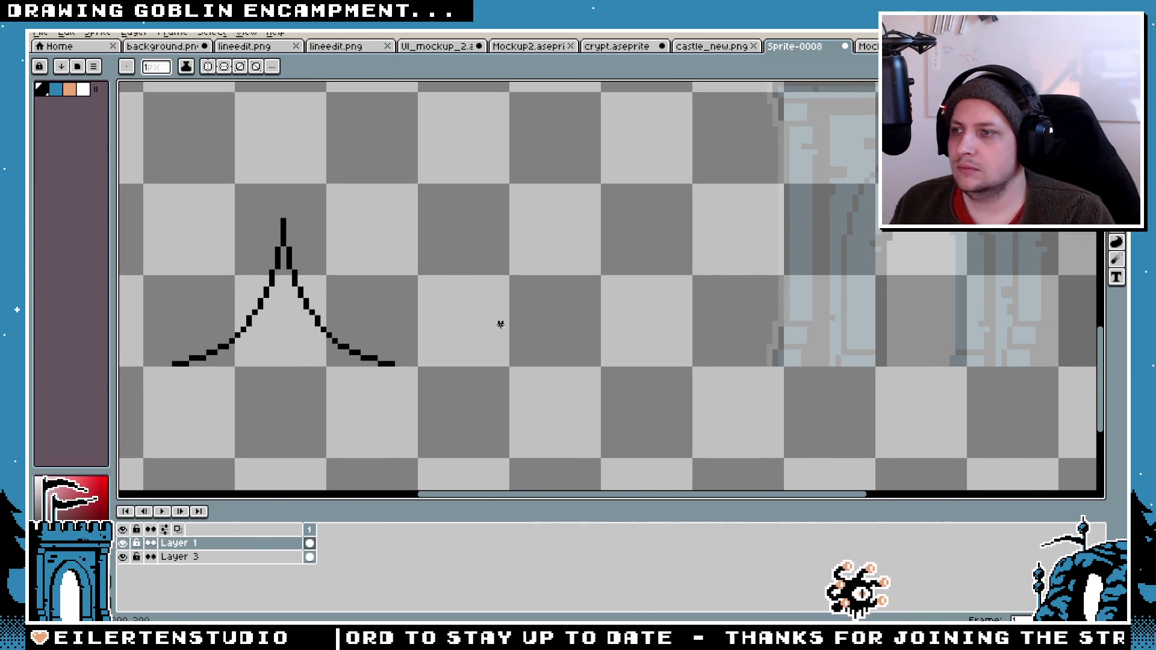
# Draw a tall ellipse right of the peak and trim it to its right curve
pyautogui.moveTo(466, 364)
pyautogui.mouseDown()
pyautogui.moveTo(558, 193)
pyautogui.moveTo(563, 137)
pyautogui.mouseUp()
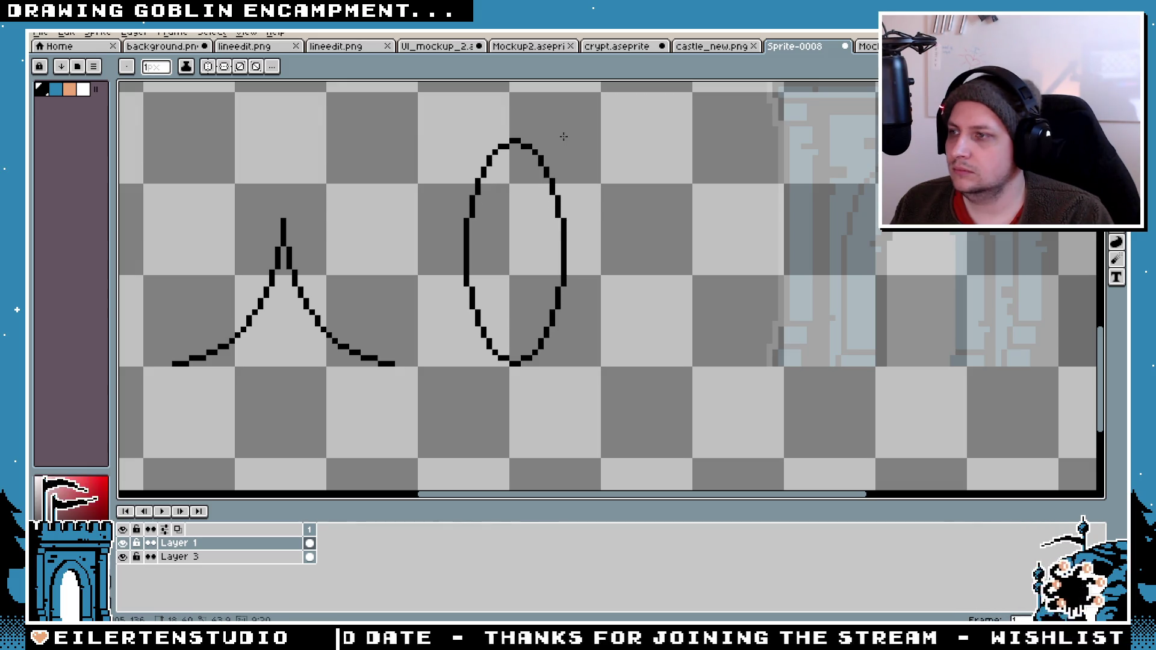
pyautogui.press('m')
pyautogui.moveTo(605, 117)
pyautogui.mouseDown()
pyautogui.moveTo(414, 262)
pyautogui.moveTo(518, 423)
pyautogui.mouseUp()
pyautogui.press('Delete')
pyautogui.moveTo(421, 186)
pyautogui.mouseDown()
pyautogui.moveTo(484, 418)
pyautogui.moveTo(506, 431)
pyautogui.mouseUp()
pyautogui.press('Delete')
# Paste a flipped copy of the curve, nudge it left, and commit the second peak
pyautogui.moveTo(643, 187); pyautogui.dragTo(490, 403)
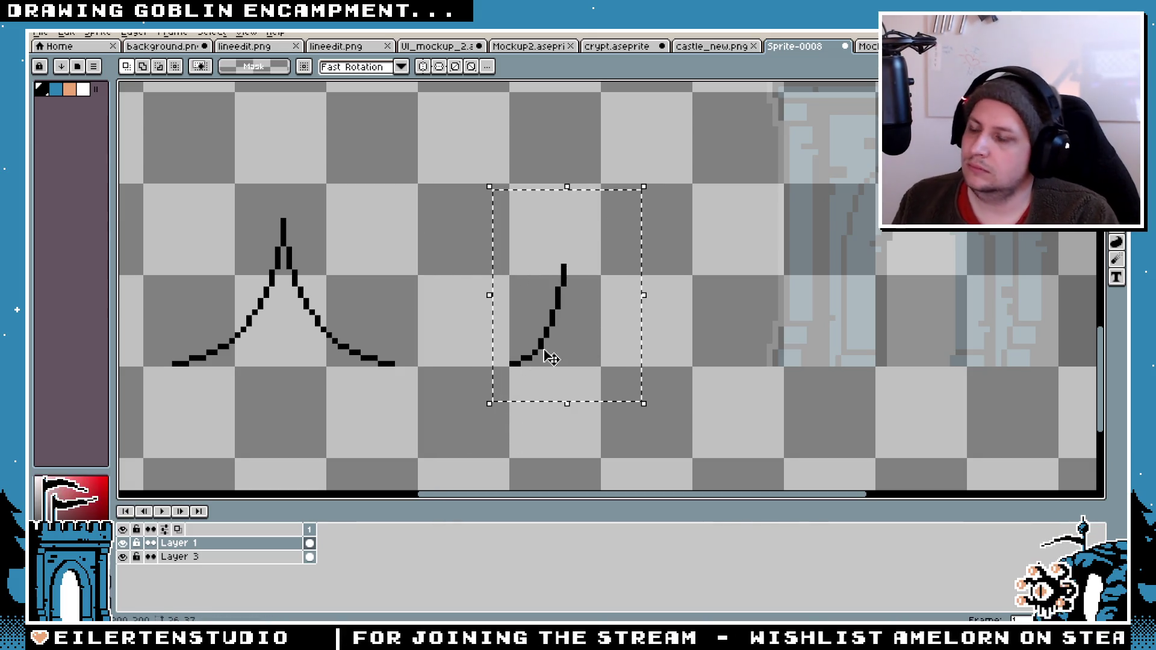
pyautogui.hotkey('ctrl', 'c')
pyautogui.hotkey('ctrl', 'v')
pyautogui.hotkey('shift', 'h')
pyautogui.press('Left')
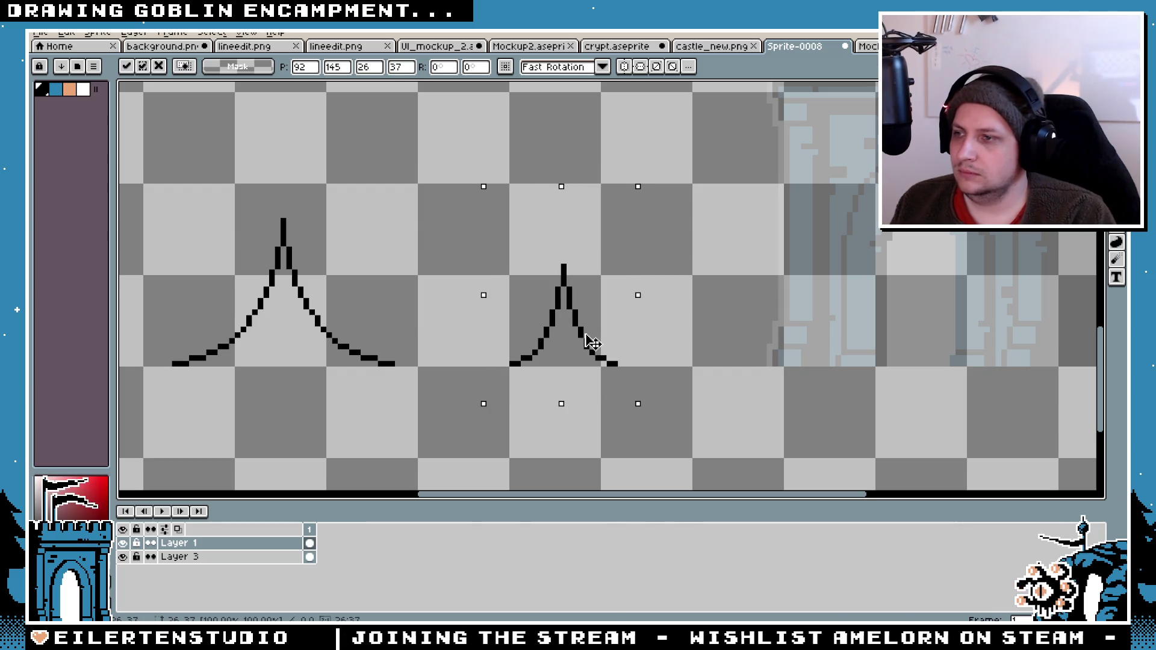
pyautogui.press('Return')
pyautogui.scroll(-2, 604, 251)
pyautogui.scroll(-1, 604, 251)
pyautogui.scroll(3, 578, 271)
pyautogui.moveTo(634, 226)
pyautogui.mouseDown()
pyautogui.moveTo(560, 310)
pyautogui.moveTo(617, 311)
pyautogui.mouseUp()
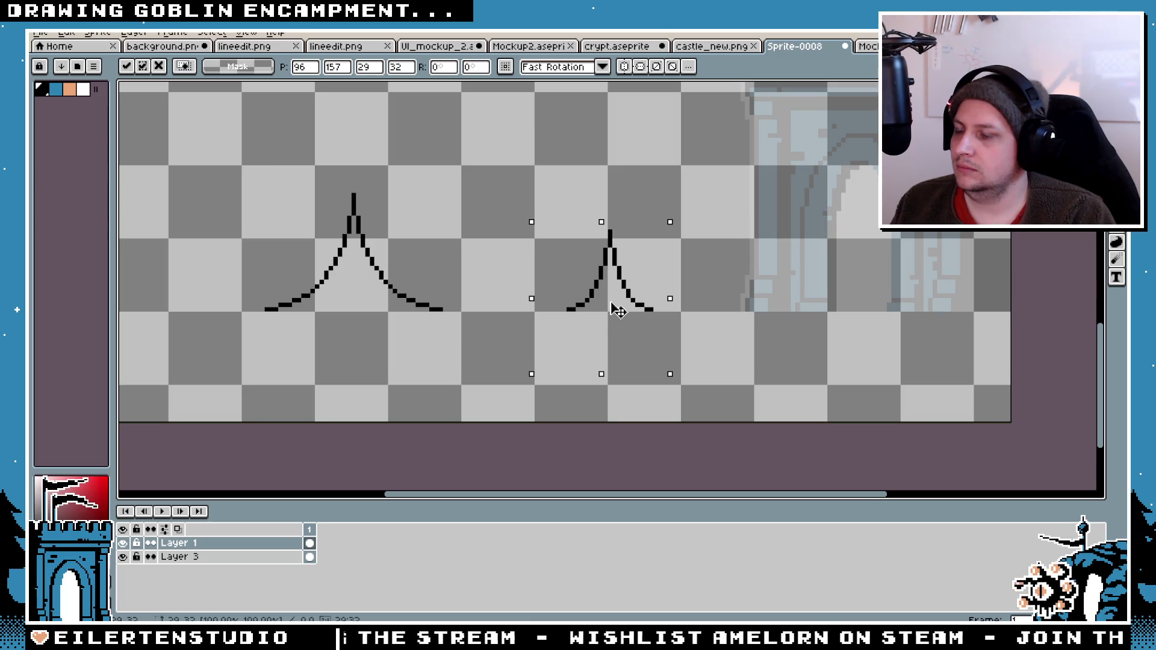
pyautogui.hotkey('ctrl', 'd')
pyautogui.scroll(1, 497, 254)
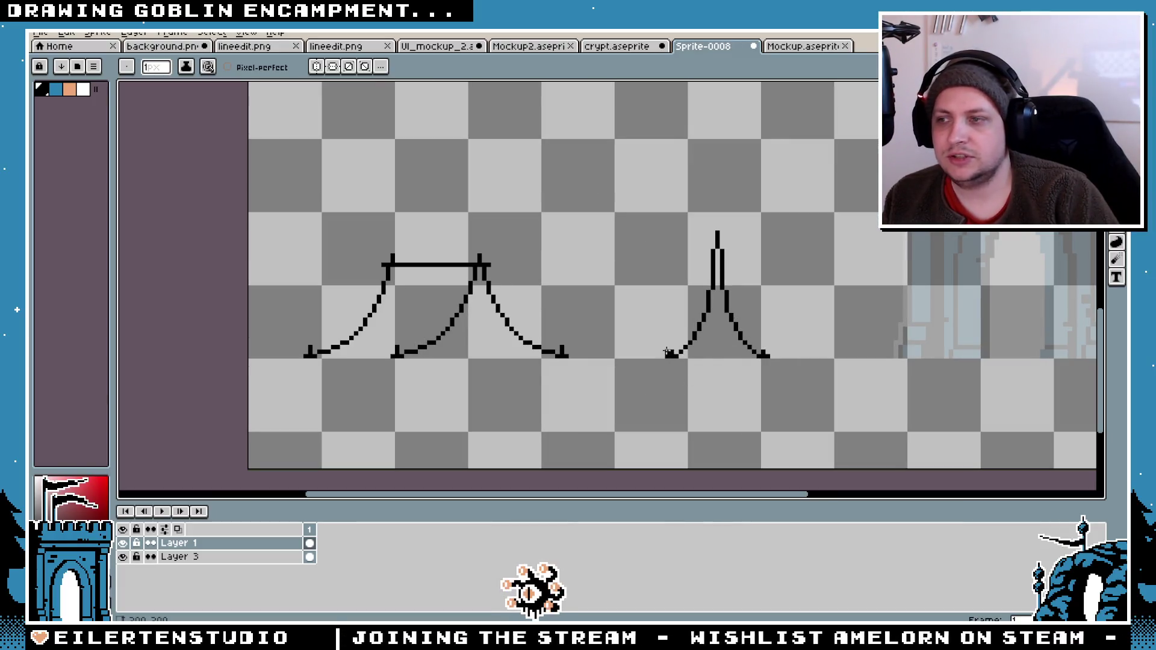
# Copy the spire's right half rightward and start a base line under the right tent
pyautogui.press('shift')
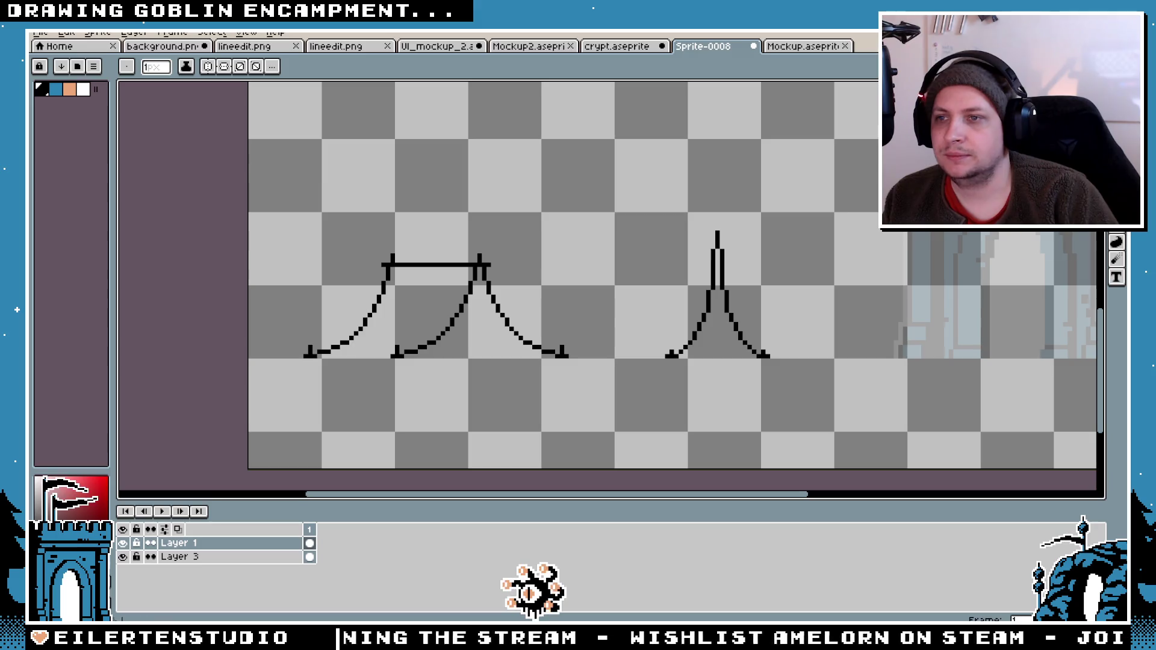
pyautogui.hscroll(1, 747, 241)
pyautogui.hscroll(2, 572, 232)
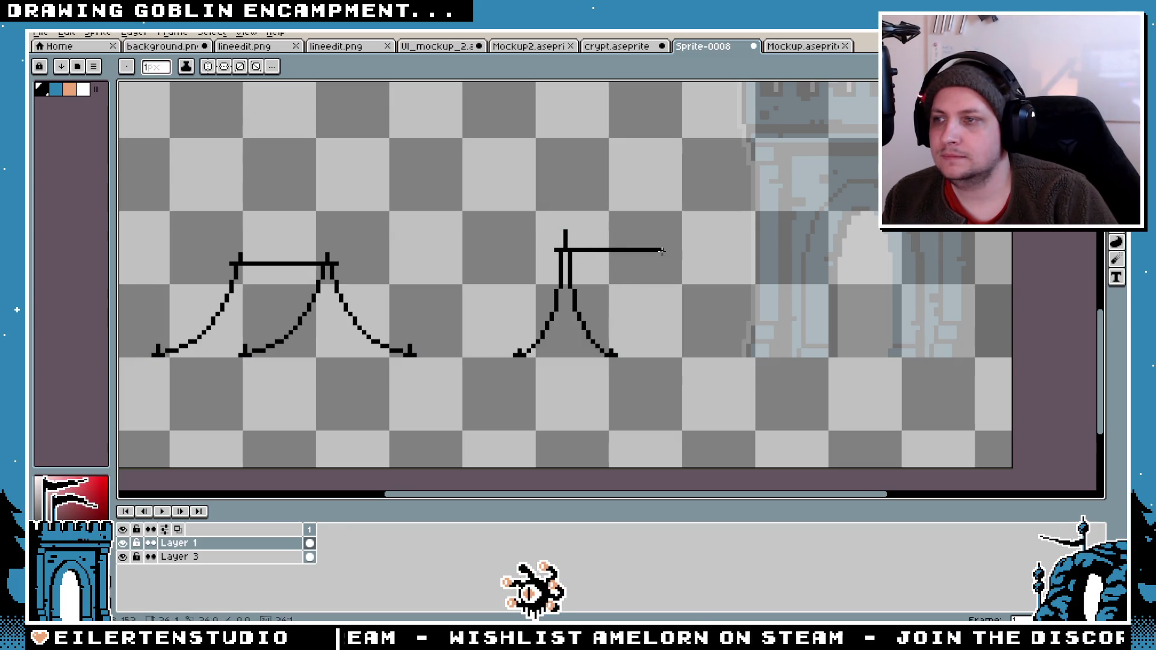
pyautogui.scroll(1, 637, 272)
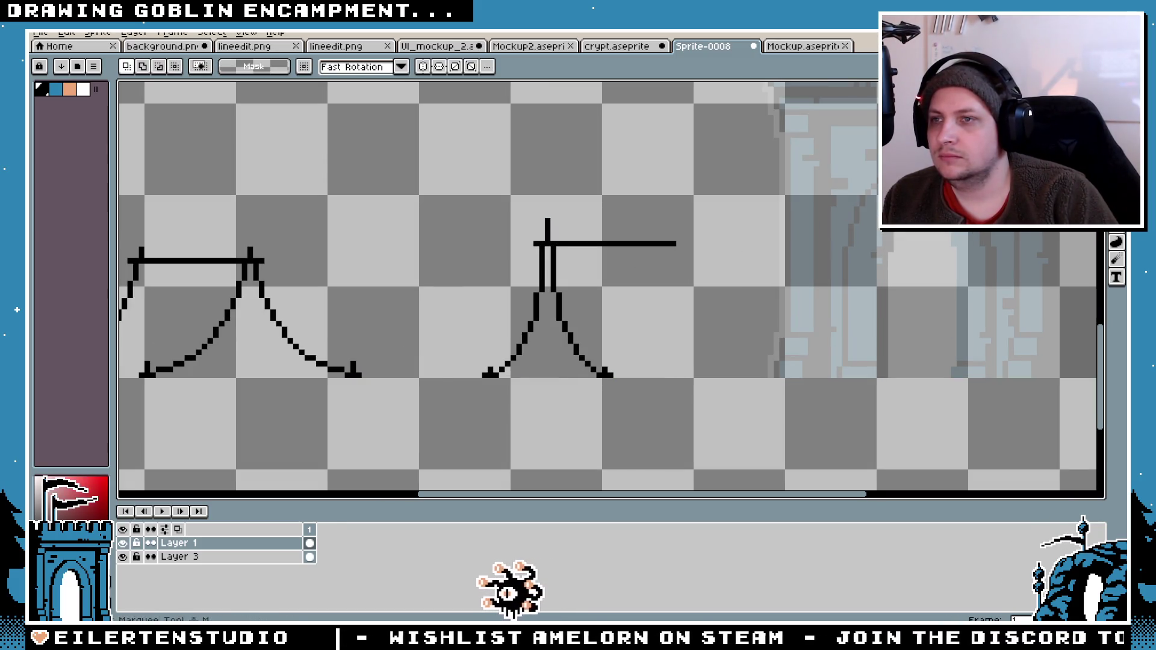
pyautogui.scroll(1, 619, 268)
pyautogui.moveTo(520, 234); pyautogui.dragTo(640, 405)
pyautogui.moveTo(568, 344); pyautogui.dragTo(709, 360)
pyautogui.click(679, 224)
pyautogui.scroll(1, 678, 224)
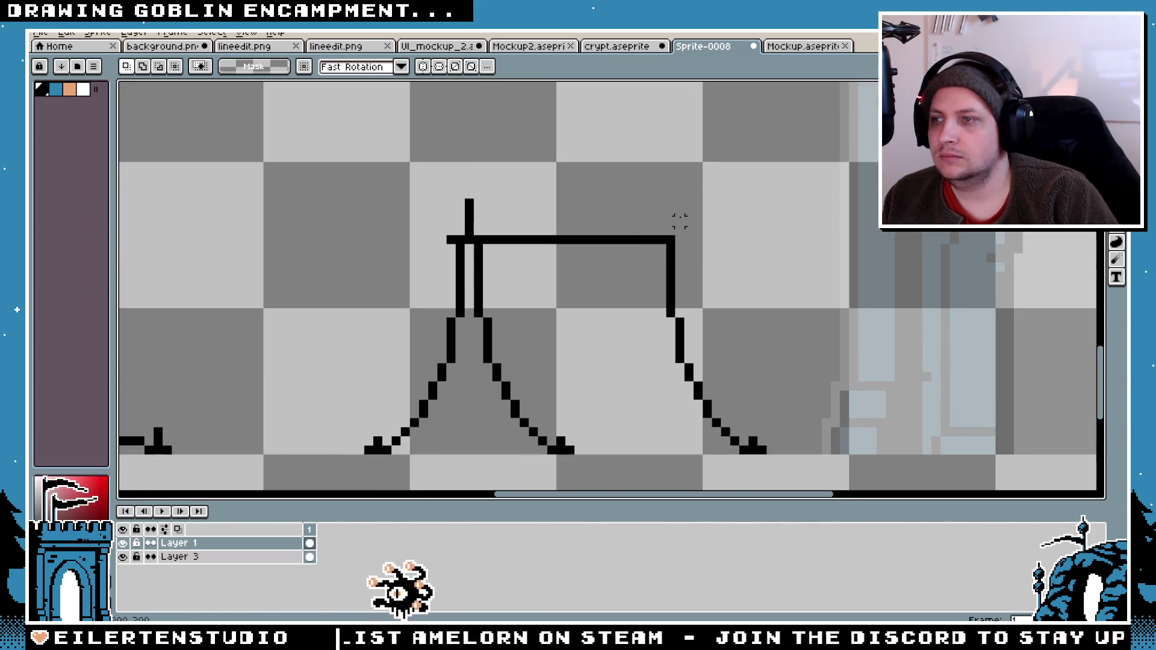
pyautogui.press('b')
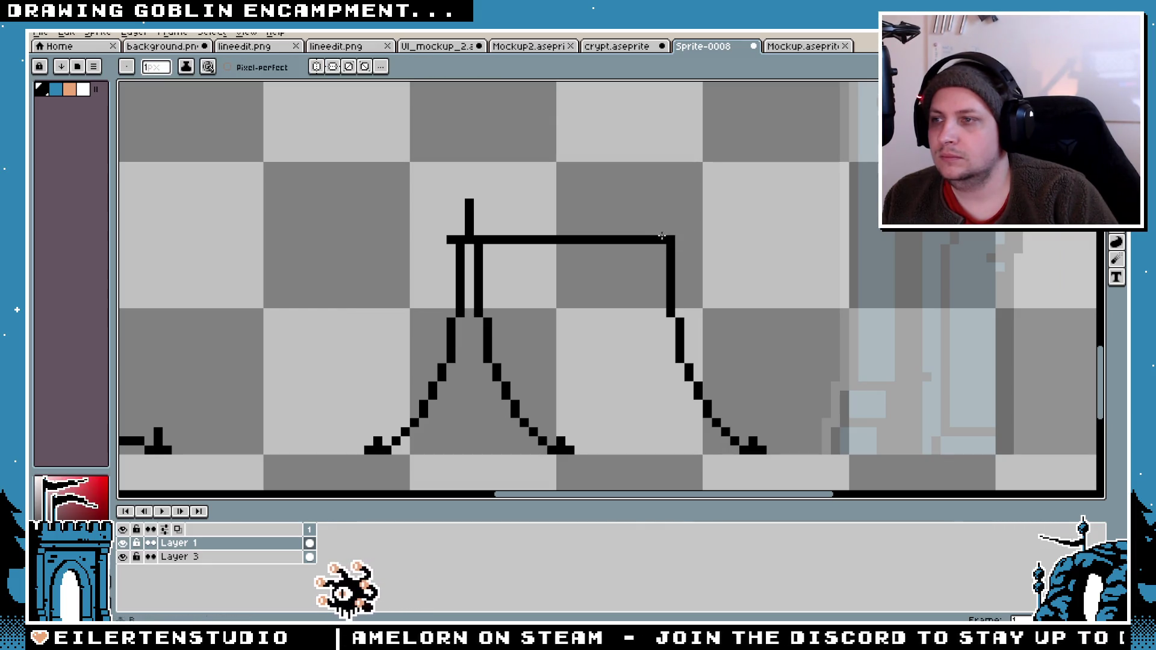
pyautogui.scroll(-4, 469, 222)
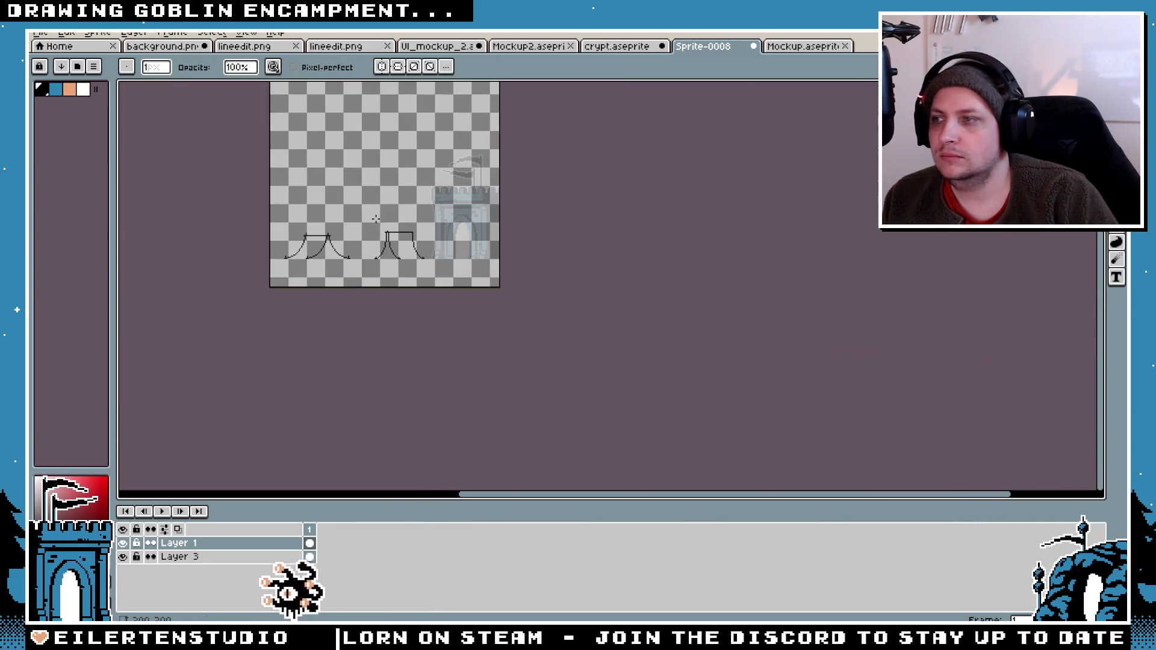
pyautogui.scroll(5, 404, 229)
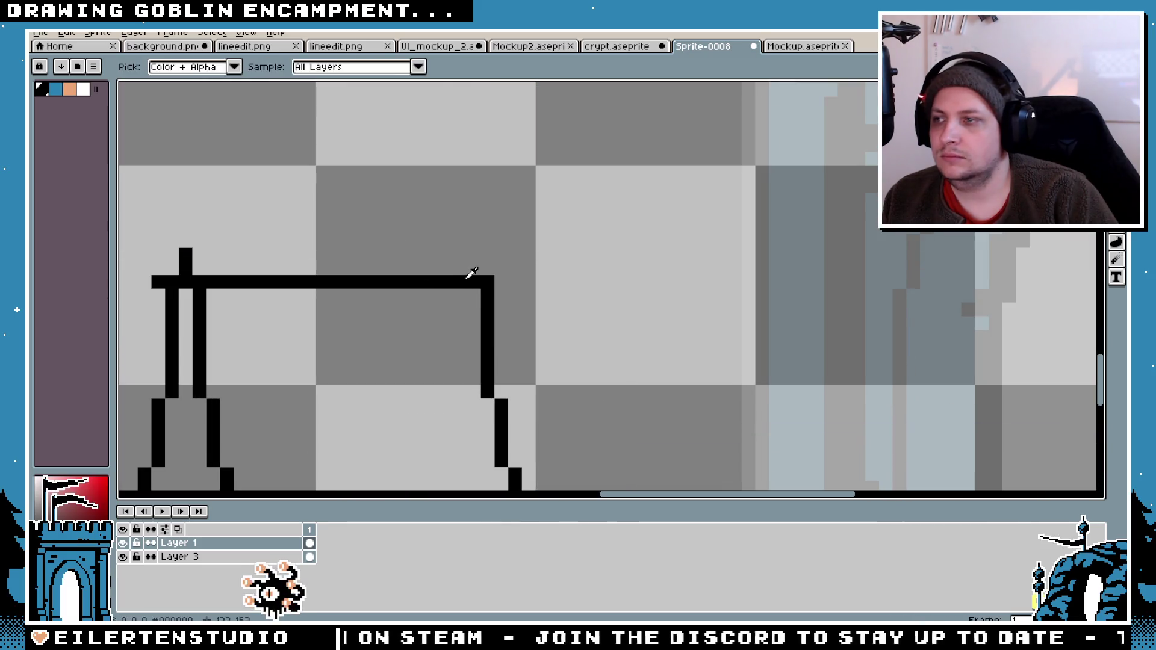
pyautogui.scroll(-3, 492, 280)
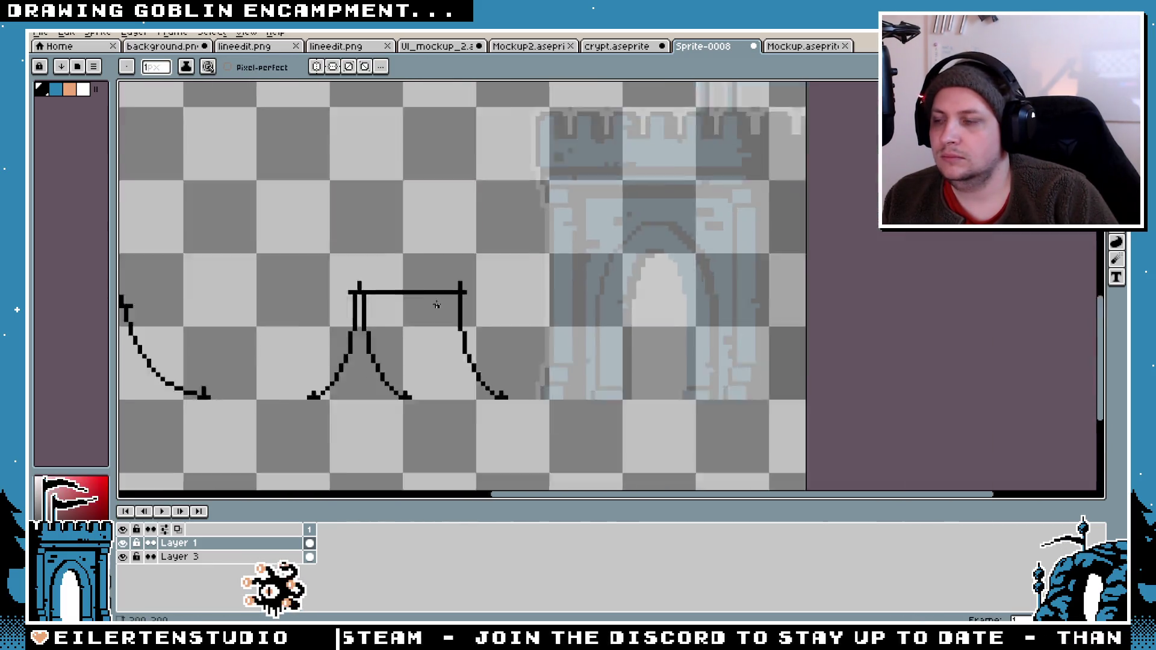
pyautogui.scroll(-2, 491, 279)
pyautogui.scroll(2, 543, 307)
pyautogui.scroll(2, 593, 325)
pyautogui.scroll(2, 593, 326)
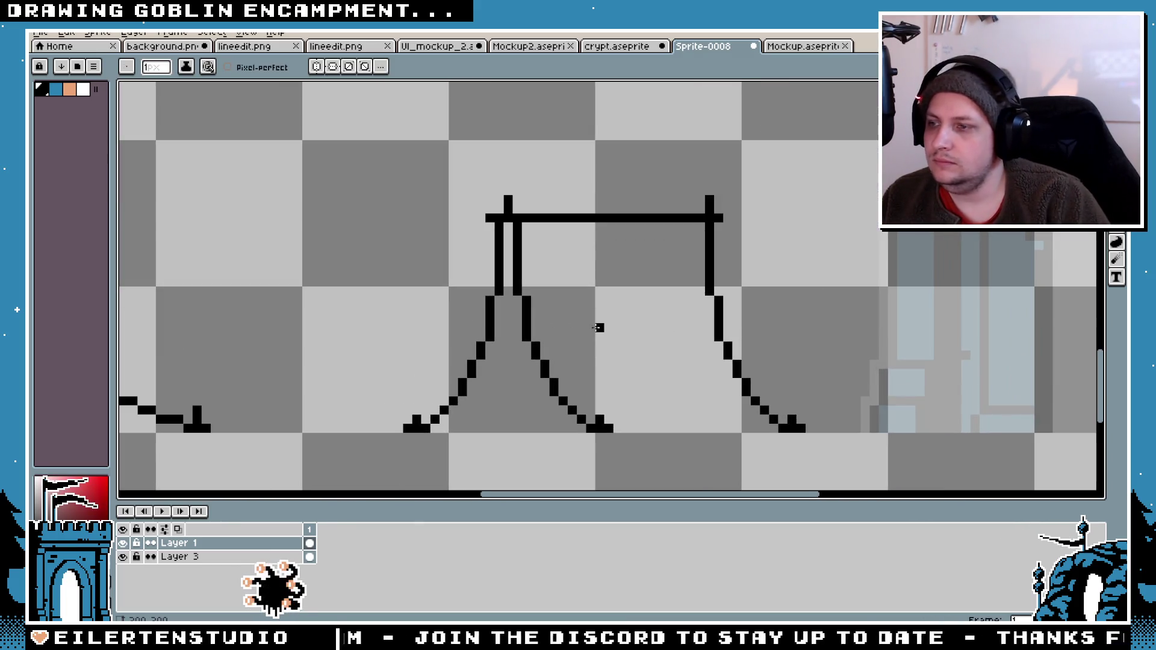
pyautogui.scroll(-3, 534, 335)
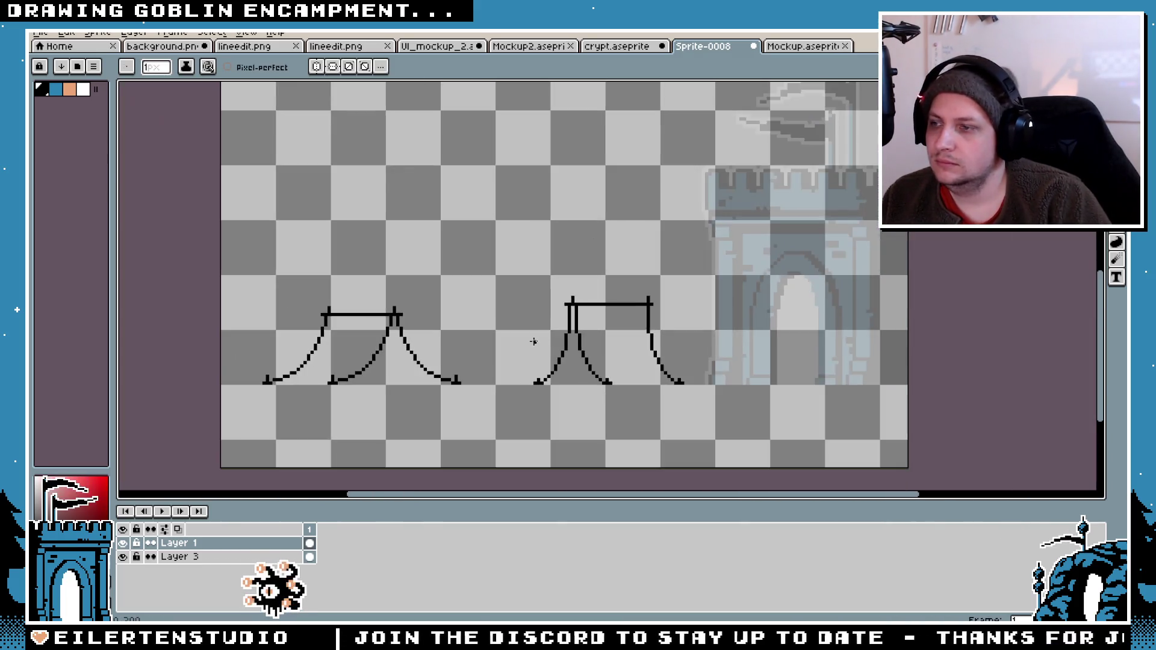
pyautogui.scroll(1, 542, 305)
pyautogui.scroll(1, 542, 304)
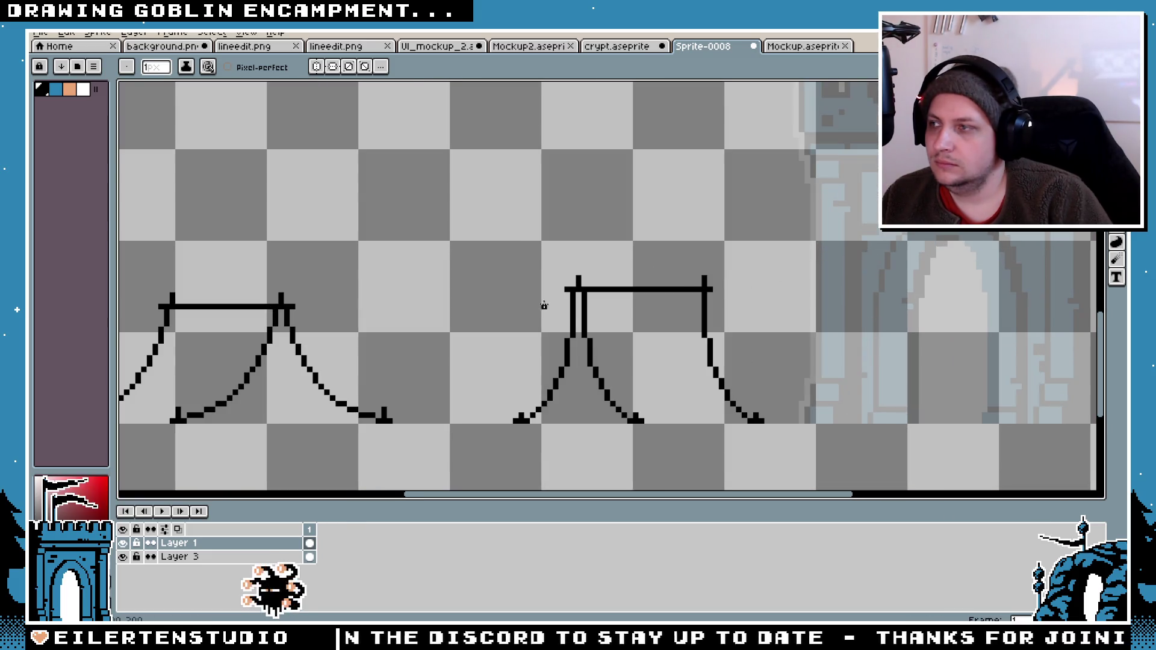
pyautogui.moveTo(533, 415); pyautogui.dragTo(547, 421)
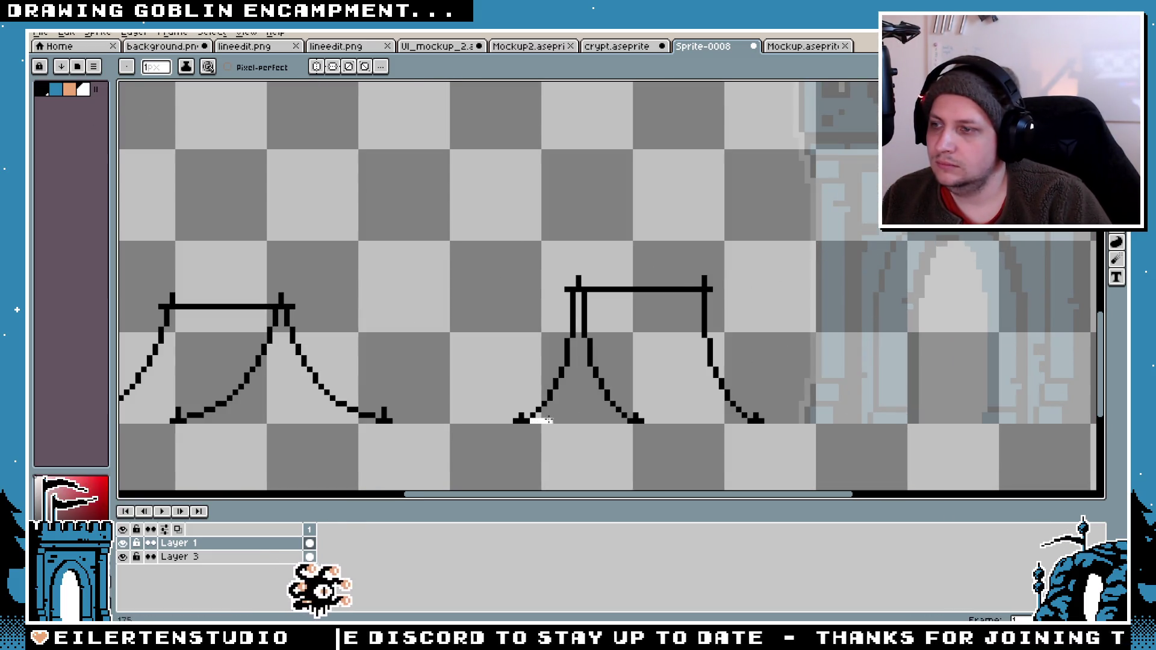
pyautogui.scroll(1, 668, 383)
pyautogui.scroll(3, 775, 395)
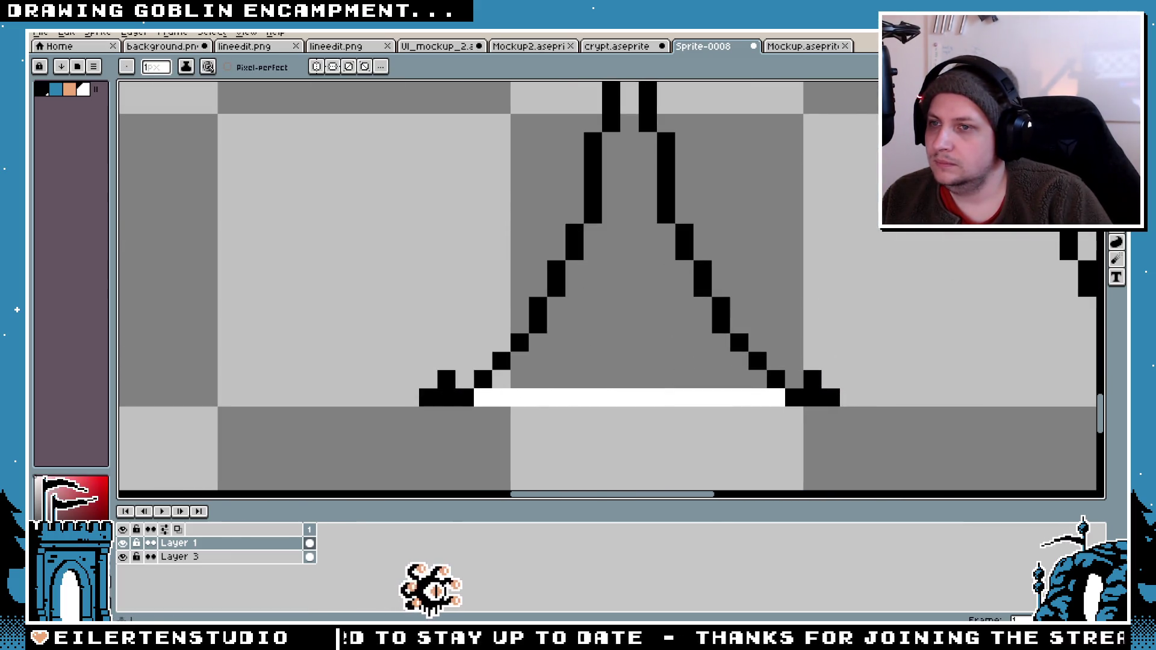
# Close the left tent's base and bucket-fill both tents' front panels white
pyautogui.press('g')
pyautogui.scroll(-3, 683, 323)
pyautogui.click(658, 328)
pyautogui.hotkey('ctrl', 'z')
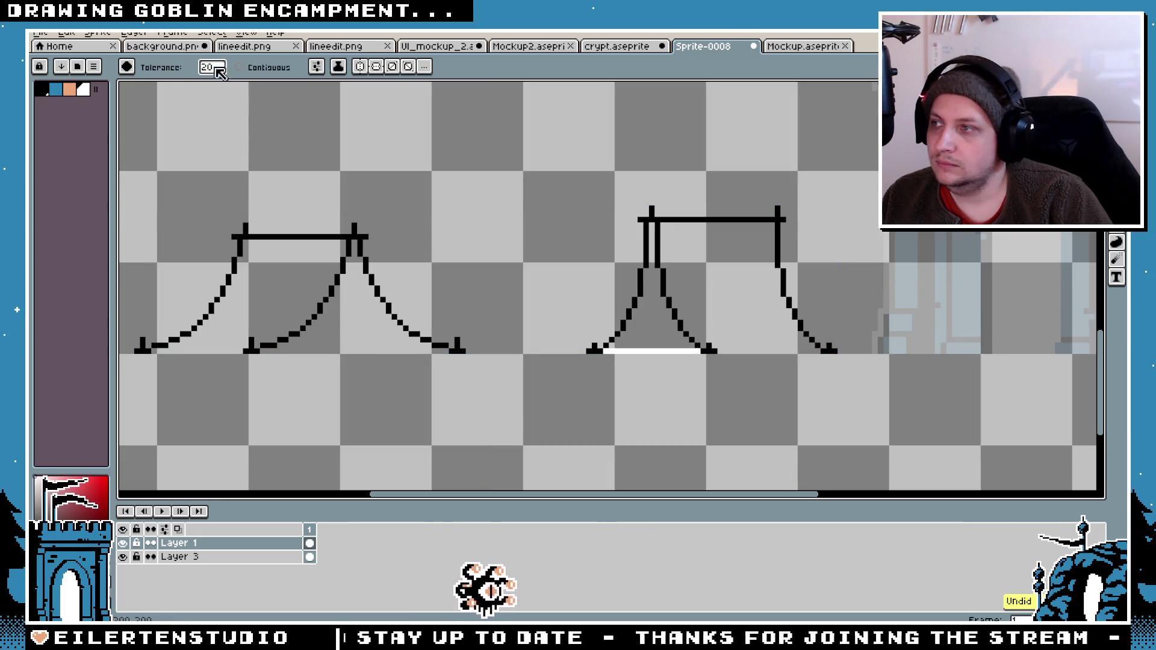
pyautogui.click(655, 321)
pyautogui.scroll(-3, 592, 321)
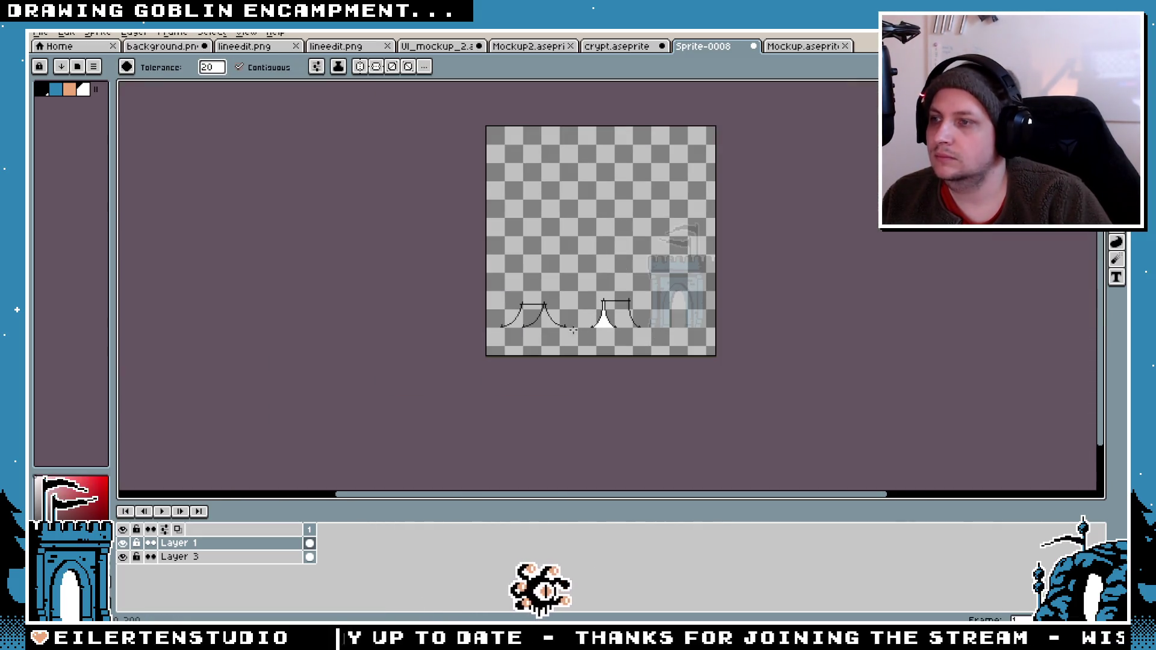
pyautogui.scroll(3, 542, 330)
pyautogui.scroll(1, 550, 317)
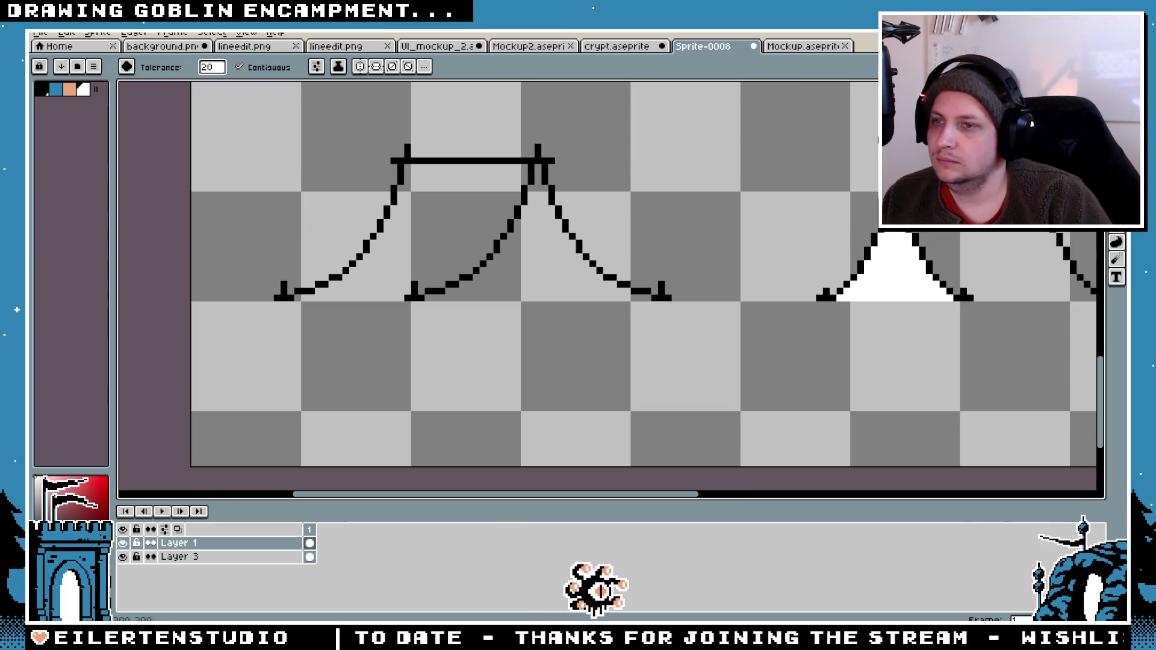
pyautogui.press('l')
pyautogui.moveTo(650, 298); pyautogui.dragTo(434, 297)
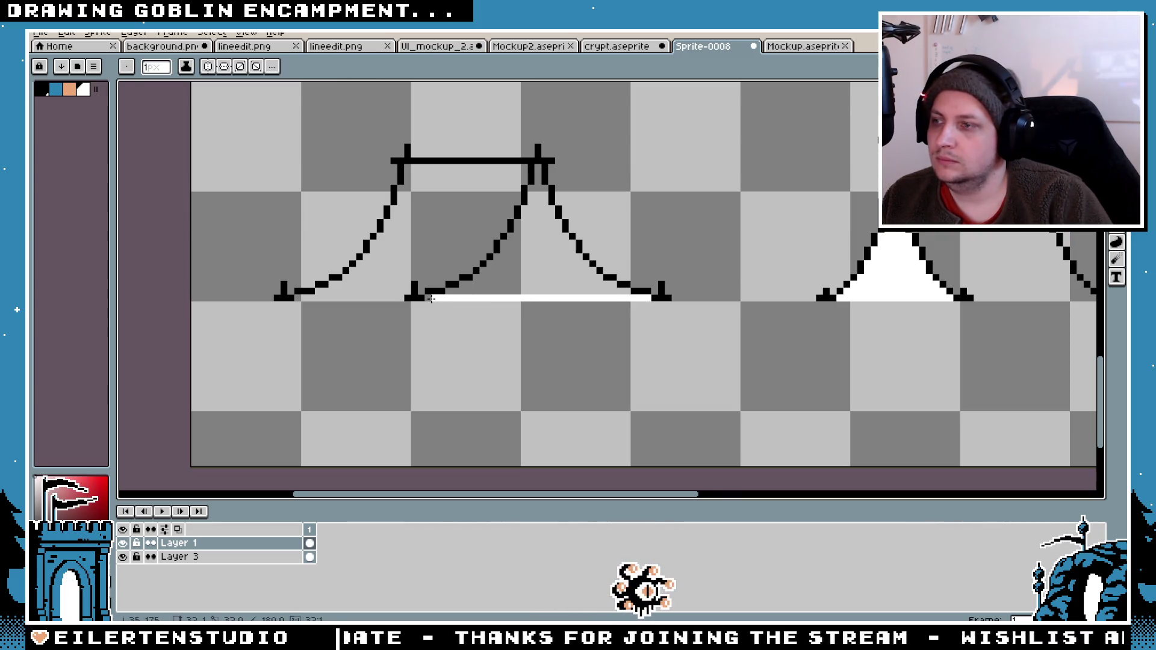
pyautogui.press('g')
pyautogui.click(550, 271)
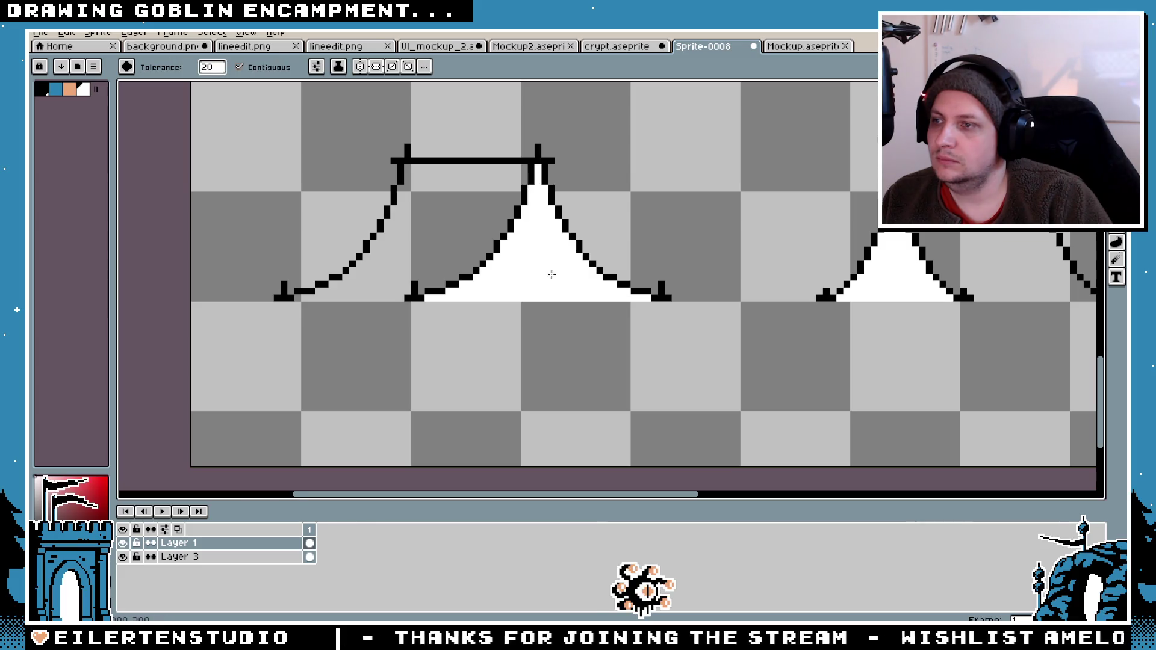
pyautogui.scroll(-2, 552, 272)
pyautogui.scroll(-1, 577, 282)
pyautogui.scroll(3, 578, 281)
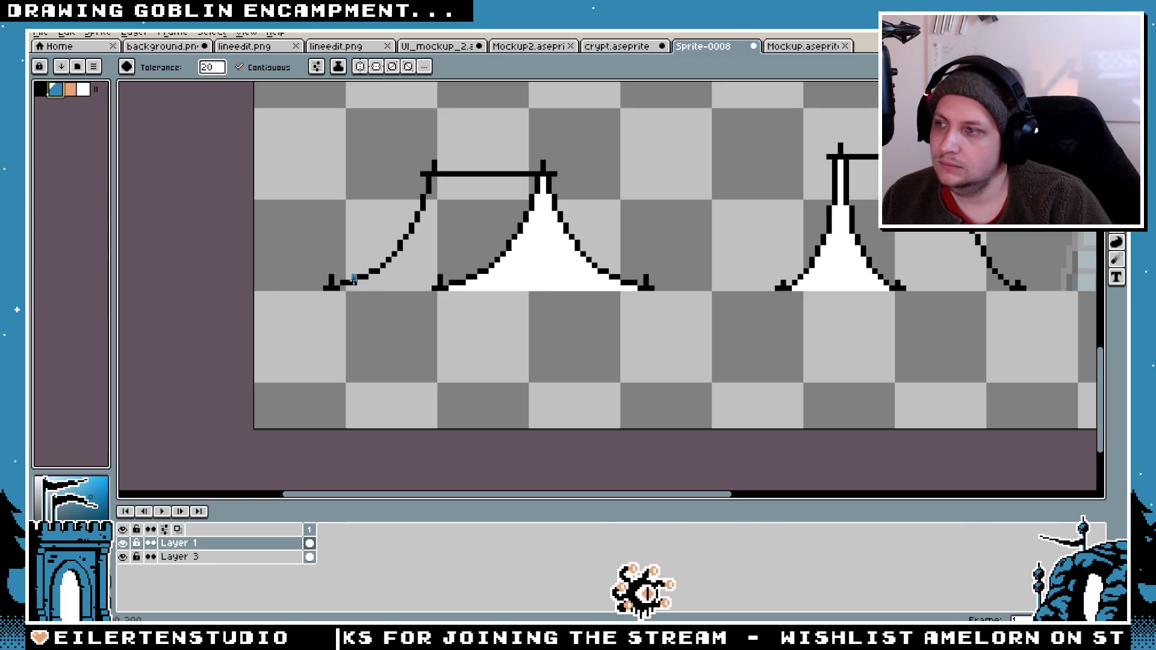
pyautogui.scroll(2, 353, 280)
# Draw blue base lines and fill both tents' back panels blue
pyautogui.press('l')
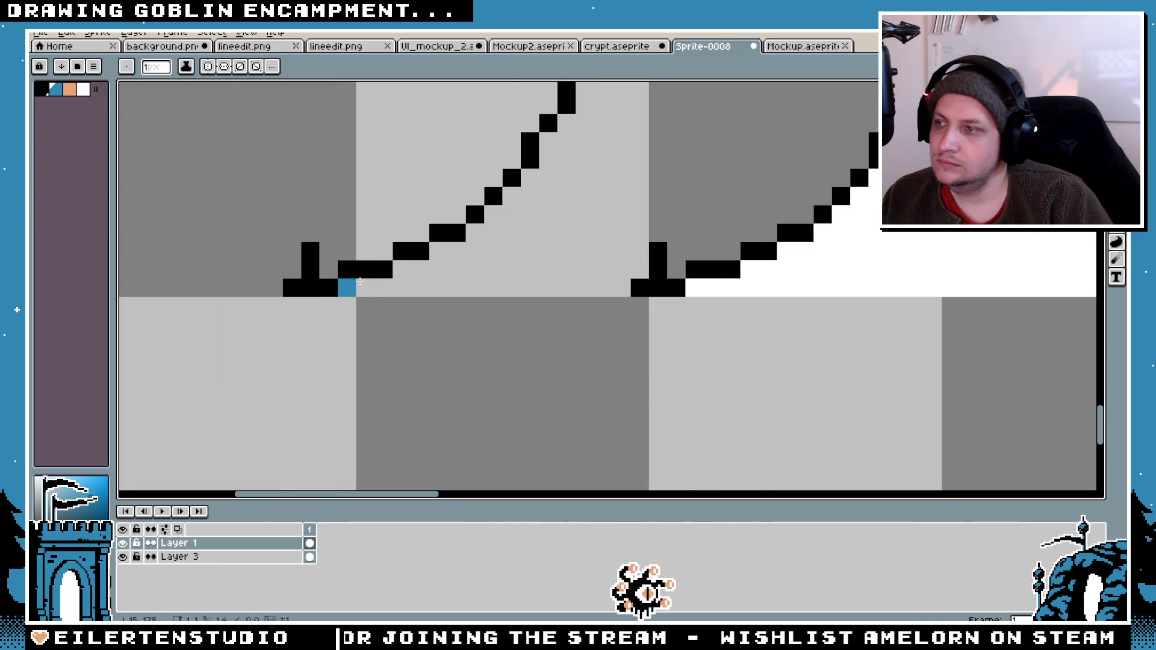
pyautogui.moveTo(348, 287); pyautogui.dragTo(608, 287)
pyautogui.scroll(-2, 614, 286)
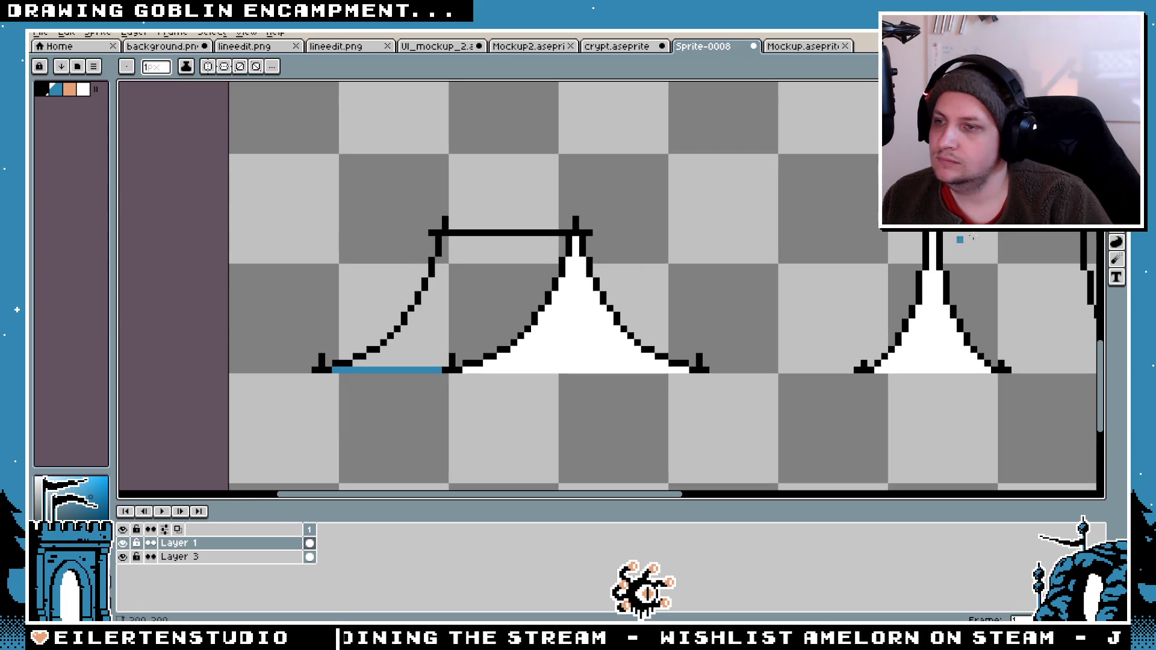
pyautogui.press('g')
pyautogui.click(491, 263)
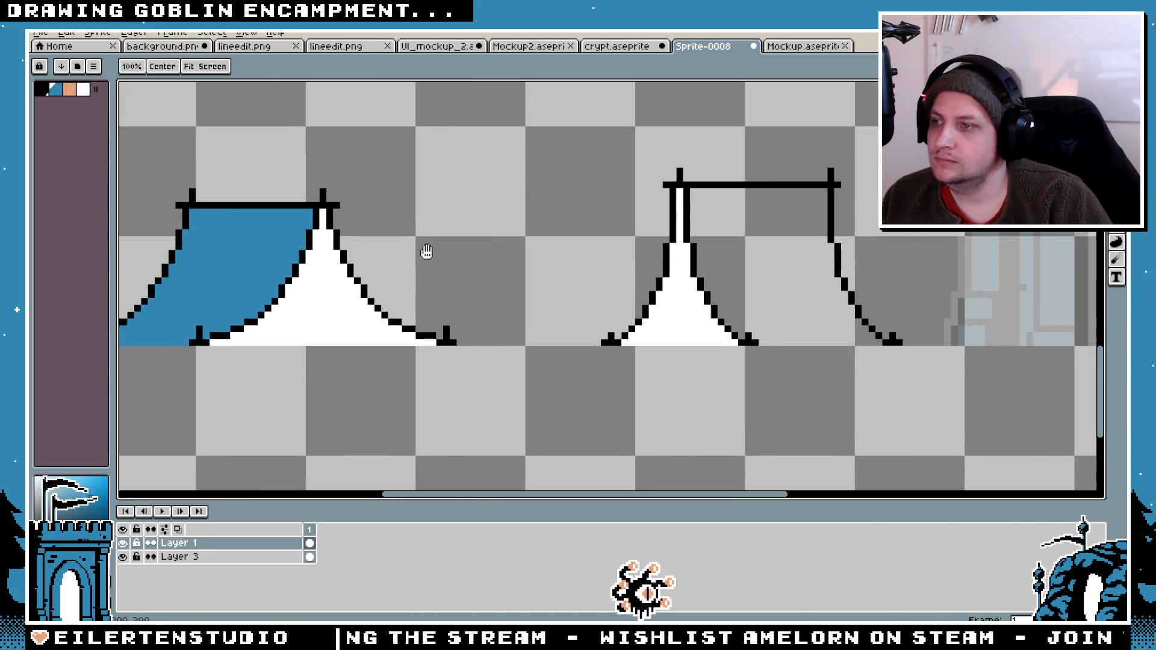
pyautogui.scroll(-5, 485, 266)
pyautogui.scroll(4, 485, 268)
pyautogui.scroll(1, 689, 289)
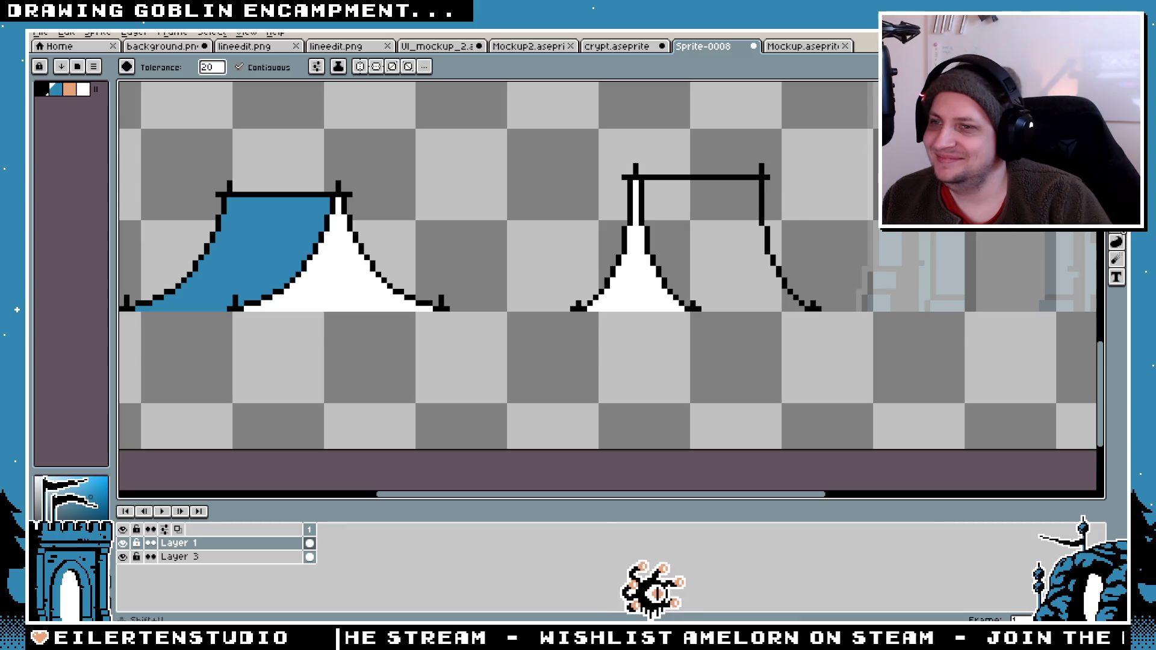
pyautogui.press('l')
pyautogui.scroll(3, 903, 271)
pyautogui.moveTo(420, 355); pyautogui.dragTo(654, 355)
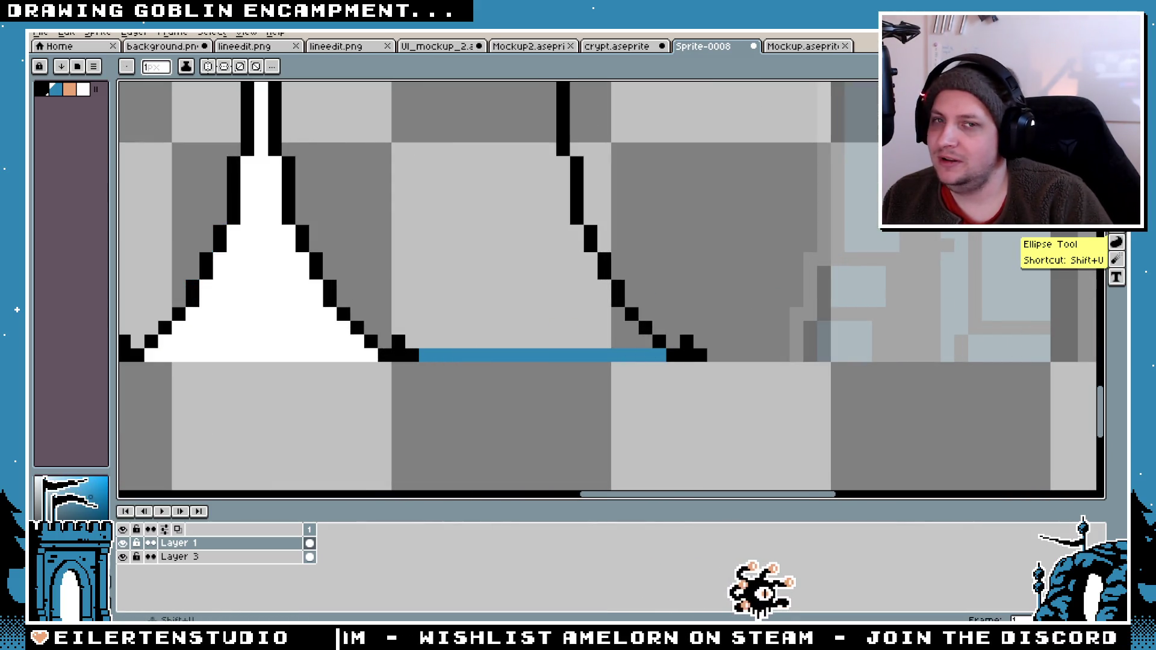
pyautogui.press('g')
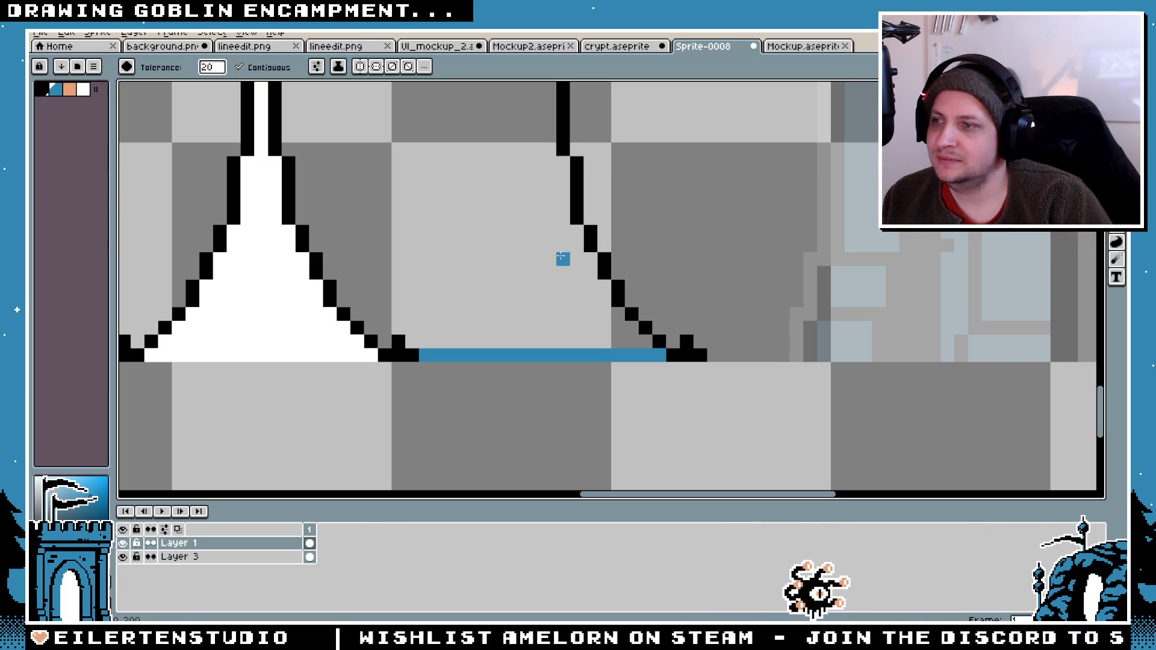
pyautogui.click(563, 259)
pyautogui.scroll(-3, 563, 259)
pyautogui.scroll(-4, 552, 277)
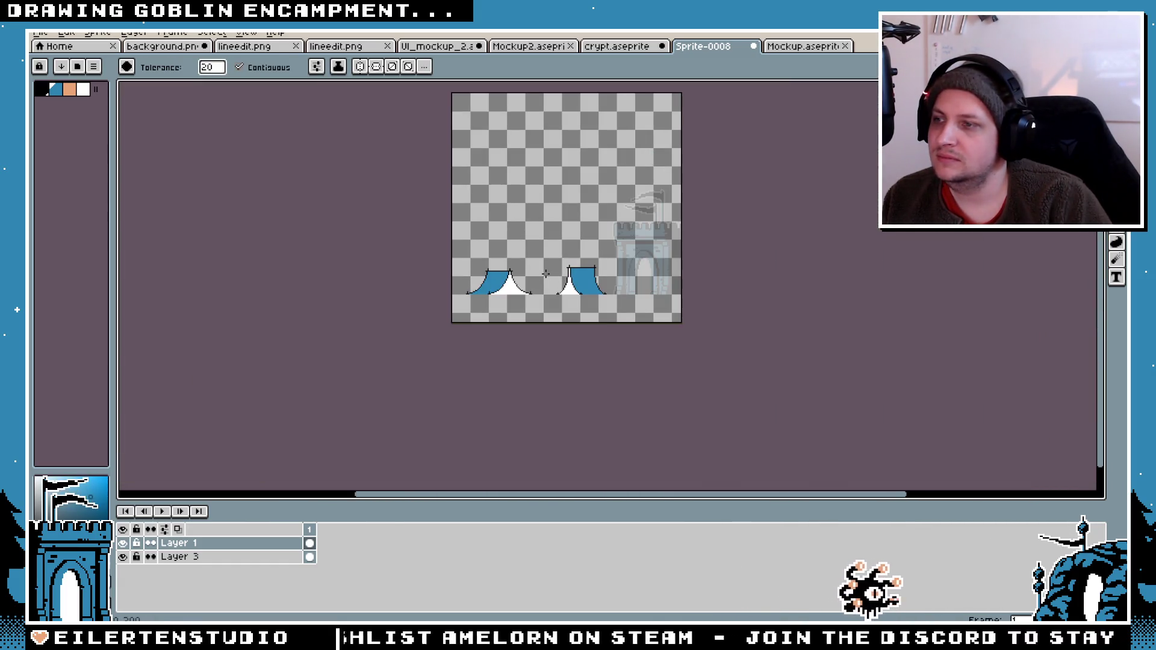
pyautogui.scroll(3, 545, 272)
pyautogui.scroll(1, 806, 234)
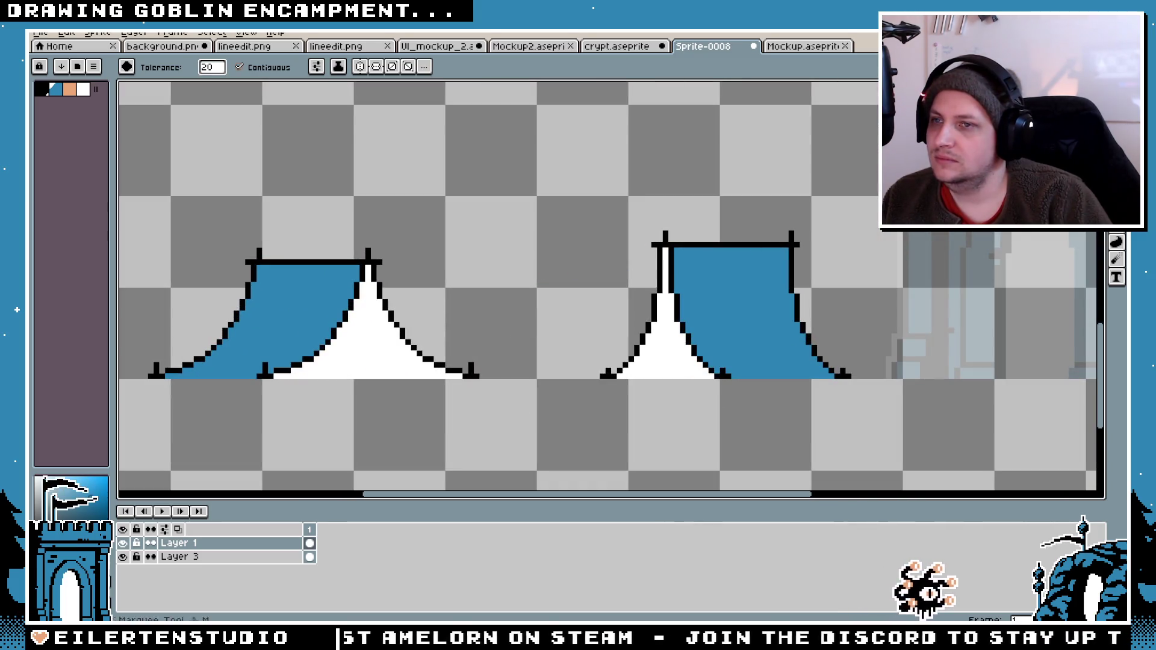
pyautogui.press('m')
pyautogui.scroll(1, 704, 276)
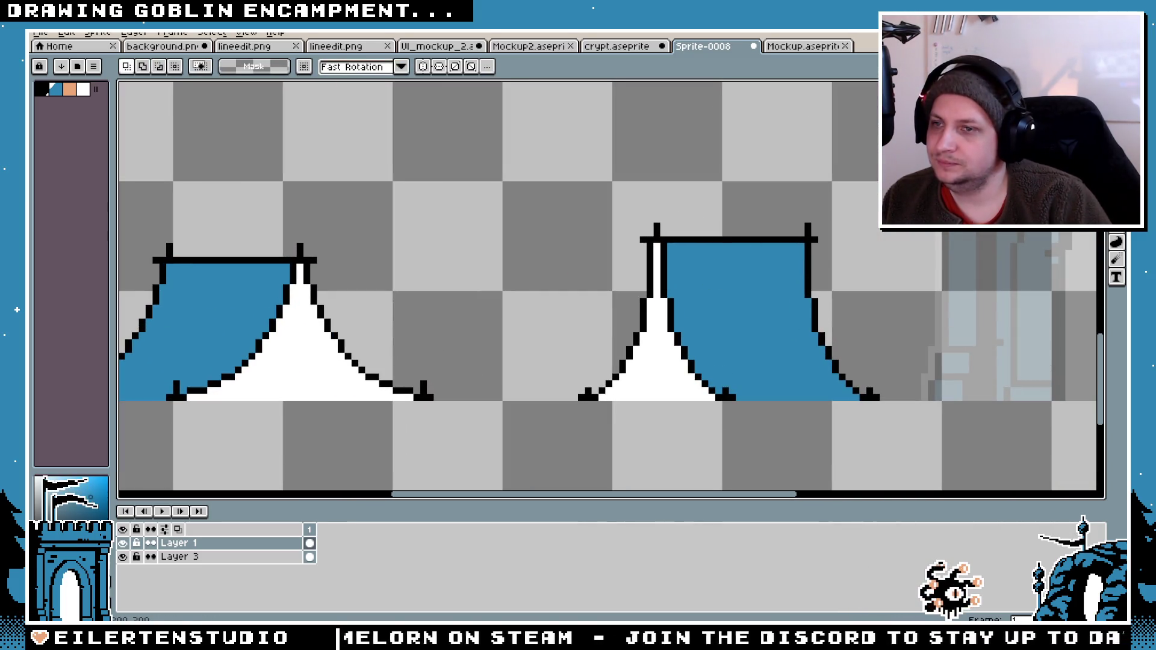
pyautogui.press('w')
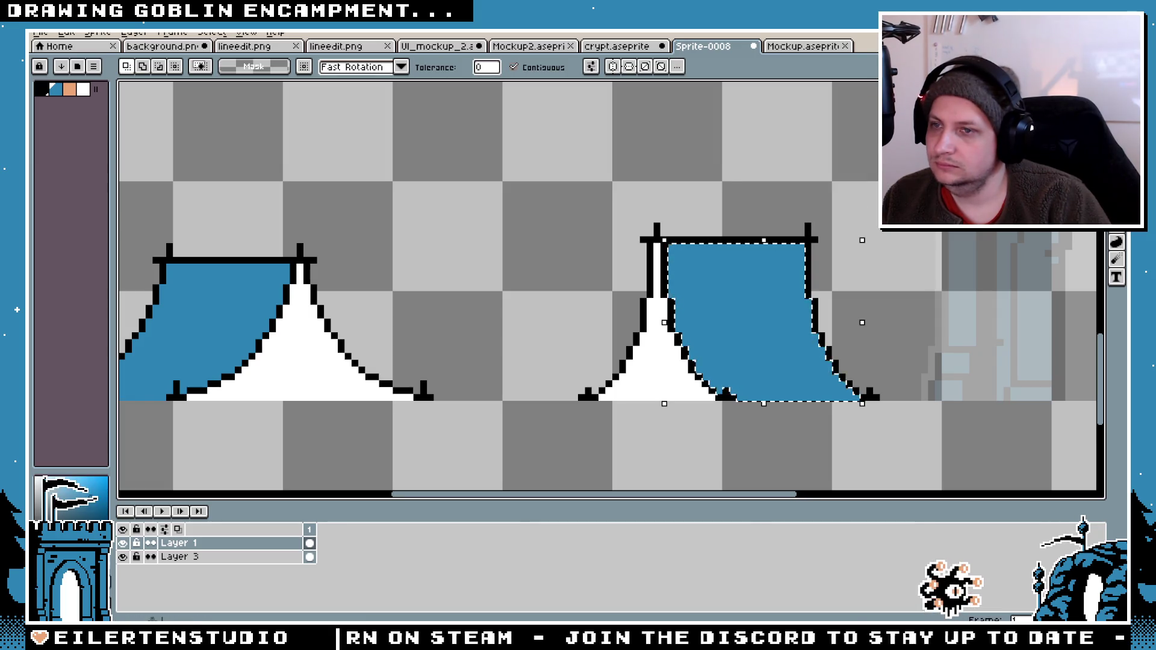
pyautogui.press('g')
# Gradient-fill the right tent's blue panel blue-to-black with Bayer Matrix 2x2 dithering
pyautogui.hotkey('shift', 'g')
pyautogui.moveTo(731, 328)
pyautogui.mouseDown()
pyautogui.moveTo(712, 254)
pyautogui.moveTo(324, 69)
pyautogui.mouseUp()
pyautogui.click(416, 67)
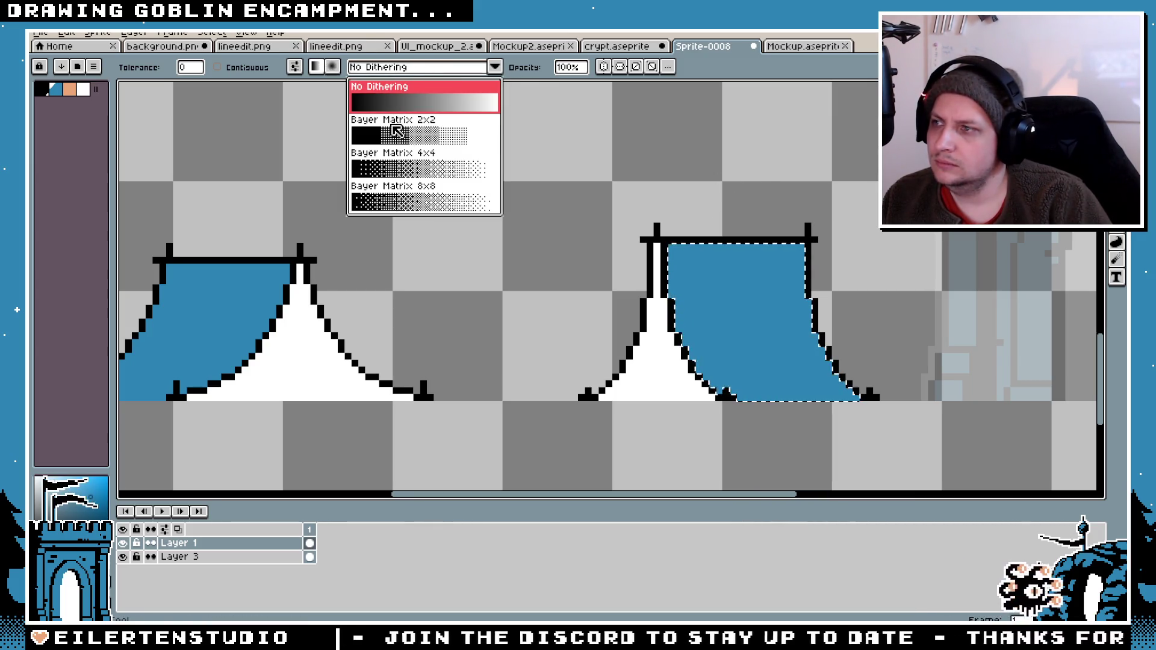
pyautogui.press('Down')
pyautogui.press('Return')
pyautogui.moveTo(760, 392)
pyautogui.mouseDown()
pyautogui.moveTo(746, 351)
pyautogui.moveTo(808, 440)
pyautogui.moveTo(792, 388)
pyautogui.mouseUp()
pyautogui.moveTo(741, 214)
pyautogui.mouseDown()
pyautogui.moveTo(747, 302)
pyautogui.moveTo(733, 391)
pyautogui.moveTo(768, 391)
pyautogui.moveTo(726, 281)
pyautogui.mouseUp()
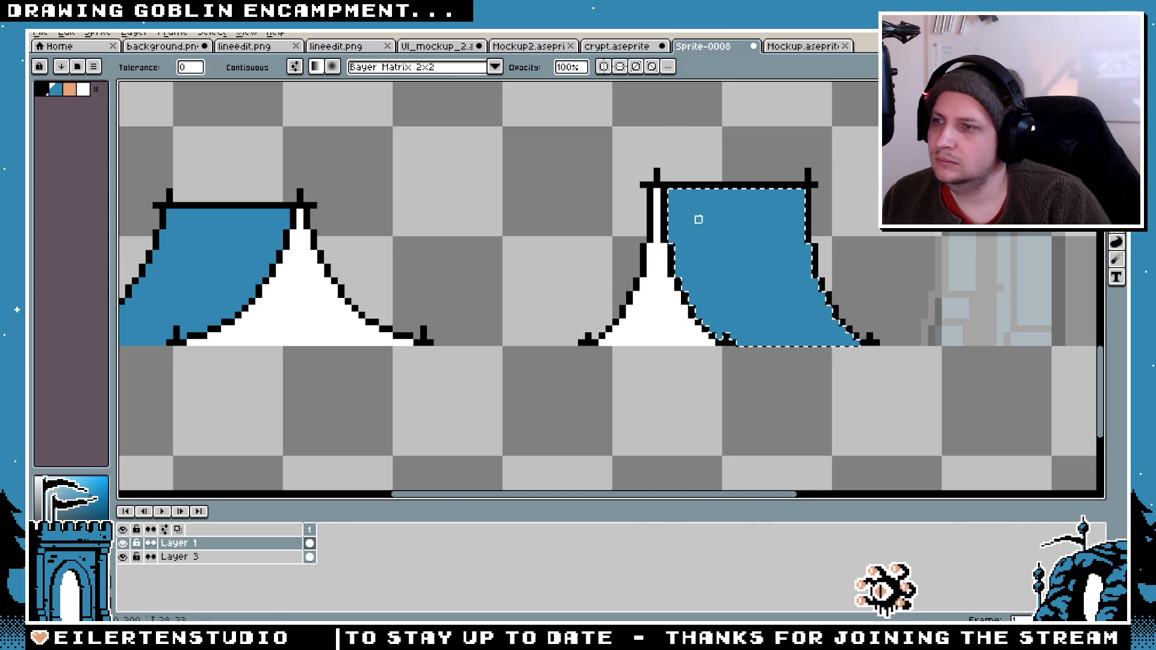
pyautogui.moveTo(684, 191)
pyautogui.mouseDown()
pyautogui.moveTo(746, 378)
pyautogui.moveTo(712, 357)
pyautogui.mouseUp()
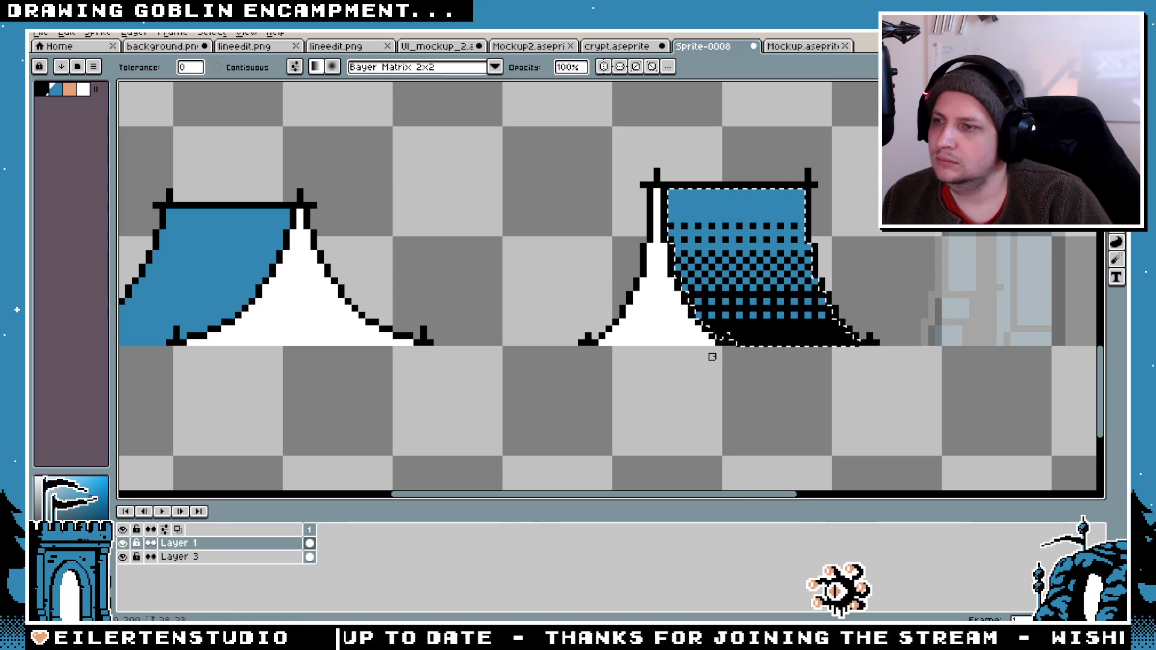
pyautogui.scroll(-5, 518, 204)
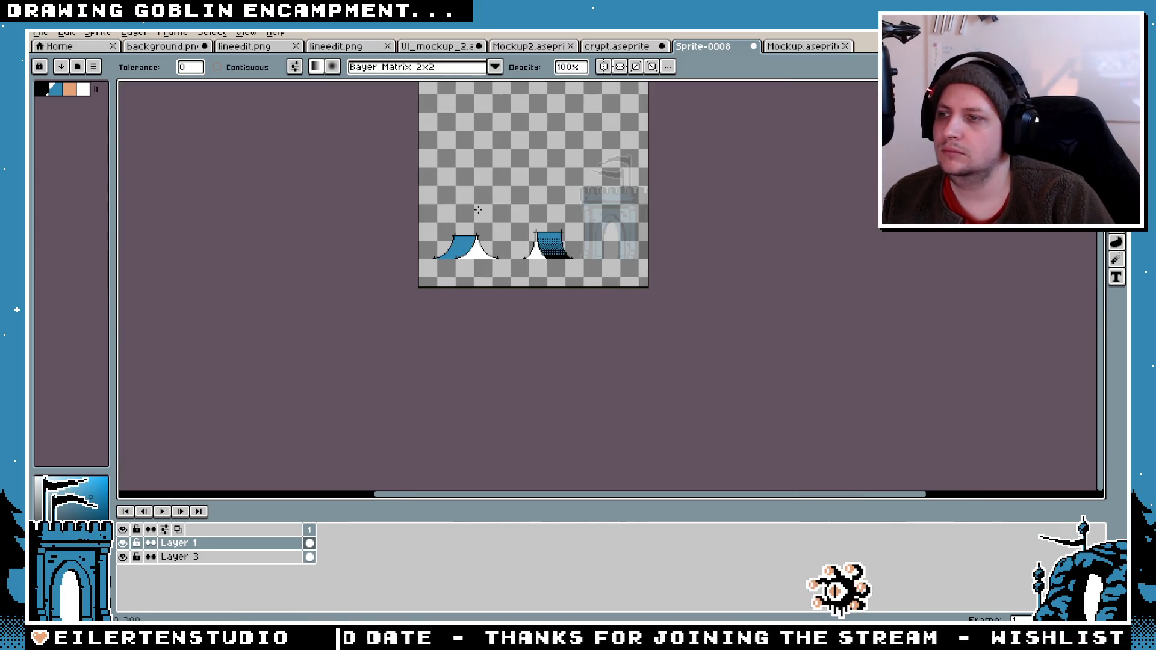
pyautogui.scroll(4, 476, 211)
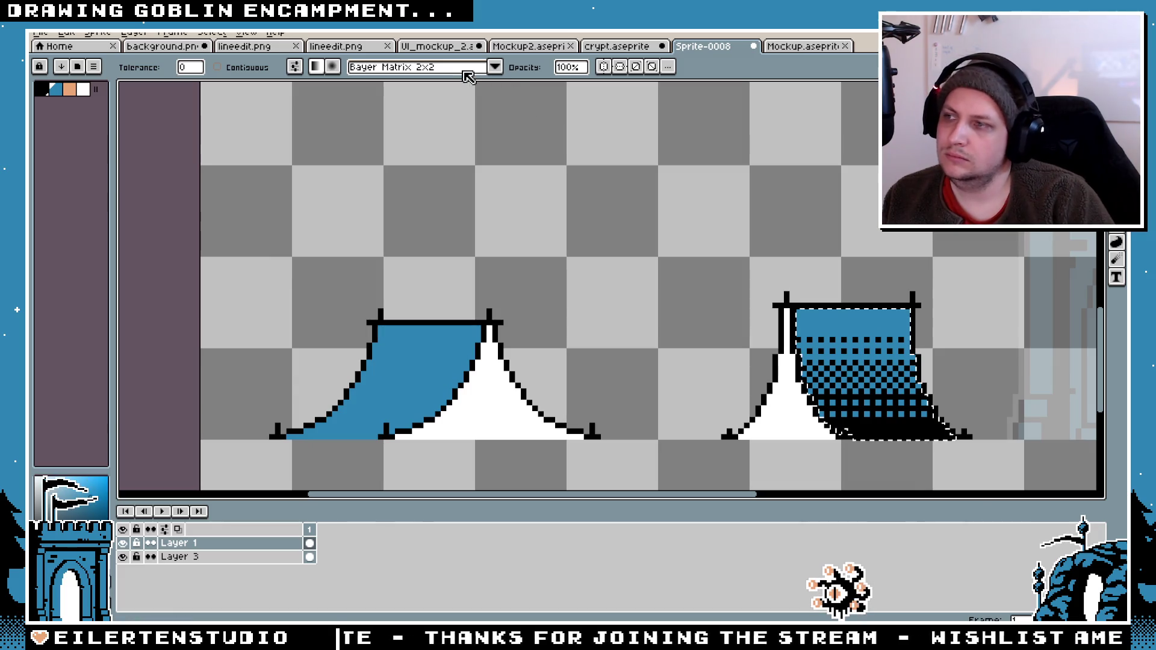
# Redo the gradient with Bayer Matrix 4x4 dithering, then switch to crypt.aseprite
pyautogui.click(486, 71)
pyautogui.click(423, 162)
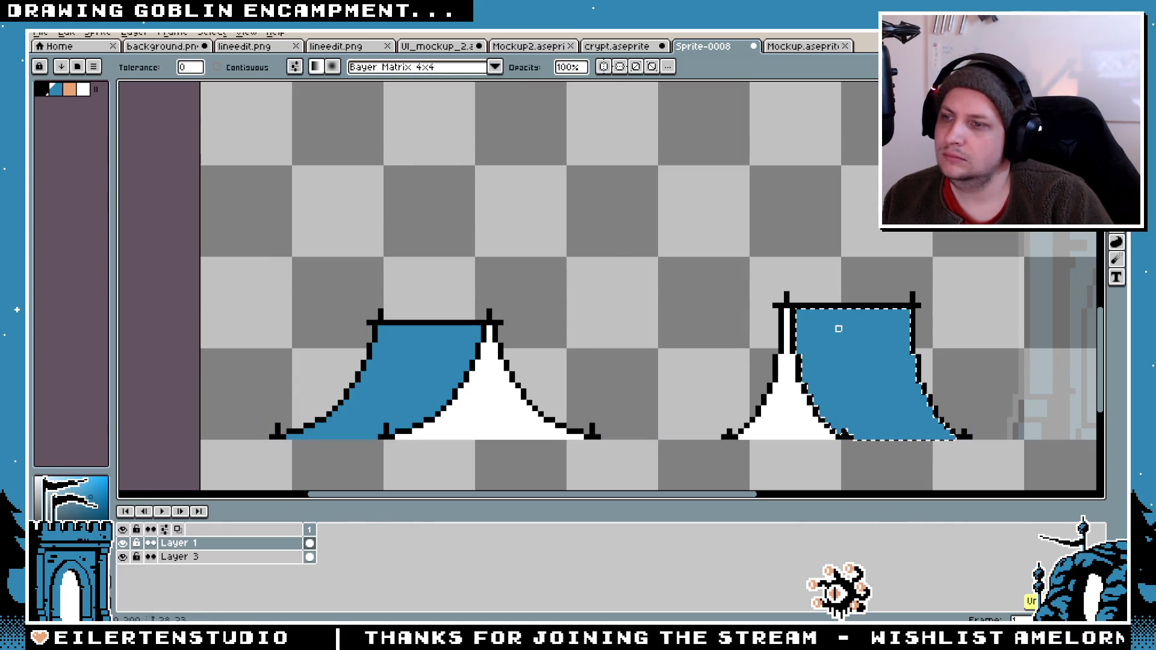
pyautogui.moveTo(837, 328); pyautogui.dragTo(832, 450)
pyautogui.scroll(-1, 833, 449)
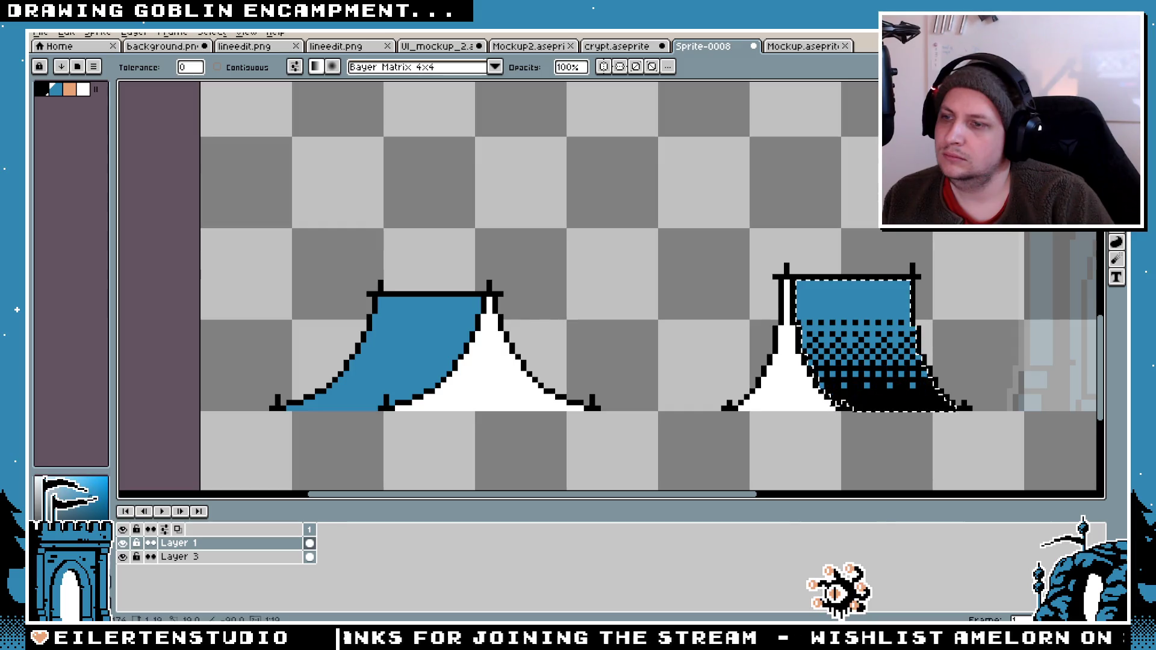
pyautogui.hotkey('ctrl', 'z')
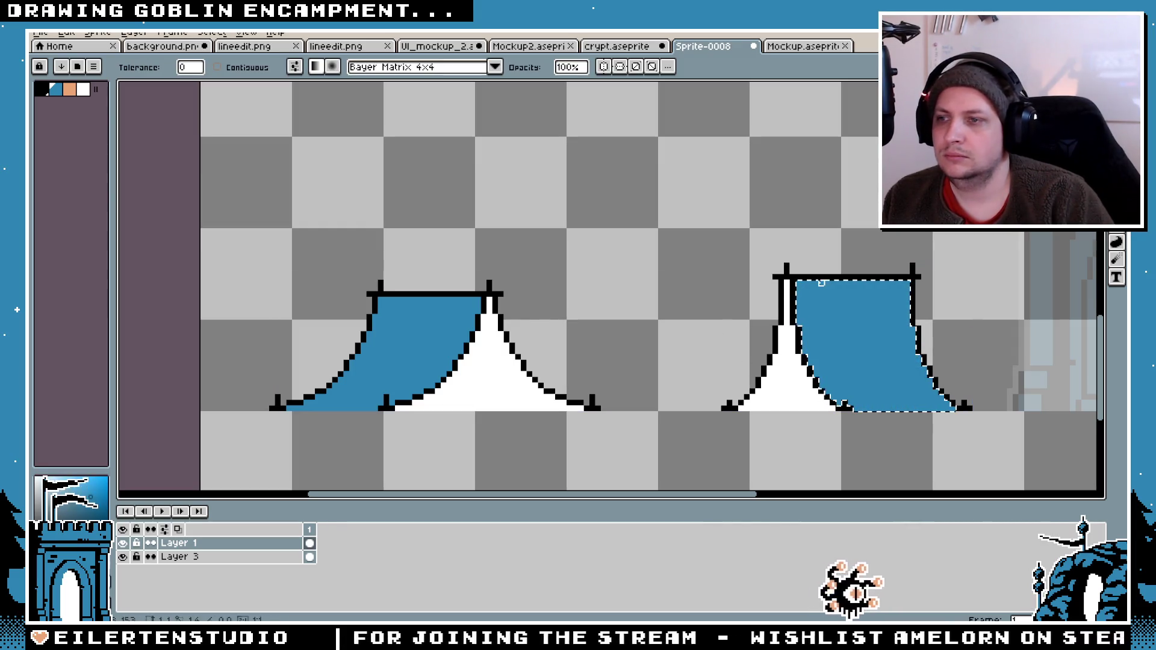
pyautogui.moveTo(821, 283); pyautogui.dragTo(820, 404)
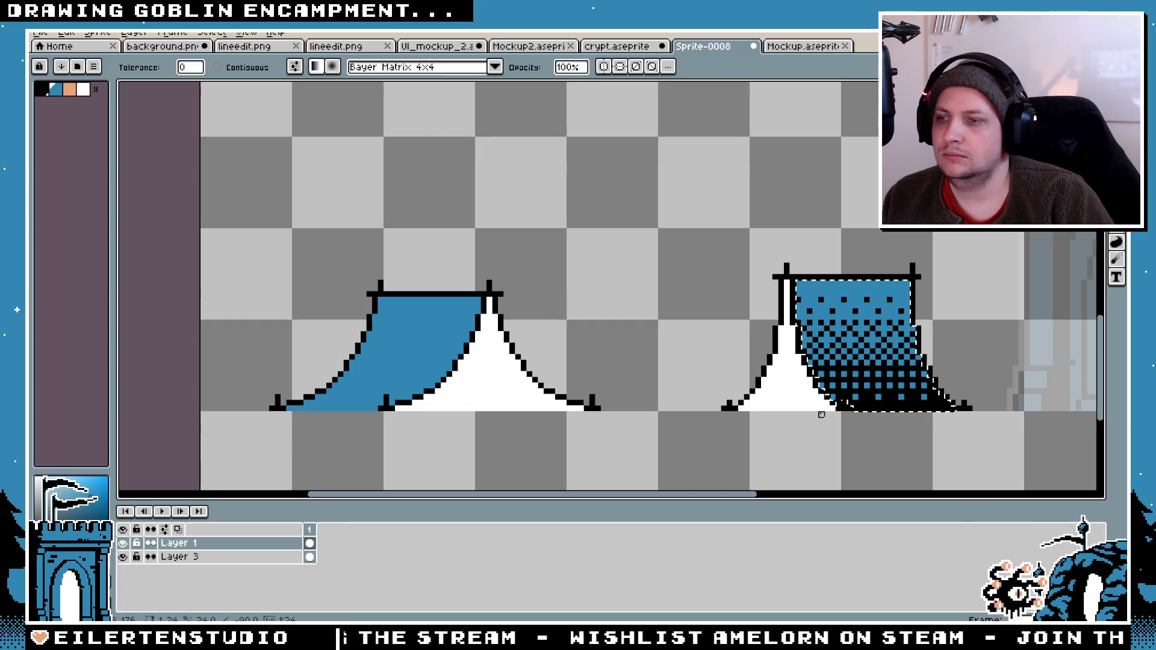
pyautogui.scroll(-1, 671, 280)
pyautogui.scroll(-2, 671, 280)
pyautogui.scroll(-1, 650, 278)
pyautogui.scroll(2, 649, 277)
pyautogui.scroll(1, 654, 284)
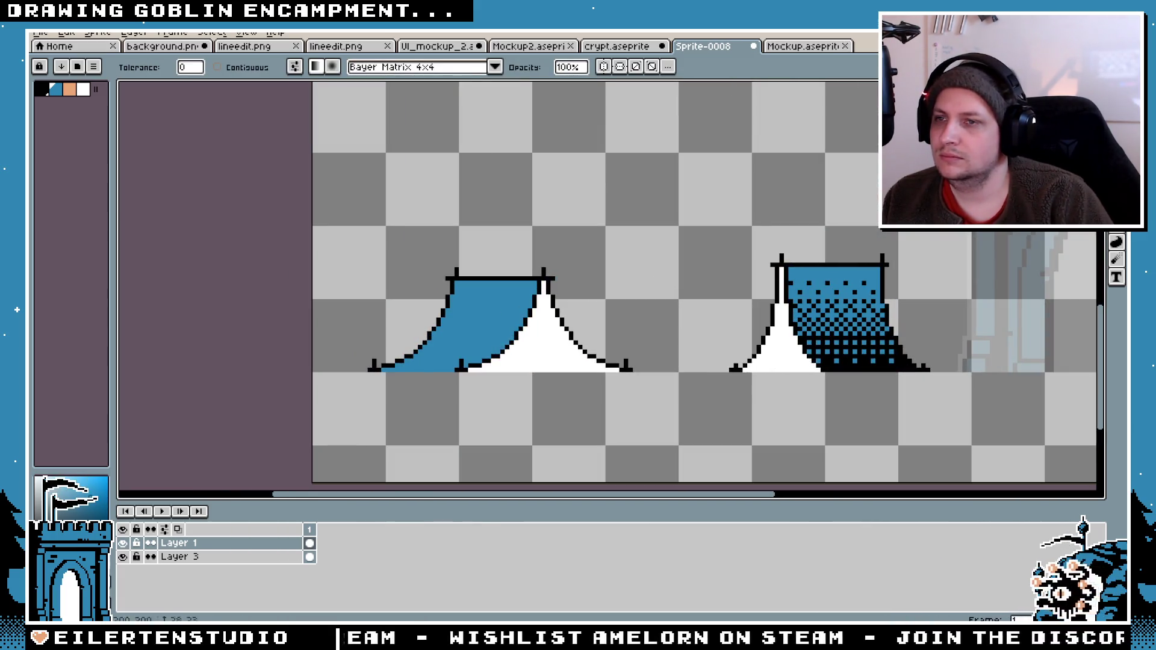
pyautogui.click(616, 46)
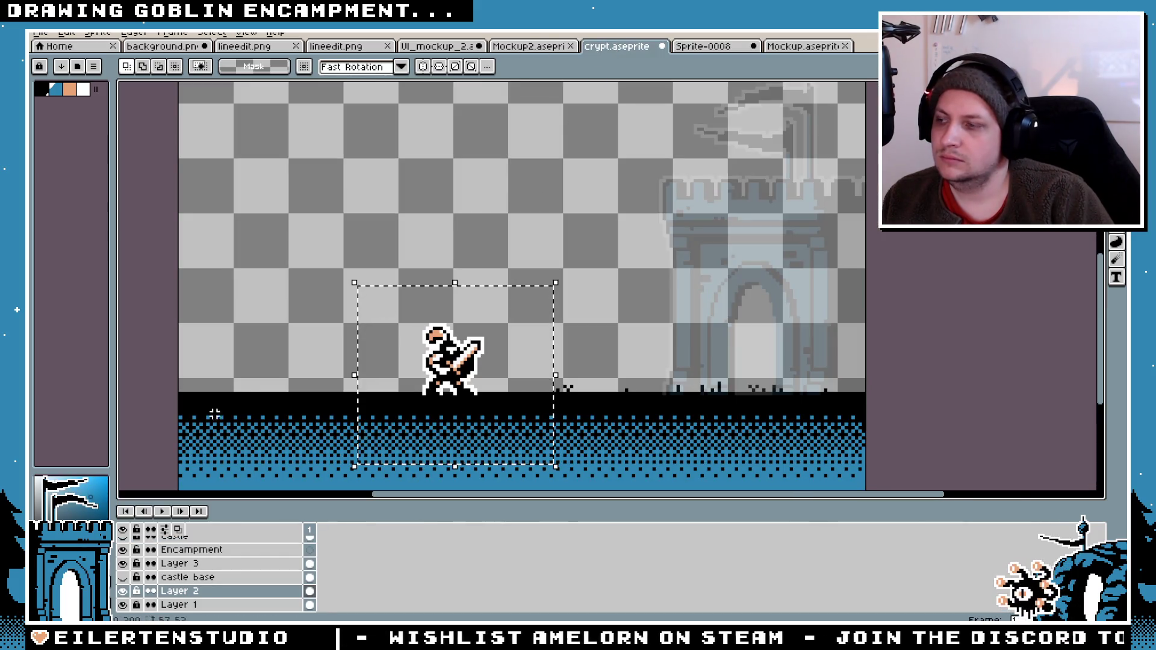
# Return to Sprite-0008, marquee the tents and ground, and dismiss Layer Properties unchanged
pyautogui.click(132, 603)
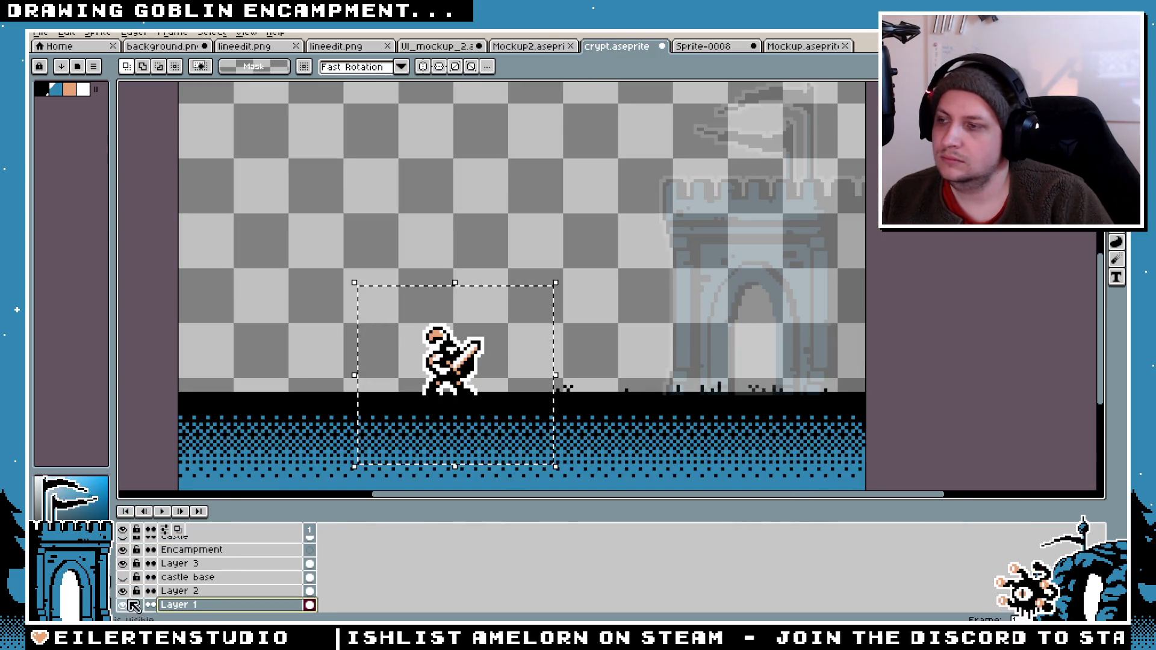
pyautogui.hotkey('ctrl', 'd')
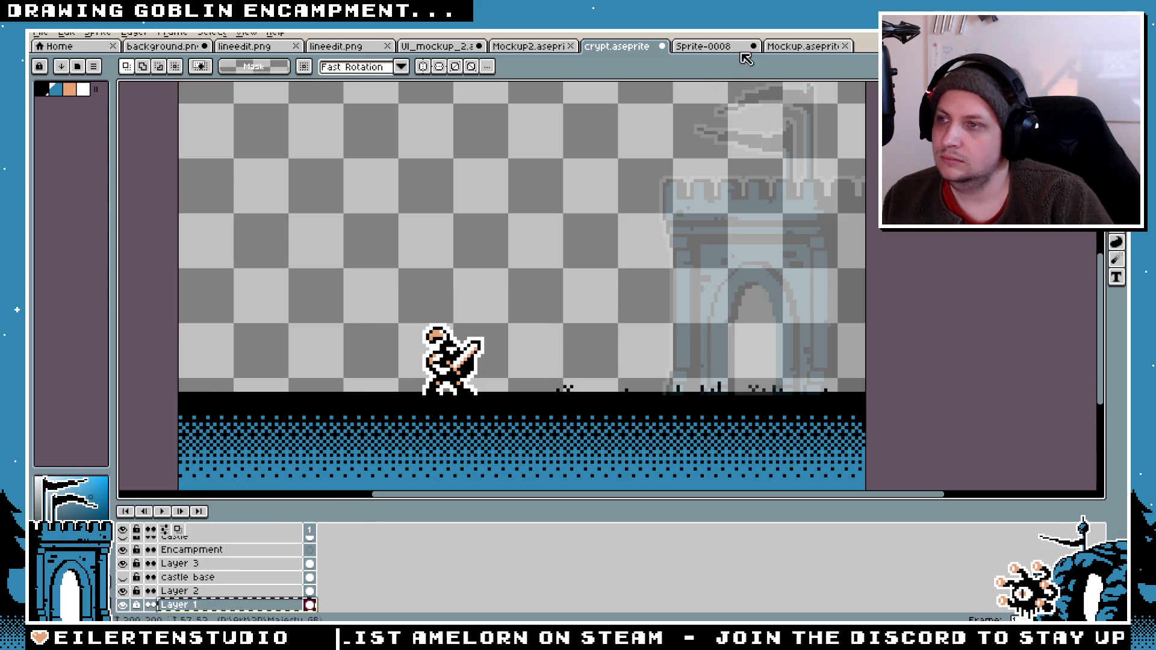
pyautogui.click(741, 52)
pyautogui.scroll(2, 674, 203)
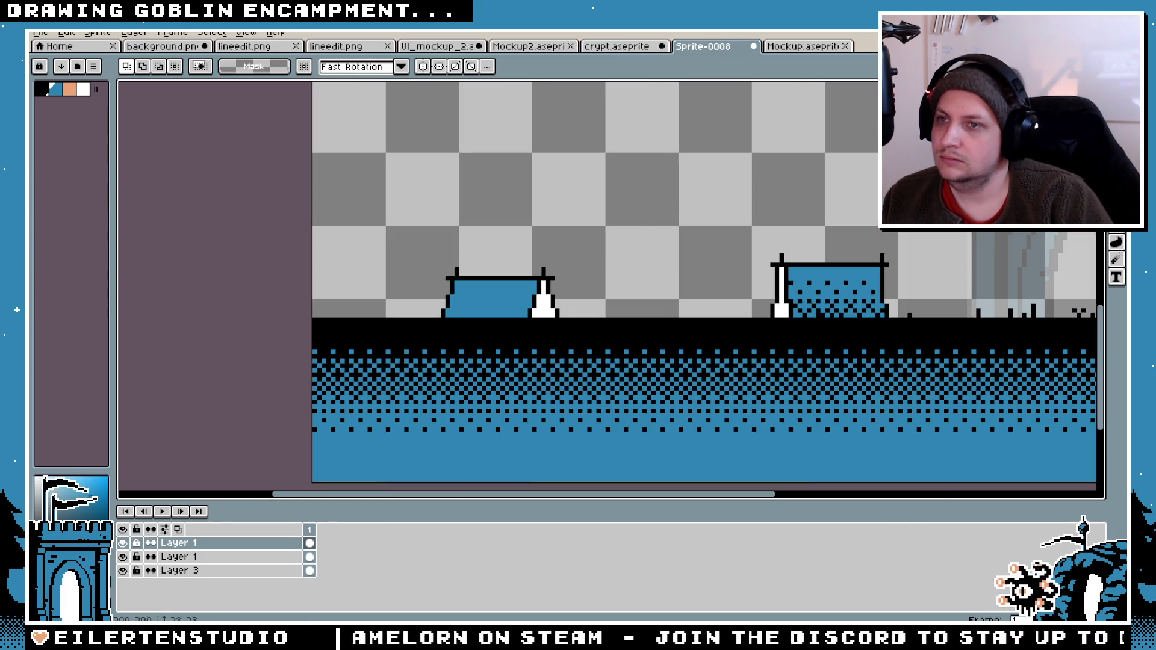
pyautogui.scroll(-1, 689, 240)
pyautogui.scroll(-1, 688, 240)
pyautogui.moveTo(376, 407); pyautogui.dragTo(377, 407)
pyautogui.doubleClick(180, 544)
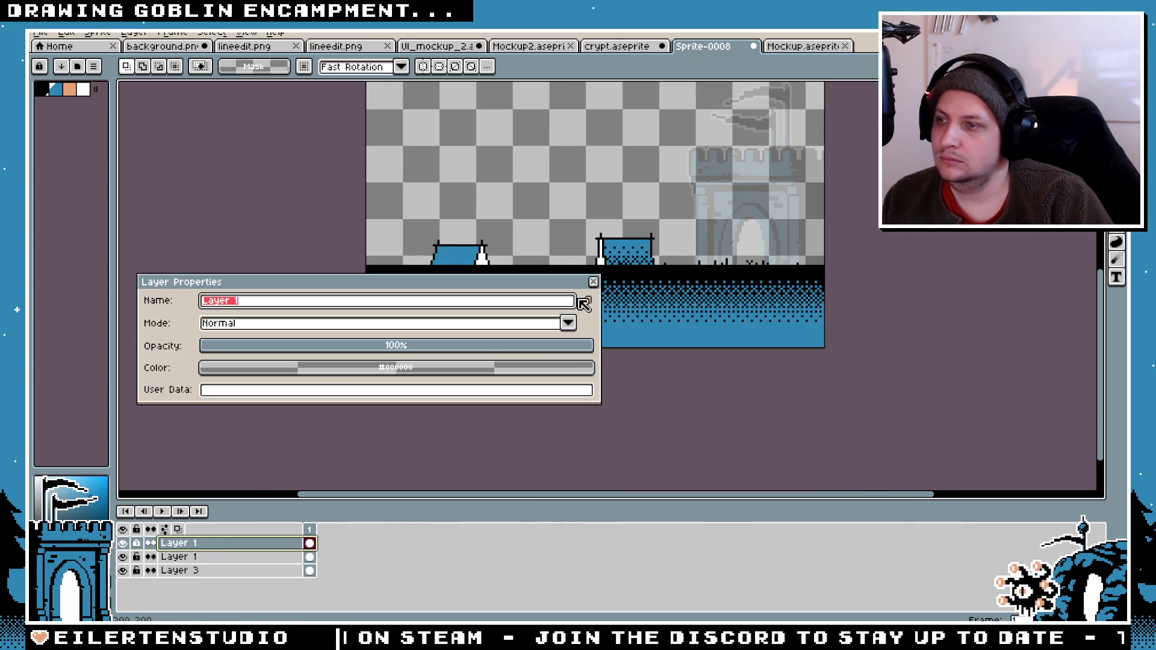
pyautogui.press('Return')
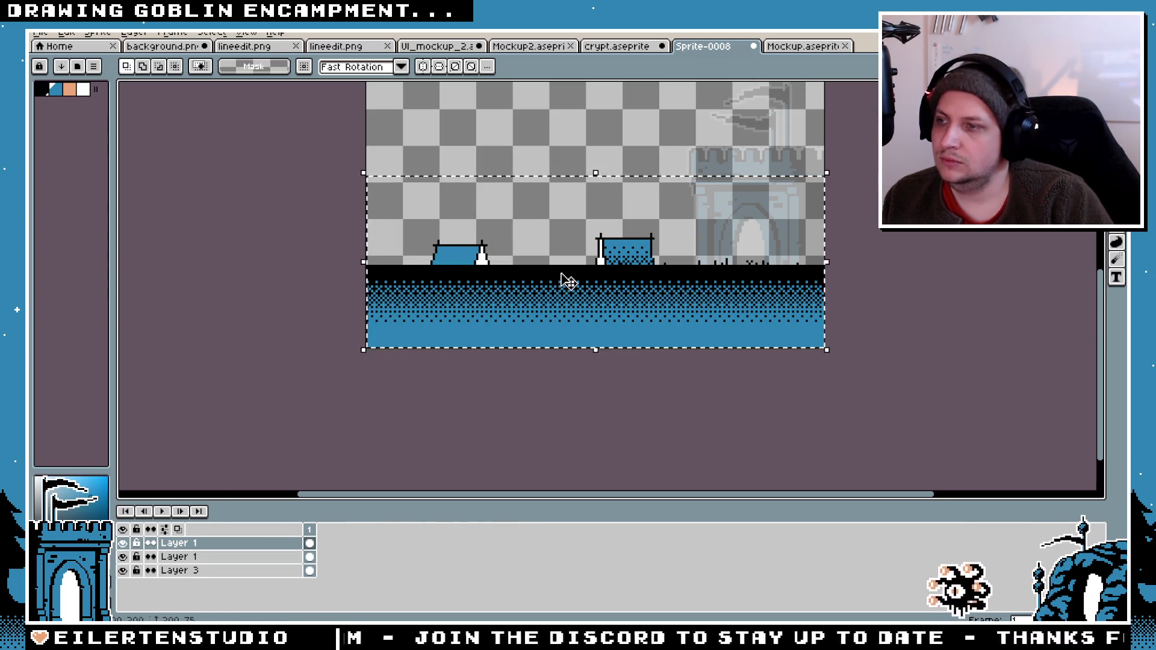
# Move the tents and ground strip lower, nudged up one pixel, and drop them
pyautogui.moveTo(563, 279); pyautogui.dragTo(581, 310)
pyautogui.press('Up')
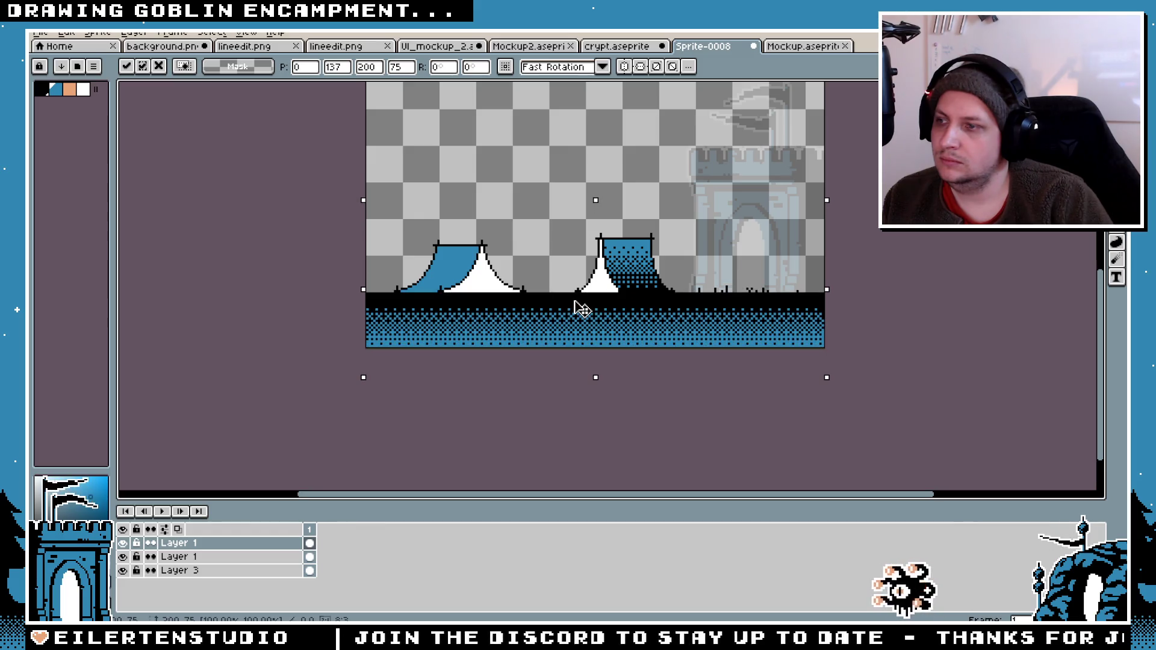
pyautogui.hotkey('ctrl', 'd')
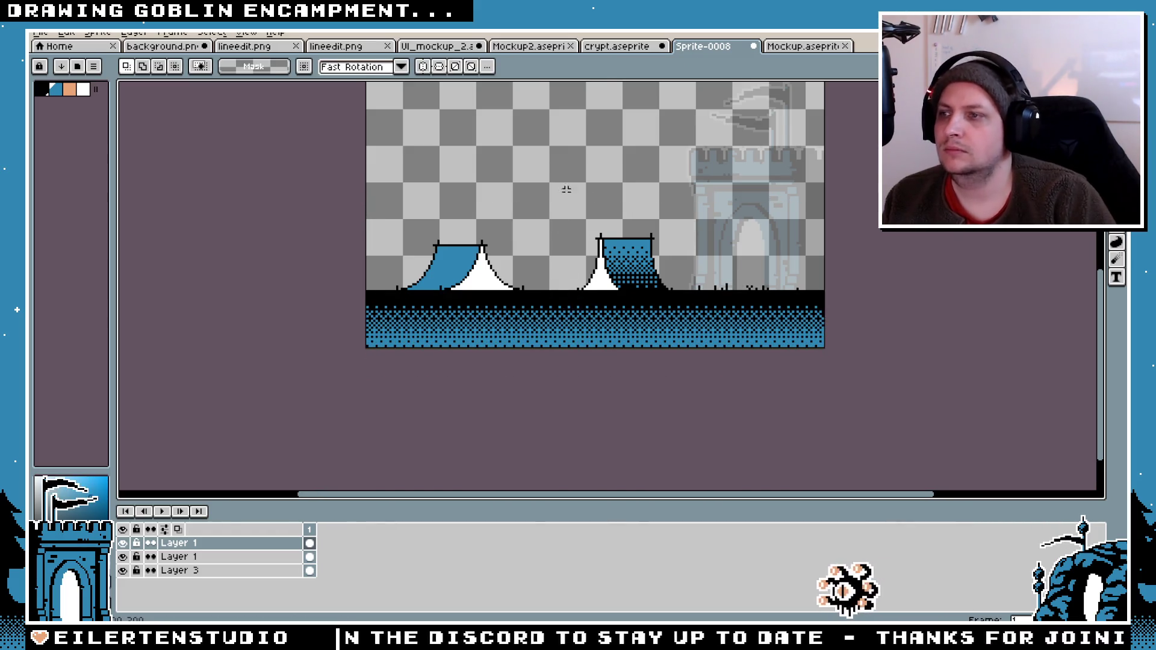
pyautogui.scroll(2, 573, 210)
pyautogui.scroll(-1, 572, 209)
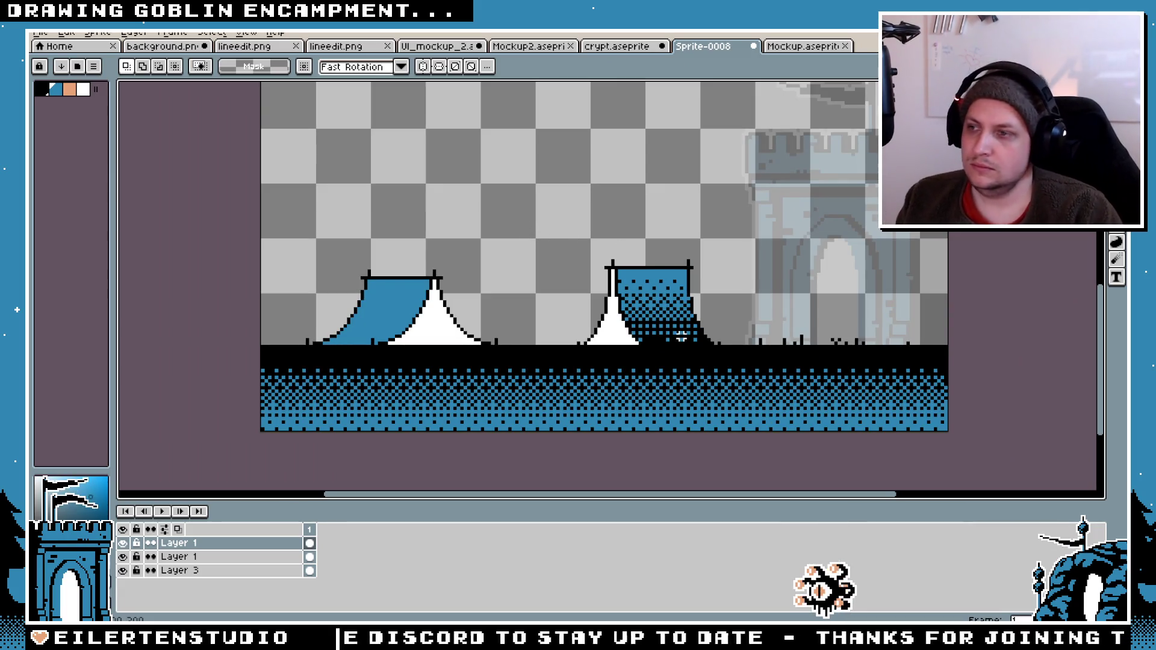
pyautogui.moveTo(643, 235); pyautogui.dragTo(673, 268)
pyautogui.scroll(1, 519, 261)
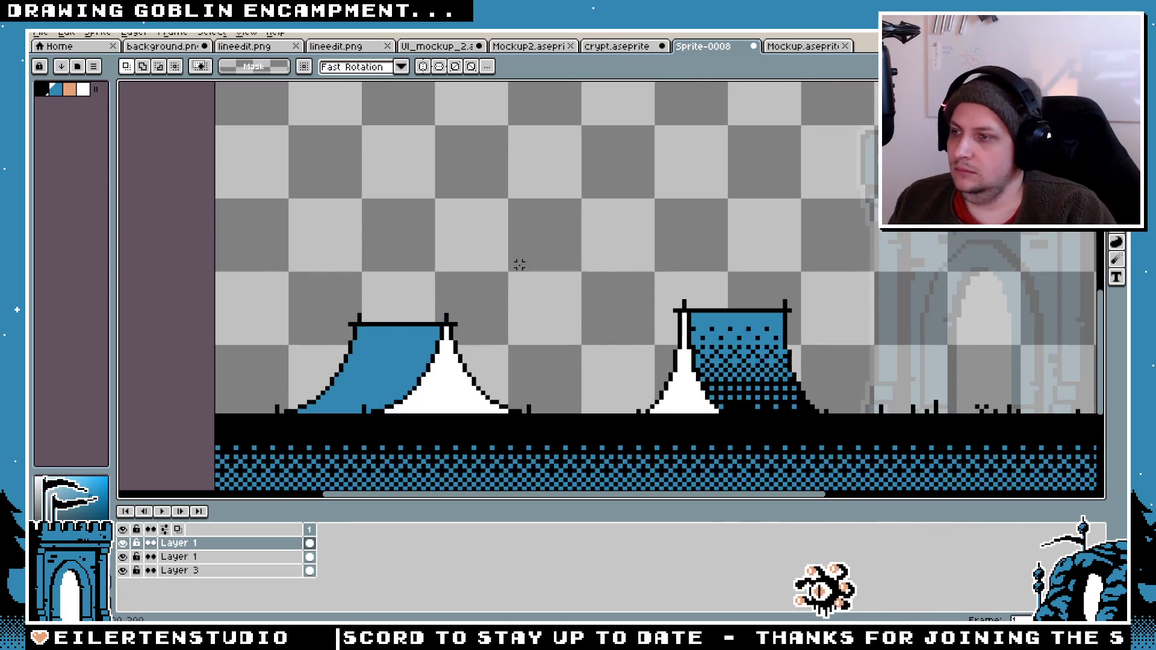
pyautogui.moveTo(500, 265); pyautogui.dragTo(528, 261)
pyautogui.scroll(2, 697, 245)
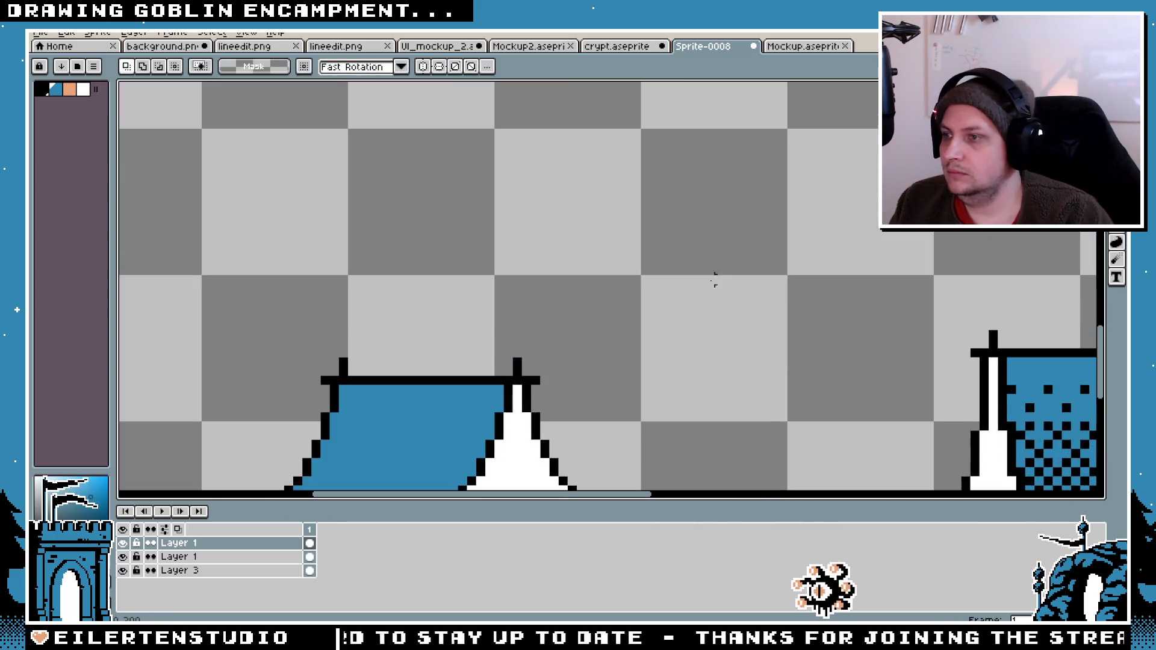
pyautogui.scroll(-1, 573, 261)
pyautogui.scroll(-1, 633, 271)
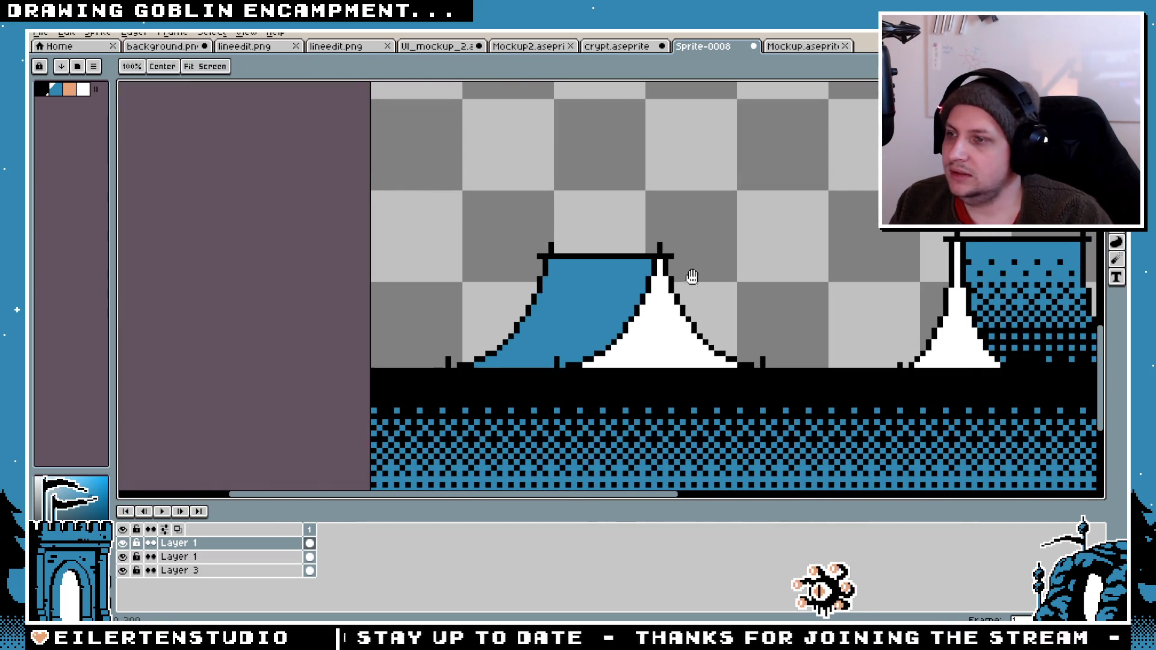
pyautogui.scroll(1, 690, 276)
pyautogui.scroll(-2, 599, 253)
pyautogui.scroll(-2, 599, 249)
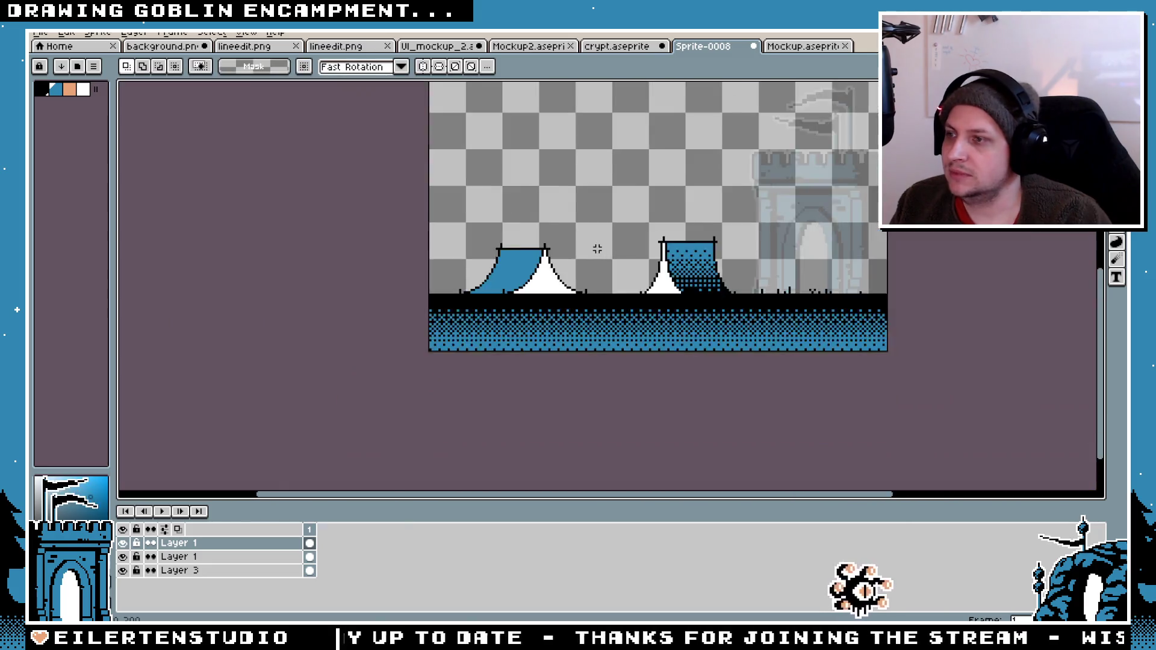
pyautogui.scroll(-1, 590, 251)
pyautogui.scroll(2, 590, 250)
pyautogui.scroll(1, 609, 247)
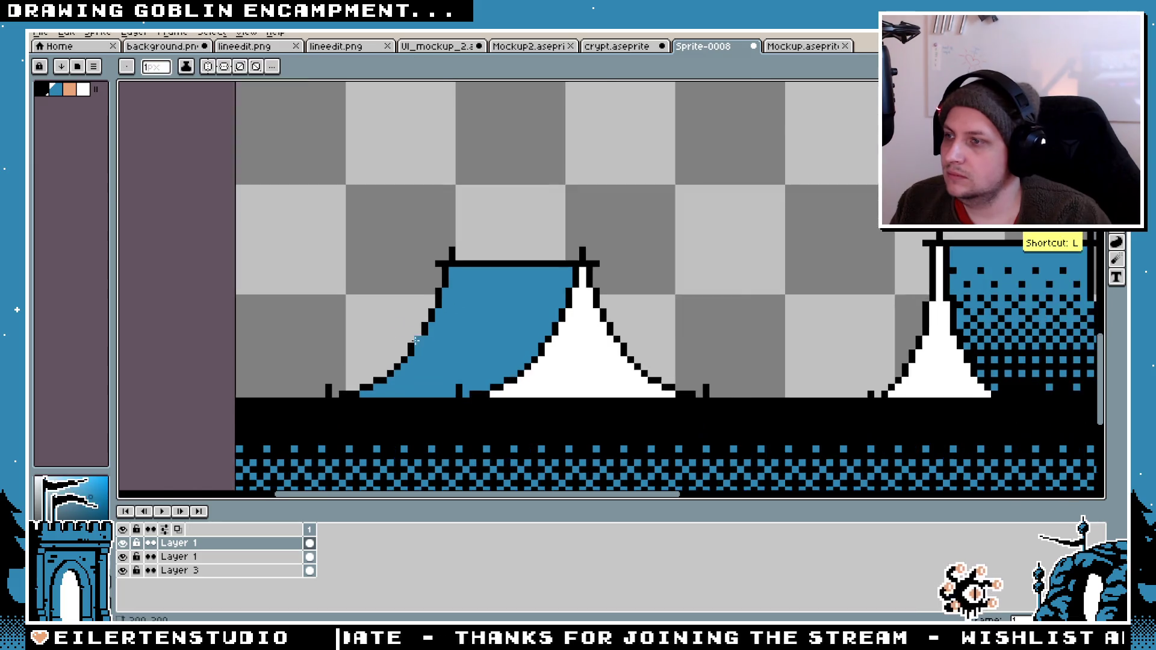
pyautogui.scroll(1, 407, 380)
pyautogui.scroll(1, 391, 414)
pyautogui.press('b')
# Finish the blue fill at the tent bottom and marquee-select the left tent's curved side
pyautogui.moveTo(356, 409); pyautogui.dragTo(376, 391)
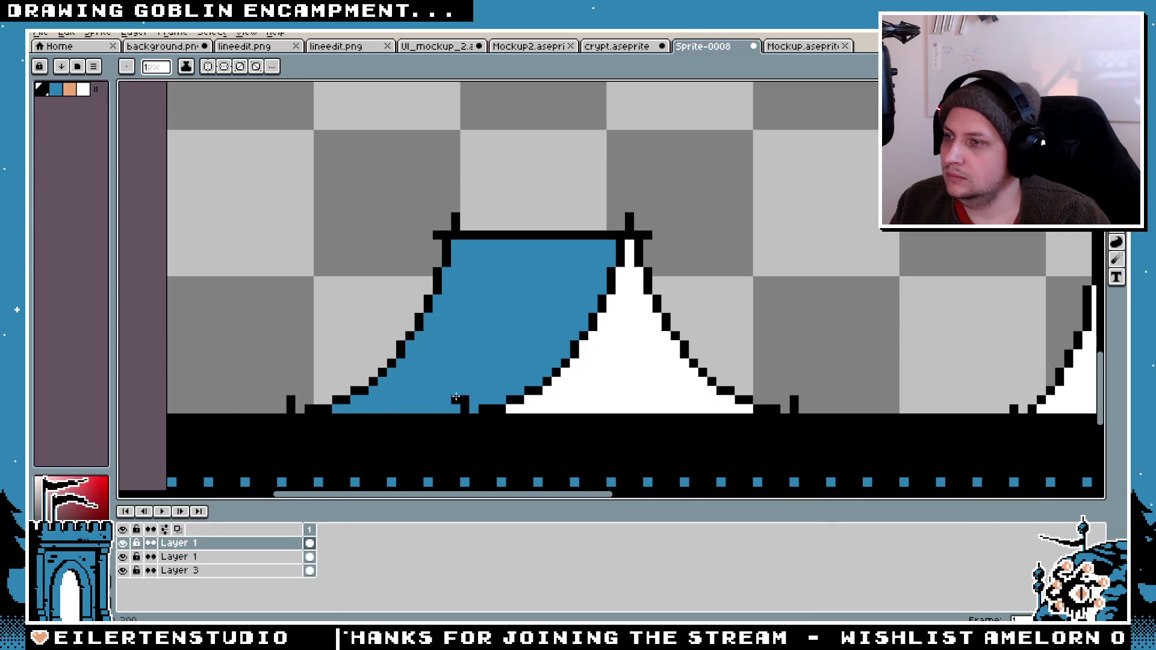
pyautogui.press('m')
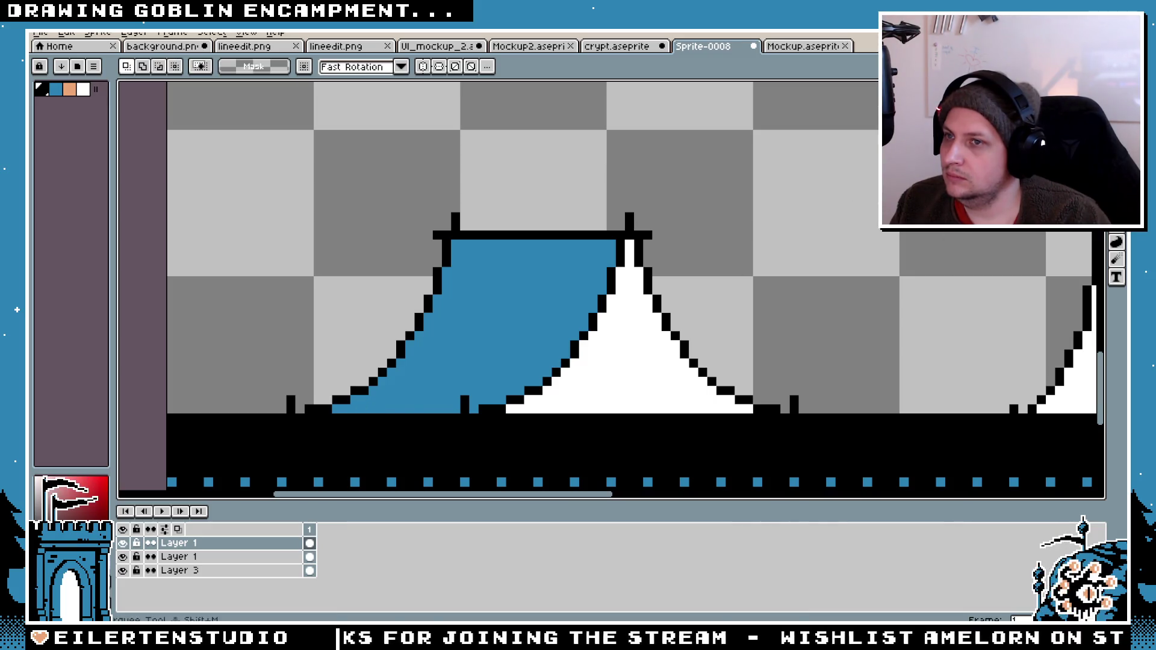
pyautogui.moveTo(327, 262); pyautogui.dragTo(456, 411)
pyautogui.moveTo(452, 238); pyautogui.dragTo(316, 410)
pyautogui.hotkey('ctrl', 'd')
pyautogui.moveTo(443, 239)
pyautogui.mouseDown()
pyautogui.moveTo(343, 386)
pyautogui.moveTo(304, 406)
pyautogui.mouseUp()
pyautogui.moveTo(387, 272); pyautogui.dragTo(348, 179)
# Place a copy of the curved tent side up and to the left, committing the move
pyautogui.hotkey('ctrl', 'z')
pyautogui.hotkey('ctrl', 'j')
pyautogui.moveTo(410, 375); pyautogui.dragTo(362, 214)
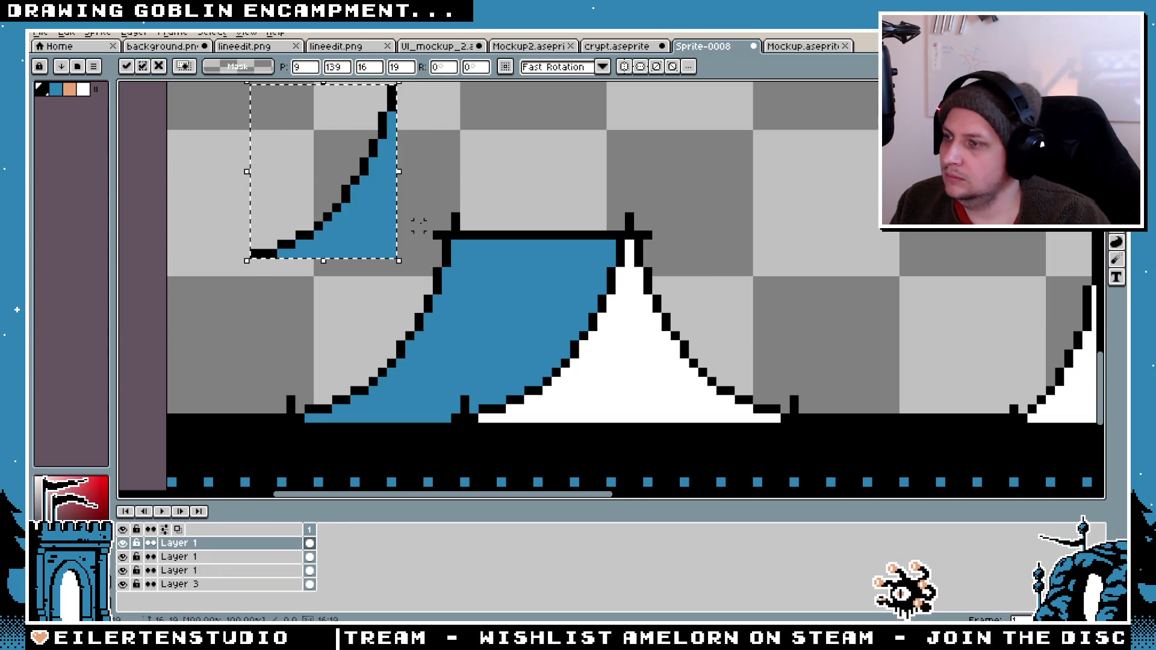
pyautogui.hotkey('ctrl', 'z')
pyautogui.hotkey('ctrl', 'z')
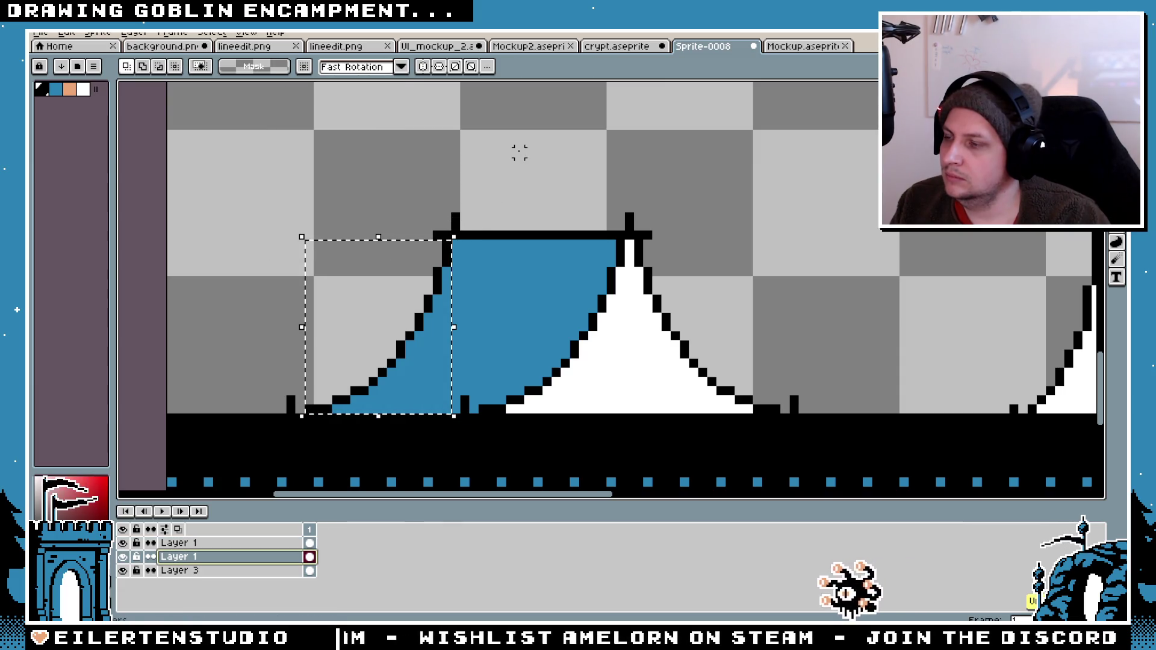
pyautogui.hotkey('ctrl', 't')
pyautogui.moveTo(409, 361); pyautogui.dragTo(357, 222)
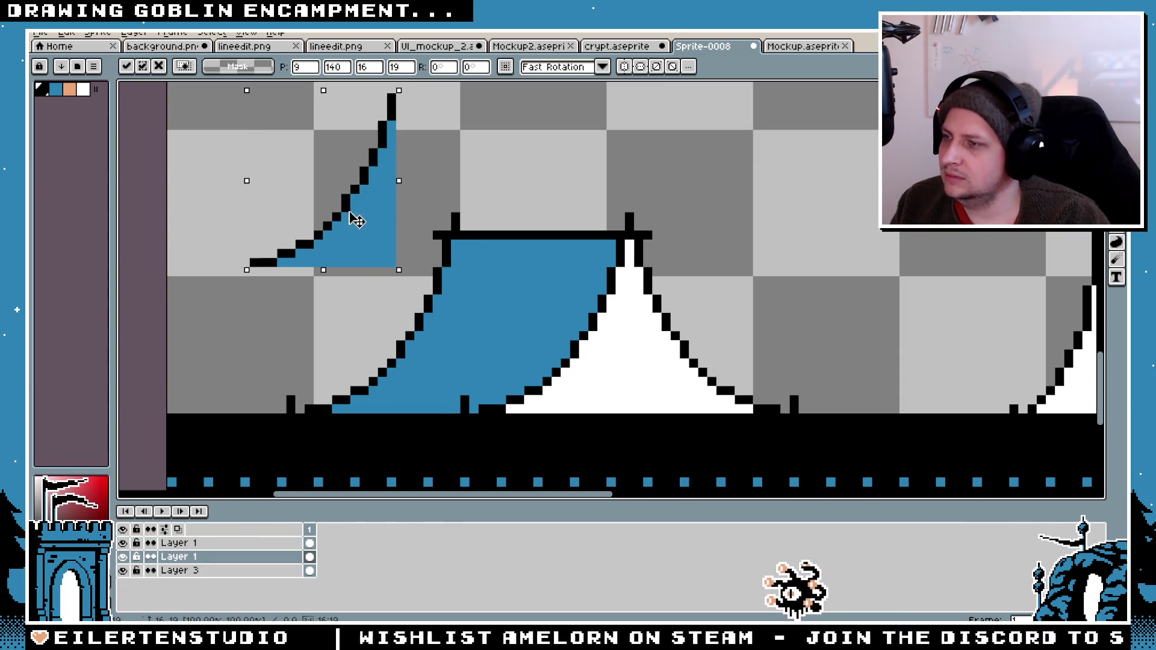
pyautogui.scroll(2, 658, 258)
pyautogui.press('Return')
# Delete the copy's blue fill with the magic wand, leaving only the black curve outline
pyautogui.press('w')
pyautogui.click(532, 315)
pyautogui.press('Delete')
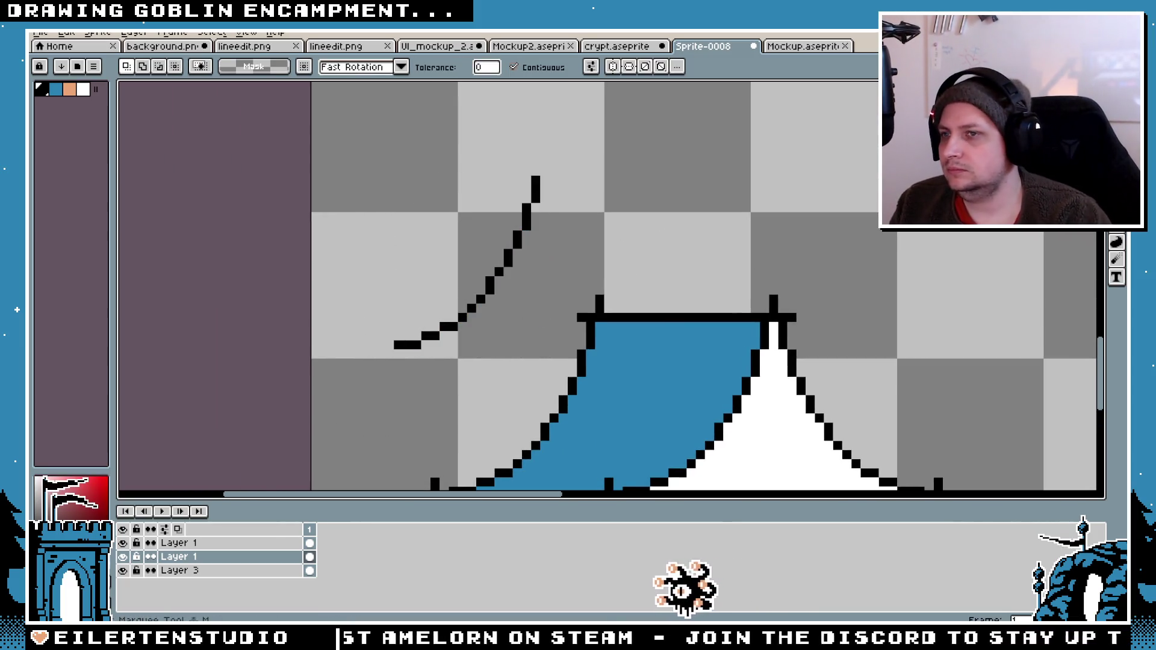
pyautogui.press('m')
pyautogui.moveTo(555, 148); pyautogui.dragTo(369, 349)
# Move the black curves onto the tent's blue side as stripes and drop them in place
pyautogui.moveTo(475, 303)
pyautogui.mouseDown()
pyautogui.moveTo(561, 456)
pyautogui.moveTo(606, 441)
pyautogui.mouseUp()
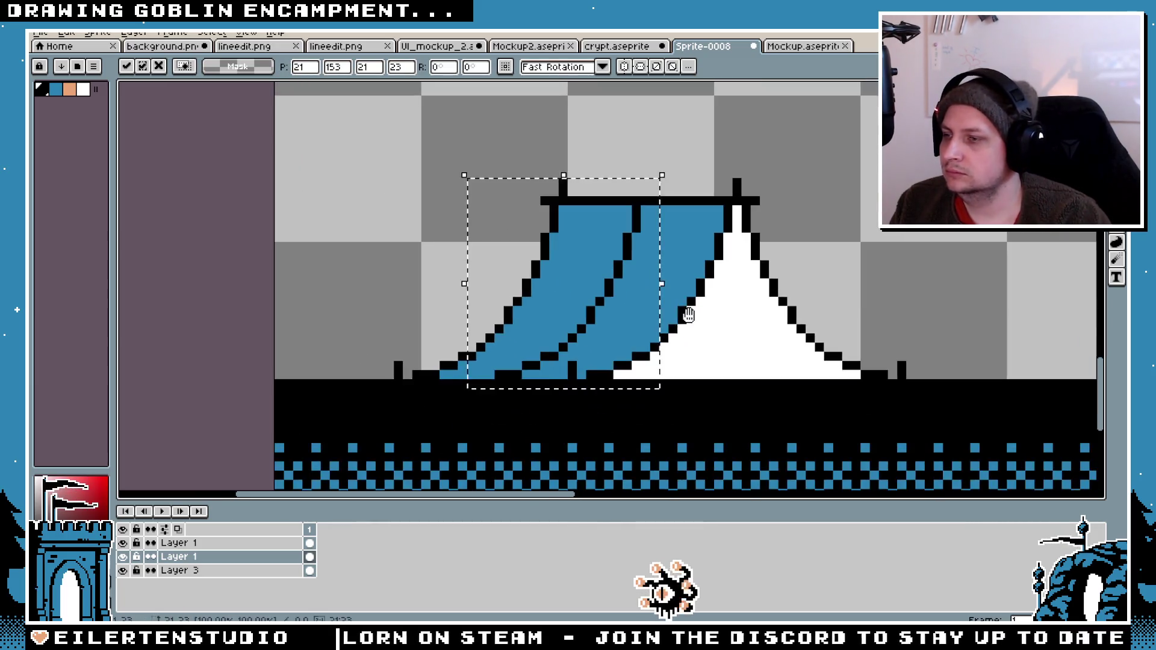
pyautogui.scroll(-3, 605, 389)
pyautogui.moveTo(605, 338)
pyautogui.mouseDown()
pyautogui.moveTo(583, 343)
pyautogui.moveTo(643, 335)
pyautogui.mouseUp()
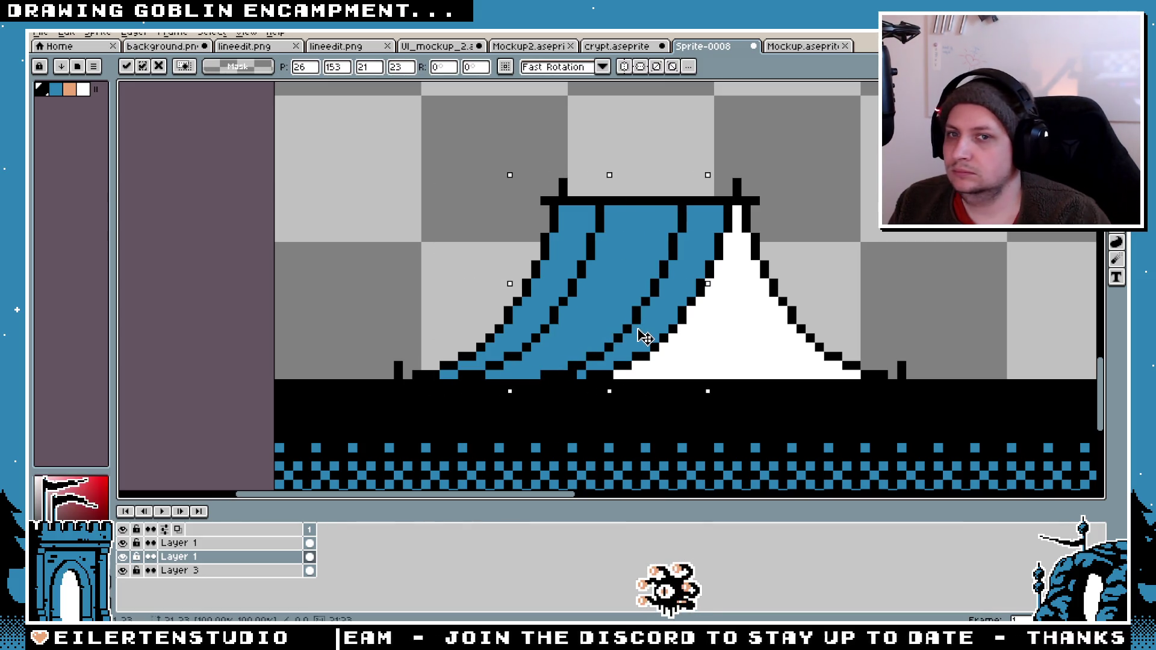
pyautogui.click(398, 217)
pyautogui.scroll(-4, 421, 226)
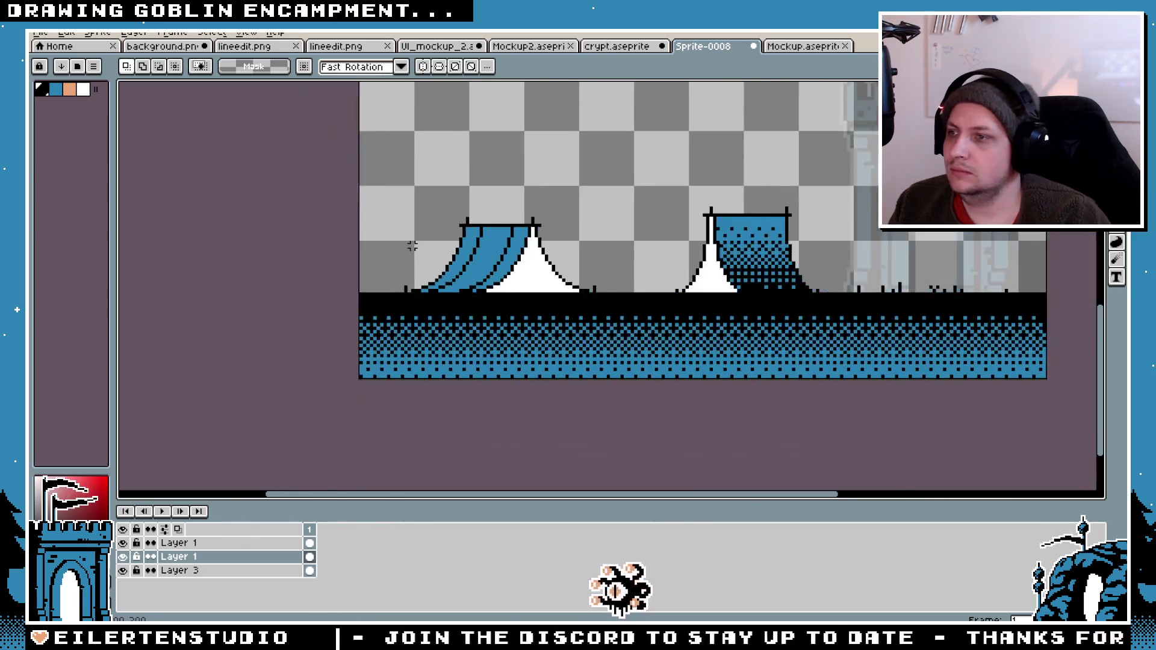
pyautogui.scroll(-2, 416, 228)
pyautogui.scroll(3, 460, 227)
pyautogui.scroll(2, 393, 287)
pyautogui.press('b')
pyautogui.scroll(-3, 408, 308)
pyautogui.scroll(-2, 411, 306)
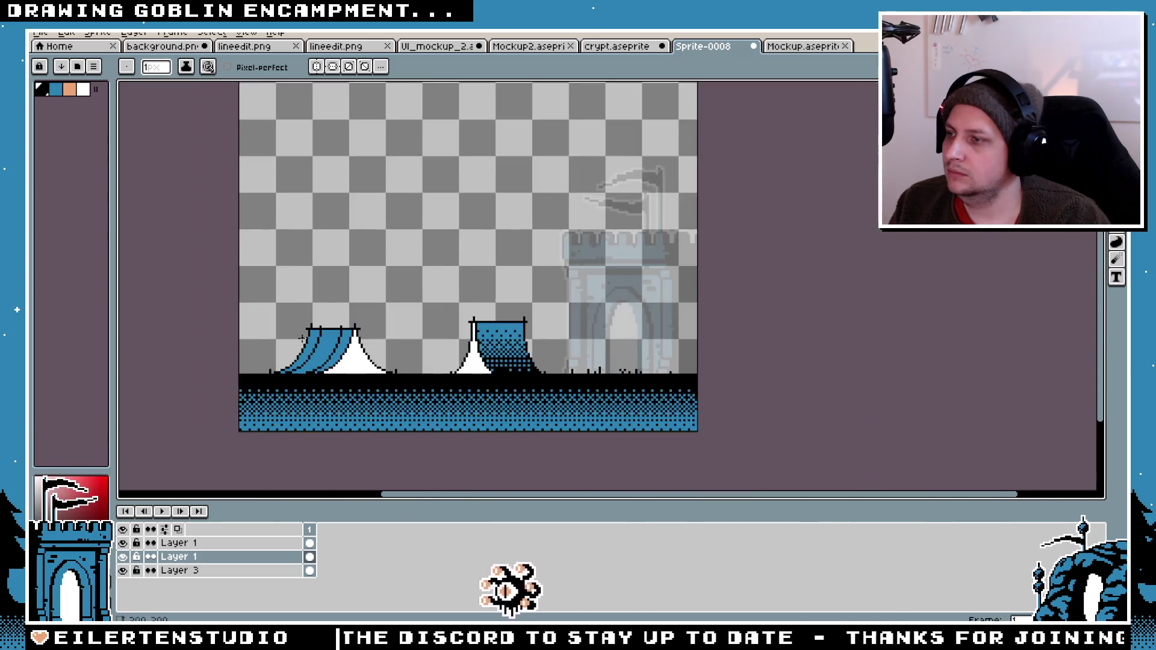
pyautogui.scroll(2, 424, 298)
pyautogui.scroll(3, 443, 288)
pyautogui.press('e')
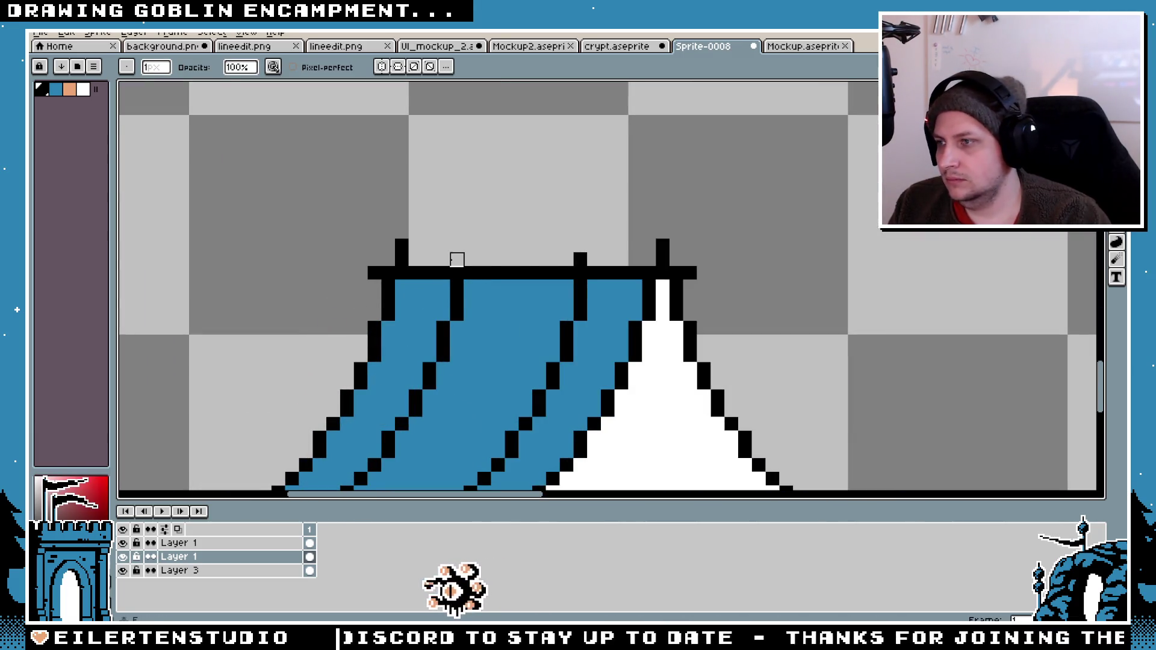
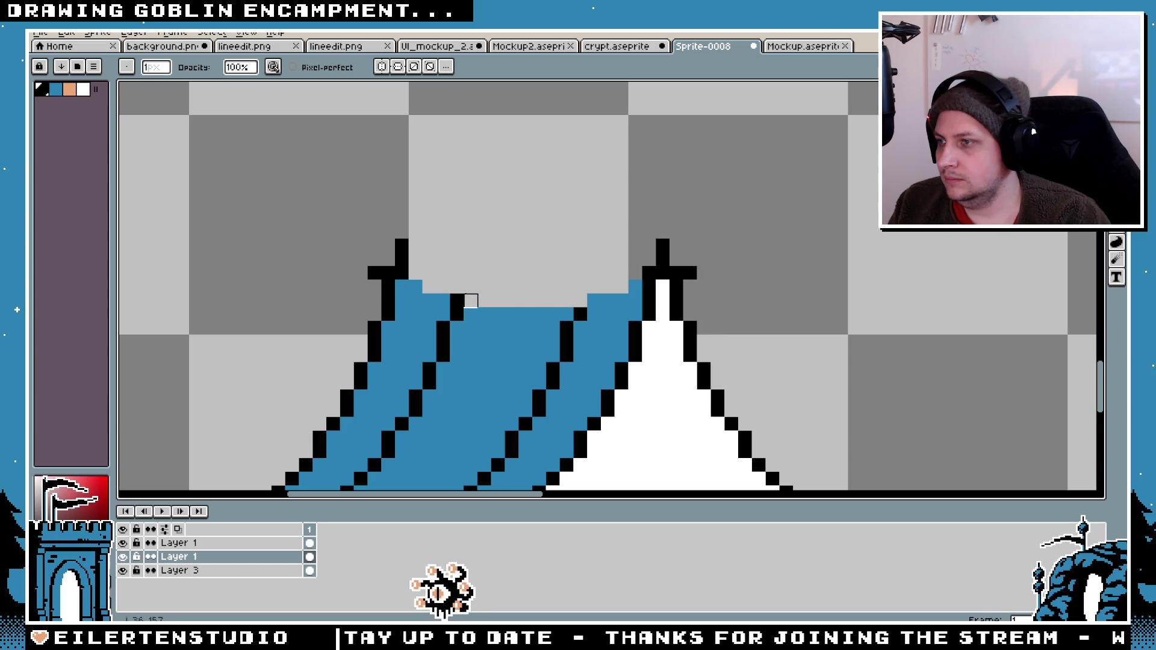
# Add a blue pixel to the tent's top edge, then start its black outline using black from the tower
pyautogui.press('b')
pyautogui.click(454, 301)
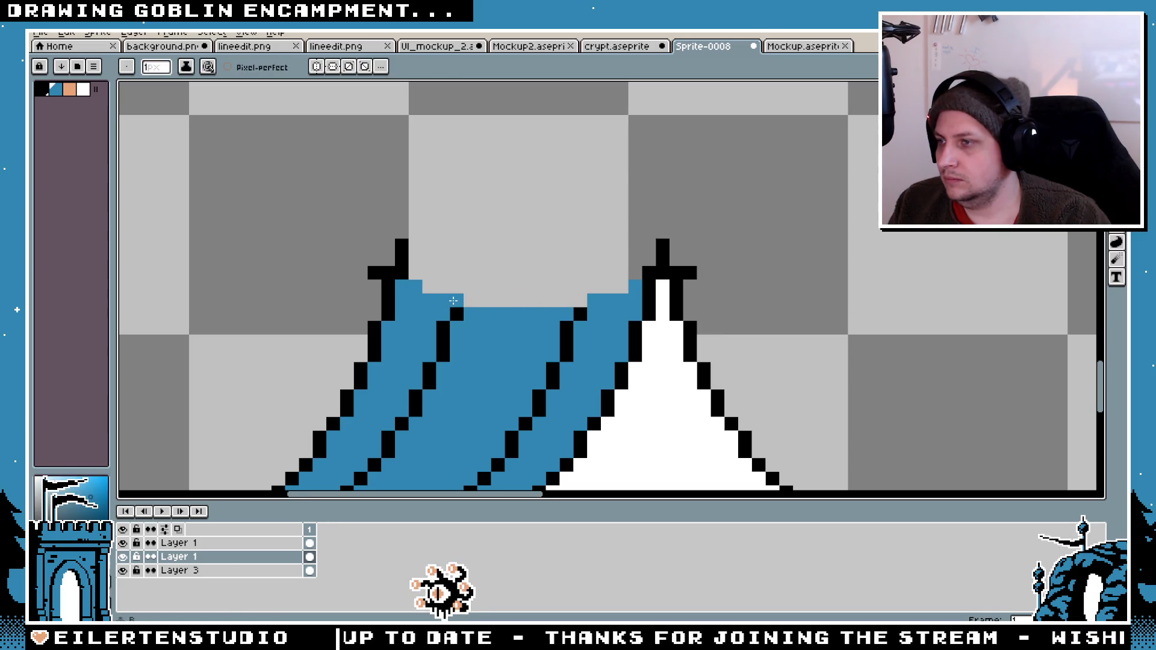
pyautogui.keyDown('alt'); pyautogui.click(408, 263); pyautogui.keyUp('alt')
pyautogui.click(430, 286)
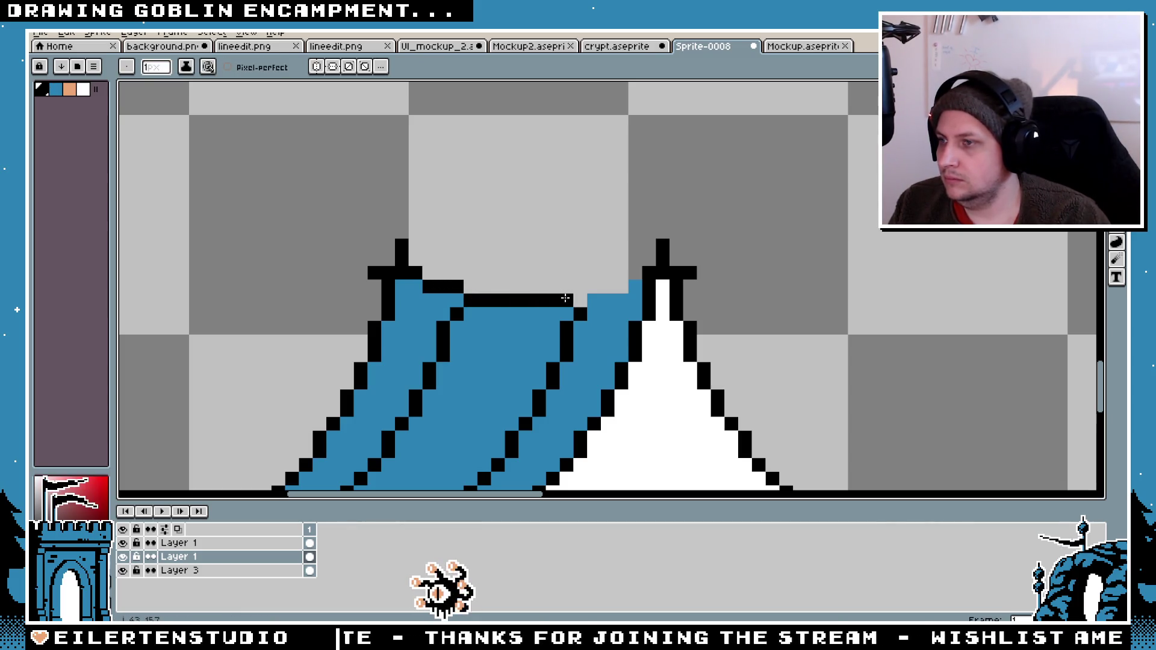
pyautogui.scroll(-4, 634, 280)
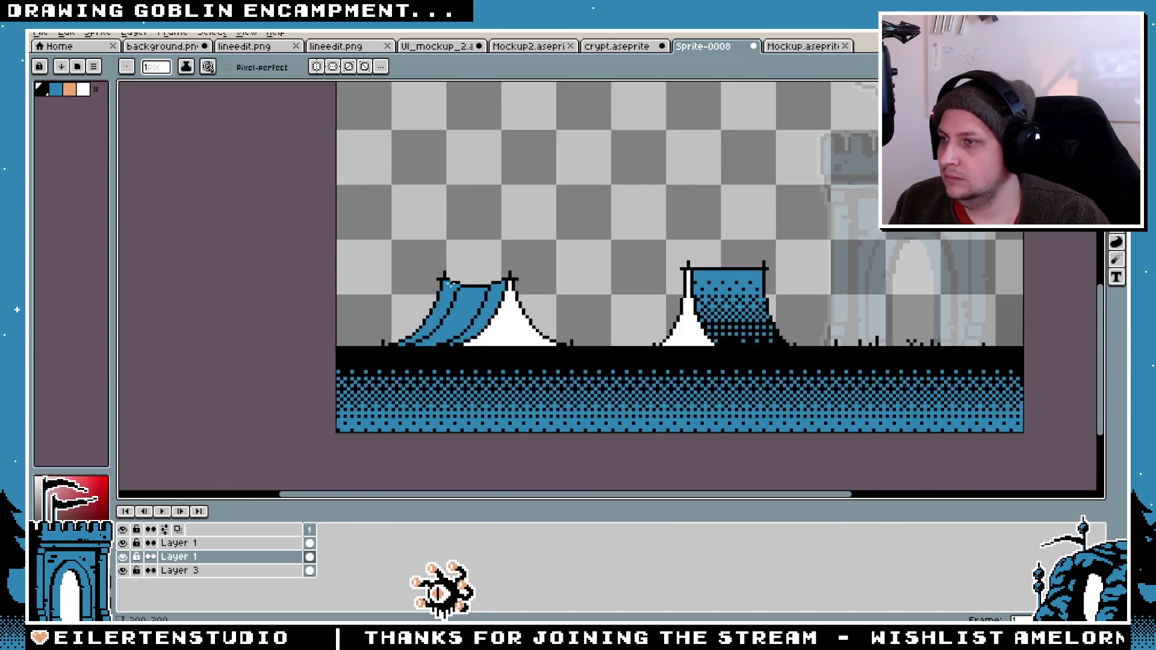
pyautogui.scroll(-2, 436, 287)
pyautogui.scroll(3, 420, 295)
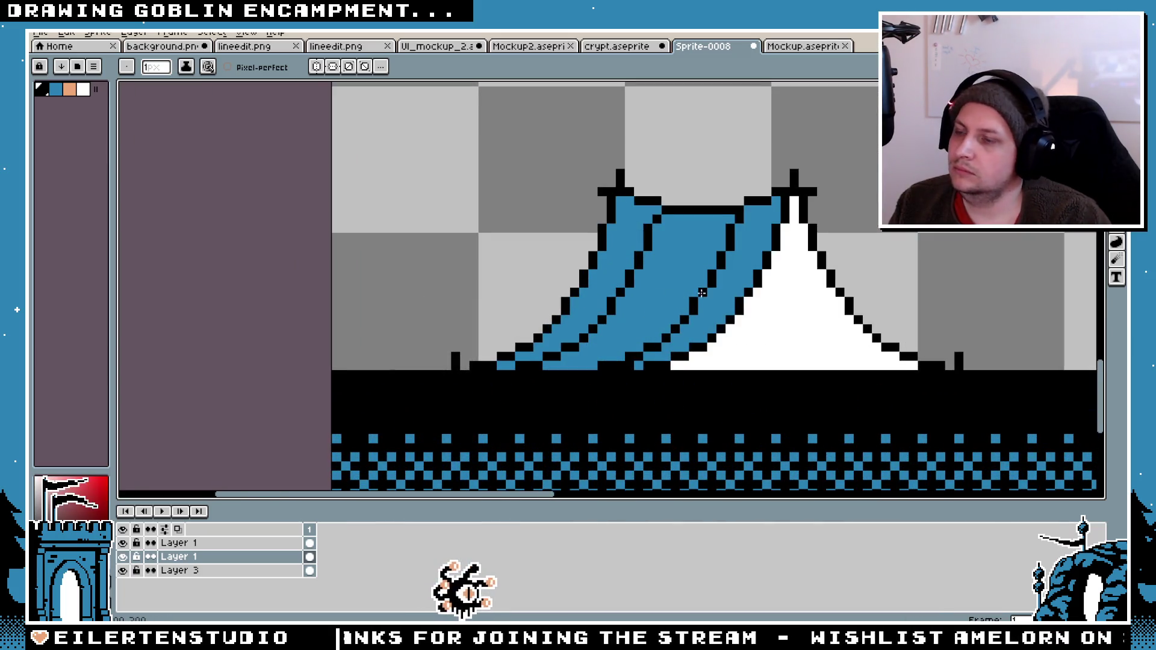
pyautogui.scroll(1, 538, 325)
pyautogui.scroll(1, 538, 325)
pyautogui.moveTo(642, 349); pyautogui.dragTo(573, 332)
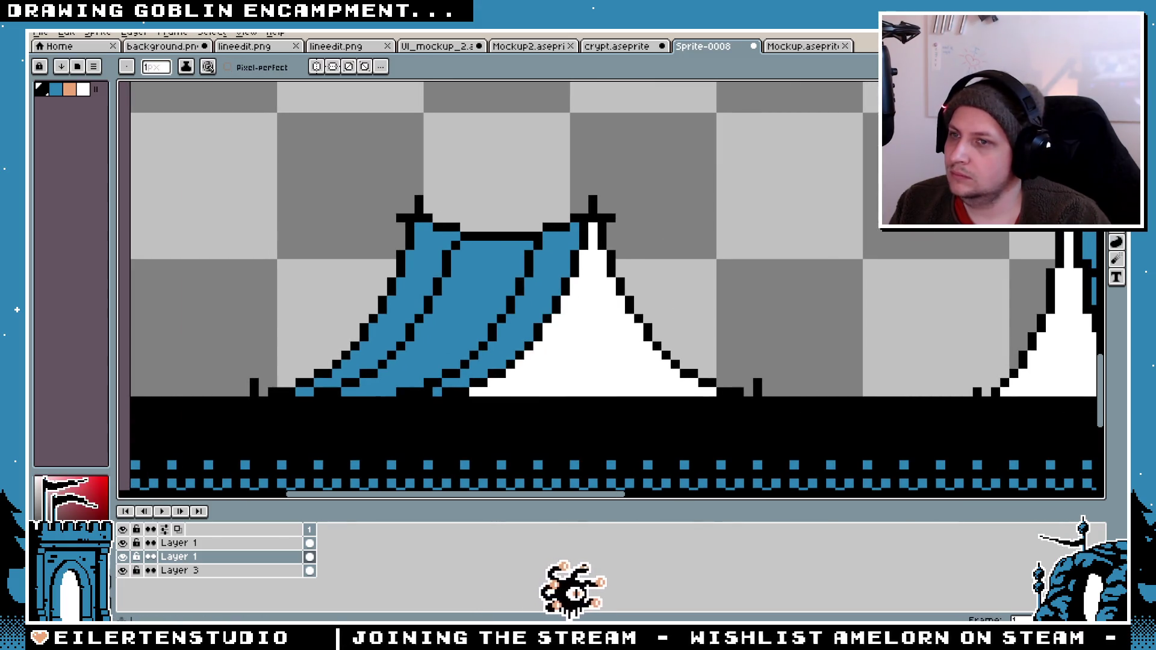
pyautogui.scroll(1, 633, 311)
pyautogui.press('g')
pyautogui.press('g')
pyautogui.press('g')
pyautogui.moveTo(512, 303); pyautogui.dragTo(566, 386)
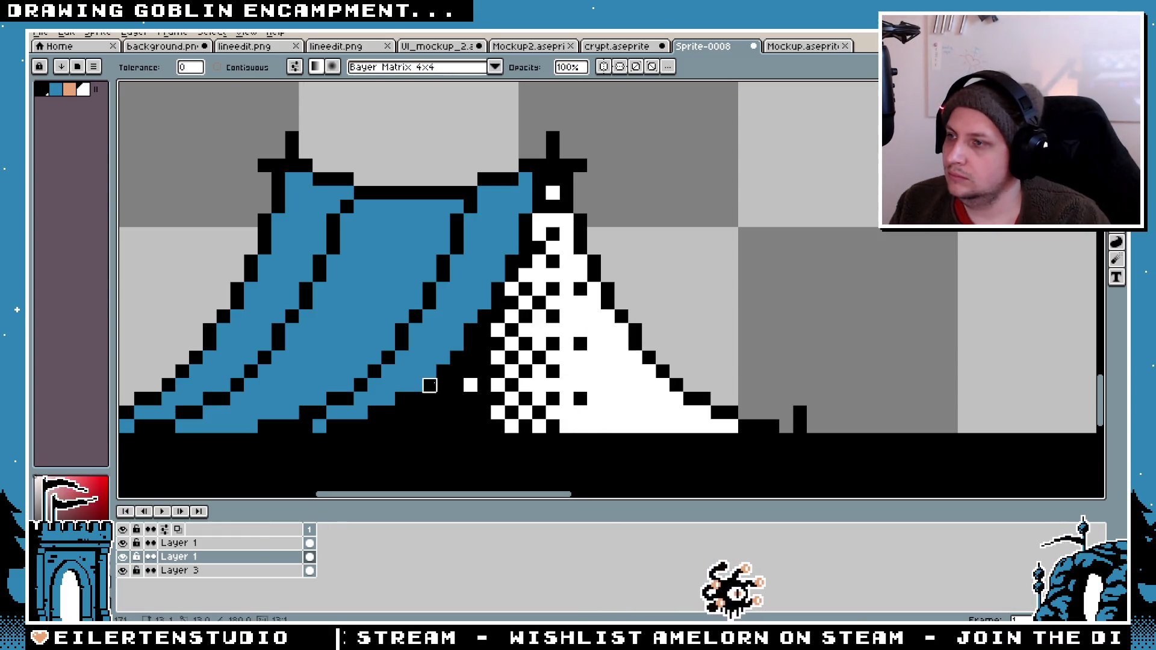
pyautogui.moveTo(567, 386)
pyautogui.mouseDown()
pyautogui.moveTo(582, 399)
pyautogui.moveTo(553, 413)
pyautogui.mouseUp()
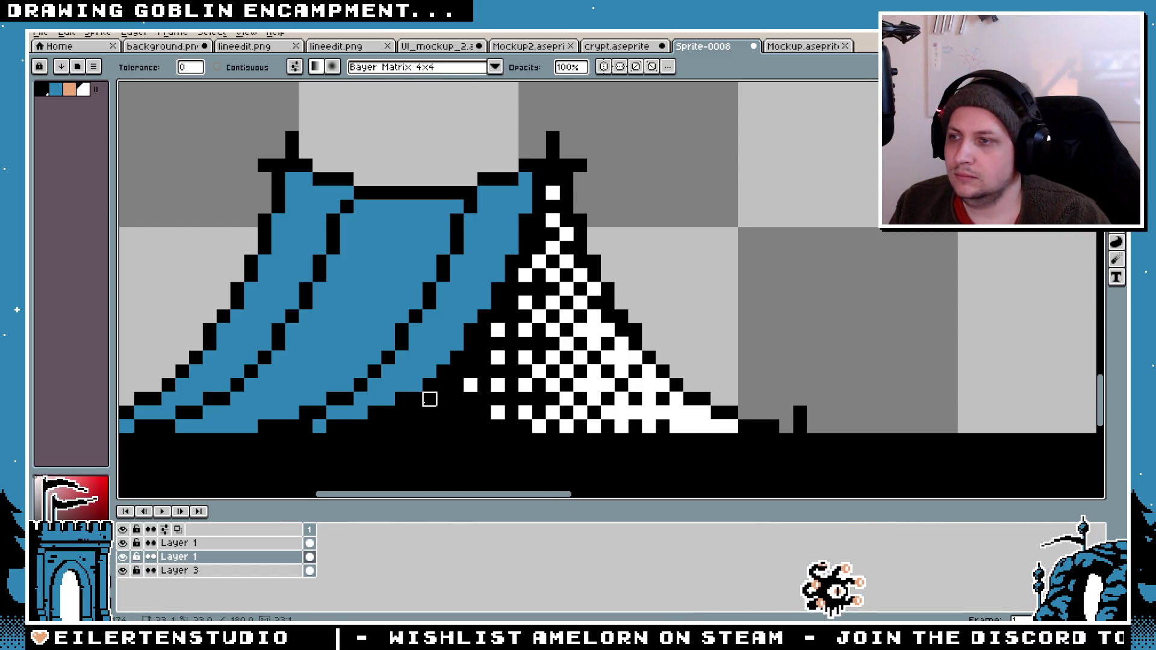
pyautogui.moveTo(553, 413); pyautogui.dragTo(127, 386)
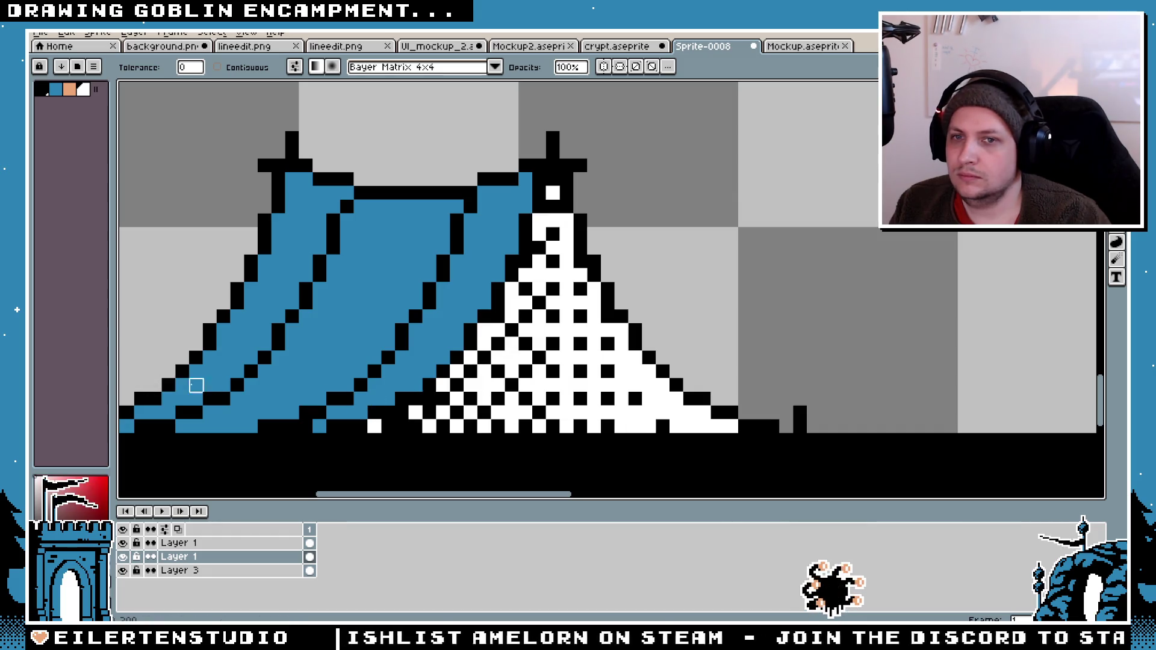
pyautogui.scroll(-3, 197, 385)
pyautogui.scroll(-2, 197, 386)
pyautogui.hotkey('ctrl', 'z')
pyautogui.scroll(4, 520, 333)
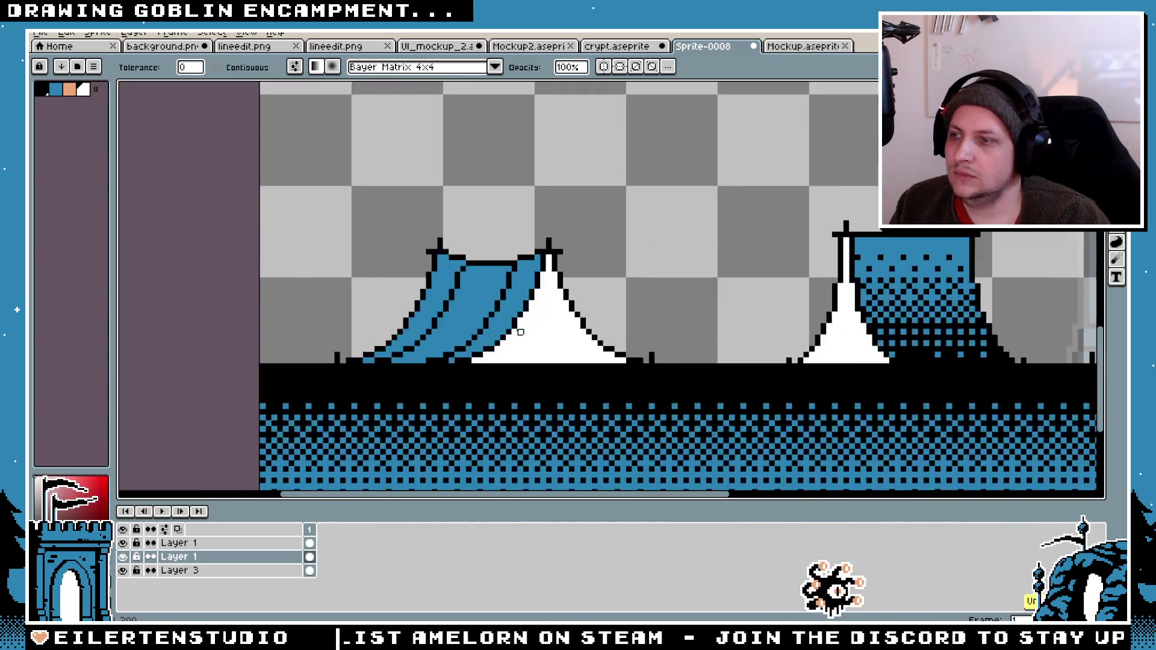
pyautogui.scroll(1, 519, 333)
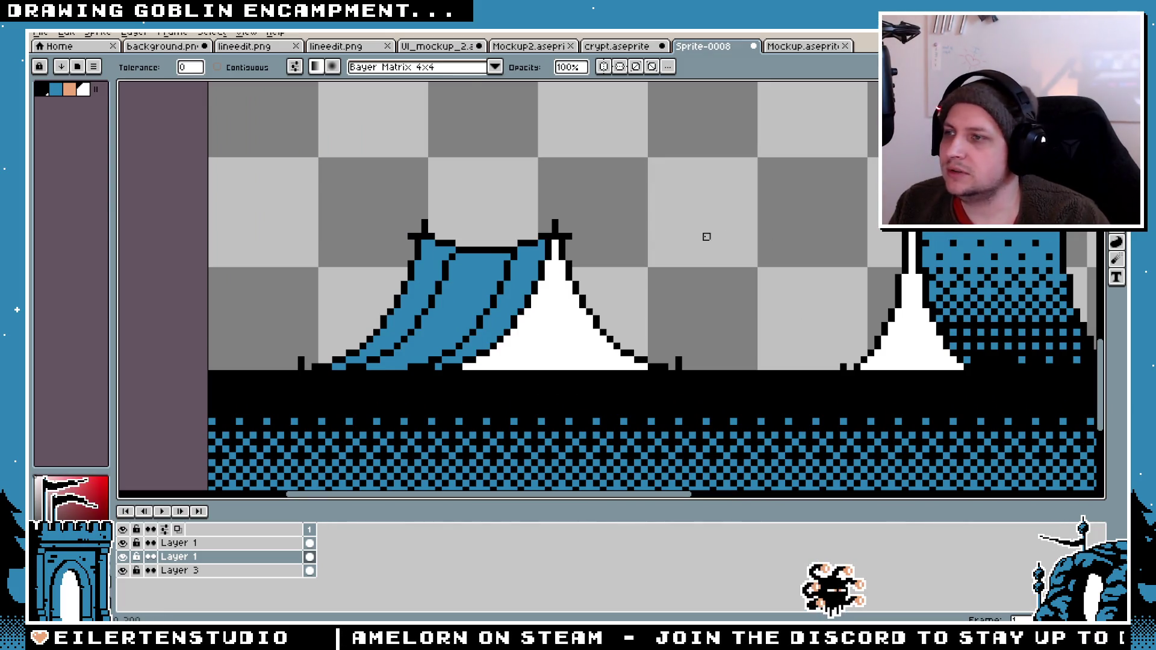
pyautogui.scroll(-1, 707, 237)
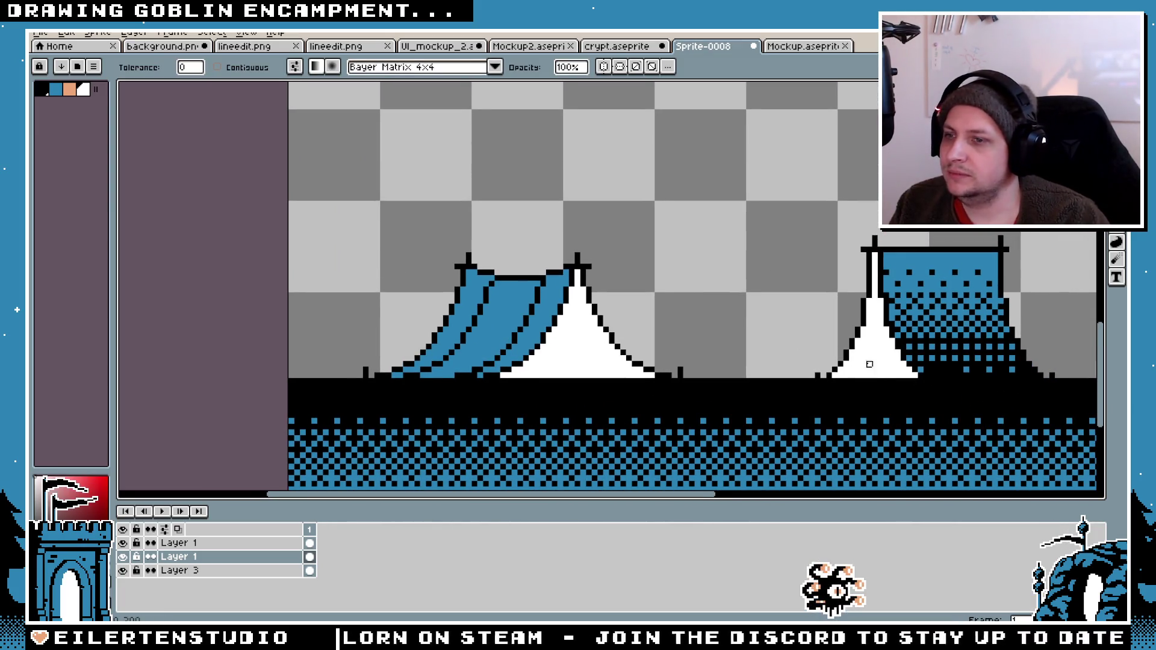
pyautogui.scroll(2, 619, 345)
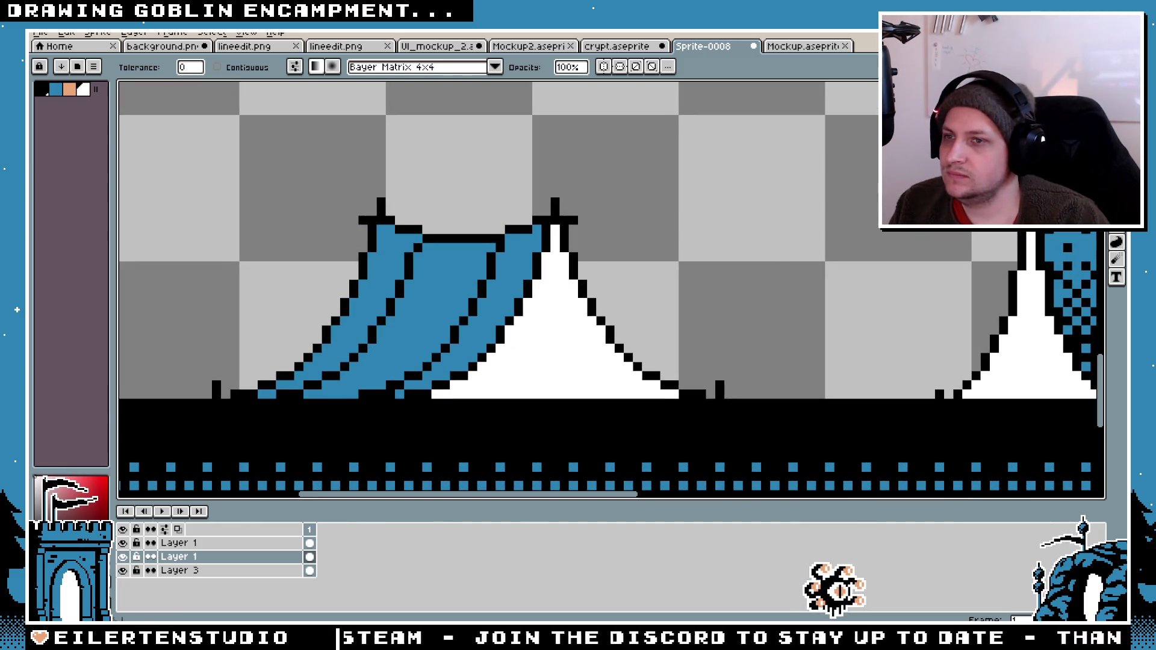
pyautogui.scroll(2, 479, 322)
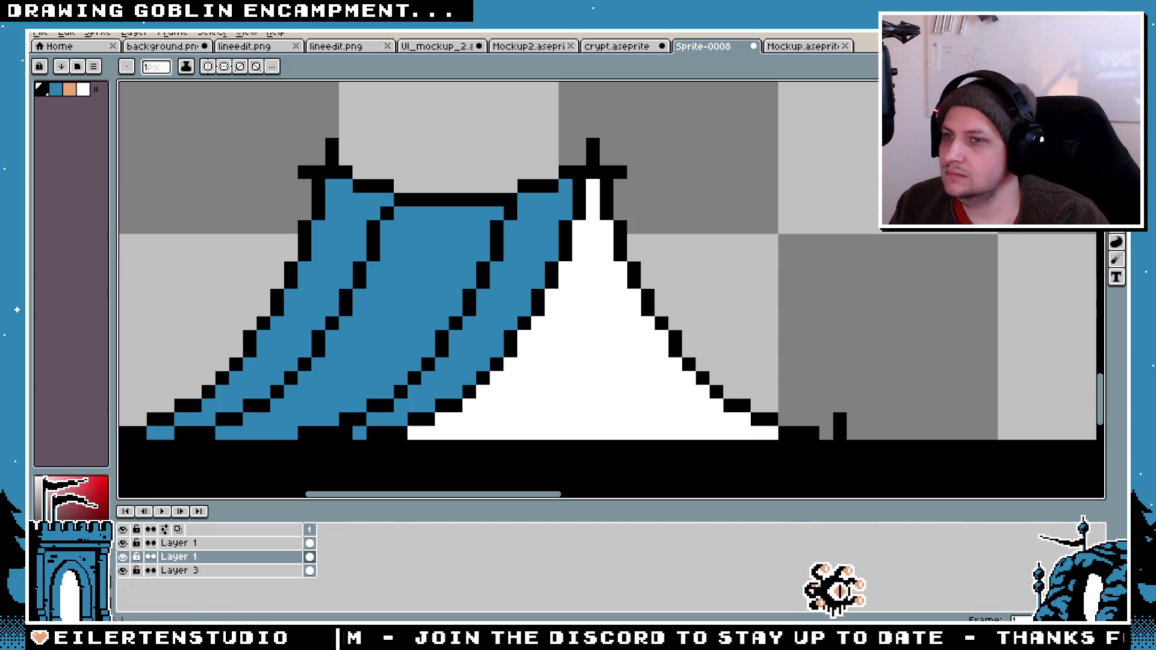
# Outline the white side's left and right edges in black down to the base
pyautogui.moveTo(593, 188); pyautogui.dragTo(573, 398)
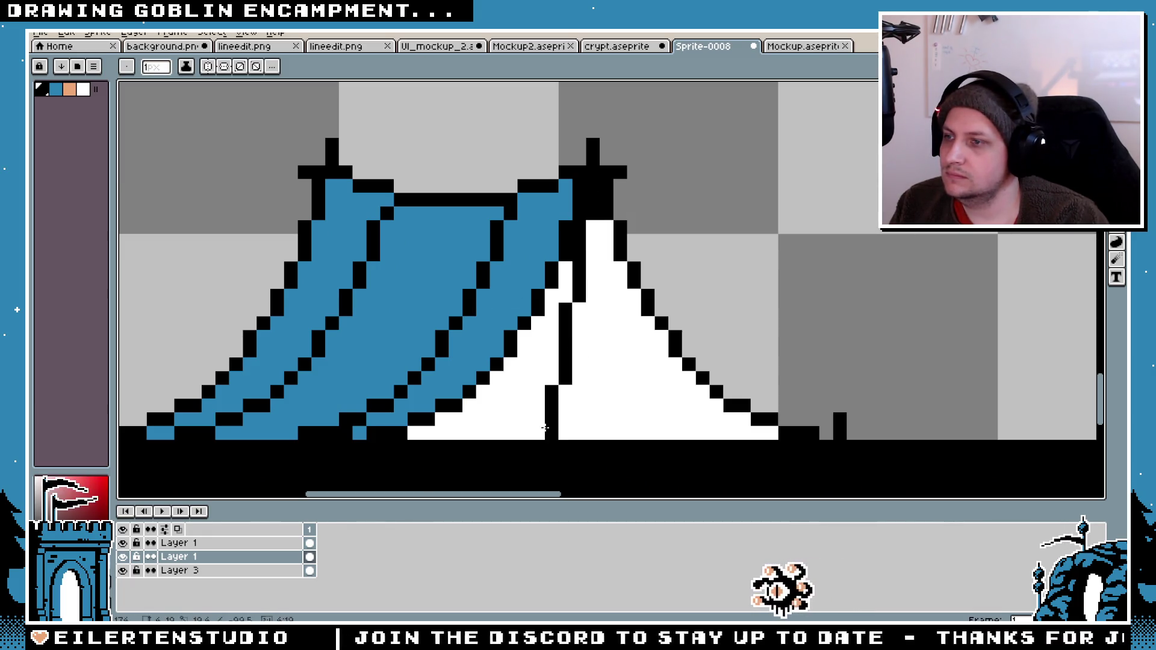
pyautogui.hotkey('ctrl', 'z')
pyautogui.press('b')
pyautogui.moveTo(594, 188); pyautogui.dragTo(497, 433)
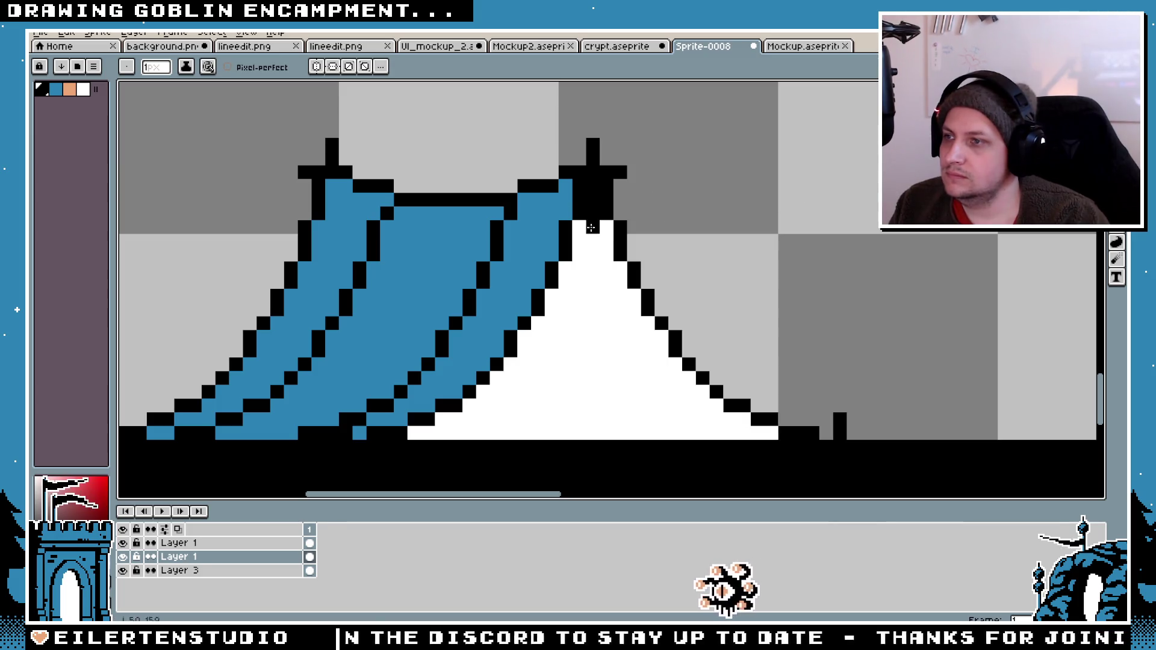
pyautogui.moveTo(605, 224); pyautogui.dragTo(748, 432)
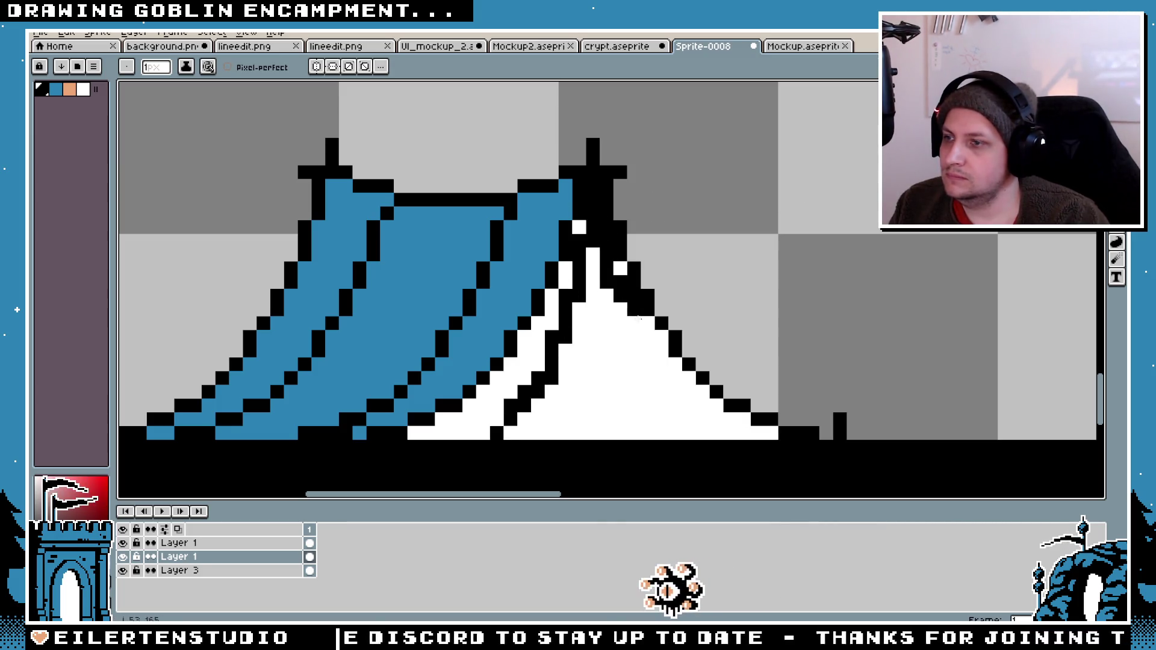
pyautogui.click(763, 437)
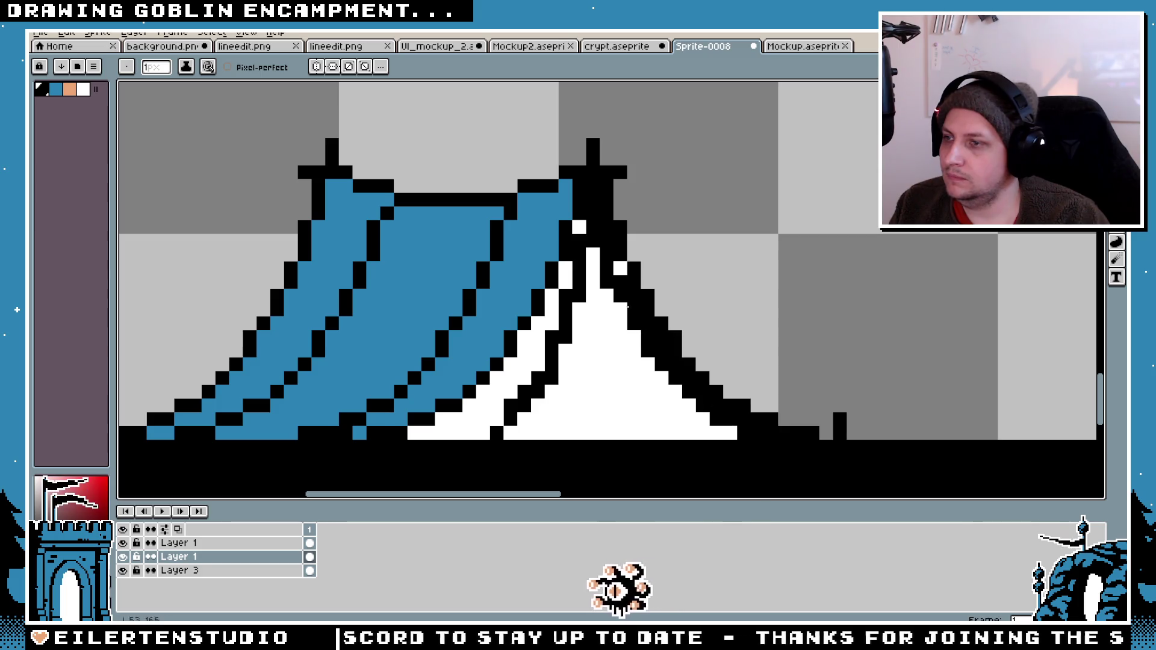
# Blacken stray white pixels beside the right pole and inside the outline
pyautogui.click(620, 268)
pyautogui.moveTo(608, 307)
pyautogui.mouseDown()
pyautogui.moveTo(598, 275)
pyautogui.moveTo(533, 357)
pyautogui.mouseUp()
pyautogui.click(621, 269)
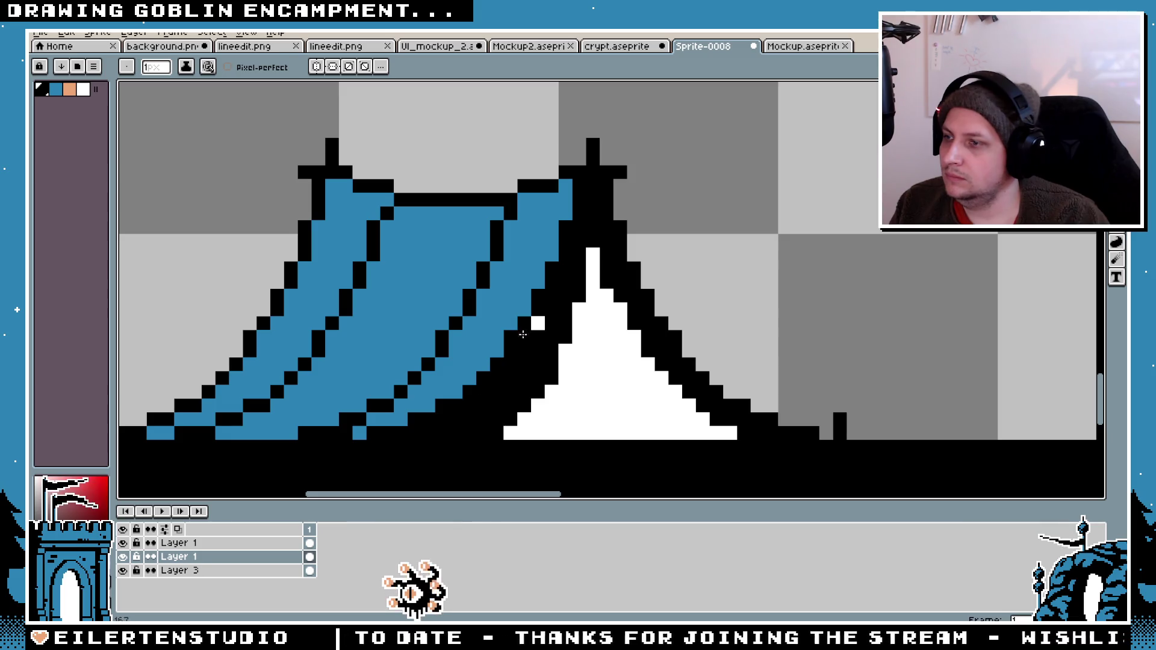
pyautogui.click(537, 323)
pyautogui.scroll(-2, 537, 326)
pyautogui.scroll(-2, 552, 325)
pyautogui.scroll(4, 571, 326)
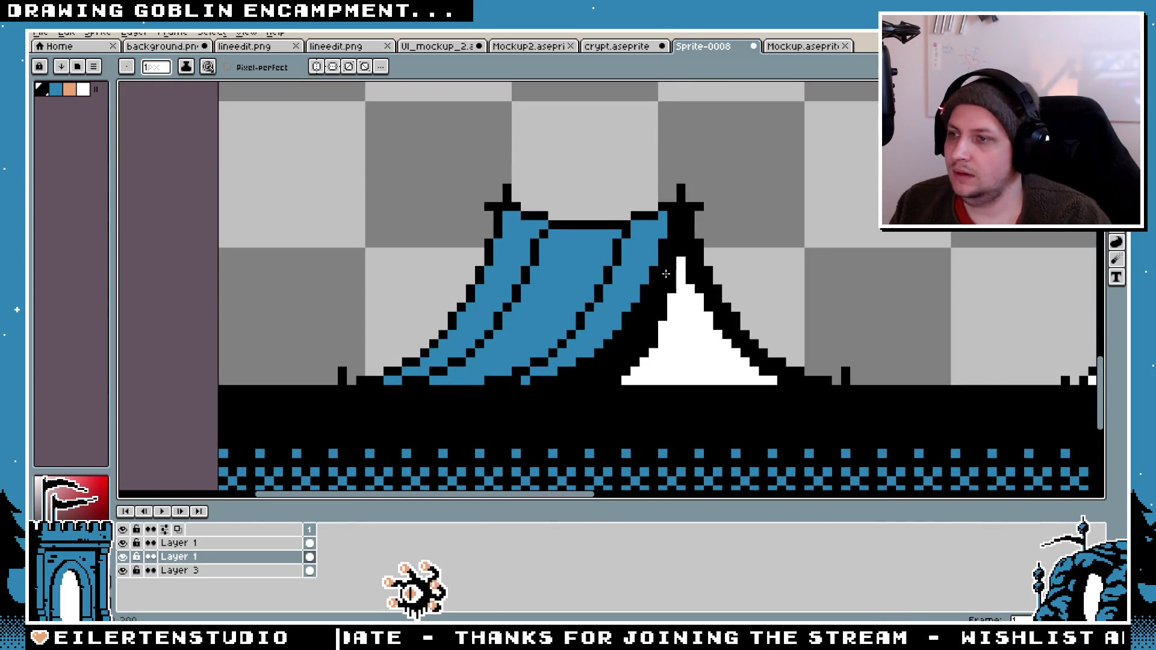
pyautogui.scroll(-1, 621, 386)
pyautogui.scroll(-2, 623, 386)
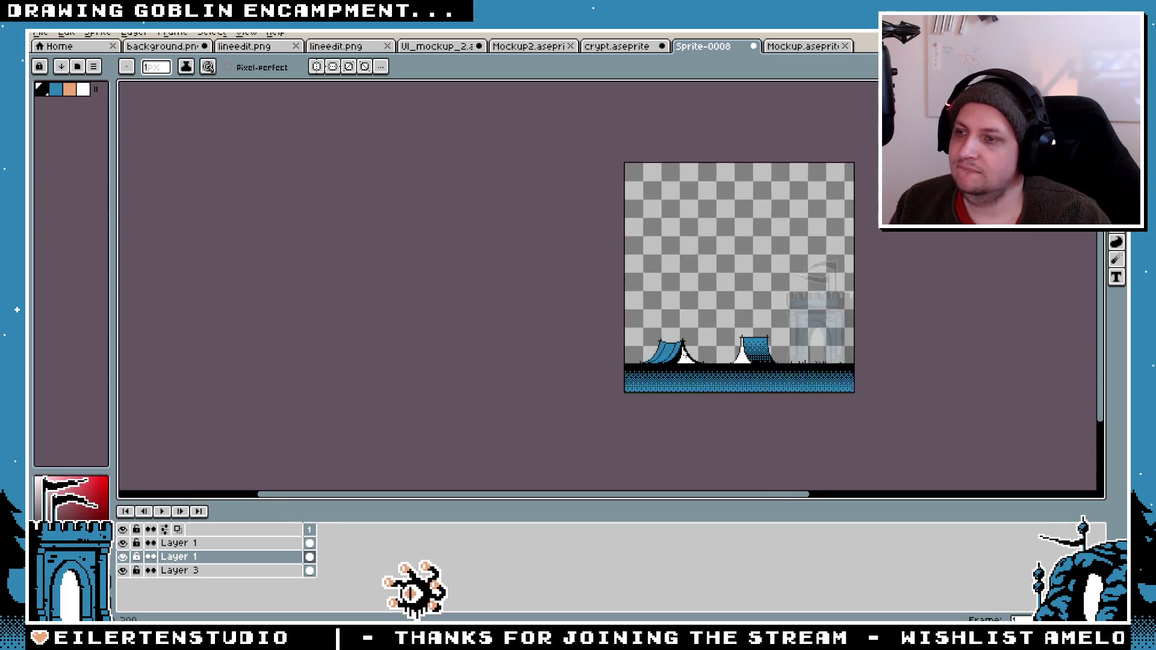
pyautogui.scroll(3, 624, 317)
pyautogui.scroll(1, 625, 244)
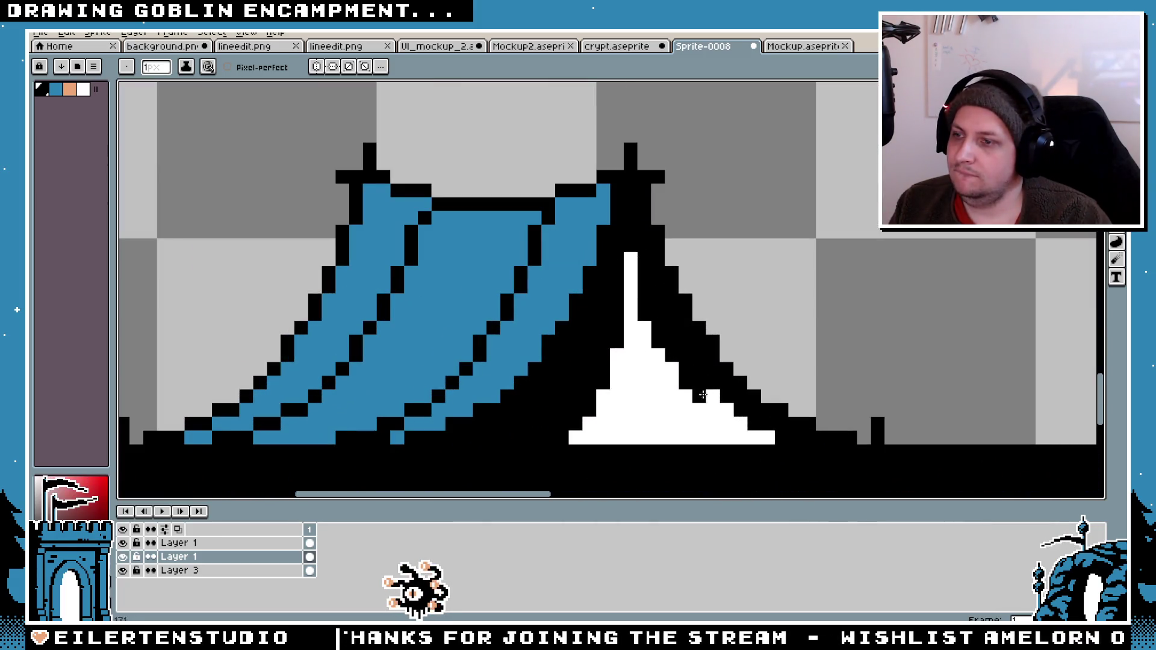
pyautogui.scroll(-2, 767, 441)
pyautogui.scroll(-2, 767, 442)
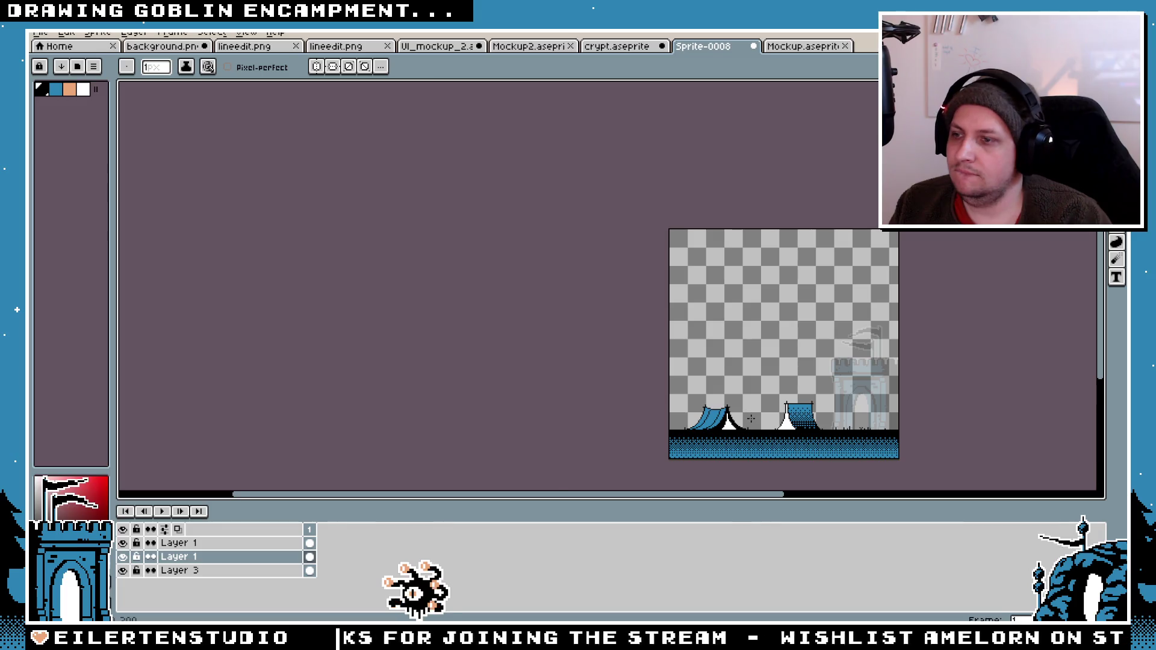
pyautogui.scroll(2, 751, 418)
pyautogui.scroll(1, 705, 392)
pyautogui.scroll(2, 633, 424)
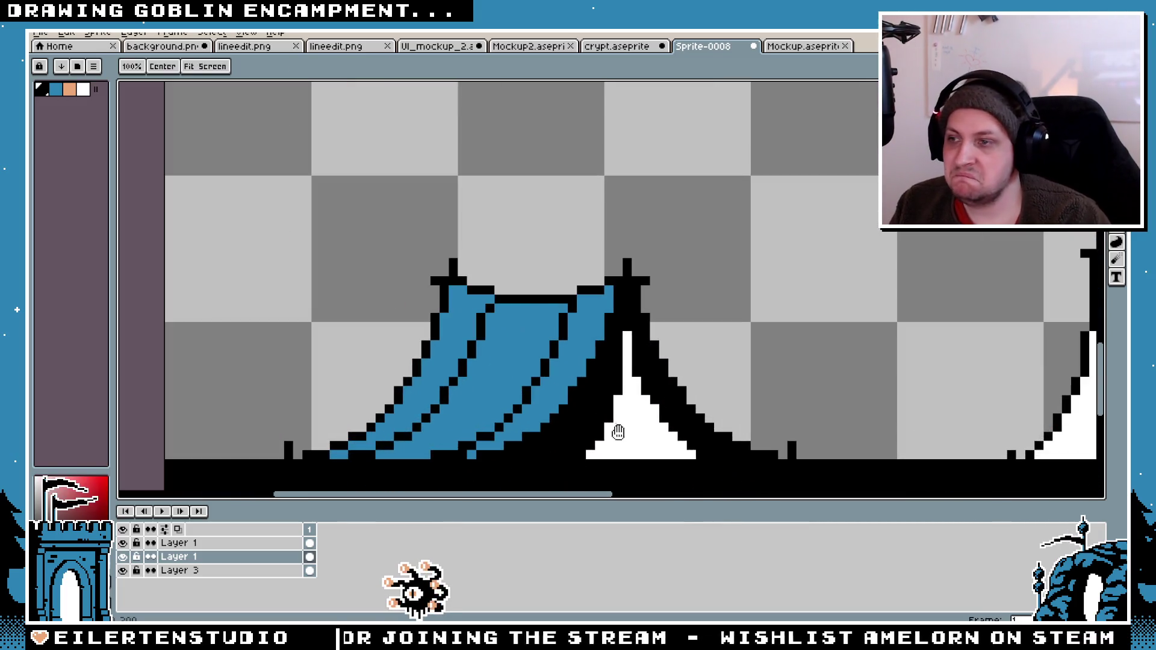
pyautogui.scroll(1, 618, 433)
pyautogui.scroll(1, 622, 379)
pyautogui.scroll(1, 627, 286)
# Reshape the white entrance triangle, widening it lower left and edging its left side black
pyautogui.moveTo(610, 223)
pyautogui.mouseDown()
pyautogui.moveTo(511, 398)
pyautogui.moveTo(450, 445)
pyautogui.mouseUp()
pyautogui.scroll(-3, 484, 449)
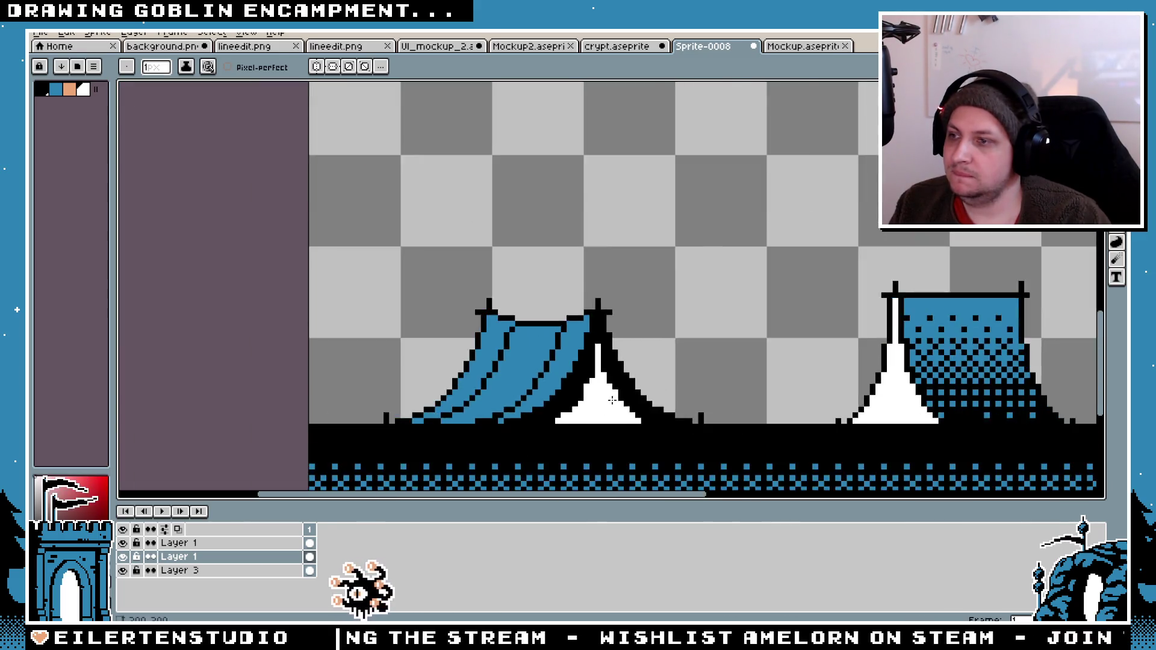
pyautogui.scroll(-1, 523, 415)
pyautogui.scroll(2, 571, 379)
pyautogui.moveTo(587, 354); pyautogui.dragTo(585, 379)
pyautogui.click(586, 379)
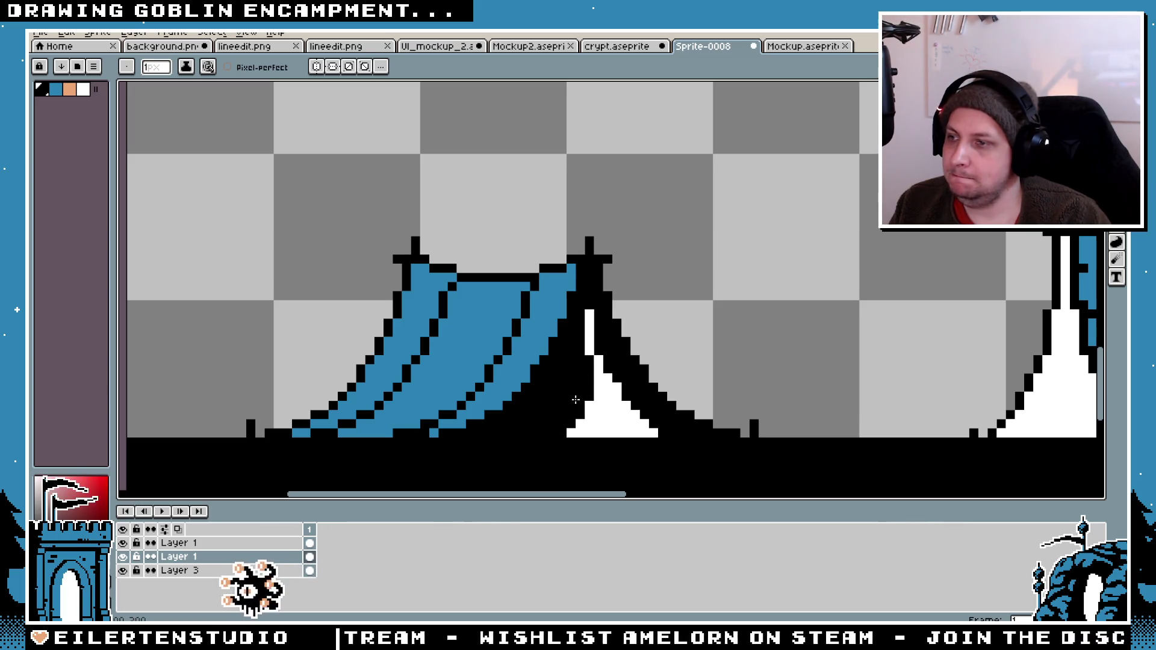
pyautogui.scroll(-2, 586, 384)
pyautogui.scroll(3, 588, 418)
pyautogui.scroll(-1, 579, 405)
pyautogui.scroll(1, 578, 406)
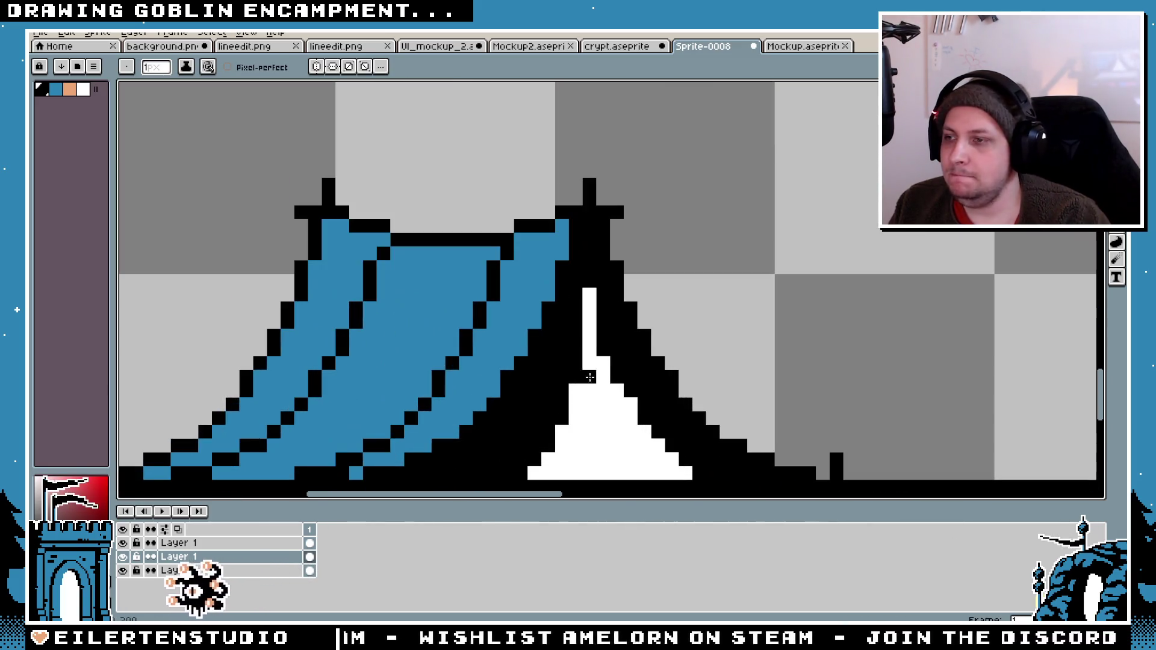
pyautogui.scroll(-1, 604, 331)
pyautogui.scroll(-2, 604, 331)
pyautogui.scroll(1, 615, 281)
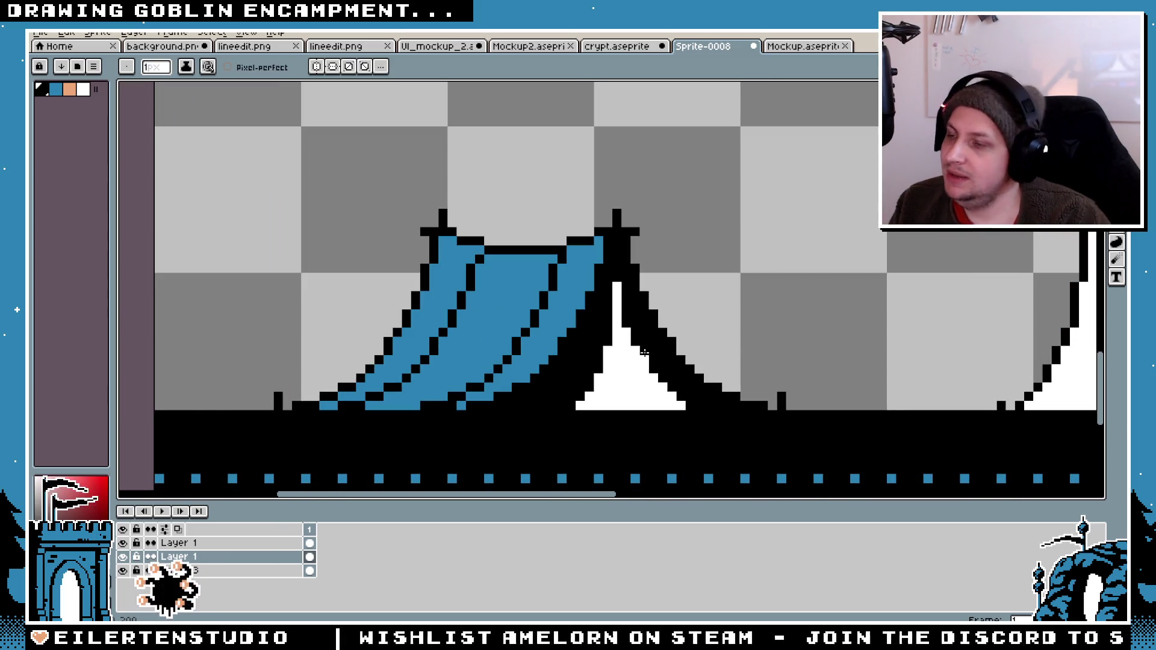
pyautogui.scroll(-3, 615, 307)
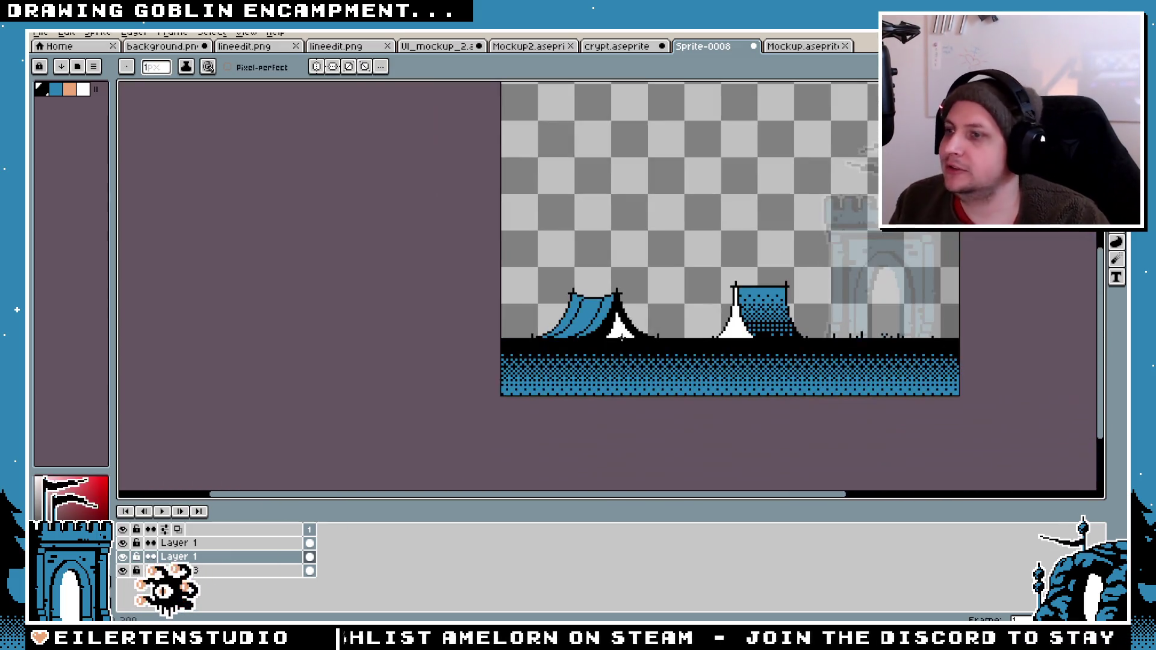
pyautogui.scroll(4, 620, 340)
pyautogui.scroll(-1, 602, 330)
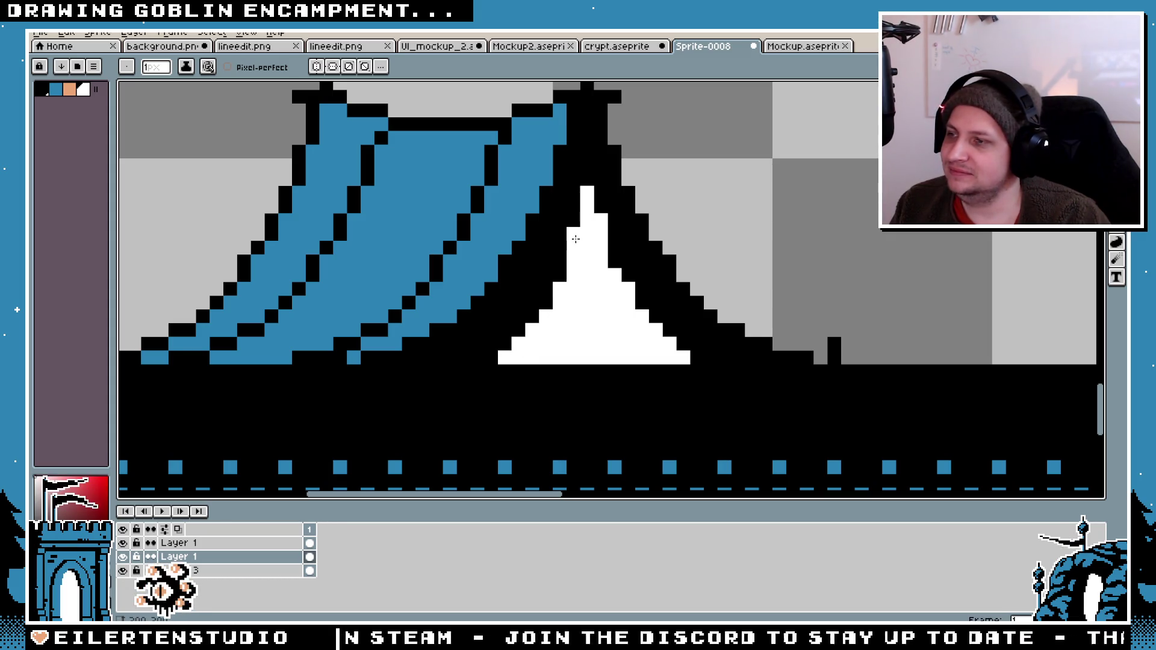
pyautogui.hotkey('ctrl', 'z')
# Draw a black crease down from the pole top and fill the strip beside it black
pyautogui.hotkey('ctrl', 'z')
pyautogui.hotkey('ctrl', 'z')
pyautogui.hotkey('ctrl', 'z')
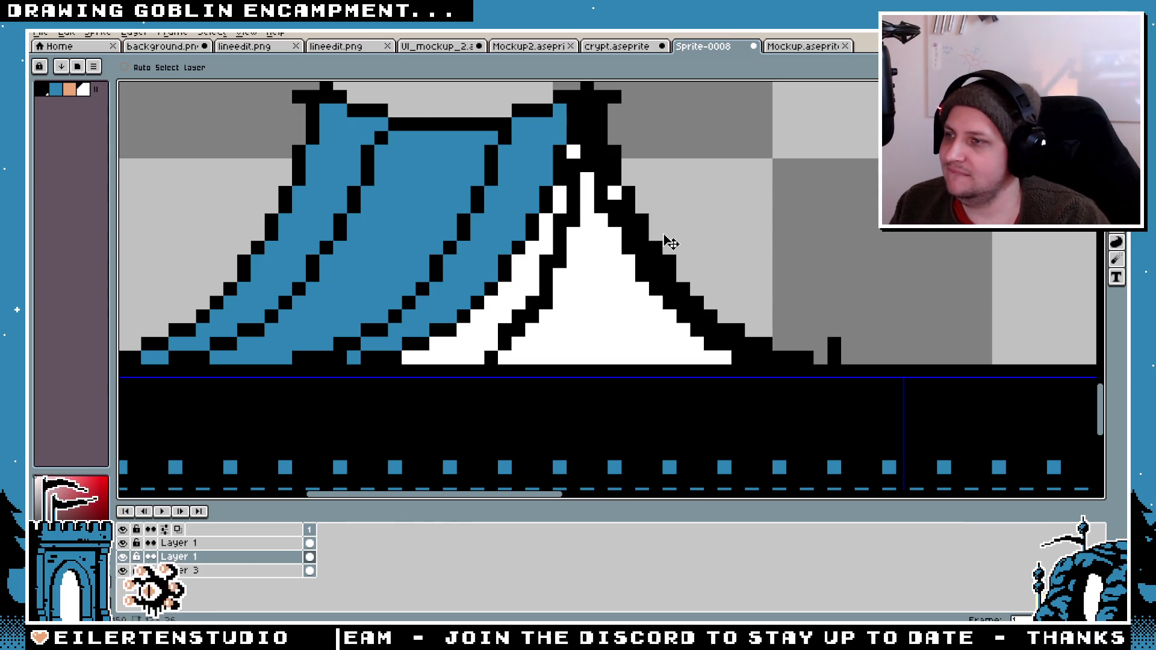
pyautogui.hotkey('ctrl', 'z')
pyautogui.hotkey('ctrl', 'z')
pyautogui.scroll(-4, 665, 240)
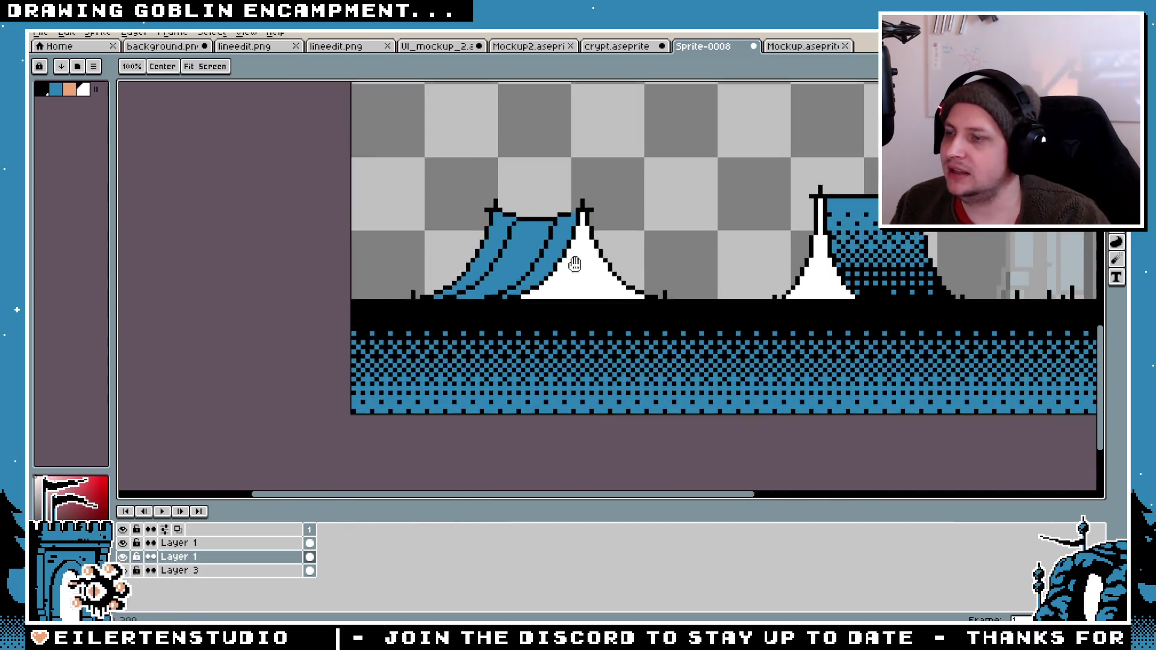
pyautogui.scroll(2, 513, 218)
pyautogui.scroll(2, 453, 197)
pyautogui.press('b')
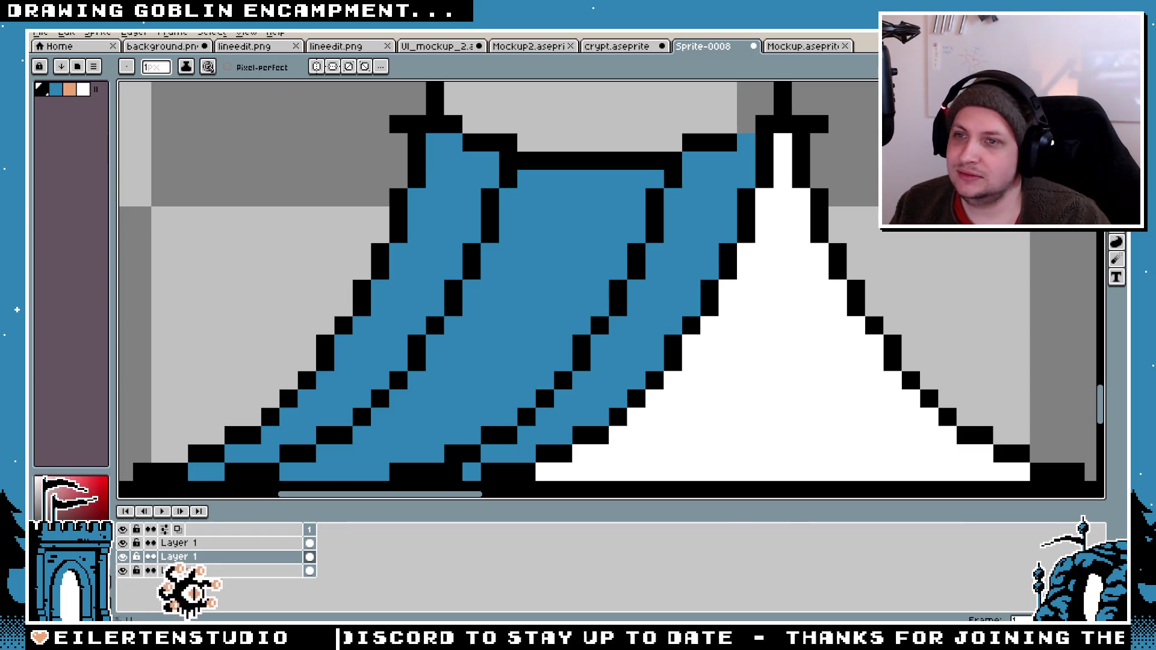
pyautogui.moveTo(783, 271); pyautogui.dragTo(782, 136)
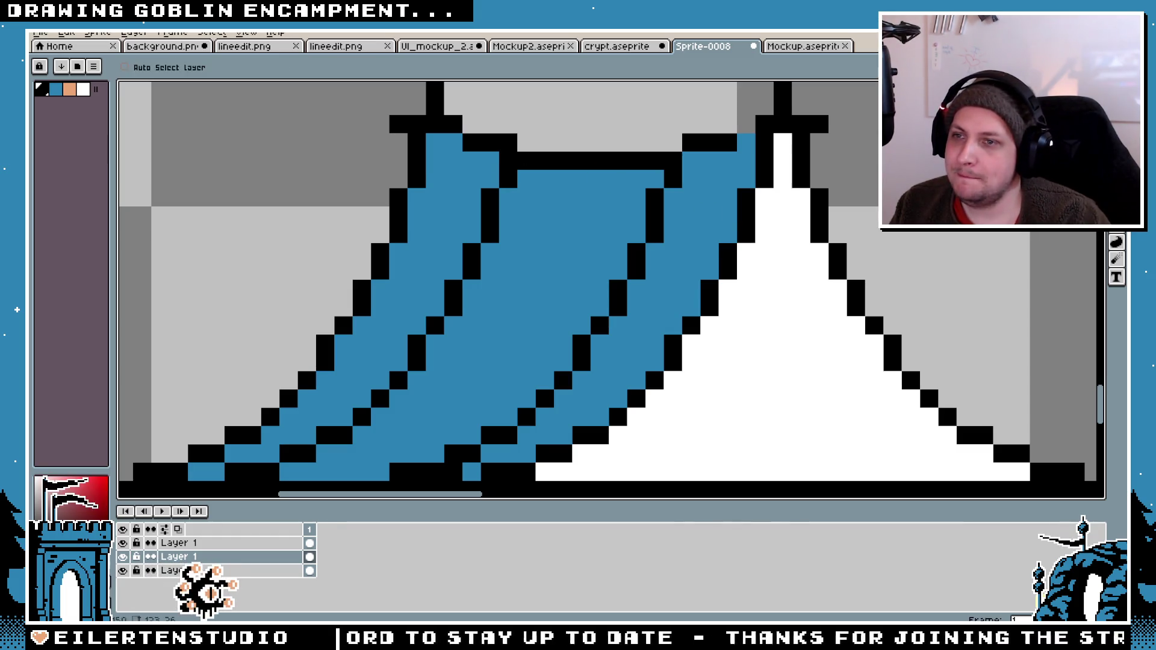
pyautogui.scroll(-1, 654, 181)
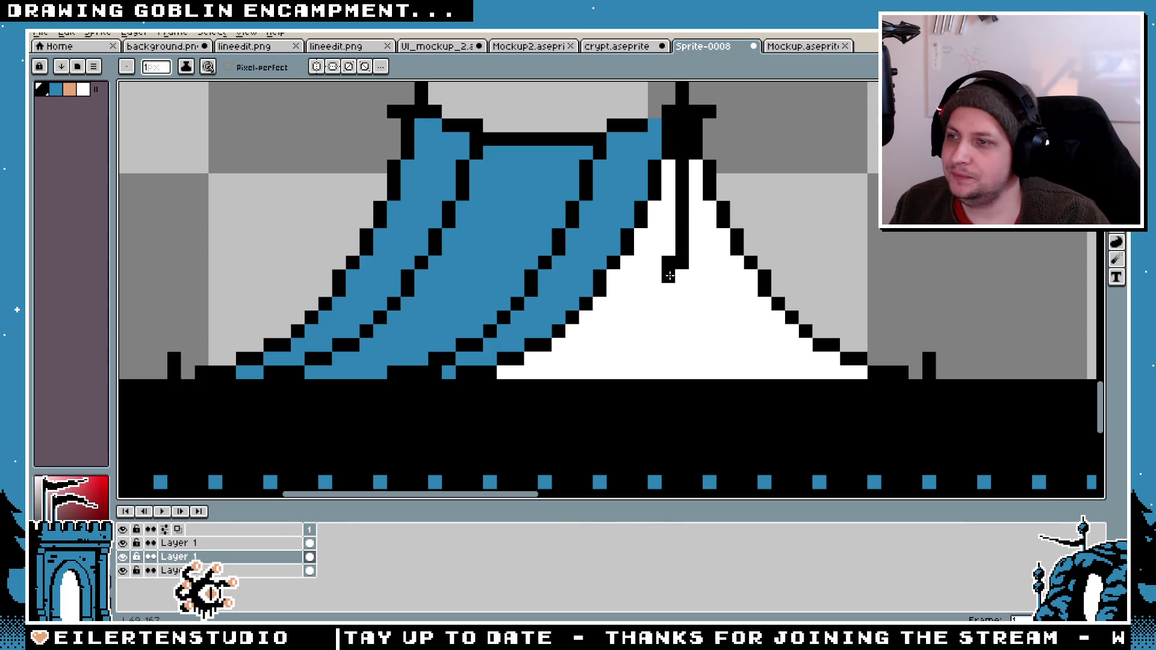
pyautogui.hotkey('ctrl', 'z')
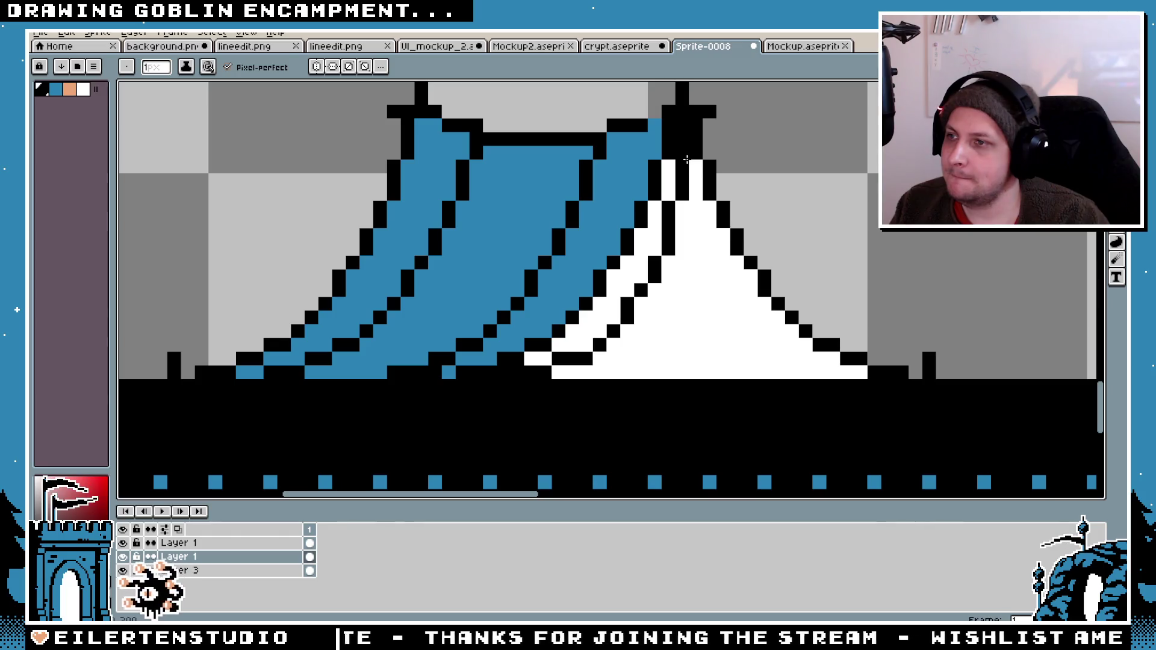
pyautogui.hotkey('ctrl', 'z')
pyautogui.moveTo(683, 130)
pyautogui.mouseDown()
pyautogui.moveTo(630, 340)
pyautogui.moveTo(584, 372)
pyautogui.mouseUp()
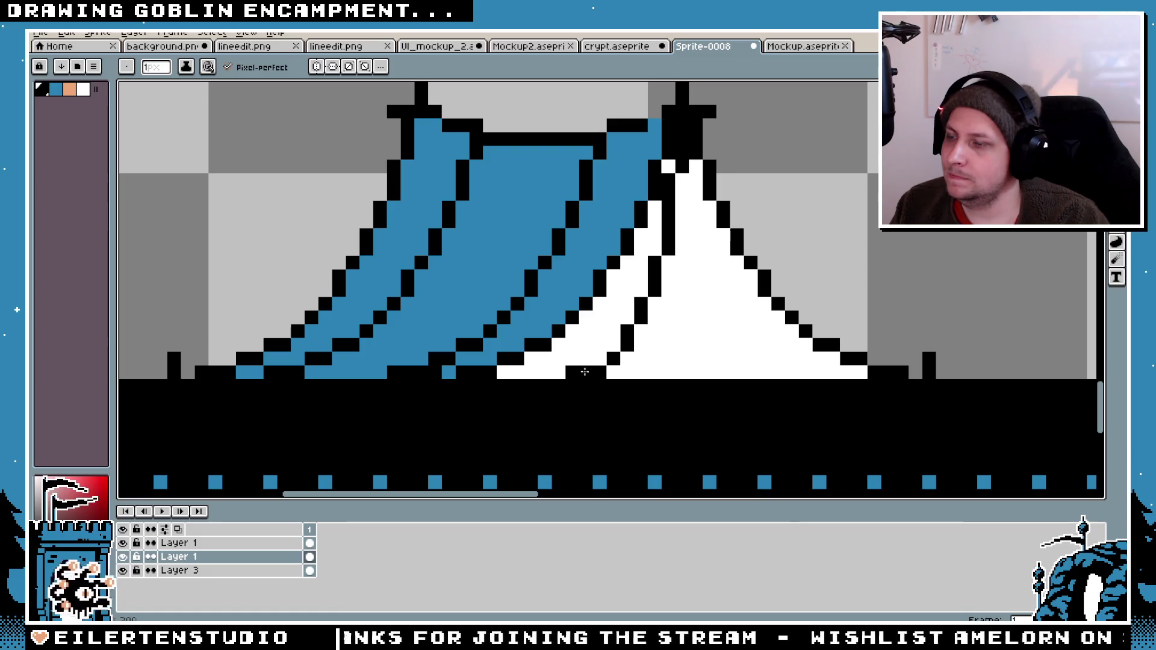
pyautogui.click(1117, 242)
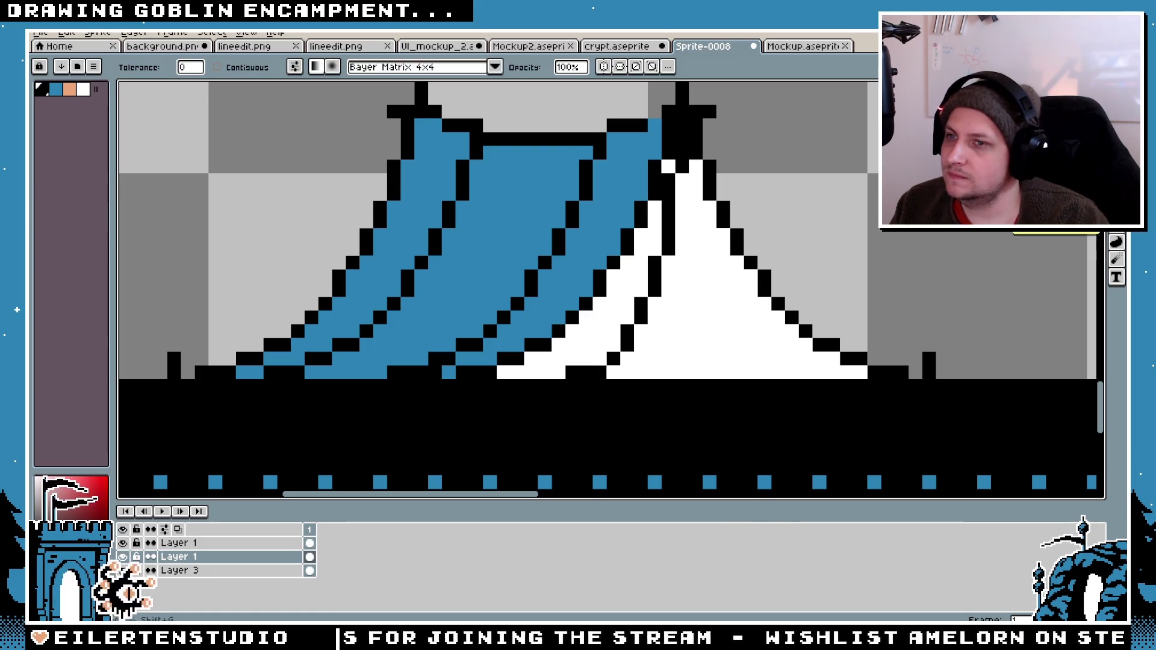
pyautogui.click(588, 266)
pyautogui.scroll(-3, 696, 194)
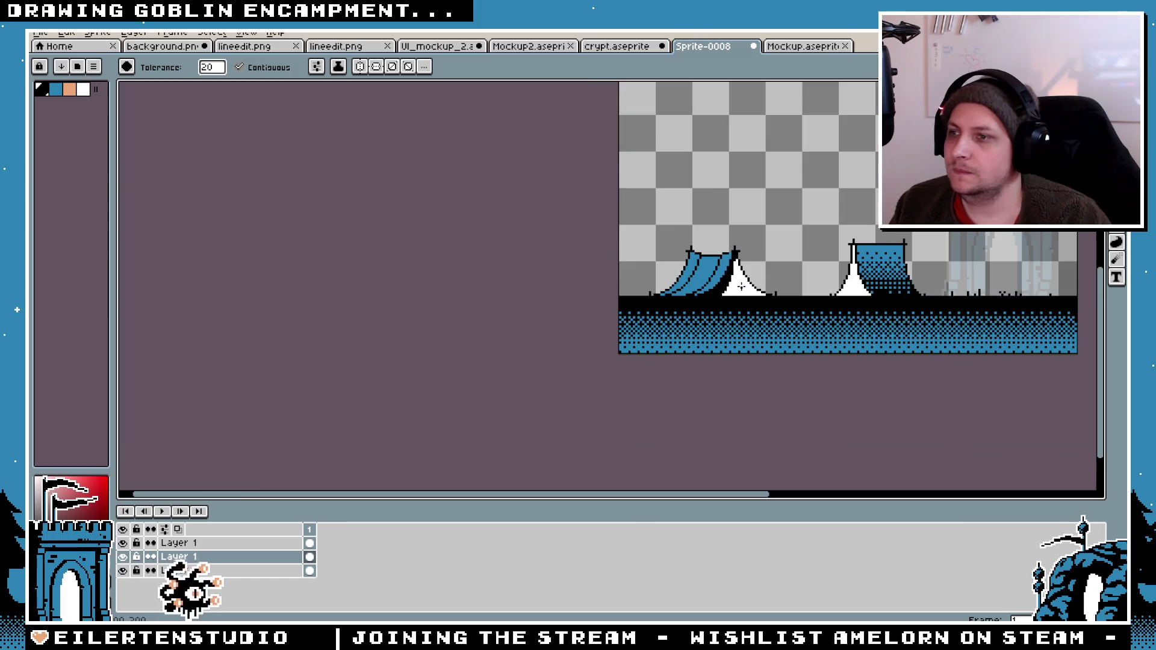
pyautogui.scroll(3, 742, 285)
pyautogui.scroll(-1, 723, 217)
# Draw a black diagonal fold line splitting the white panel into two flaps
pyautogui.press('i')
pyautogui.moveTo(622, 159)
pyautogui.mouseDown()
pyautogui.moveTo(659, 276)
pyautogui.moveTo(728, 366)
pyautogui.moveTo(760, 384)
pyautogui.mouseUp()
pyautogui.hotkey('ctrl', 'z')
pyautogui.press('b')
pyautogui.moveTo(628, 191); pyautogui.dragTo(640, 289)
pyautogui.hotkey('ctrl', 'z')
pyautogui.moveTo(642, 180)
pyautogui.mouseDown()
pyautogui.moveTo(642, 261)
pyautogui.moveTo(675, 358)
pyautogui.moveTo(727, 393)
pyautogui.mouseUp()
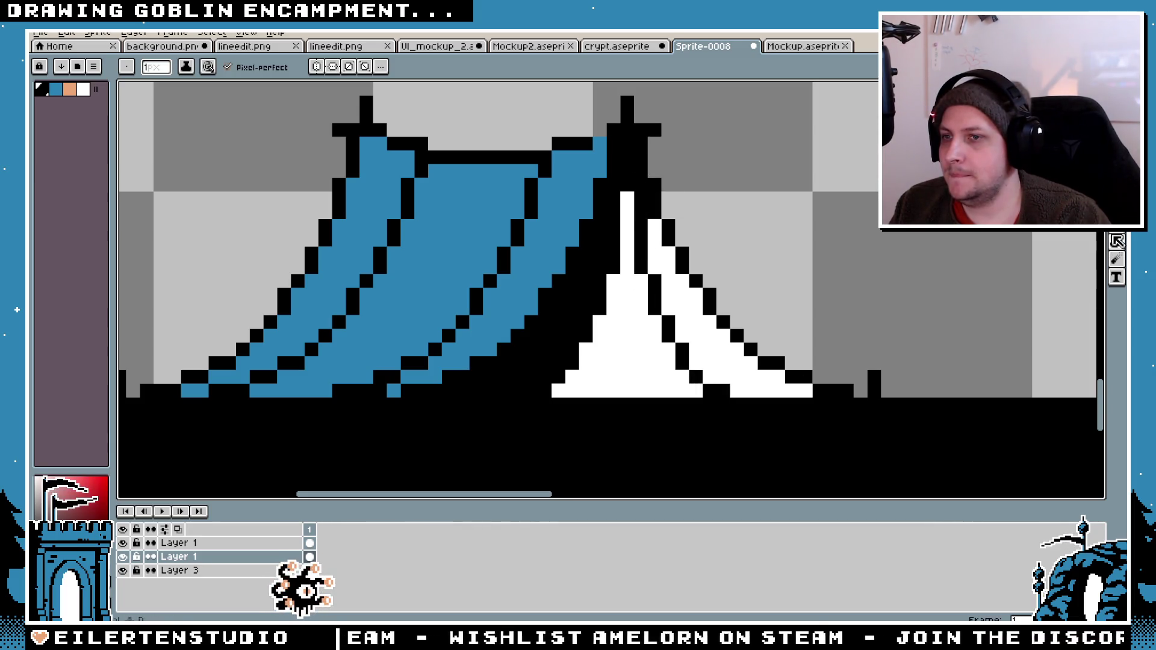
# Try filling the white panel with black several times, undoing each fill
pyautogui.press('g')
pyautogui.click(684, 335)
pyautogui.hotkey('ctrl', 'z')
pyautogui.click(684, 334)
pyautogui.scroll(-2, 684, 336)
pyautogui.hotkey('ctrl', 'z')
pyautogui.scroll(2, 684, 313)
pyautogui.scroll(1, 614, 353)
pyautogui.scroll(2, 543, 388)
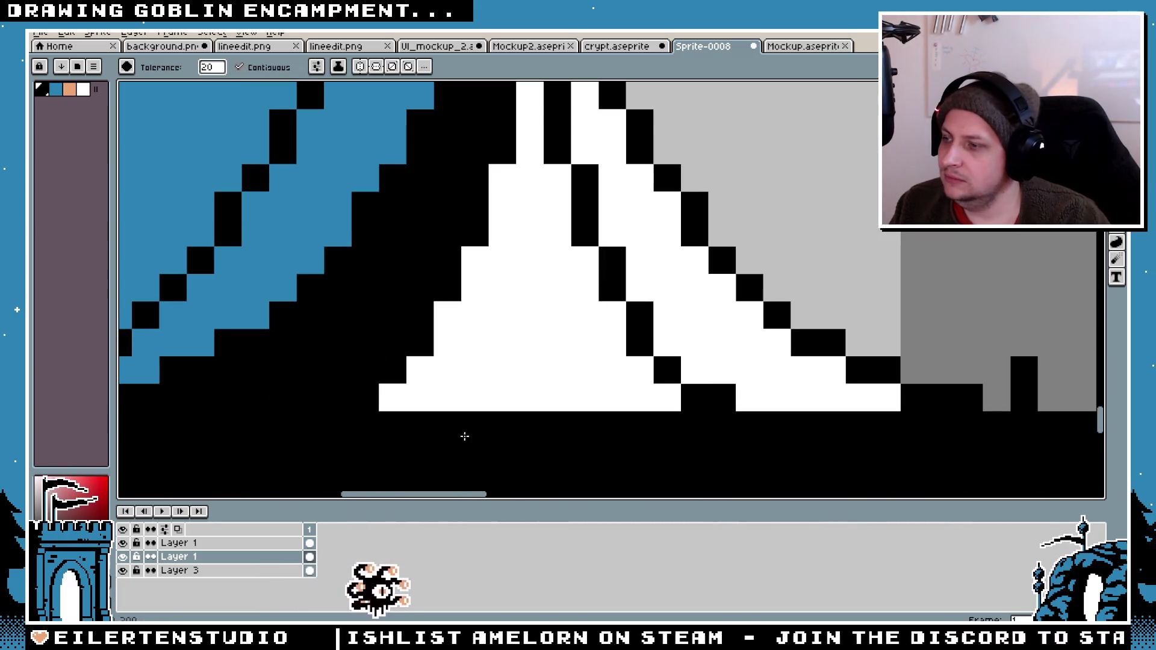
pyautogui.scroll(-2, 571, 321)
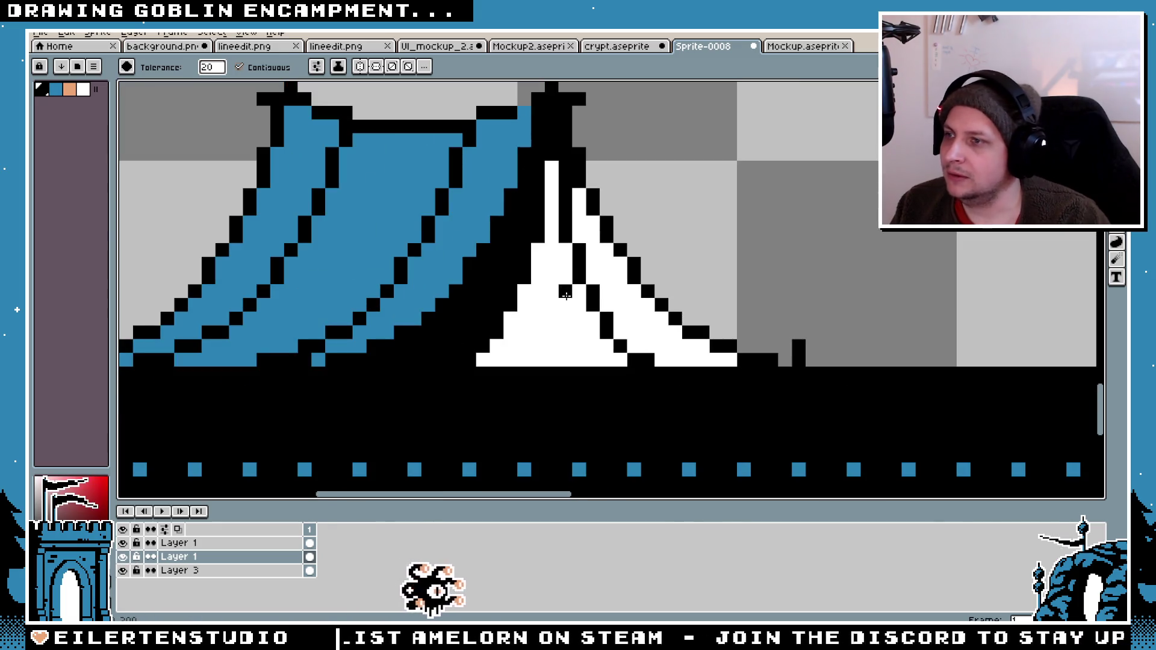
pyautogui.click(626, 265)
pyautogui.hotkey('ctrl', 'z')
# Test a non-contiguous black fill on the white panel and undo it
pyautogui.click(239, 67)
pyautogui.click(620, 260)
pyautogui.hotkey('ctrl', 'z')
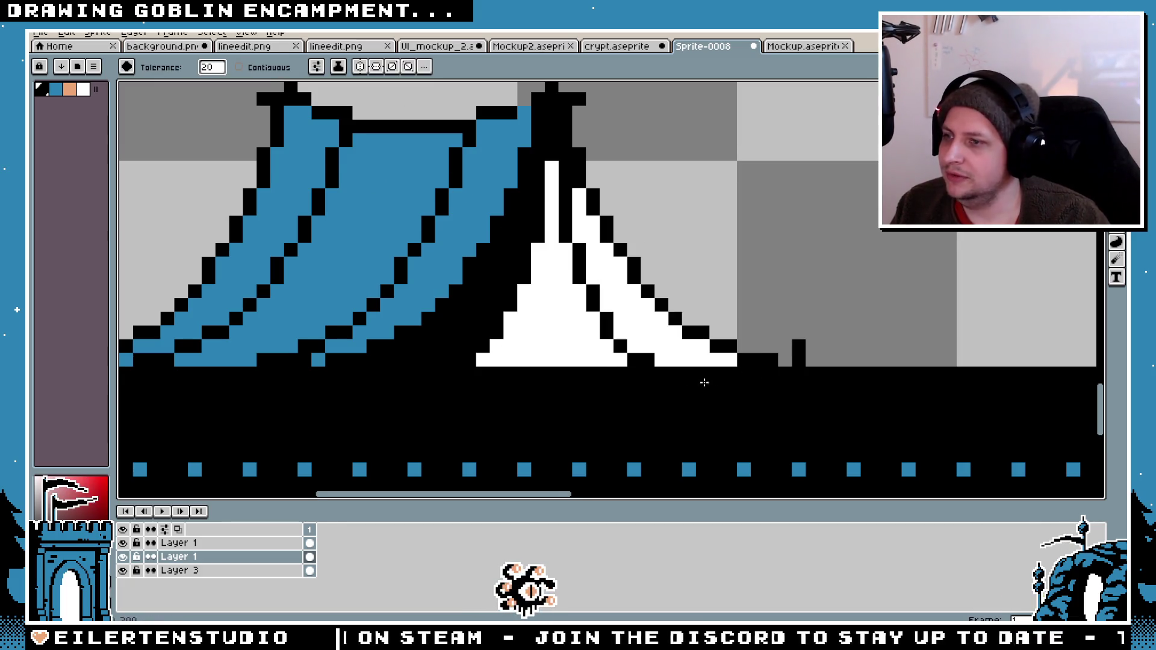
pyautogui.scroll(1, 574, 334)
# Toggle the ground-band layer's visibility to inspect it and make the top Layer 1 active
pyautogui.click(125, 543)
pyautogui.click(125, 544)
pyautogui.click(125, 544)
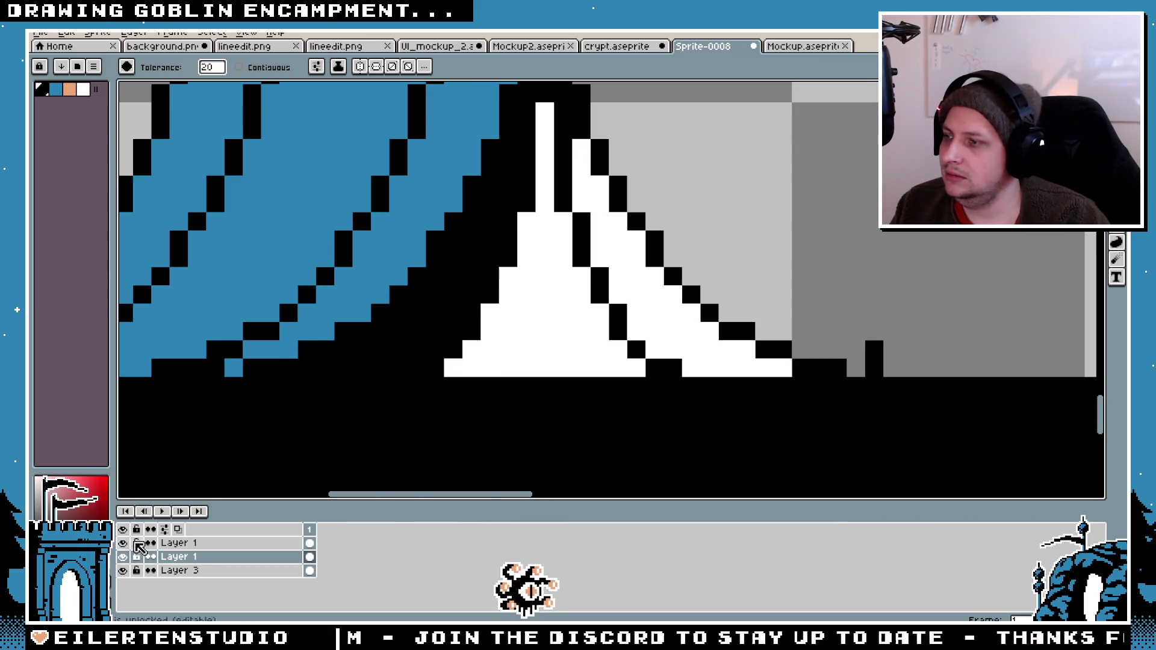
pyautogui.click(124, 542)
pyautogui.click(189, 544)
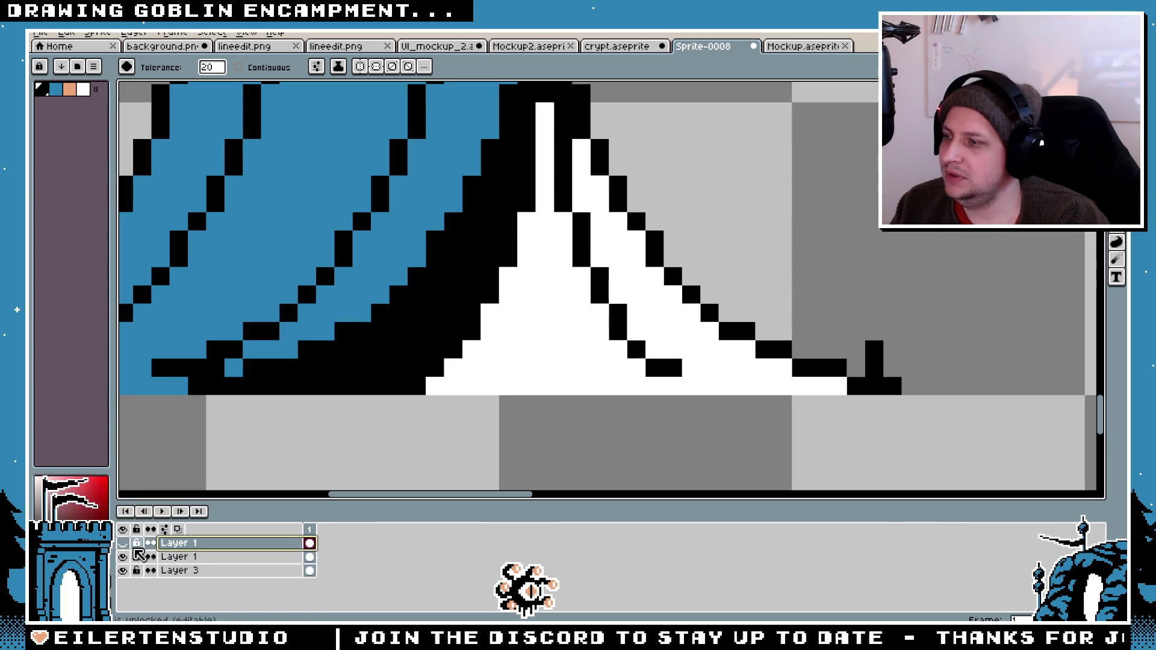
pyautogui.click(124, 544)
# Drag the Layer 1 rows so the stack reads Layer 1, Layer 3, Layer 1
pyautogui.moveTo(175, 555); pyautogui.dragTo(186, 572)
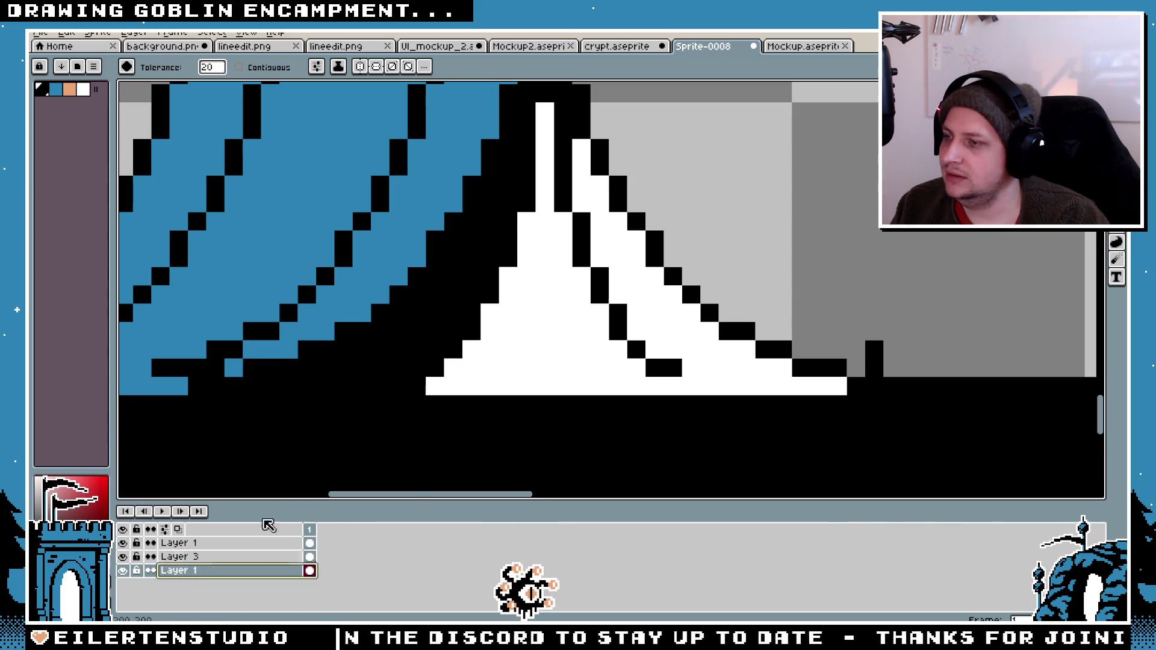
pyautogui.scroll(-3, 476, 348)
pyautogui.scroll(2, 477, 347)
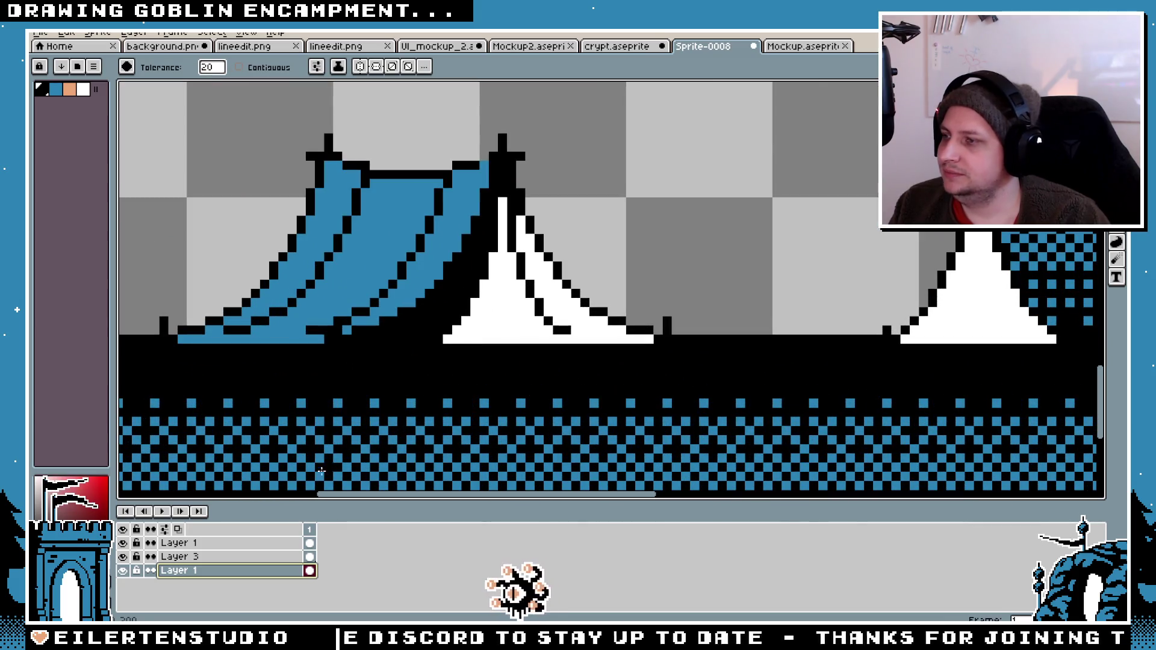
pyautogui.scroll(1, 602, 266)
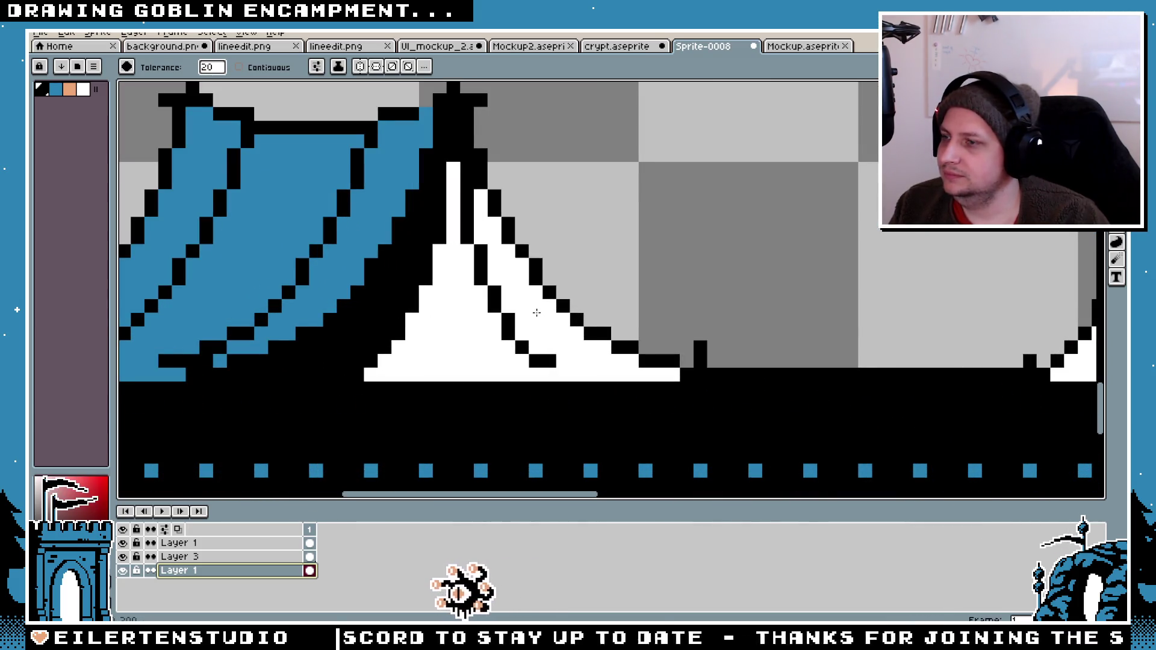
pyautogui.hotkey('ctrl', 'z')
pyautogui.hotkey('ctrl', 'z')
pyautogui.hotkey('ctrl', 'z')
pyautogui.hotkey('ctrl', 'z')
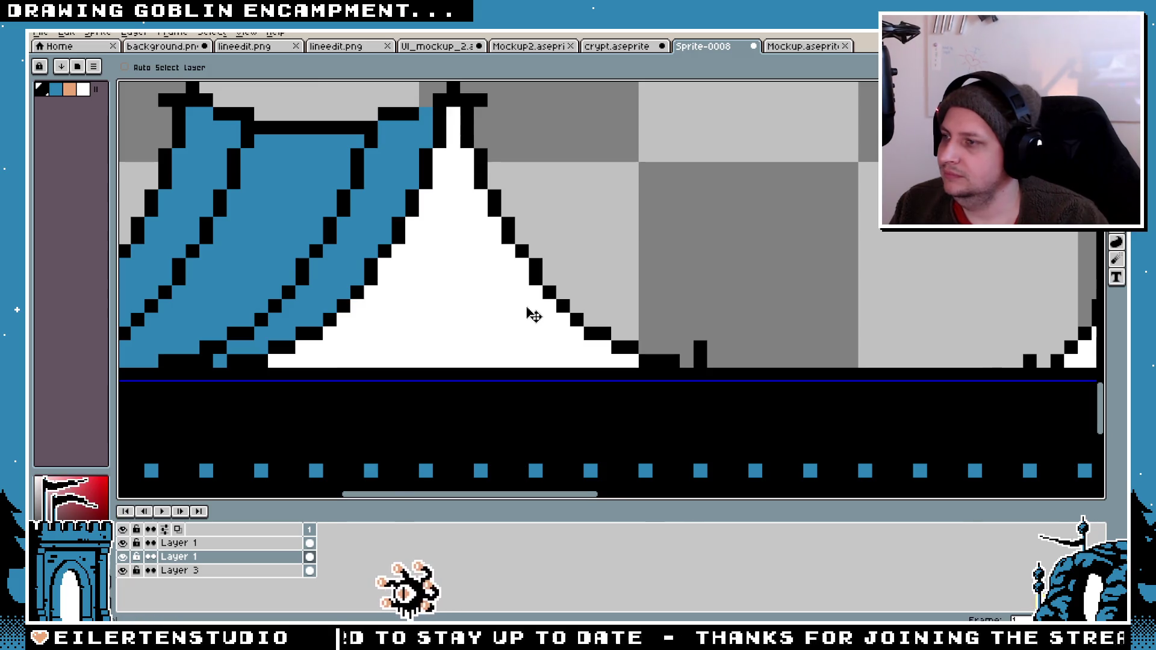
pyautogui.click(165, 544)
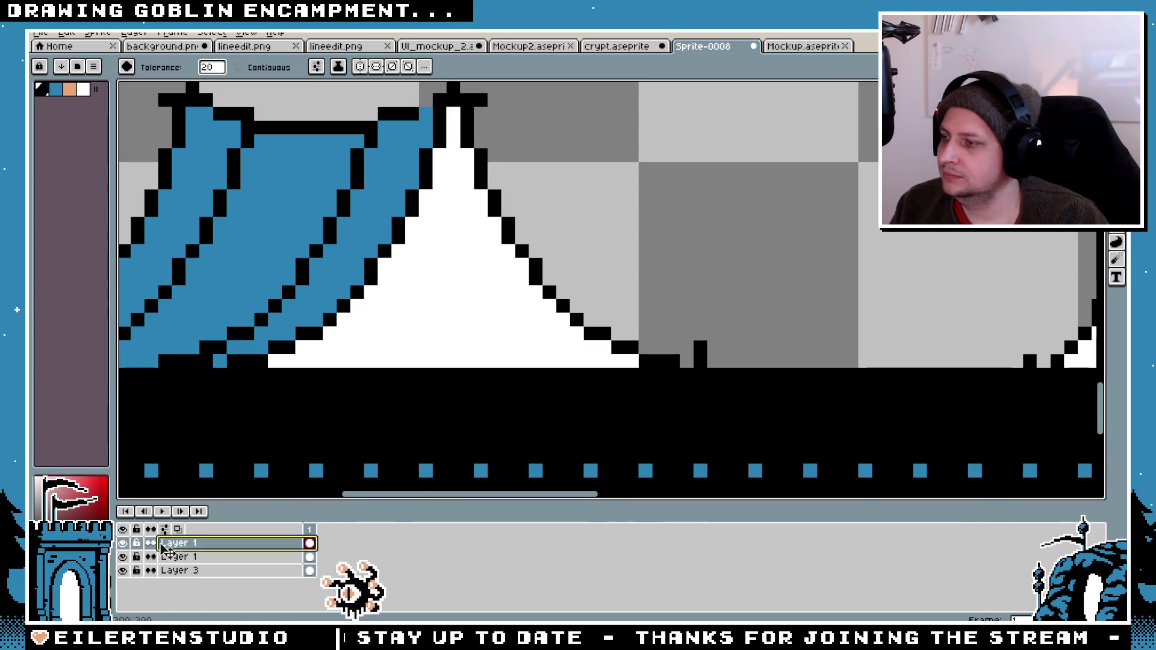
pyautogui.moveTo(163, 544); pyautogui.dragTo(158, 570)
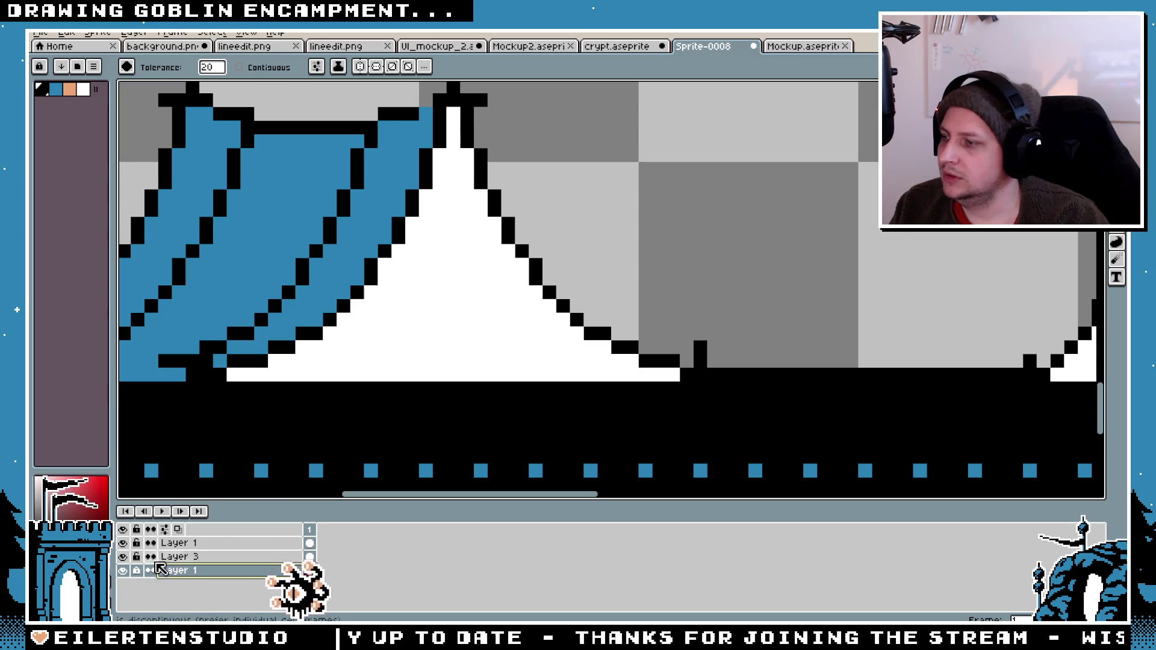
pyautogui.scroll(-5, 374, 356)
pyautogui.scroll(2, 452, 331)
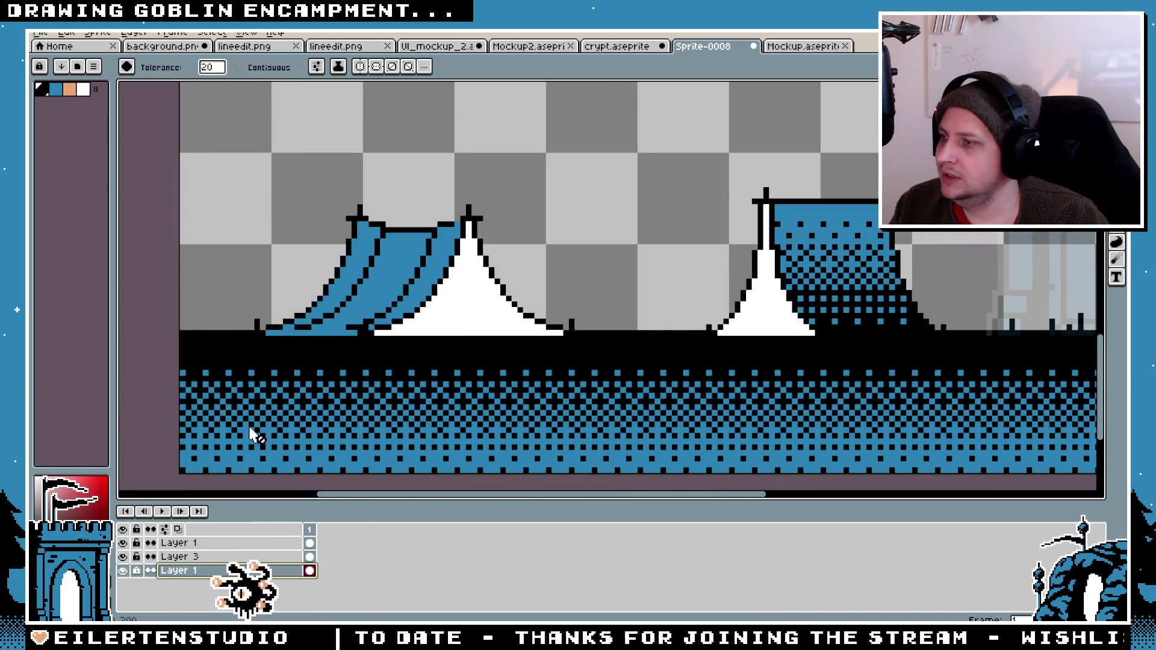
pyautogui.moveTo(176, 569); pyautogui.dragTo(203, 545)
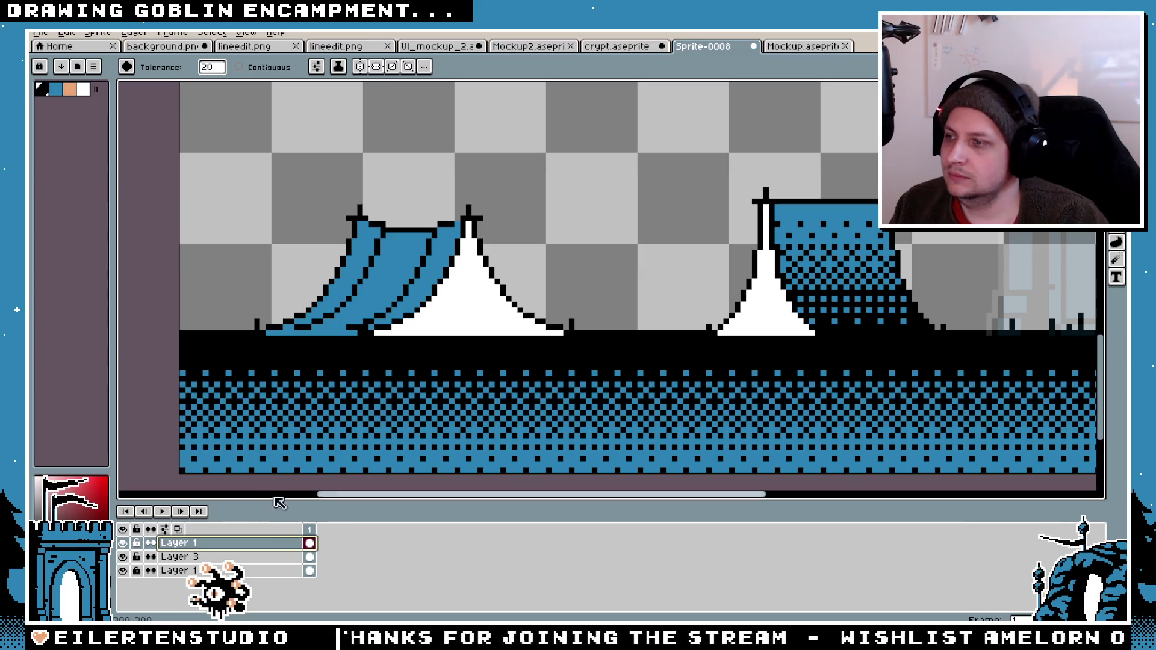
pyautogui.scroll(3, 275, 361)
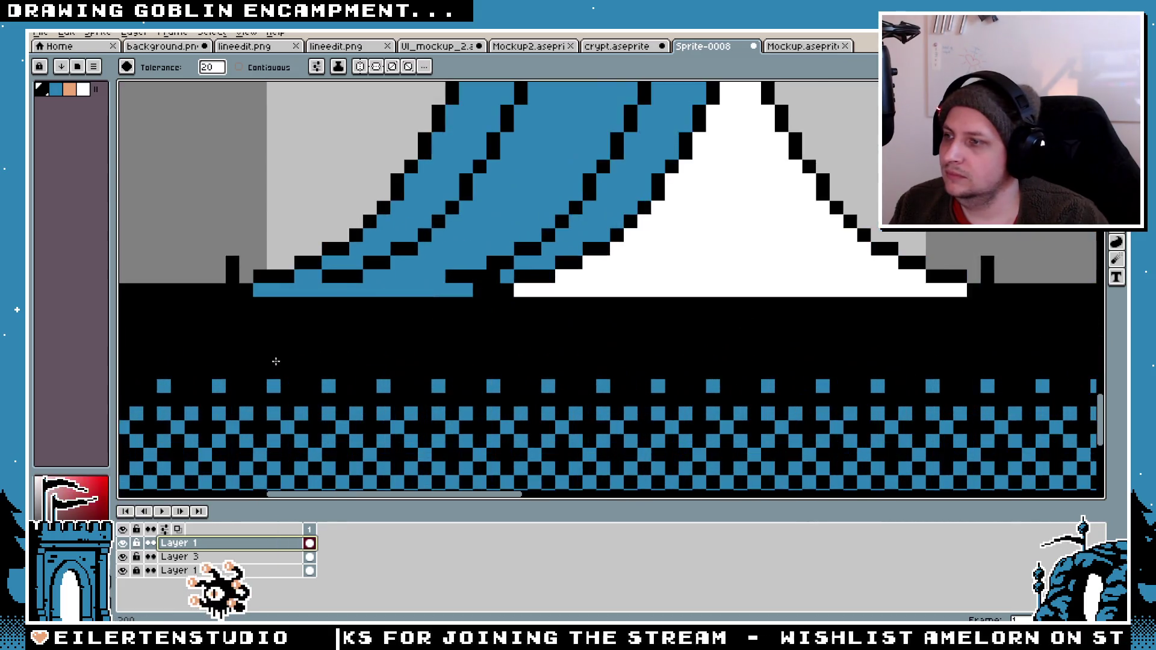
pyautogui.scroll(-2, 344, 252)
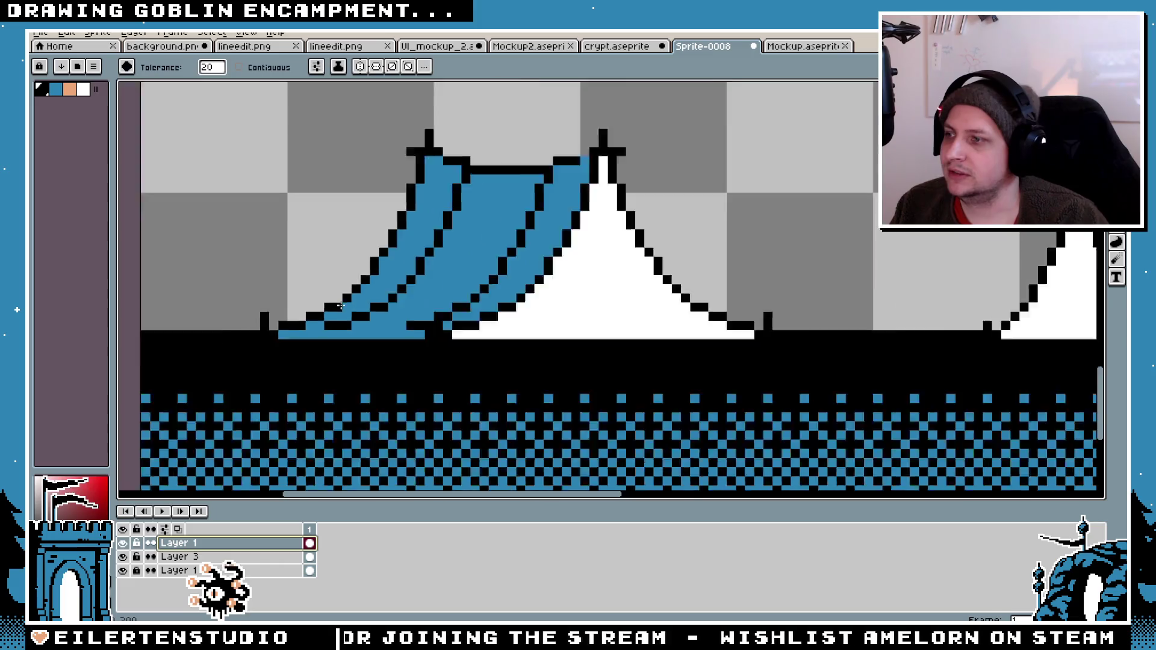
pyautogui.scroll(-2, 342, 308)
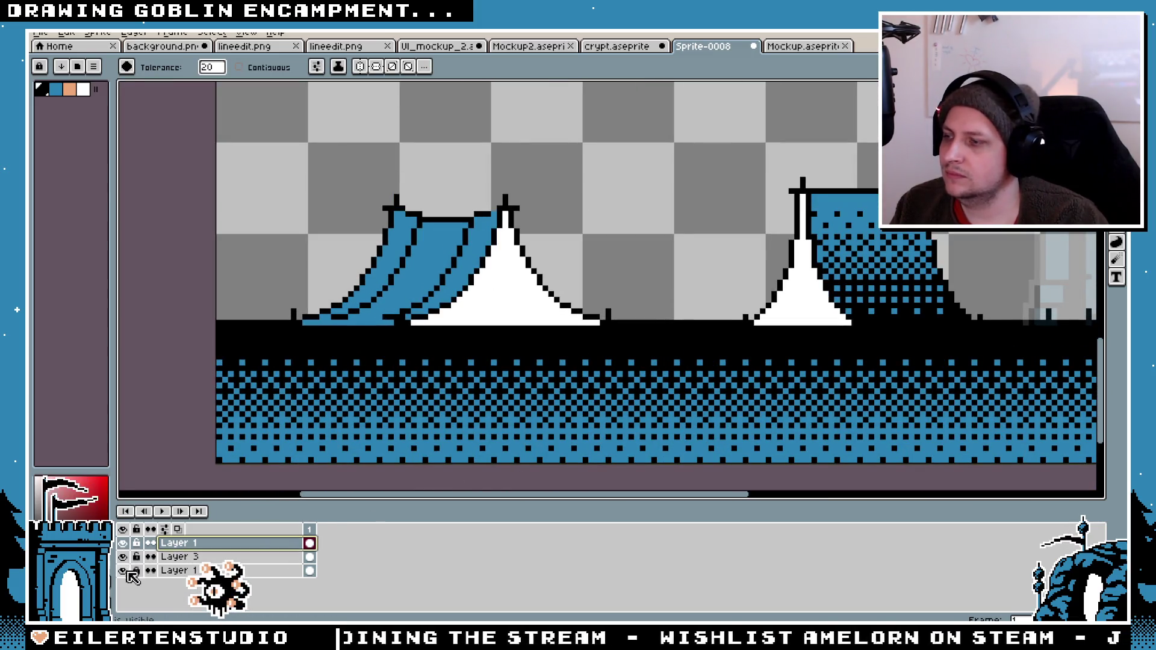
# Hide the bottom dithered-ground layer after checking its contents
pyautogui.click(128, 573)
pyautogui.press('m')
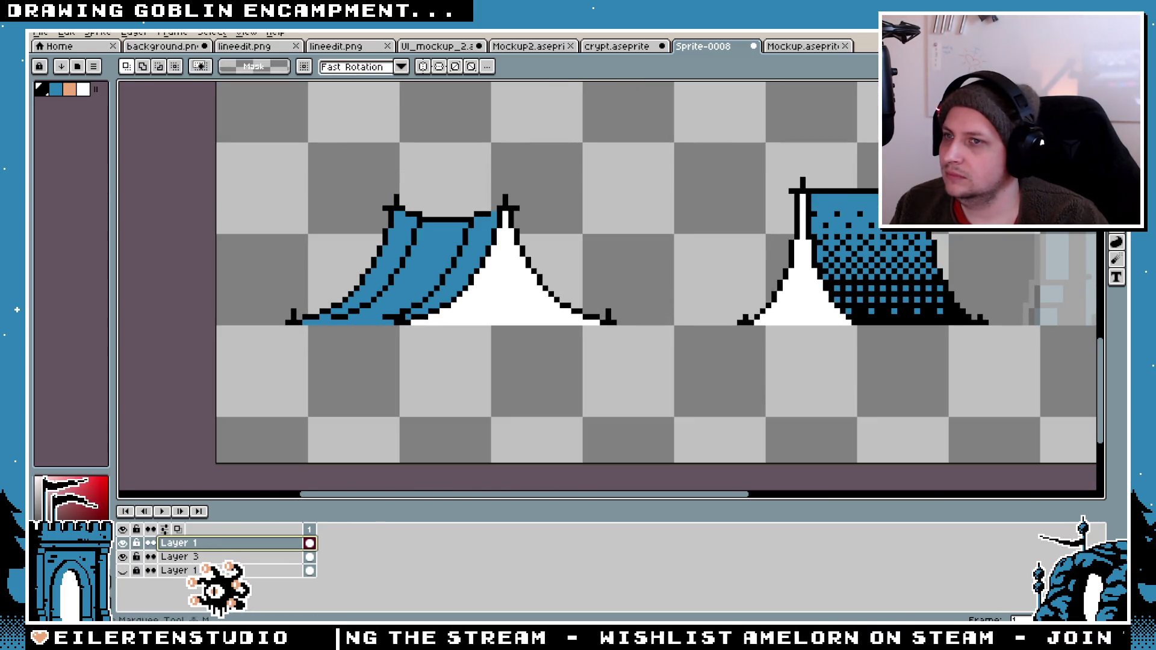
pyautogui.scroll(1, 559, 278)
pyautogui.scroll(1, 558, 279)
pyautogui.scroll(1, 558, 279)
pyautogui.scroll(2, 559, 279)
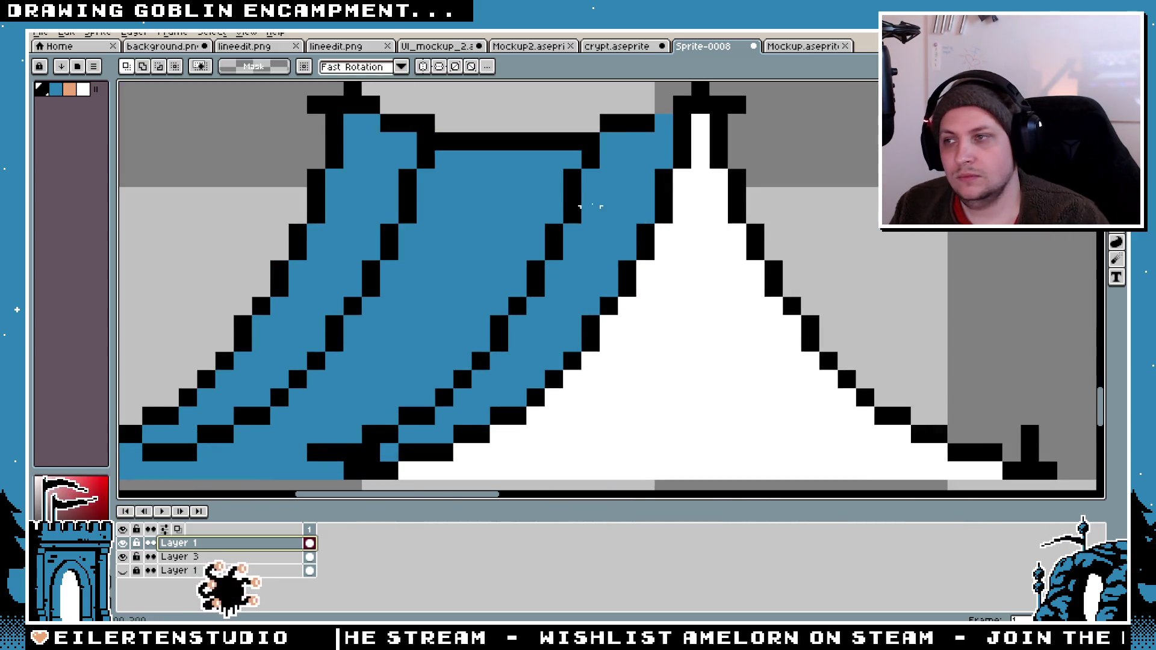
pyautogui.scroll(1, 611, 300)
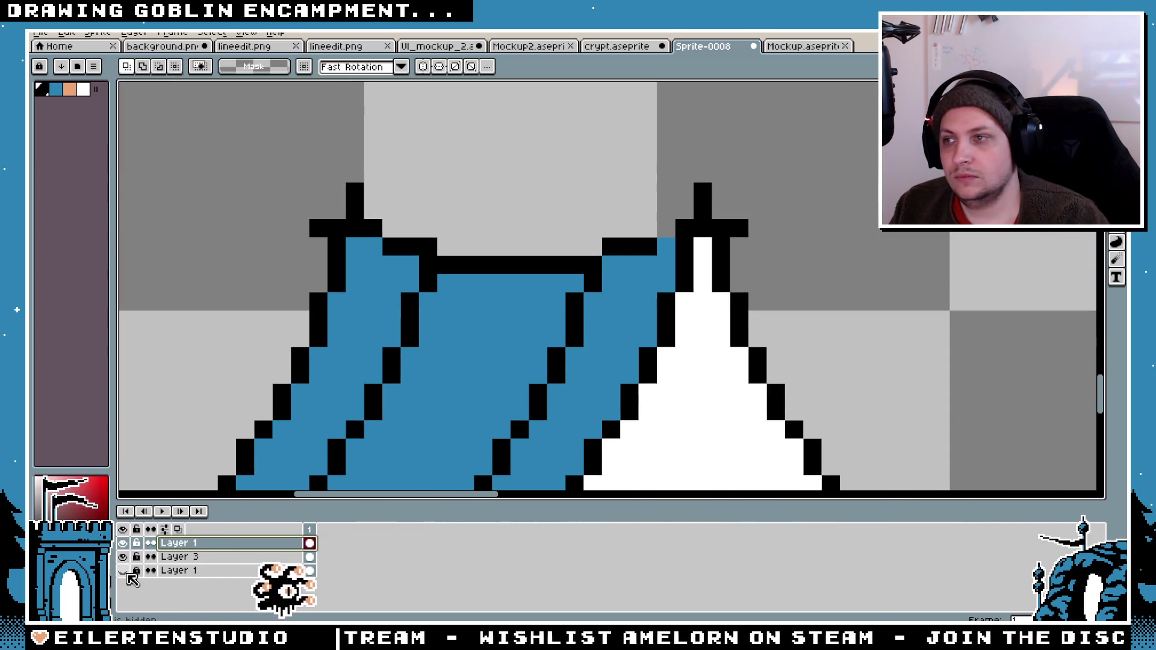
pyautogui.click(129, 573)
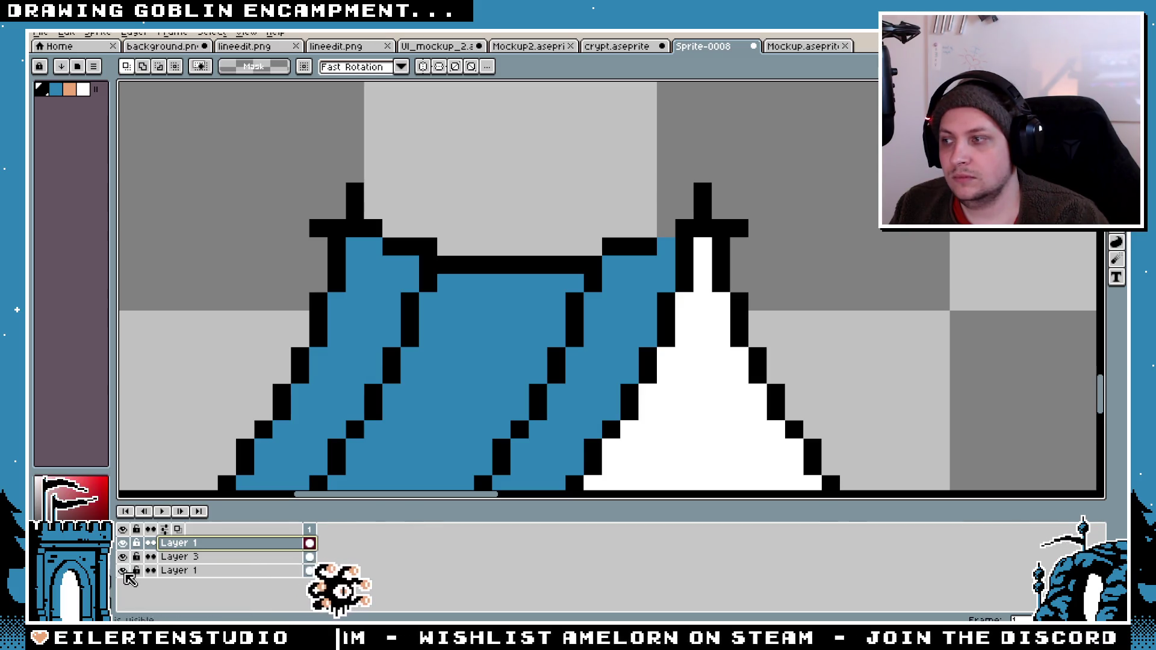
pyautogui.click(127, 573)
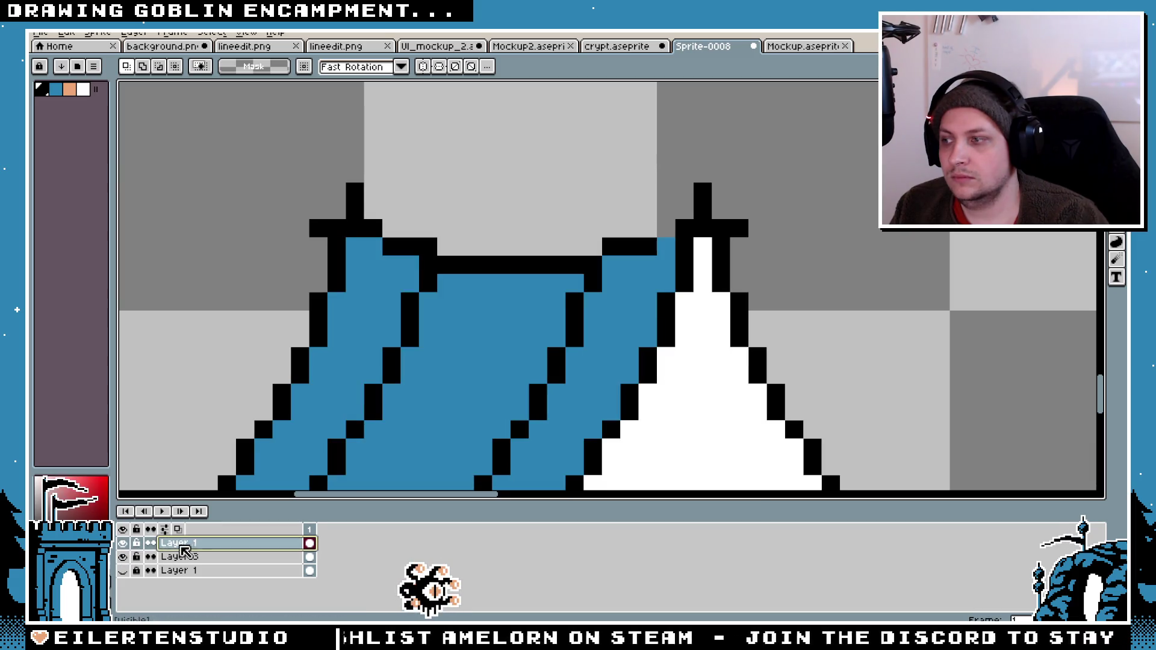
# Rename the top layer 'tent' and delete the second tent on the right
pyautogui.doubleClick(186, 547)
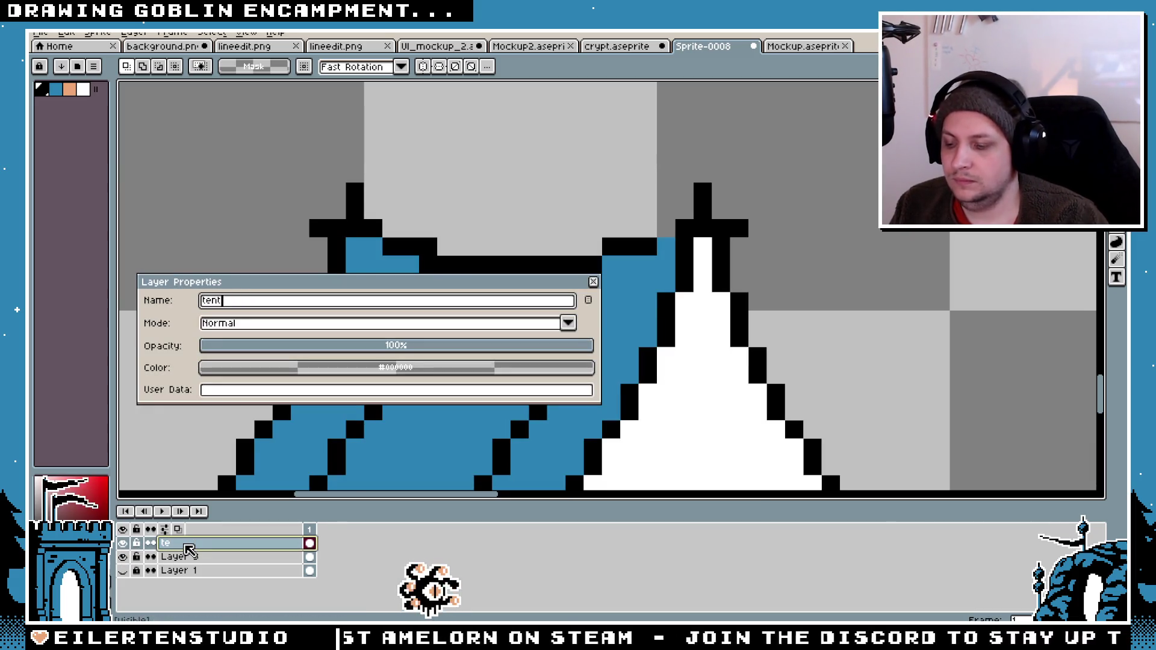
pyautogui.press('Return')
pyautogui.scroll(-2, 720, 318)
pyautogui.scroll(-2, 599, 336)
pyautogui.moveTo(805, 238); pyautogui.dragTo(530, 456)
pyautogui.press('Delete')
pyautogui.scroll(1, 525, 313)
pyautogui.scroll(1, 433, 326)
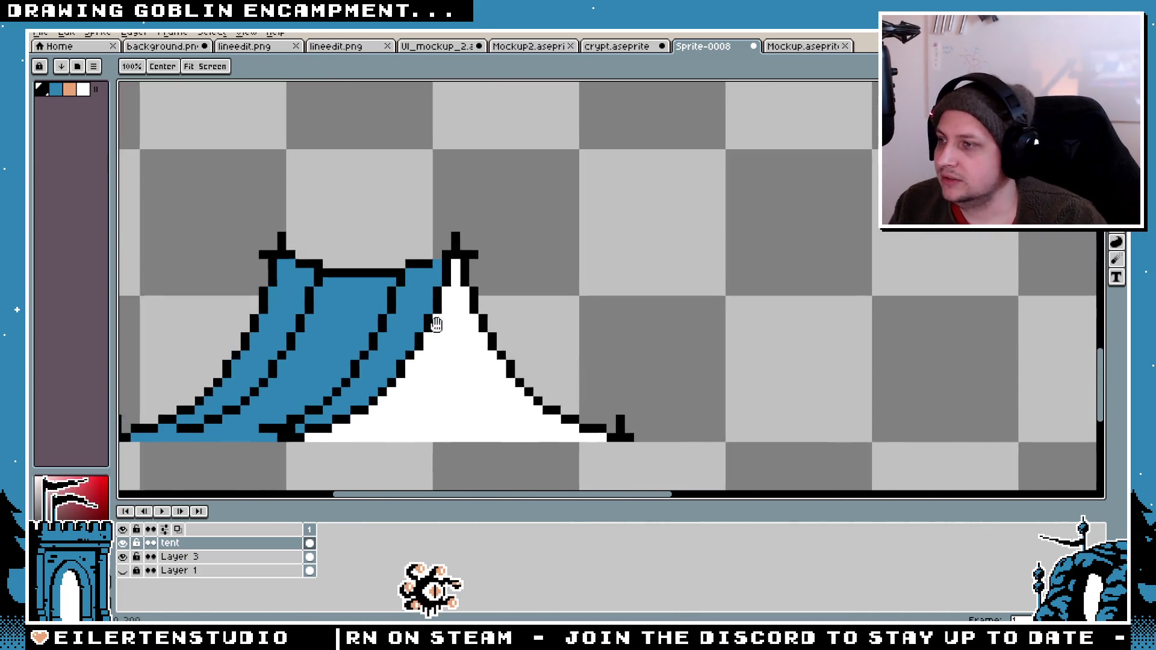
pyautogui.scroll(1, 617, 314)
pyautogui.scroll(1, 657, 267)
pyautogui.press('i')
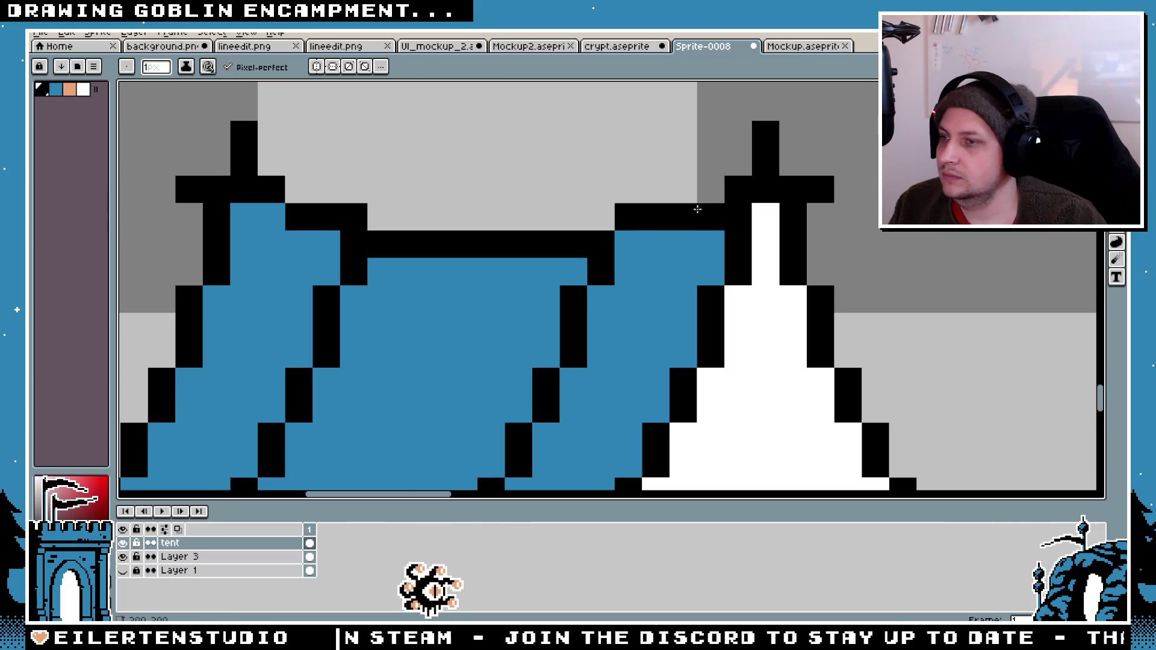
pyautogui.scroll(-3, 698, 209)
pyautogui.scroll(-2, 525, 369)
pyautogui.scroll(4, 524, 370)
pyautogui.scroll(1, 508, 271)
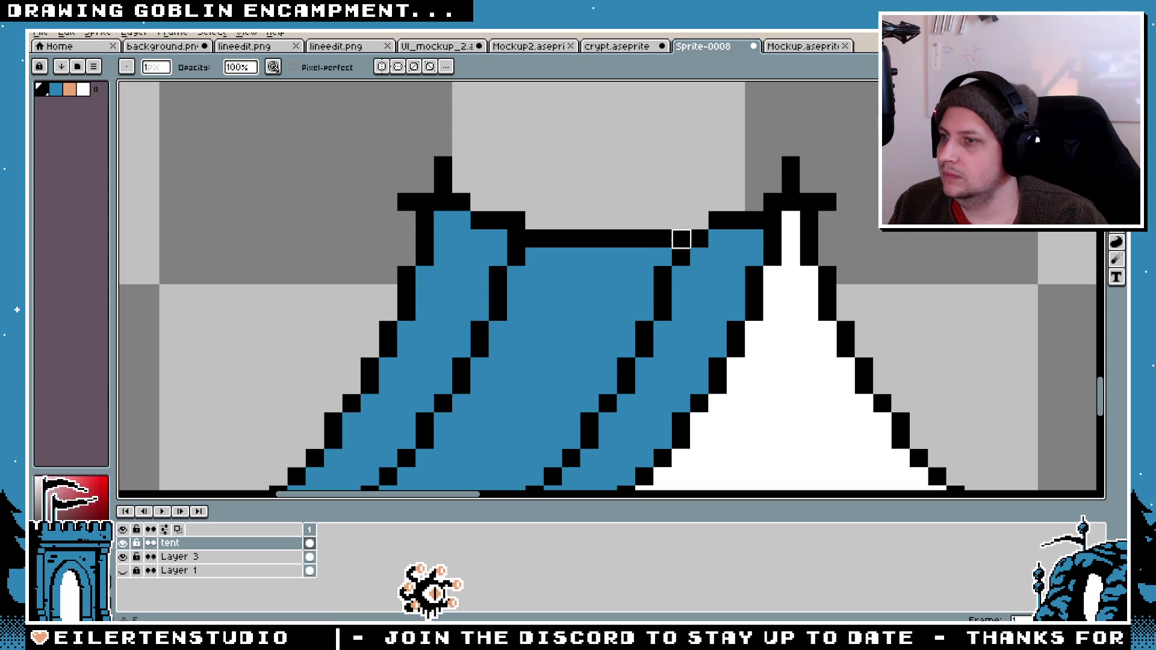
pyautogui.scroll(-2, 561, 312)
pyautogui.scroll(-2, 551, 308)
pyautogui.scroll(3, 542, 290)
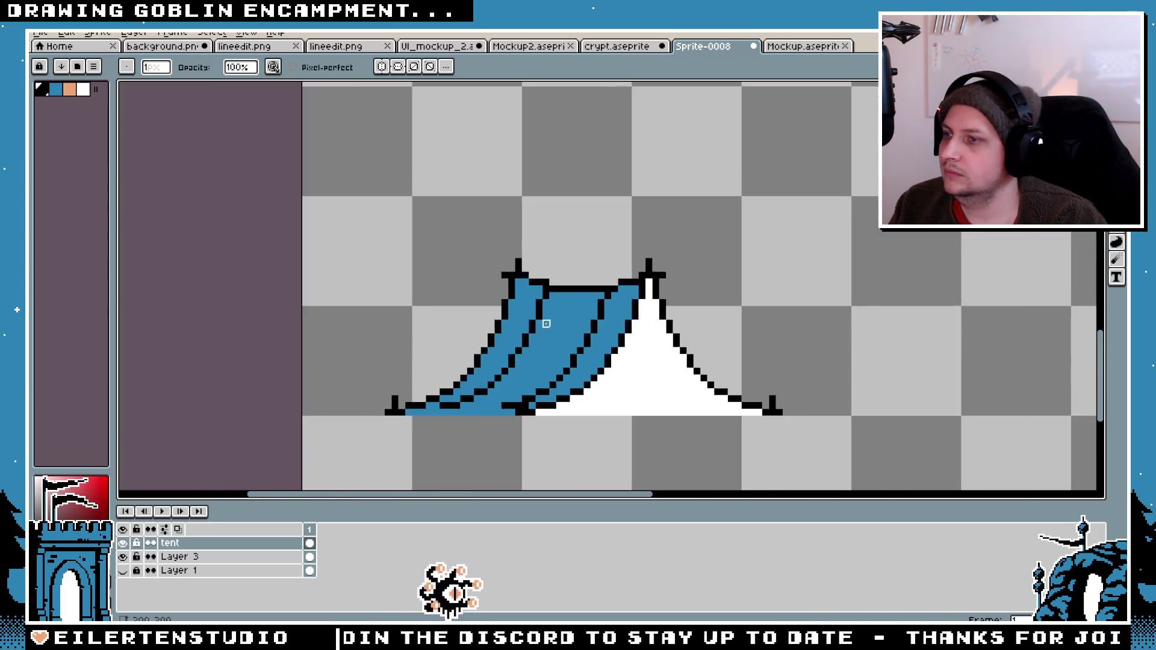
pyautogui.scroll(1, 540, 264)
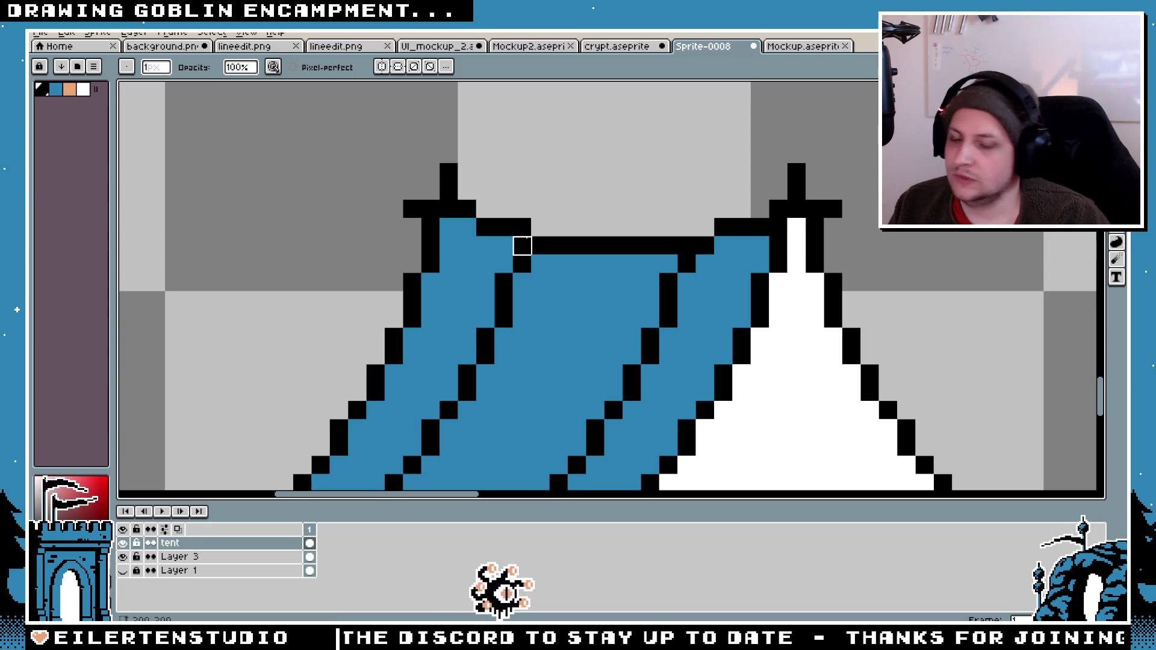
pyautogui.scroll(-3, 522, 246)
pyautogui.scroll(3, 522, 246)
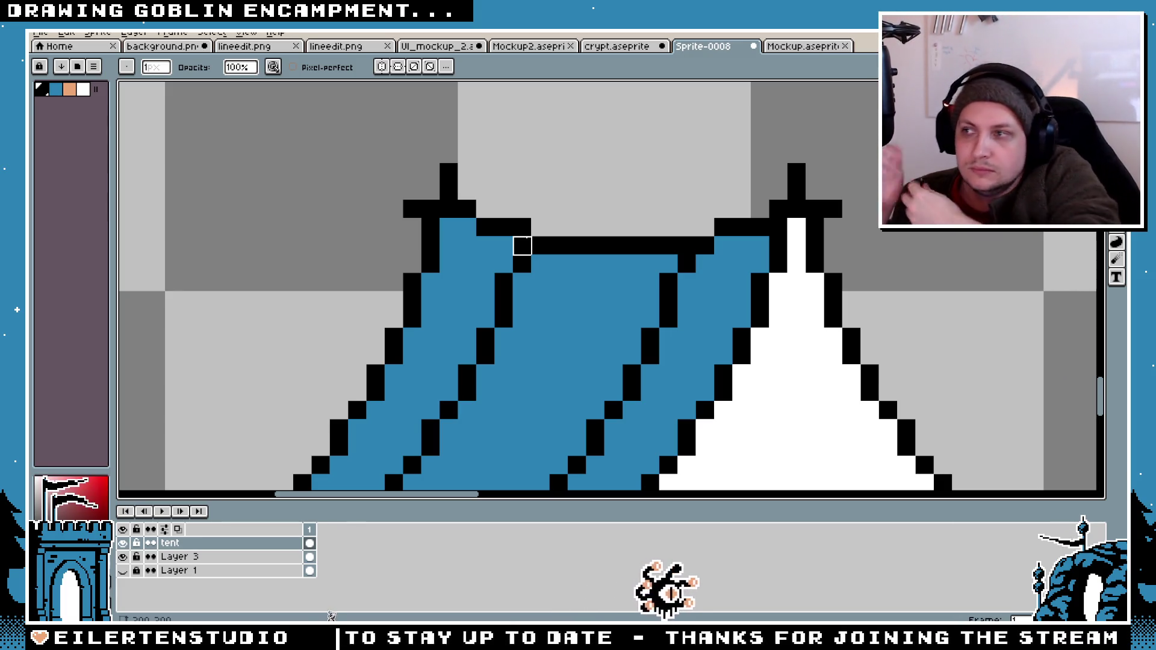
pyautogui.scroll(-3, 522, 246)
pyautogui.scroll(3, 522, 246)
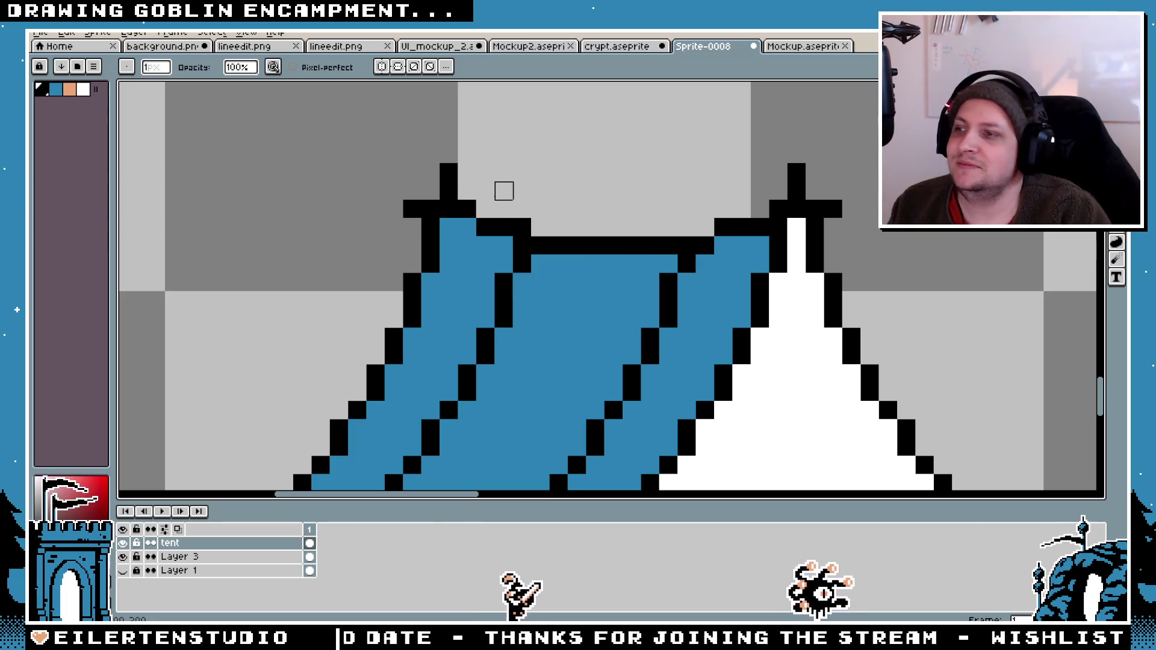
pyautogui.scroll(-2, 645, 197)
pyautogui.scroll(-1, 645, 197)
pyautogui.scroll(1, 638, 232)
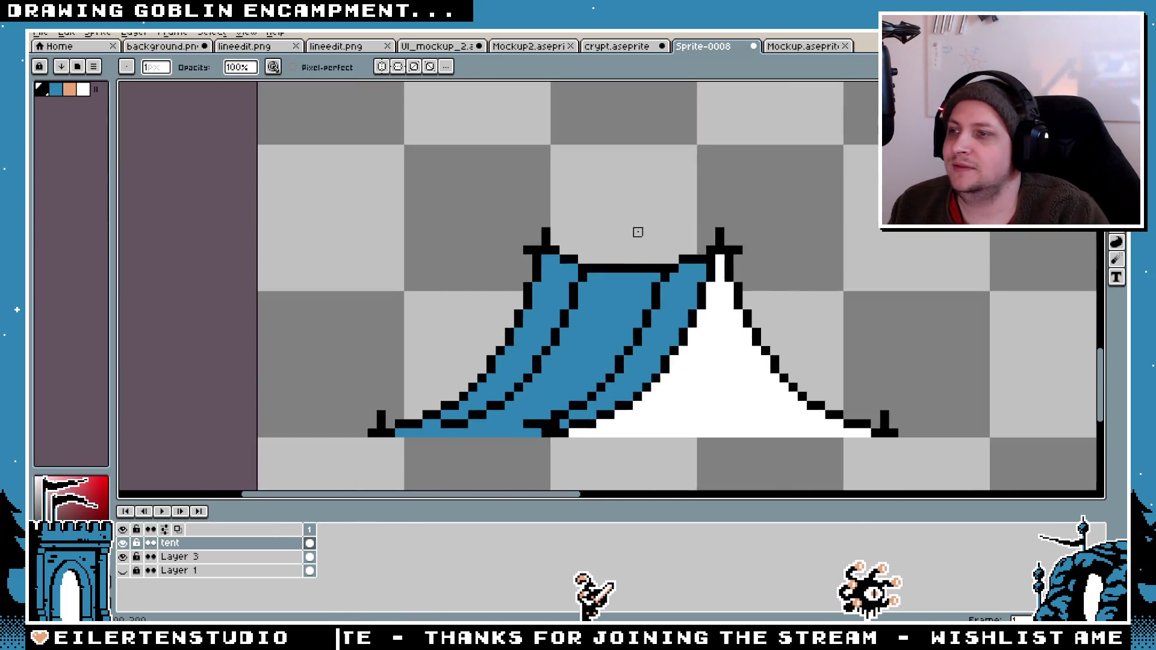
pyautogui.scroll(2, 656, 250)
pyautogui.press('b')
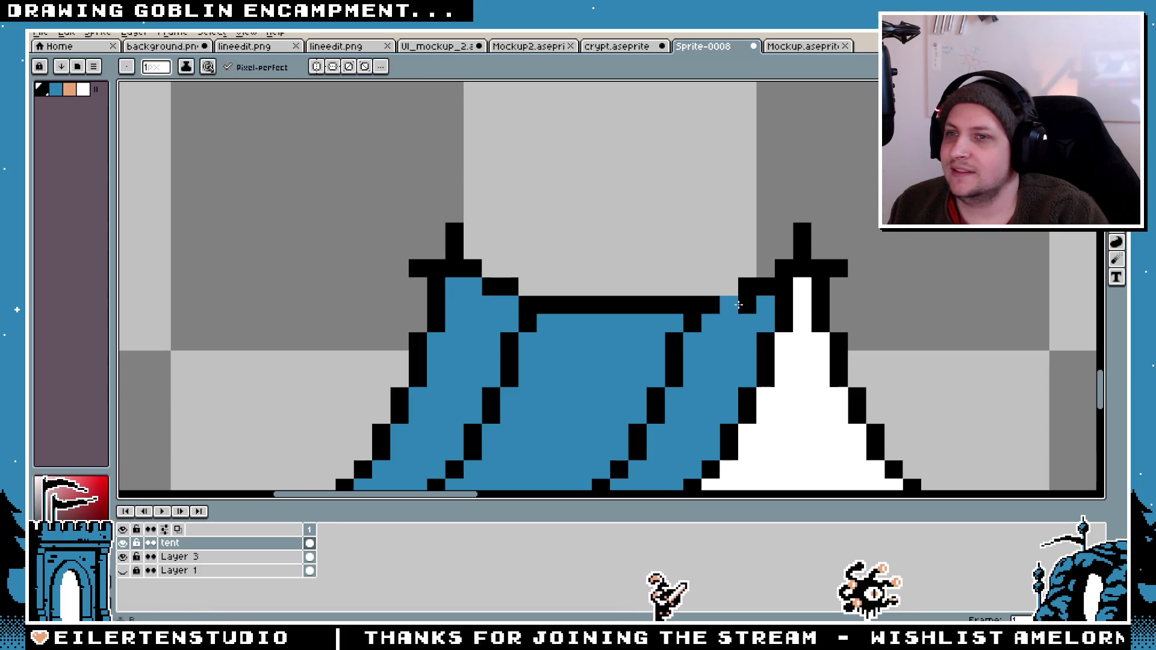
pyautogui.scroll(-2, 547, 250)
pyautogui.scroll(1, 550, 250)
pyautogui.scroll(1, 535, 276)
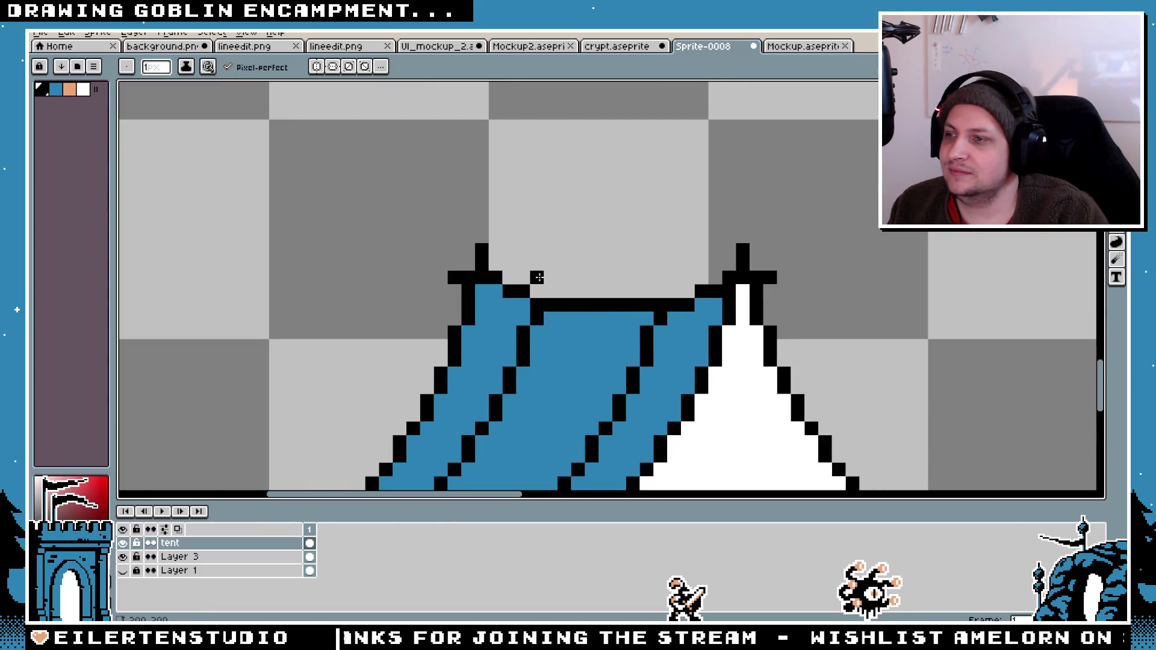
pyautogui.scroll(-4, 601, 323)
pyautogui.scroll(1, 601, 322)
pyautogui.scroll(2, 490, 212)
pyautogui.scroll(2, 459, 214)
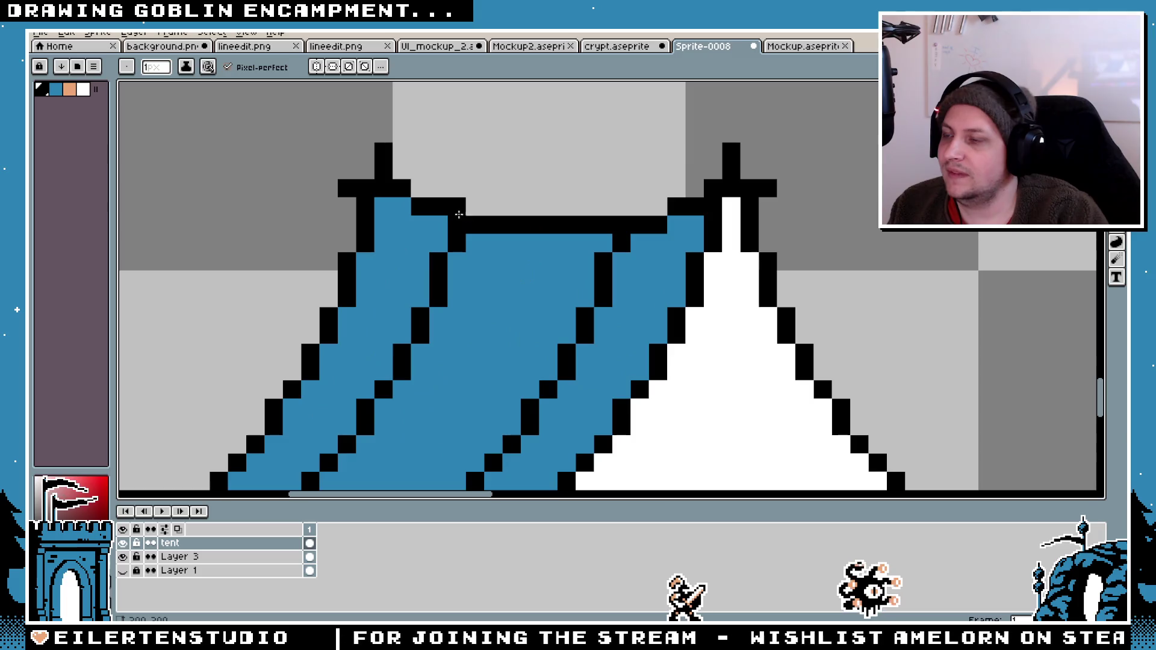
pyautogui.press('i')
pyautogui.scroll(-4, 443, 223)
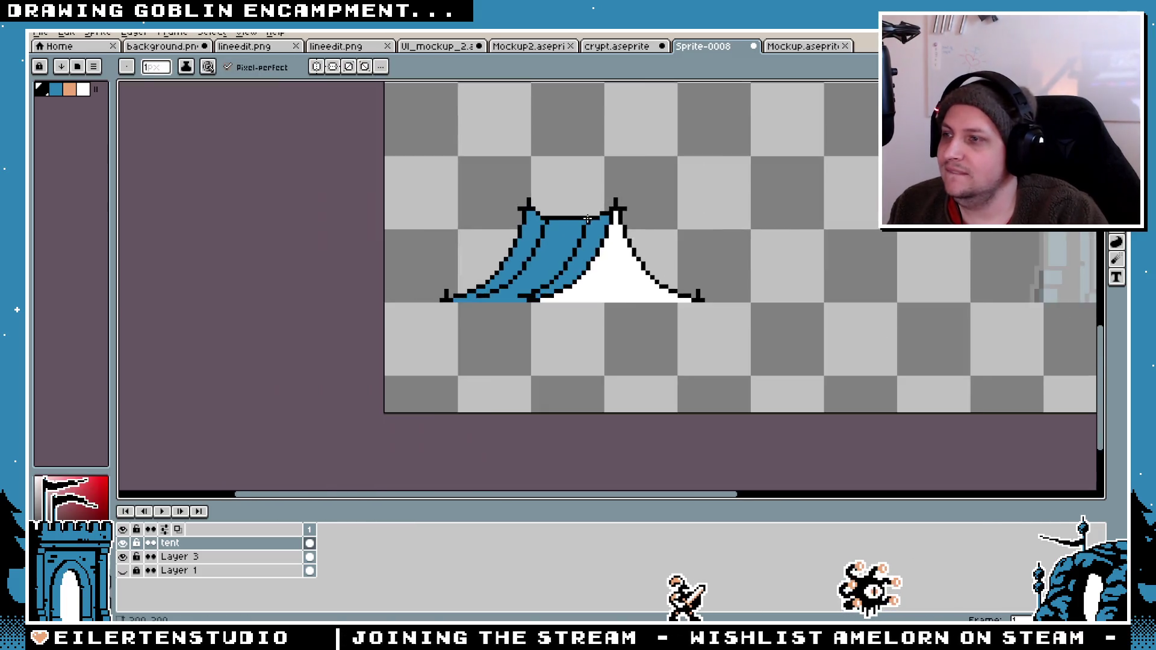
pyautogui.scroll(2, 591, 220)
pyautogui.scroll(2, 590, 220)
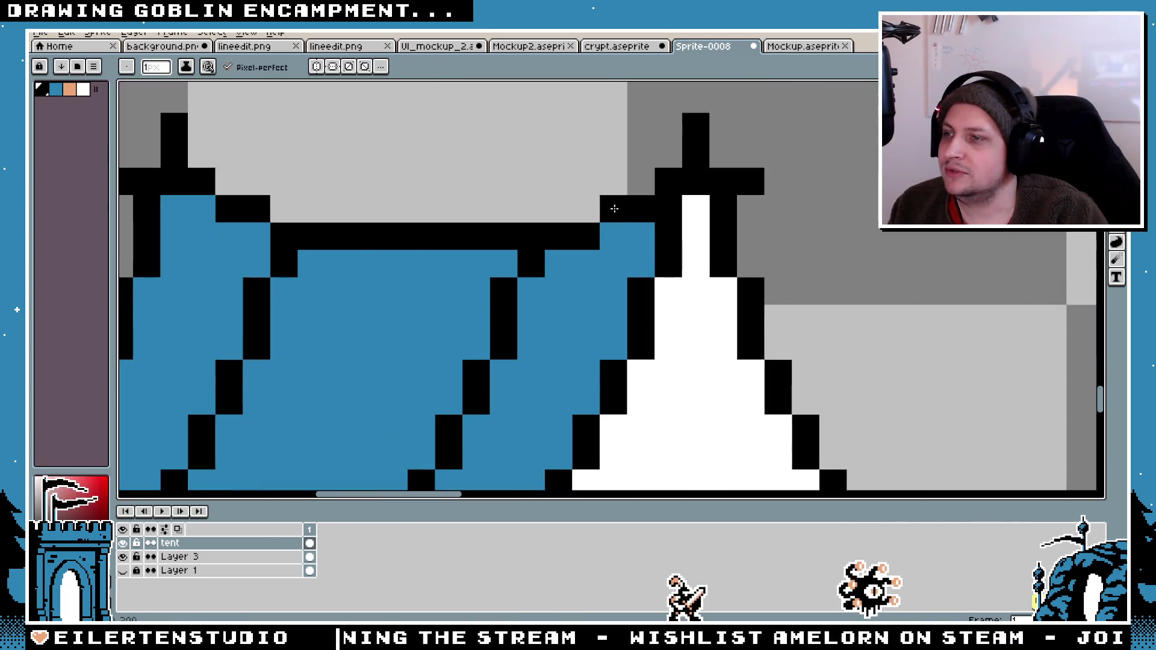
pyautogui.scroll(-3, 530, 206)
pyautogui.scroll(-1, 421, 204)
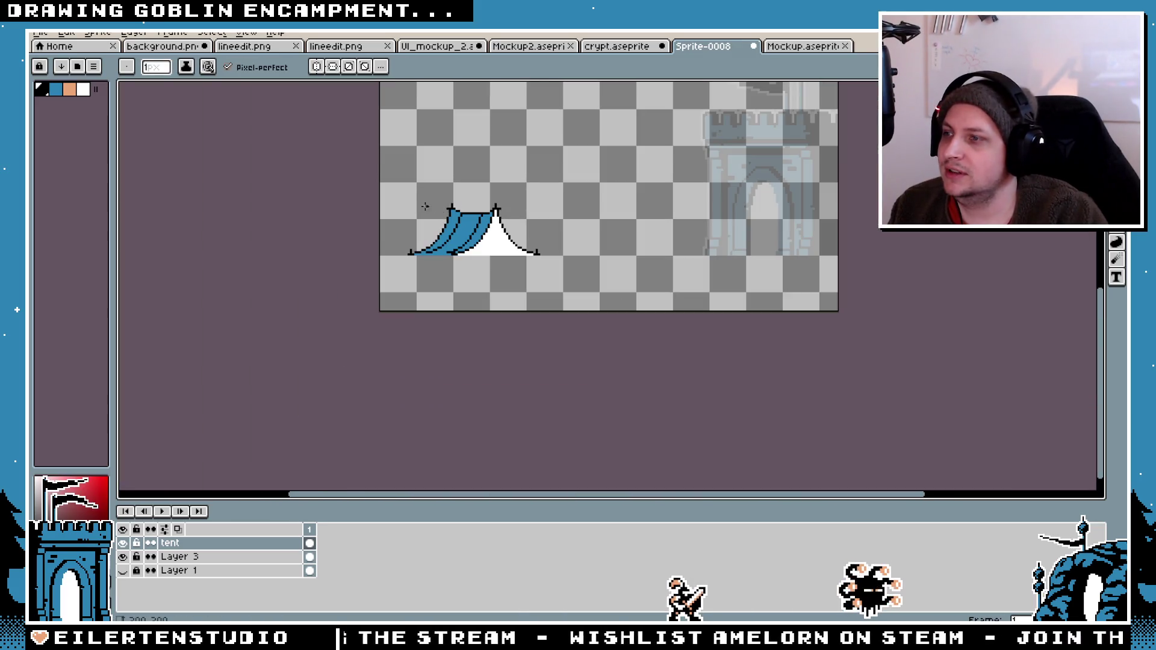
pyautogui.scroll(2, 413, 214)
pyautogui.scroll(3, 578, 241)
pyautogui.scroll(-3, 578, 242)
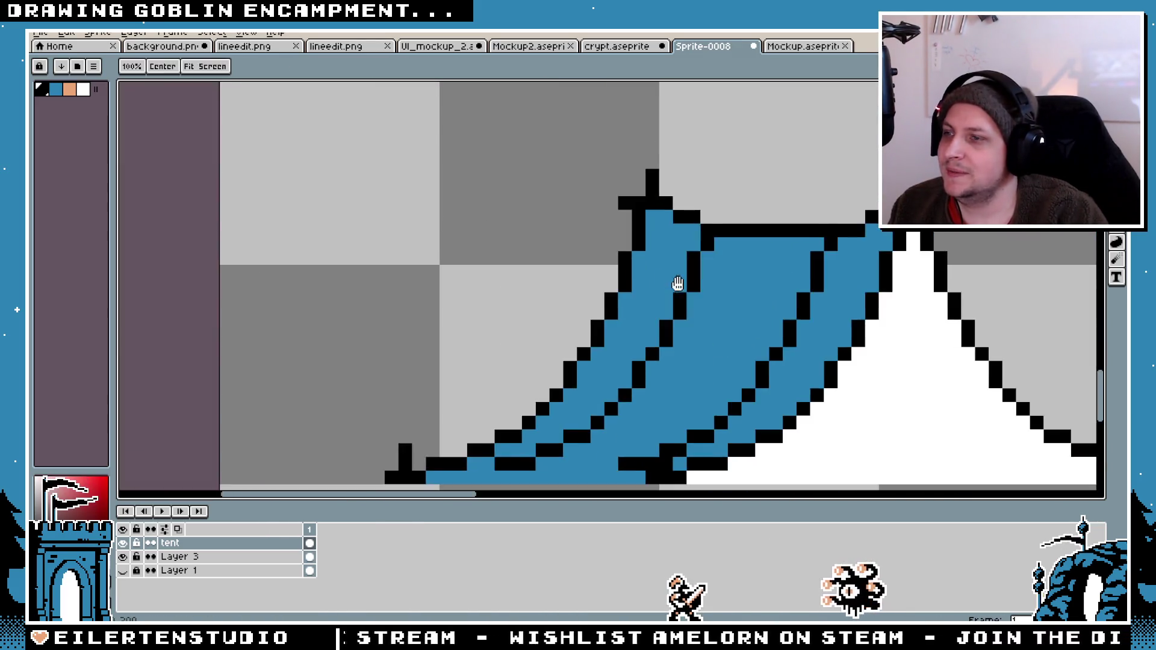
pyautogui.scroll(-3, 650, 226)
pyautogui.scroll(1, 720, 198)
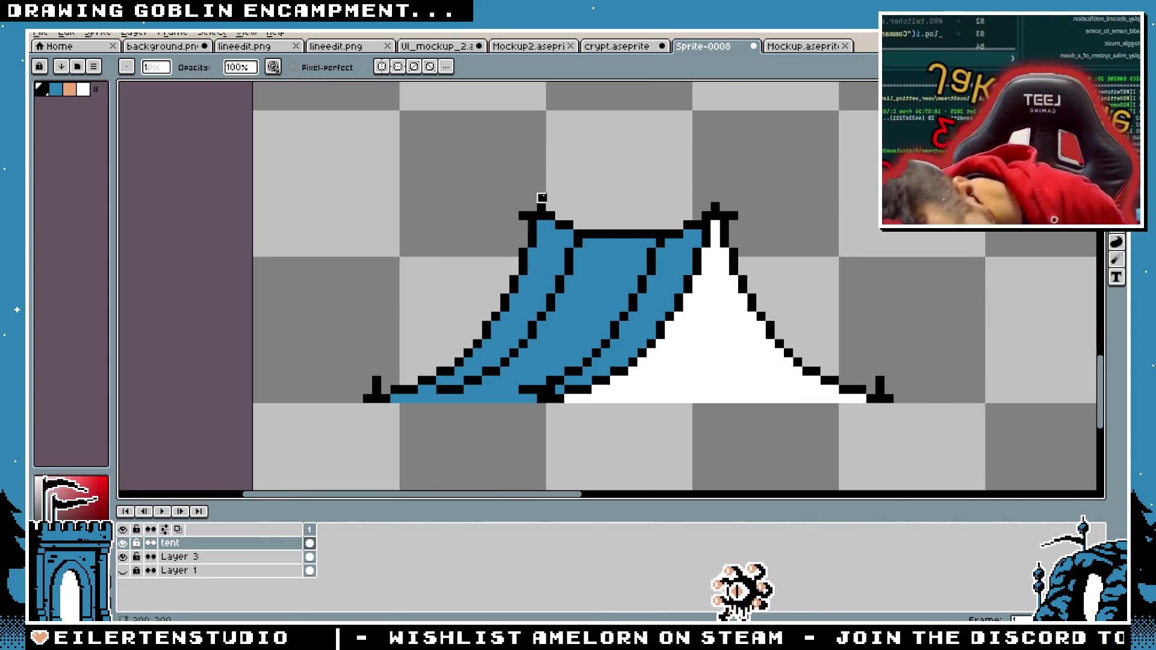
pyautogui.scroll(-4, 773, 220)
pyautogui.scroll(-2, 773, 220)
pyautogui.scroll(3, 774, 227)
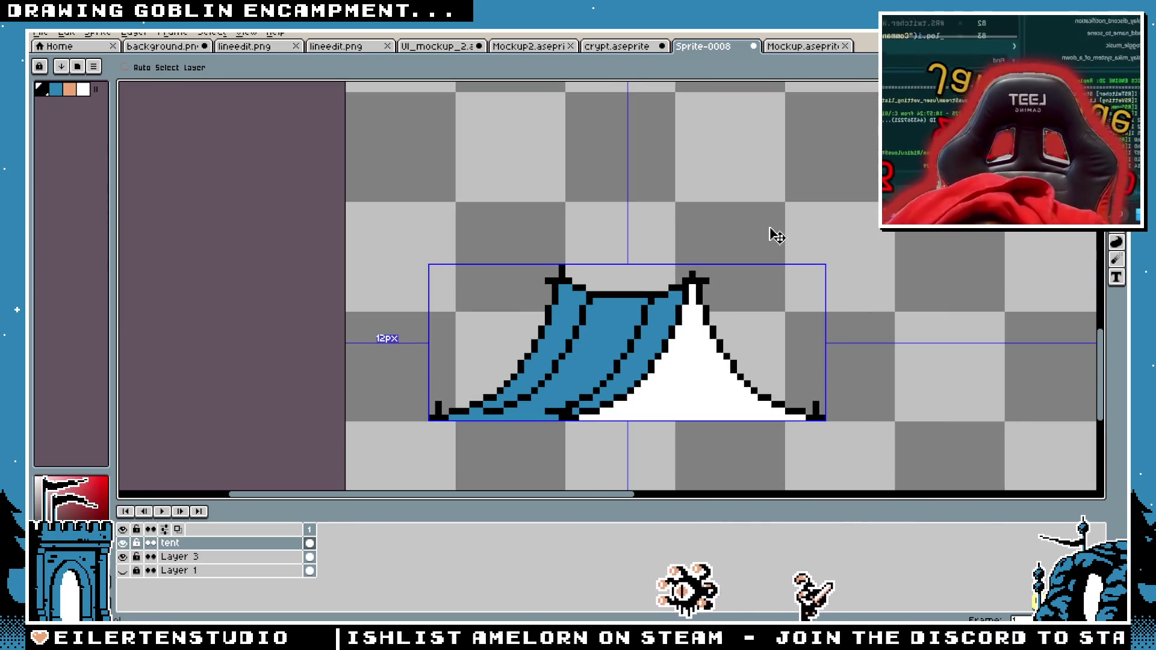
pyautogui.scroll(-2, 767, 226)
pyautogui.scroll(-2, 750, 262)
pyautogui.scroll(3, 722, 307)
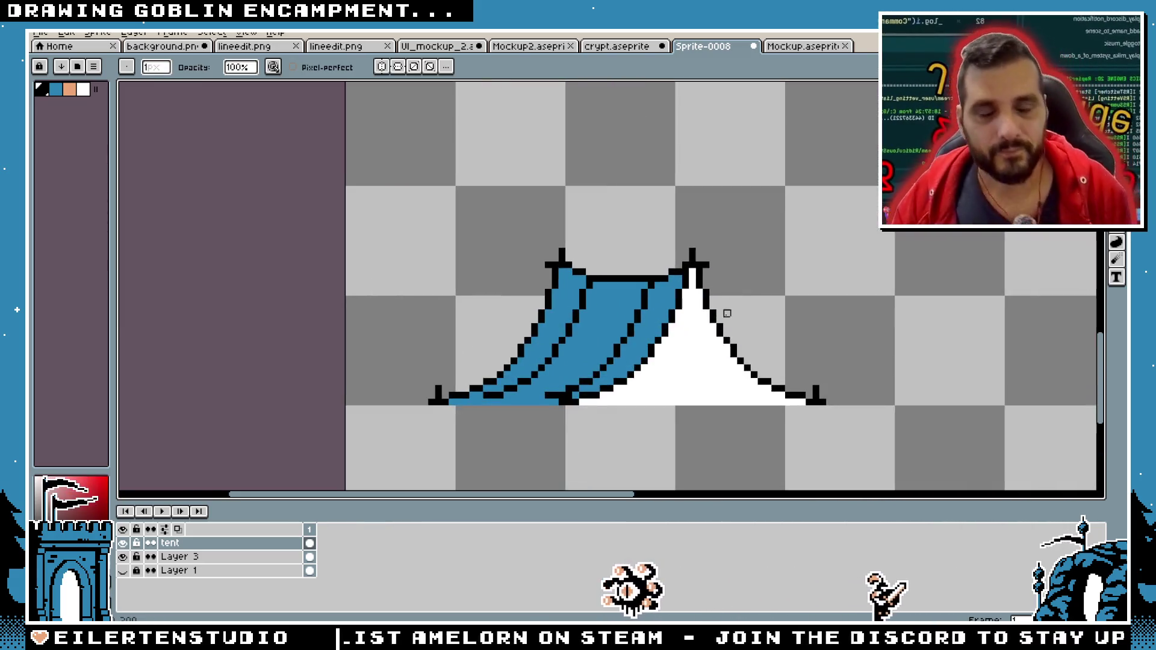
pyautogui.scroll(1, 723, 302)
pyautogui.scroll(2, 643, 304)
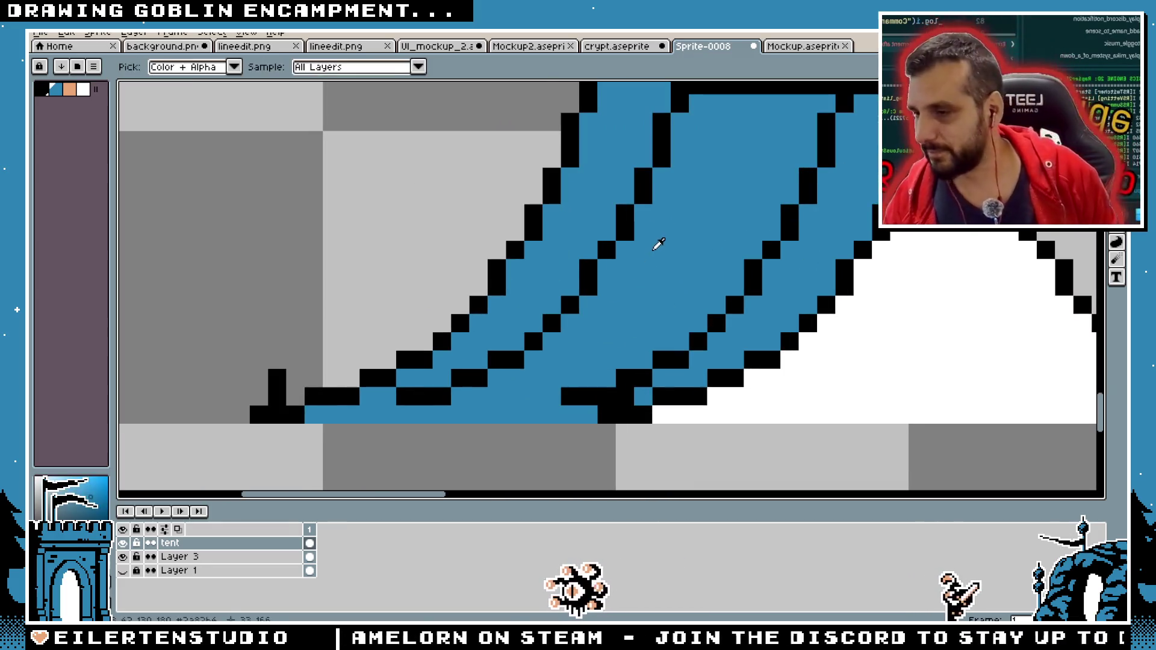
pyautogui.scroll(1, 704, 303)
pyautogui.scroll(-3, 704, 303)
pyautogui.scroll(1, 682, 244)
pyautogui.scroll(1, 684, 208)
# Paint blue over the inner crease line, the bottom black pixels and two stray black pixels
pyautogui.press('e')
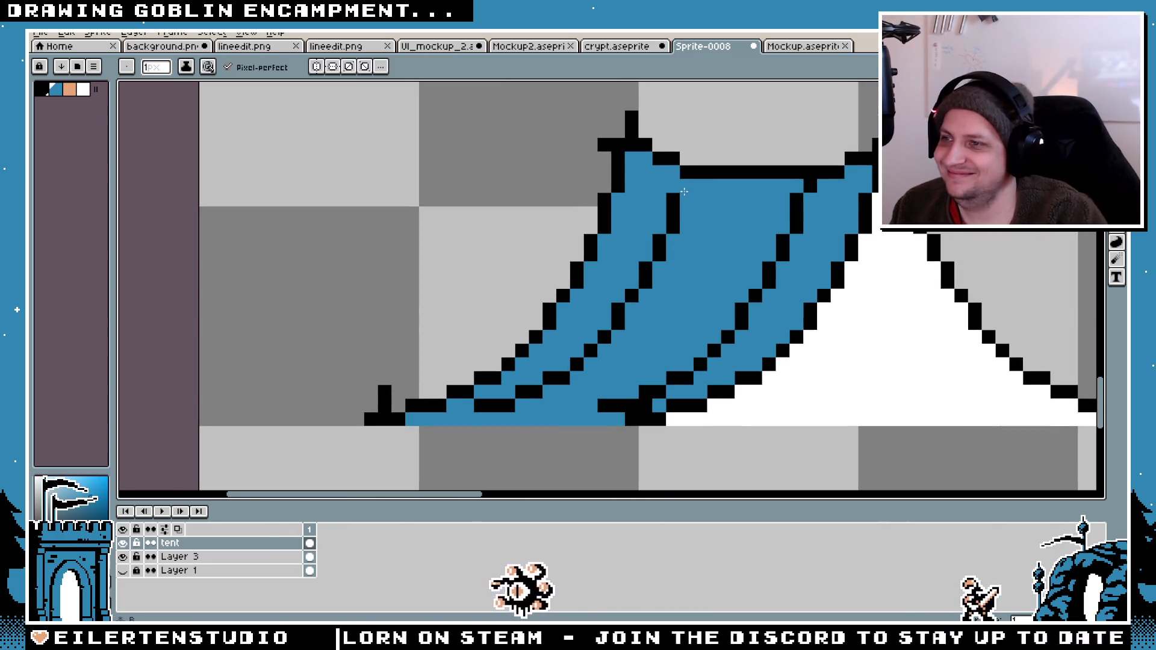
pyautogui.moveTo(644, 290); pyautogui.dragTo(525, 394)
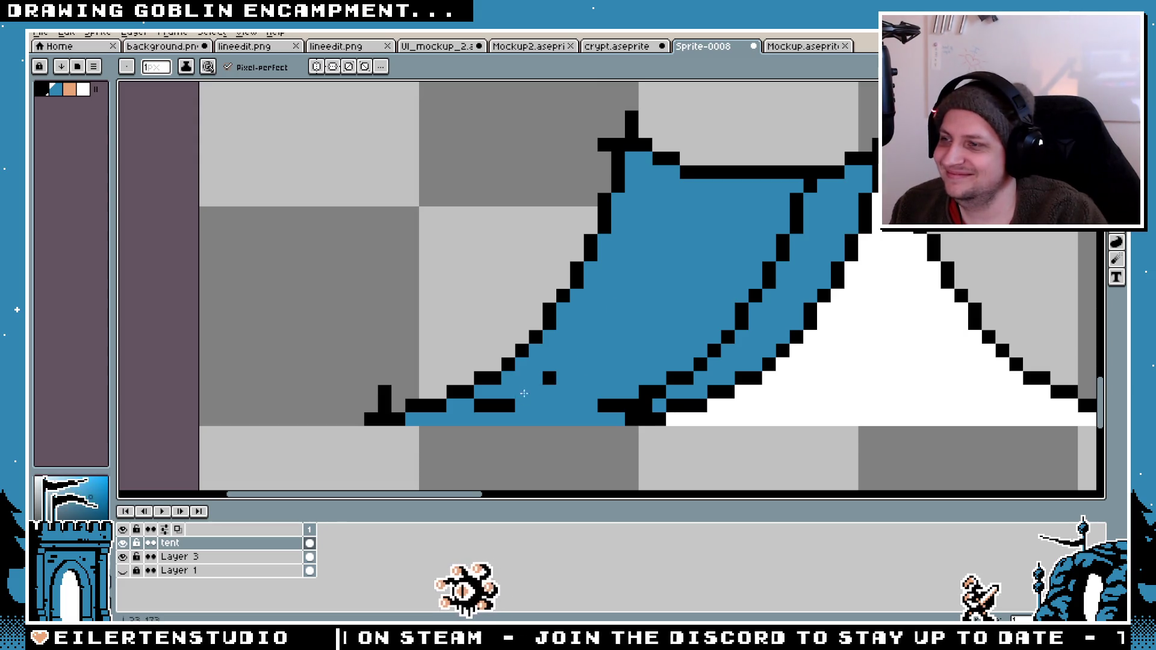
pyautogui.moveTo(479, 404)
pyautogui.mouseDown()
pyautogui.moveTo(629, 397)
pyautogui.moveTo(777, 242)
pyautogui.mouseUp()
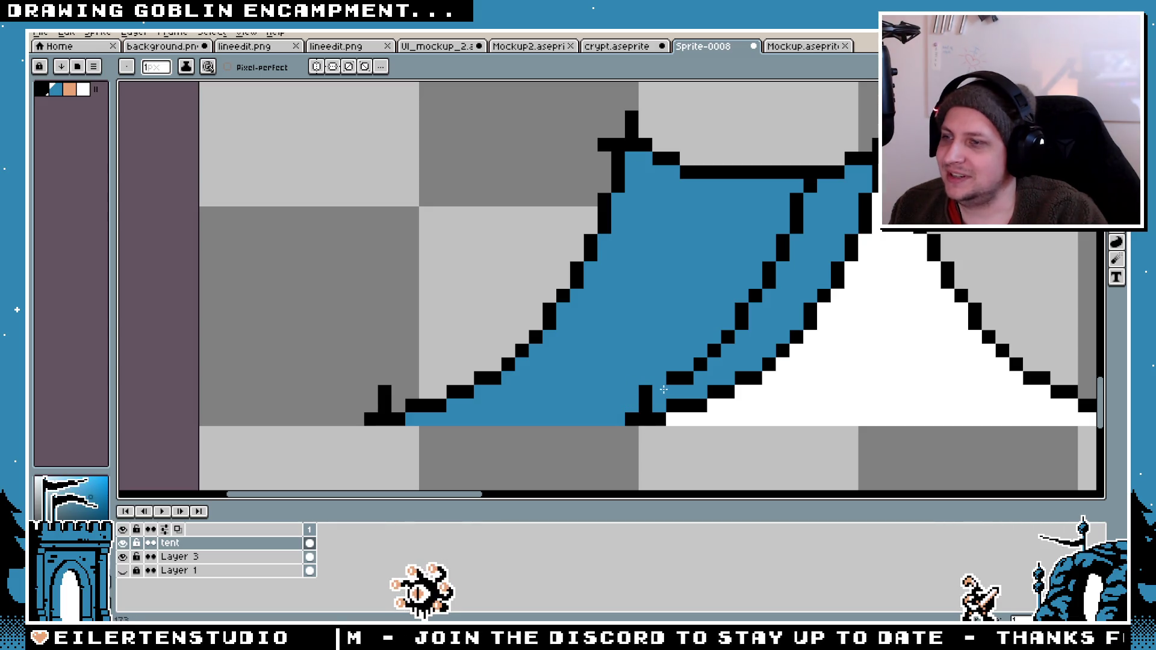
pyautogui.click(776, 242)
pyautogui.click(769, 282)
pyautogui.scroll(-1, 719, 284)
pyautogui.scroll(1, 720, 284)
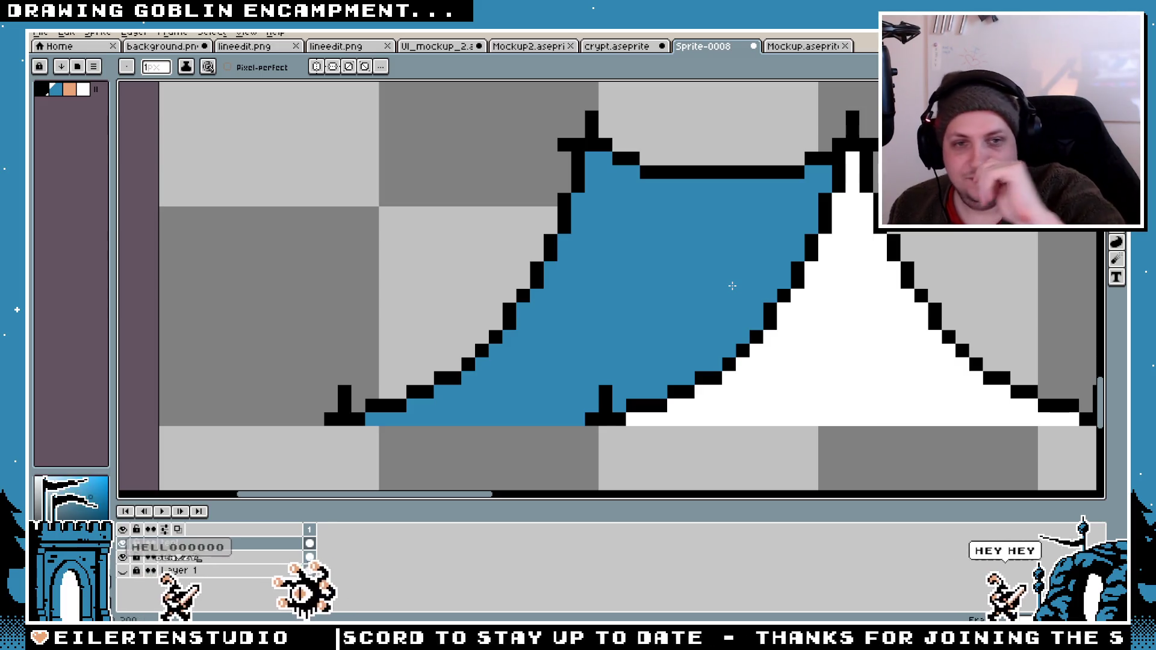
pyautogui.scroll(-1, 733, 286)
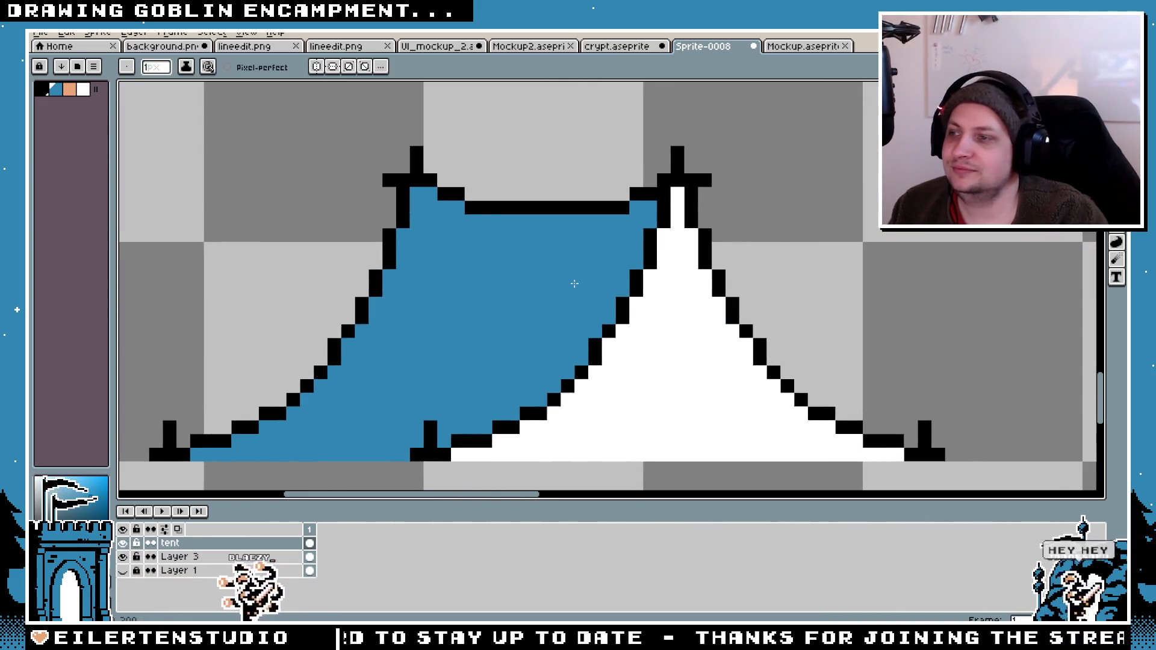
pyautogui.scroll(-1, 732, 286)
pyautogui.scroll(-1, 796, 252)
pyautogui.scroll(1, 588, 245)
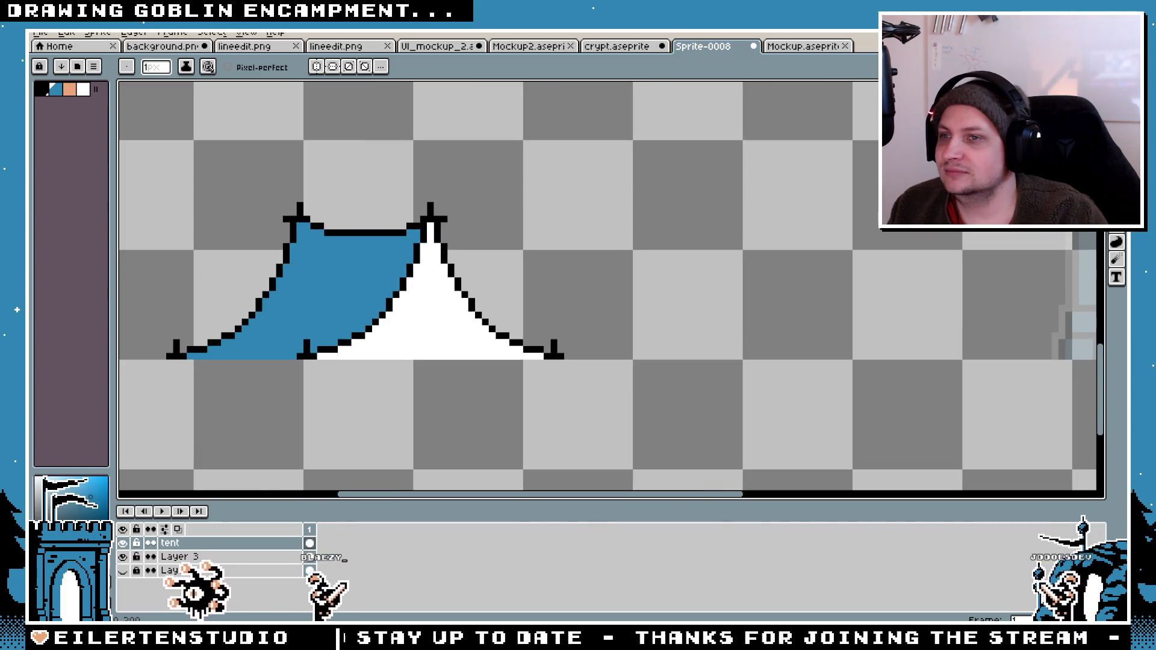
# Select the whole tent and create a horizontally mirrored copy of it
pyautogui.press('m')
pyautogui.moveTo(449, 271); pyautogui.dragTo(549, 305)
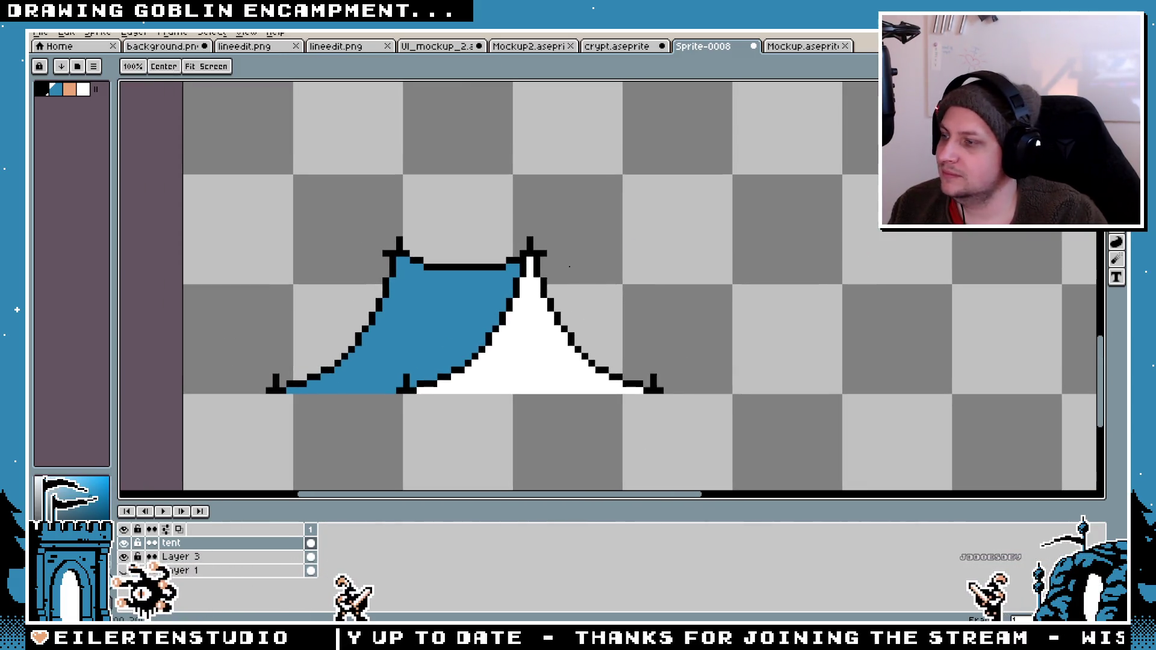
pyautogui.moveTo(748, 193)
pyautogui.mouseDown()
pyautogui.moveTo(250, 395)
pyautogui.moveTo(825, 345)
pyautogui.mouseUp()
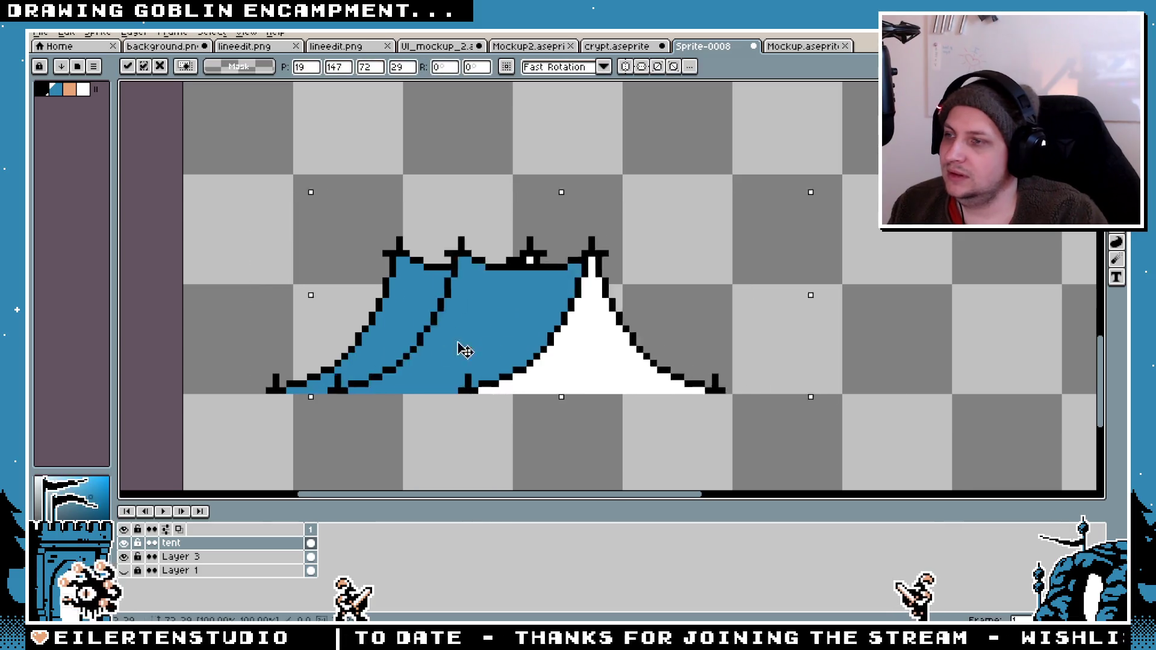
pyautogui.hotkey('shift', 'h')
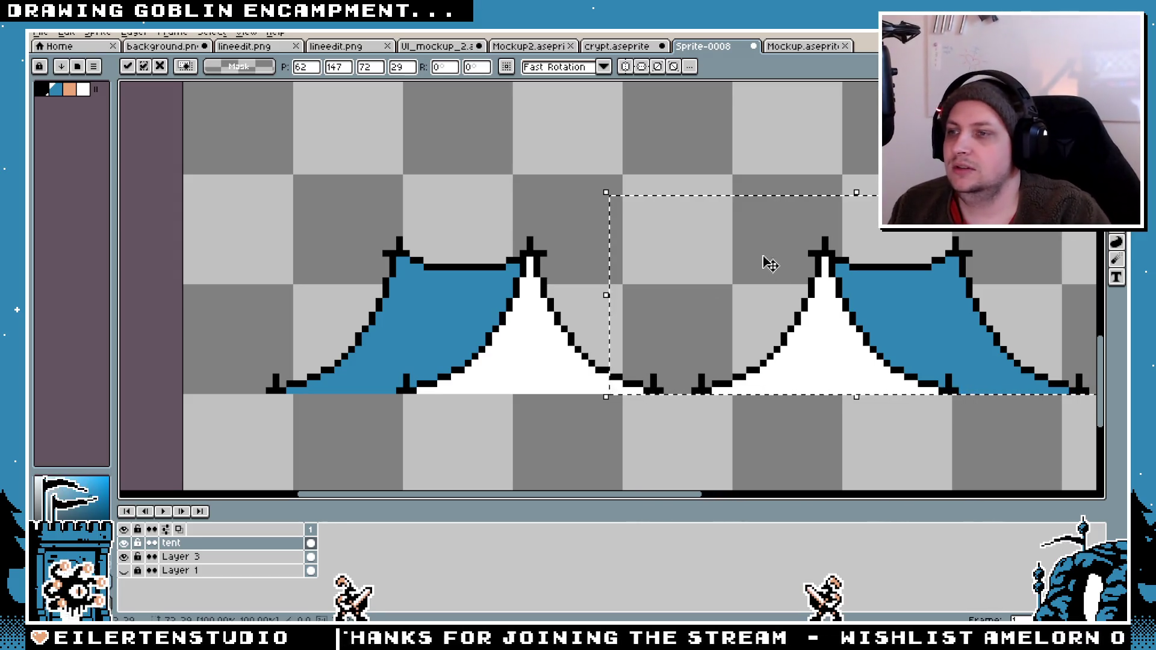
pyautogui.press('Return')
pyautogui.hscroll(5, 850, 202)
# Move the mirrored tent further right of the original and commit its position
pyautogui.moveTo(850, 201)
pyautogui.mouseDown()
pyautogui.moveTo(439, 400)
pyautogui.moveTo(407, 404)
pyautogui.mouseUp()
pyautogui.moveTo(593, 331); pyautogui.dragTo(710, 323)
pyautogui.scroll(-2, 708, 322)
pyautogui.scroll(1, 700, 289)
pyautogui.scroll(-1, 696, 271)
pyautogui.scroll(-1, 690, 242)
pyautogui.hotkey('ctrl', 'd')
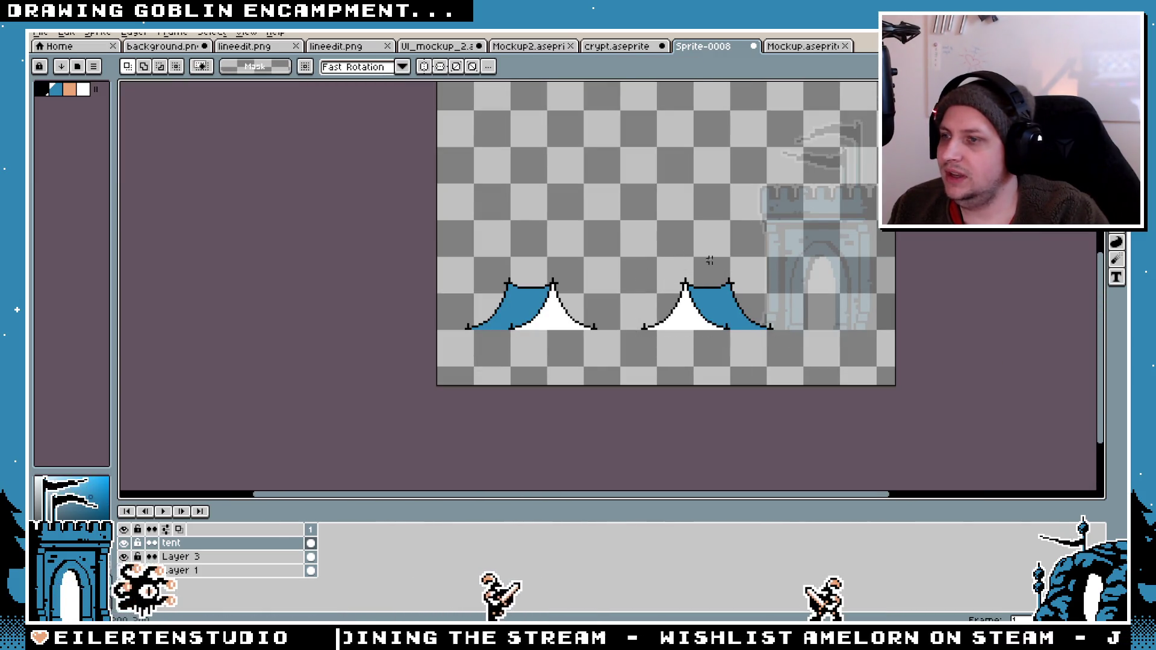
pyautogui.click(42, 34)
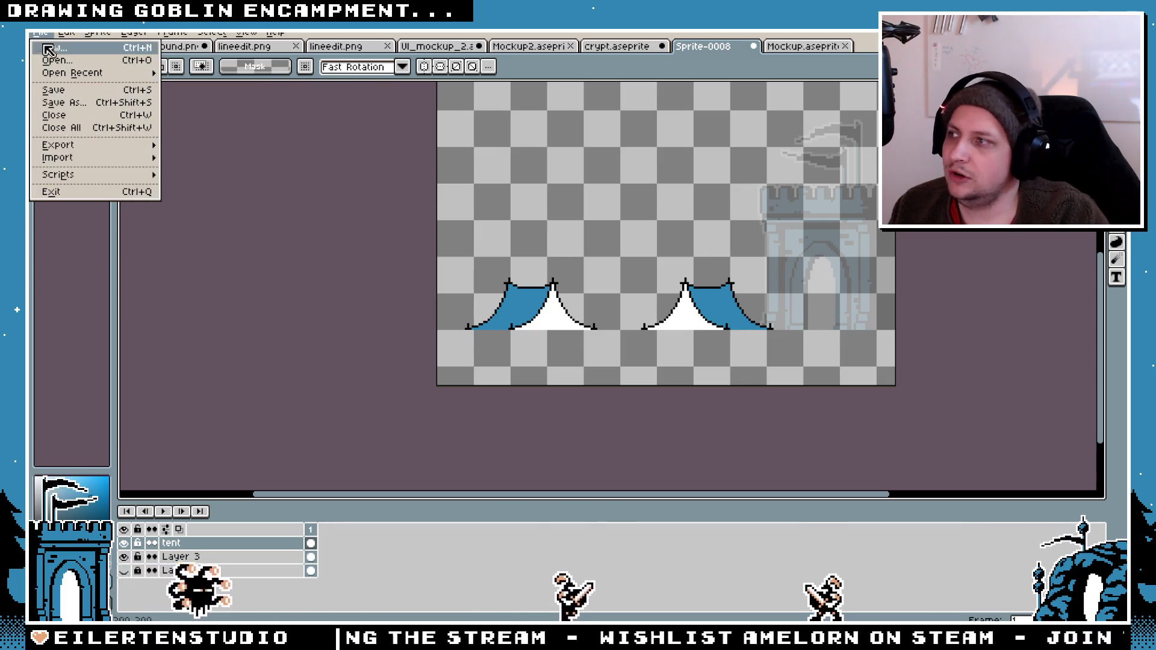
# Open goblin.png from the goblin art folder under the unit characters folder
pyautogui.click(54, 60)
pyautogui.click(271, 59)
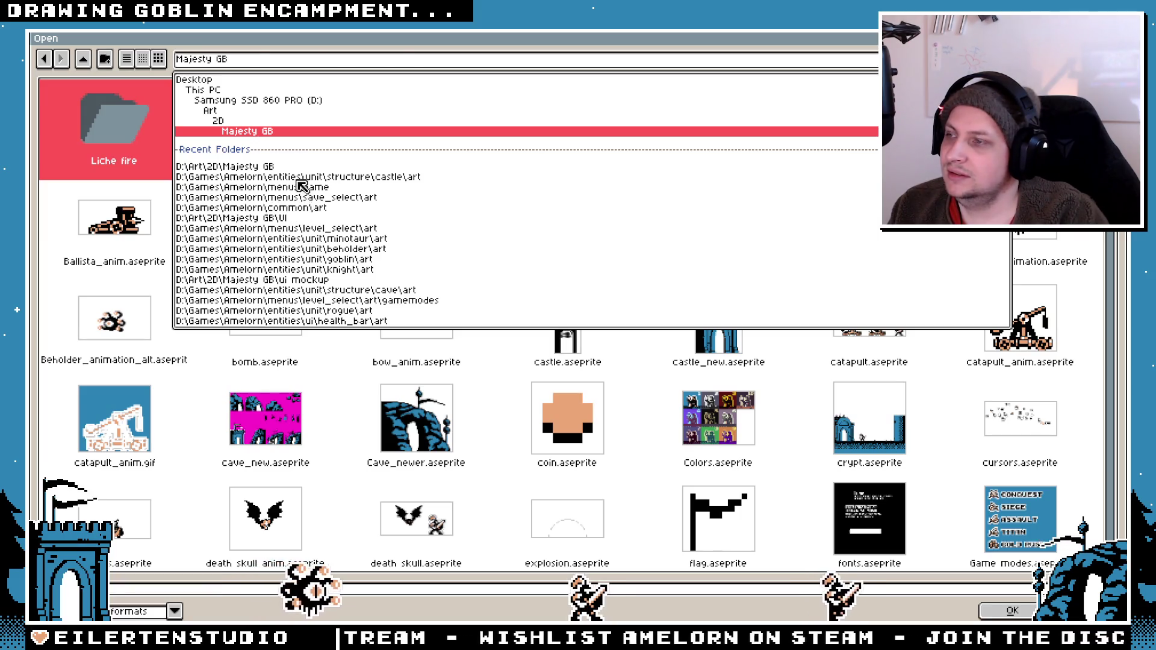
pyautogui.click(299, 179)
pyautogui.click(89, 65)
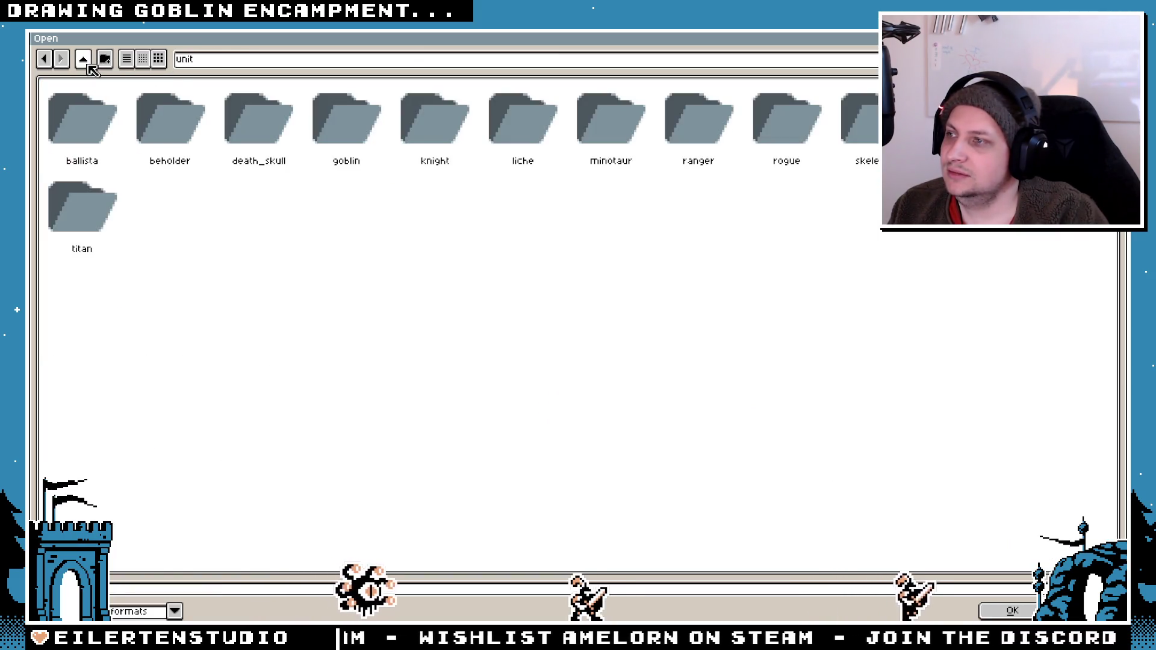
pyautogui.doubleClick(343, 147)
pyautogui.doubleClick(104, 138)
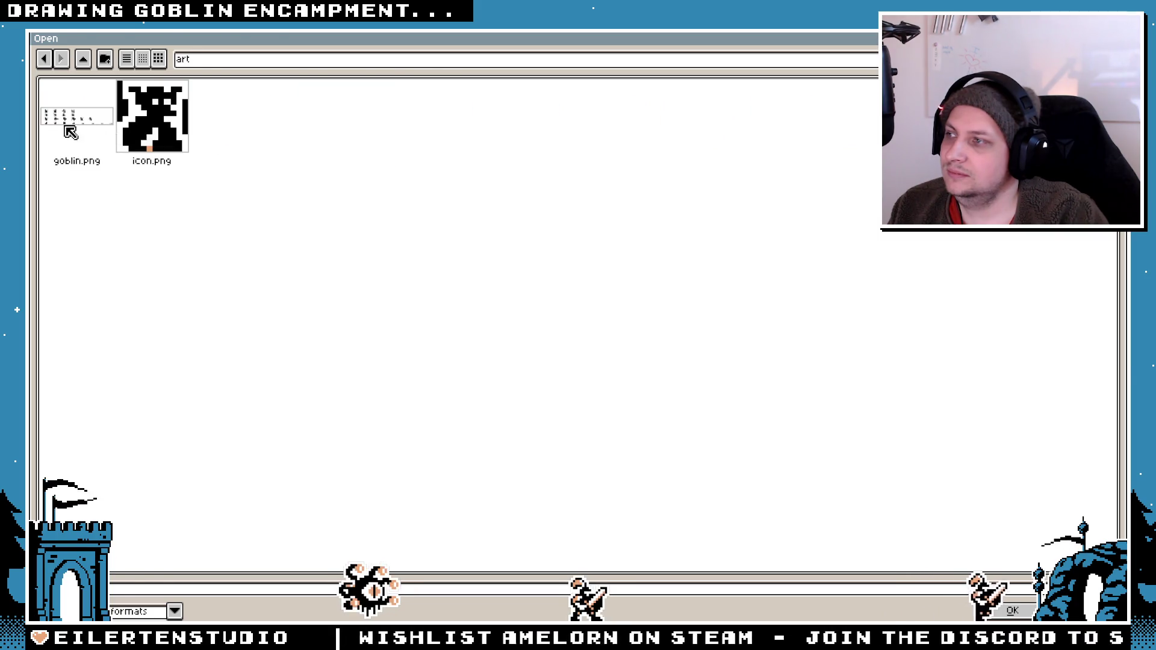
pyautogui.doubleClick(70, 131)
pyautogui.scroll(4, 280, 163)
# Select one goblin figure on the sheet and switch back to the tent sprite
pyautogui.moveTo(880, 145); pyautogui.dragTo(540, 200)
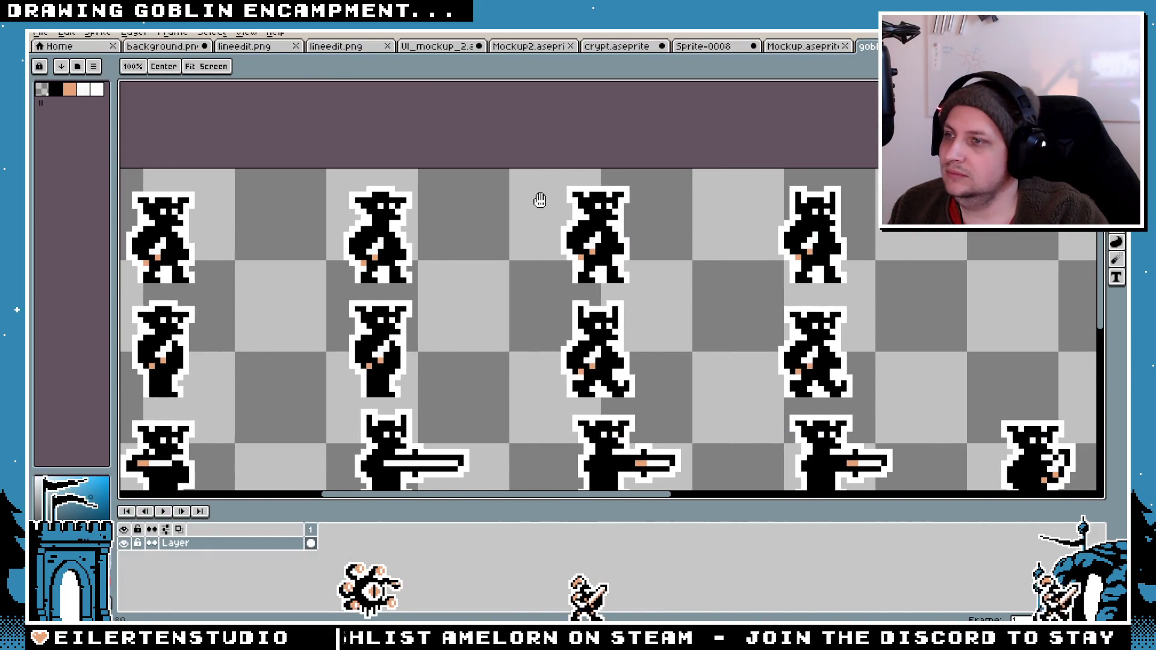
pyautogui.scroll(2, 623, 267)
pyautogui.moveTo(222, 241)
pyautogui.mouseDown()
pyautogui.moveTo(623, 267)
pyautogui.moveTo(473, 221)
pyautogui.mouseUp()
pyautogui.moveTo(470, 165)
pyautogui.mouseDown()
pyautogui.moveTo(595, 258)
pyautogui.moveTo(641, 343)
pyautogui.mouseUp()
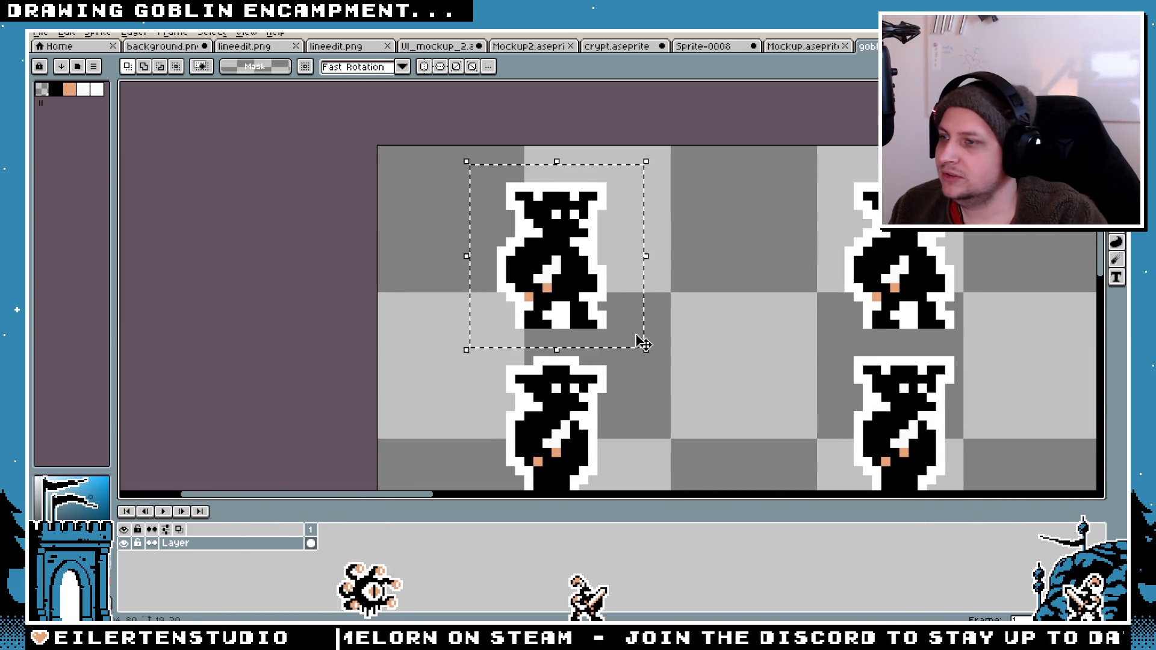
pyautogui.click(786, 46)
pyautogui.click(676, 47)
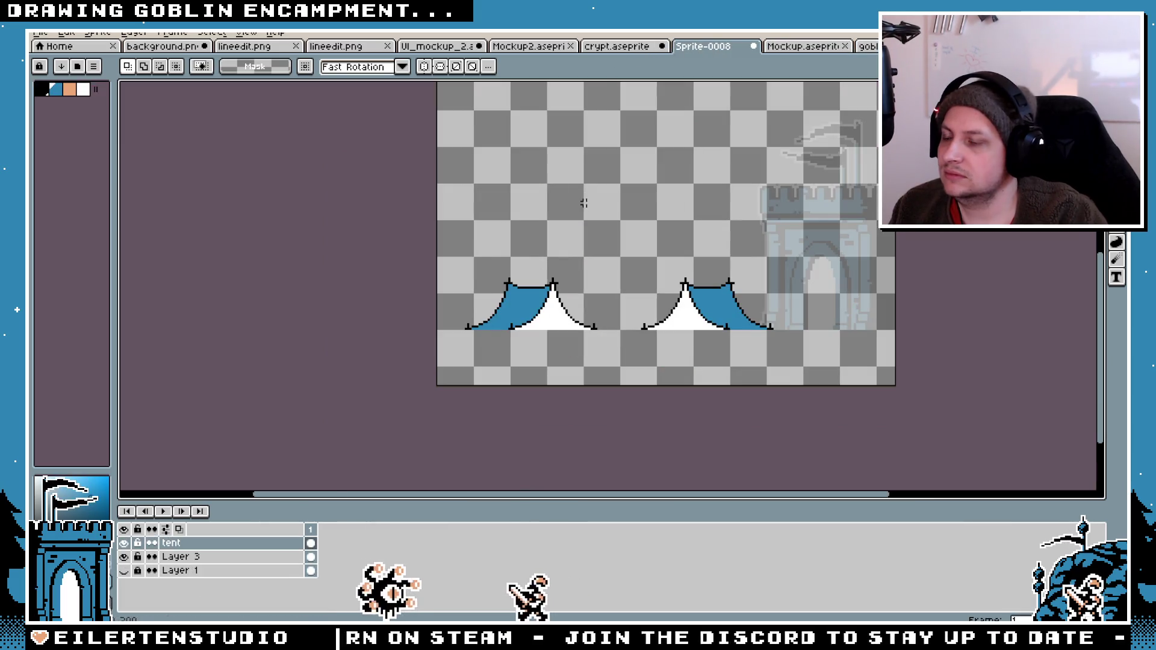
pyautogui.hotkey('ctrl', 'v')
pyautogui.scroll(1, 582, 202)
pyautogui.moveTo(471, 290)
pyautogui.mouseDown()
pyautogui.moveTo(559, 316)
pyautogui.moveTo(572, 340)
pyautogui.moveTo(705, 346)
pyautogui.moveTo(676, 346)
pyautogui.mouseUp()
pyautogui.scroll(1, 575, 337)
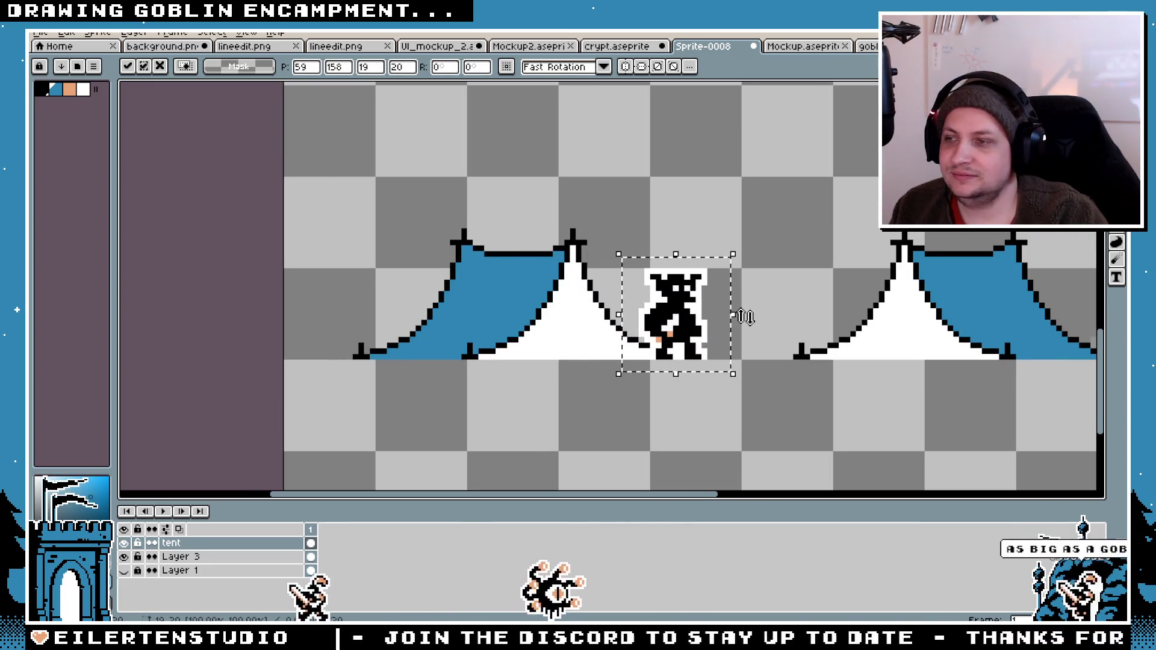
pyautogui.press('Escape')
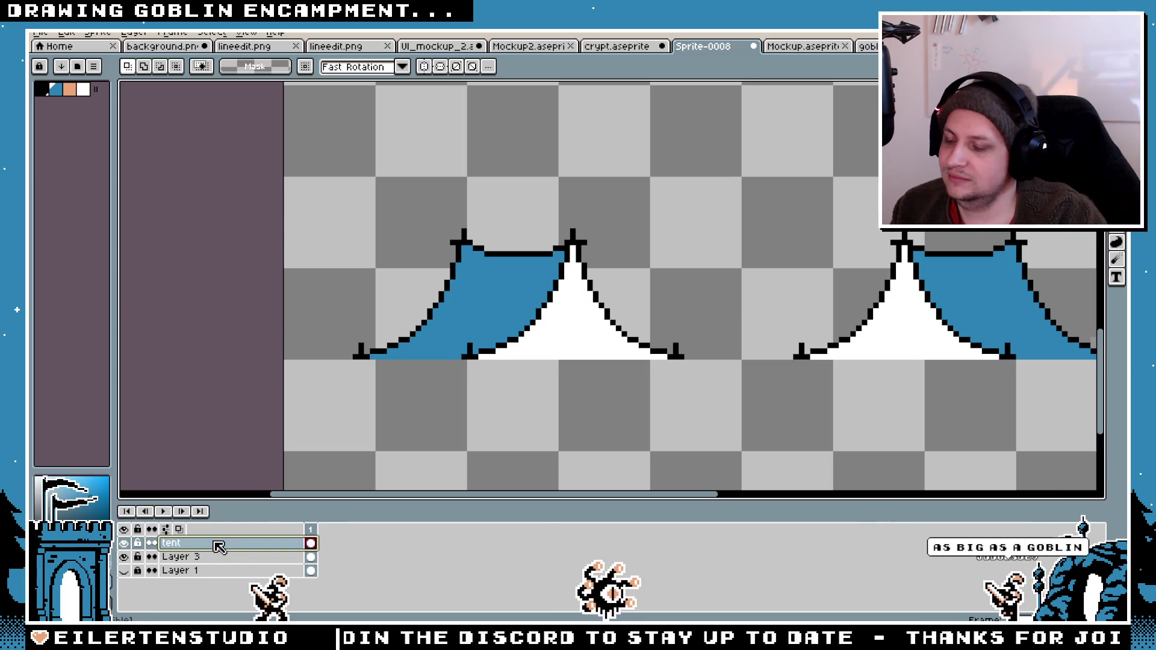
pyautogui.click(124, 571)
pyautogui.click(123, 570)
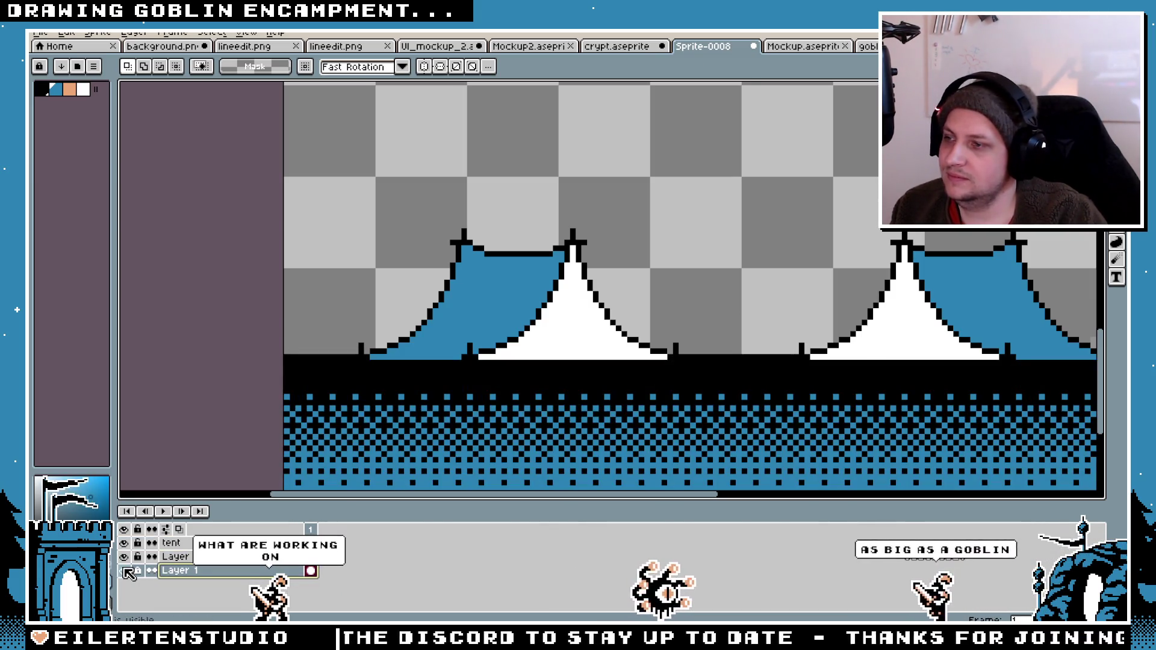
pyautogui.scroll(-1, 561, 308)
pyautogui.scroll(-2, 561, 304)
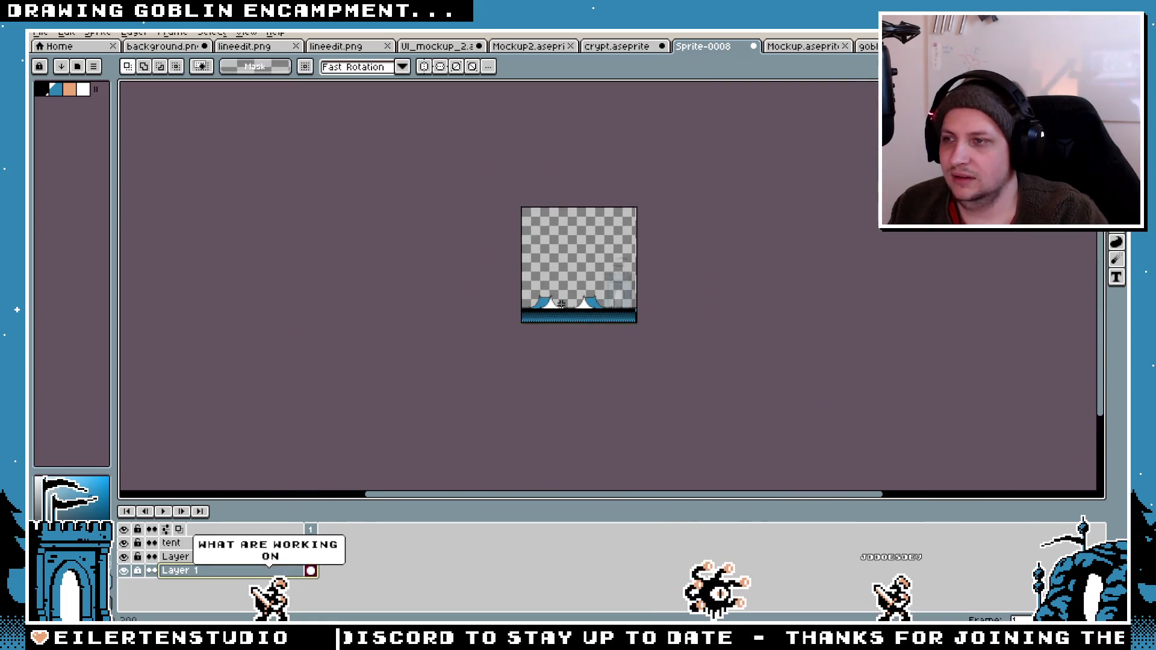
pyautogui.scroll(2, 562, 305)
pyautogui.scroll(1, 542, 305)
pyautogui.click(125, 572)
pyautogui.scroll(1, 501, 334)
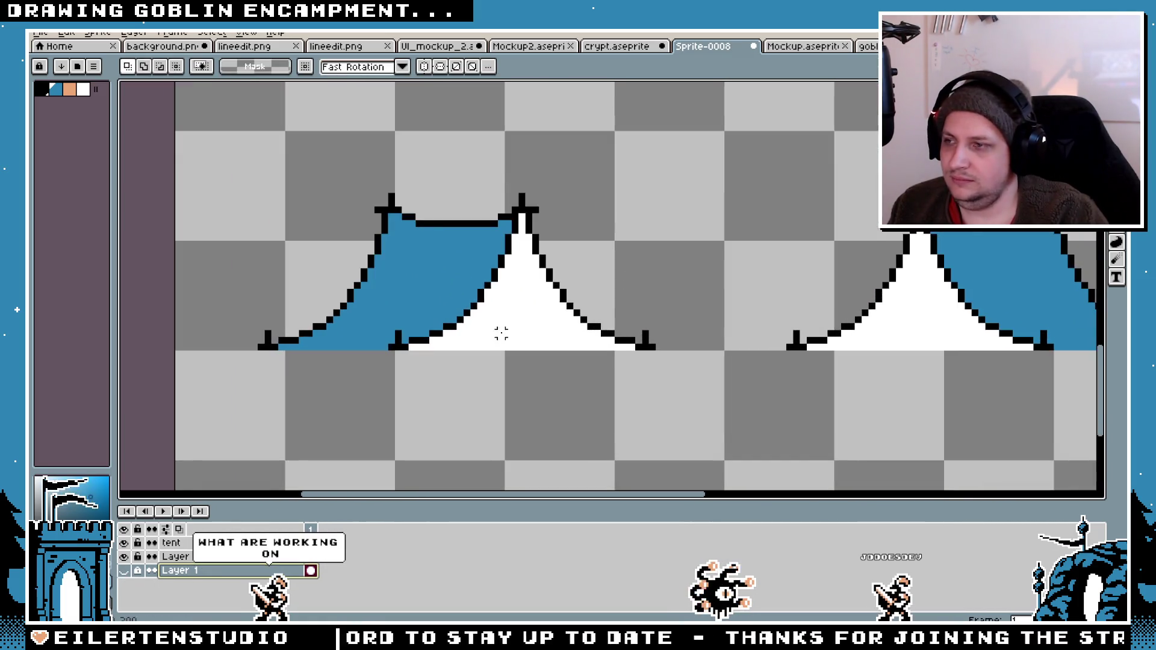
pyautogui.click(125, 572)
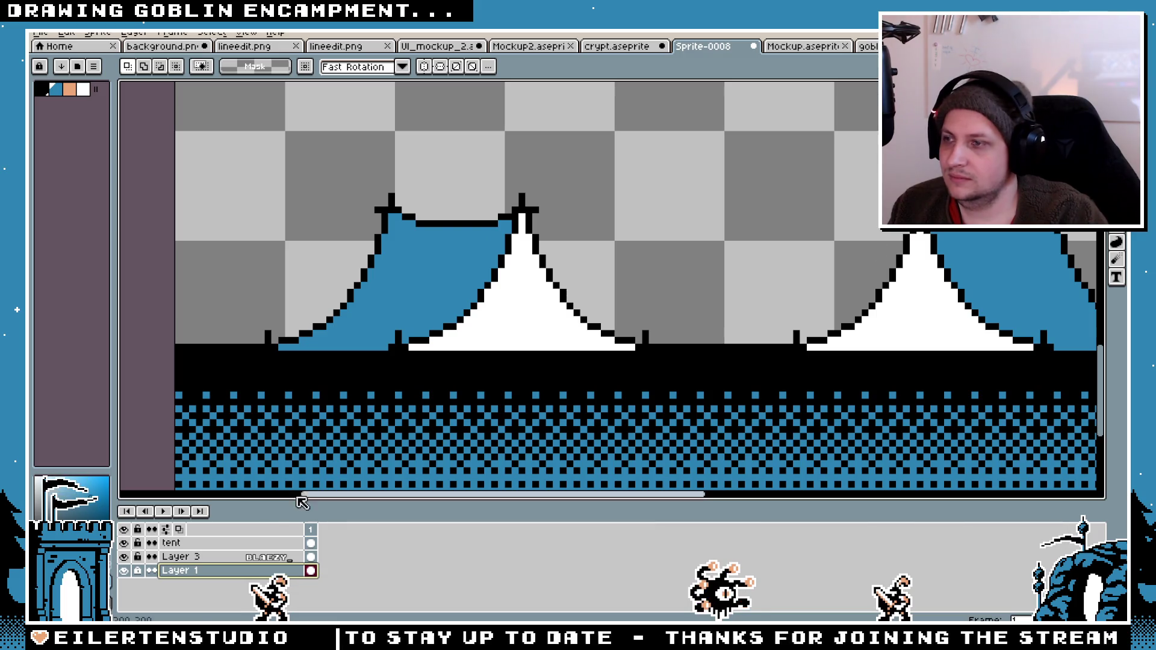
pyautogui.click(125, 571)
pyautogui.press('space')
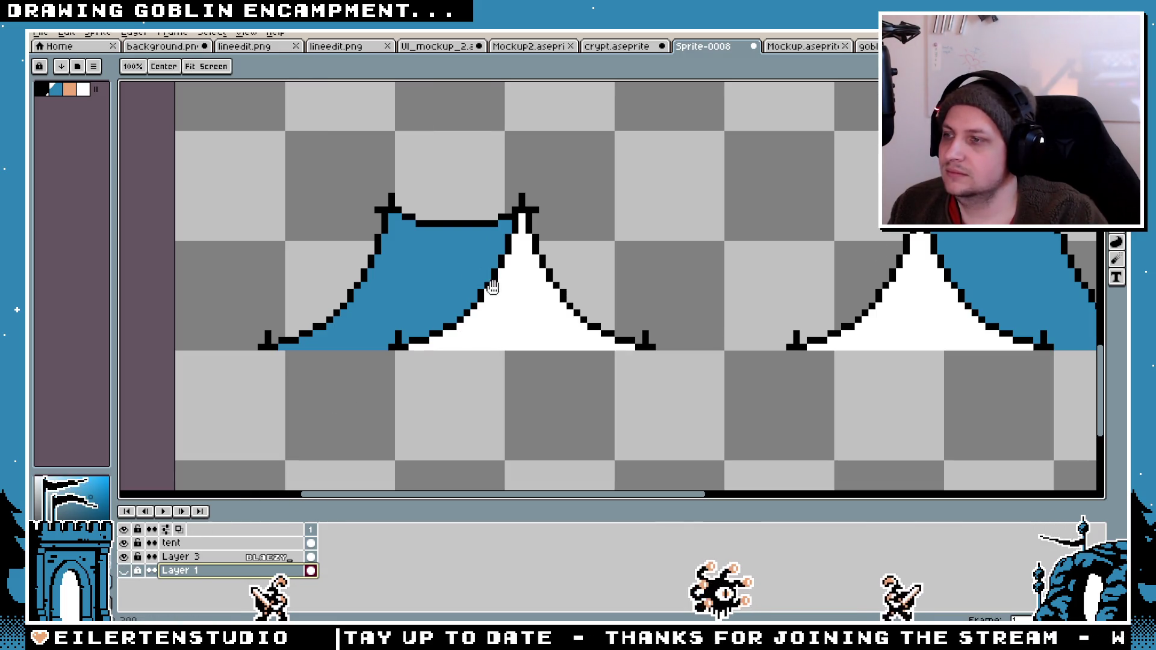
pyautogui.press('alt')
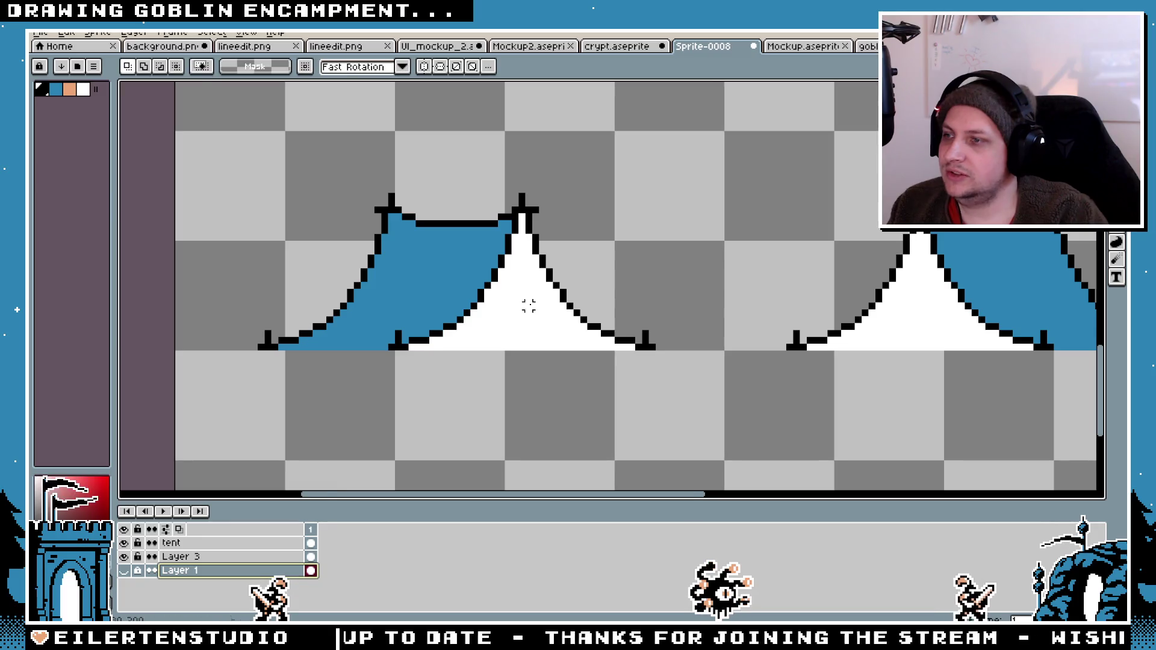
pyautogui.scroll(1, 488, 287)
pyautogui.scroll(1, 460, 278)
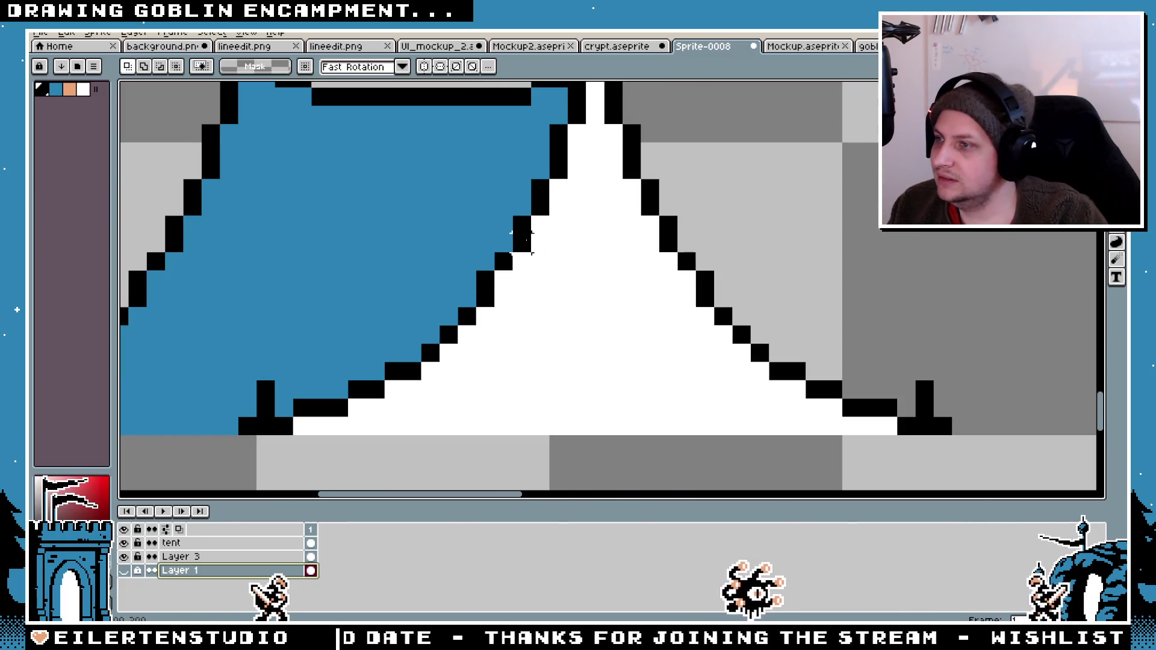
pyautogui.scroll(-3, 521, 239)
pyautogui.scroll(2, 521, 249)
pyautogui.scroll(1, 521, 260)
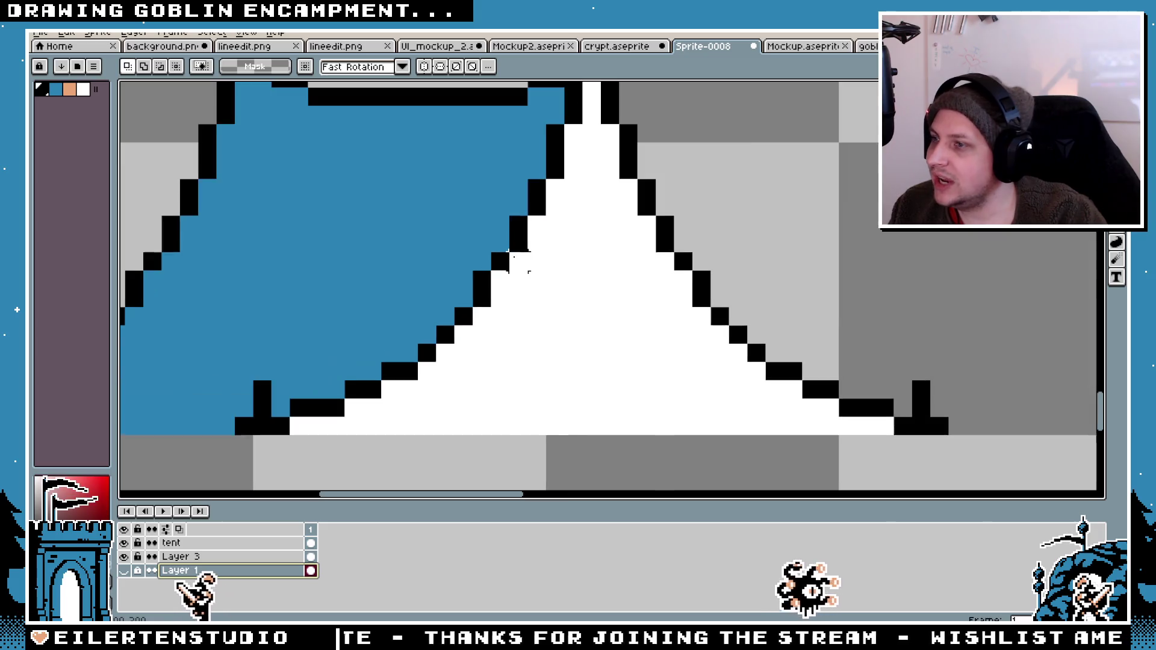
# Make the tent layer active and add a black pixel to the opening's outline
pyautogui.press('b')
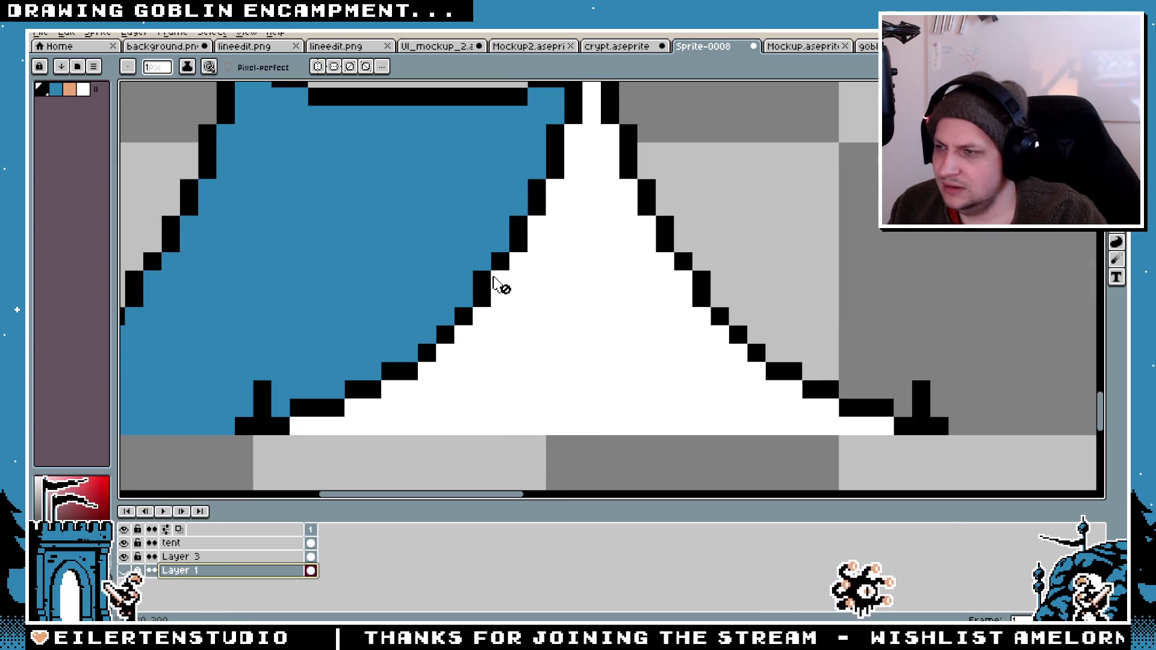
pyautogui.press('m')
pyautogui.press('Up')
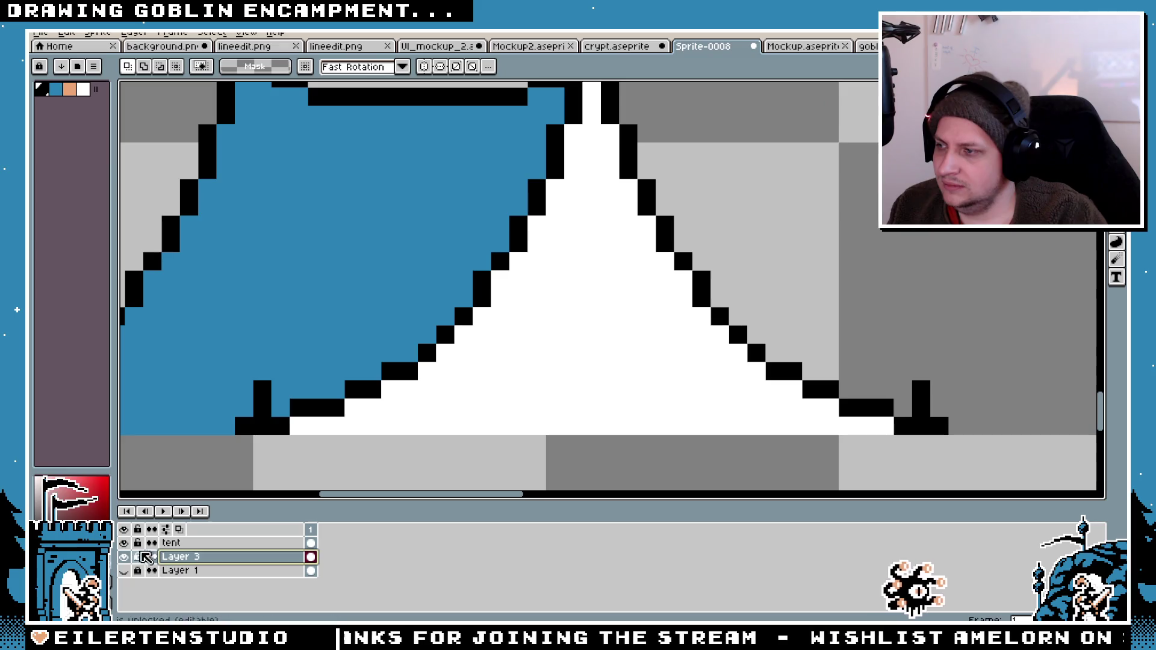
pyautogui.press('Up')
pyautogui.scroll(1, 462, 316)
pyautogui.press('b')
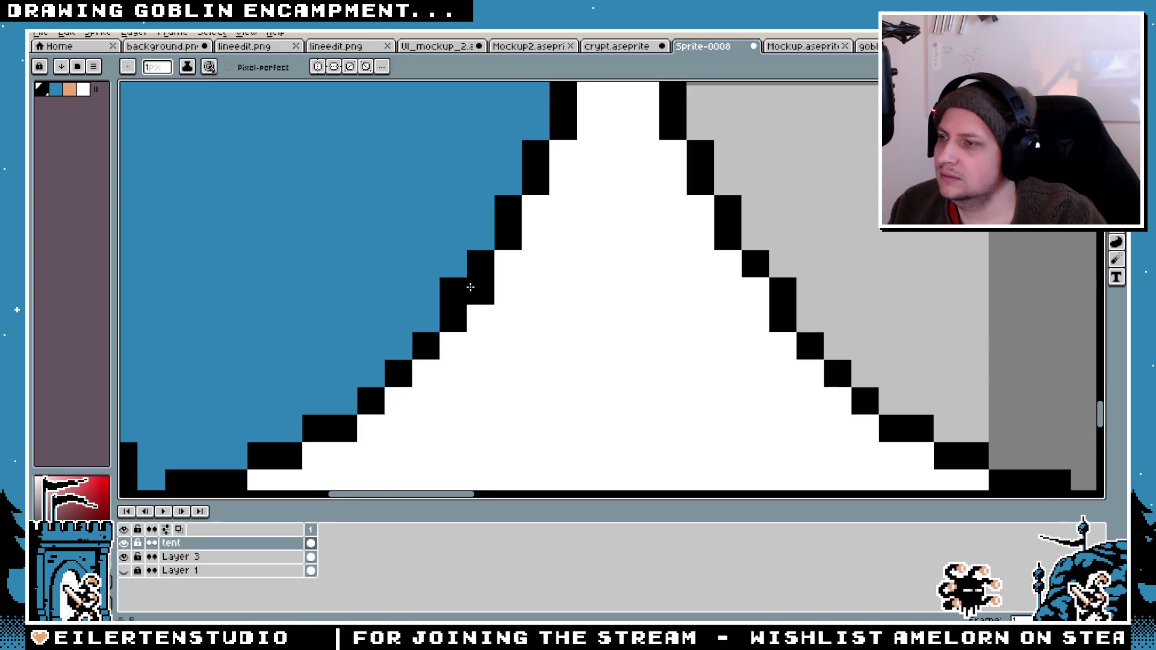
pyautogui.scroll(-4, 395, 320)
pyautogui.scroll(-1, 394, 321)
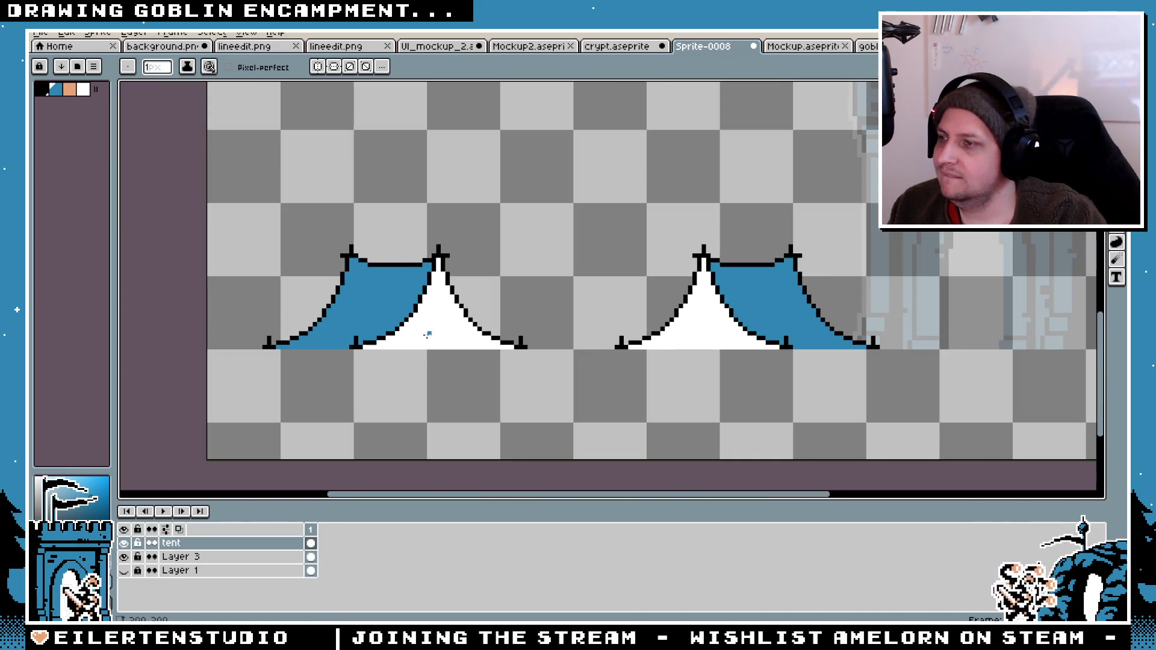
pyautogui.scroll(1, 430, 320)
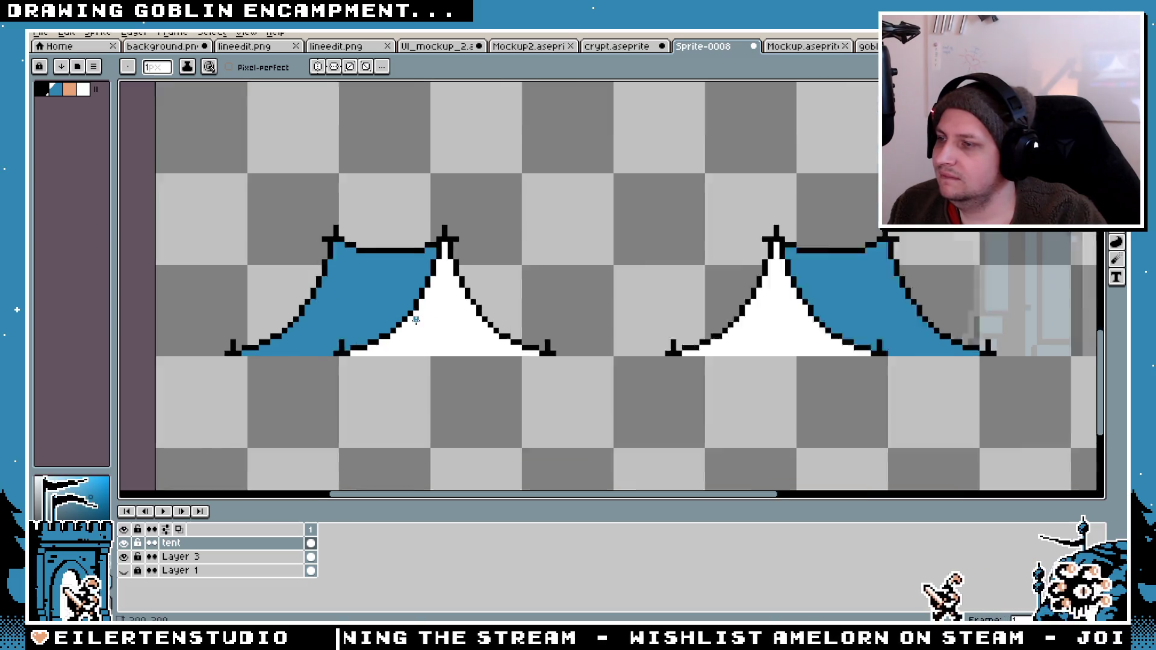
pyautogui.scroll(1, 498, 295)
pyautogui.scroll(1, 497, 298)
pyautogui.click(516, 298)
pyautogui.scroll(-1, 515, 298)
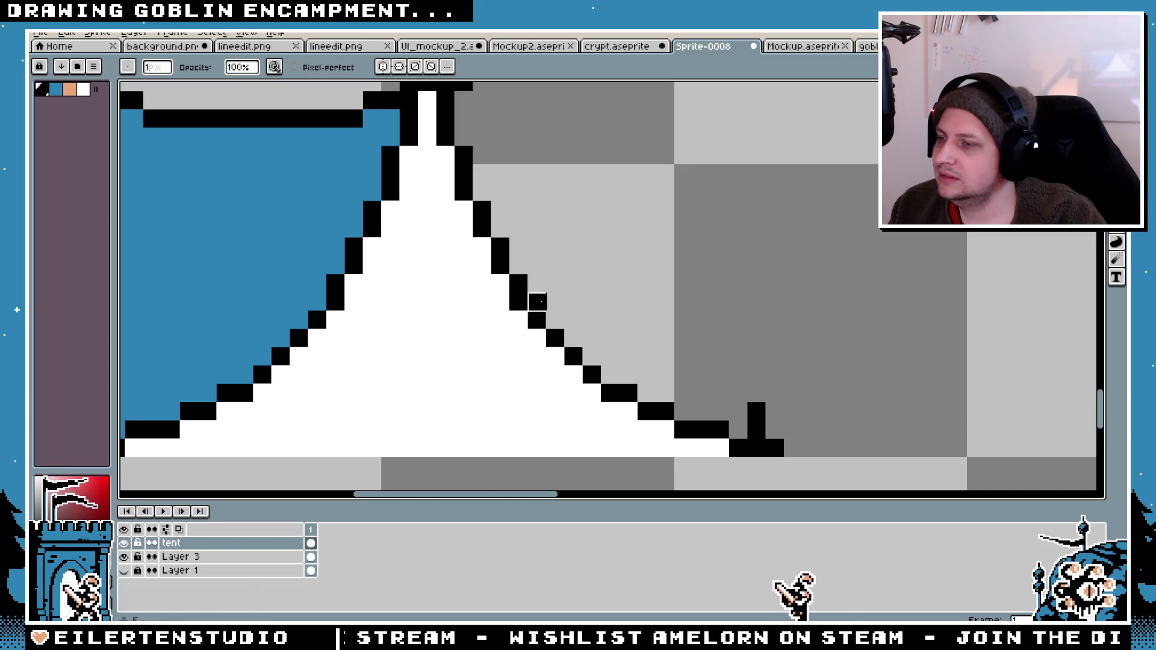
pyautogui.scroll(-2, 627, 338)
pyautogui.scroll(-2, 626, 345)
pyautogui.hscroll(2, 799, 276)
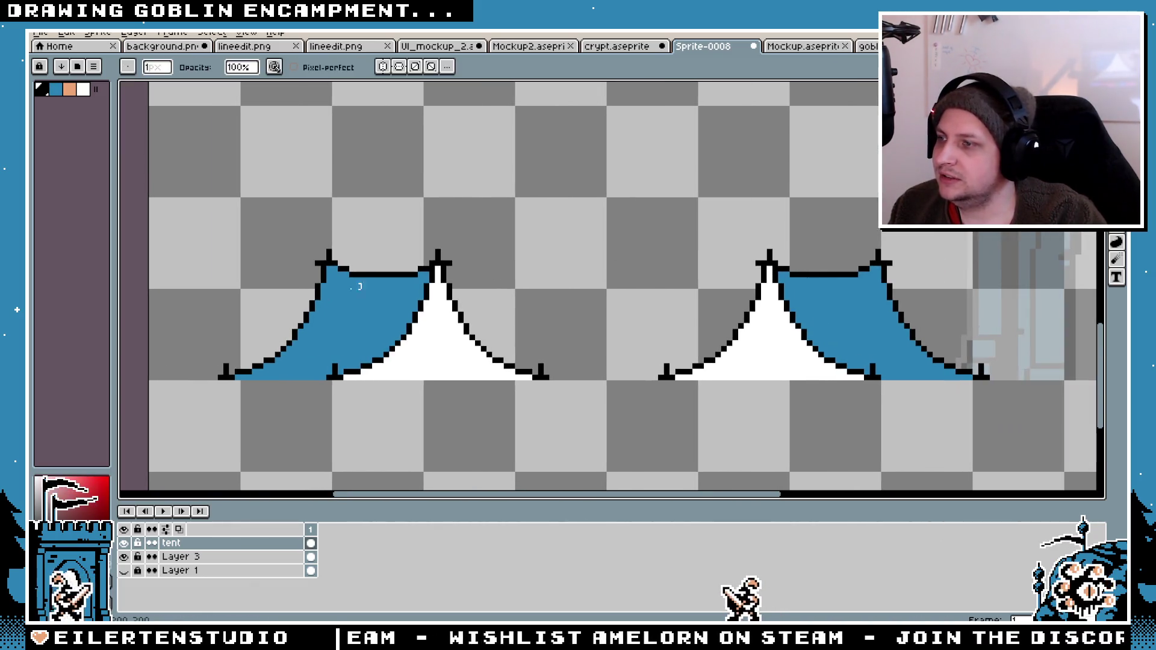
pyautogui.scroll(1, 398, 362)
pyautogui.scroll(2, 393, 373)
# Marquee-select the mirrored right tent
pyautogui.press('alt')
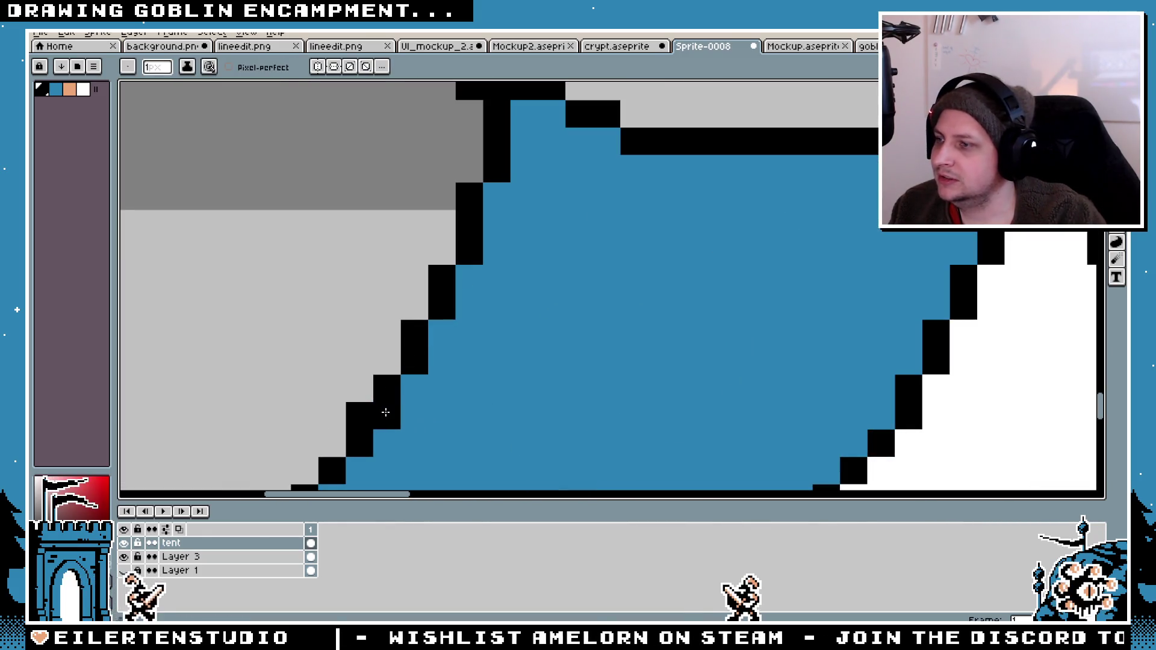
pyautogui.scroll(-3, 361, 413)
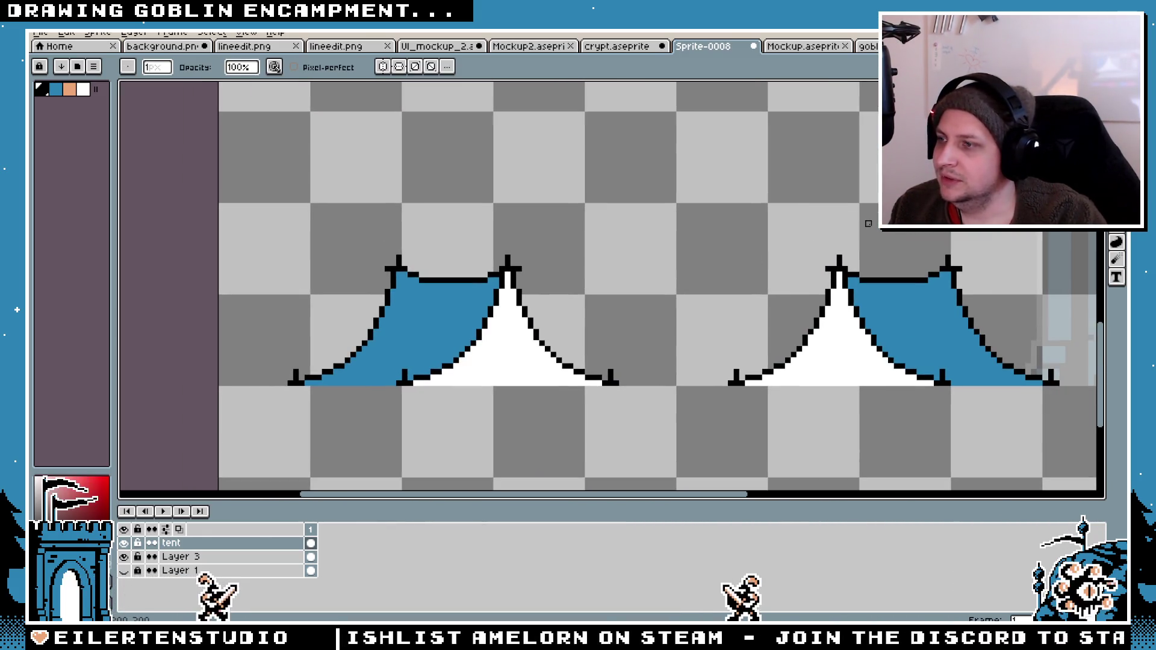
pyautogui.press('m')
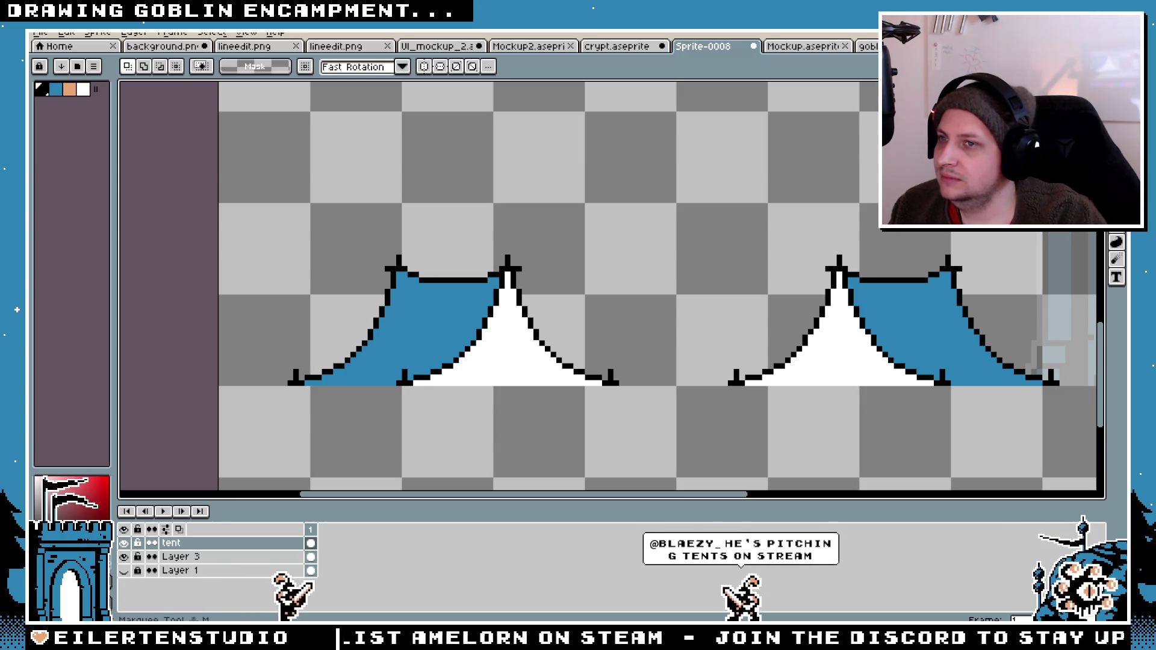
pyautogui.moveTo(718, 209); pyautogui.dragTo(1032, 424)
# Delete the selected right tent, then switch to Godot and run the game
pyautogui.press('Delete')
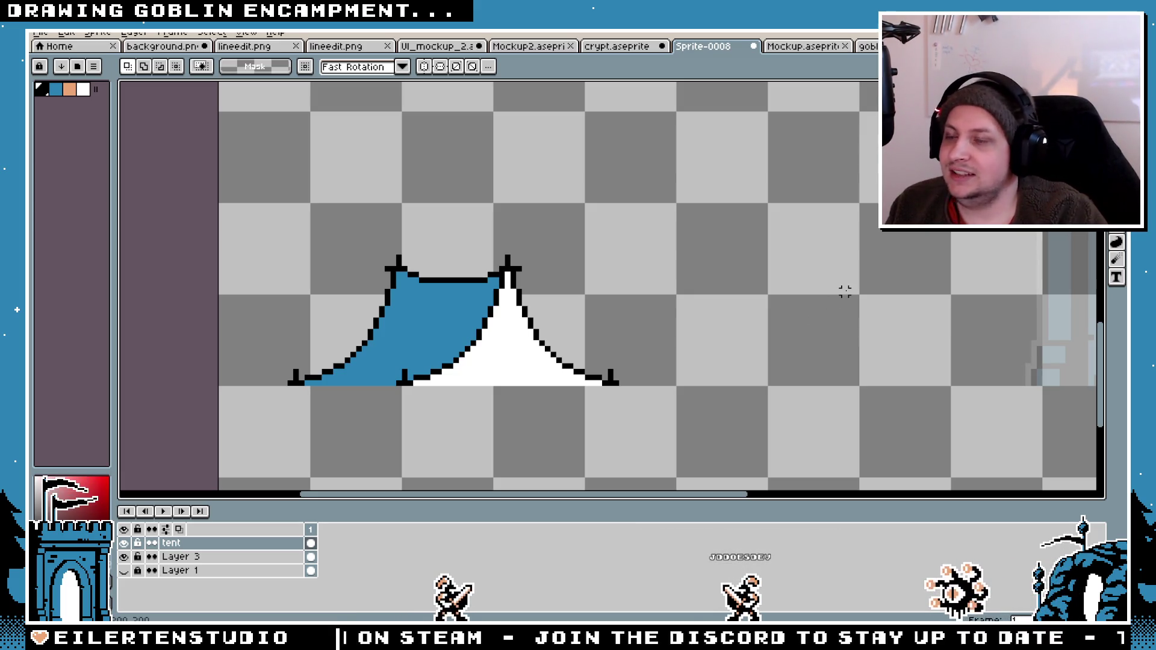
pyautogui.scroll(3, 429, 257)
pyautogui.press('b')
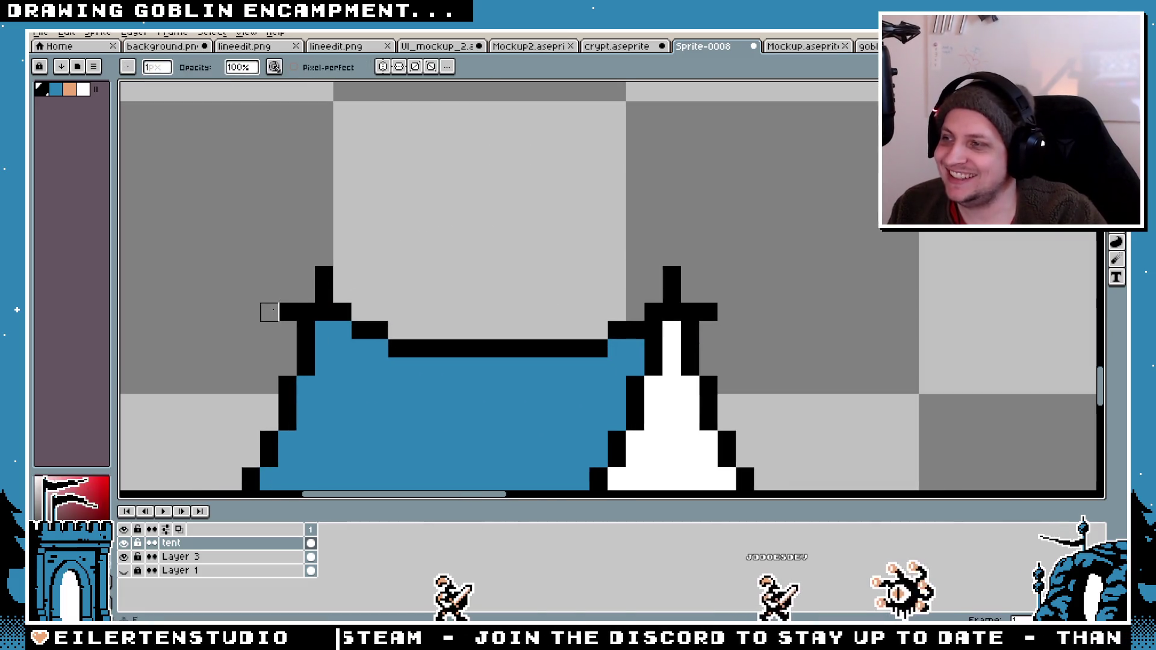
pyautogui.scroll(-2, 271, 312)
pyautogui.scroll(-3, 238, 305)
pyautogui.scroll(3, 232, 312)
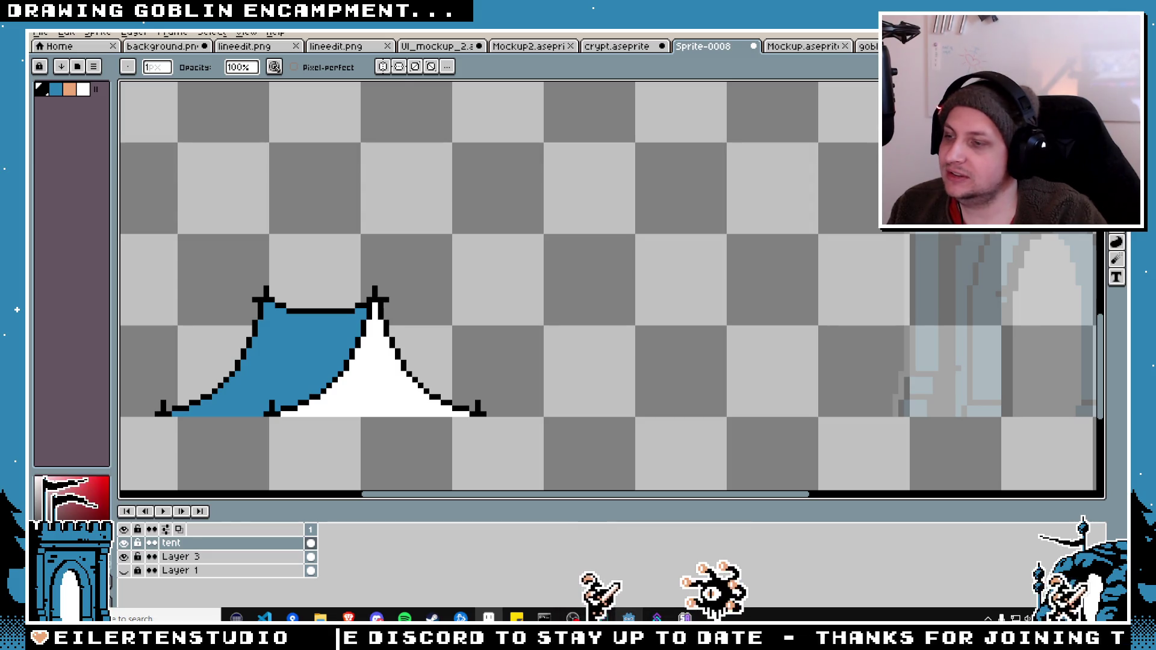
pyautogui.click(462, 618)
pyautogui.press('F5')
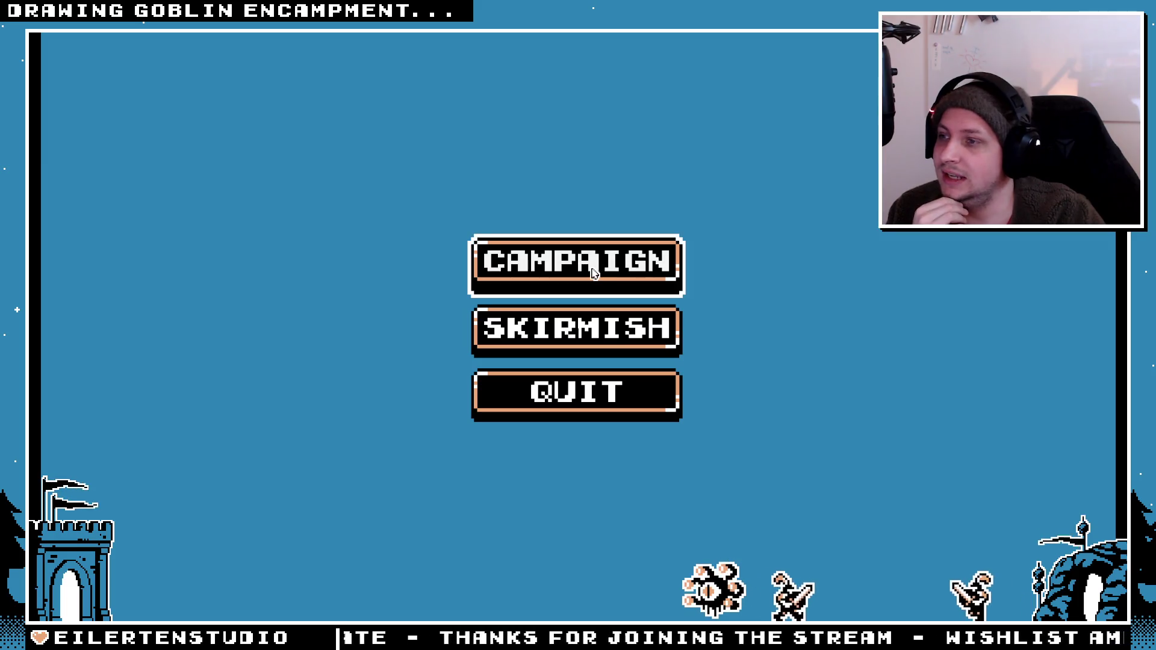
# Delete the bla save, create a new save named Blaezy in the empty slot and load it
pyautogui.press('Up')
pyautogui.press('Up')
pyautogui.press('Return')
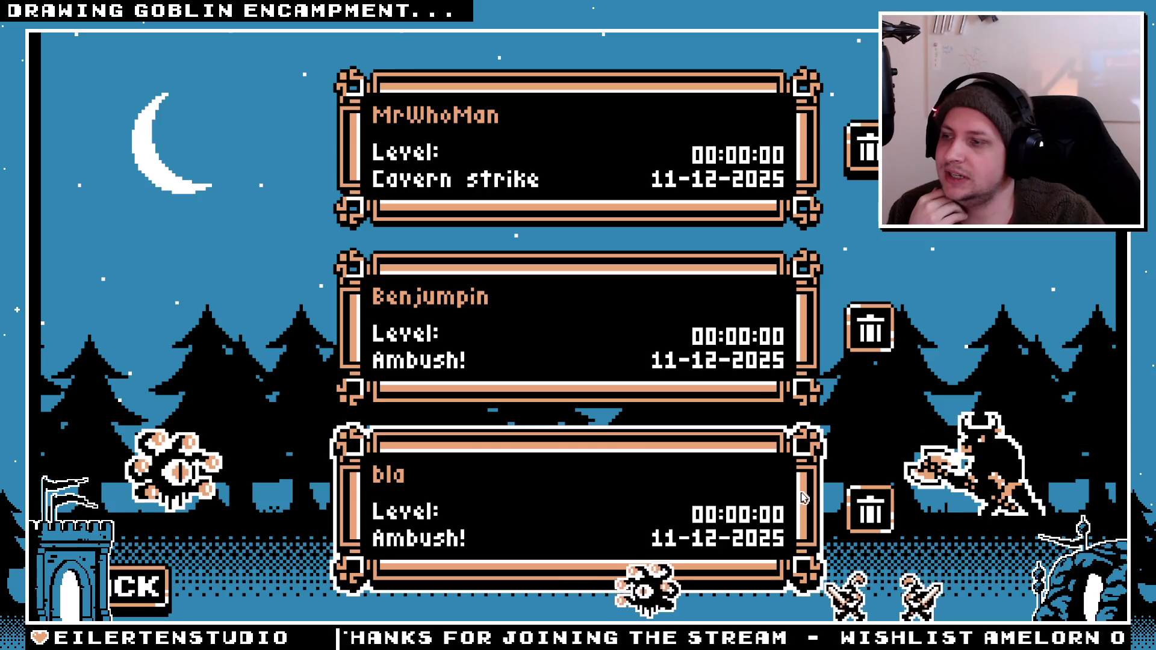
pyautogui.click(870, 509)
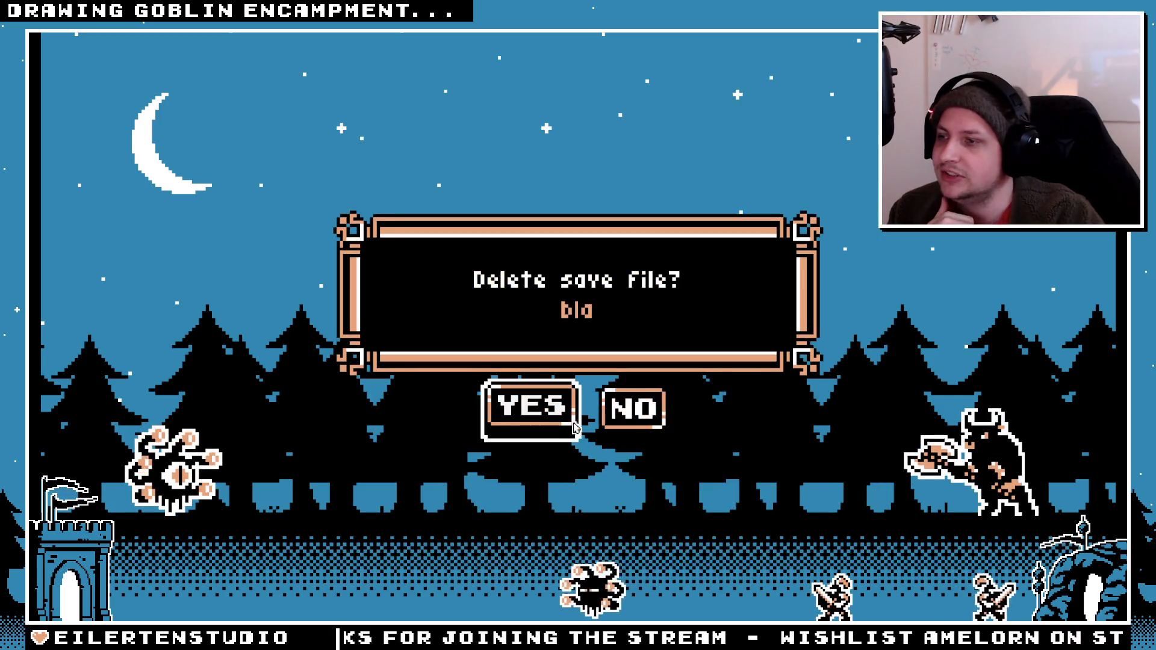
pyautogui.click(574, 429)
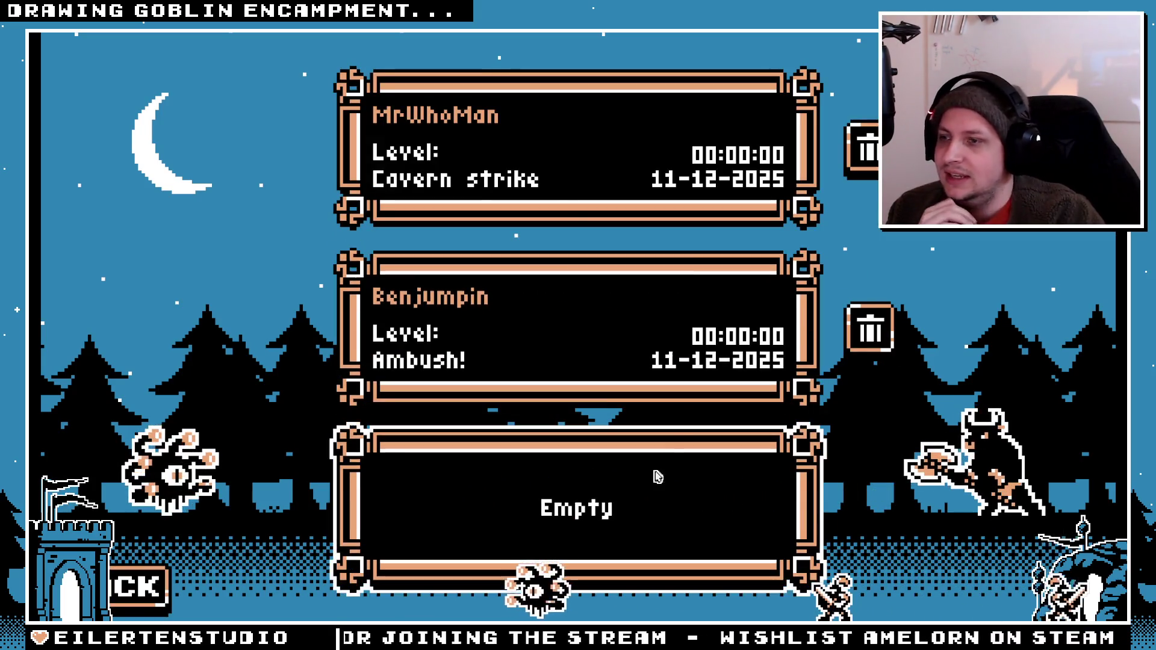
pyautogui.click(656, 478)
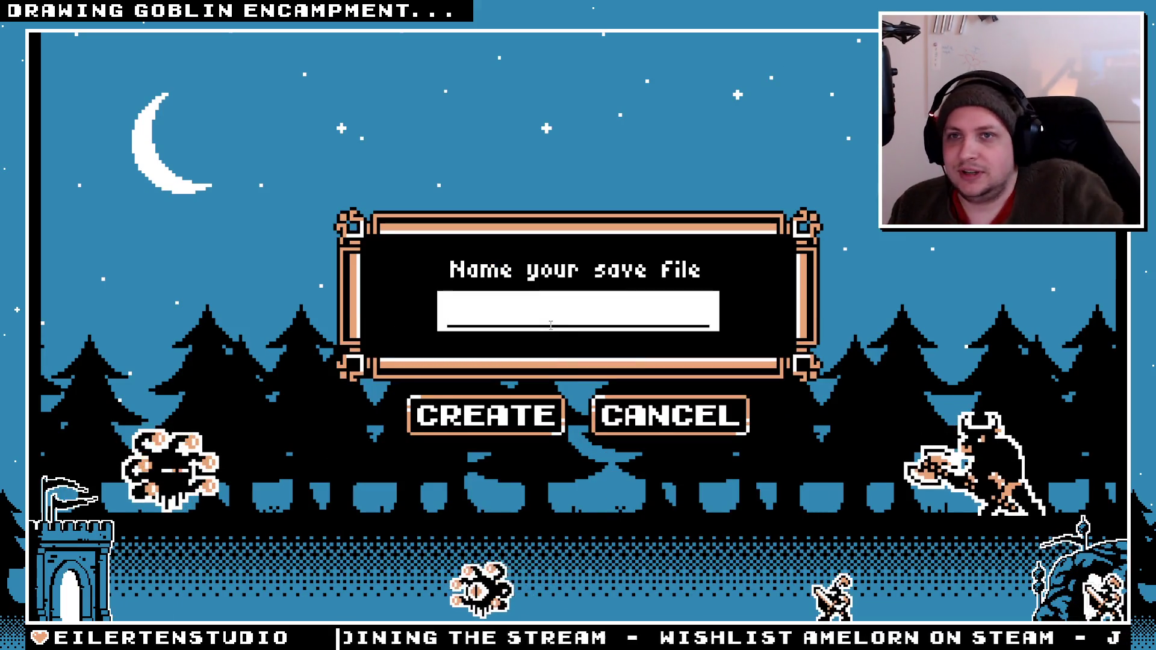
pyautogui.write('Blaezy')
pyautogui.click(523, 416)
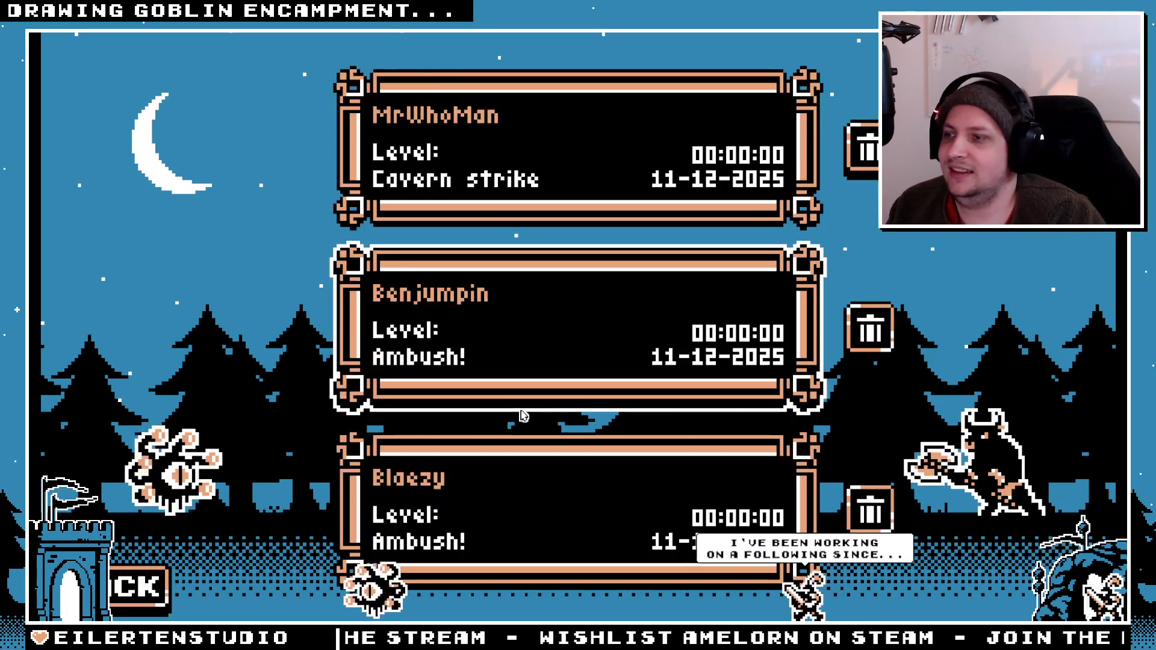
pyautogui.click(560, 528)
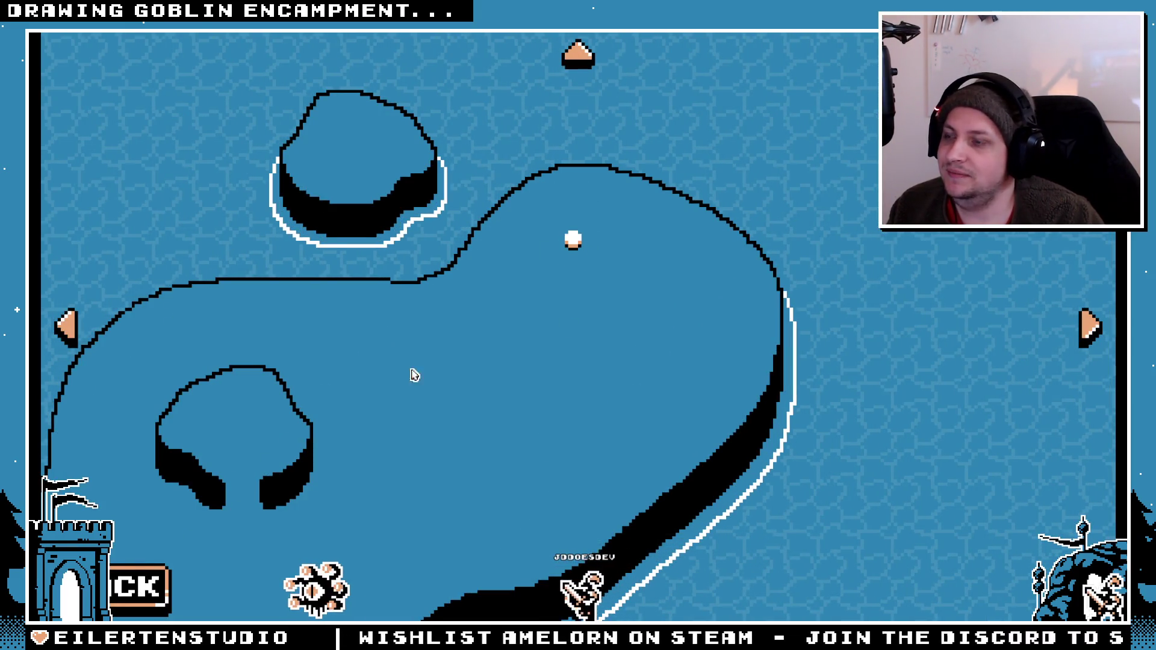
pyautogui.press('Escape')
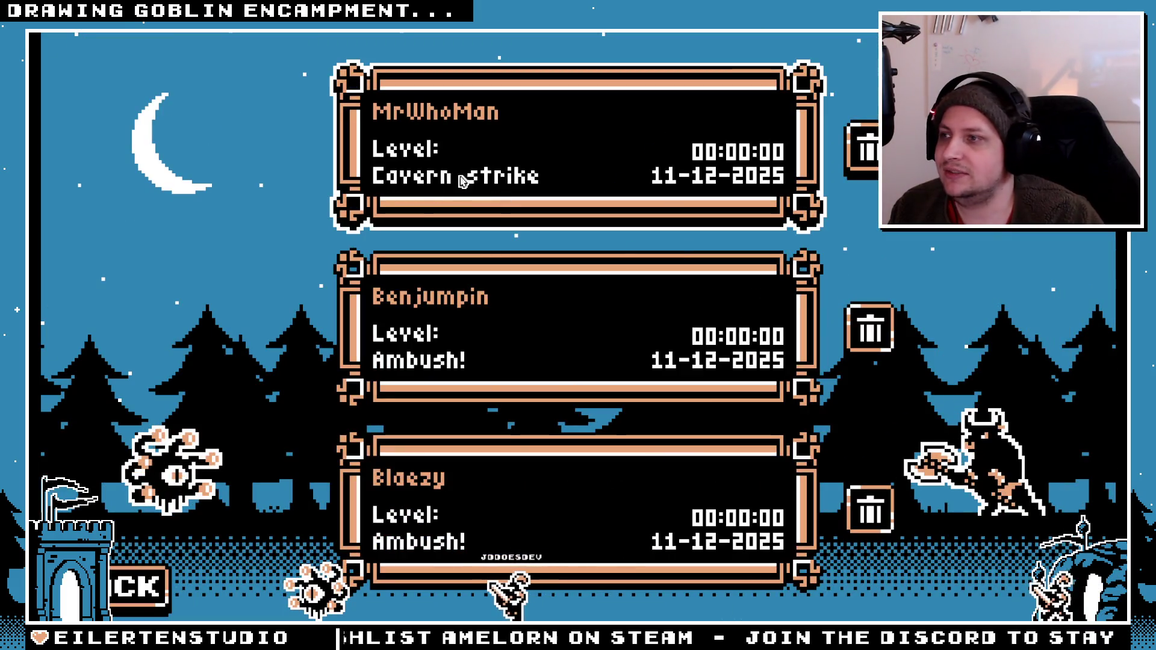
# Load the MrWhoMan save, go back, and cancel the delete prompt for the Blaezy save
pyautogui.click(534, 170)
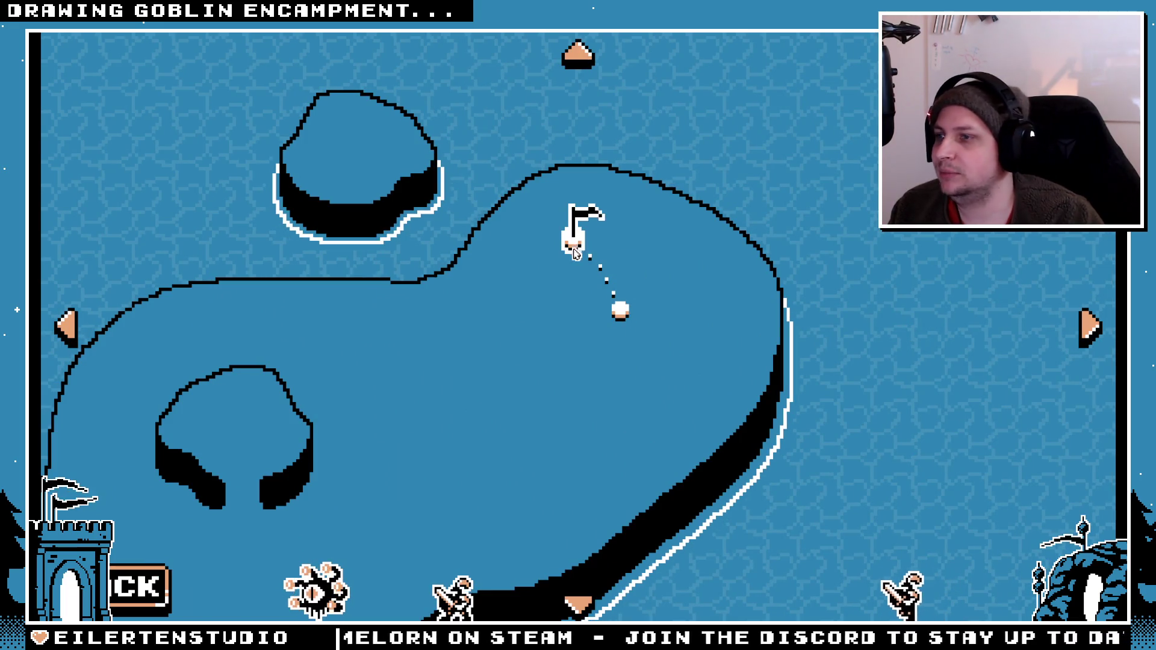
pyautogui.moveTo(620, 321); pyautogui.dragTo(542, 418)
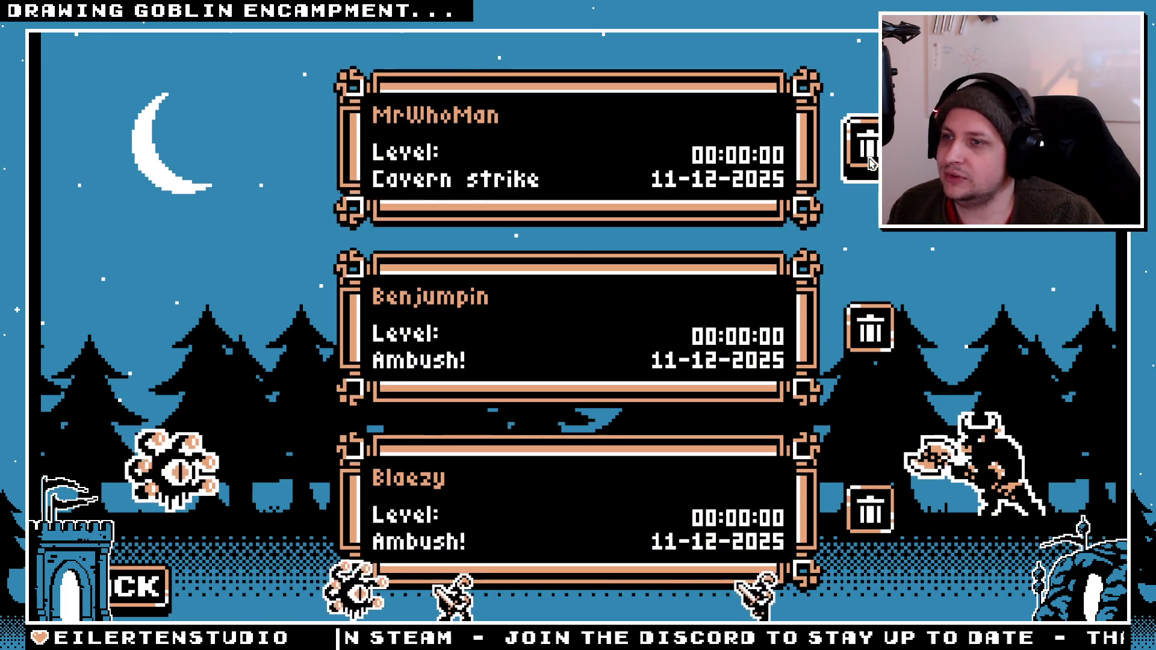
pyautogui.press('Delete')
pyautogui.click(633, 409)
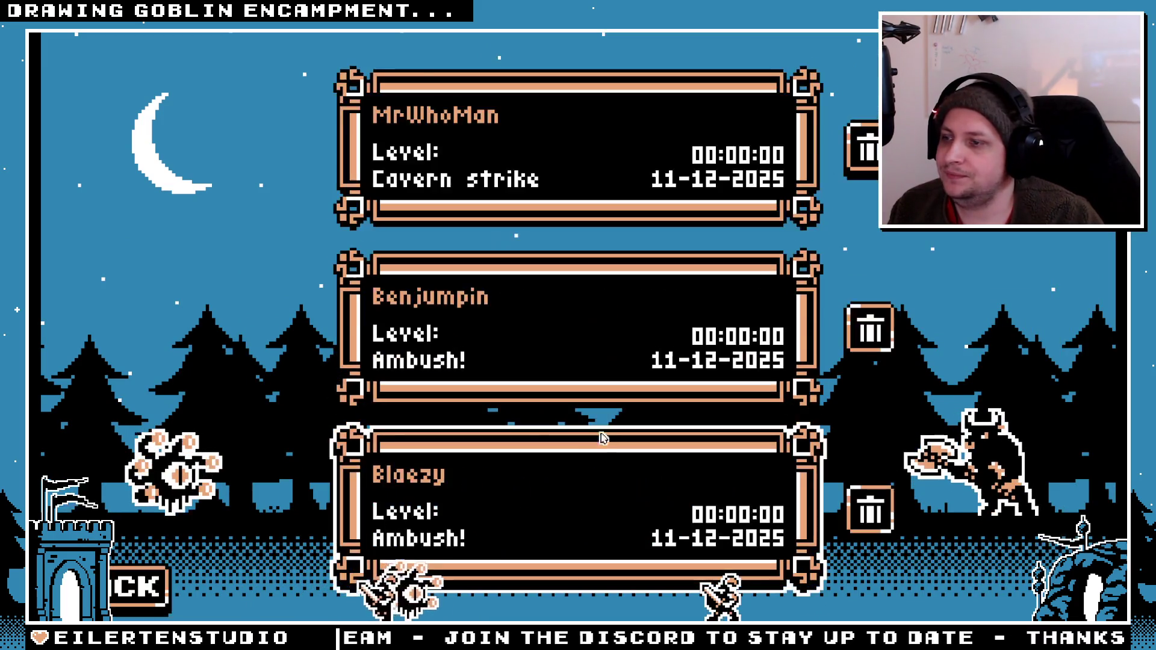
# From Blaezy's level map, check Ambush! then start the Cavern Strike level
pyautogui.click(699, 193)
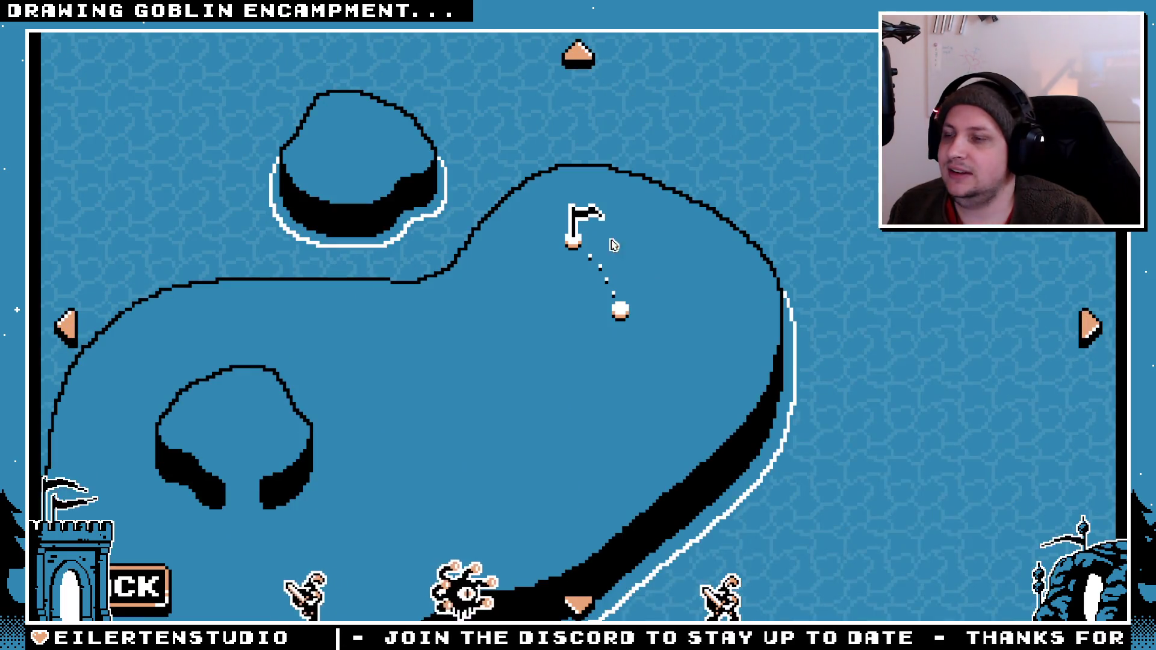
pyautogui.click(583, 254)
pyautogui.click(650, 469)
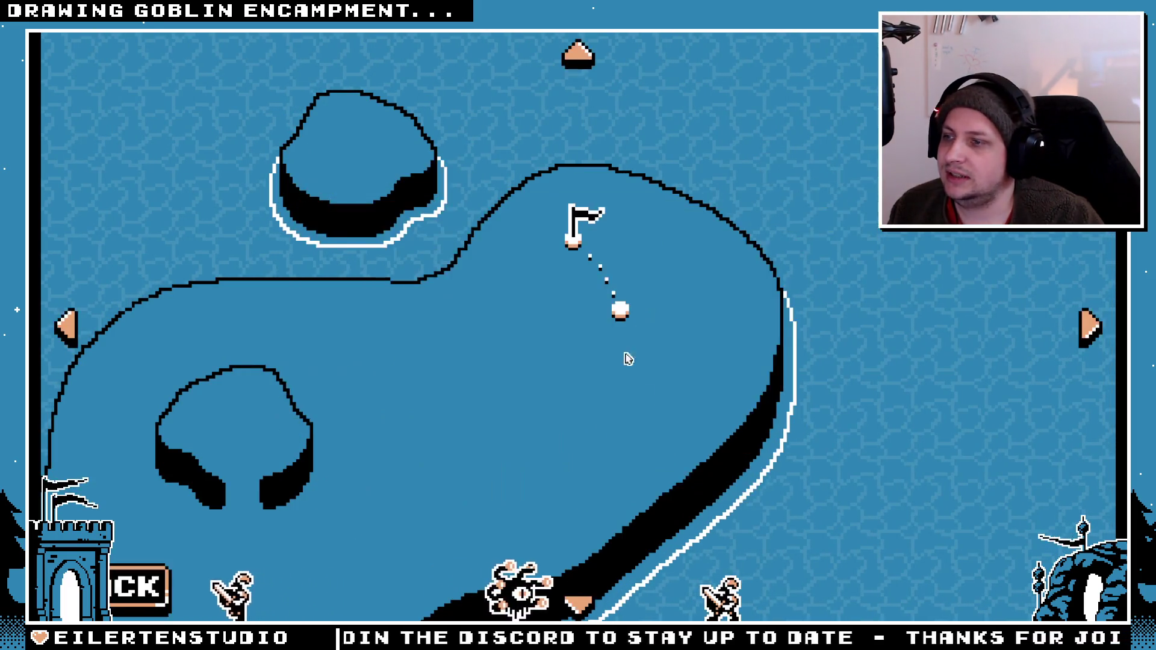
pyautogui.click(627, 359)
pyautogui.click(519, 456)
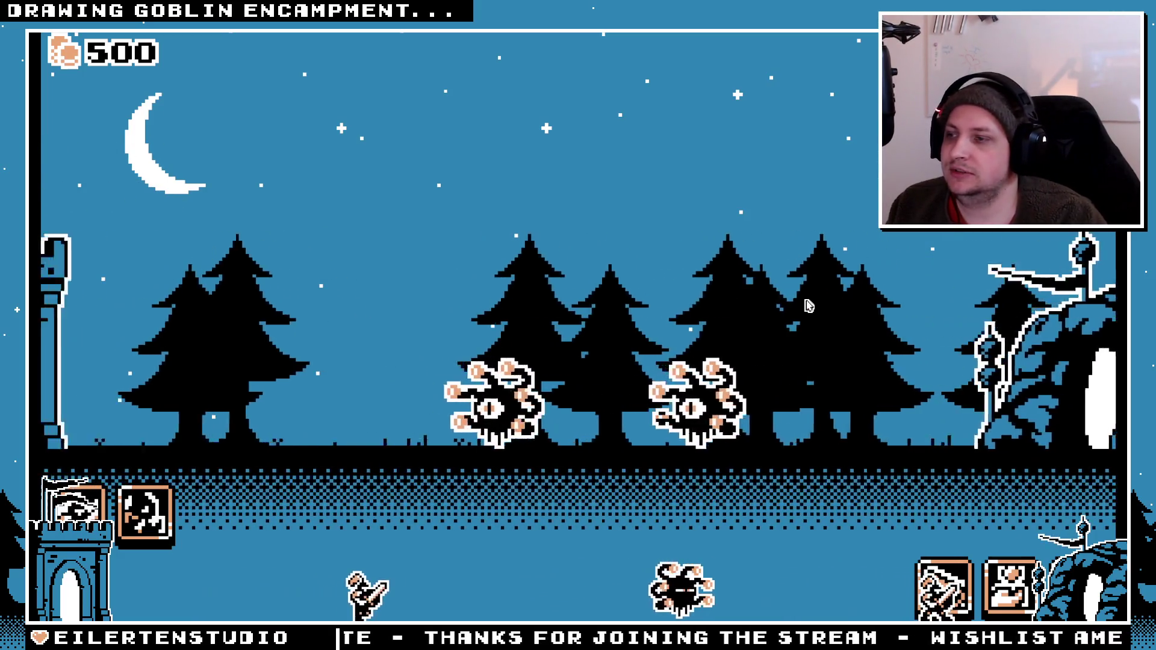
# Spend gold on soldiers and meteor strikes against the goblins, then quit back to the Godot script
pyautogui.click(145, 513)
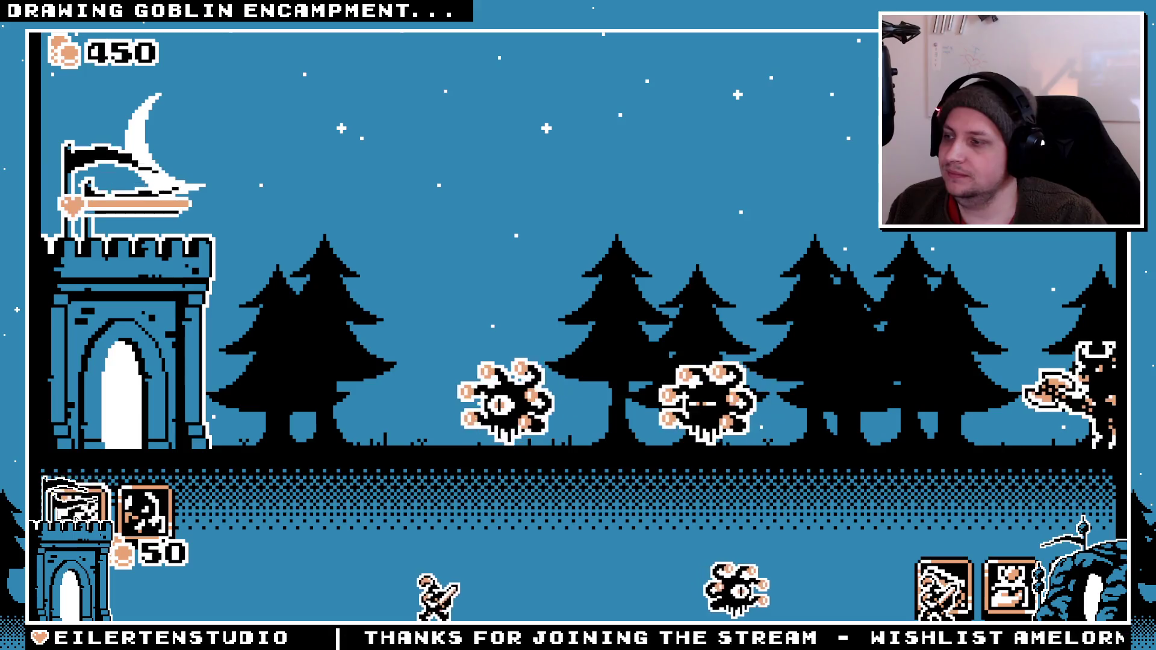
pyautogui.click(144, 514)
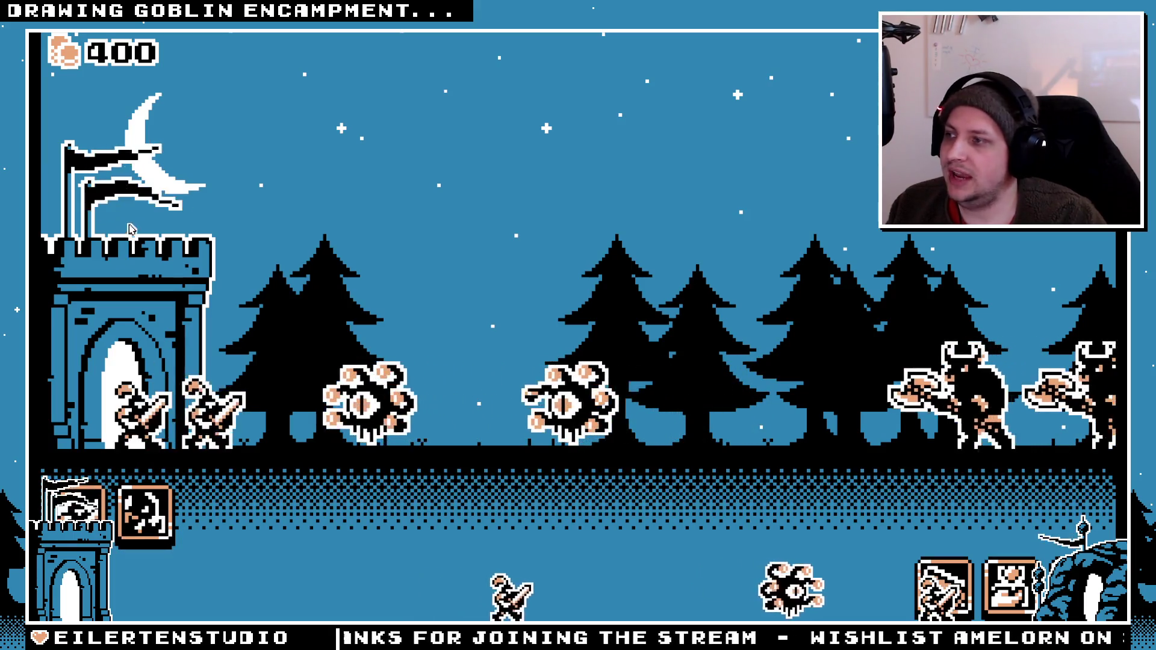
pyautogui.click(145, 514)
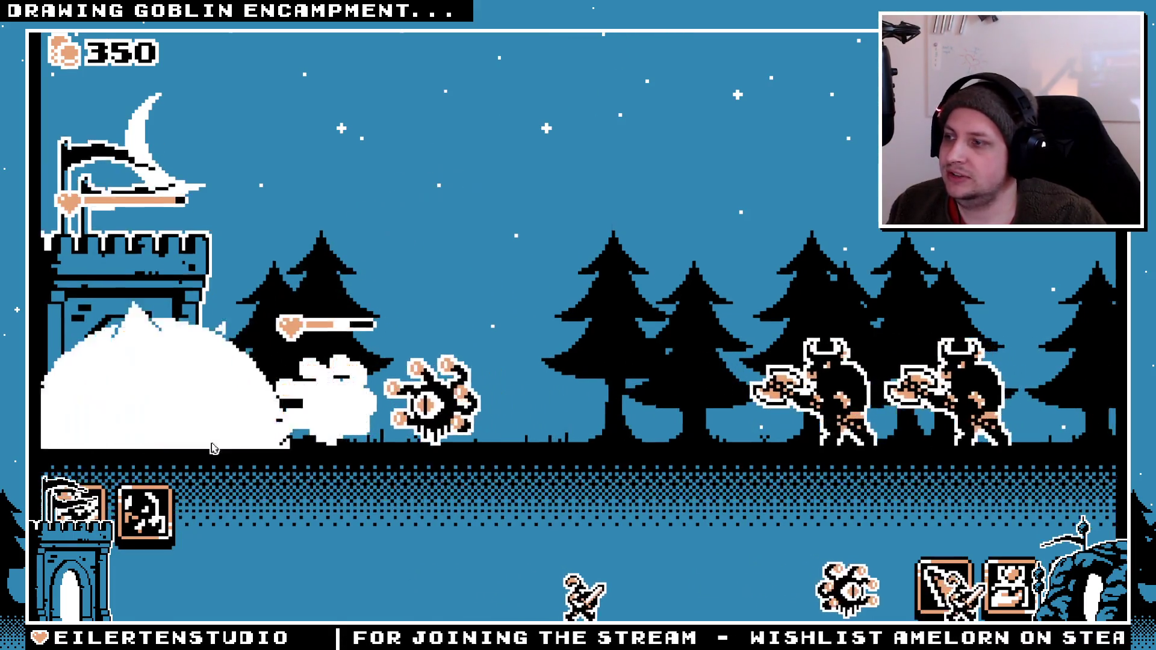
pyautogui.click(145, 514)
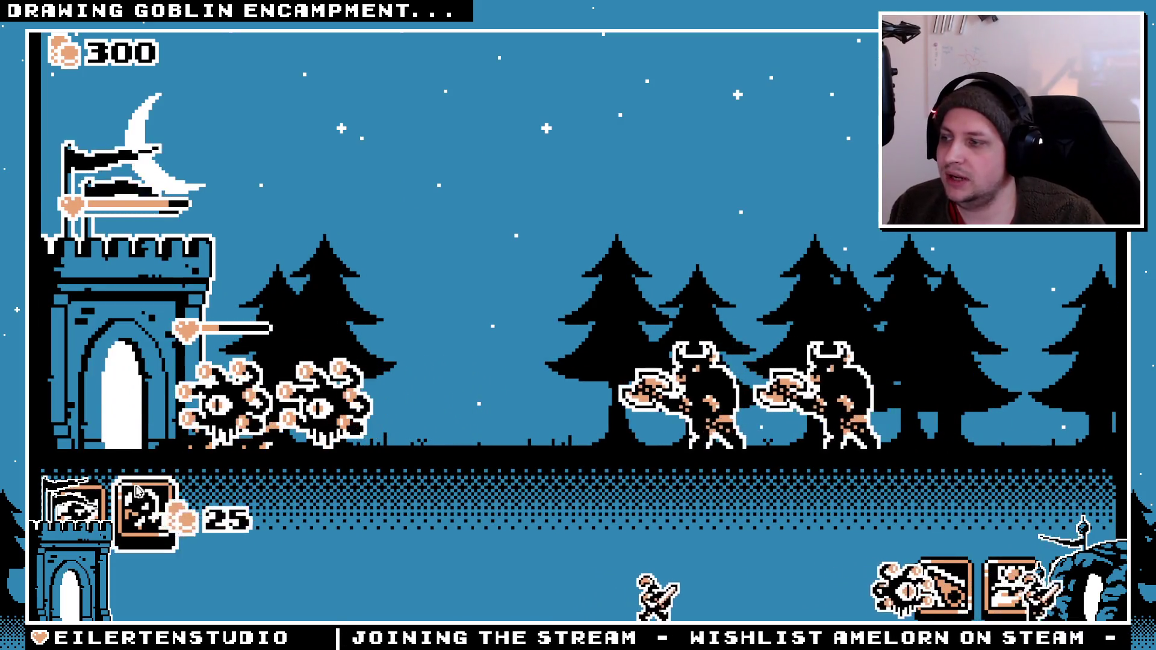
pyautogui.click(144, 510)
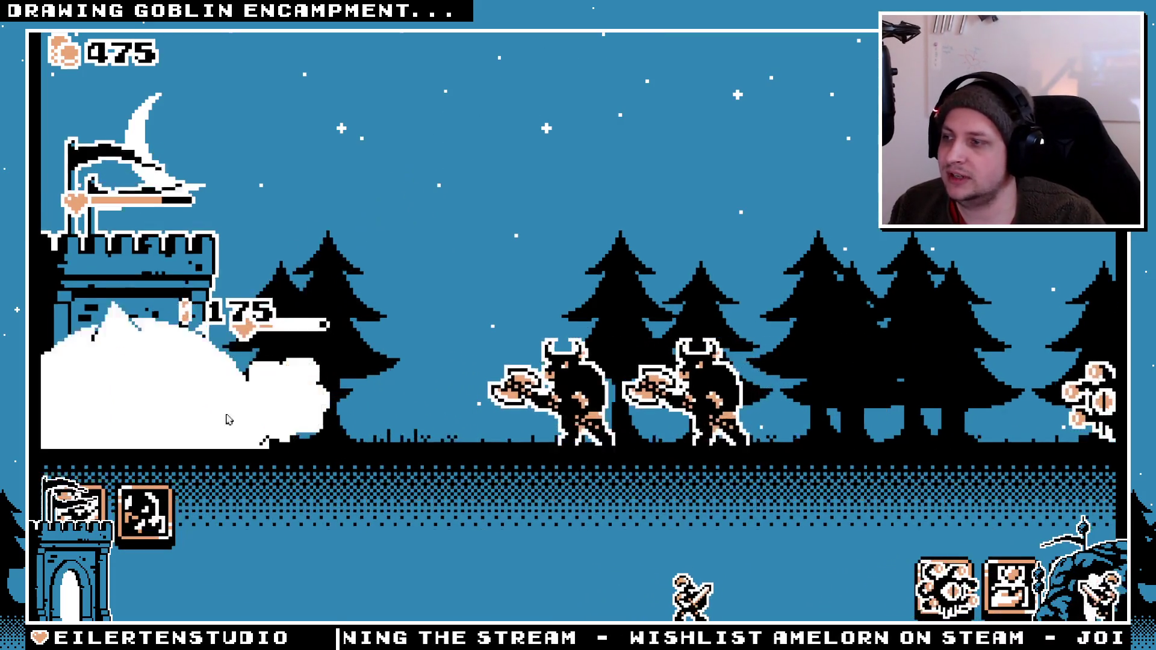
pyautogui.click(143, 507)
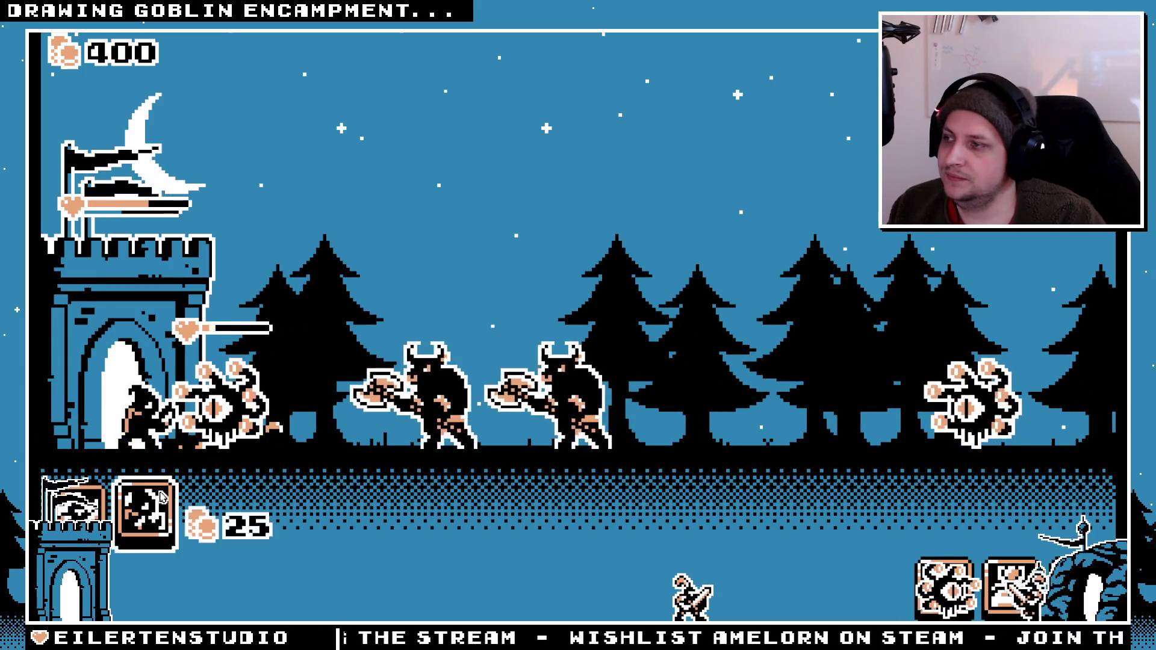
pyautogui.click(155, 514)
pyautogui.click(156, 512)
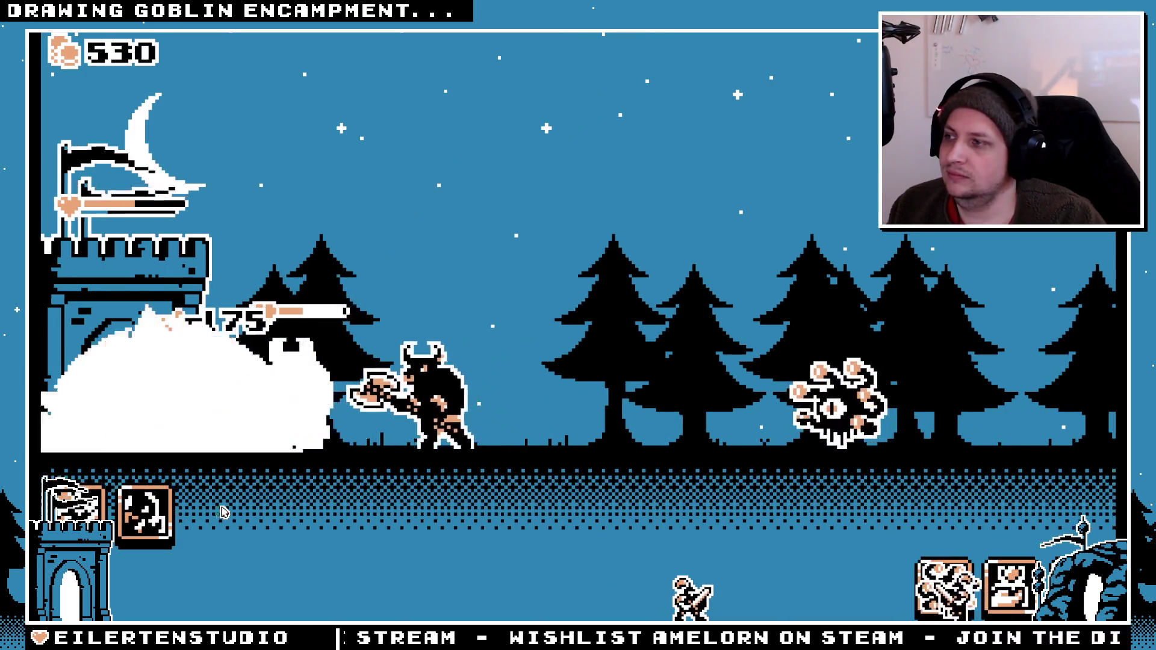
pyautogui.click(162, 500)
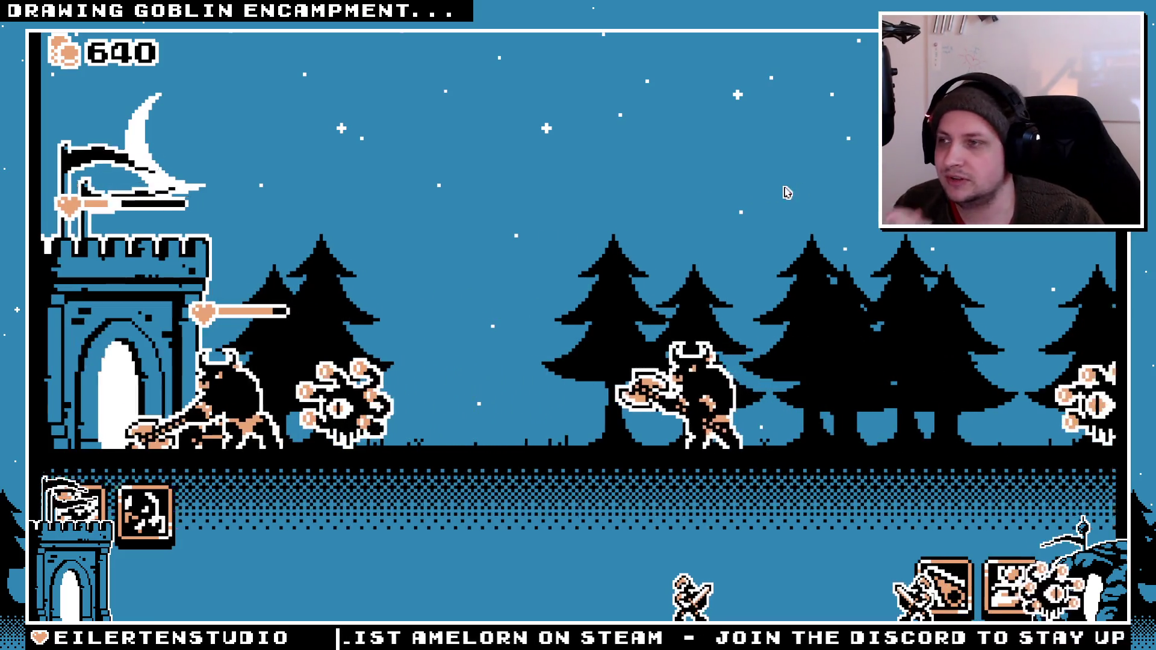
pyautogui.hotkey('alt', 'F4')
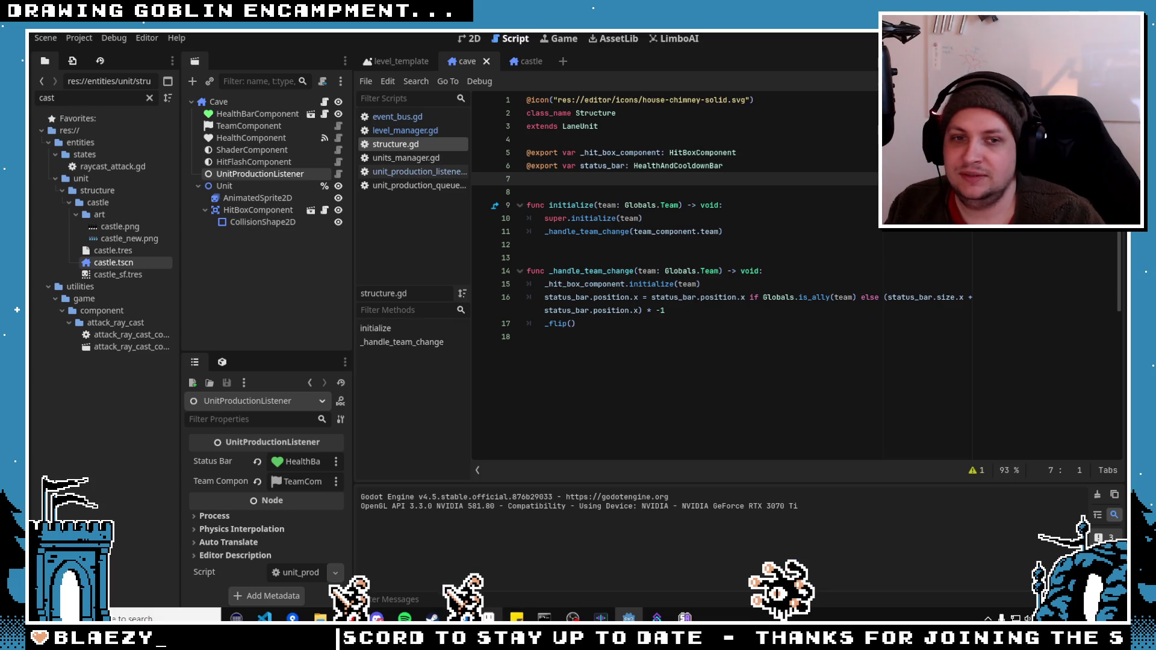
# Switch to the tent sprite and redraw the black outline pixels at the left peak with the pencil
pyautogui.hotkey('alt', 'Tab')
pyautogui.scroll(1, 660, 312)
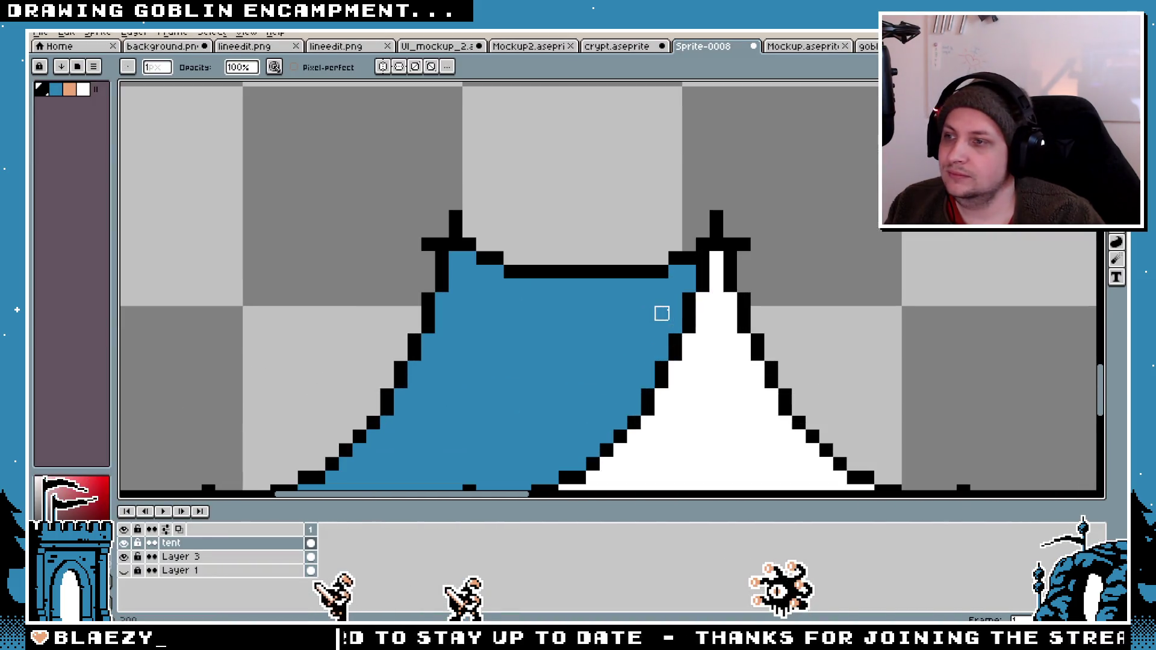
pyautogui.scroll(1, 573, 310)
pyautogui.scroll(1, 521, 224)
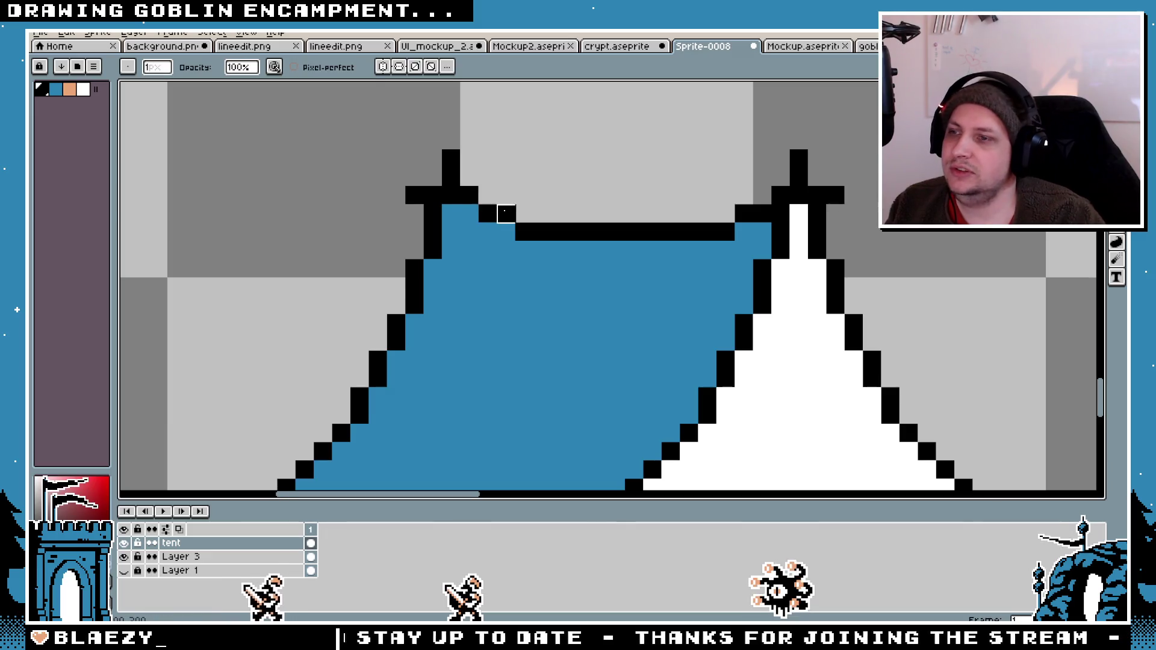
pyautogui.scroll(-2, 507, 208)
pyautogui.scroll(2, 574, 241)
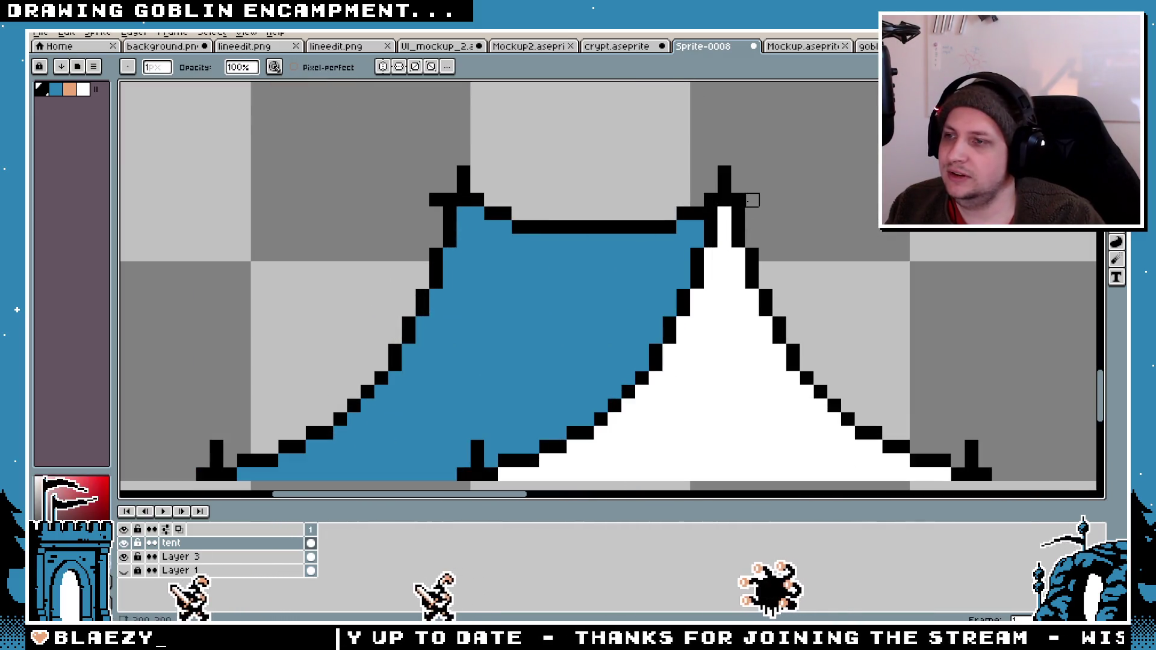
pyautogui.scroll(-2, 669, 228)
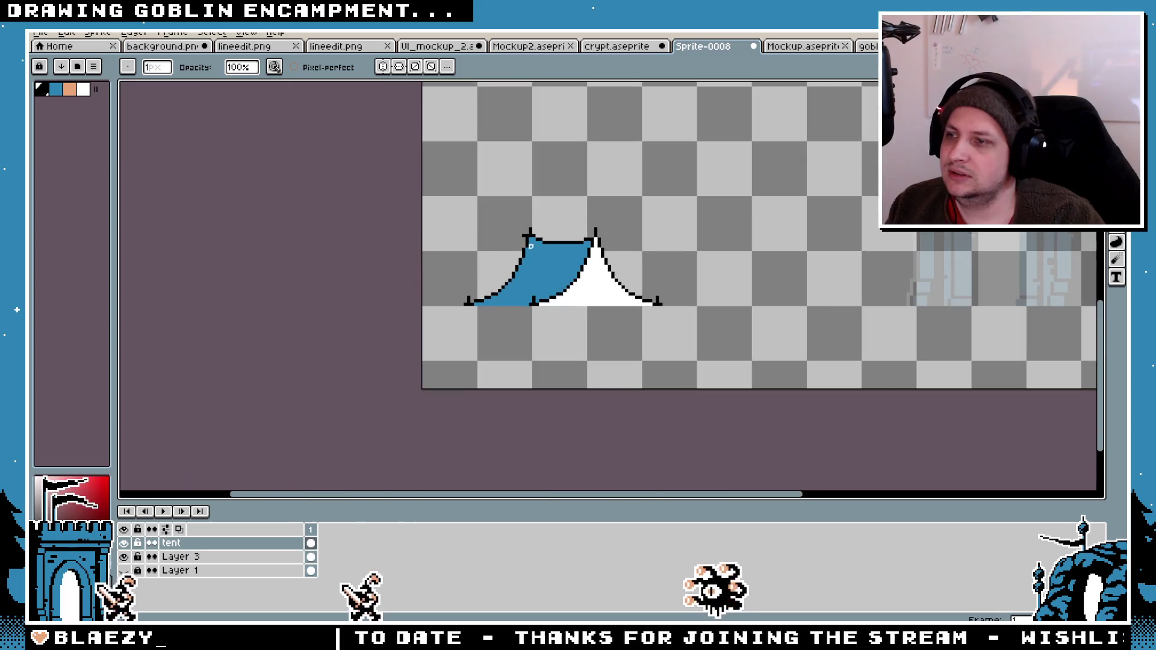
pyautogui.scroll(2, 545, 222)
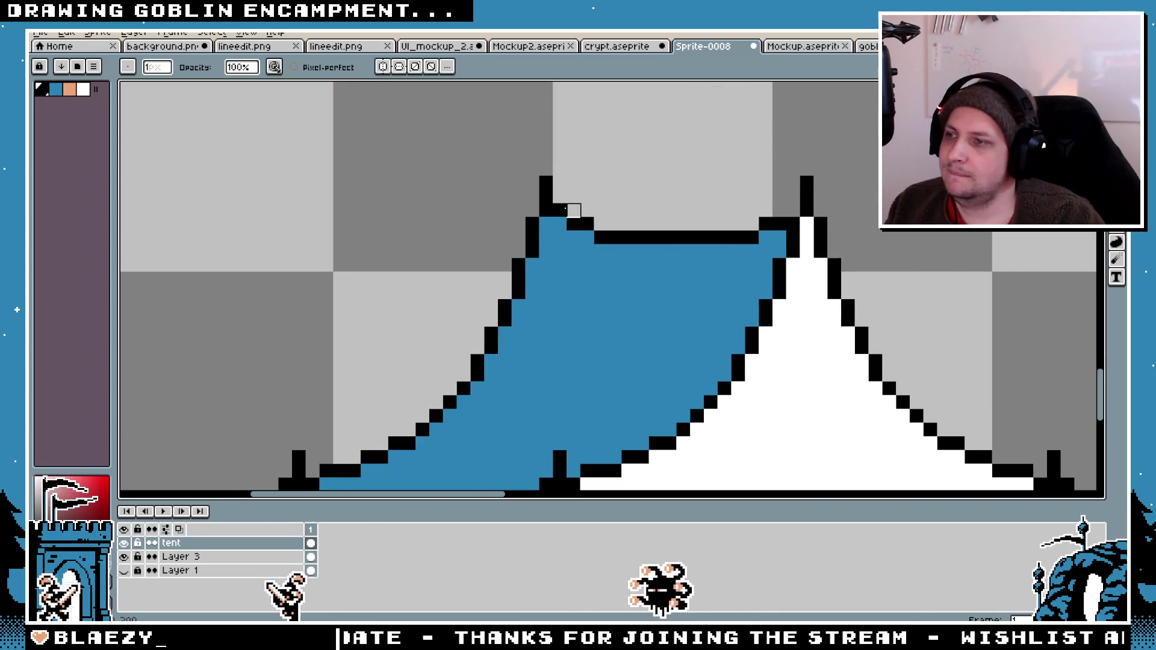
pyautogui.scroll(-4, 578, 214)
pyautogui.scroll(6, 701, 181)
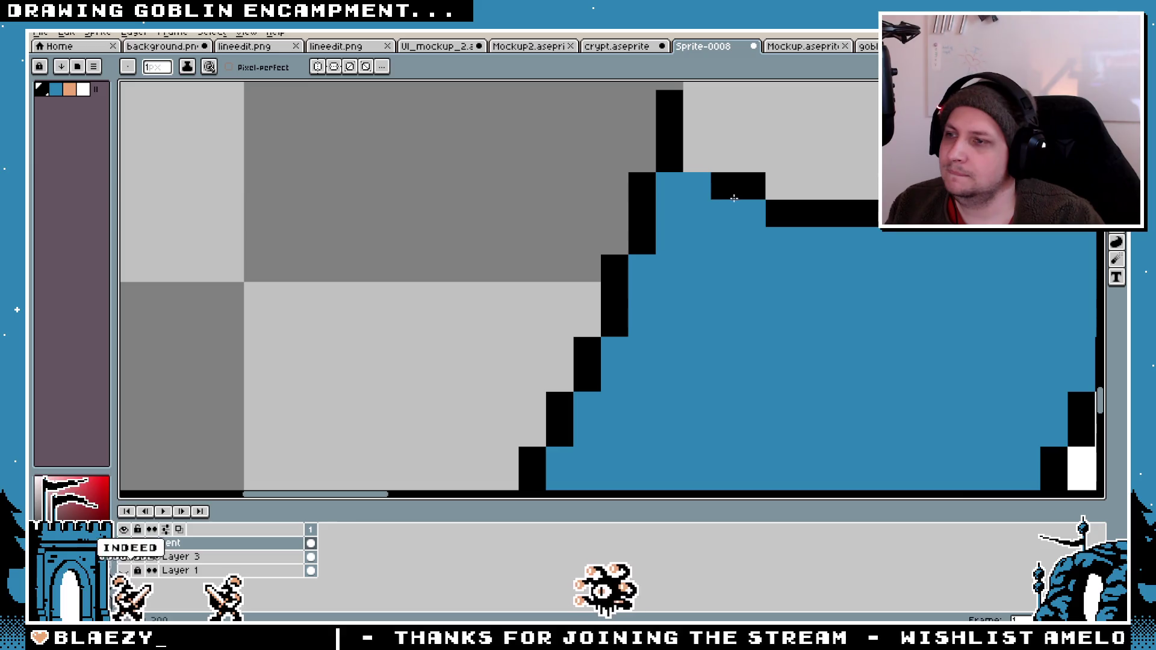
pyautogui.press('e')
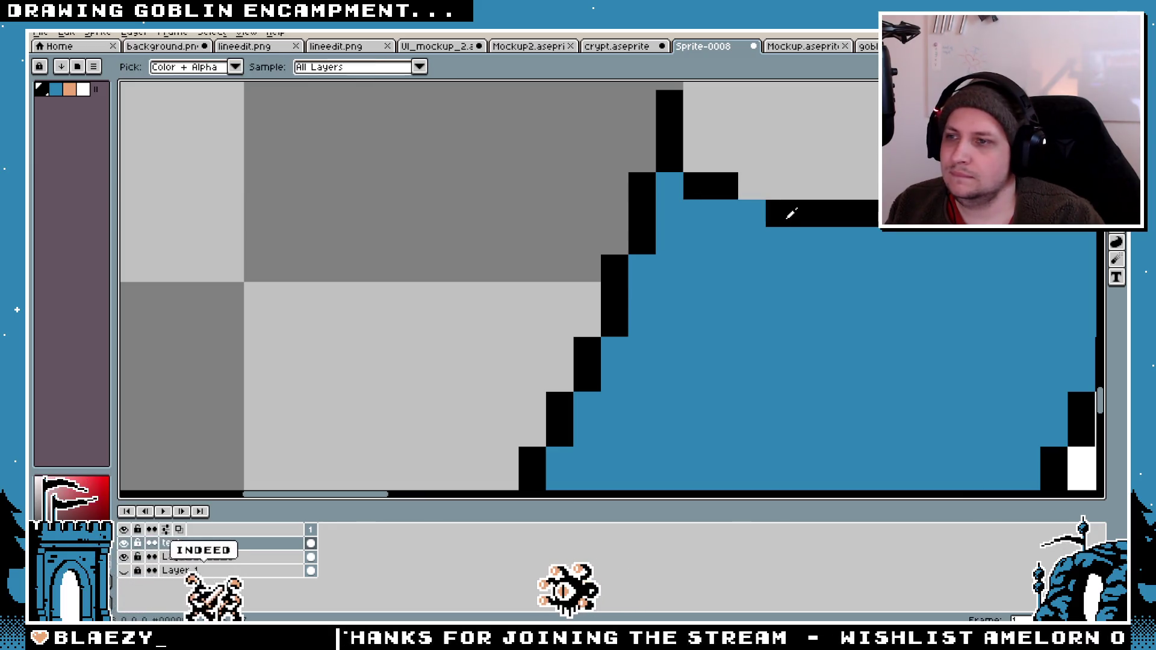
pyautogui.scroll(-1, 793, 215)
pyautogui.scroll(-1, 792, 235)
pyautogui.scroll(1, 707, 211)
pyautogui.press('i')
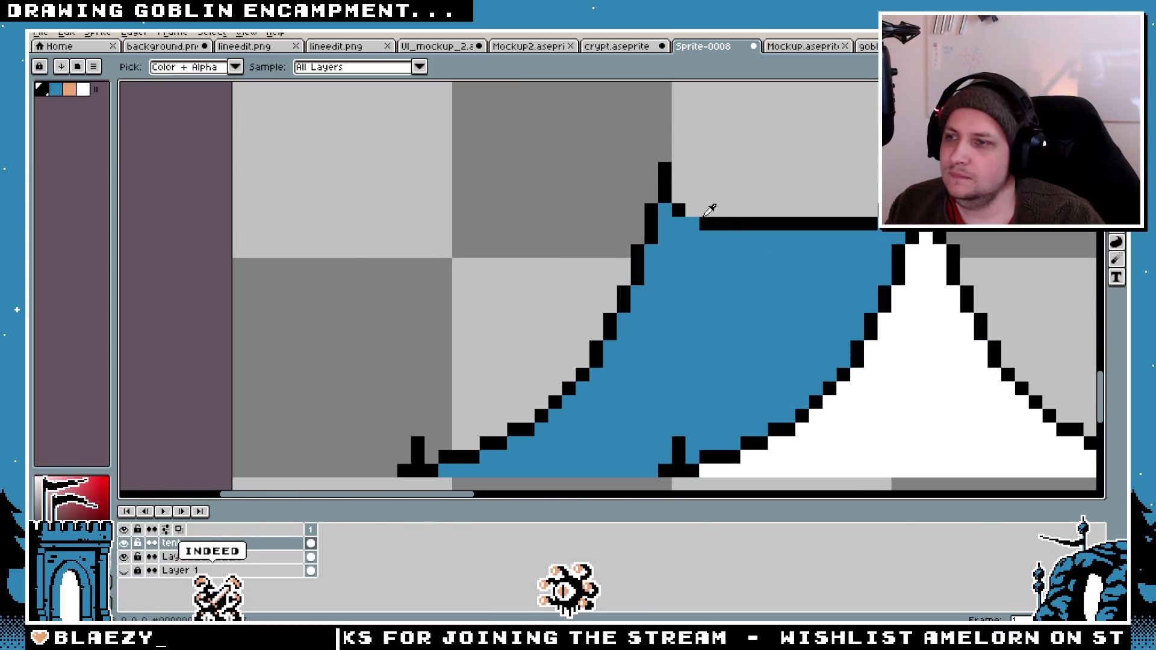
pyautogui.scroll(1, 706, 214)
pyautogui.scroll(-4, 774, 263)
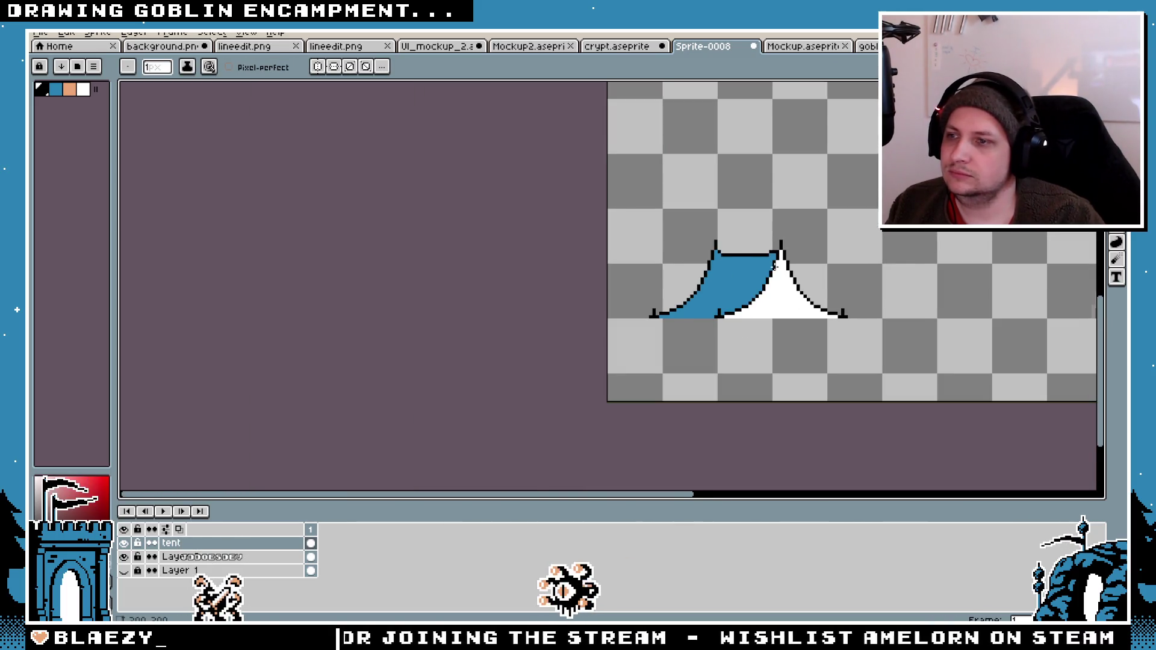
pyautogui.scroll(-1, 773, 265)
pyautogui.scroll(5, 738, 268)
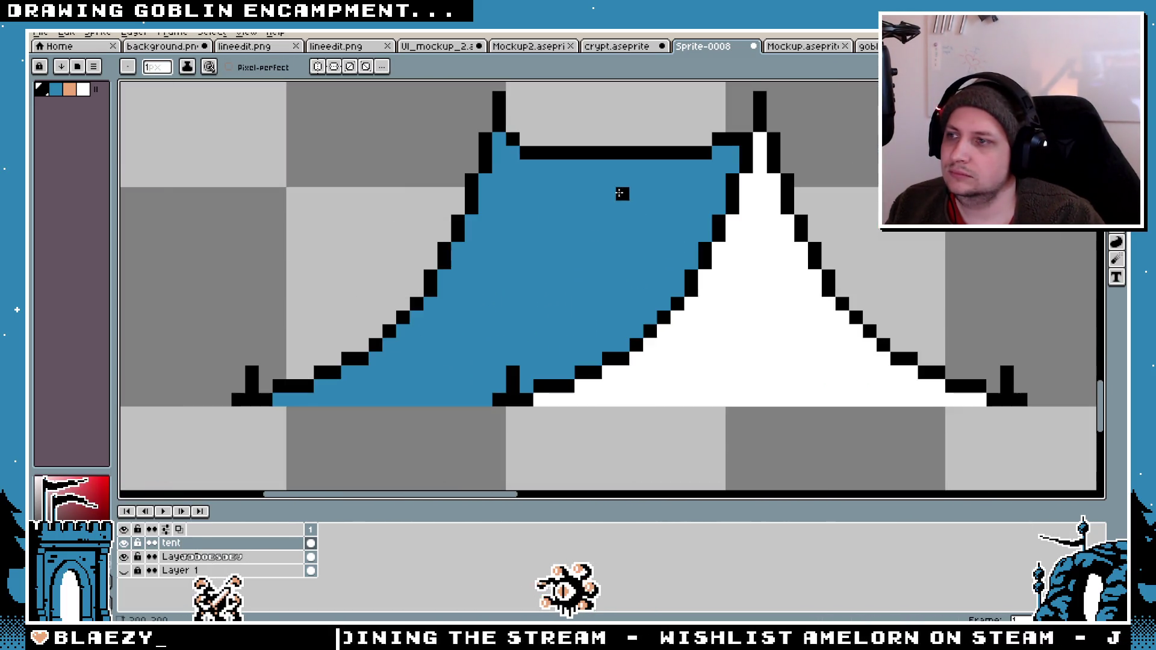
pyautogui.press('v')
pyautogui.press('b')
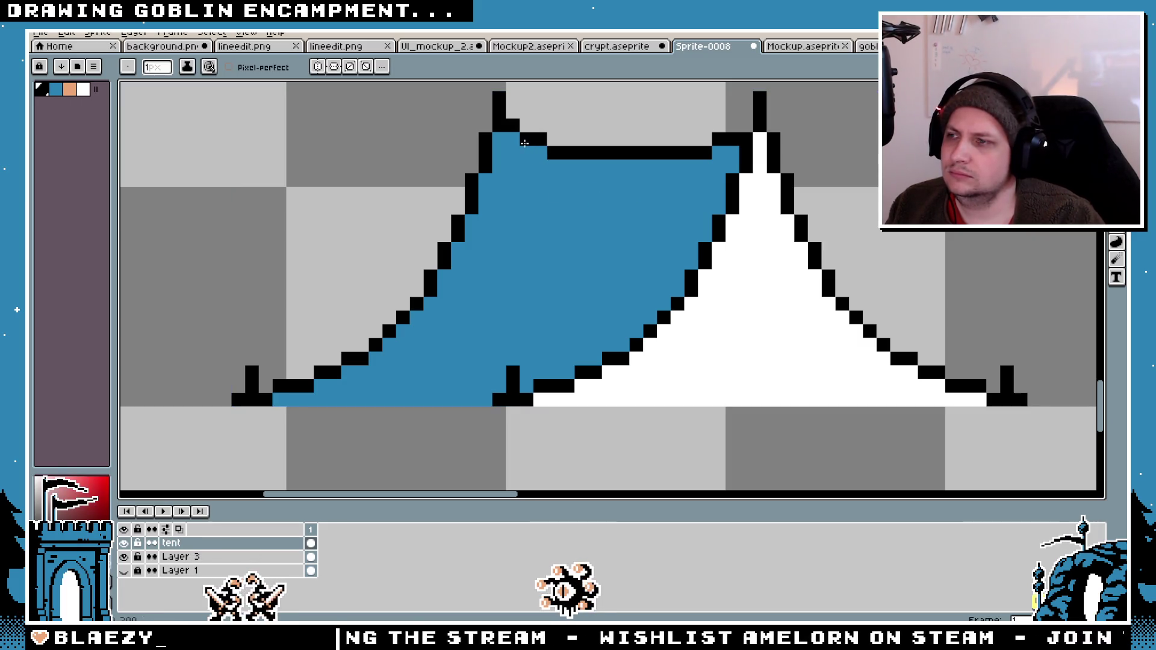
pyautogui.scroll(-3, 563, 152)
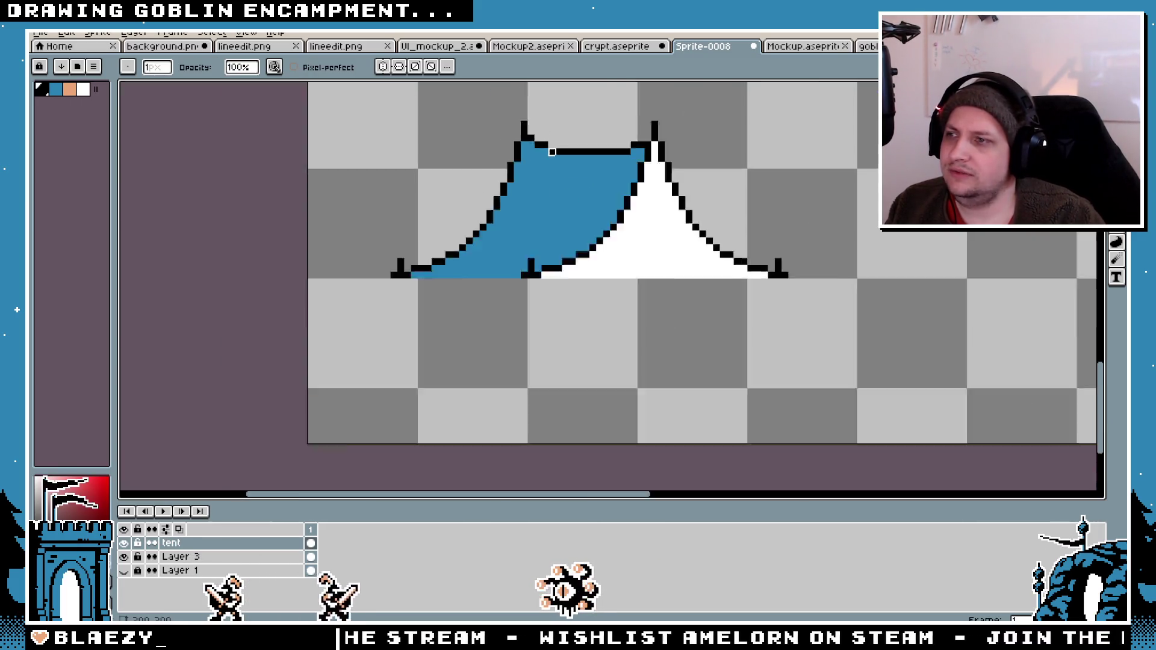
pyautogui.scroll(-2, 607, 218)
pyautogui.scroll(1, 607, 218)
pyautogui.scroll(1, 607, 217)
pyautogui.scroll(1, 573, 250)
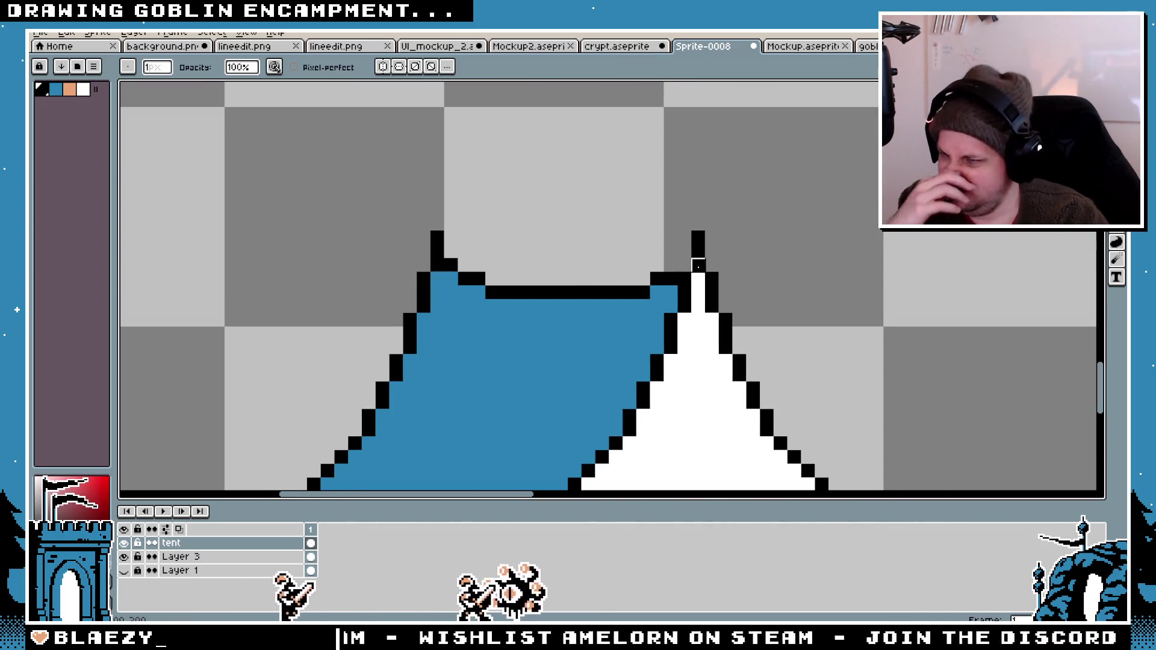
pyautogui.scroll(-2, 544, 276)
pyautogui.scroll(-1, 544, 276)
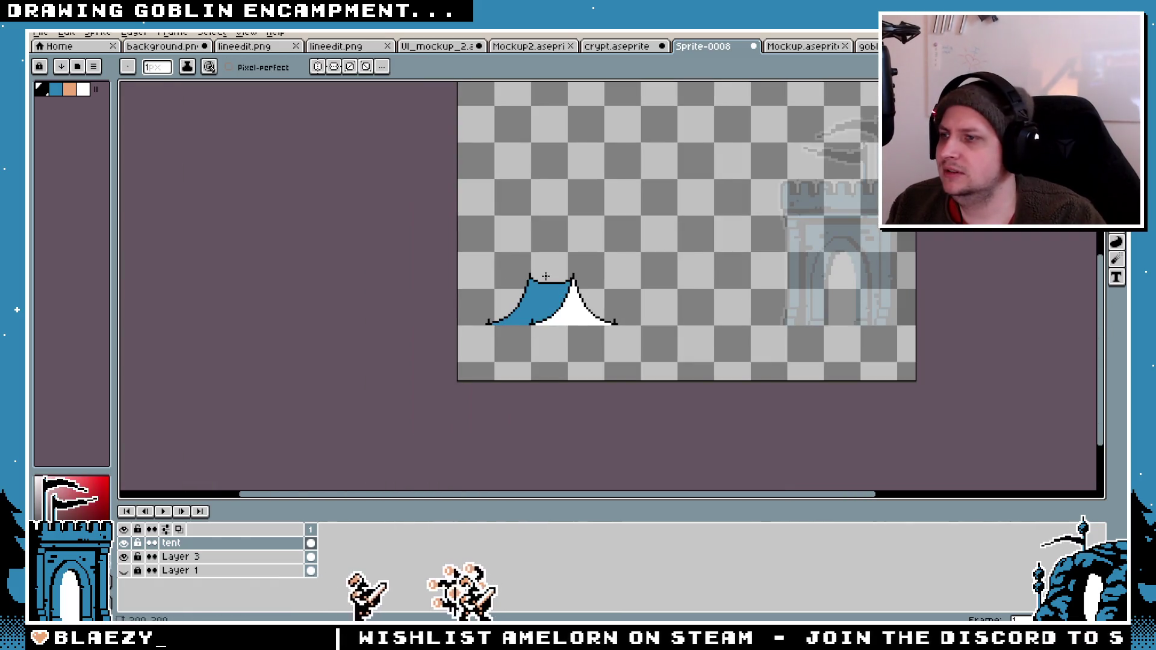
pyautogui.scroll(2, 539, 301)
pyautogui.scroll(1, 557, 304)
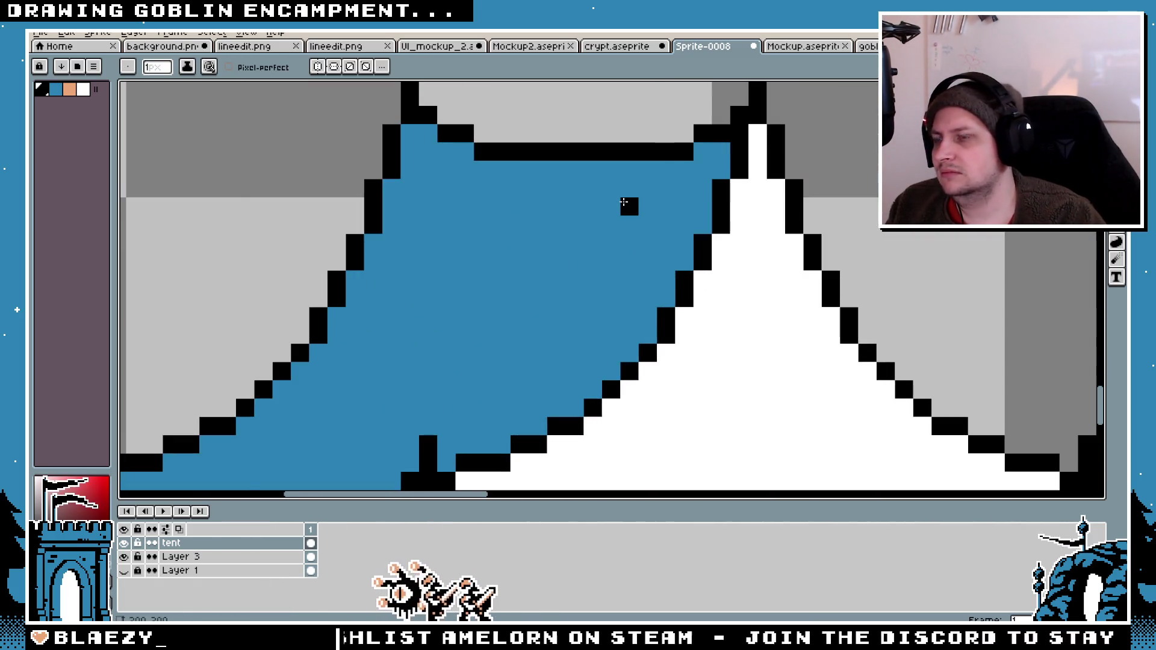
pyautogui.scroll(-1, 623, 202)
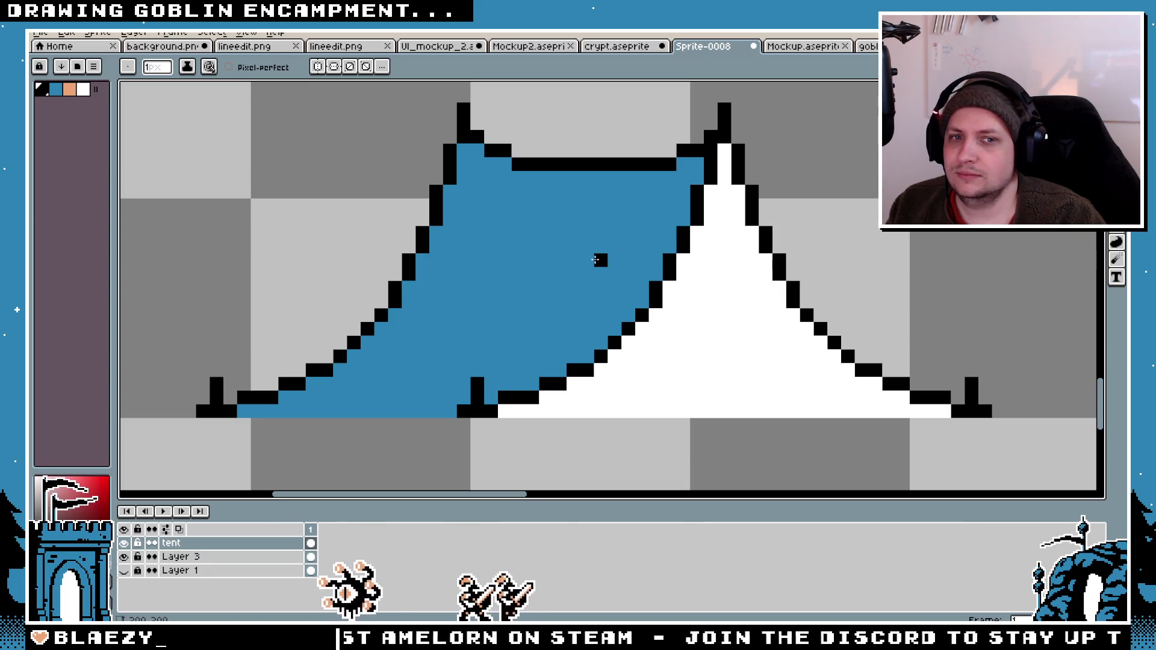
pyautogui.press('w')
pyautogui.moveTo(778, 314); pyautogui.dragTo(663, 311)
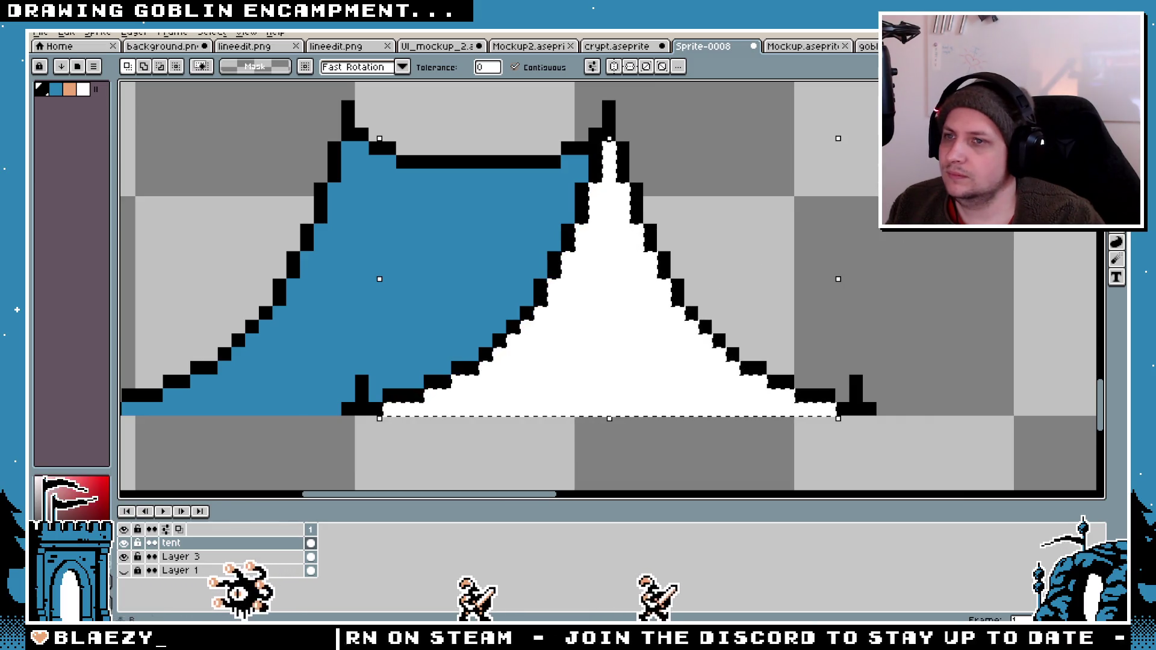
# Paint the tent's inner lines, centre column and checkered left-slope pixels over with white
pyautogui.press('b')
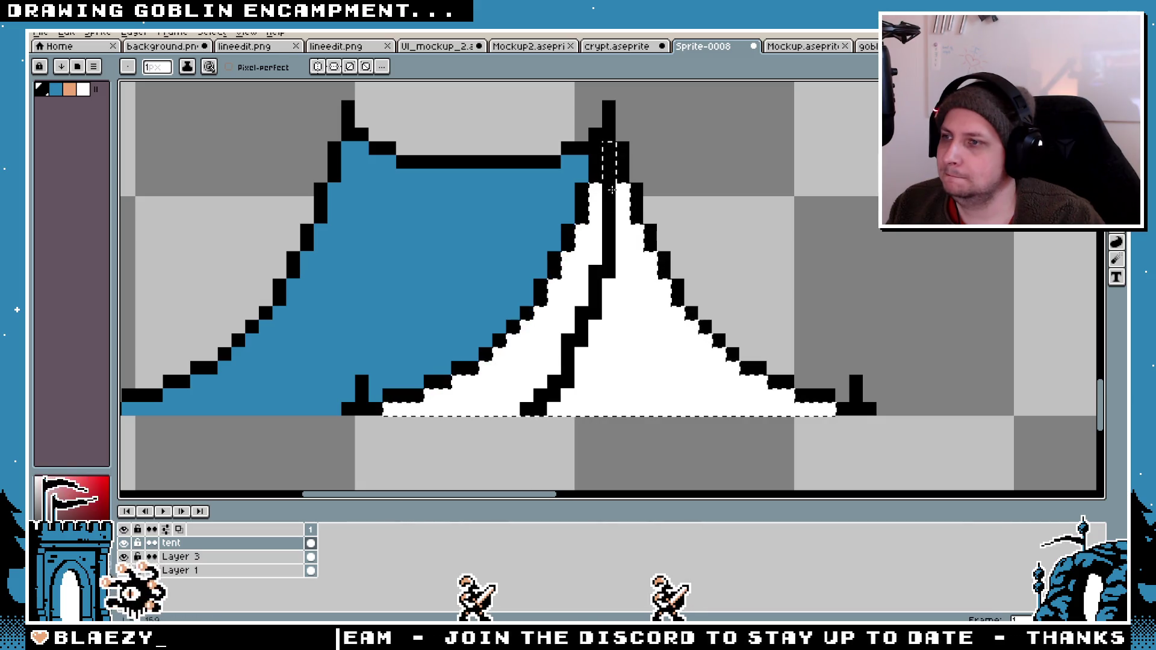
pyautogui.moveTo(749, 422); pyautogui.dragTo(609, 161)
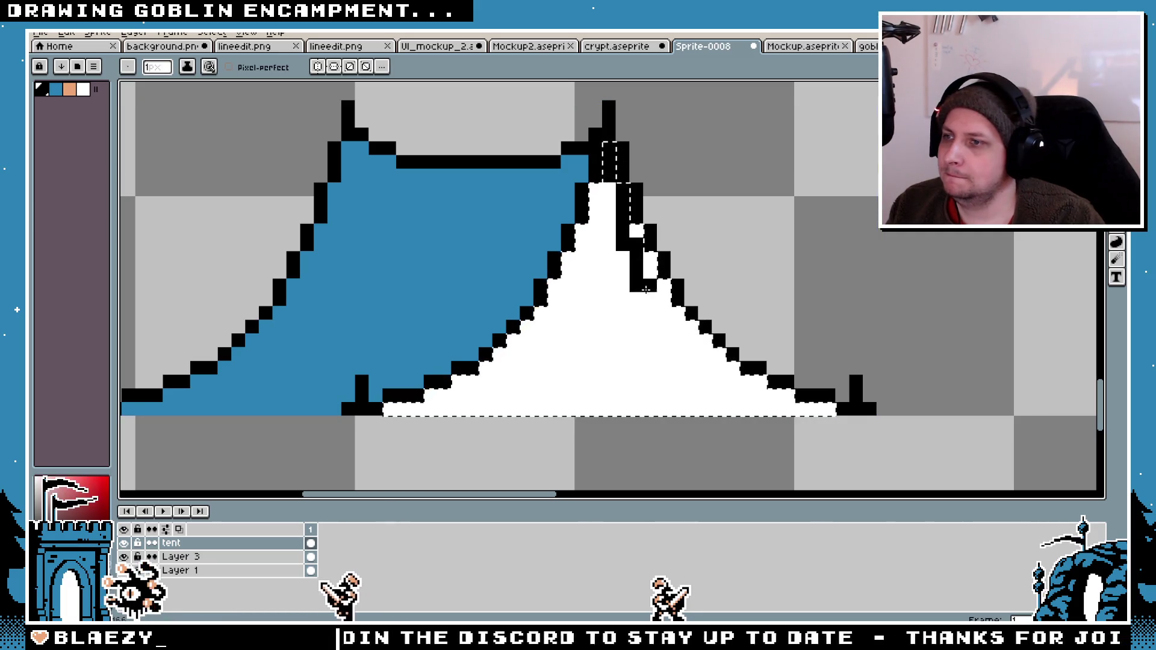
pyautogui.moveTo(615, 214); pyautogui.dragTo(605, 222)
pyautogui.moveTo(590, 314); pyautogui.dragTo(595, 137)
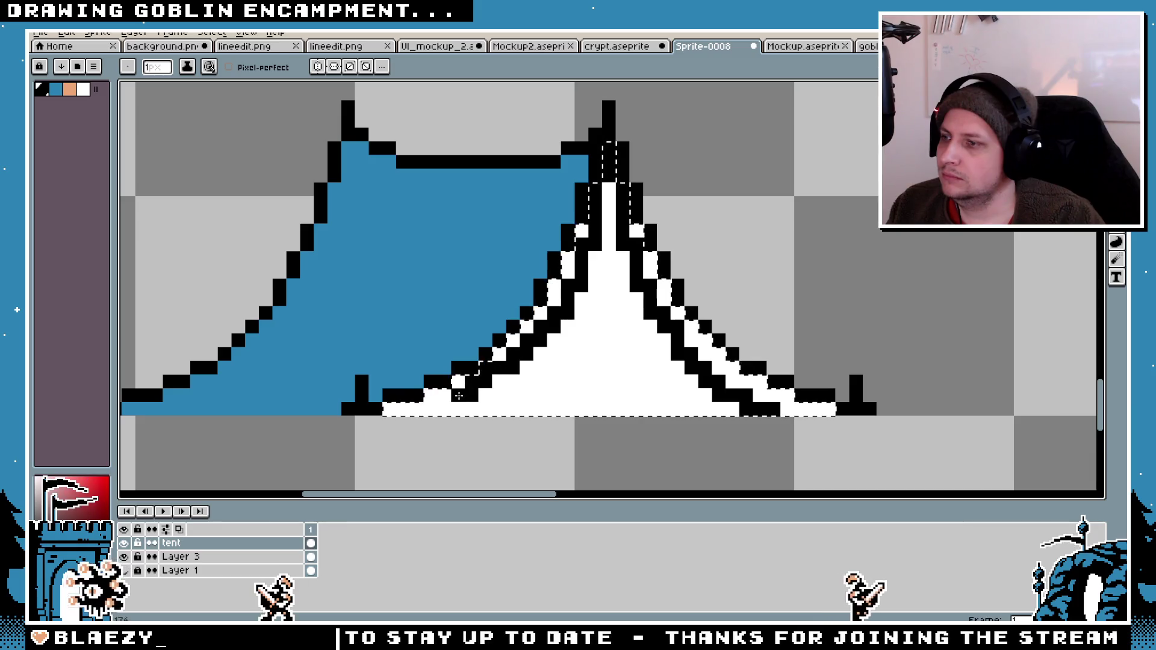
pyautogui.moveTo(459, 394); pyautogui.dragTo(592, 182)
# Draw a black line from the peak down-left, then try and undo a black fill of the interior
pyautogui.moveTo(597, 242); pyautogui.dragTo(488, 413)
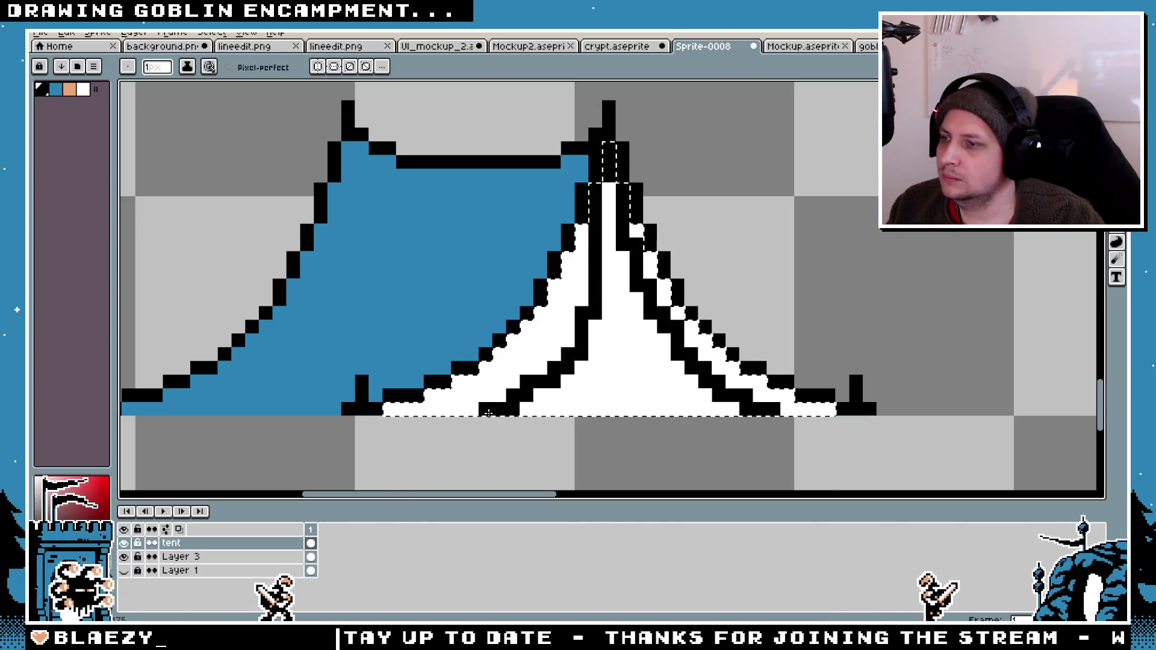
pyautogui.press('g')
pyautogui.click(676, 312)
pyautogui.hotkey('ctrl', 'z')
# Close the lineedit.png, UI_mockup_2 and Mockup2 sprites and return to the Sprite-0008 tent
pyautogui.click(243, 46)
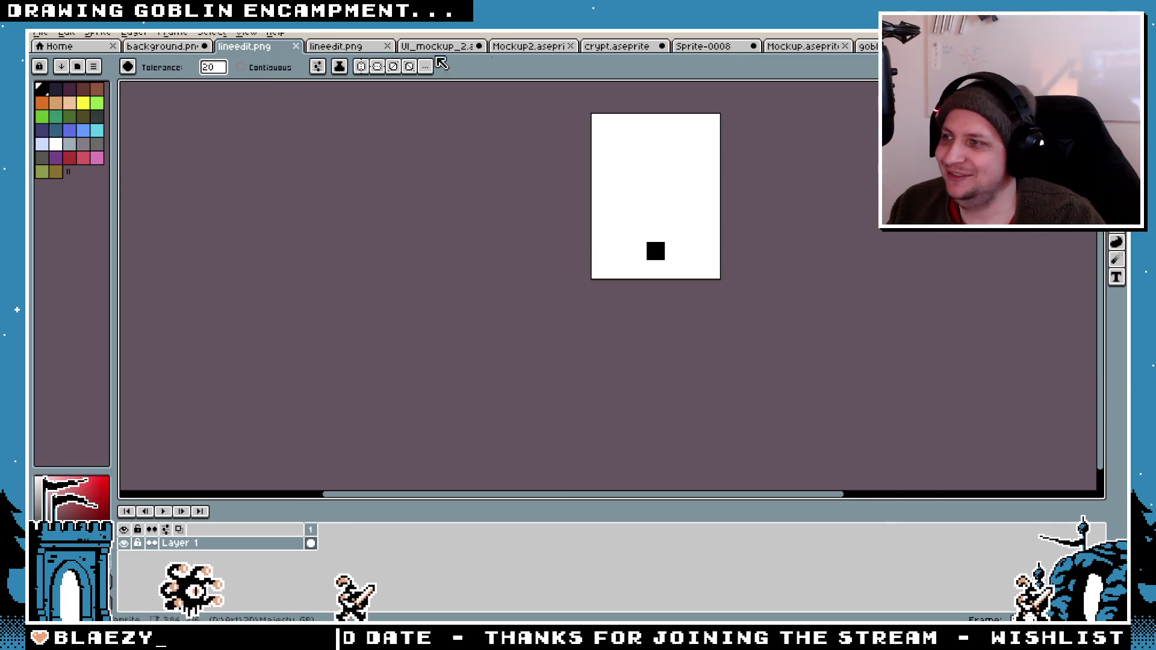
pyautogui.click(295, 46)
pyautogui.click(295, 46)
pyautogui.click(566, 353)
pyautogui.click(295, 45)
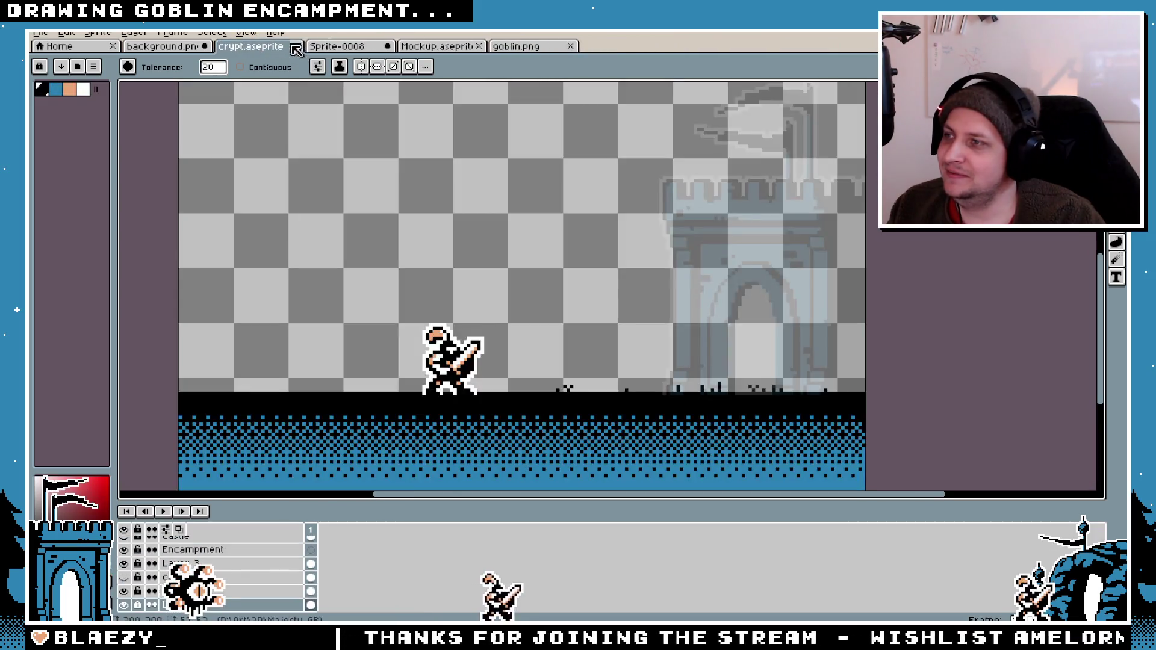
pyautogui.click(336, 50)
# Bucket-fill the left white strip of the tent black and blacken a stray white pixel
pyautogui.click(567, 327)
pyautogui.hotkey('ctrl', 'z')
pyautogui.click(568, 326)
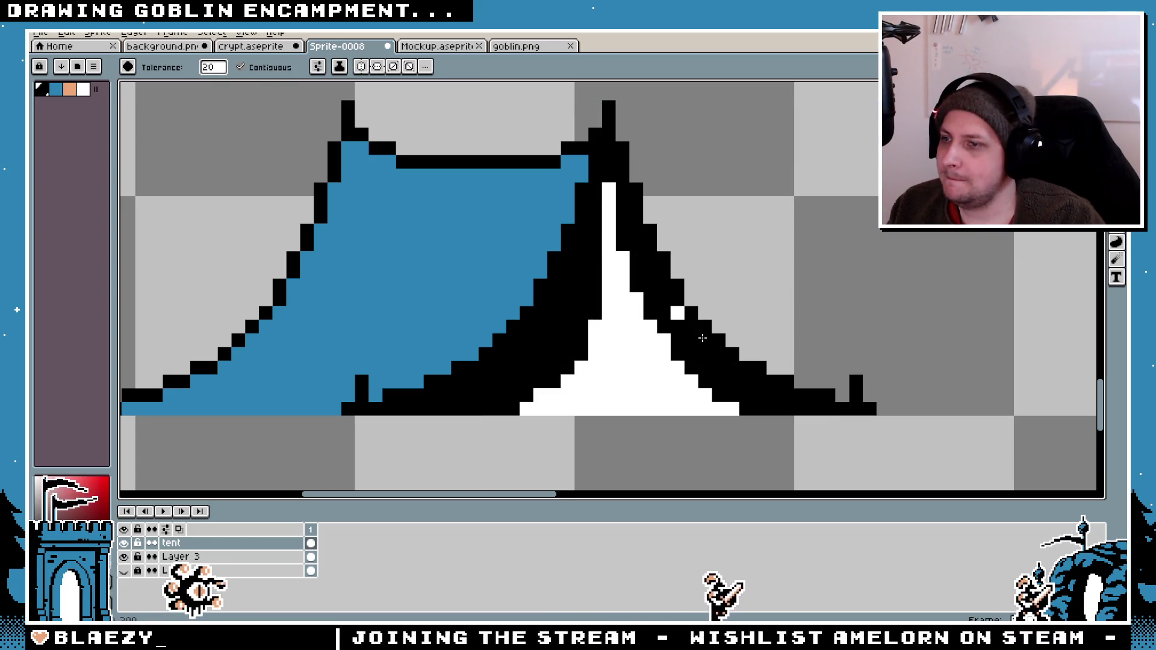
pyautogui.click(678, 314)
pyautogui.scroll(-2, 704, 316)
pyautogui.scroll(-3, 713, 308)
pyautogui.scroll(3, 713, 298)
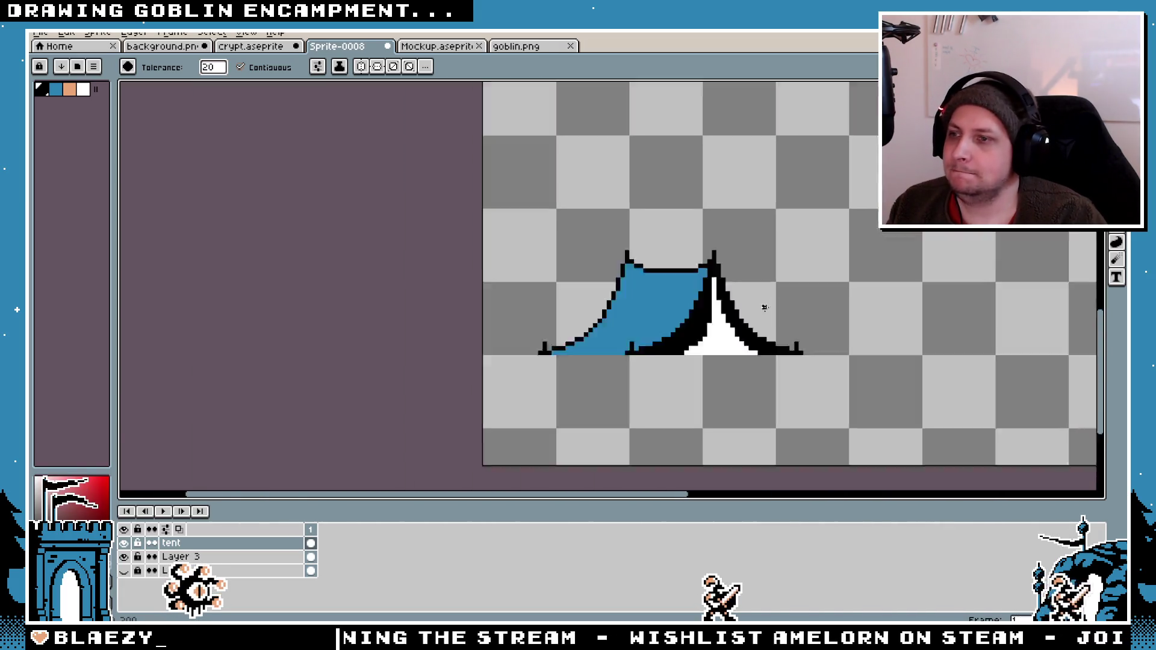
pyautogui.scroll(2, 717, 291)
# Undo the black fills, then draw and undo a first black line from the peak down-left
pyautogui.press('v')
pyautogui.hotkey('ctrl', 'z')
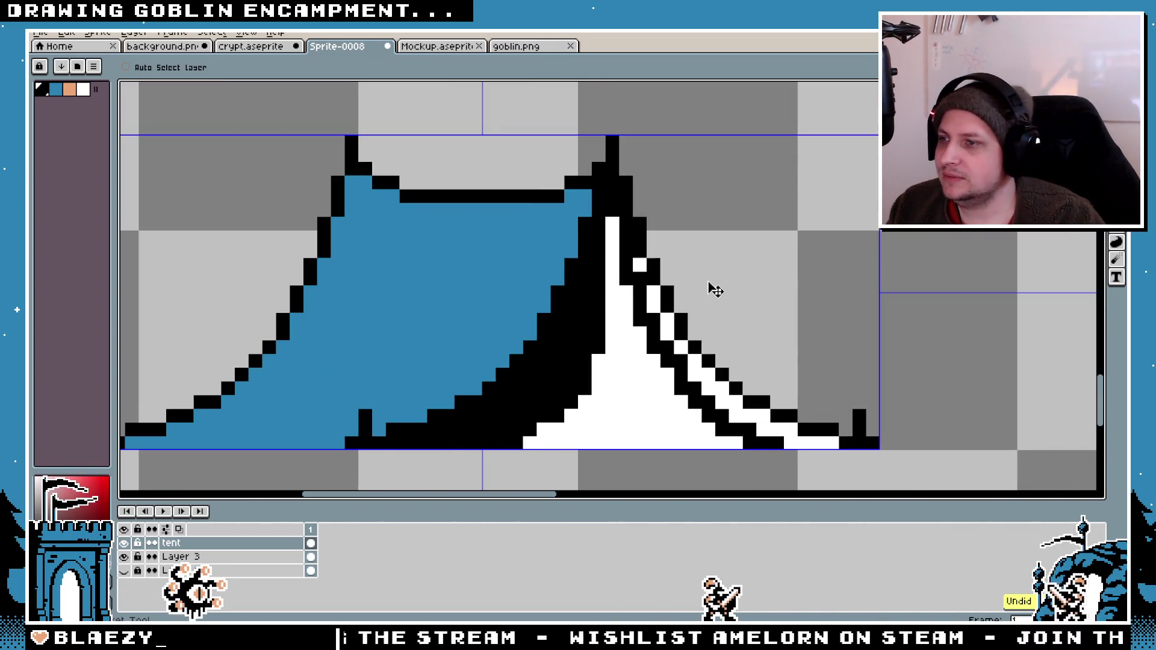
pyautogui.hotkey('ctrl', 'z')
pyautogui.hotkey('ctrl', 'z')
pyautogui.hotkey('ctrl', 'z')
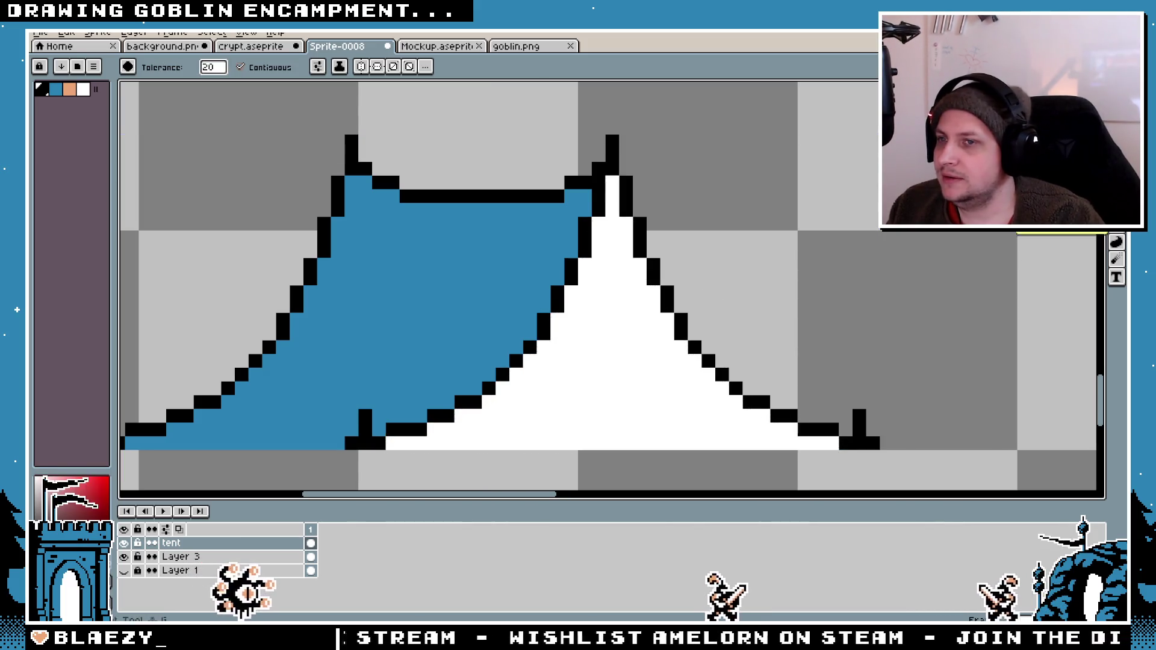
pyautogui.press('b')
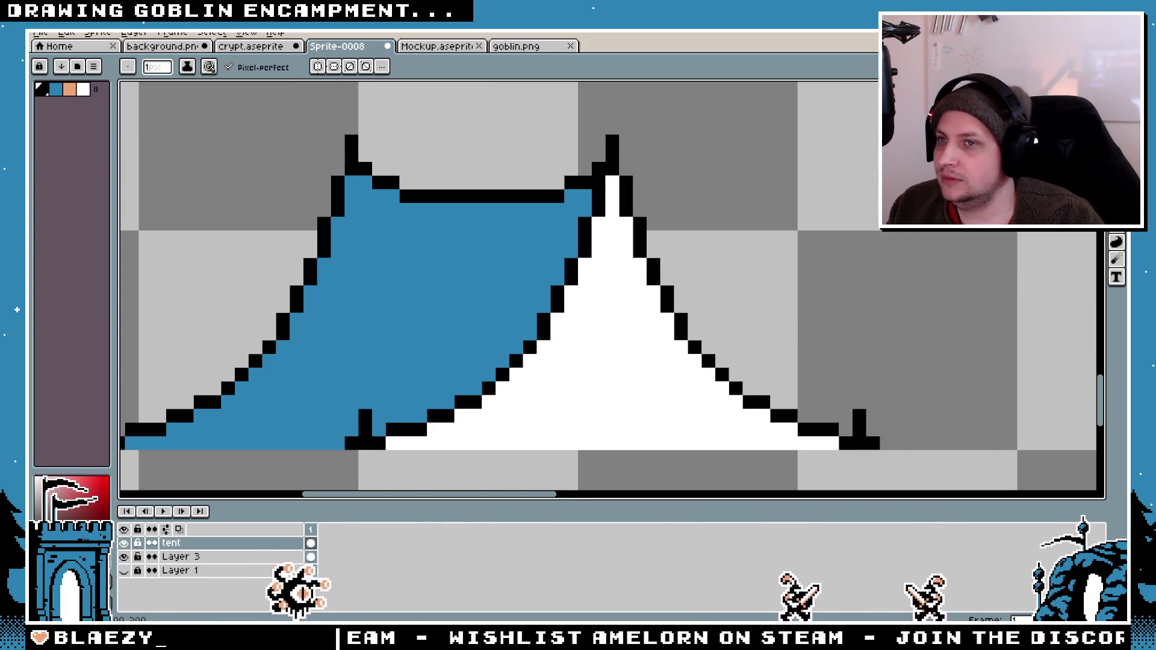
pyautogui.hotkey('ctrl', 'shift', 'd')
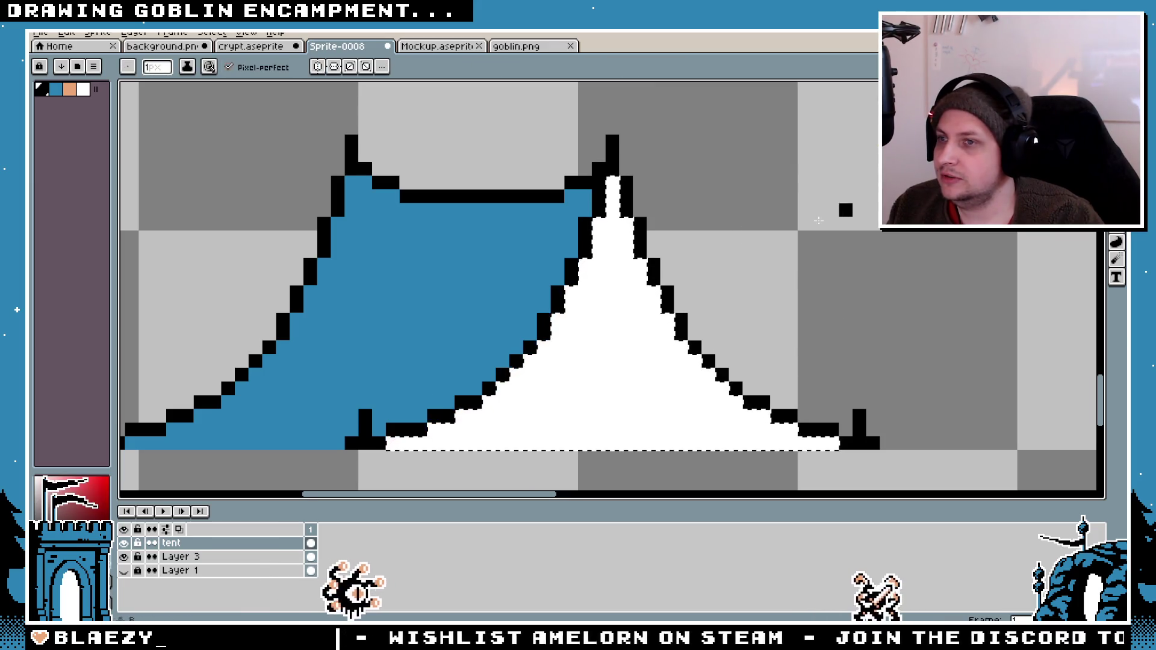
pyautogui.scroll(-3, 625, 172)
pyautogui.moveTo(626, 106)
pyautogui.mouseDown()
pyautogui.moveTo(626, 208)
pyautogui.moveTo(610, 272)
pyautogui.moveTo(544, 366)
pyautogui.mouseUp()
pyautogui.hotkey('ctrl', 'z')
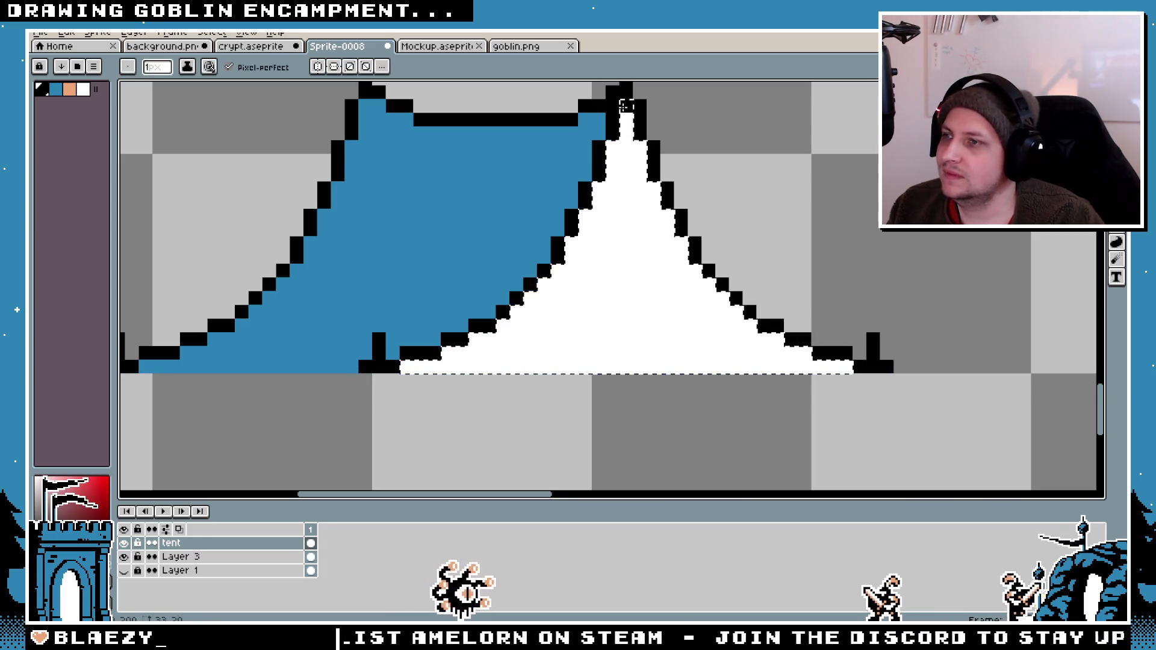
pyautogui.hotkey('ctrl', 'z')
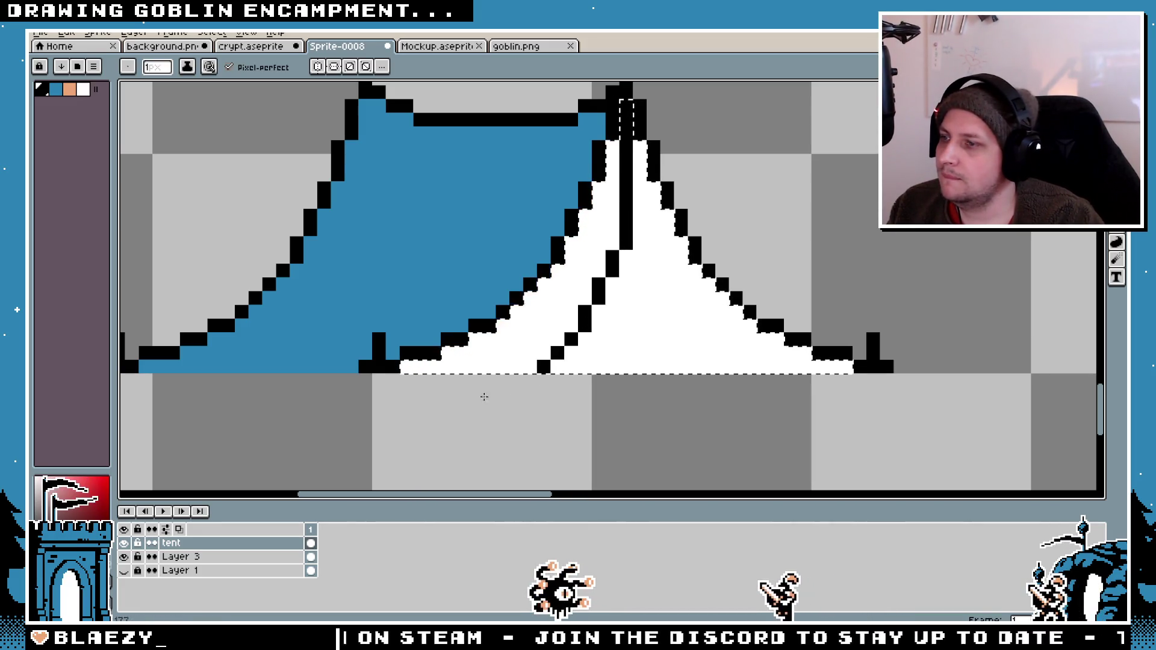
pyautogui.hotkey('ctrl', 'z')
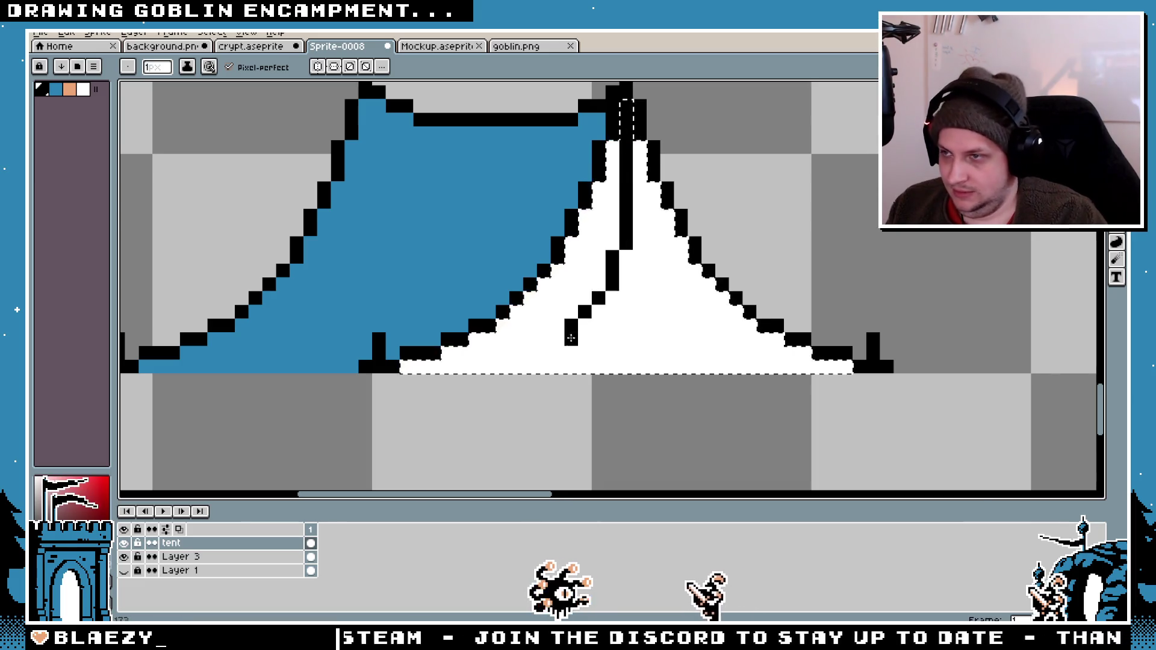
pyautogui.hotkey('ctrl', 'z')
# Redraw the black crease line from the peak down-left and reshape the tent's top tip
pyautogui.moveTo(625, 149); pyautogui.dragTo(578, 330)
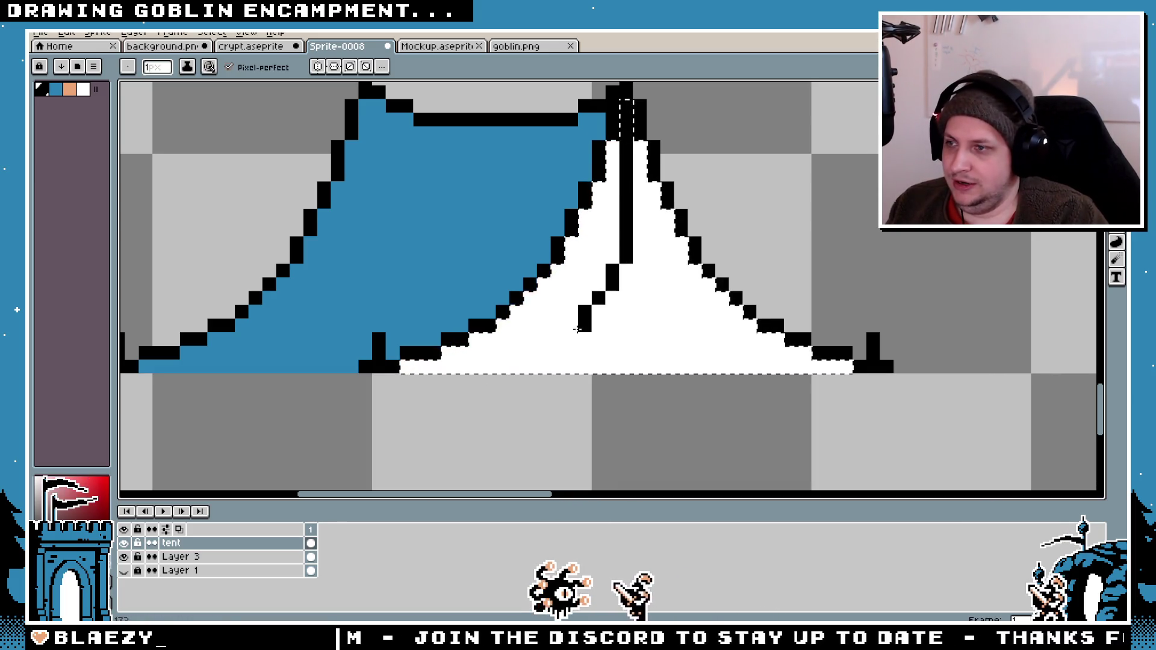
pyautogui.hotkey('ctrl', 'z')
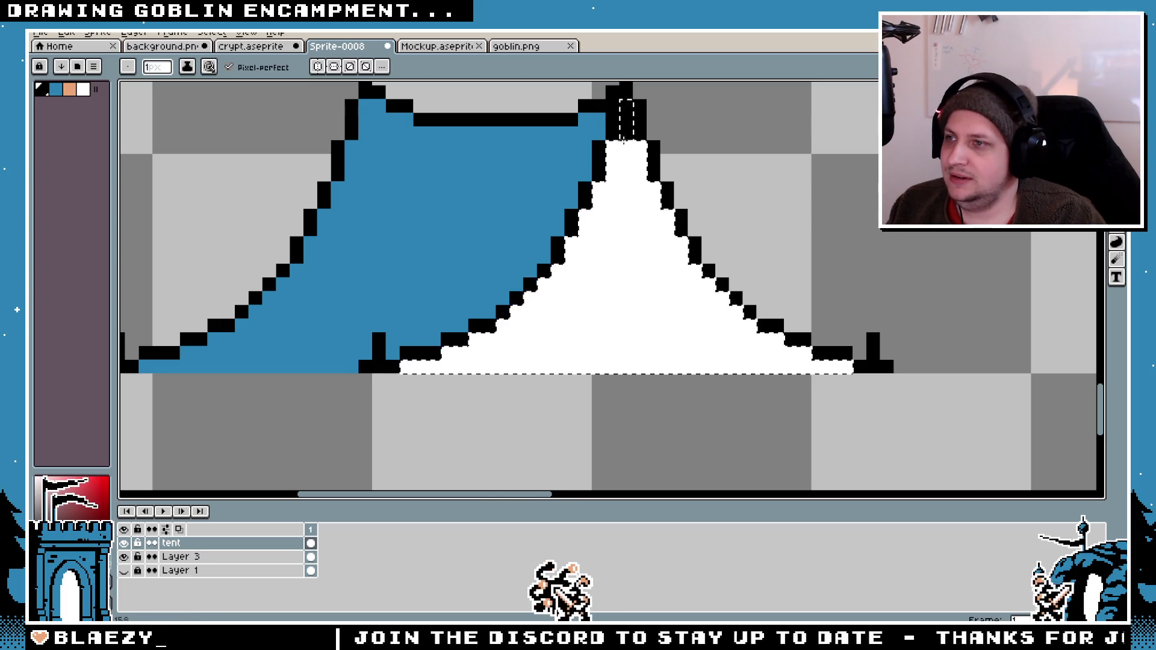
pyautogui.hotkey('ctrl', 'z')
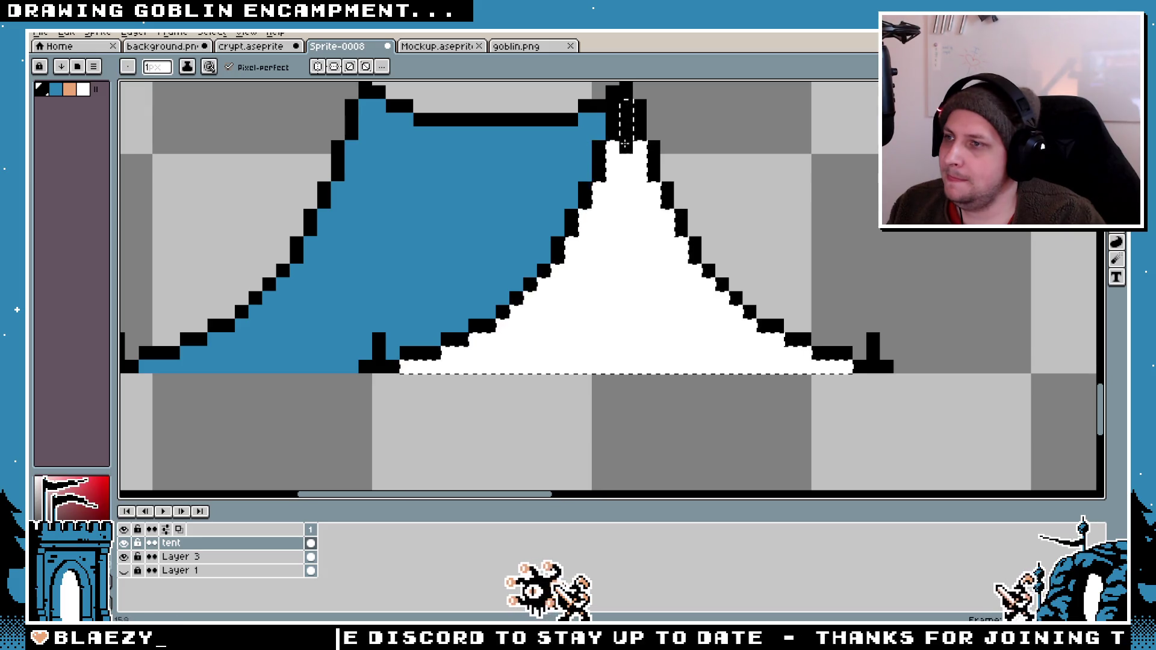
pyautogui.hotkey('ctrl', 'z')
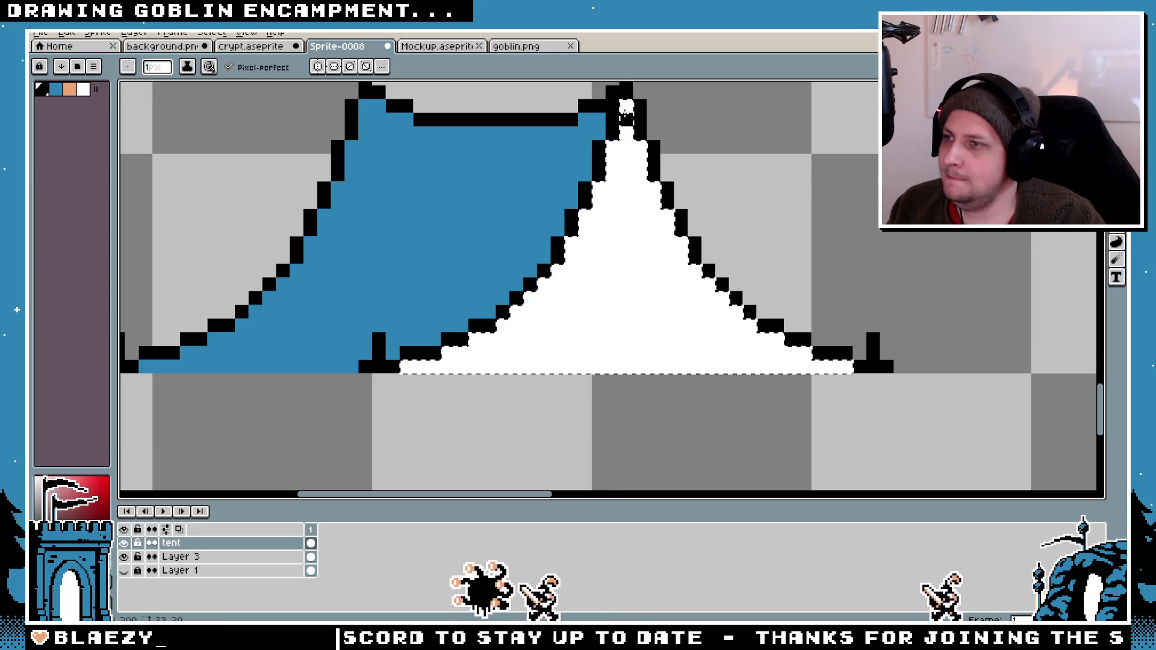
pyautogui.click(626, 104)
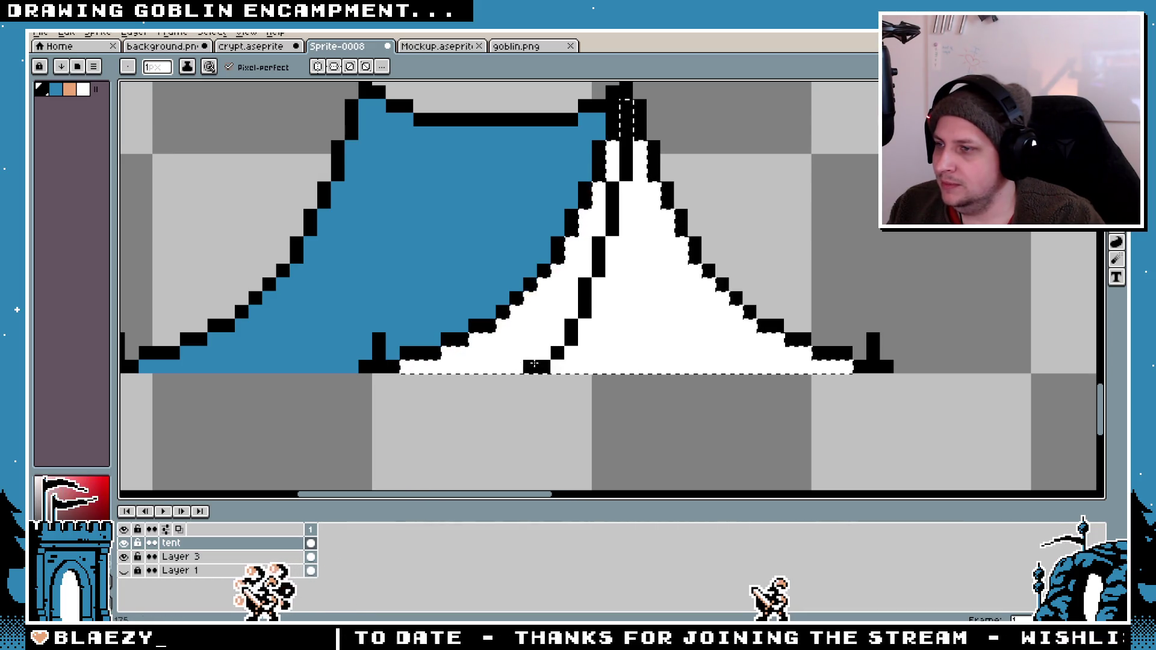
pyautogui.hotkey('shift', 'g')
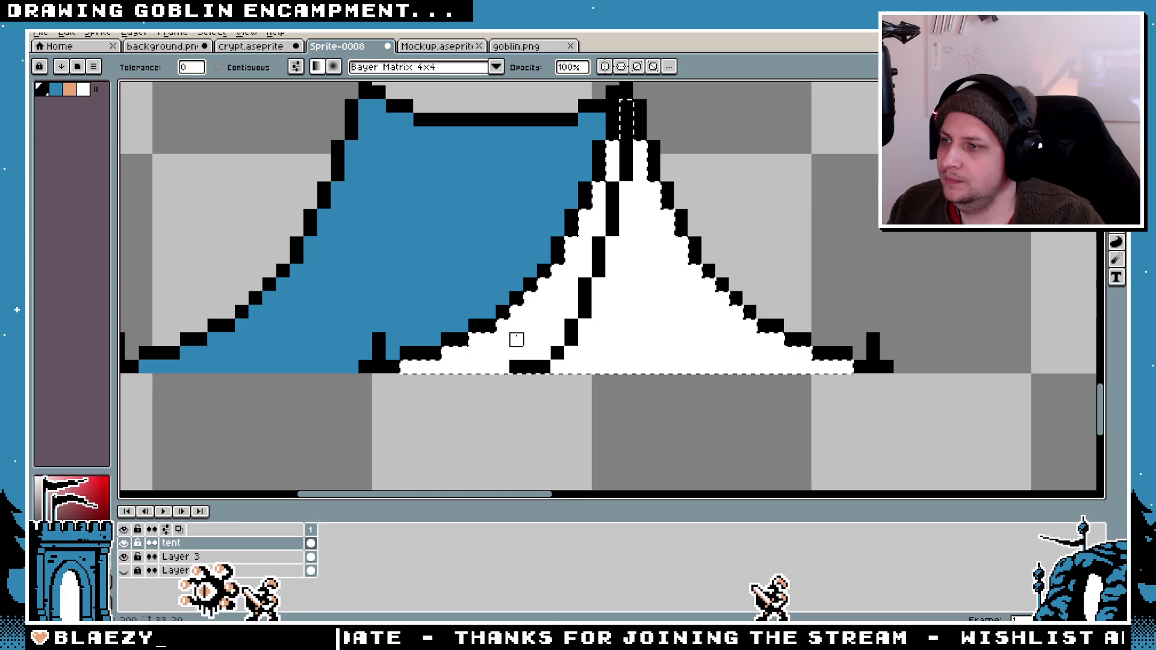
# Fill left of the crease black, add a black pixel in the white opening, and undo a stray fill
pyautogui.press('g')
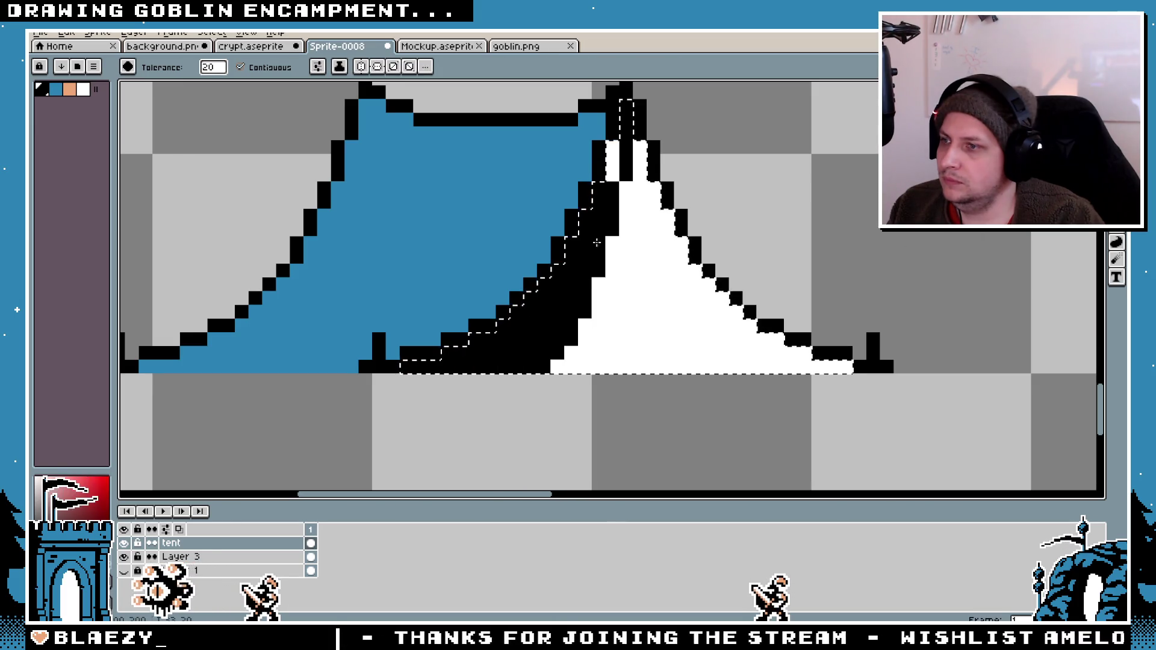
pyautogui.scroll(-3, 756, 253)
pyautogui.scroll(3, 756, 253)
pyautogui.scroll(1, 741, 251)
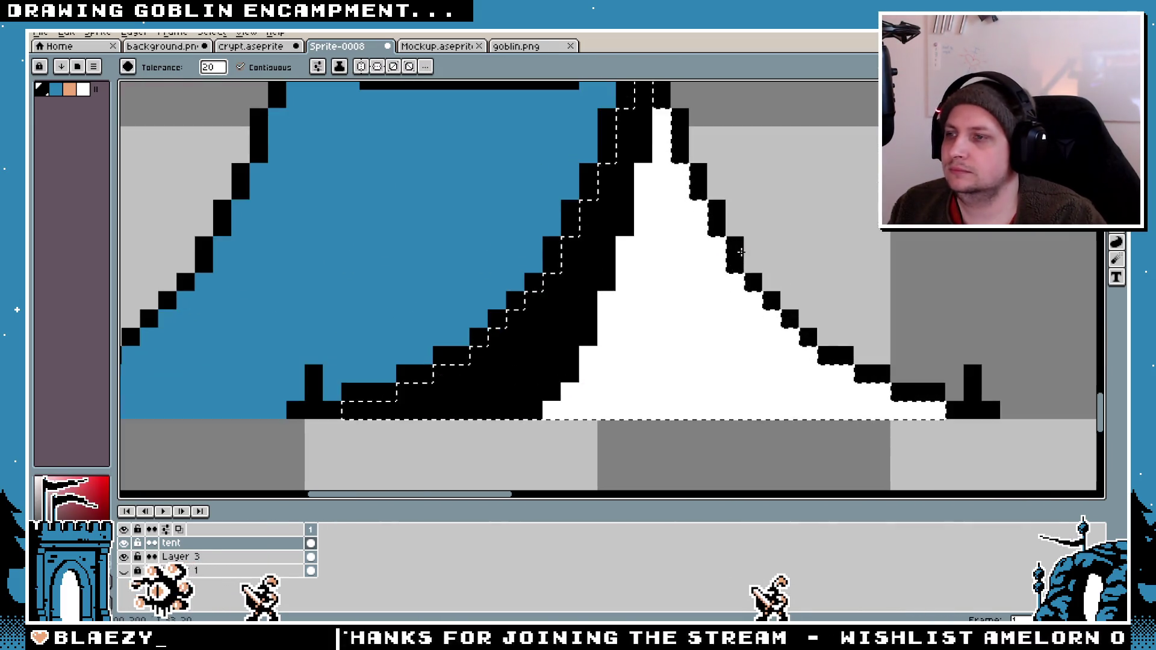
pyautogui.press('b')
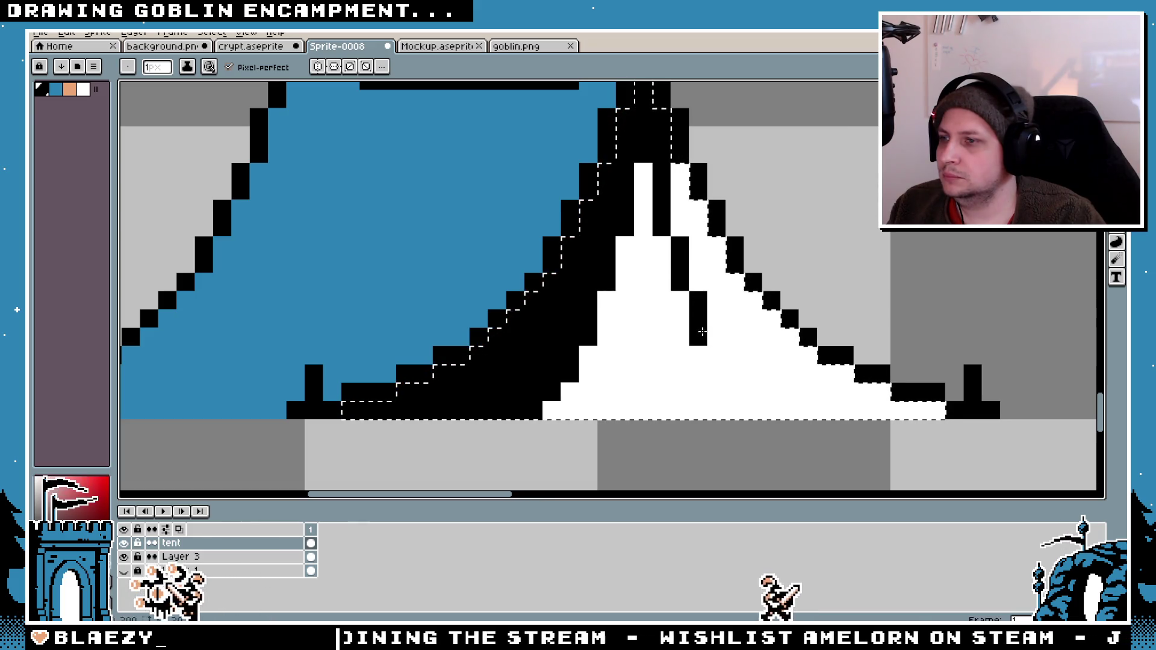
pyautogui.click(753, 412)
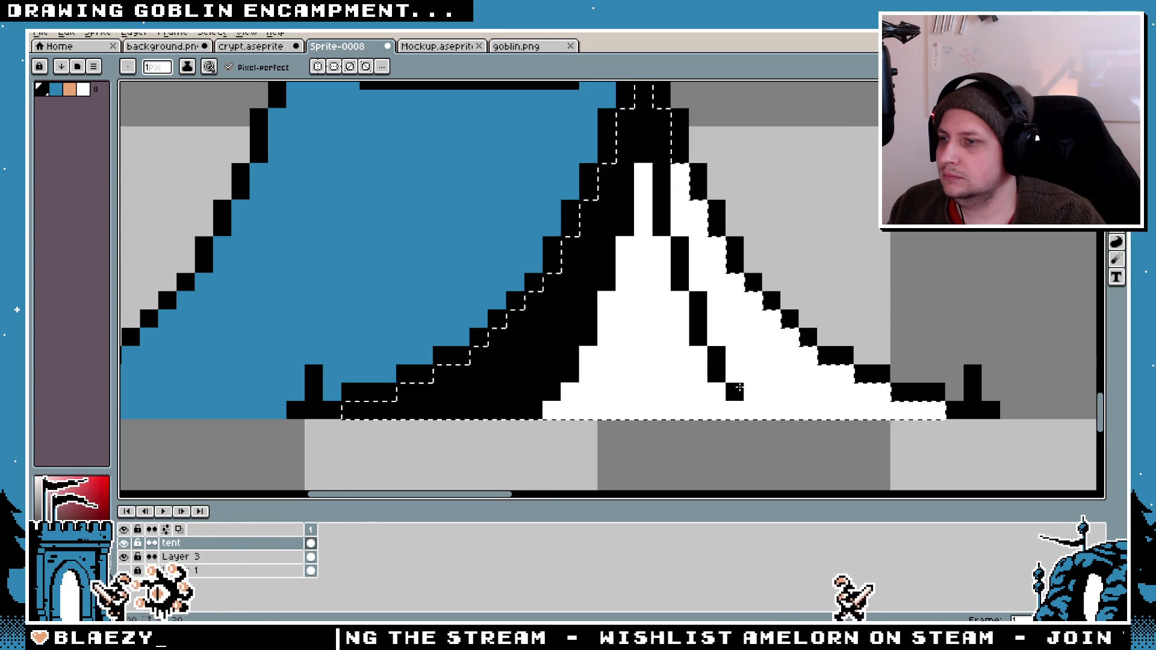
pyautogui.hotkey('shift', 'g')
pyautogui.hotkey('ctrl', 'd')
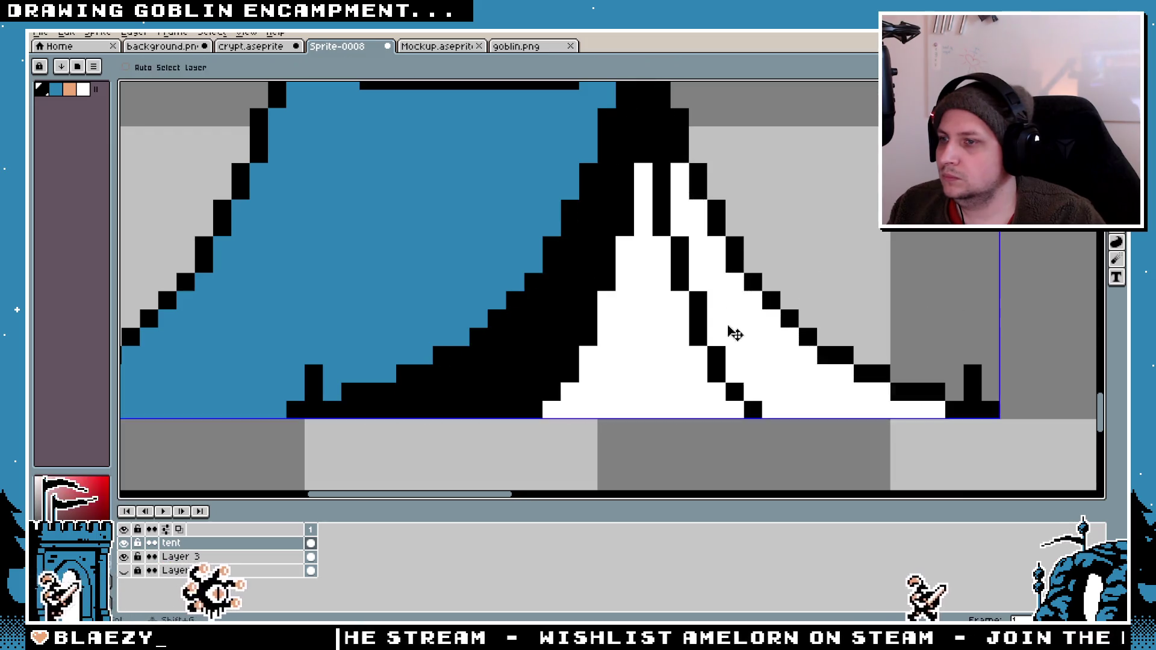
pyautogui.click(715, 321)
pyautogui.hotkey('ctrl', 'z')
pyautogui.scroll(-2, 715, 320)
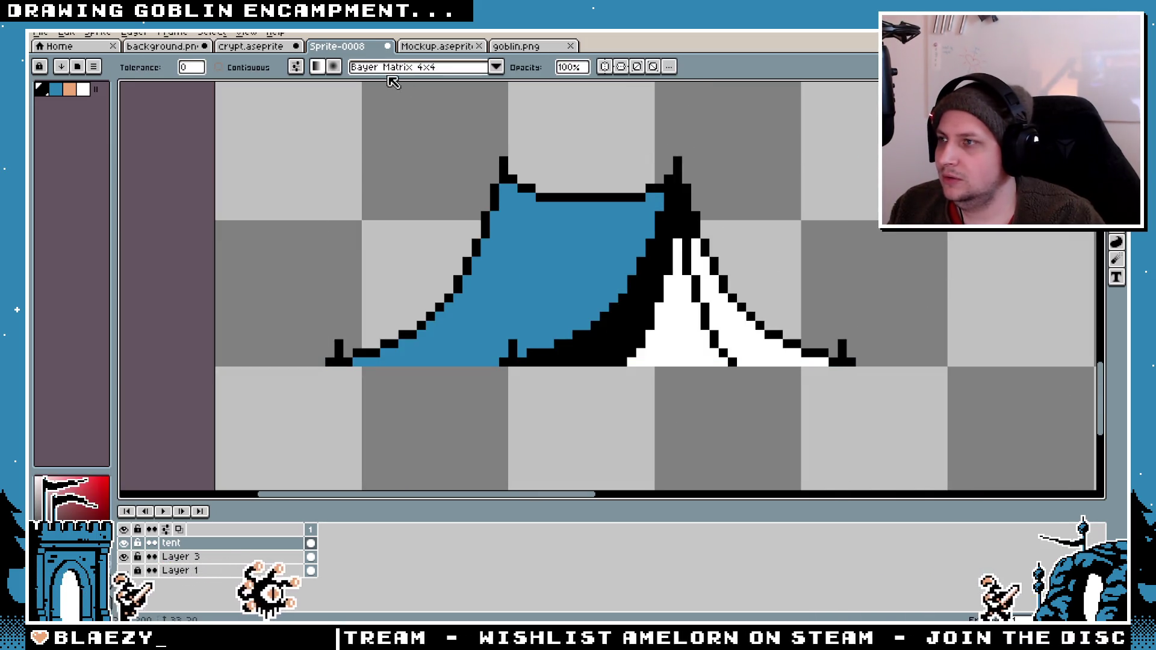
pyautogui.press('g')
pyautogui.click(700, 271)
pyautogui.scroll(-4, 702, 236)
pyautogui.scroll(-3, 702, 236)
pyautogui.scroll(2, 703, 237)
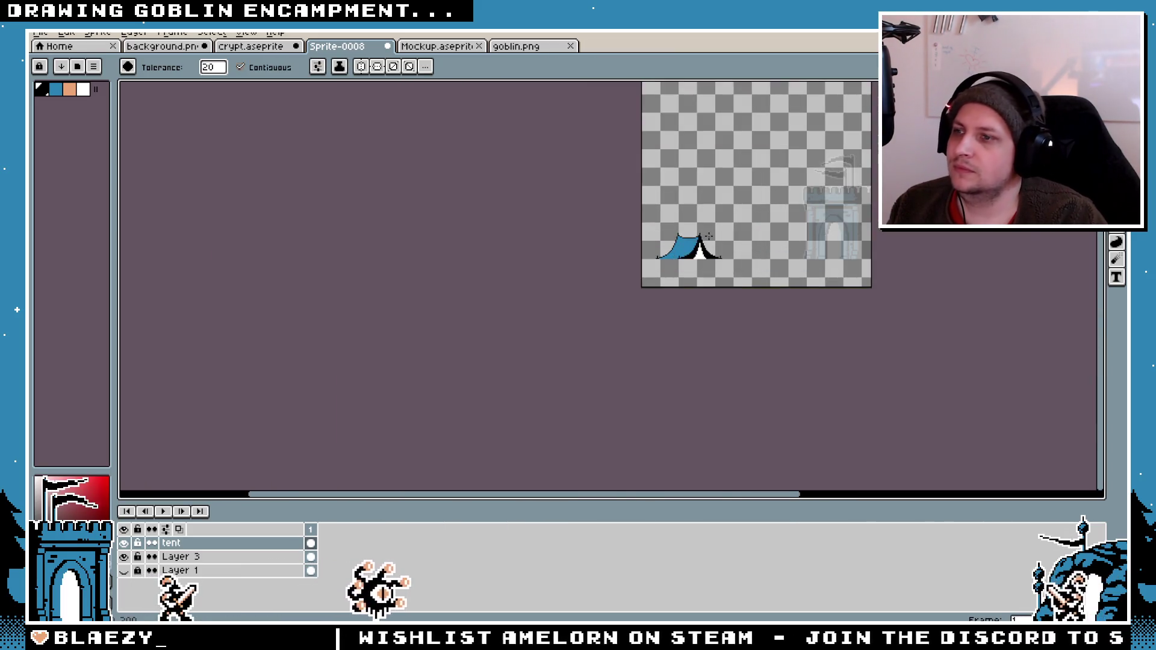
pyautogui.scroll(3, 705, 238)
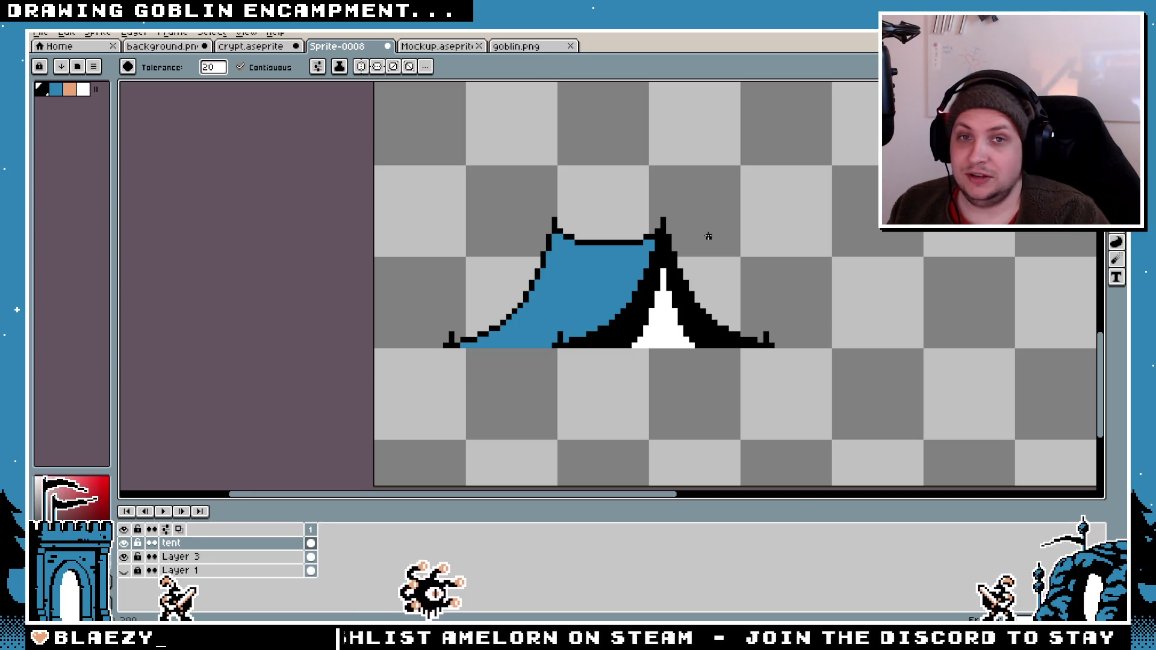
pyautogui.press('b')
pyautogui.scroll(1, 520, 261)
pyautogui.scroll(2, 519, 260)
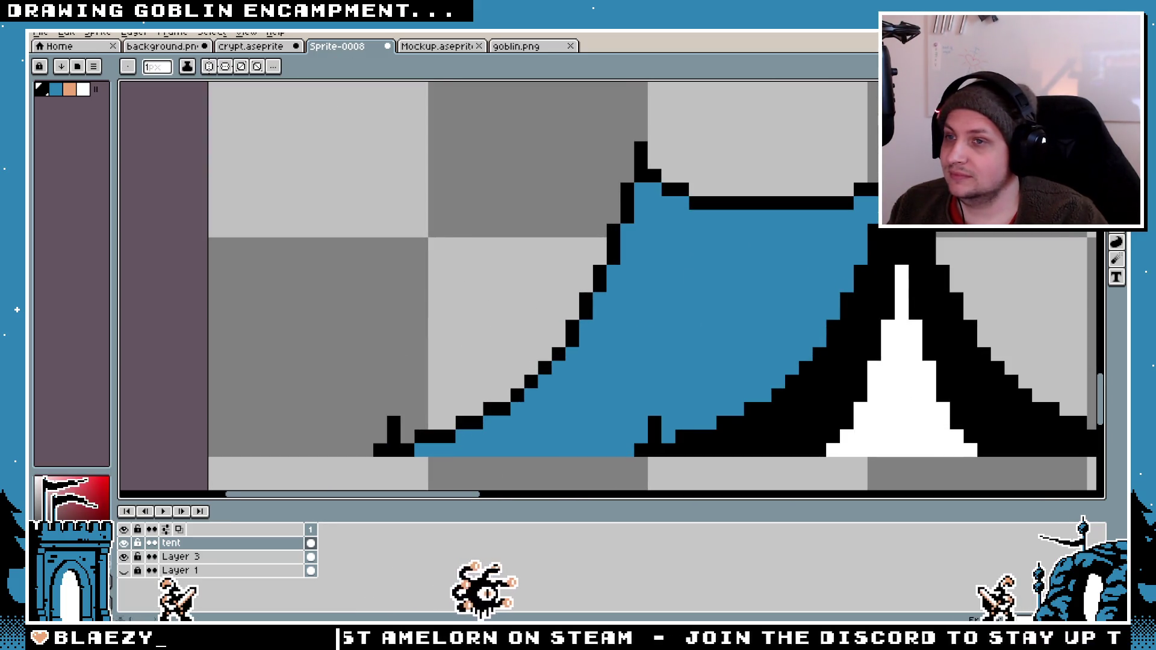
pyautogui.scroll(-1, 696, 224)
pyautogui.scroll(-3, 696, 224)
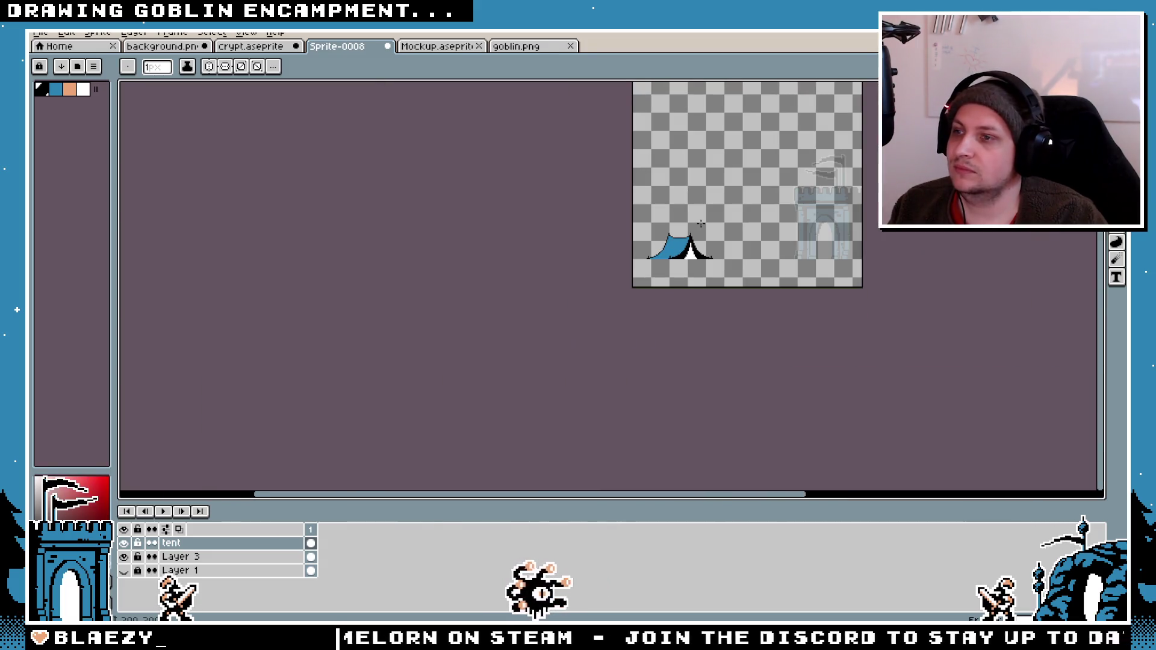
pyautogui.scroll(1, 700, 226)
pyautogui.scroll(1, 696, 232)
pyautogui.scroll(1, 578, 292)
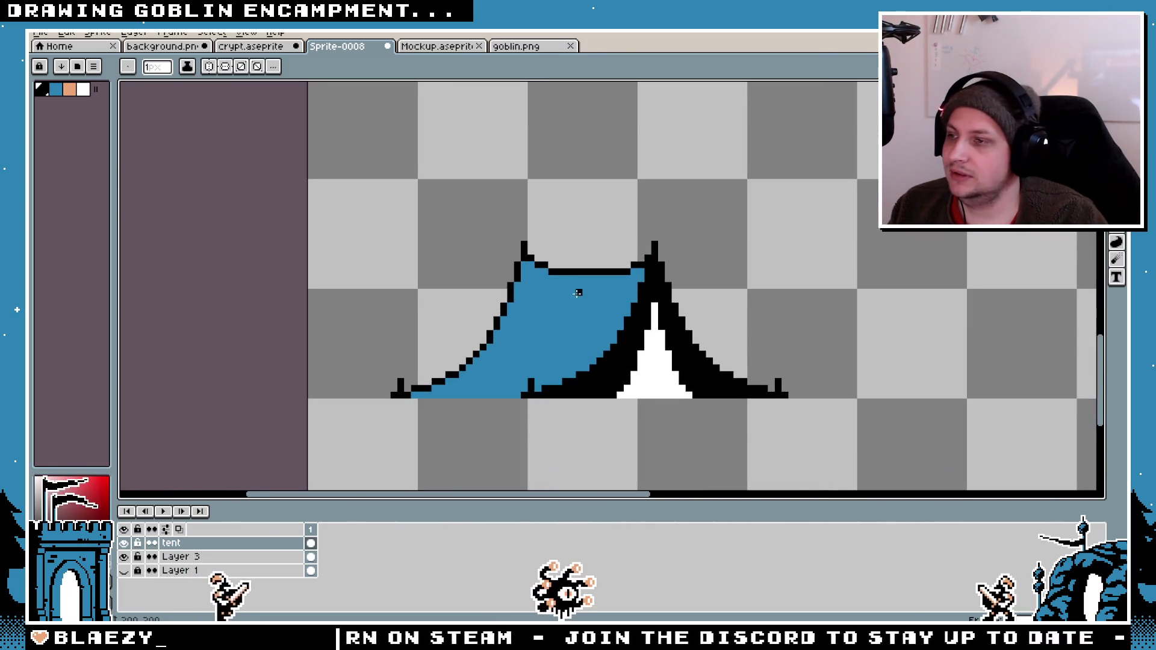
pyautogui.scroll(1, 578, 292)
pyautogui.scroll(1, 548, 292)
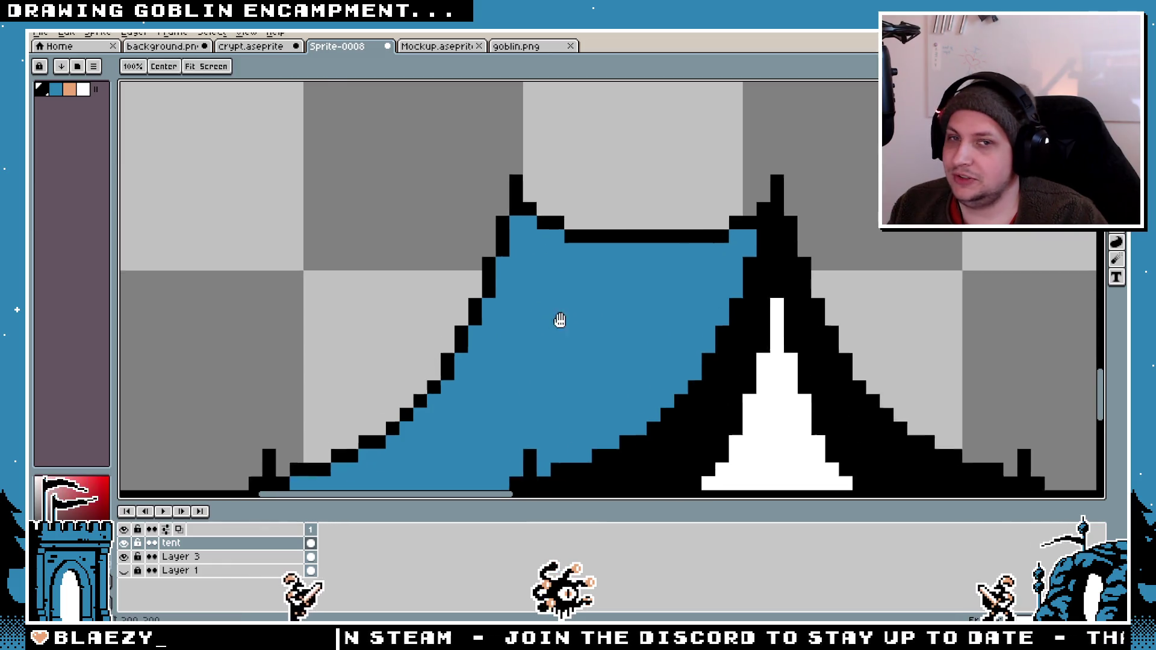
pyautogui.scroll(-2, 578, 343)
pyautogui.hscroll(-2, 578, 344)
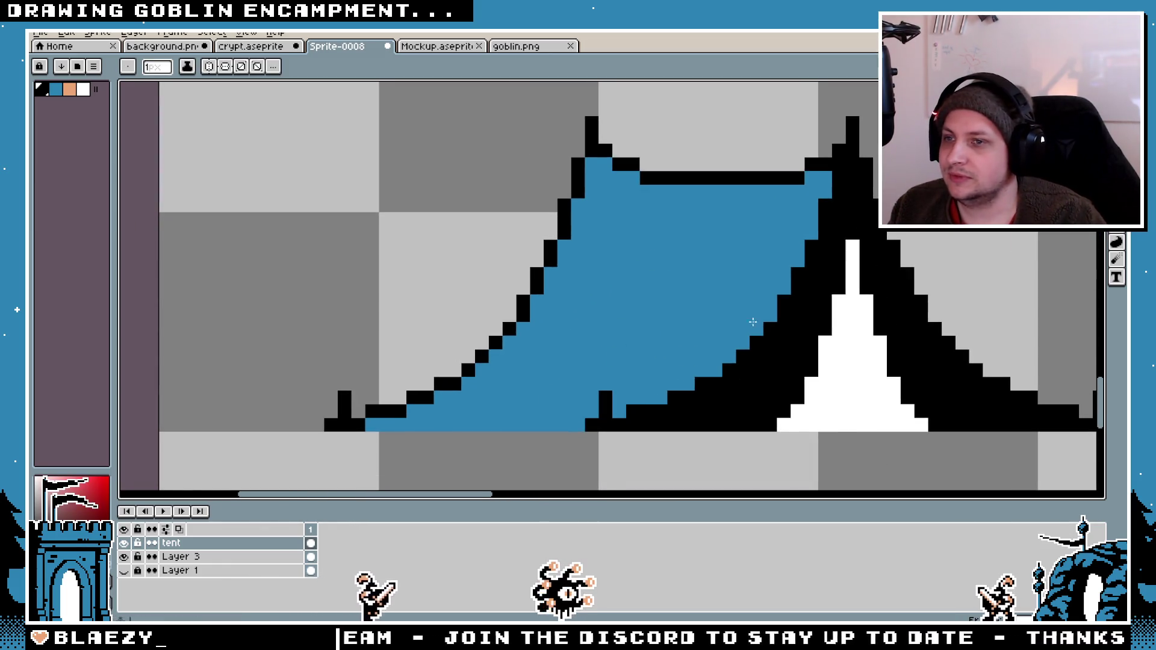
pyautogui.keyDown('shift'); pyautogui.click(662, 191); pyautogui.keyUp('shift')
pyautogui.hotkey('ctrl', 'z')
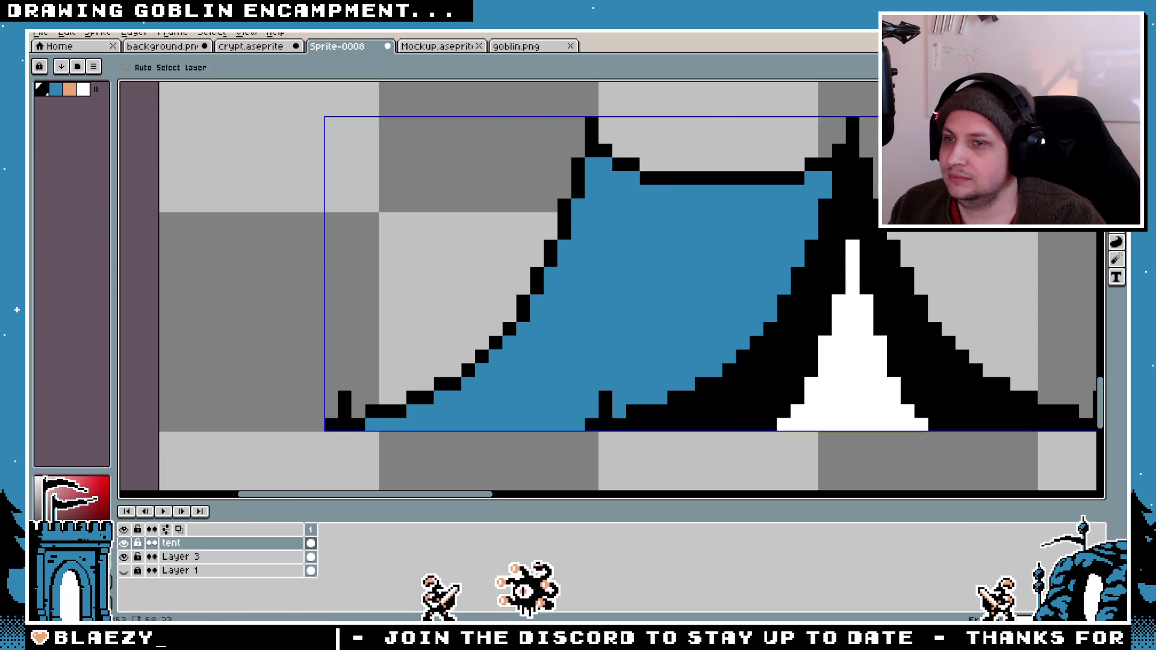
# Try black pixels along the tent's bottom and left edges, undoing each false start
pyautogui.click(408, 424)
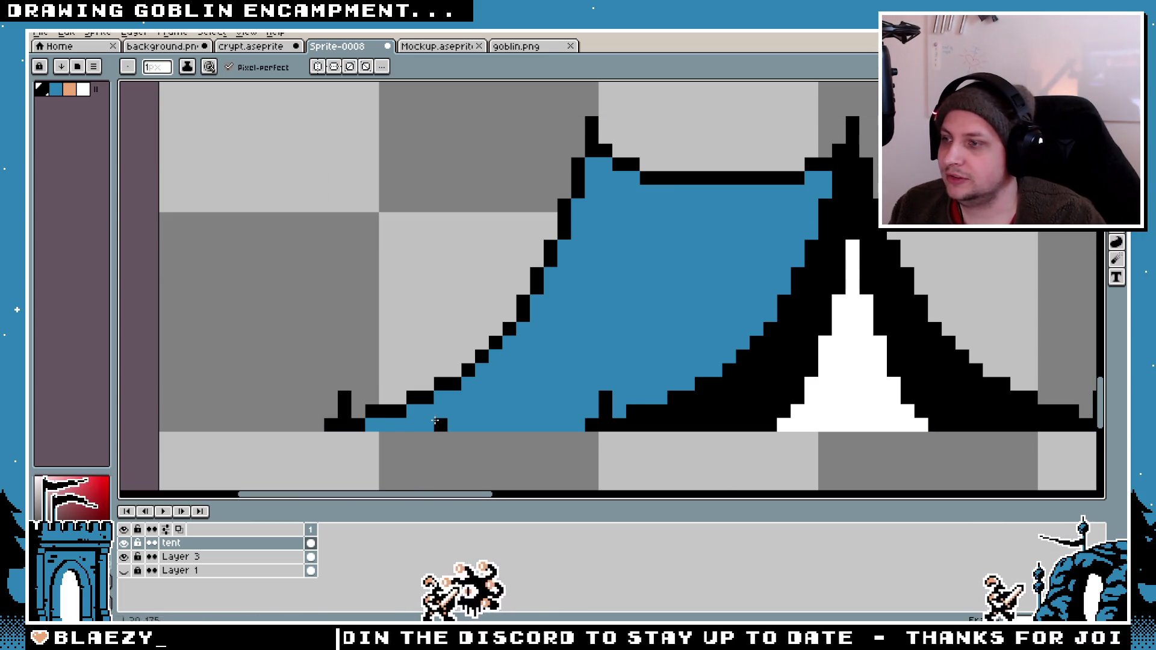
pyautogui.hotkey('ctrl', 'z')
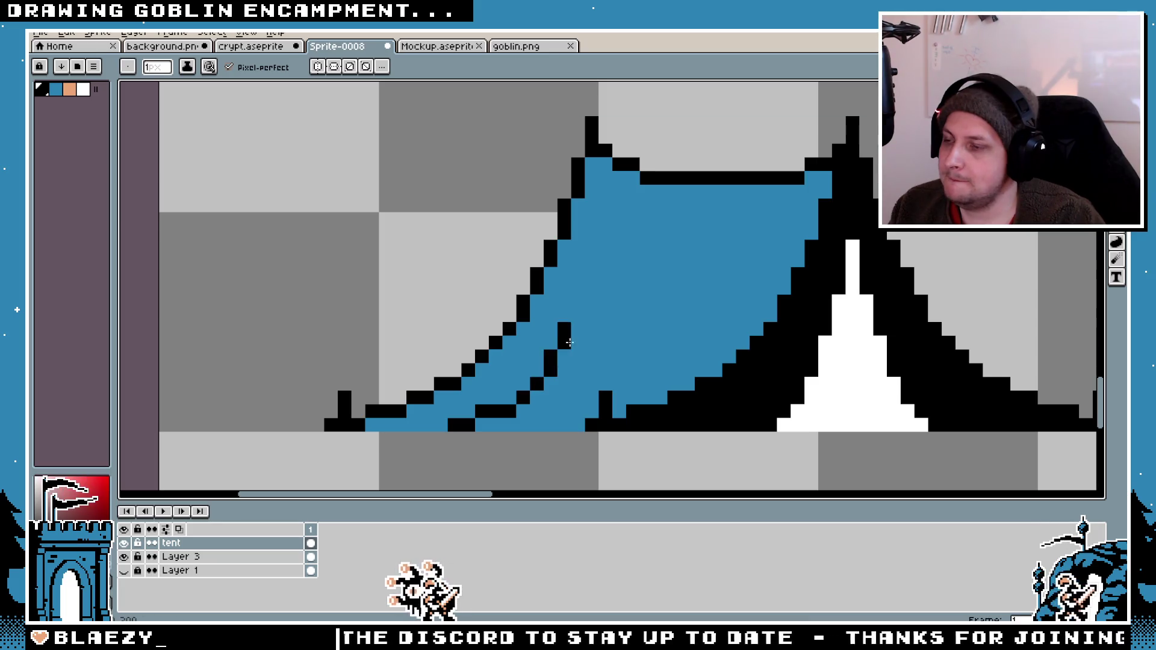
pyautogui.keyDown('shift'); pyautogui.click(498, 414); pyautogui.keyUp('shift')
pyautogui.hotkey('ctrl', 'z')
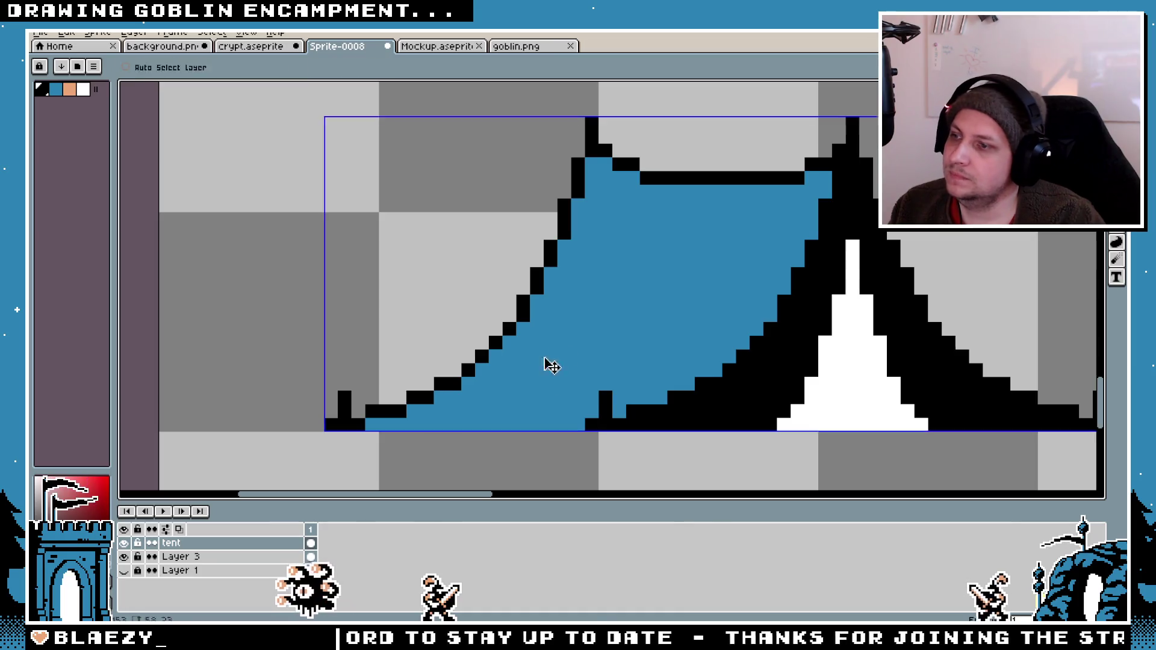
pyautogui.hotkey('ctrl', 'z')
pyautogui.click(536, 341)
pyautogui.hotkey('ctrl', 'z')
# Turn off pixel-perfect and draw a diagonal black crease inside the blue panel
pyautogui.click(229, 67)
pyautogui.moveTo(497, 341); pyautogui.dragTo(562, 386)
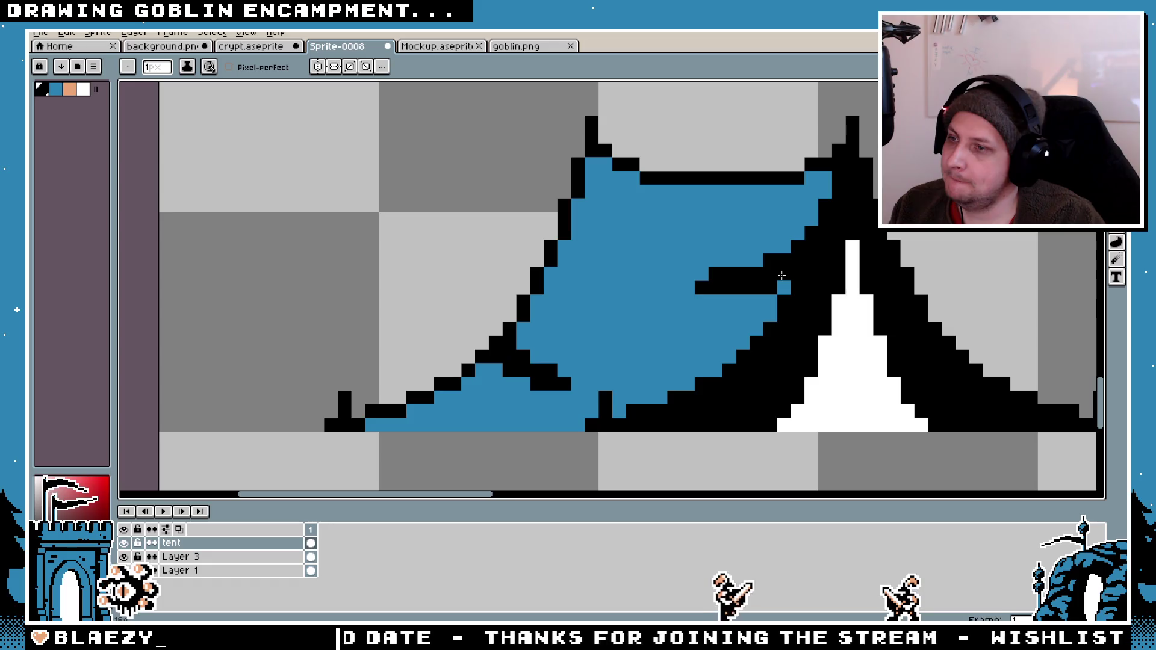
pyautogui.scroll(-5, 606, 288)
pyautogui.scroll(2, 606, 298)
pyautogui.scroll(1, 624, 280)
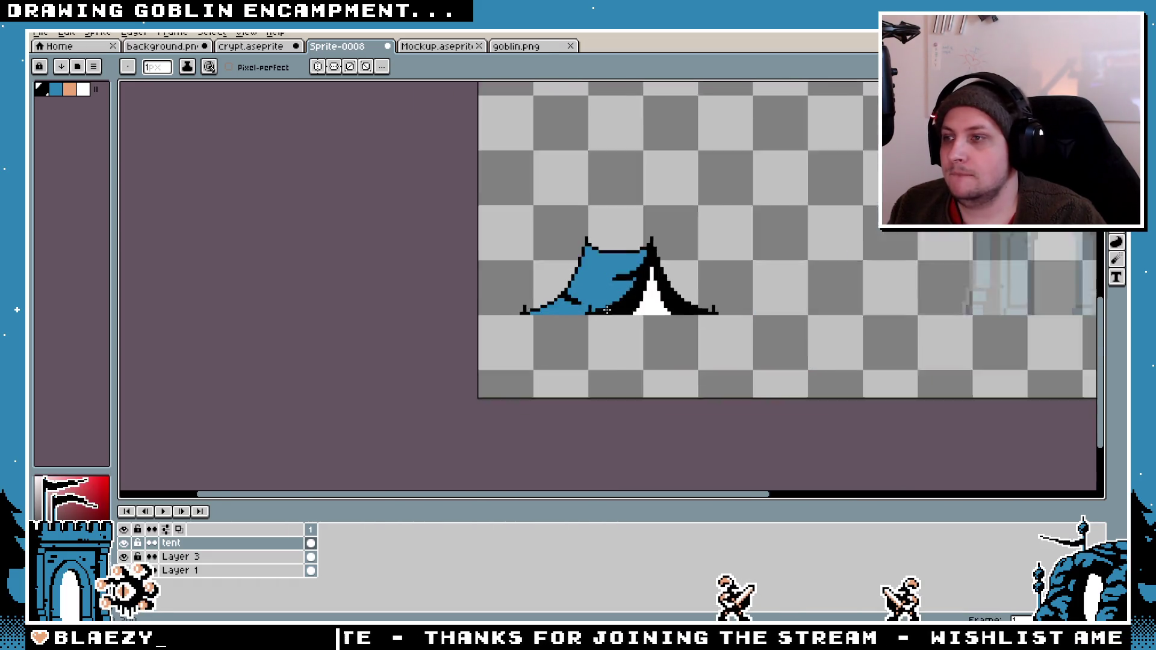
pyautogui.scroll(2, 671, 258)
# Redraw the blue panel's crease several times, ending with a stepped black line leftward from the black side
pyautogui.press('ctrl')
pyautogui.scroll(2, 693, 222)
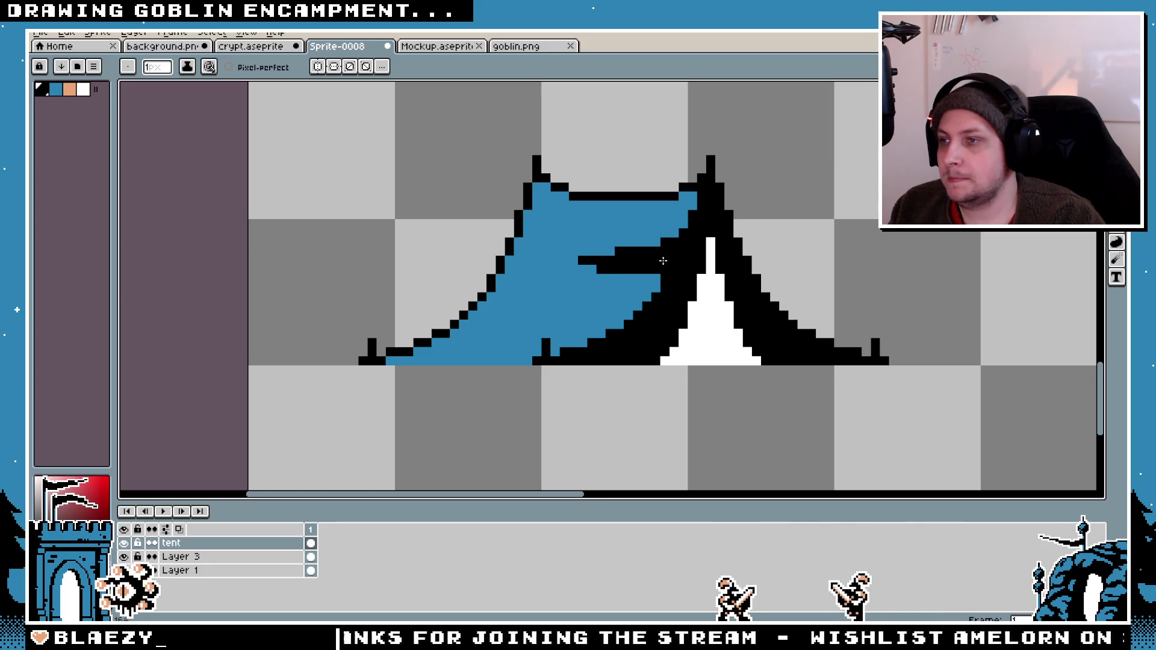
pyautogui.scroll(-3, 663, 268)
pyautogui.scroll(2, 734, 245)
pyautogui.hotkey('ctrl', 'z')
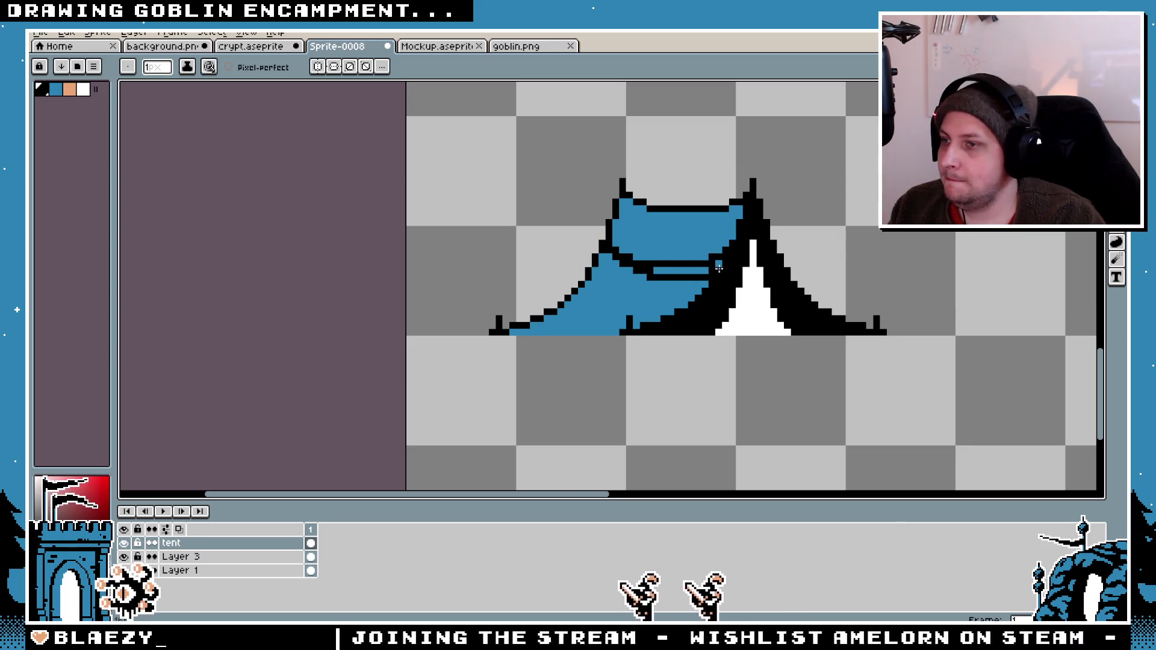
pyautogui.scroll(-1, 671, 270)
pyautogui.scroll(2, 670, 270)
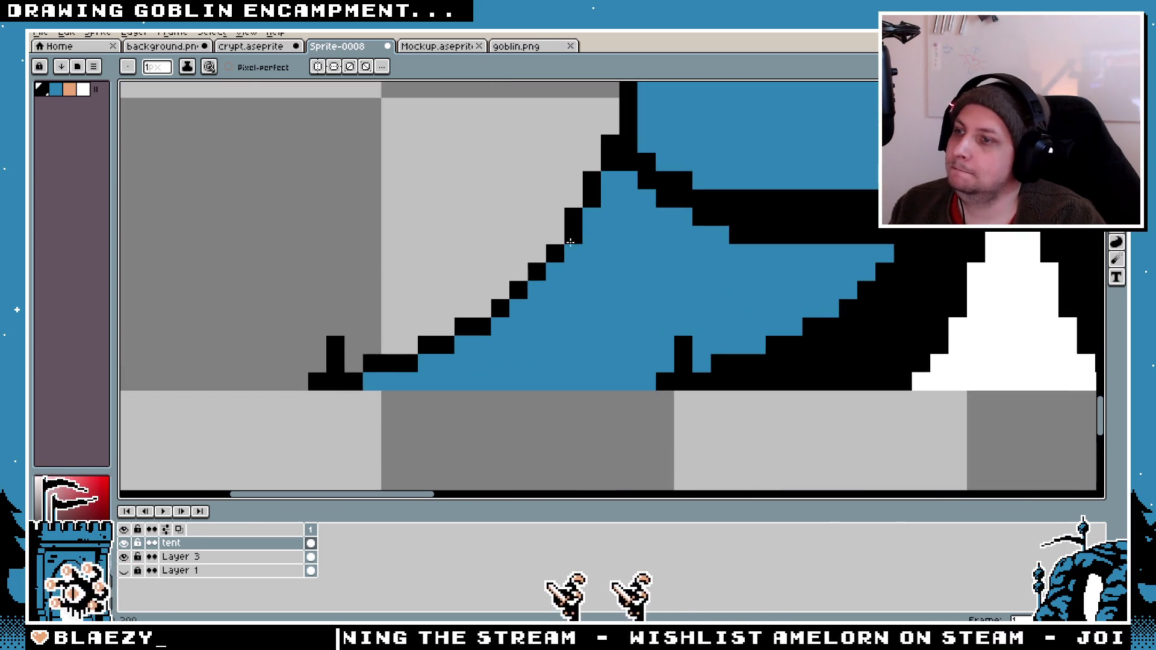
pyautogui.moveTo(548, 288)
pyautogui.mouseDown()
pyautogui.moveTo(645, 305)
pyautogui.moveTo(589, 314)
pyautogui.mouseUp()
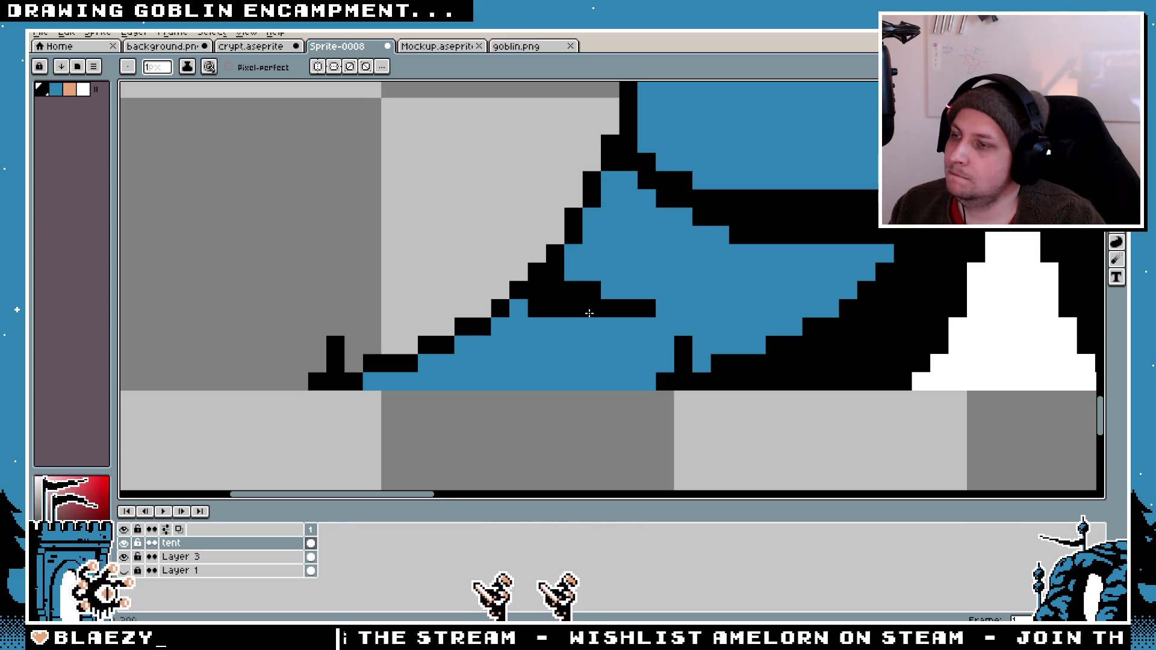
pyautogui.scroll(-3, 669, 323)
pyautogui.scroll(1, 633, 308)
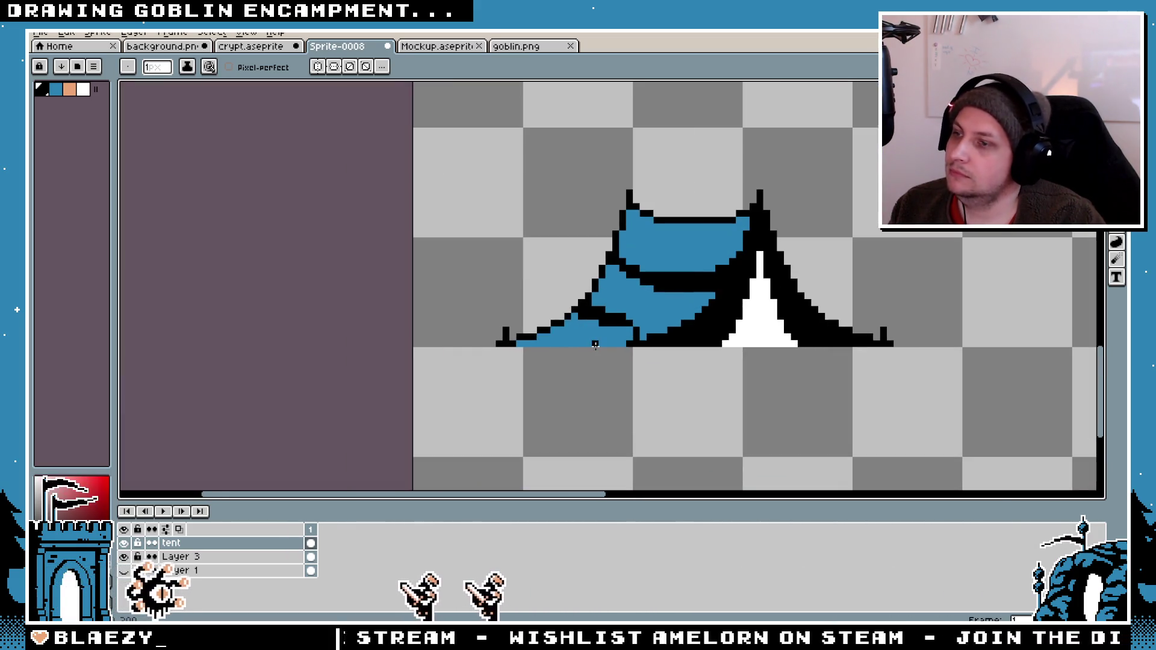
pyautogui.scroll(3, 620, 313)
pyautogui.hotkey('ctrl', 'z')
pyautogui.press('v')
pyautogui.hotkey('ctrl', 'z')
pyautogui.press('b')
pyautogui.moveTo(872, 225); pyautogui.dragTo(707, 214)
pyautogui.hotkey('ctrl', 'z')
pyautogui.moveTo(872, 206)
pyautogui.mouseDown()
pyautogui.moveTo(740, 237)
pyautogui.moveTo(867, 218)
pyautogui.mouseUp()
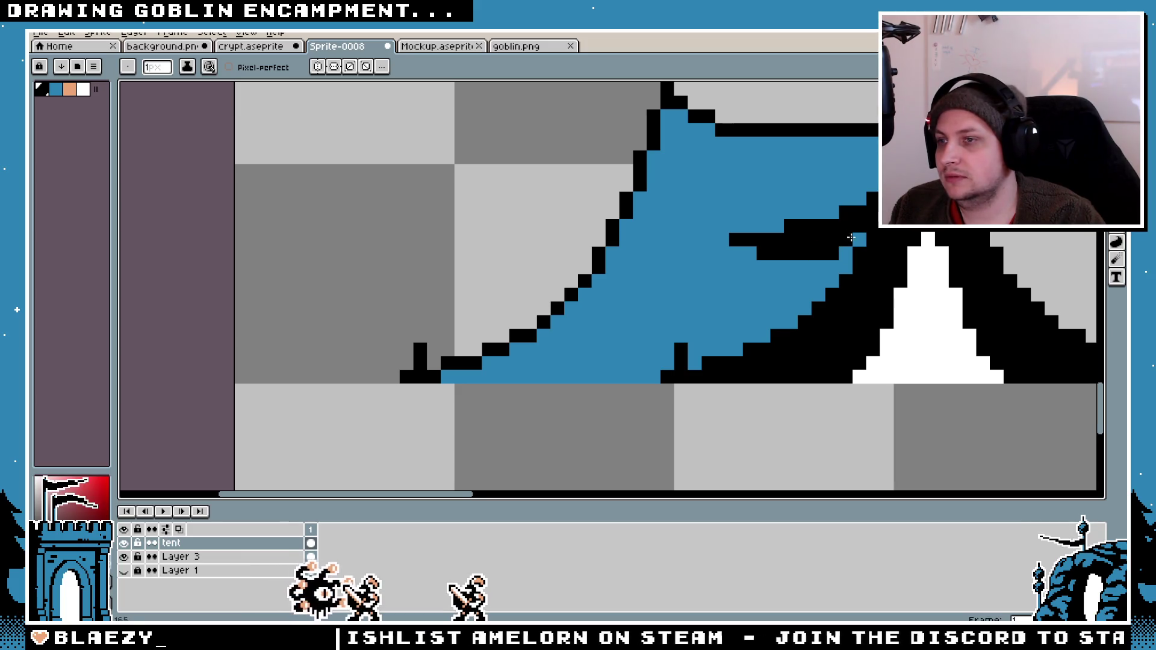
pyautogui.scroll(-3, 850, 238)
pyautogui.scroll(-2, 768, 231)
pyautogui.scroll(2, 676, 224)
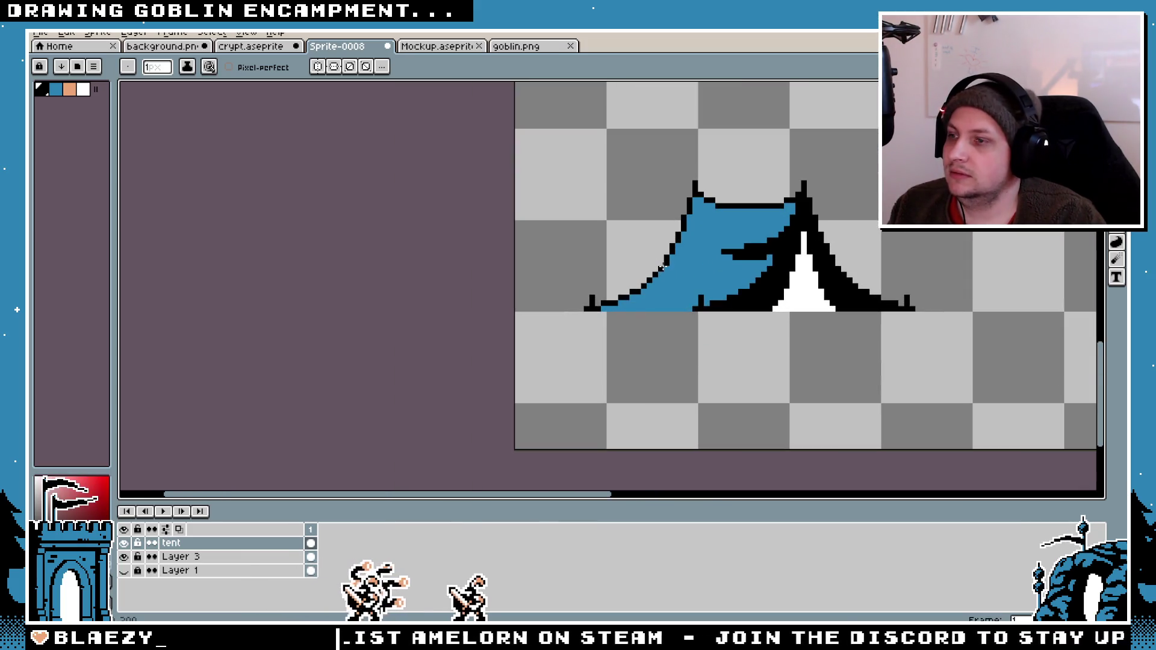
pyautogui.scroll(2, 664, 283)
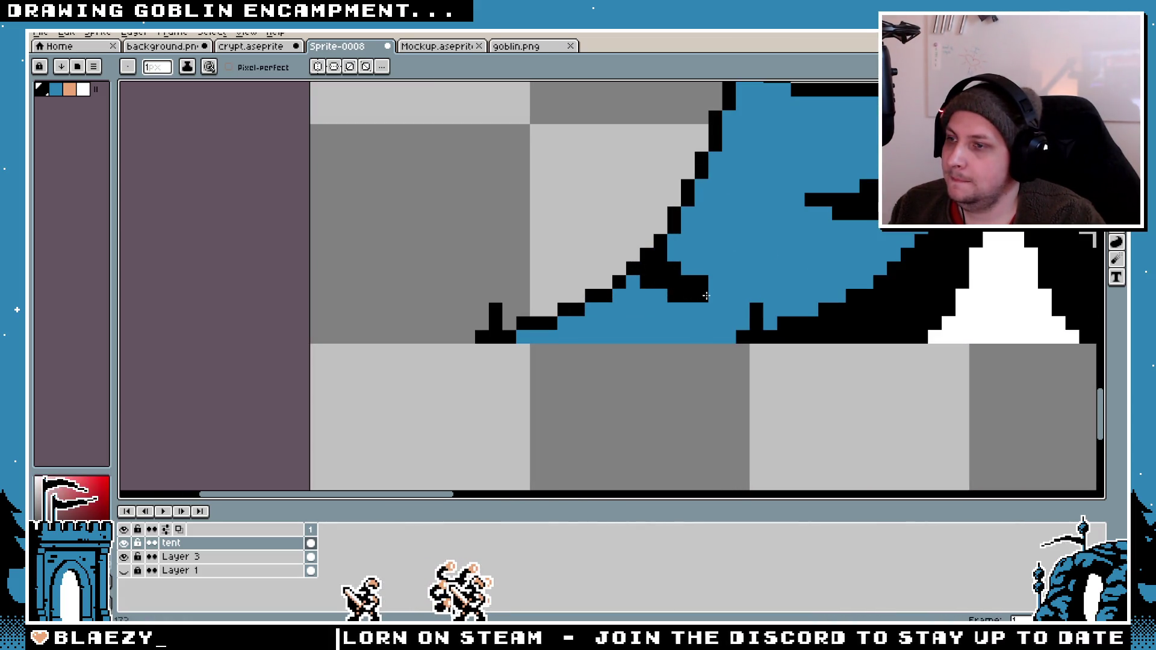
pyautogui.scroll(-2, 706, 295)
pyautogui.scroll(-3, 633, 308)
pyautogui.scroll(-2, 595, 321)
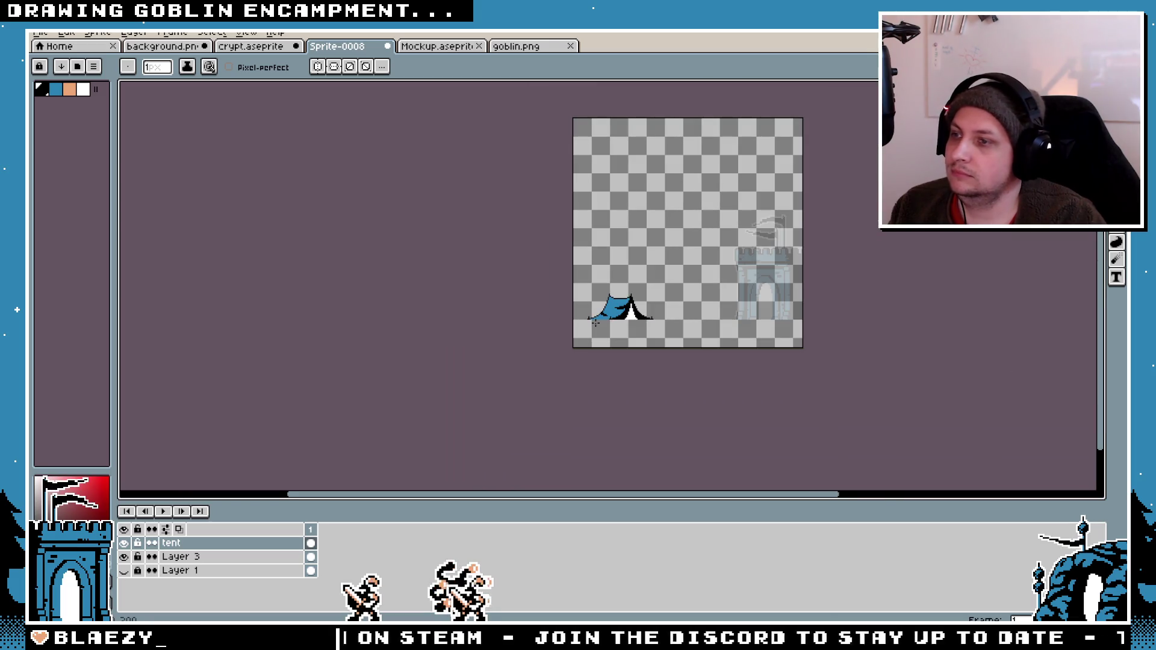
pyautogui.scroll(2, 595, 320)
pyautogui.scroll(3, 678, 302)
pyautogui.scroll(2, 534, 324)
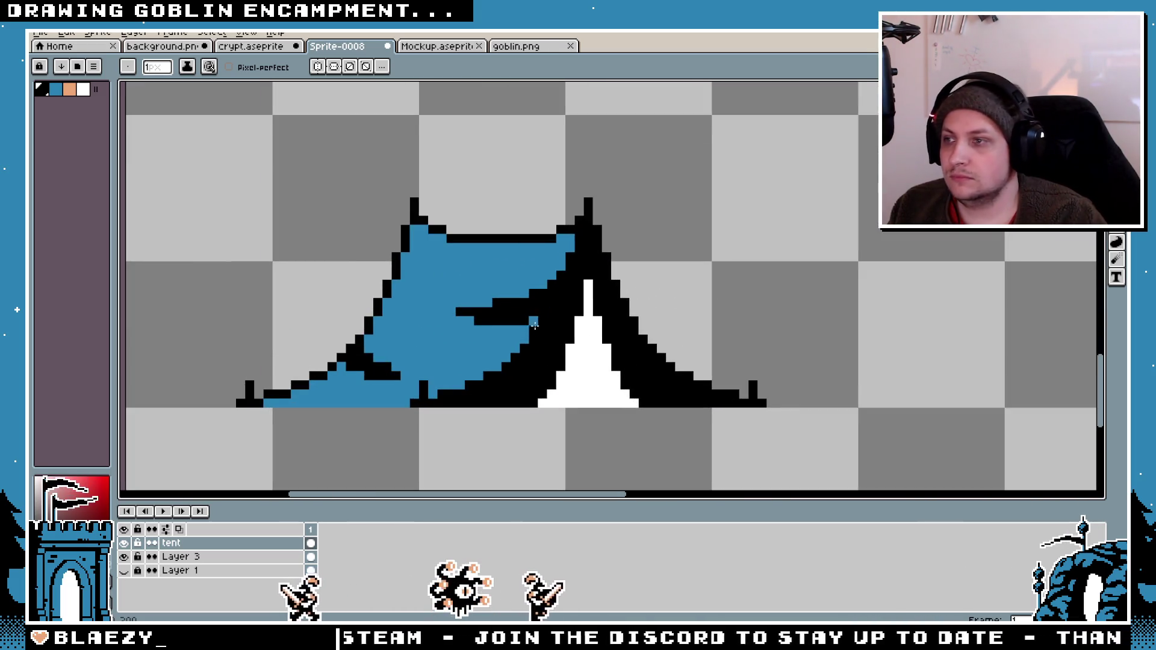
pyautogui.scroll(-1, 521, 327)
pyautogui.scroll(-2, 533, 330)
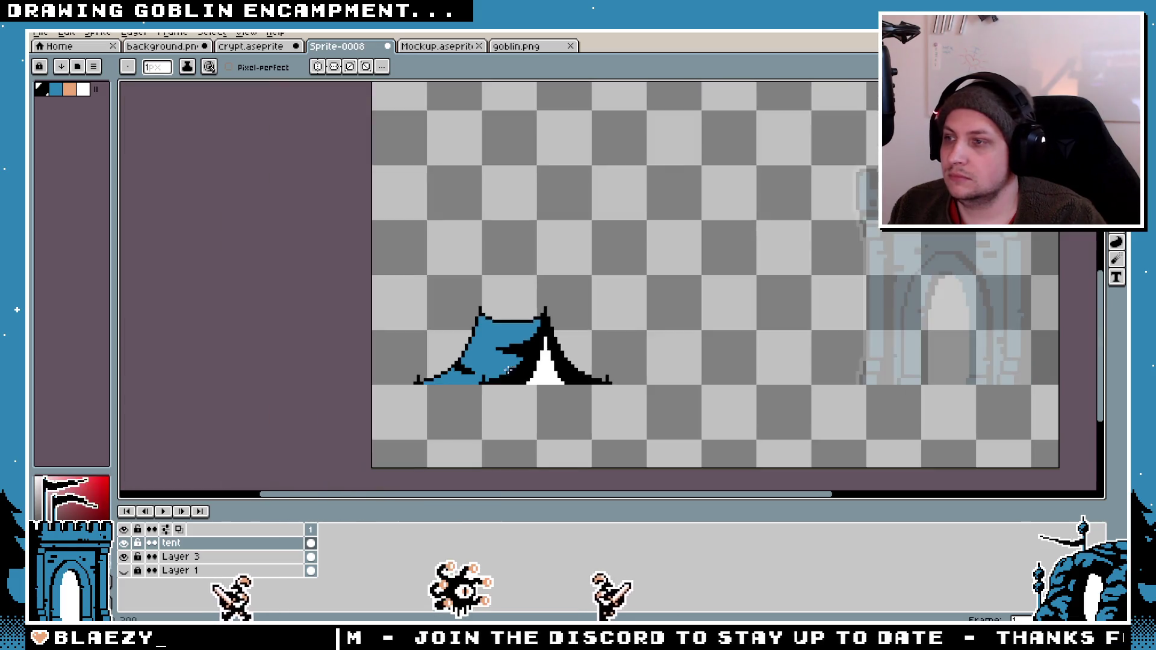
pyautogui.scroll(2, 587, 339)
pyautogui.scroll(1, 635, 348)
# Clean stray black crease and edge pixels with the tent's blue and add black shading along the crease
pyautogui.press('v')
pyautogui.press('b')
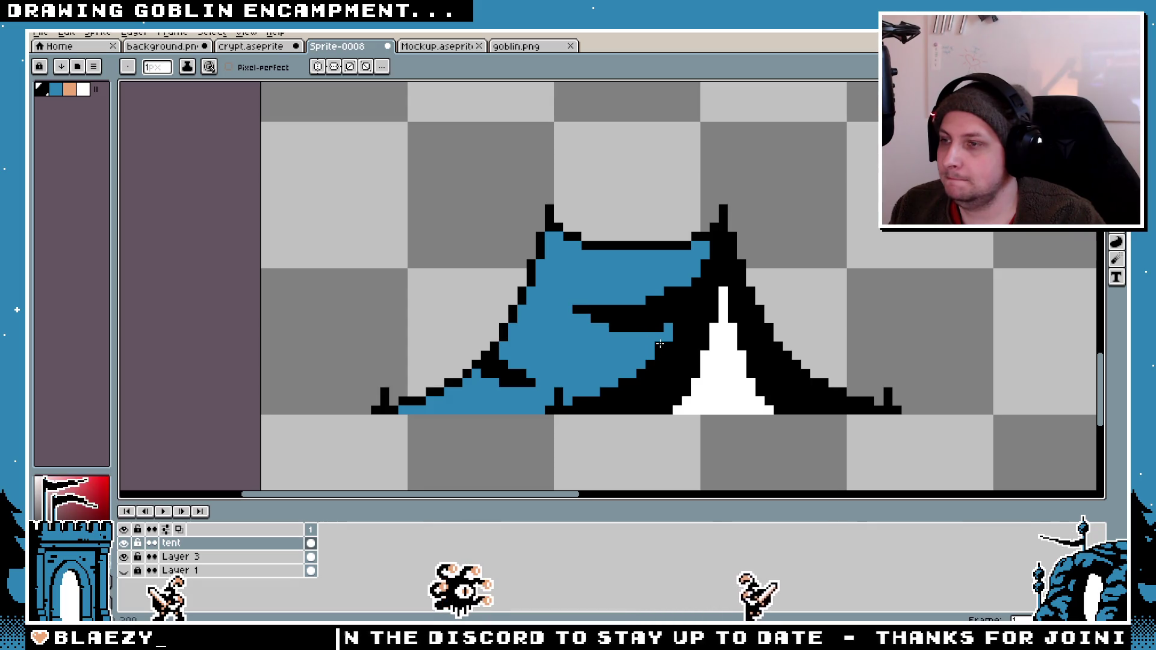
pyautogui.scroll(-1, 659, 345)
pyautogui.scroll(2, 624, 325)
pyautogui.keyDown('alt'); pyautogui.click(593, 330); pyautogui.keyUp('alt')
pyautogui.moveTo(616, 336); pyautogui.dragTo(624, 329)
pyautogui.keyDown('alt'); pyautogui.click(709, 316); pyautogui.keyUp('alt')
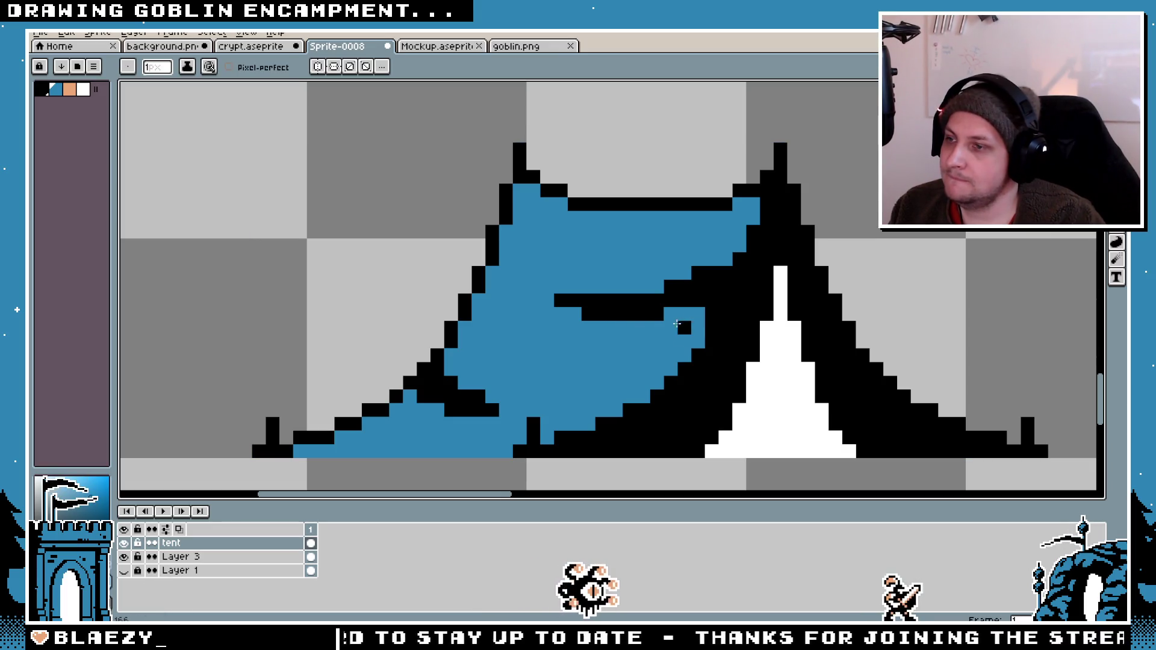
pyautogui.scroll(-3, 698, 305)
pyautogui.scroll(3, 704, 294)
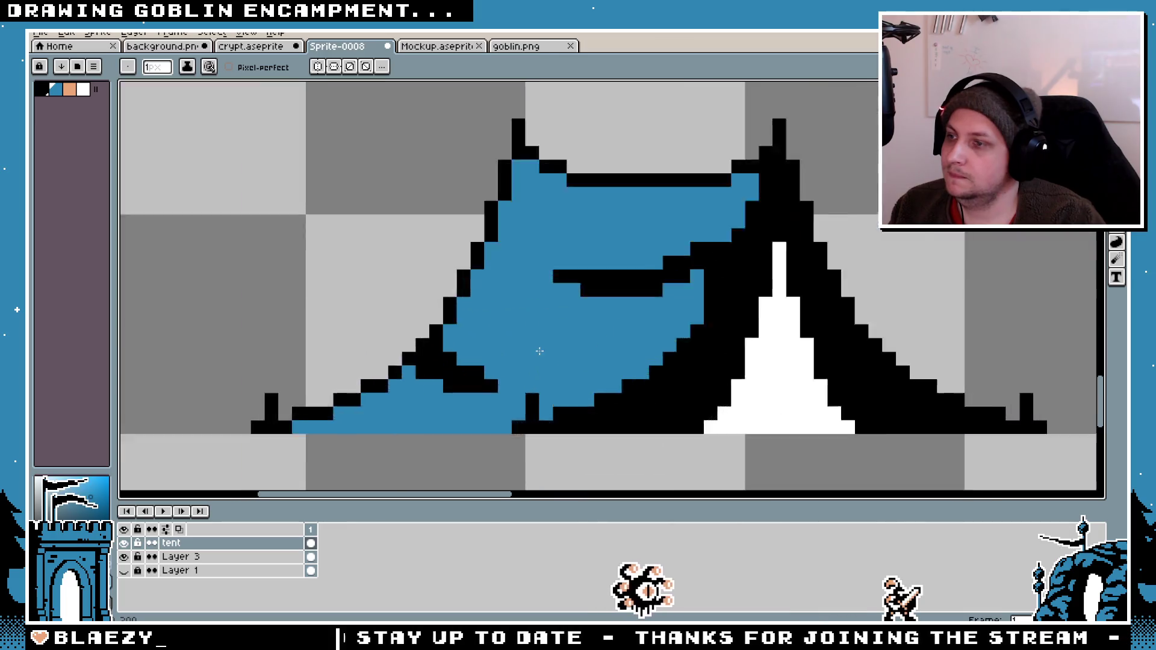
pyautogui.scroll(1, 715, 280)
pyautogui.scroll(-3, 734, 267)
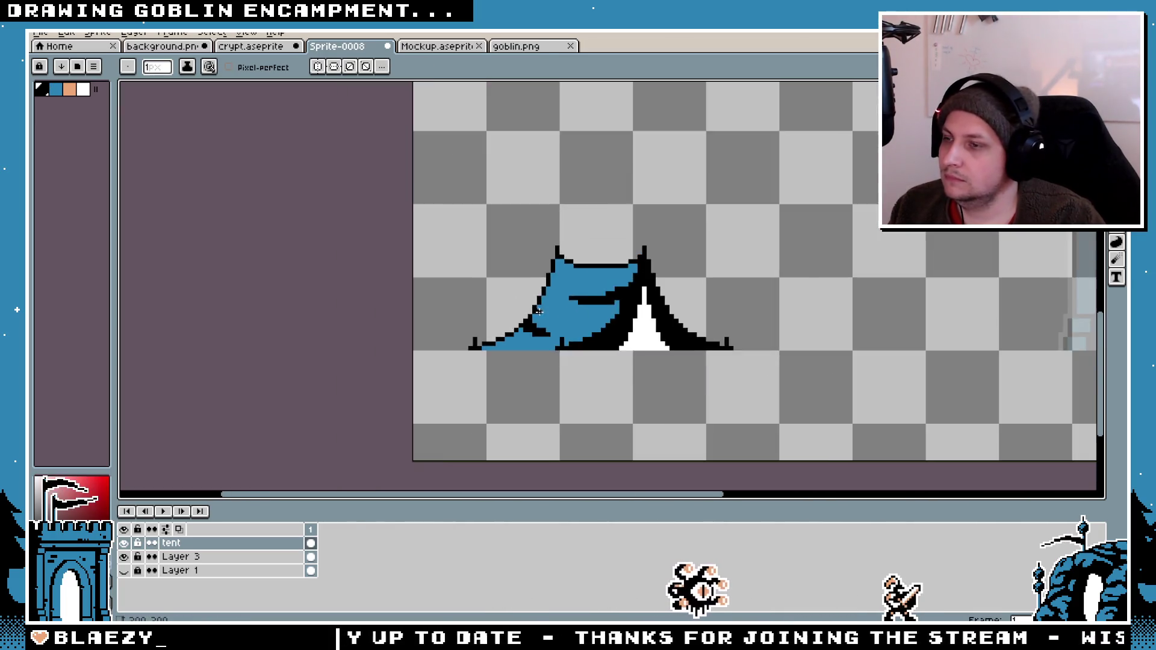
pyautogui.scroll(2, 714, 258)
pyautogui.scroll(1, 703, 243)
pyautogui.click(703, 243)
pyautogui.click(699, 203)
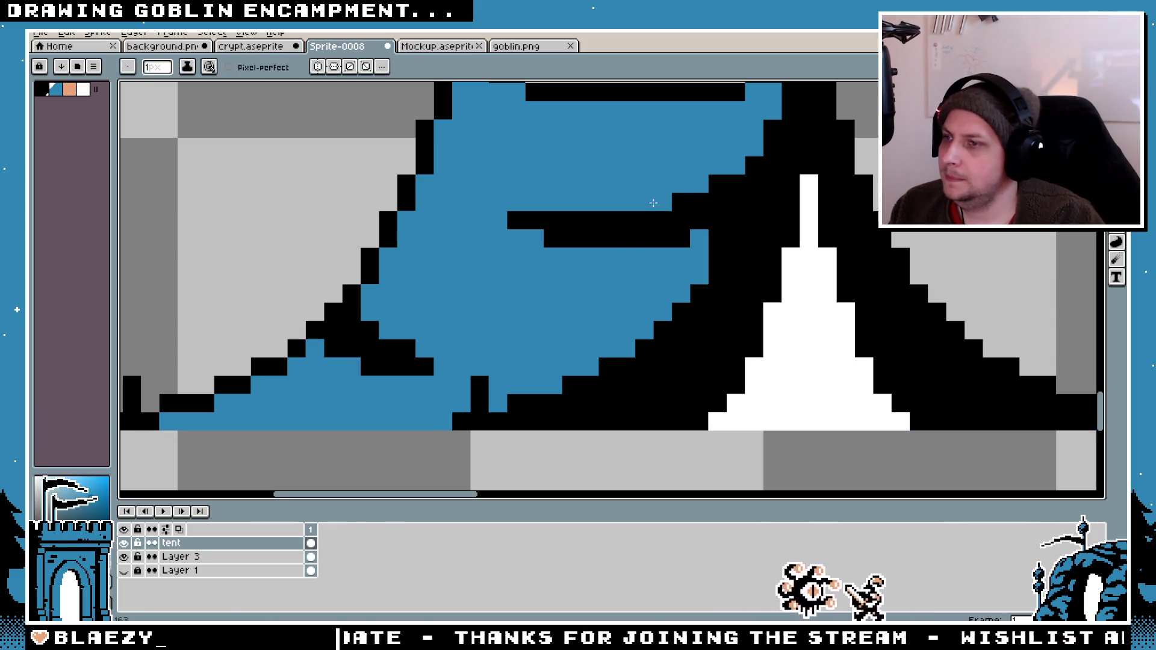
pyautogui.scroll(-4, 553, 279)
pyautogui.scroll(4, 547, 276)
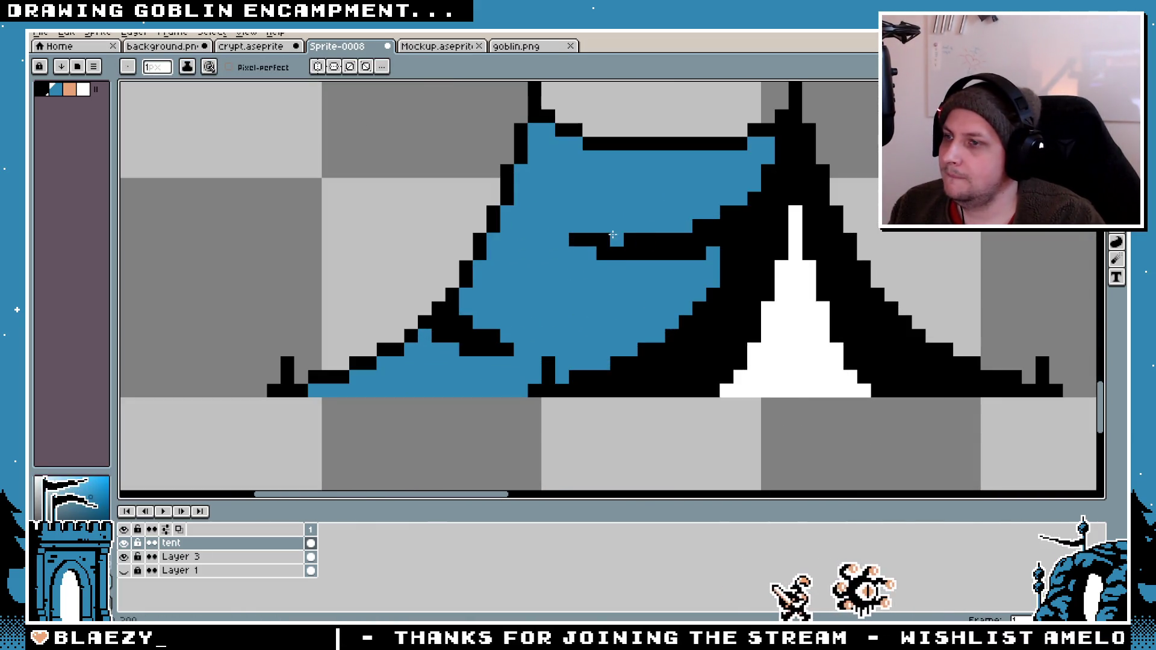
pyautogui.scroll(-4, 570, 275)
pyautogui.scroll(2, 563, 274)
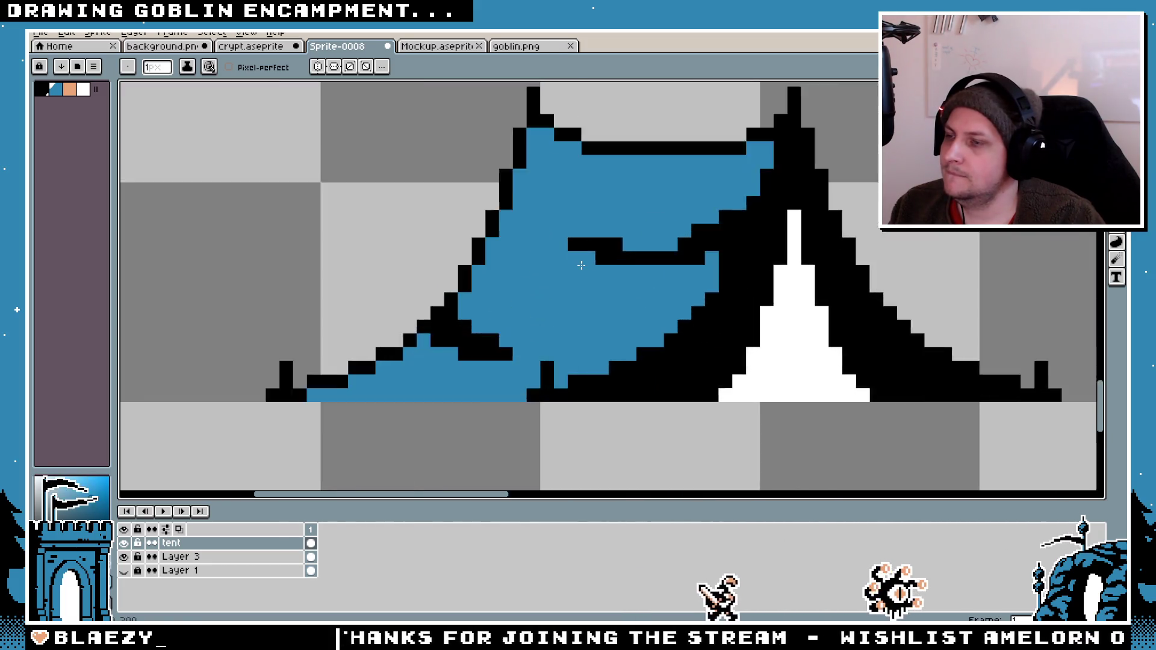
pyautogui.scroll(2, 633, 231)
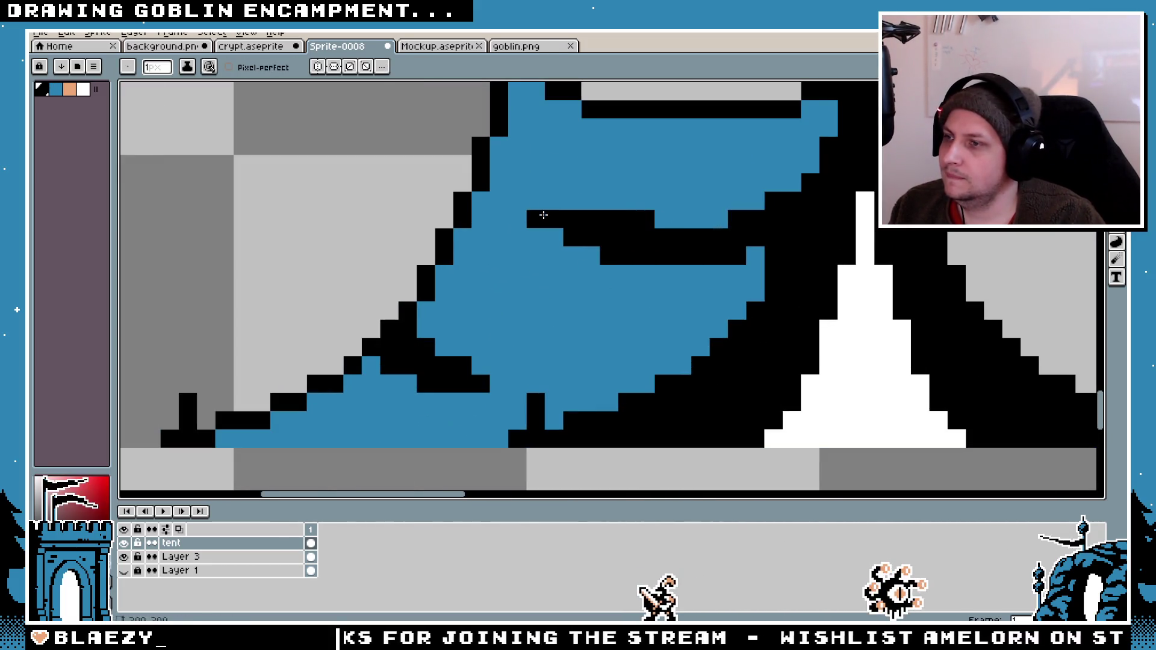
pyautogui.scroll(-3, 615, 278)
pyautogui.scroll(3, 607, 207)
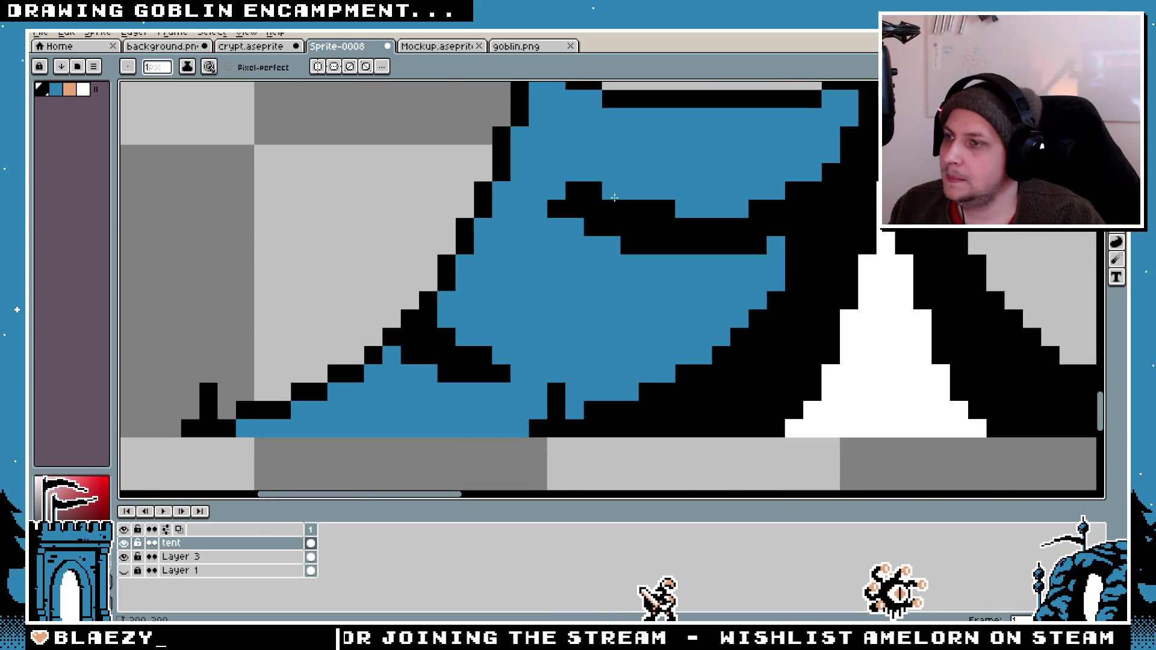
pyautogui.scroll(-3, 614, 197)
pyautogui.scroll(-1, 614, 196)
pyautogui.scroll(1, 552, 305)
pyautogui.scroll(2, 552, 306)
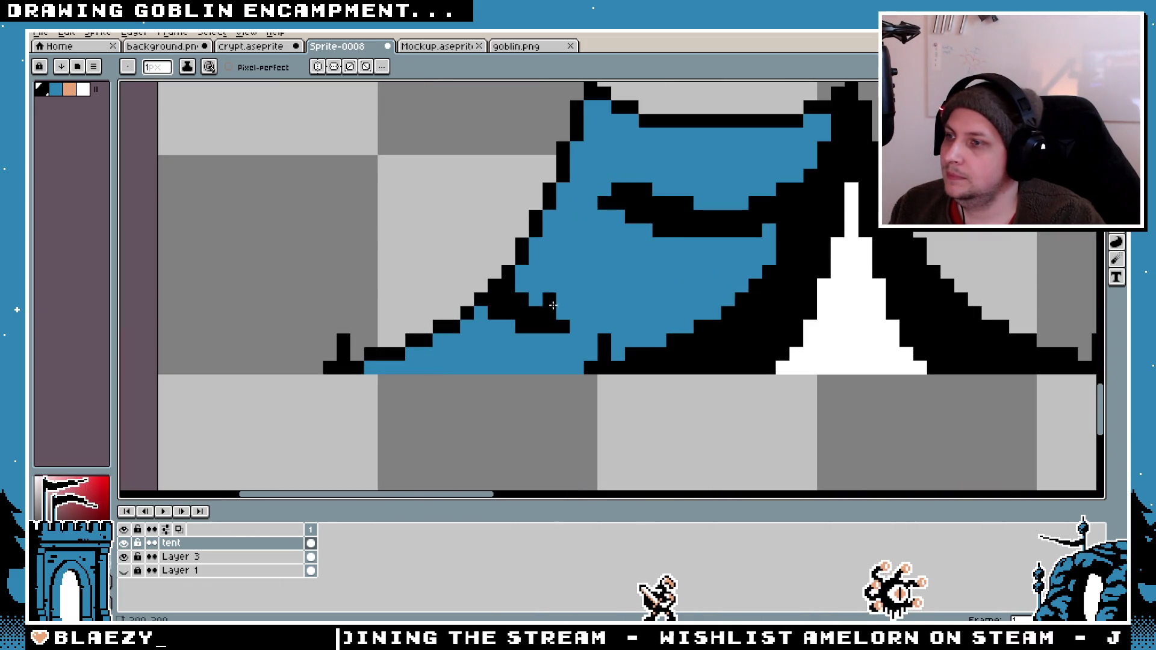
pyautogui.moveTo(583, 337); pyautogui.dragTo(492, 333)
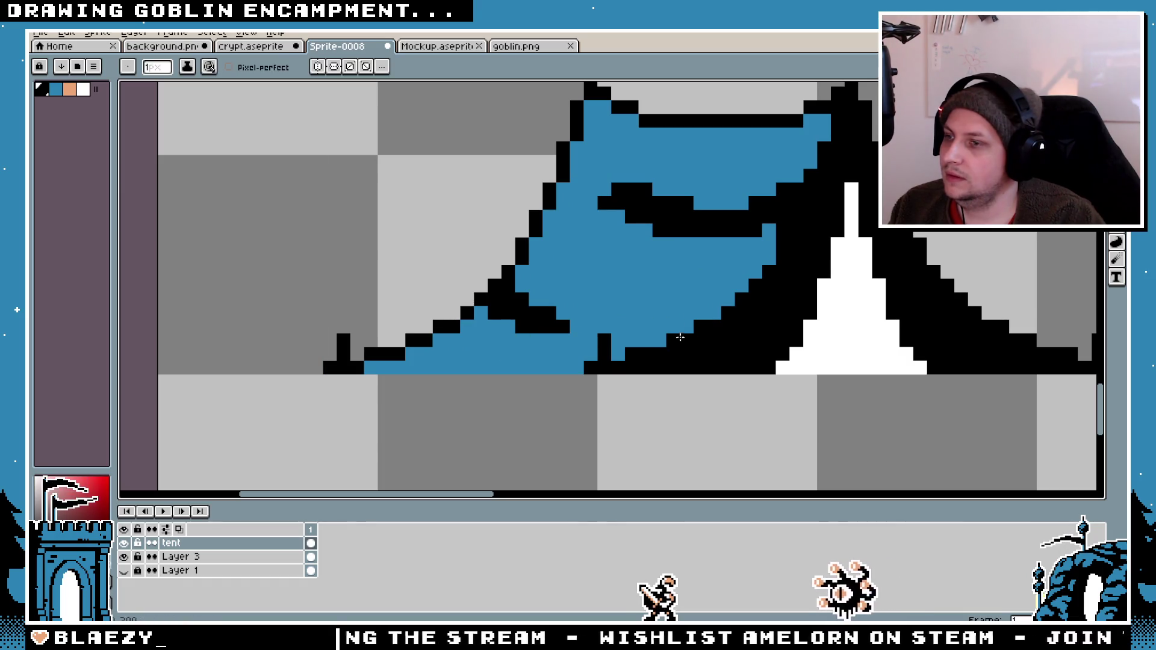
pyautogui.scroll(1, 676, 250)
pyautogui.hotkey('ctrl', 'z')
pyautogui.hotkey('ctrl', 'z')
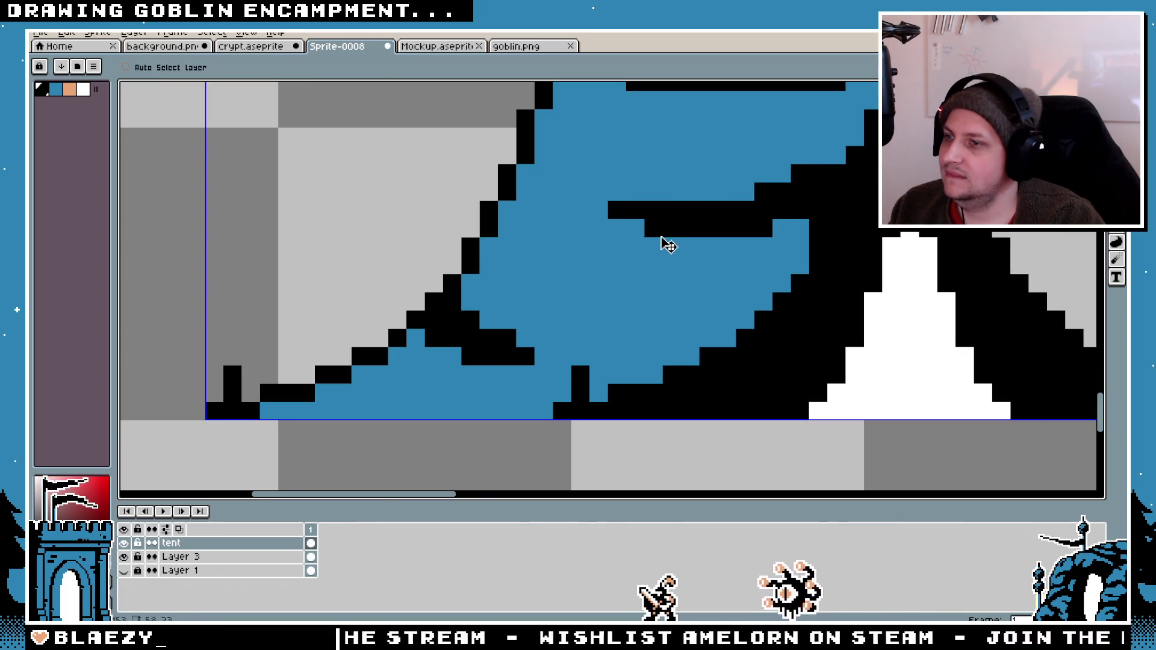
# Draw a second black row under the tent's top bar, redoing it after an undo
pyautogui.hotkey('ctrl', 'z')
pyautogui.hotkey('ctrl', 'z')
pyautogui.press('b')
pyautogui.scroll(-2, 653, 244)
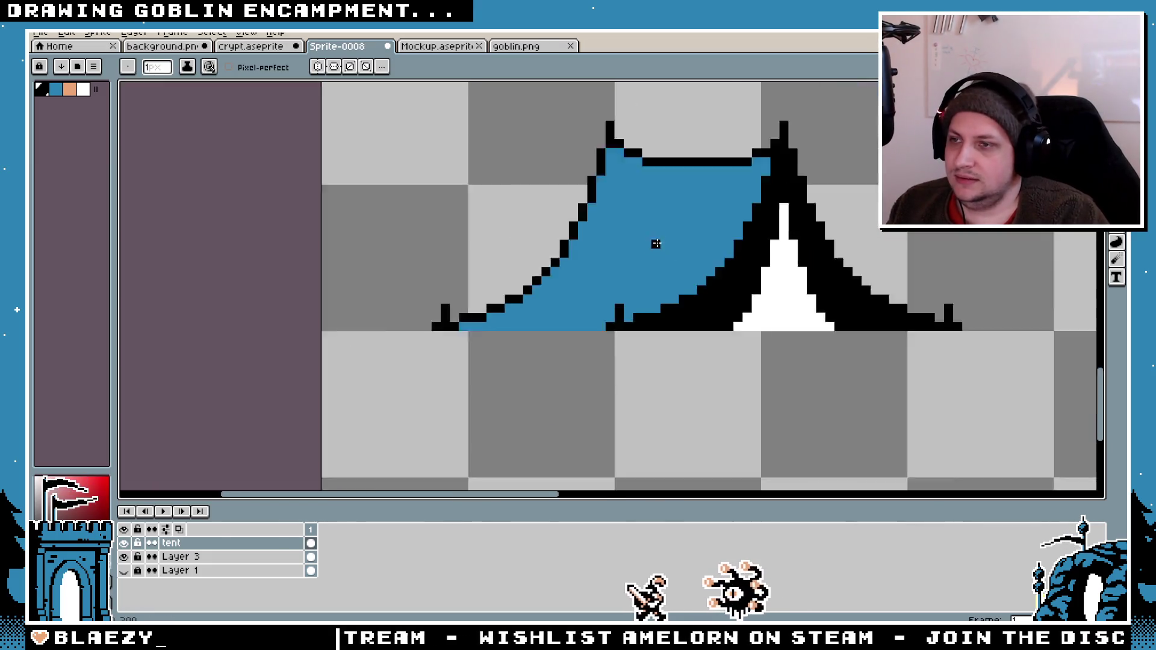
pyautogui.scroll(-1, 696, 242)
pyautogui.scroll(1, 696, 243)
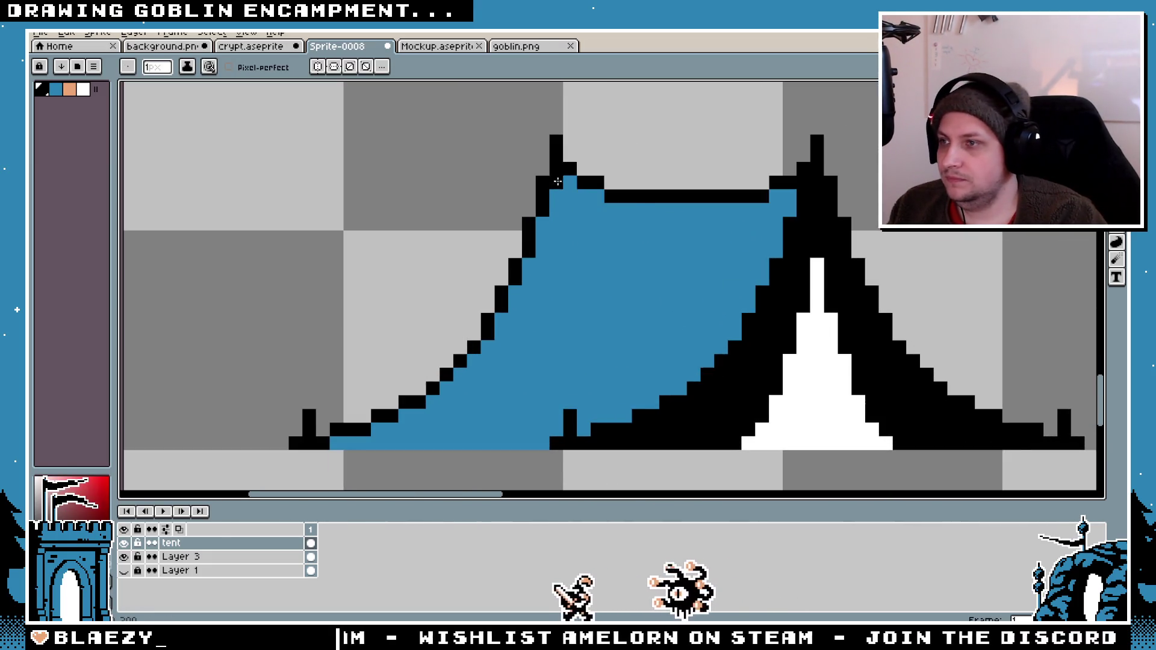
pyautogui.moveTo(589, 208); pyautogui.dragTo(751, 207)
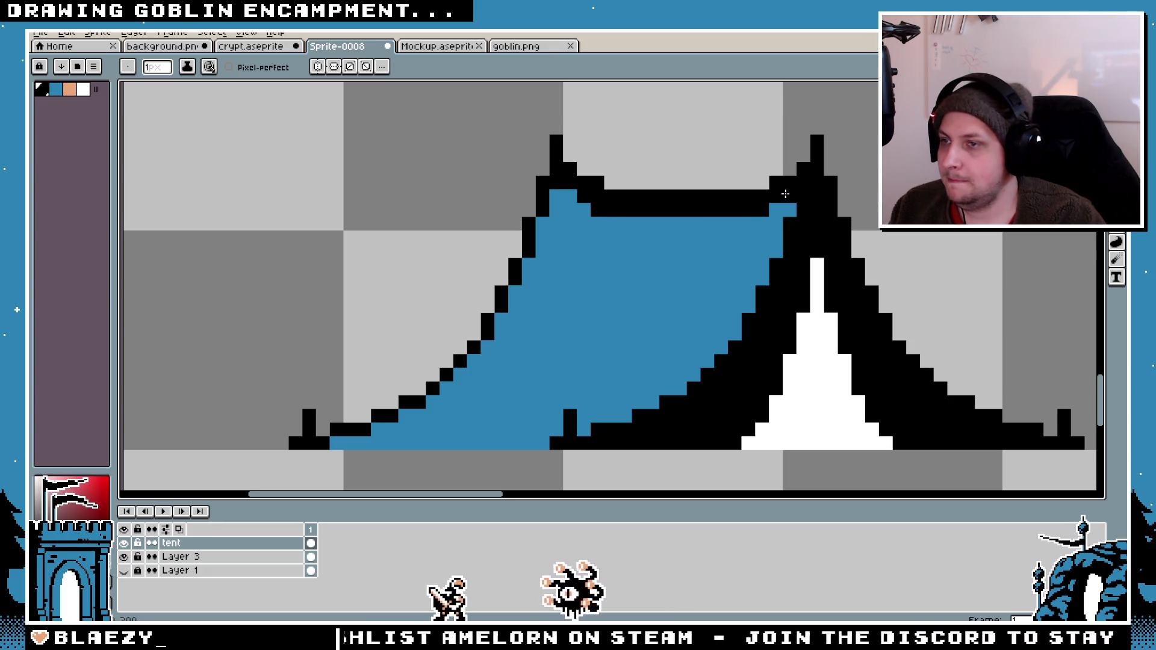
pyautogui.scroll(-3, 786, 194)
pyautogui.scroll(-2, 785, 194)
pyautogui.scroll(4, 792, 194)
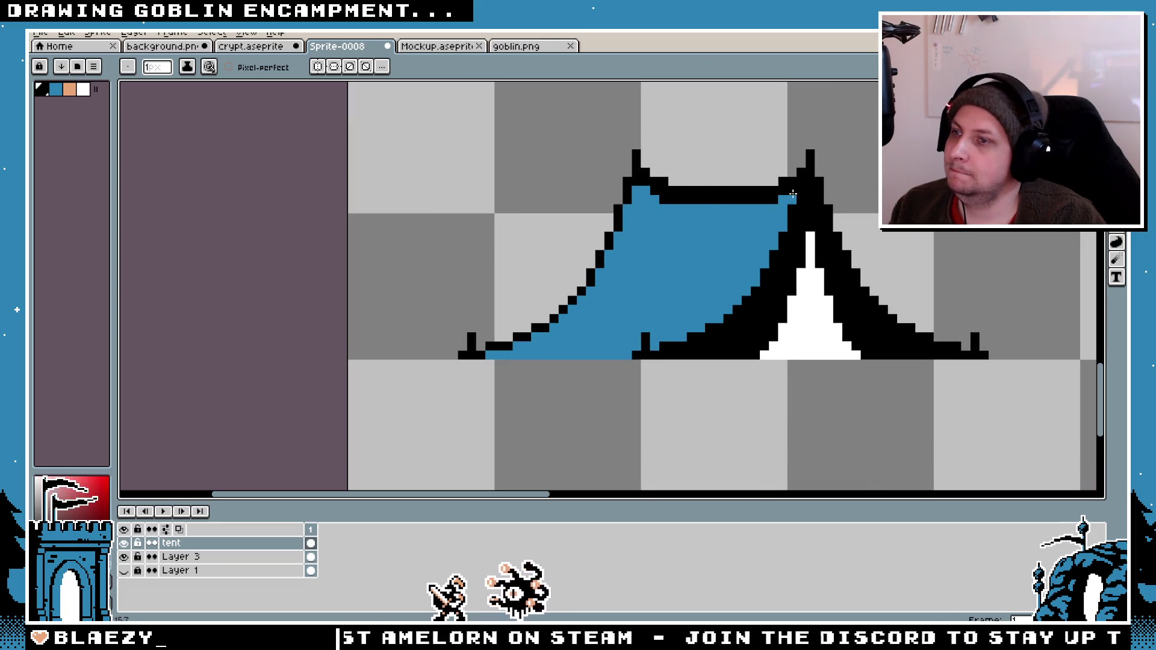
pyautogui.scroll(-4, 690, 217)
pyautogui.scroll(4, 635, 238)
pyautogui.scroll(1, 715, 222)
pyautogui.press('v')
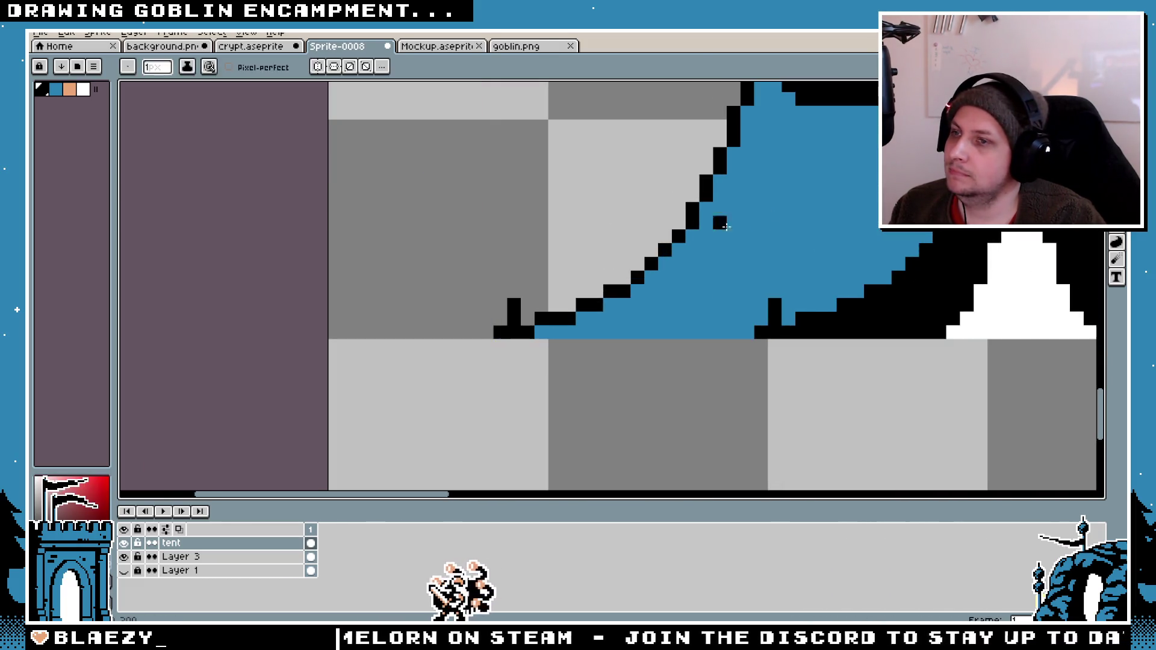
pyautogui.hotkey('ctrl', 'z')
pyautogui.hotkey('ctrl', 'z')
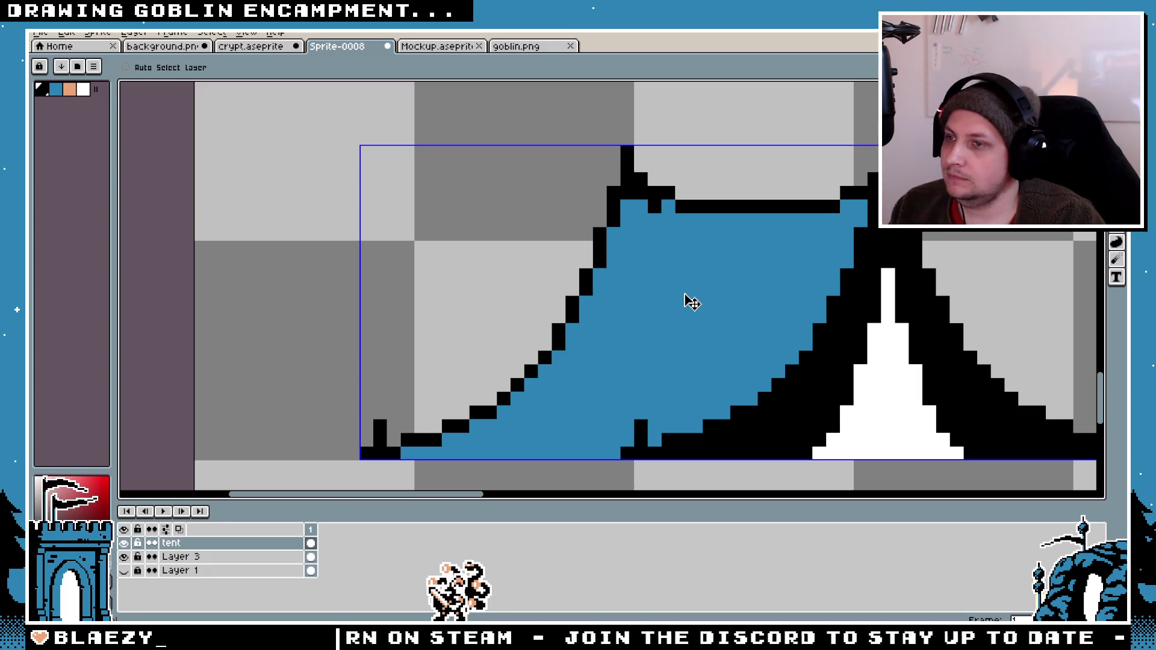
pyautogui.click(654, 219)
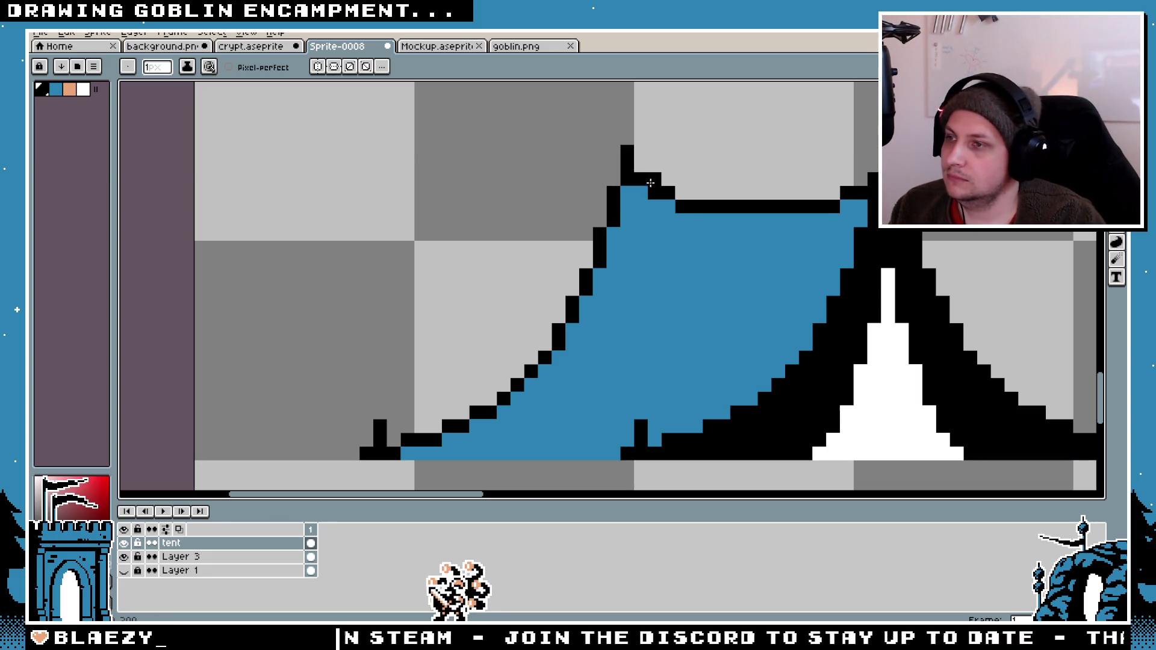
pyautogui.moveTo(634, 191); pyautogui.dragTo(836, 217)
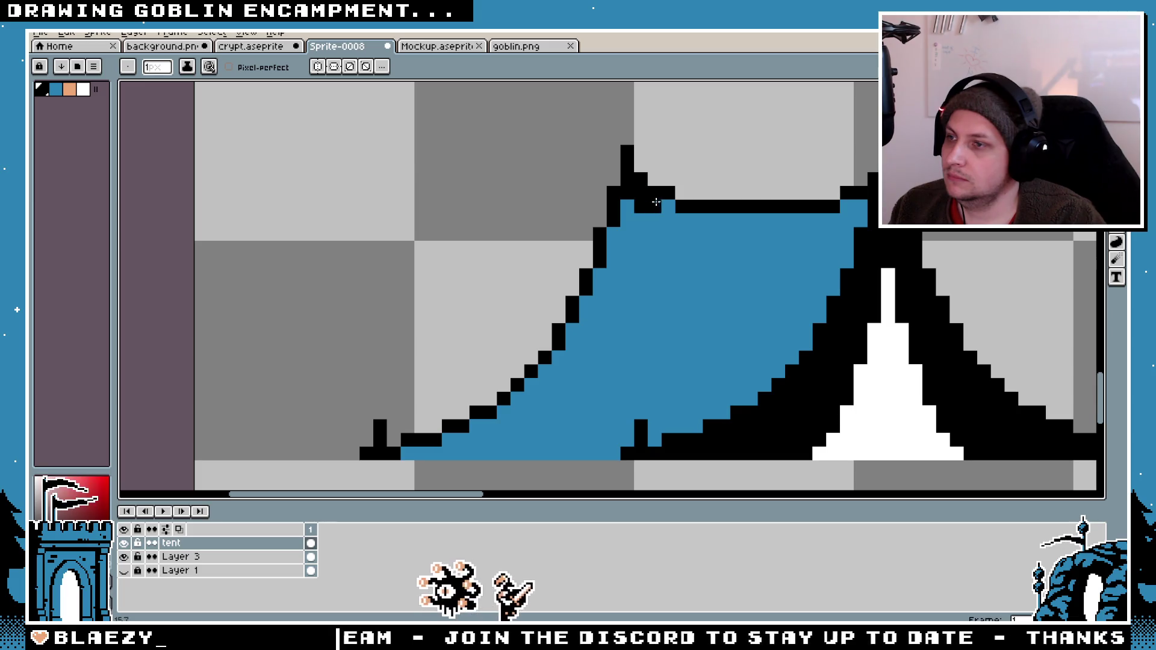
pyautogui.scroll(-5, 836, 218)
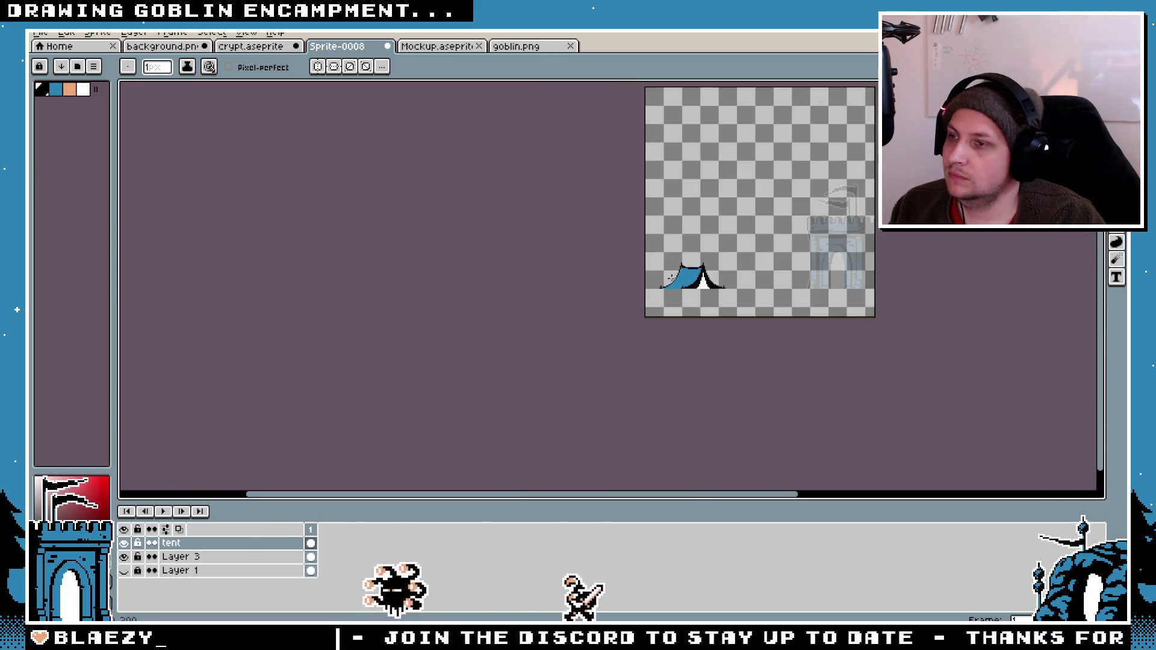
pyautogui.scroll(5, 701, 224)
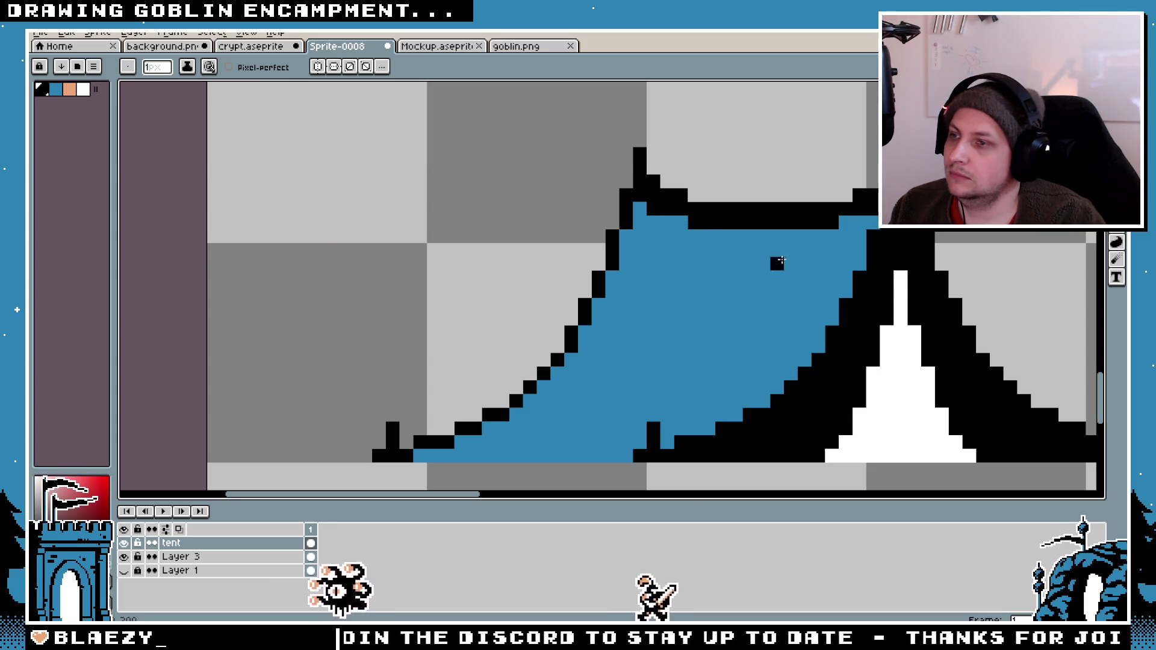
pyautogui.scroll(-4, 702, 224)
pyautogui.scroll(-2, 689, 271)
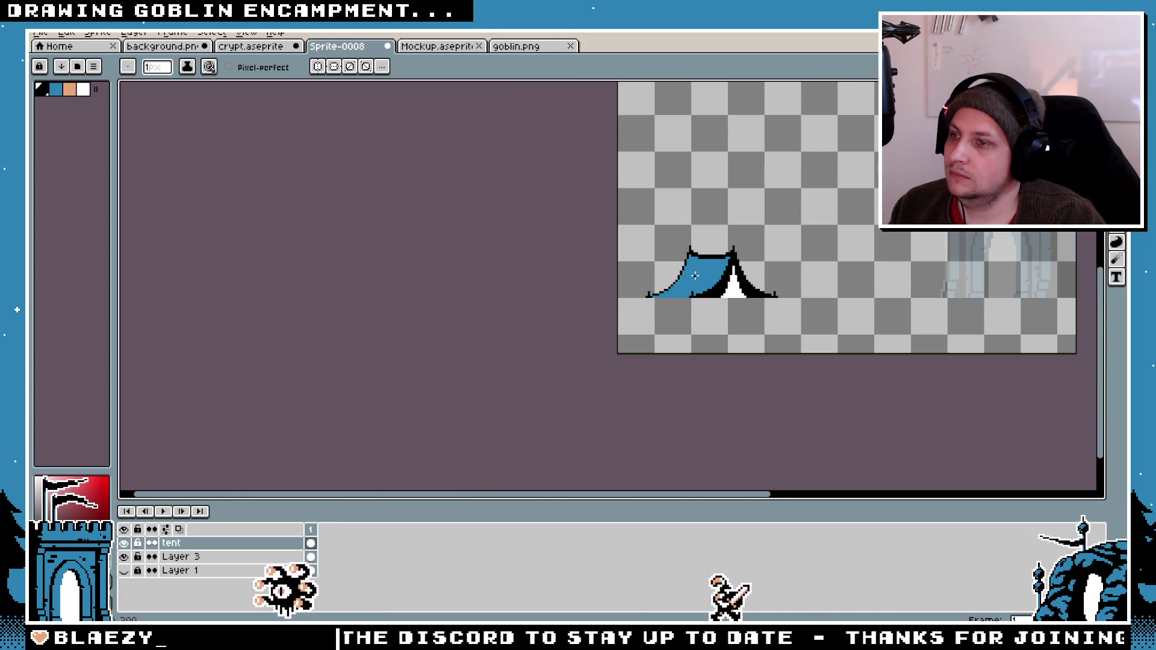
pyautogui.scroll(4, 694, 276)
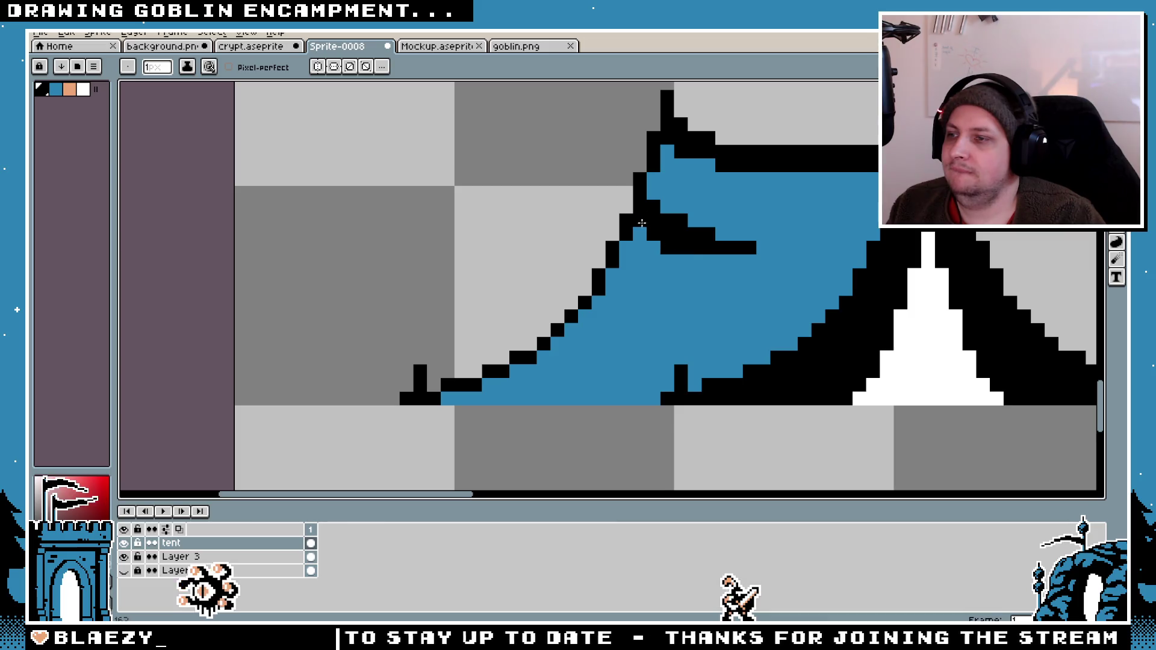
pyautogui.scroll(1, 728, 261)
# Sketch and undo a crease across the blue panel, then magic-wand select the blue panel
pyautogui.moveTo(729, 262); pyautogui.dragTo(656, 167)
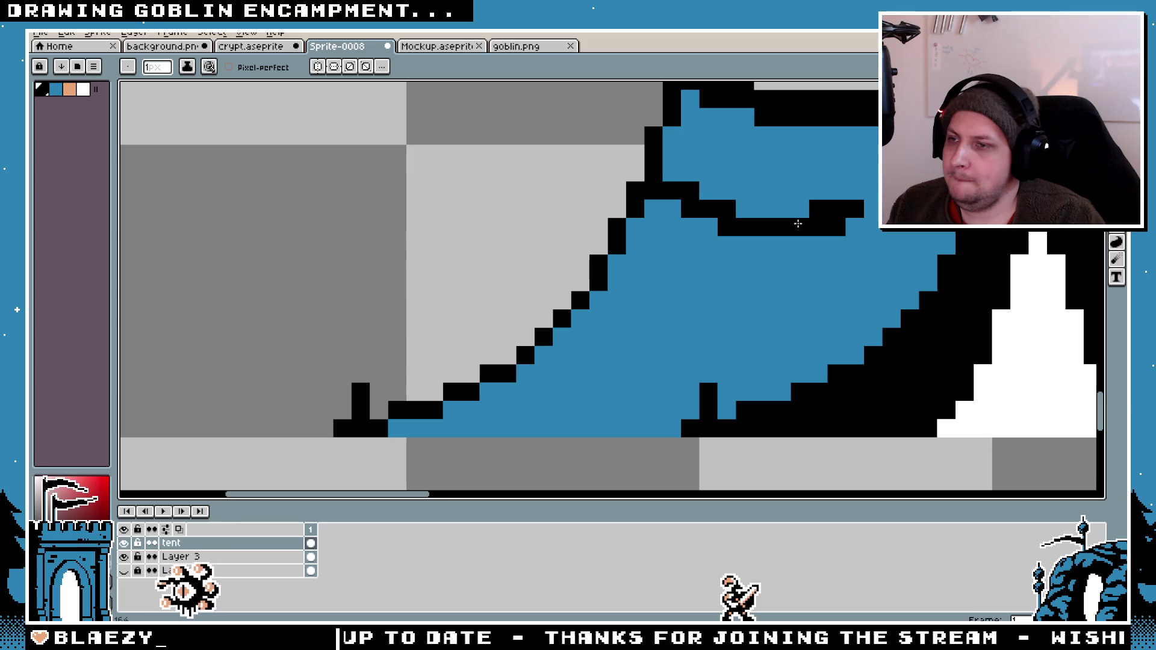
pyautogui.scroll(-1, 667, 206)
pyautogui.scroll(-2, 667, 206)
pyautogui.scroll(3, 701, 316)
pyautogui.hotkey('ctrl', 'z')
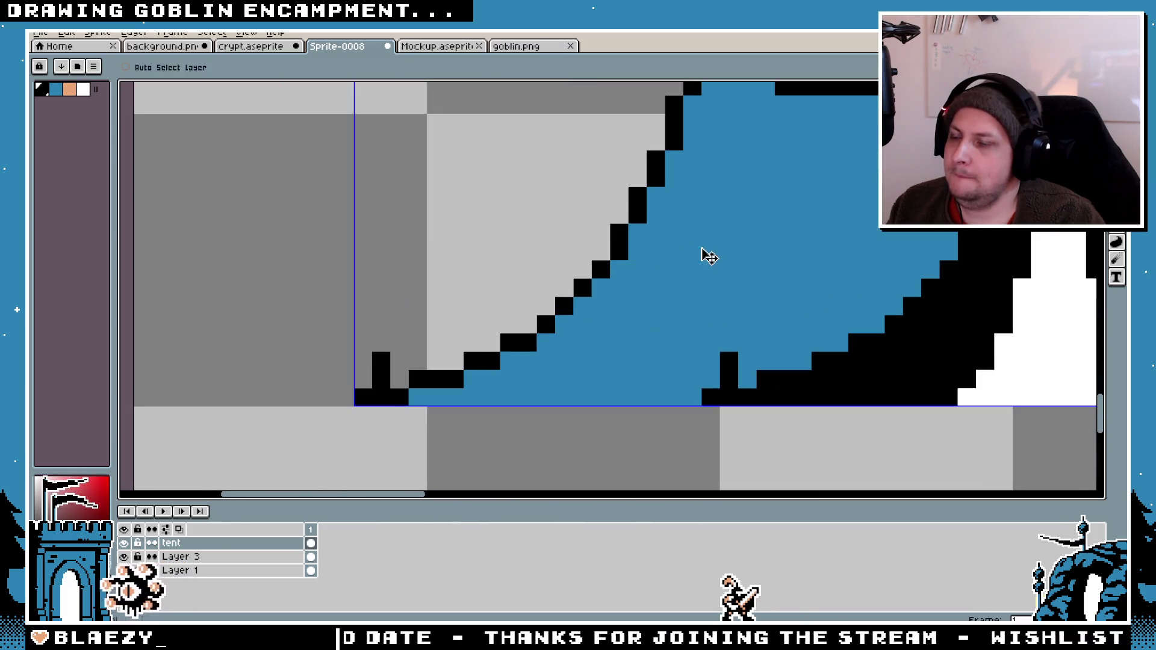
pyautogui.press('w')
pyautogui.click(704, 212)
pyautogui.moveTo(881, 182); pyautogui.dragTo(742, 263)
pyautogui.press('b')
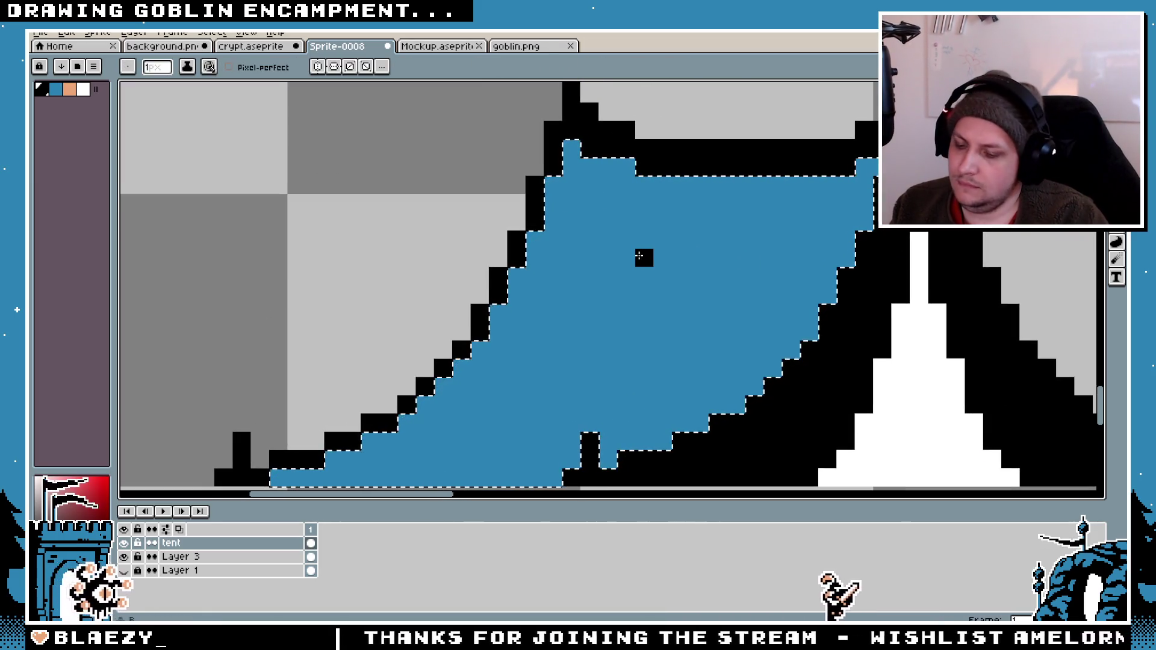
pyautogui.press('+')
pyautogui.click(553, 258)
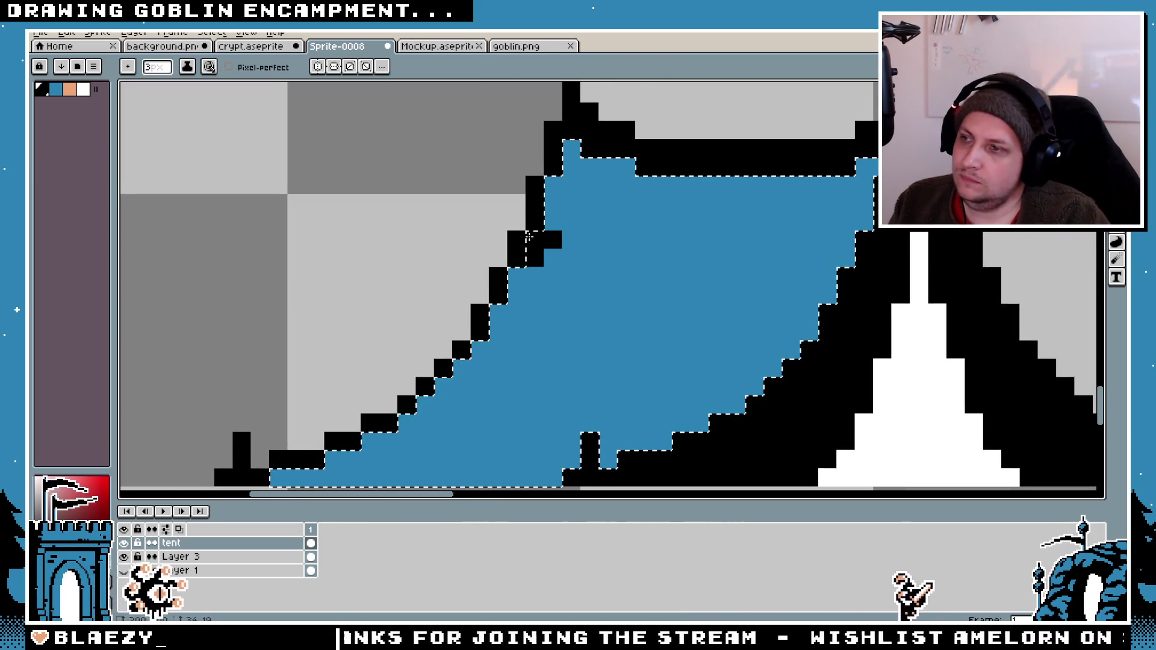
pyautogui.moveTo(557, 263); pyautogui.dragTo(666, 310)
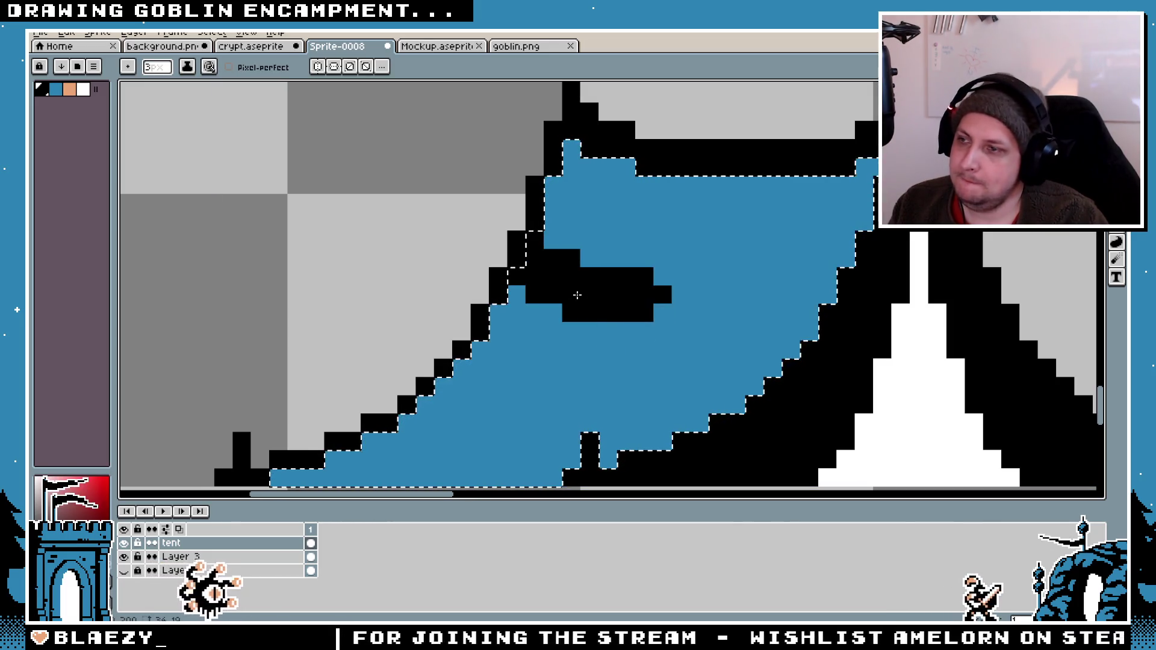
pyautogui.hotkey('ctrl', 'z')
pyautogui.press('-')
pyautogui.moveTo(498, 259)
pyautogui.mouseDown()
pyautogui.moveTo(521, 248)
pyautogui.moveTo(655, 293)
pyautogui.mouseUp()
pyautogui.hotkey('ctrl', 'z')
pyautogui.moveTo(529, 232)
pyautogui.mouseDown()
pyautogui.moveTo(647, 317)
pyautogui.moveTo(633, 357)
pyautogui.mouseUp()
pyautogui.scroll(-3, 632, 343)
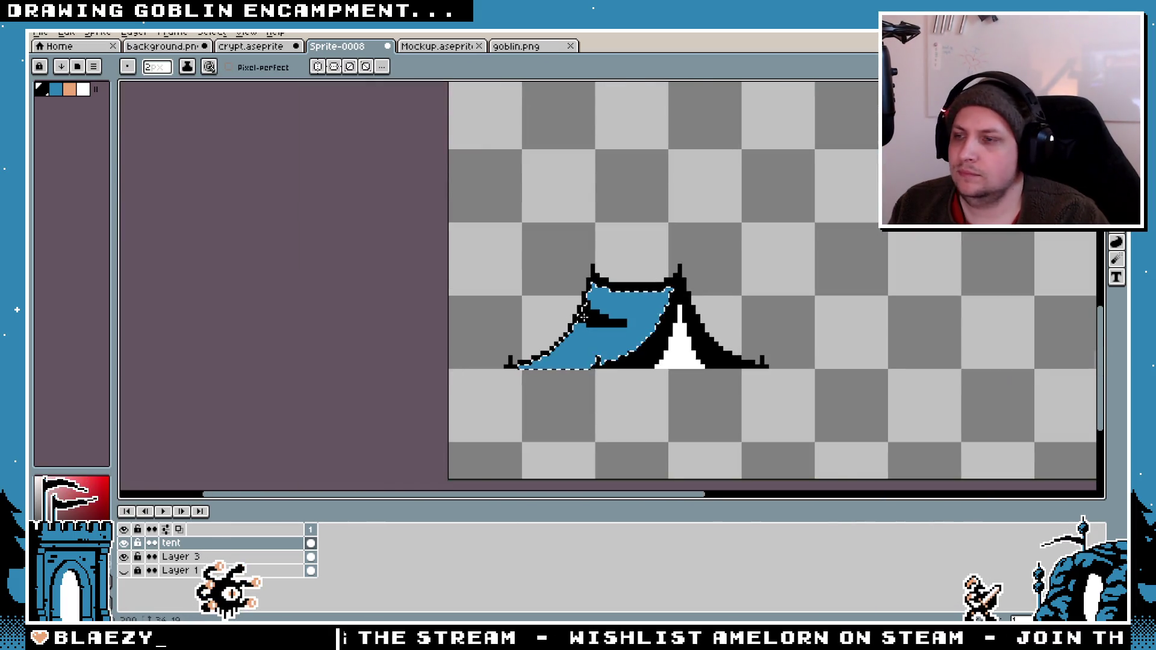
pyautogui.scroll(-1, 624, 326)
pyautogui.scroll(2, 636, 342)
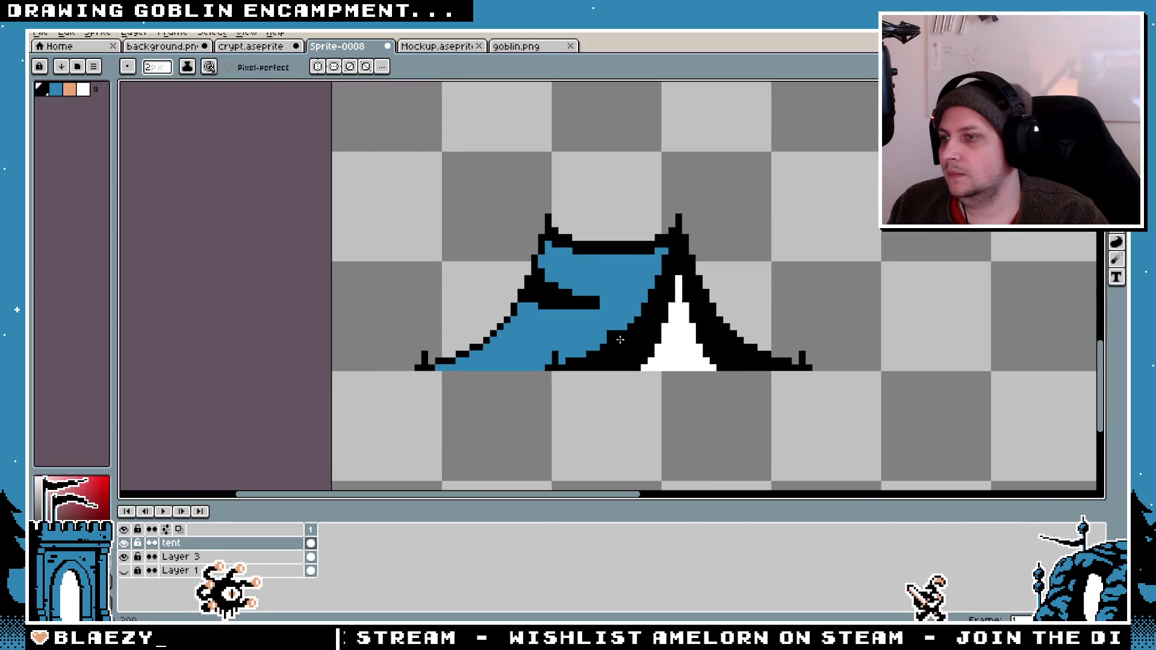
pyautogui.scroll(3, 593, 333)
pyautogui.click(587, 323)
pyautogui.press('b')
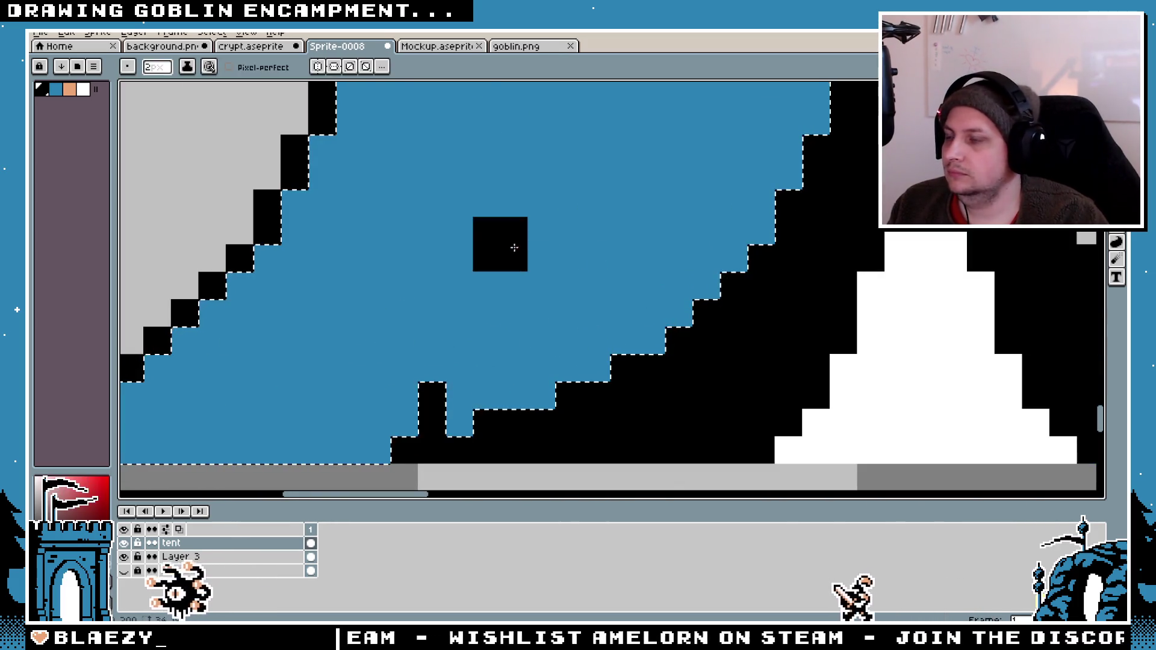
pyautogui.scroll(-3, 587, 311)
pyautogui.scroll(3, 587, 312)
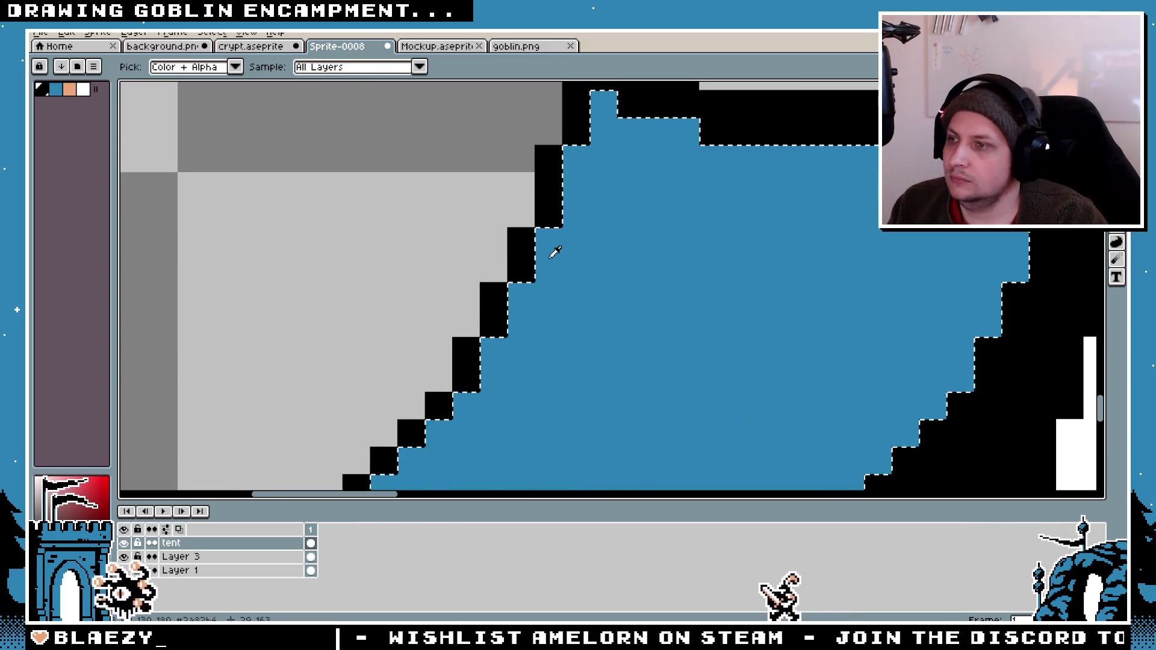
pyautogui.moveTo(575, 267)
pyautogui.mouseDown()
pyautogui.moveTo(582, 285)
pyautogui.moveTo(743, 296)
pyautogui.mouseUp()
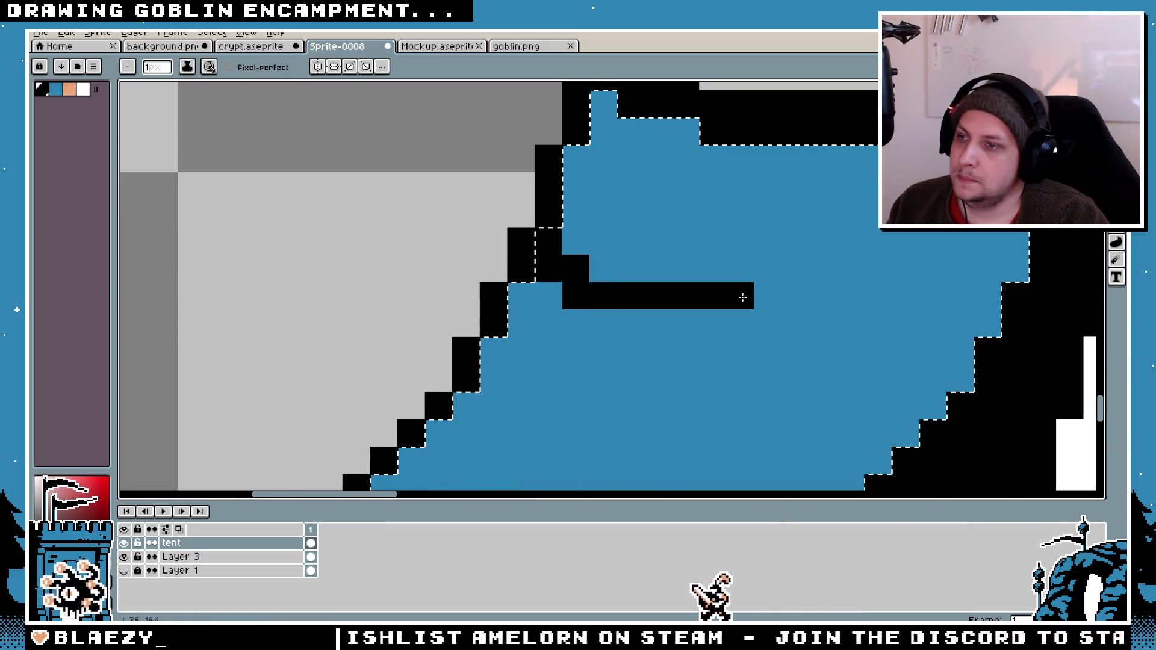
pyautogui.hotkey('ctrl', 'z')
pyautogui.click(231, 67)
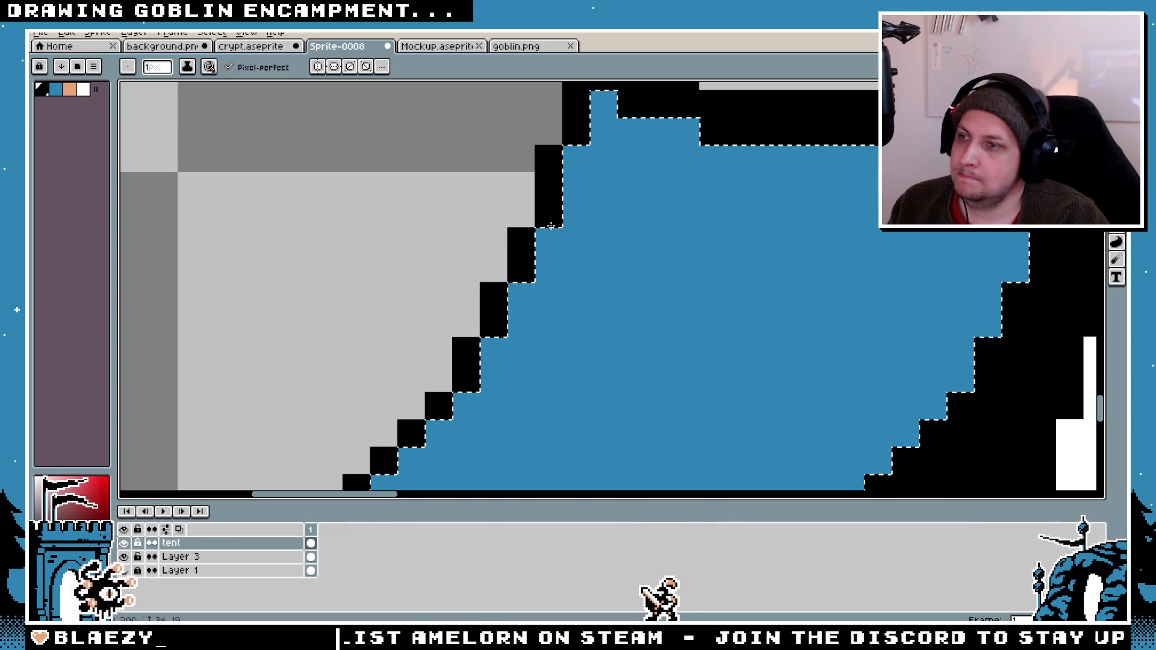
pyautogui.moveTo(549, 229); pyautogui.dragTo(776, 279)
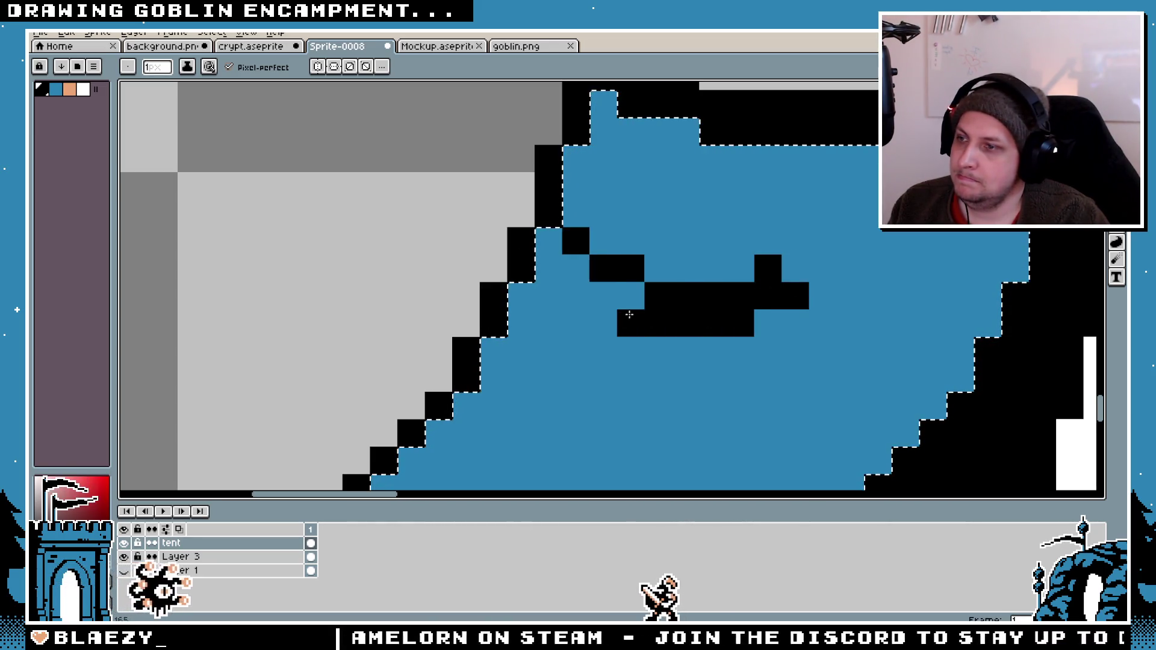
pyautogui.moveTo(578, 271); pyautogui.dragTo(547, 267)
pyautogui.scroll(-4, 560, 271)
pyautogui.scroll(1, 700, 312)
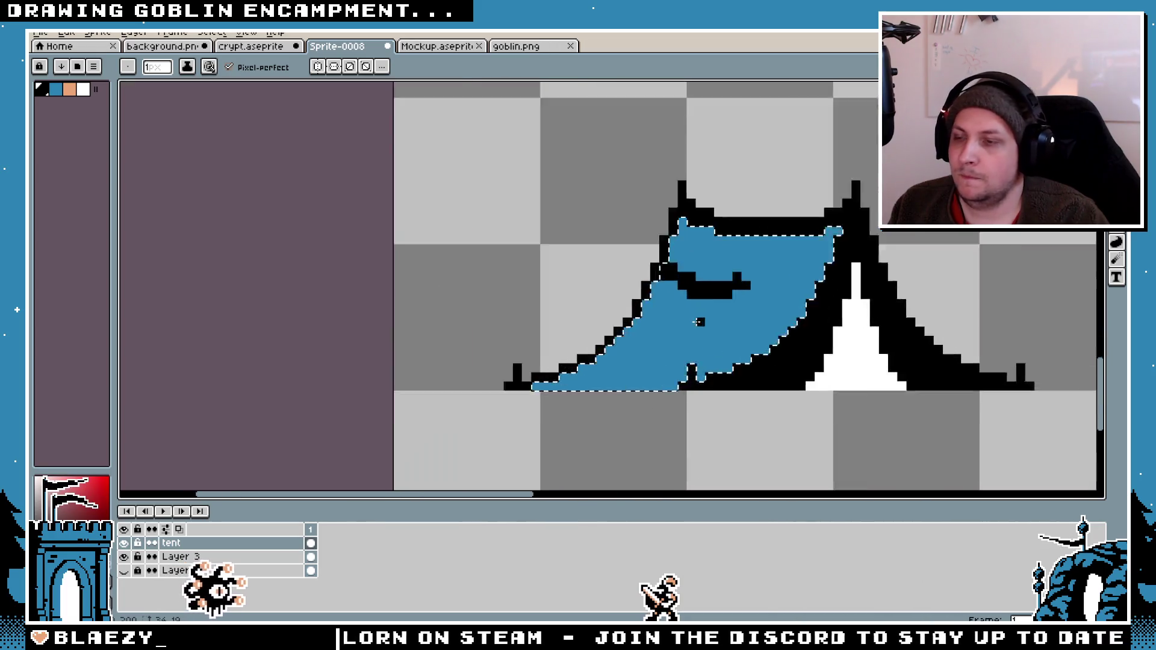
pyautogui.scroll(2, 701, 311)
pyautogui.scroll(-2, 741, 298)
pyautogui.scroll(2, 723, 316)
pyautogui.scroll(1, 722, 325)
pyautogui.hotkey('ctrl', 'z')
pyautogui.click(652, 232)
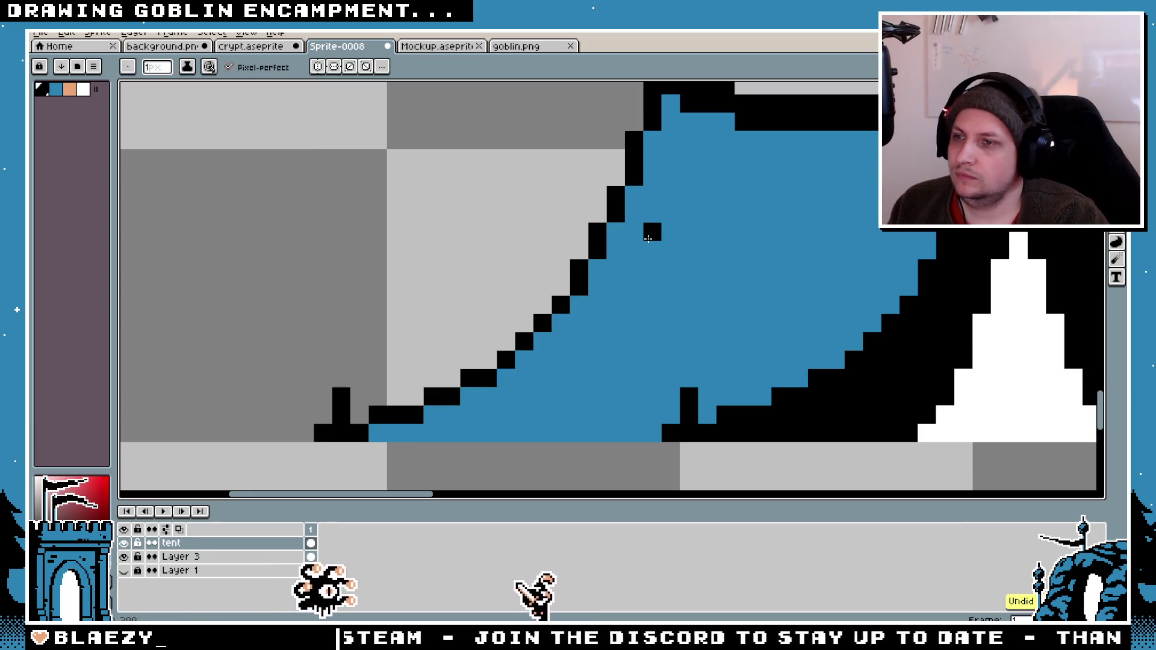